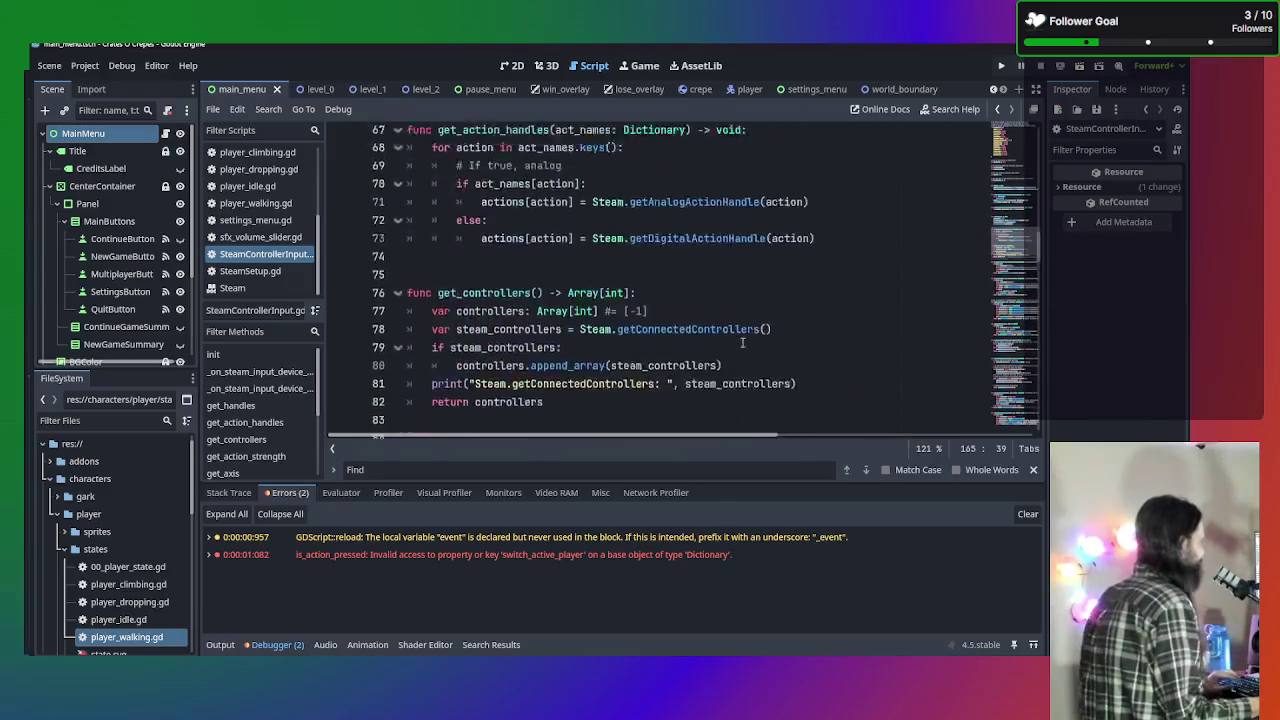
Restore VSCodium from full screen and snap the Godot editor to the left half of the screen.
scroll(730, 344, down, 3)
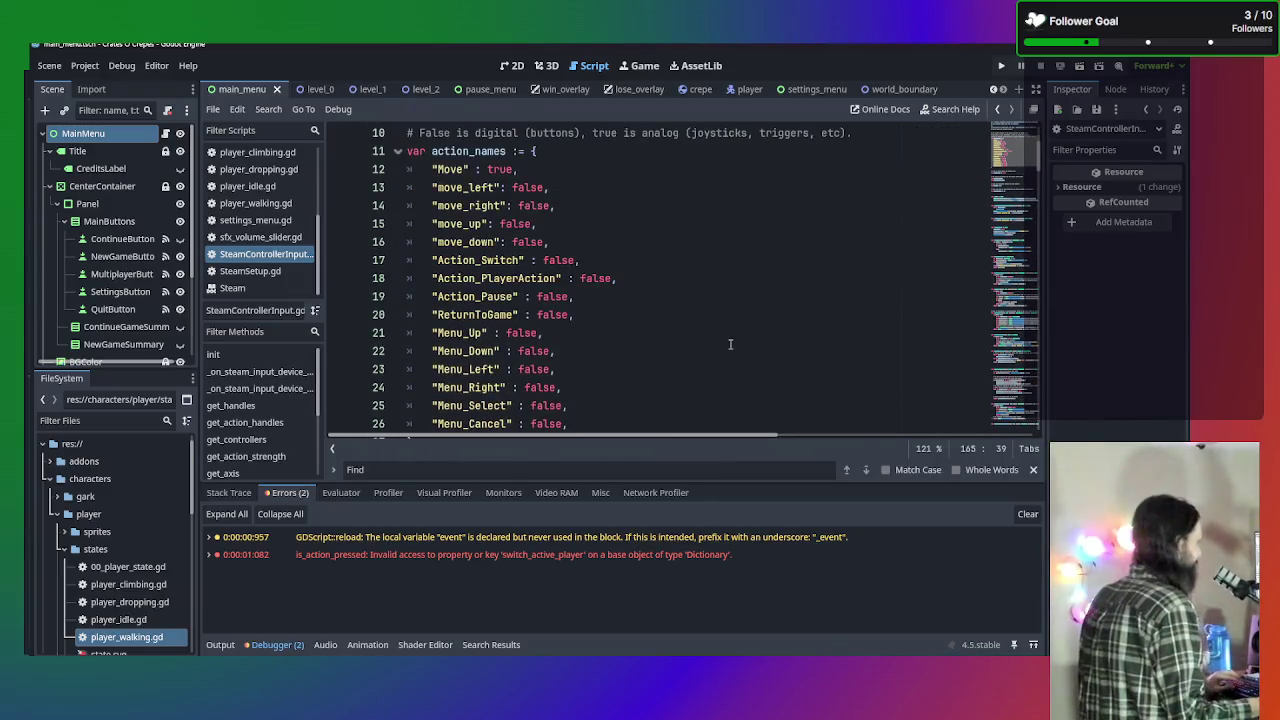
key(alt+Tab)
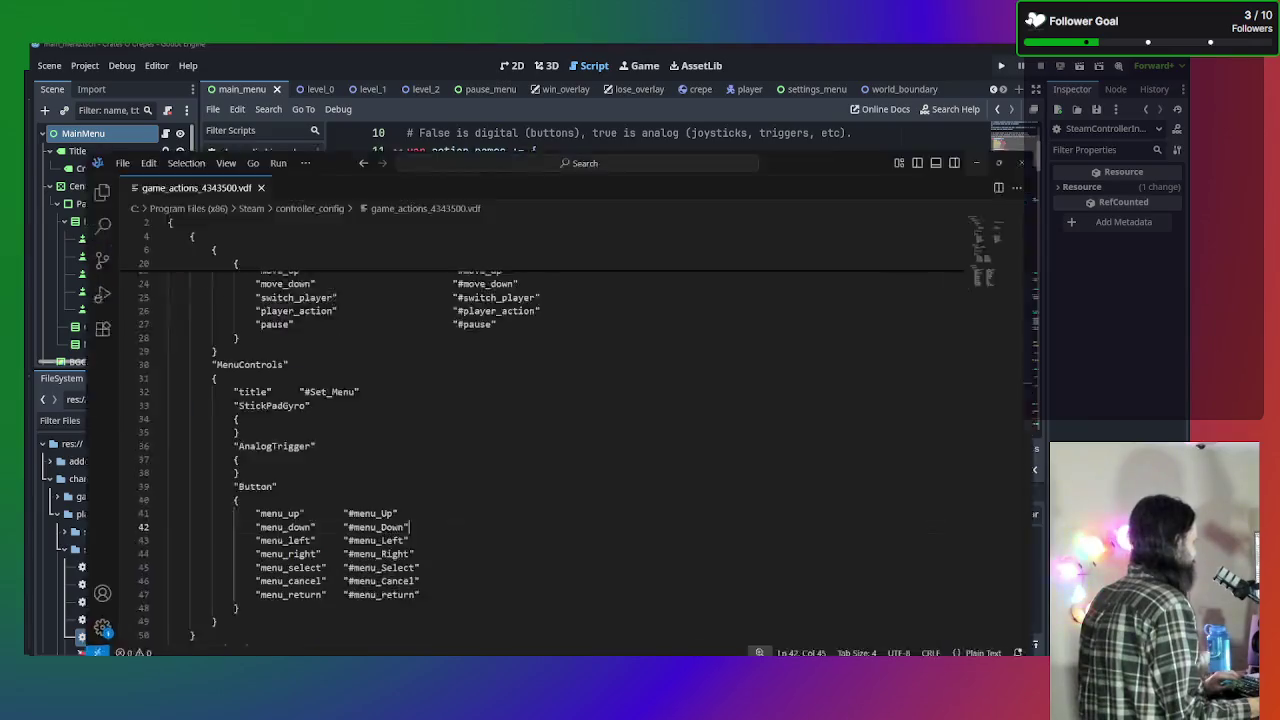
double_click(879, 50)
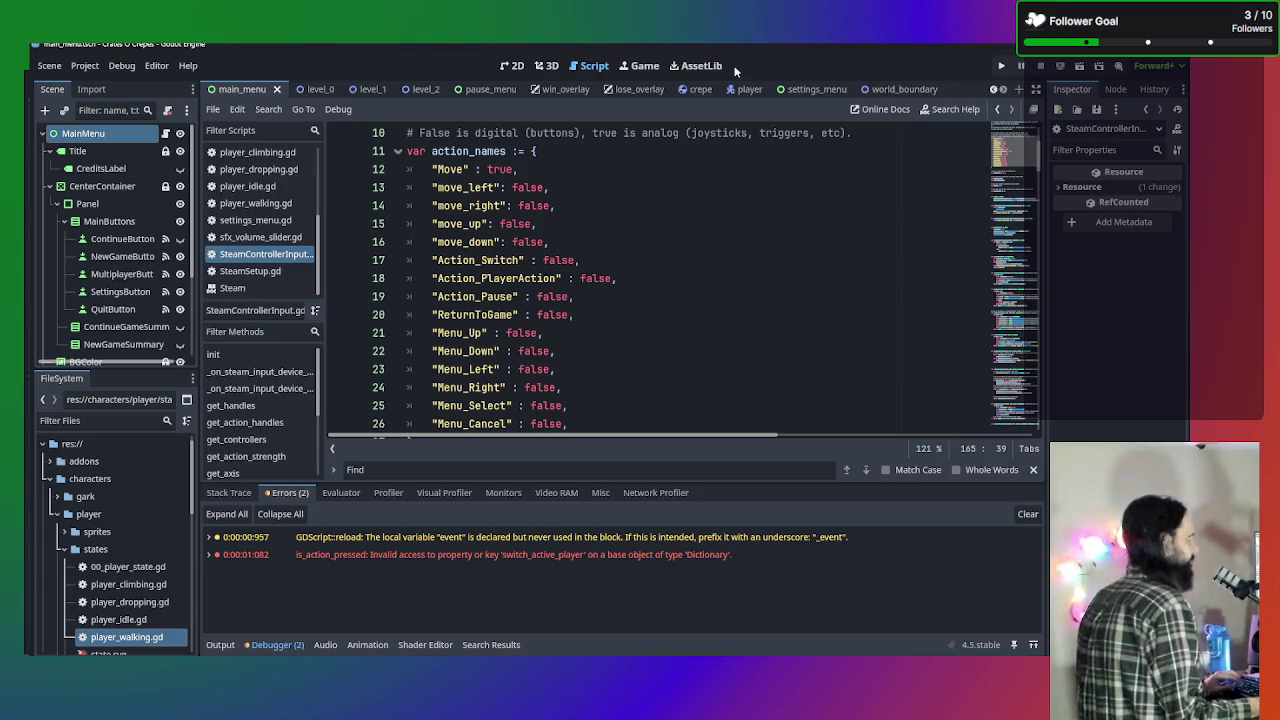
mouse_move(826, 43)
mouse_down()
mouse_move(34, 55)
mouse_move(27, 215)
mouse_up()
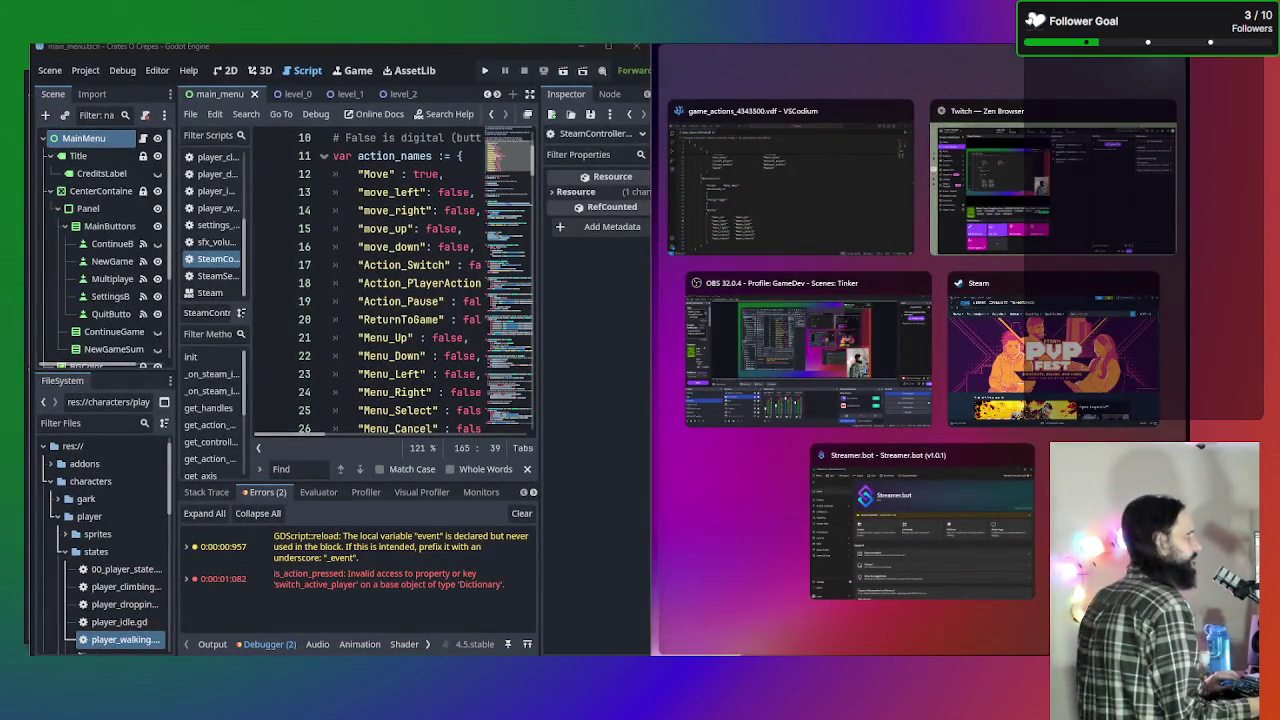
Tile VSCodium on the right half and Godot on the left half, side by side.
click(880, 150)
mouse_move(1017, 71)
mouse_down()
mouse_move(1135, 122)
mouse_move(1120, 40)
mouse_move(825, 60)
mouse_move(817, 99)
mouse_move(627, 57)
mouse_move(444, 77)
mouse_move(475, 86)
mouse_move(390, 86)
mouse_move(552, 89)
mouse_move(513, 87)
mouse_move(520, 95)
mouse_up()
click(150, 158)
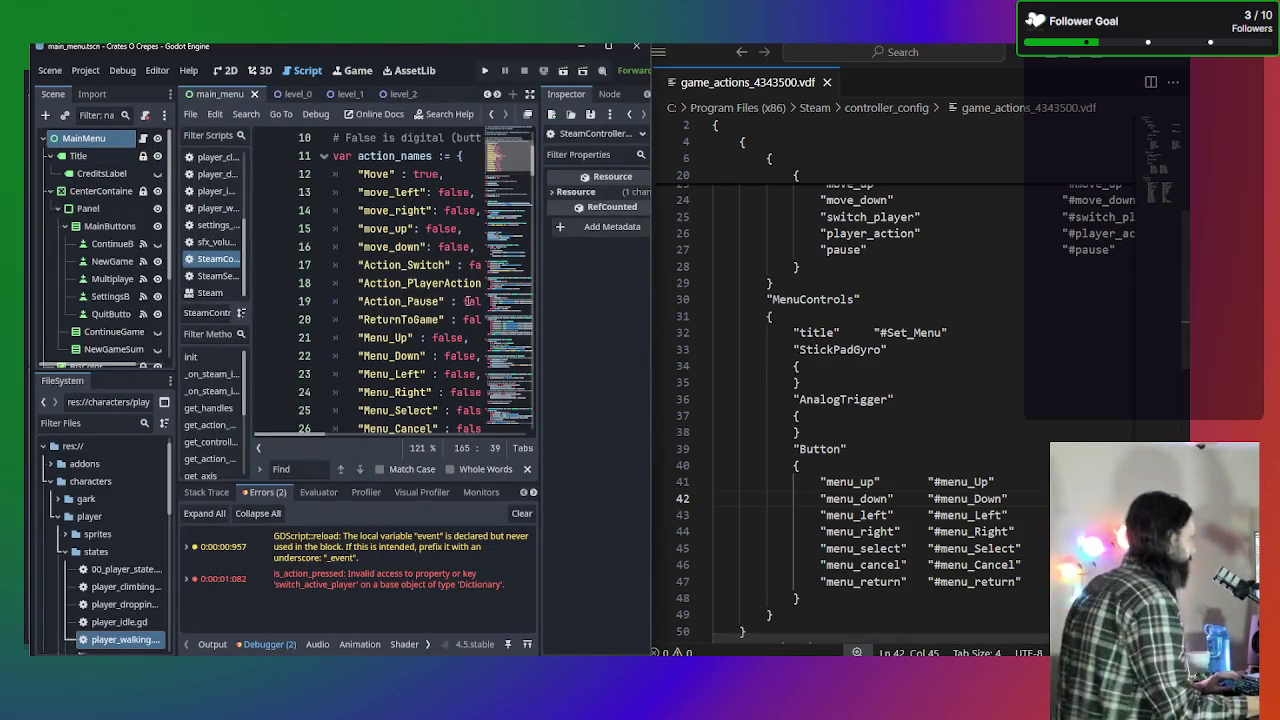
Hide Godot's script list and bring the vdf's localization entries into view.
click(257, 450)
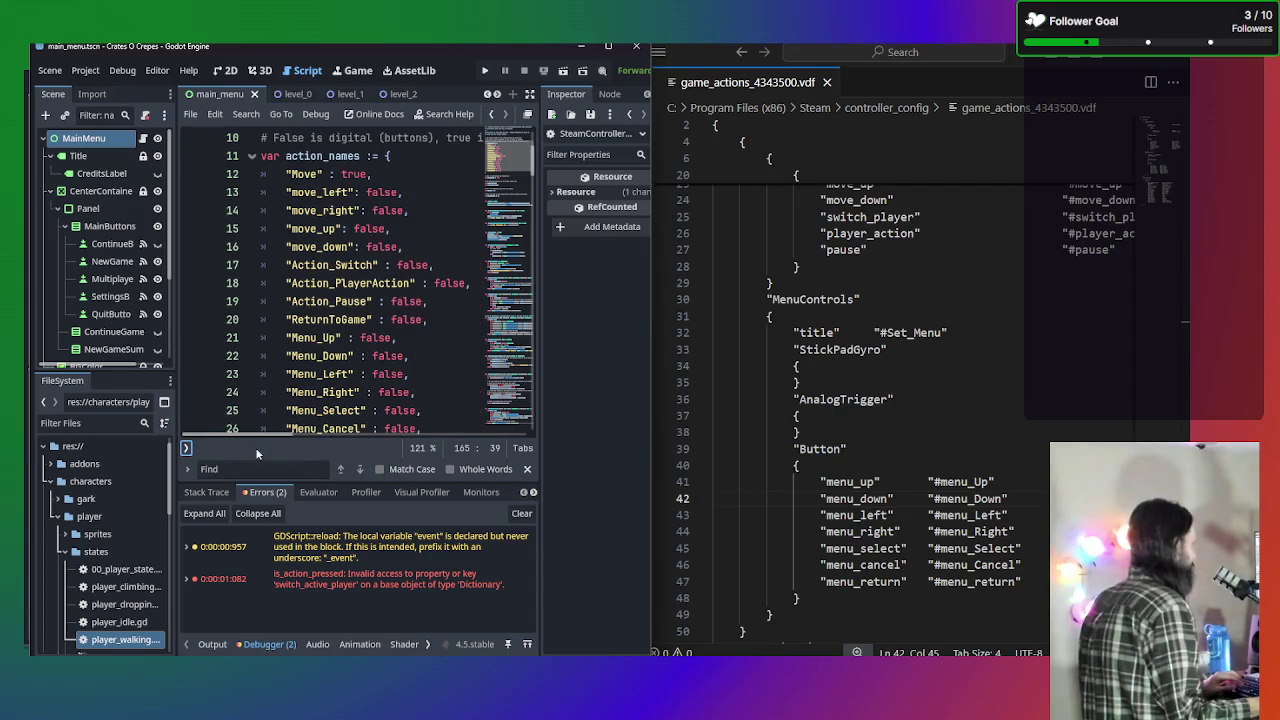
scroll(888, 477, up, 2)
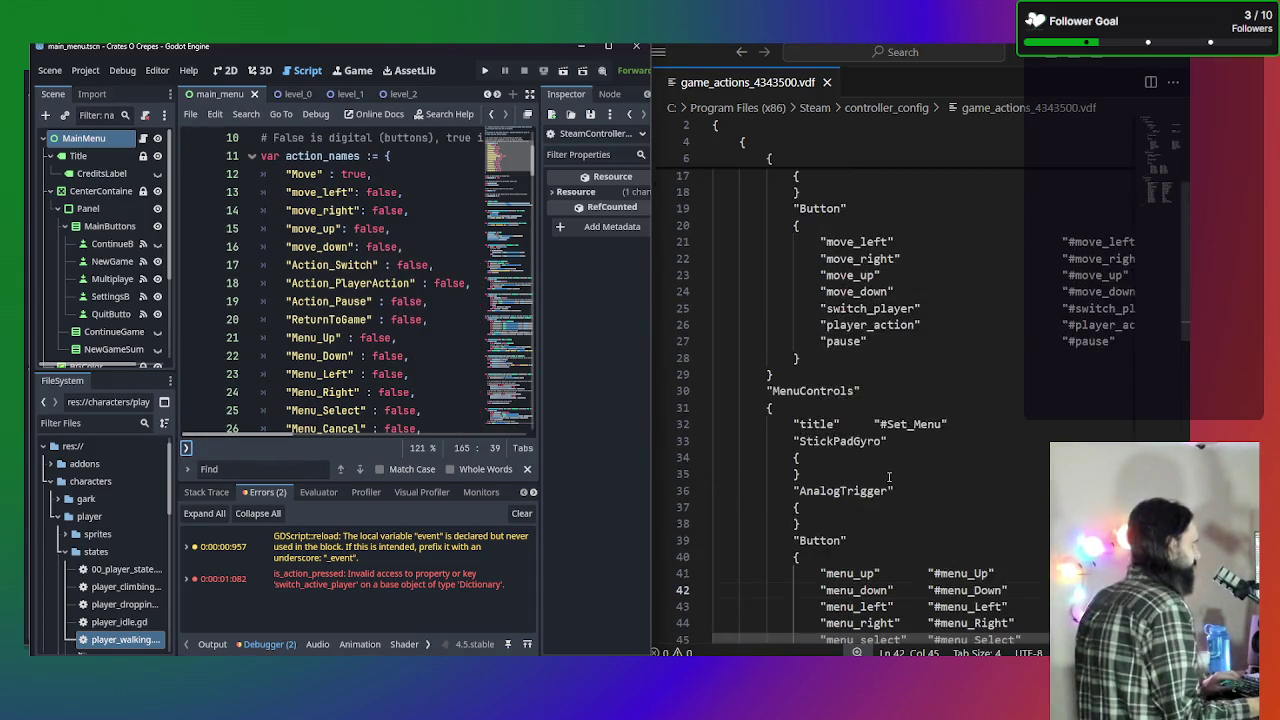
scroll(888, 477, down, 10)
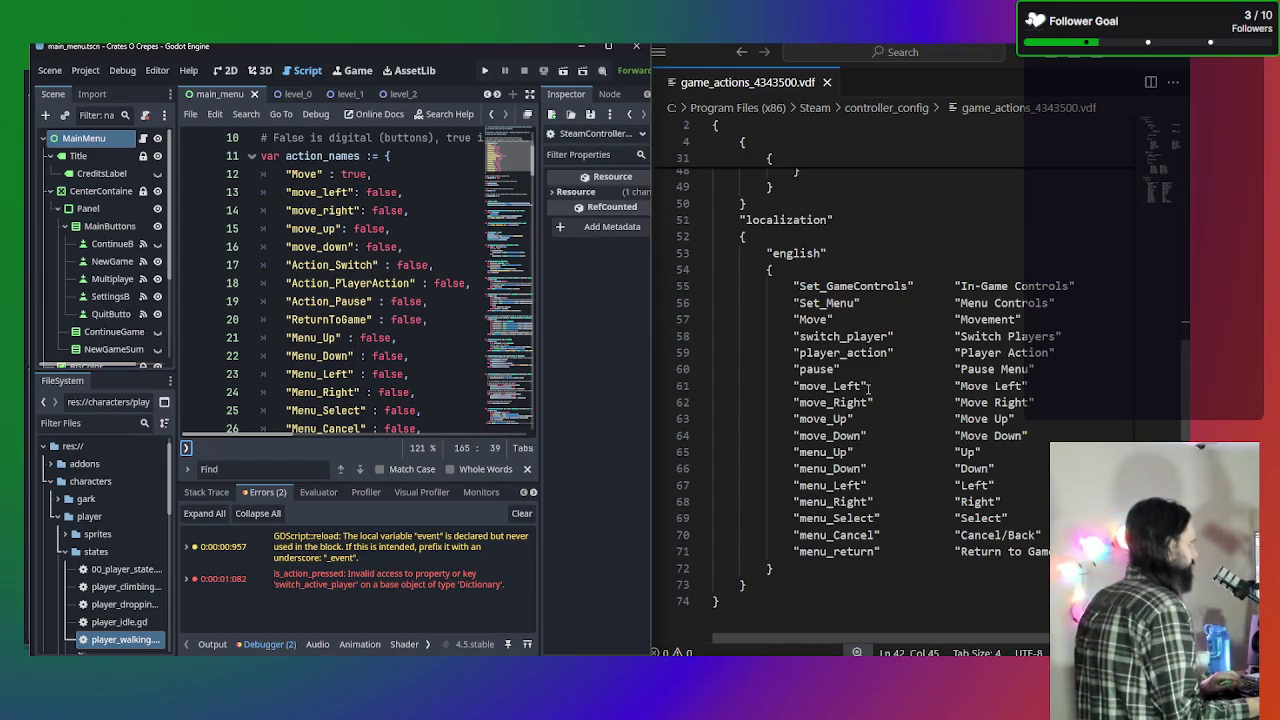
scroll(838, 372, up, 6)
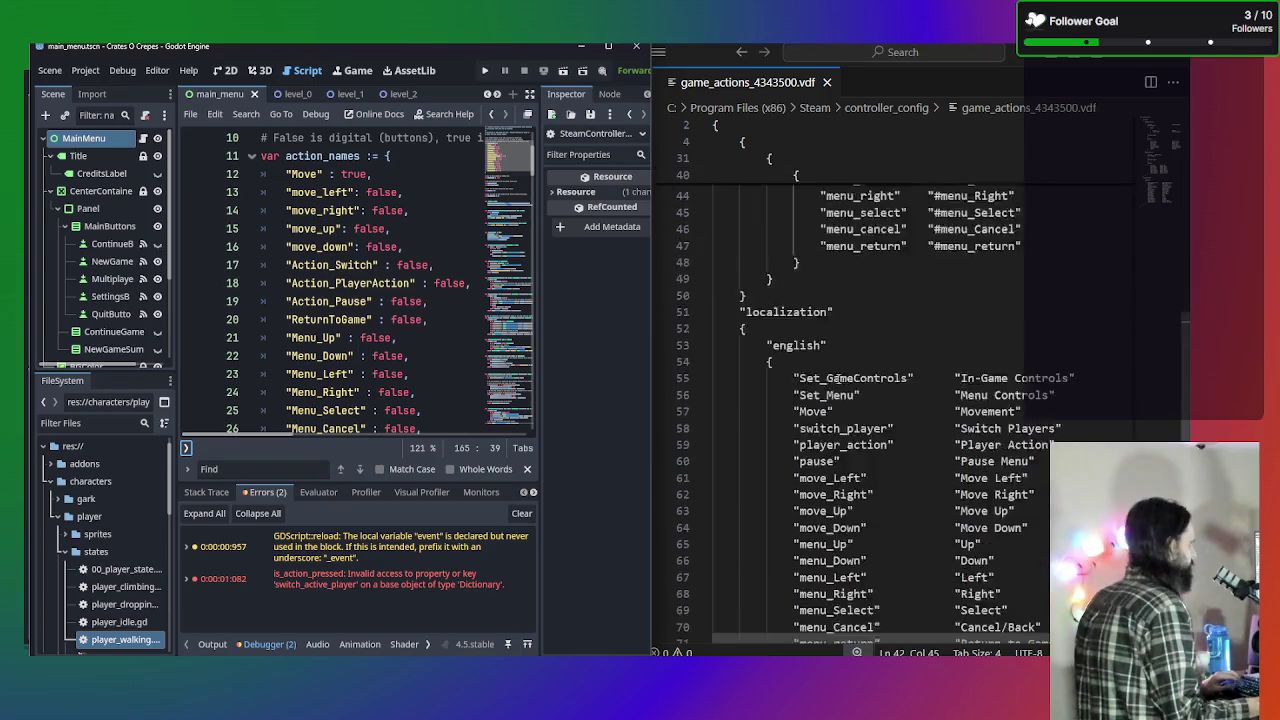
scroll(839, 369, down, 5)
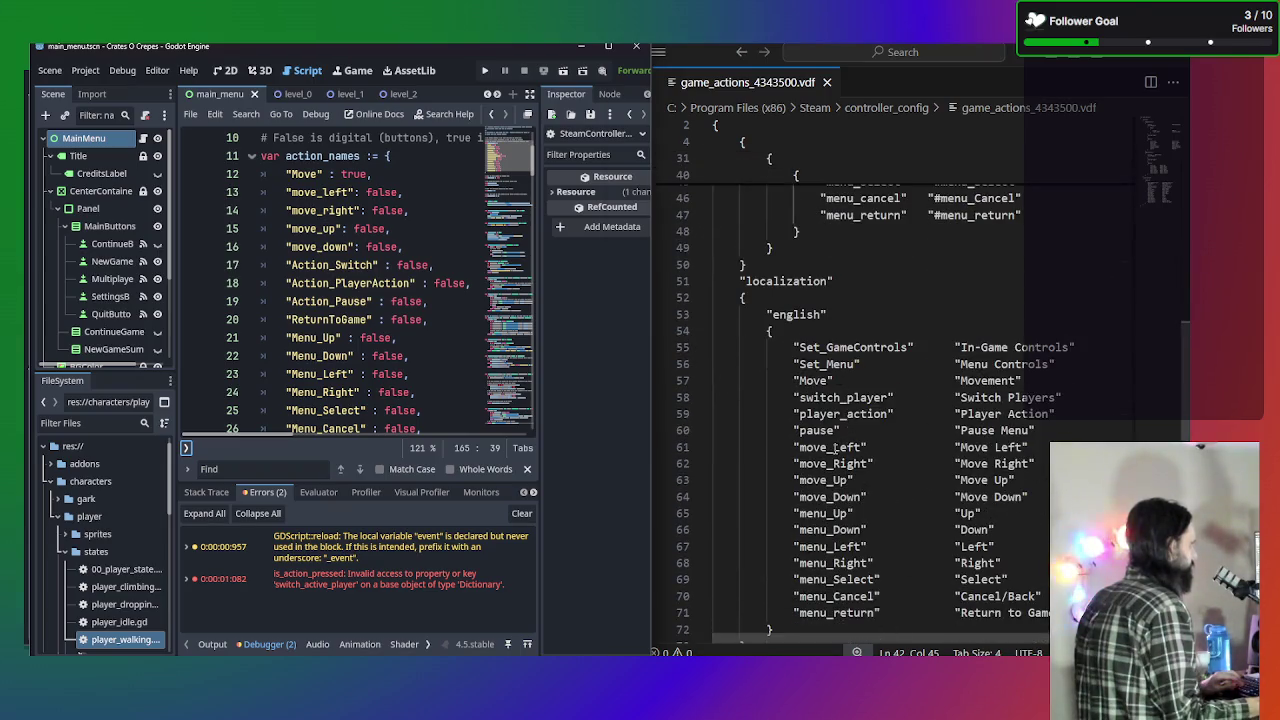
Lowercase the keys move_left, move_right, move_up and move_down on lines 61–64.
click(834, 447)
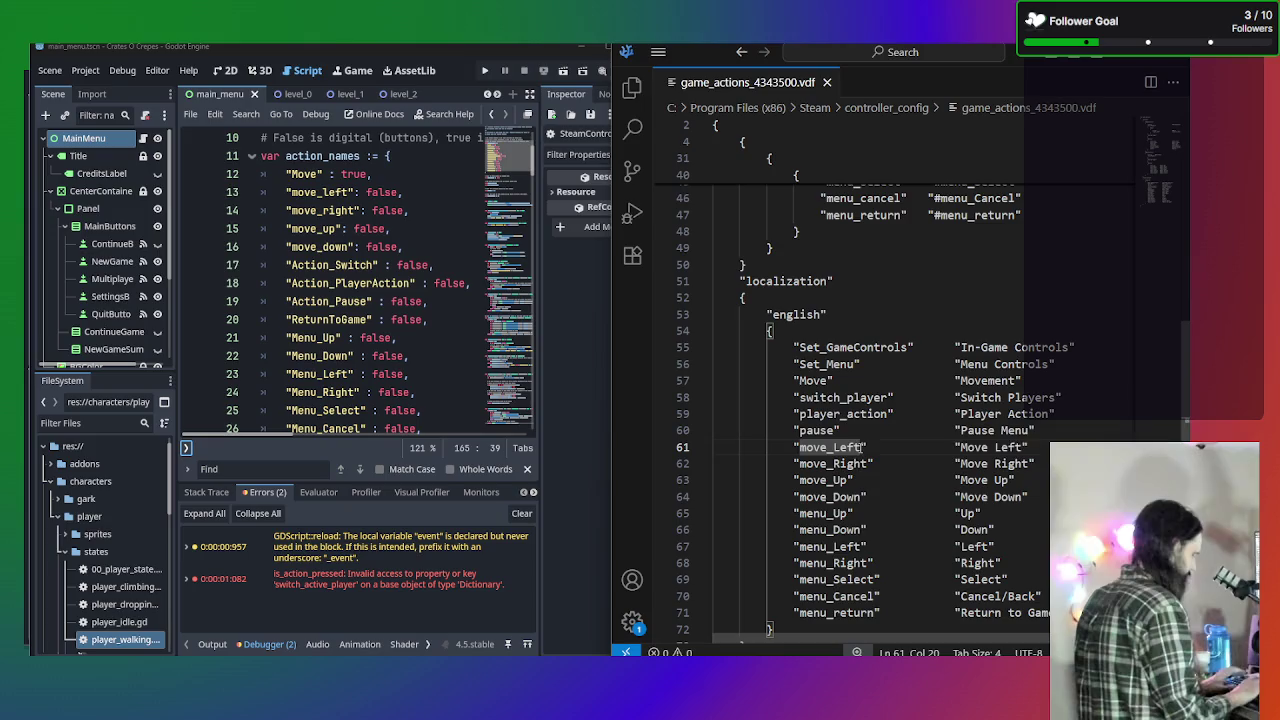
key(BackSpace)
text(l)
click(833, 464)
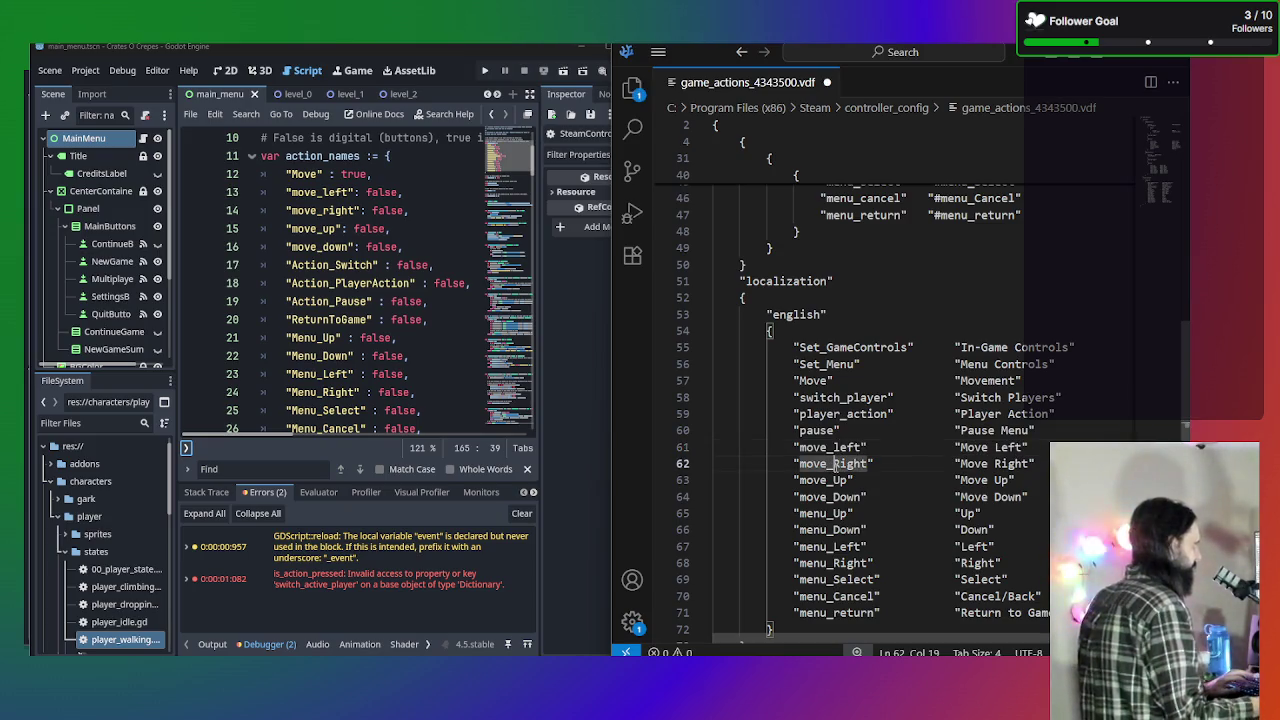
key(Delete)
text(r)
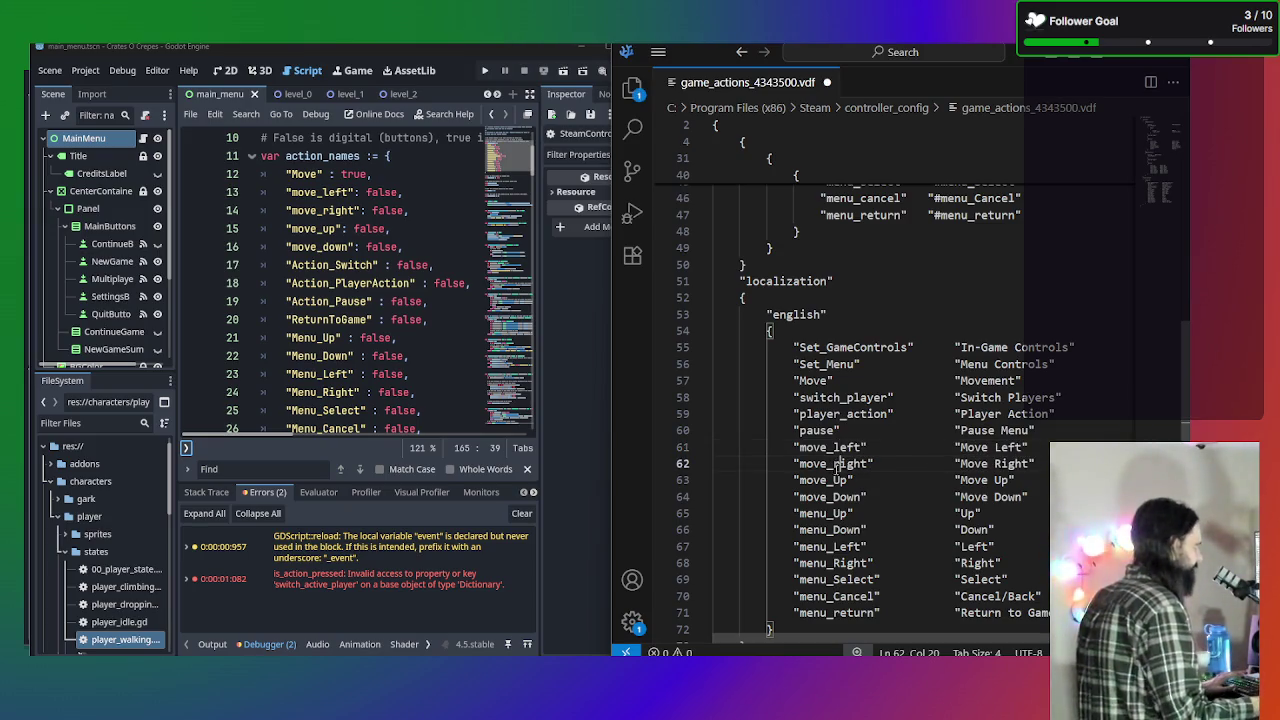
key(Down)
key(BackSpace)
text(u)
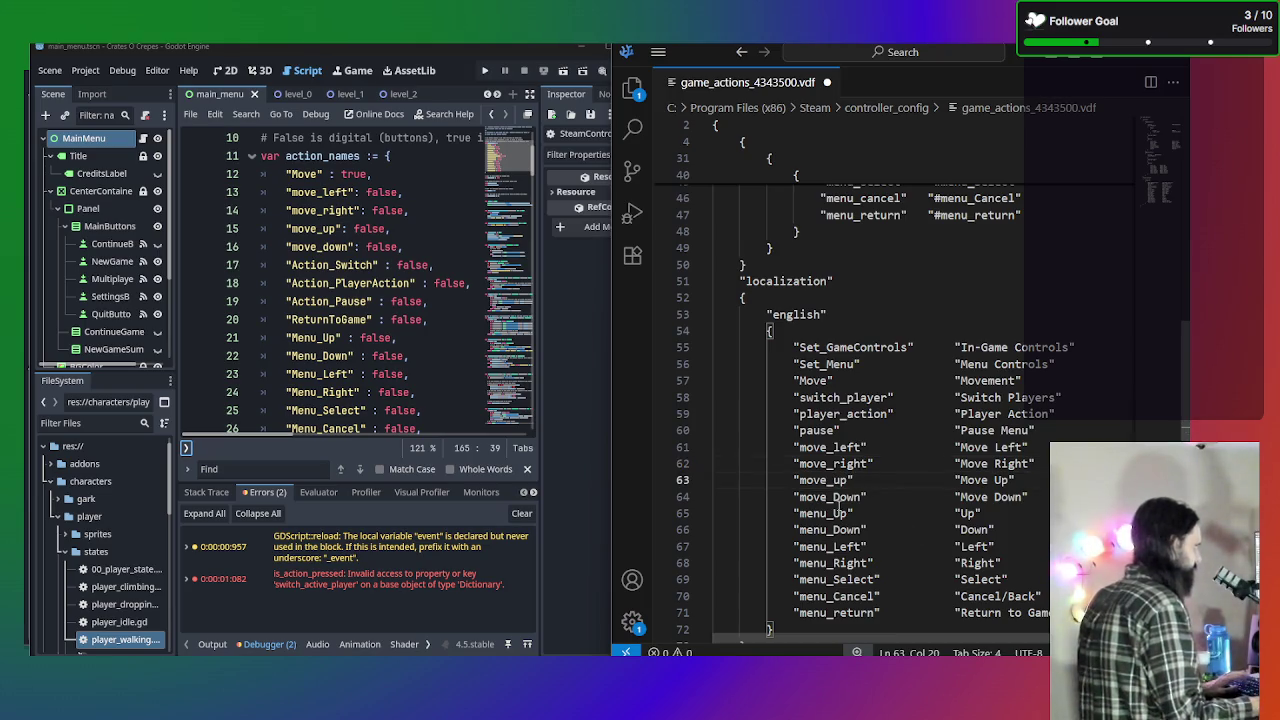
key(Down)
key(Left)
key(Delete)
text(d)
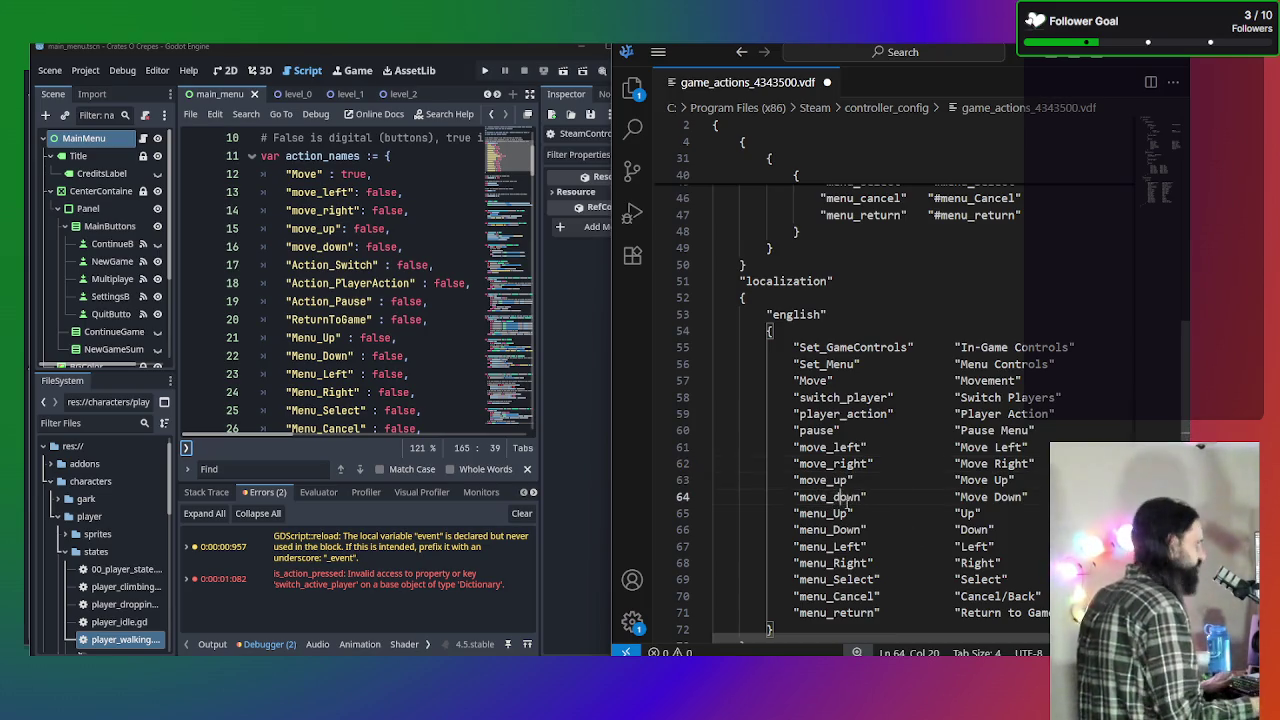
Lowercase the keys menu_up, menu_down, menu_left and menu_right on lines 65–68.
click(845, 512)
key(BackSpace)
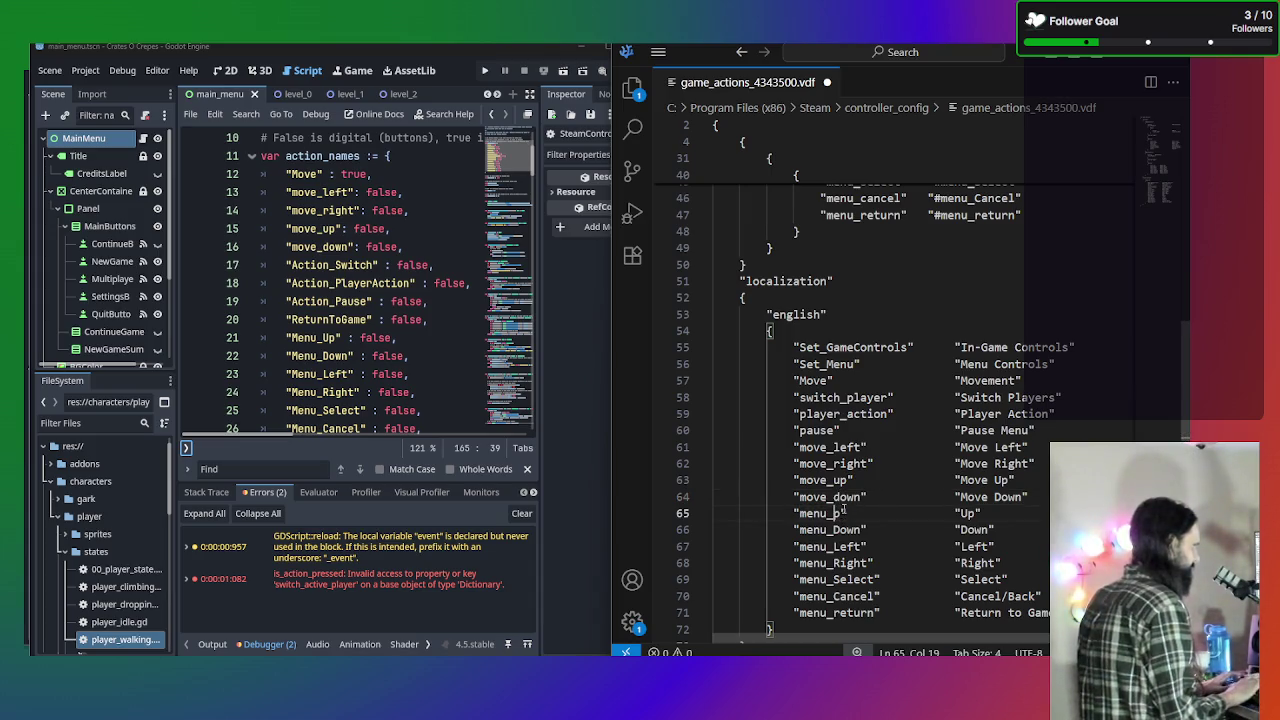
text(u)
key(Down)
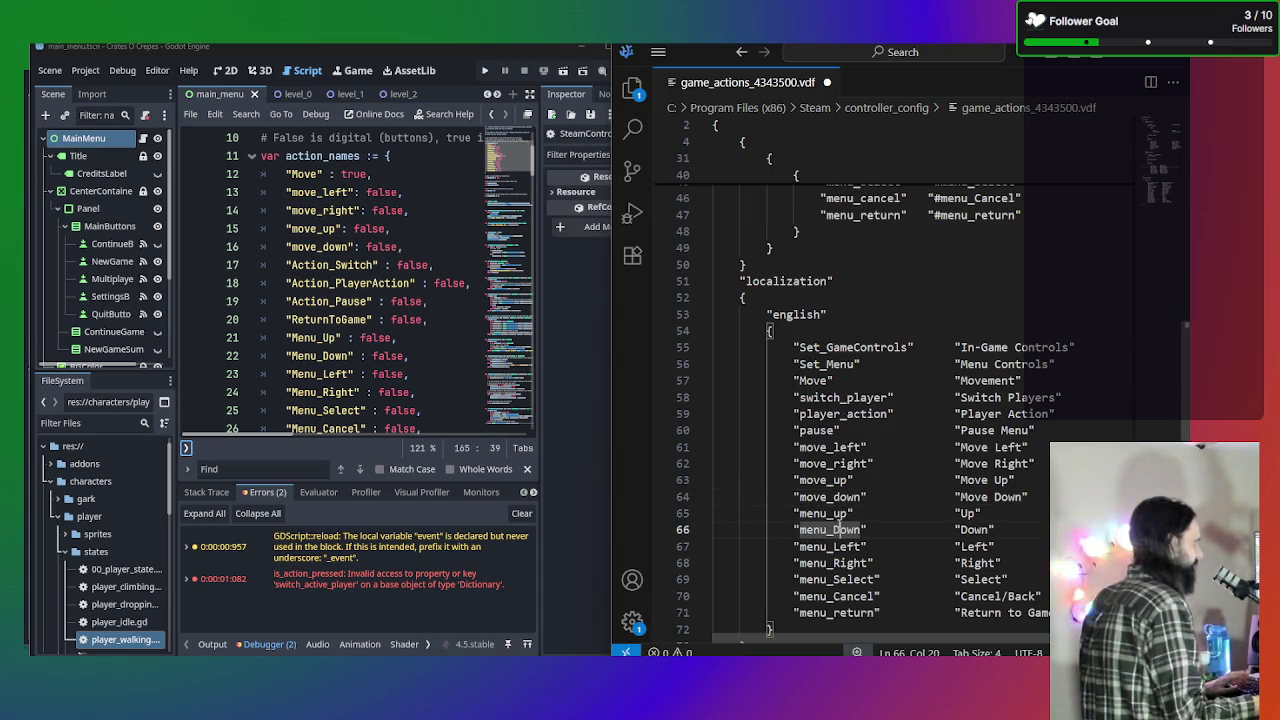
key(BackSpace)
text(d)
key(Down)
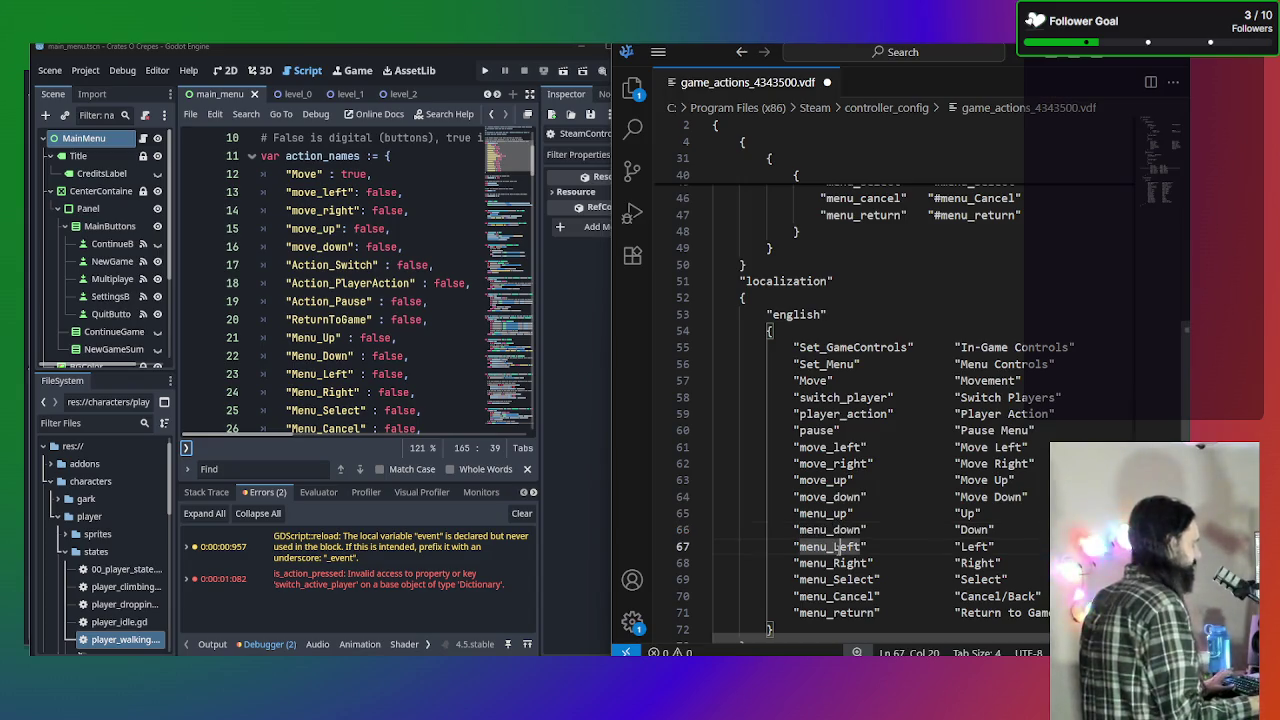
key(BackSpace)
text(l)
key(Down)
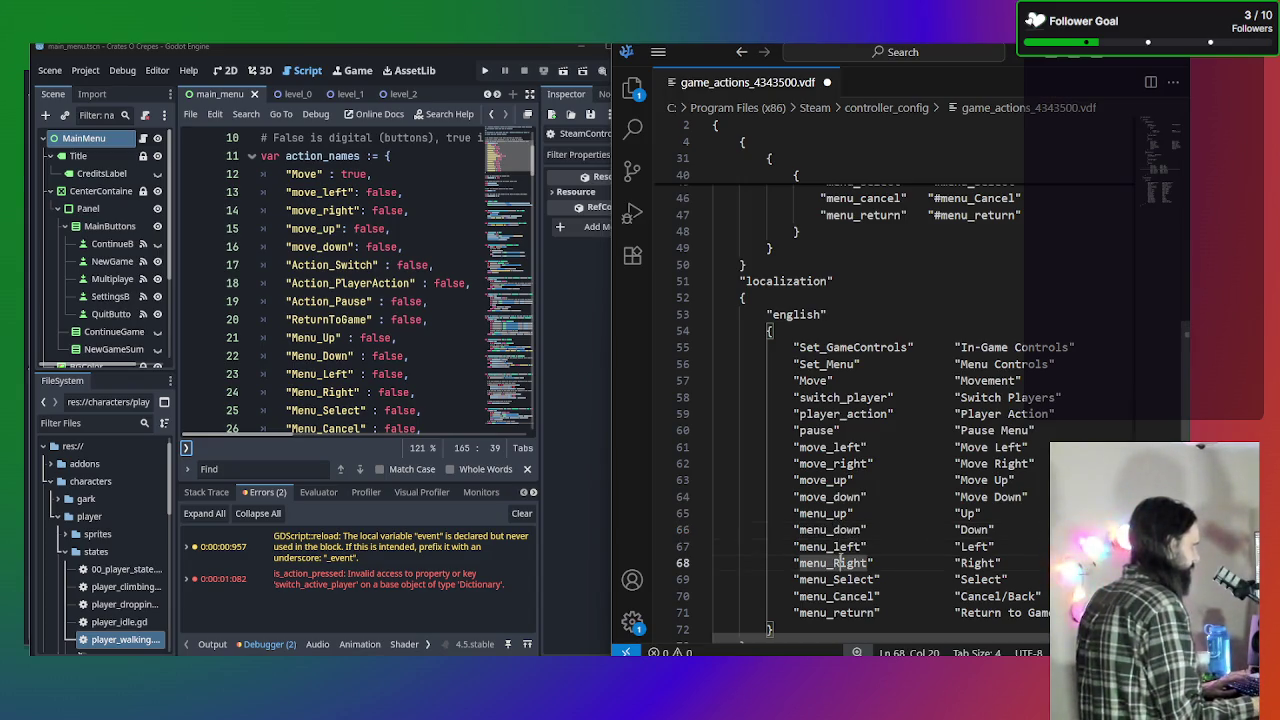
scroll(840, 560, down, 1)
key(BackSpace)
text(r)
Lowercase the keys menu_select and menu_cancel on lines 69–70.
click(835, 568)
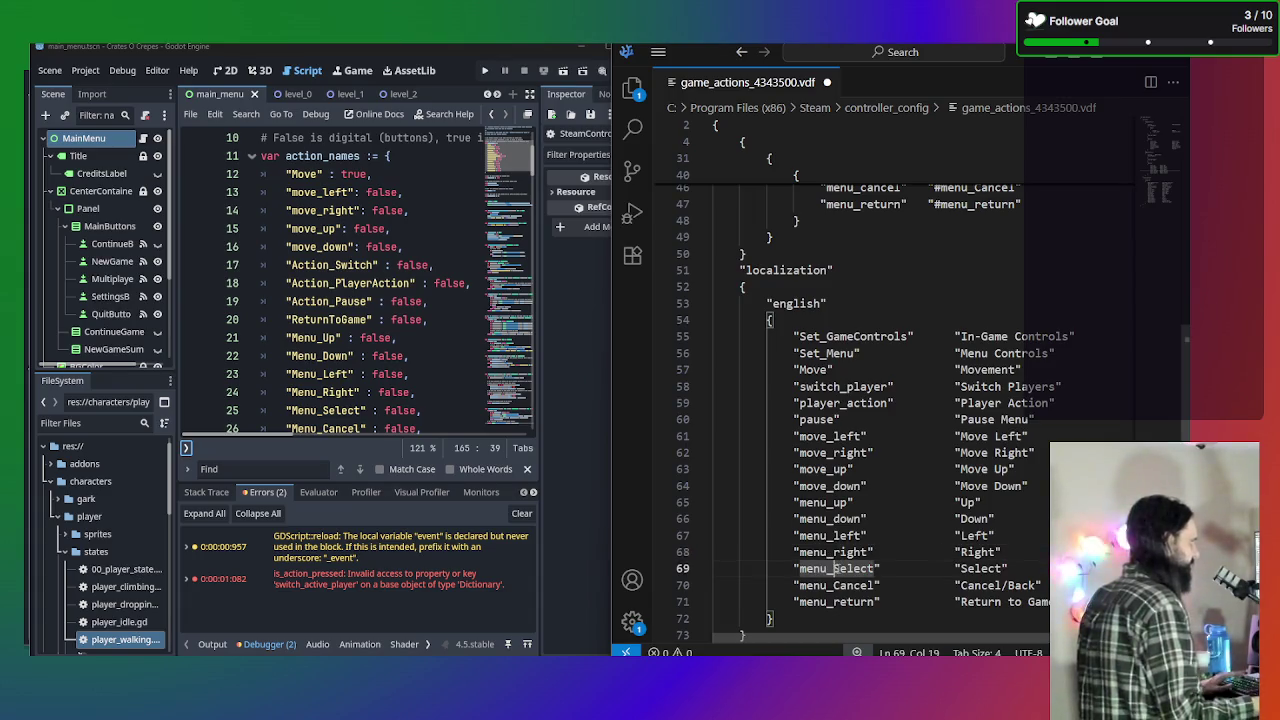
scroll(835, 568, down, 1)
key(Delete)
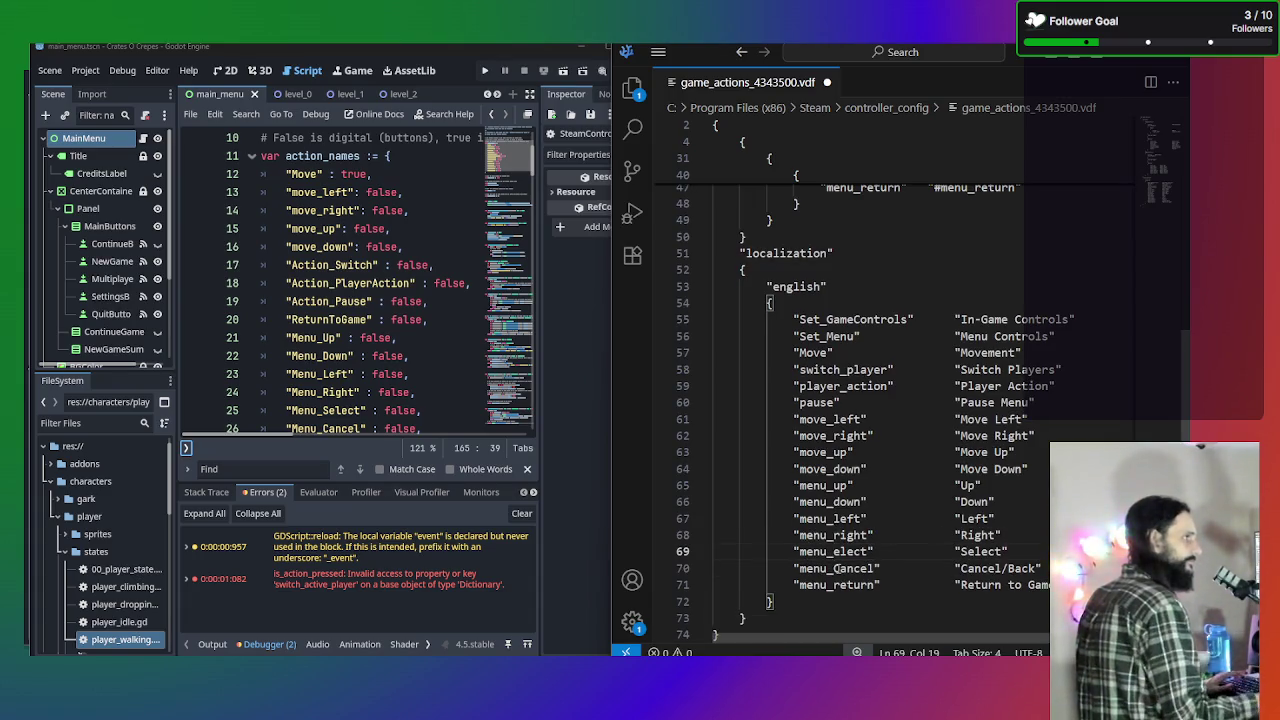
text(s)
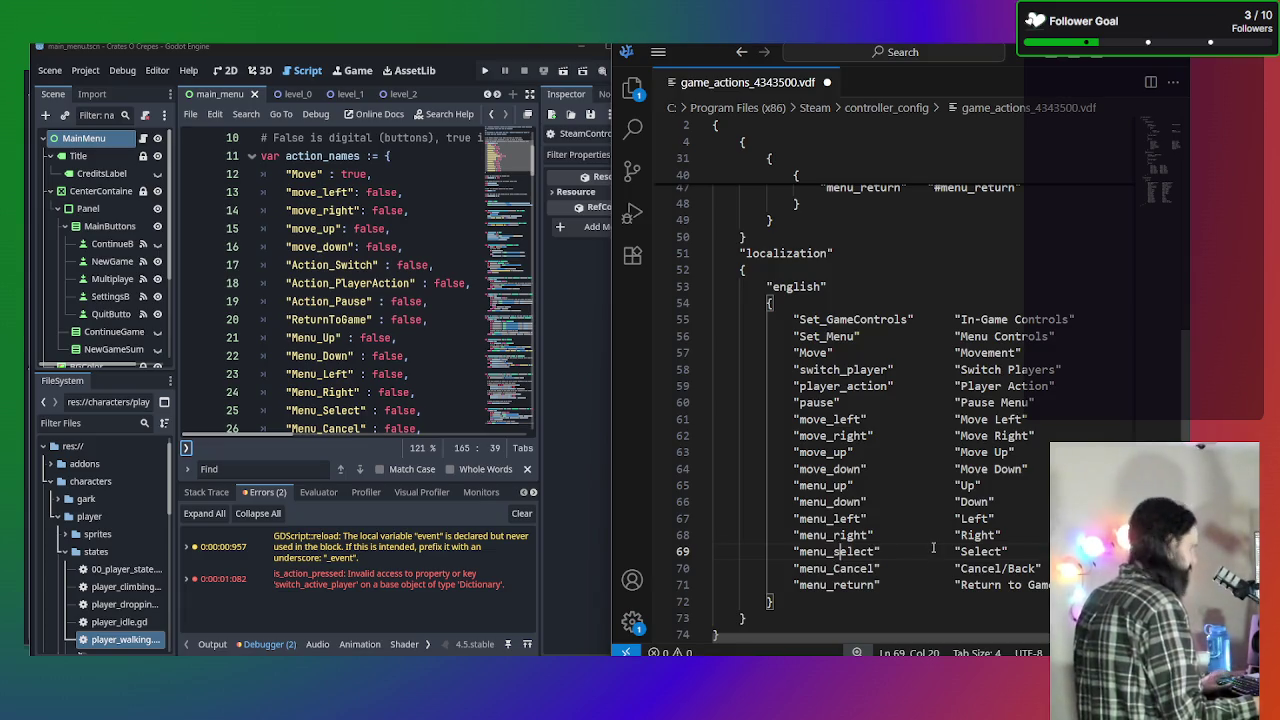
key(Down)
scroll(838, 562, down, 1)
key(BackSpace)
text(c)
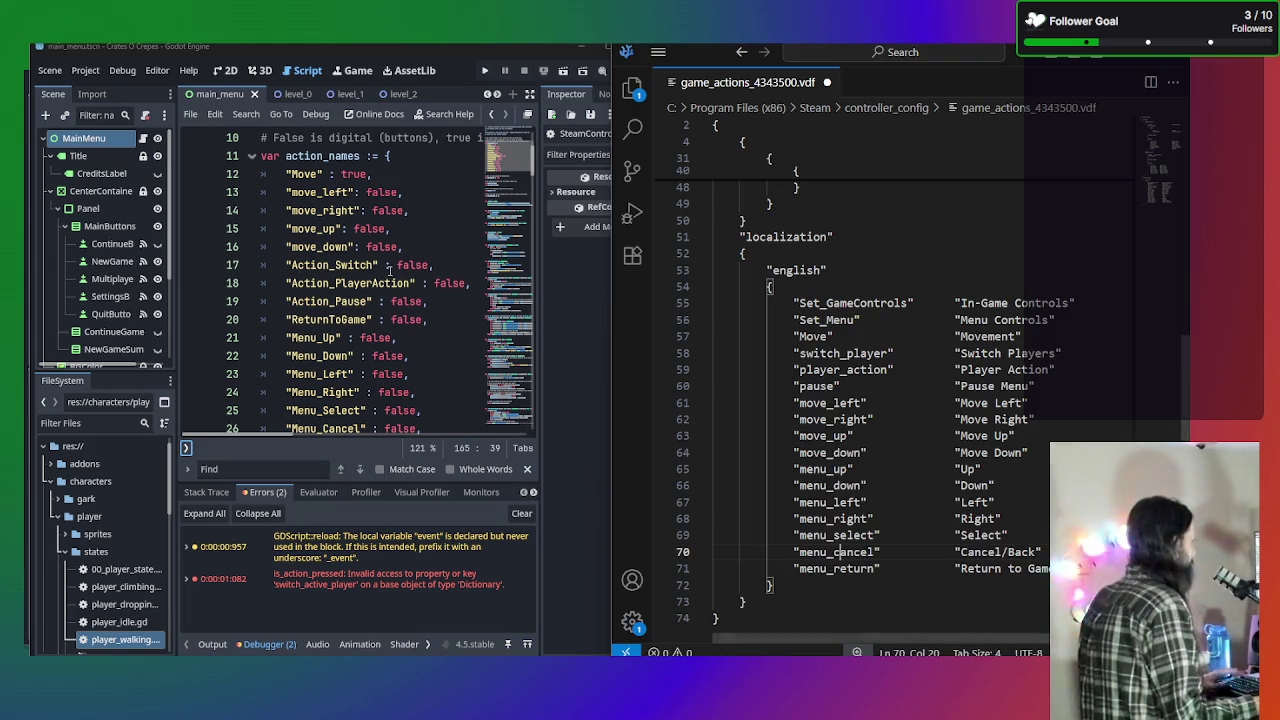
double_click(333, 338)
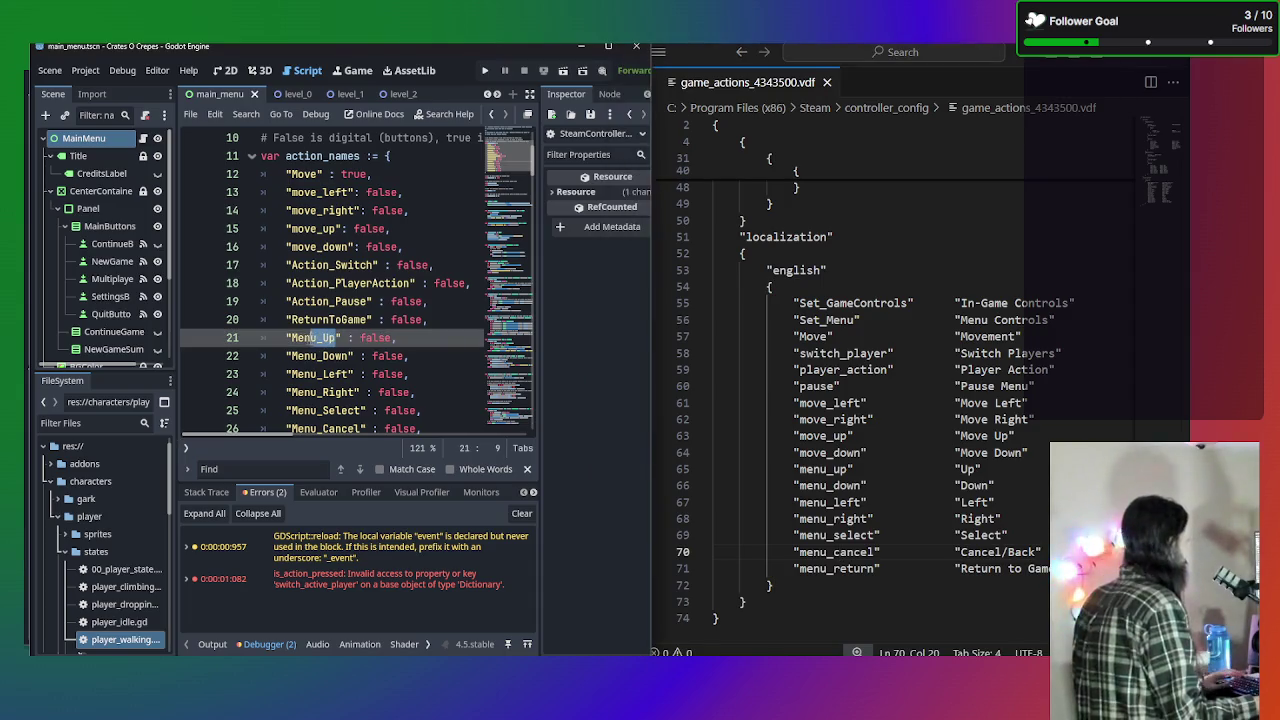
Rename Menu_Up, Menu_Down, Menu_Left and Menu_Right to menu_up, menu_down, menu_left and menu_right.
text(menu_up)
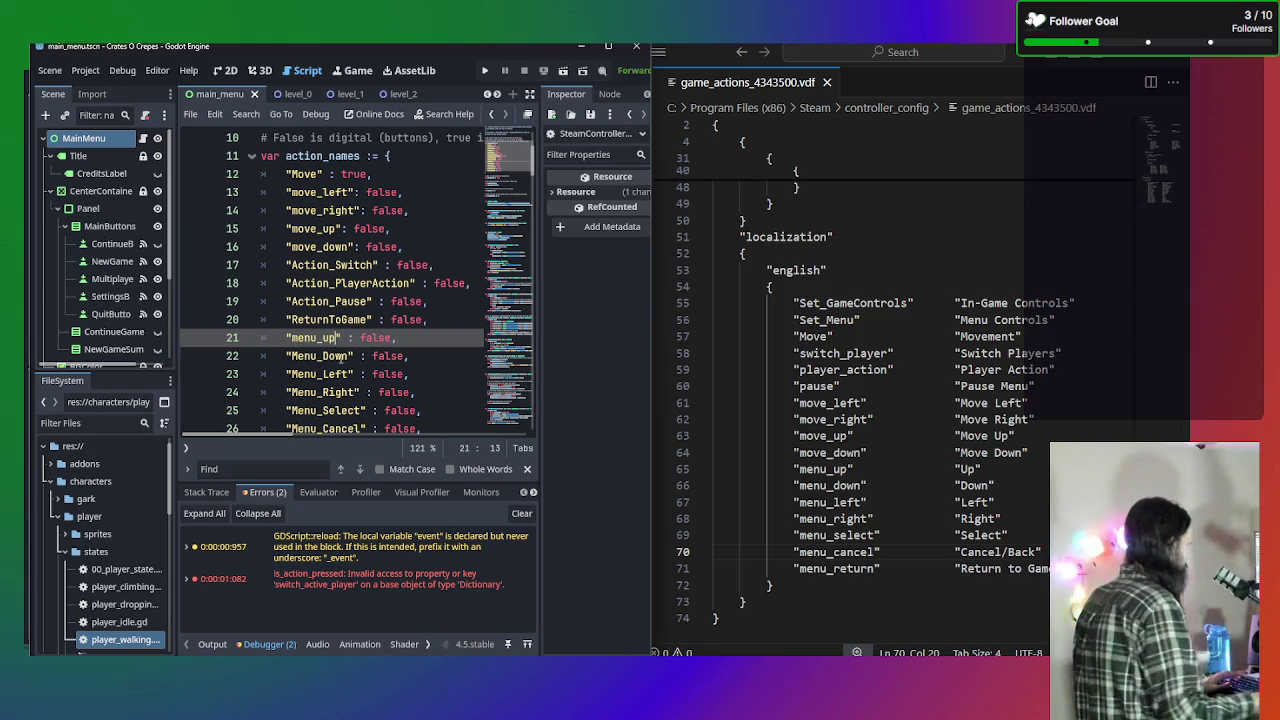
double_click(352, 356)
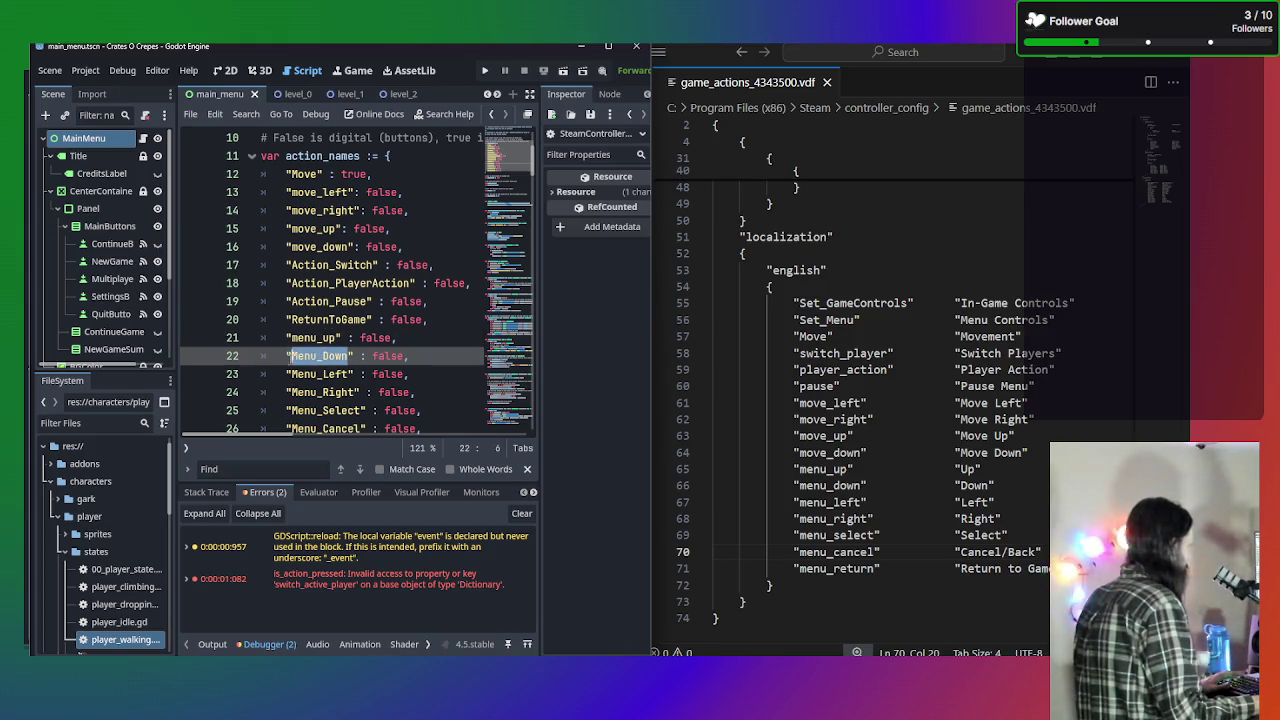
text(menu_)
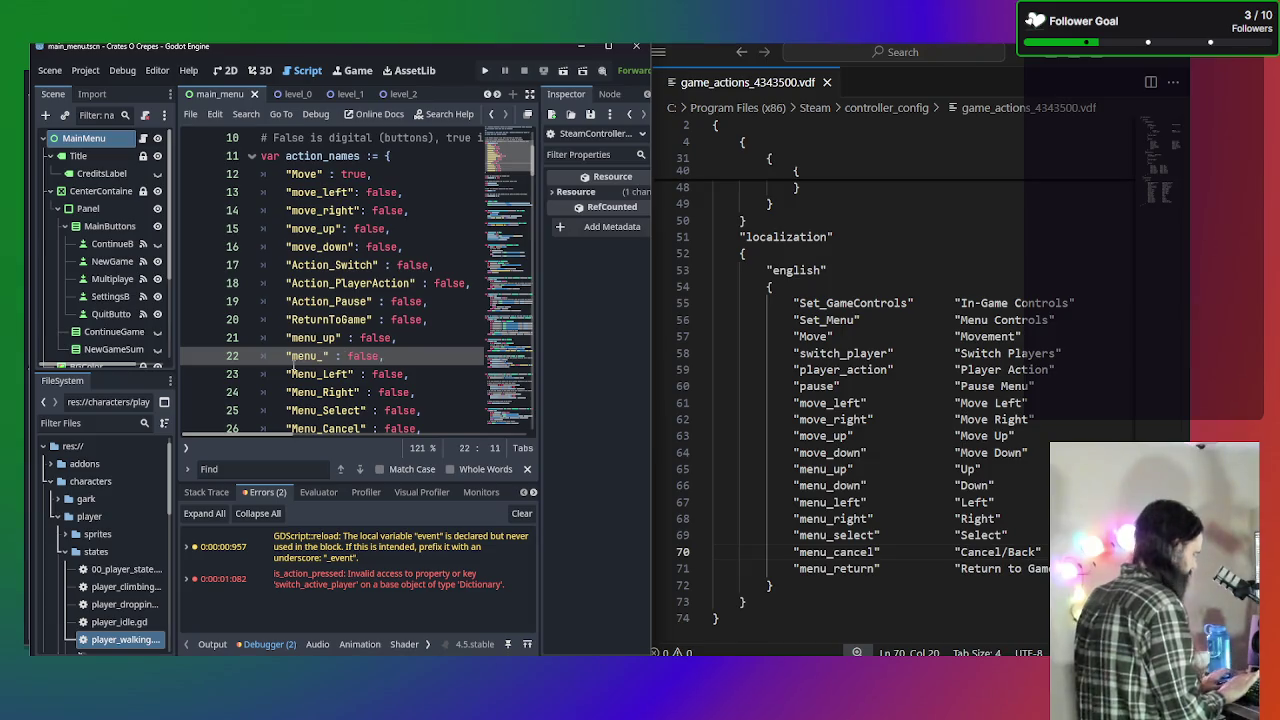
text(down)
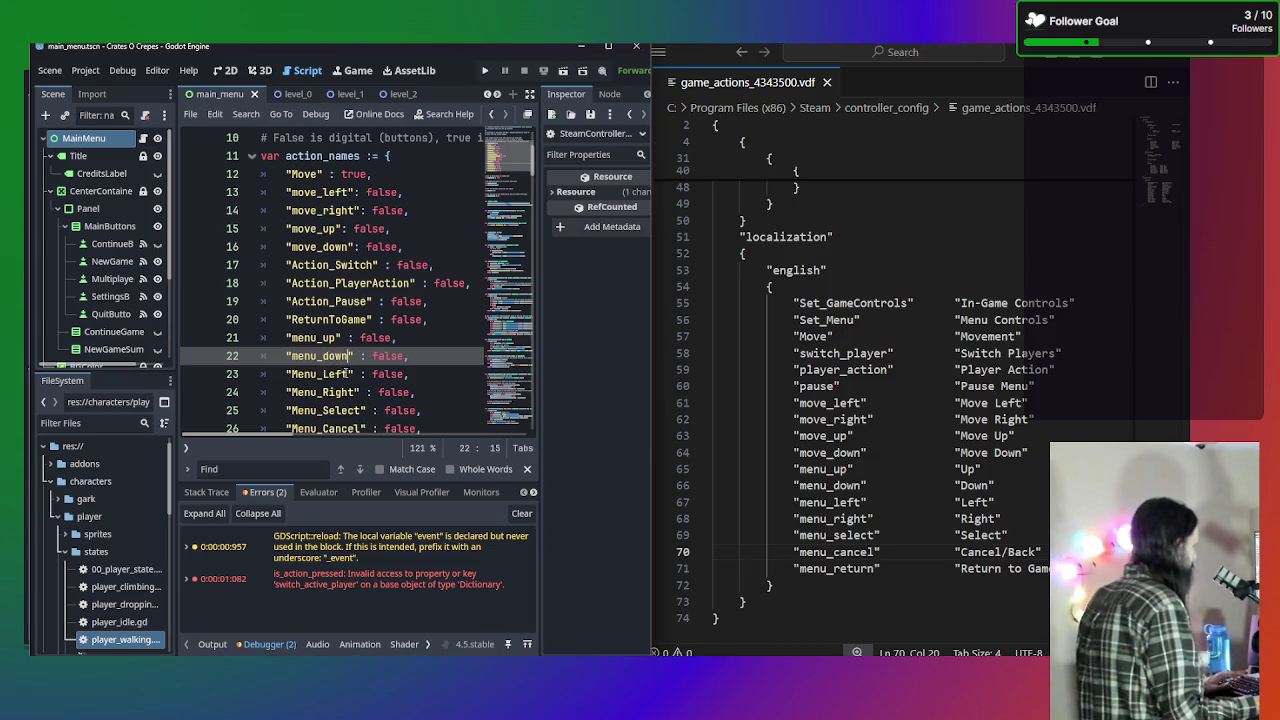
drag(350, 374, 289, 374)
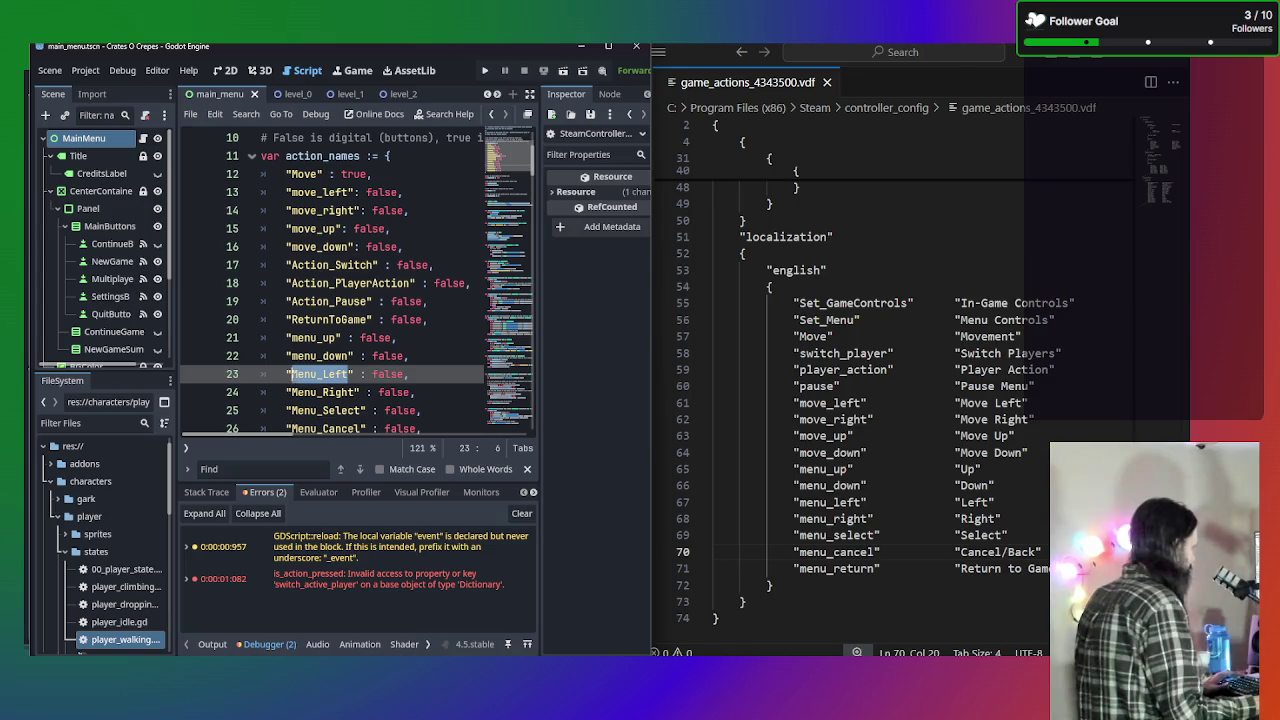
text(menu_left)
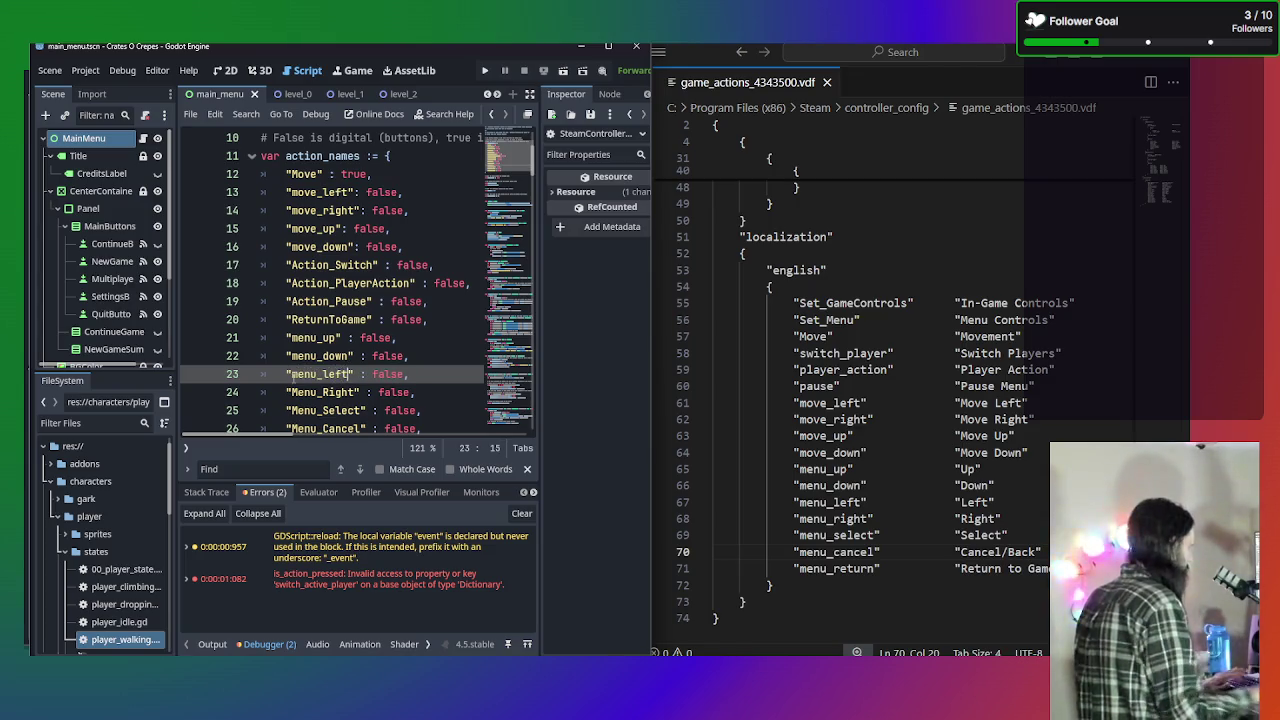
drag(352, 392, 289, 392)
text(menu)
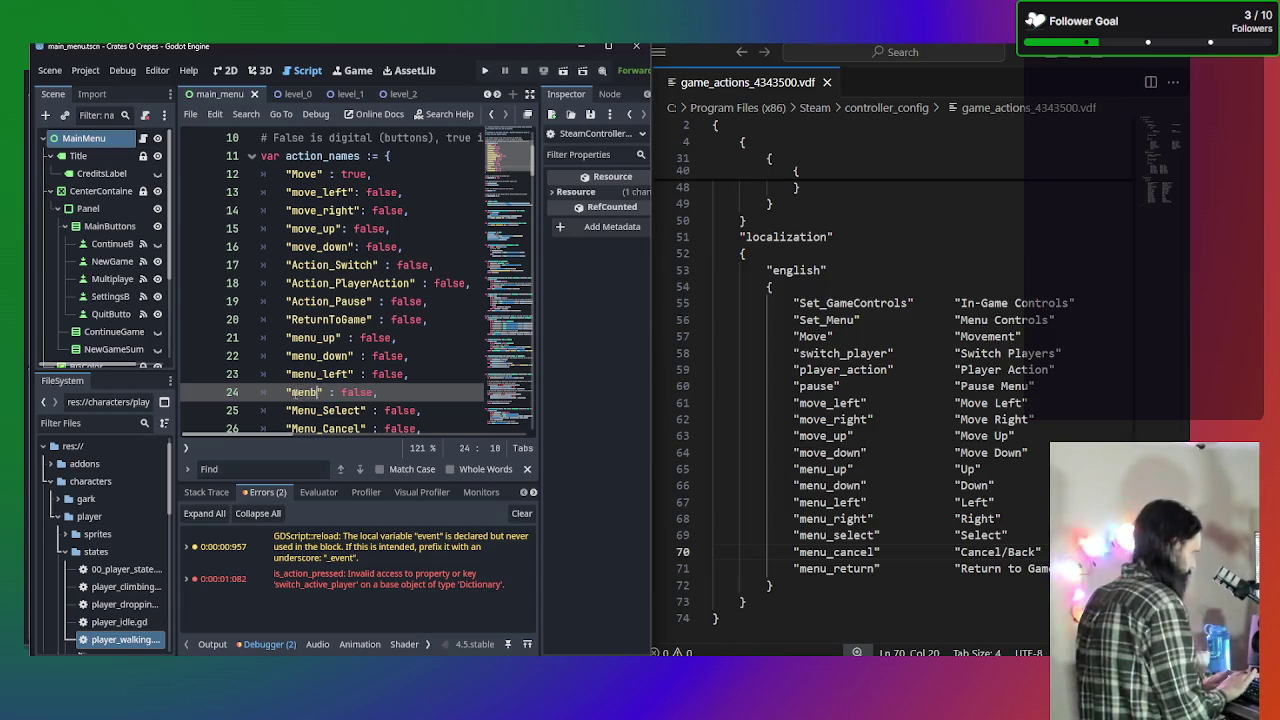
text(_right)
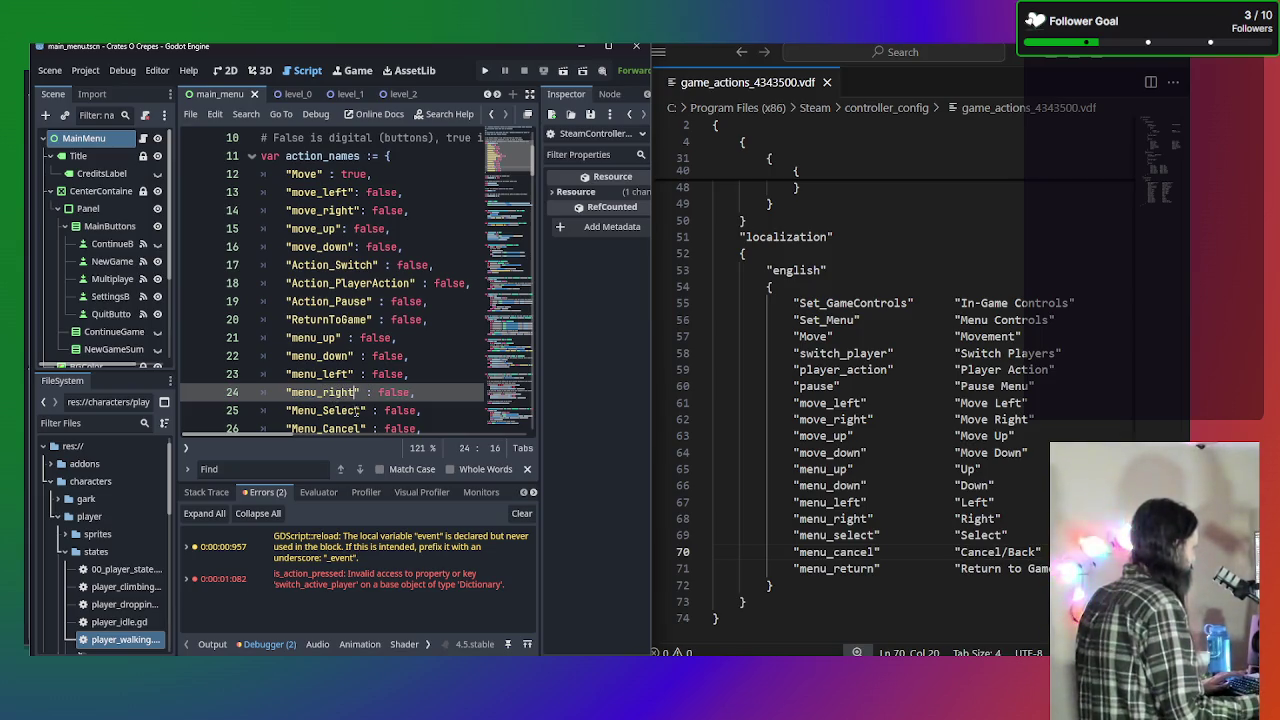
Rename Menu_Select to menu_select and Menu_Cancel to menu_cancel.
click(354, 410)
key(shift+Left)
key(shift+Left)
key(shift+Left)
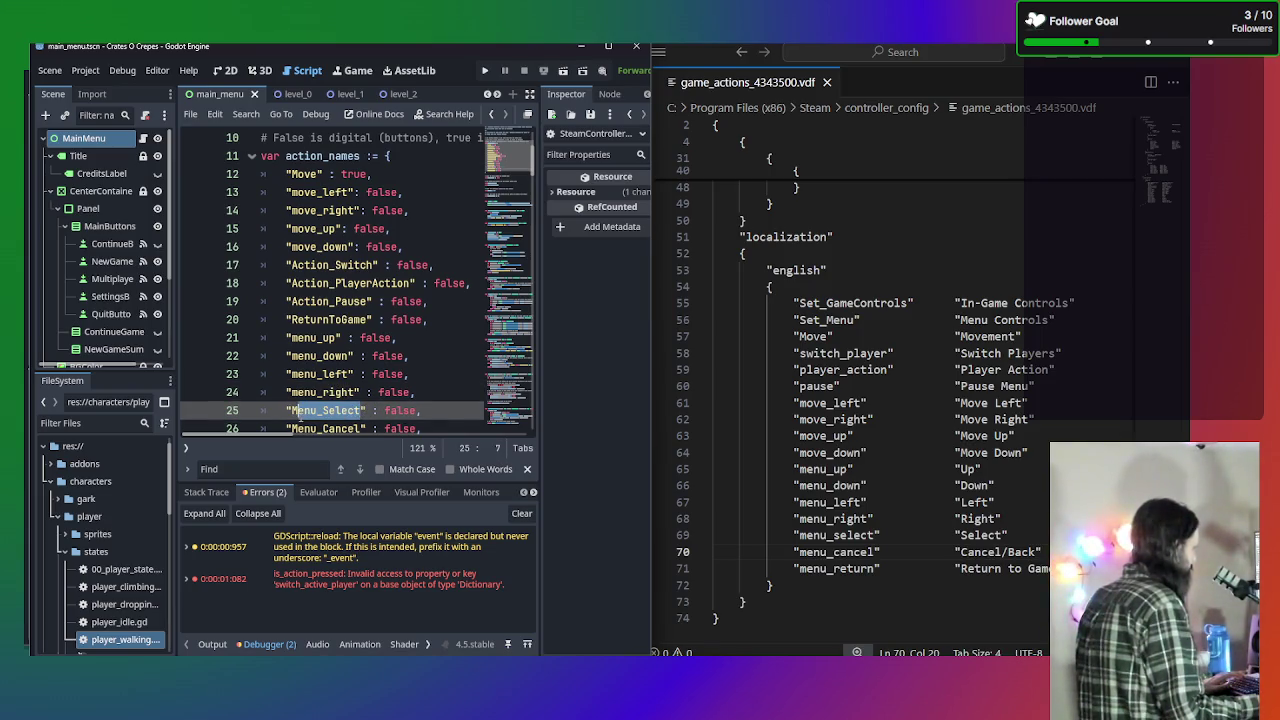
key(shift+Left)
text(menu_sel)
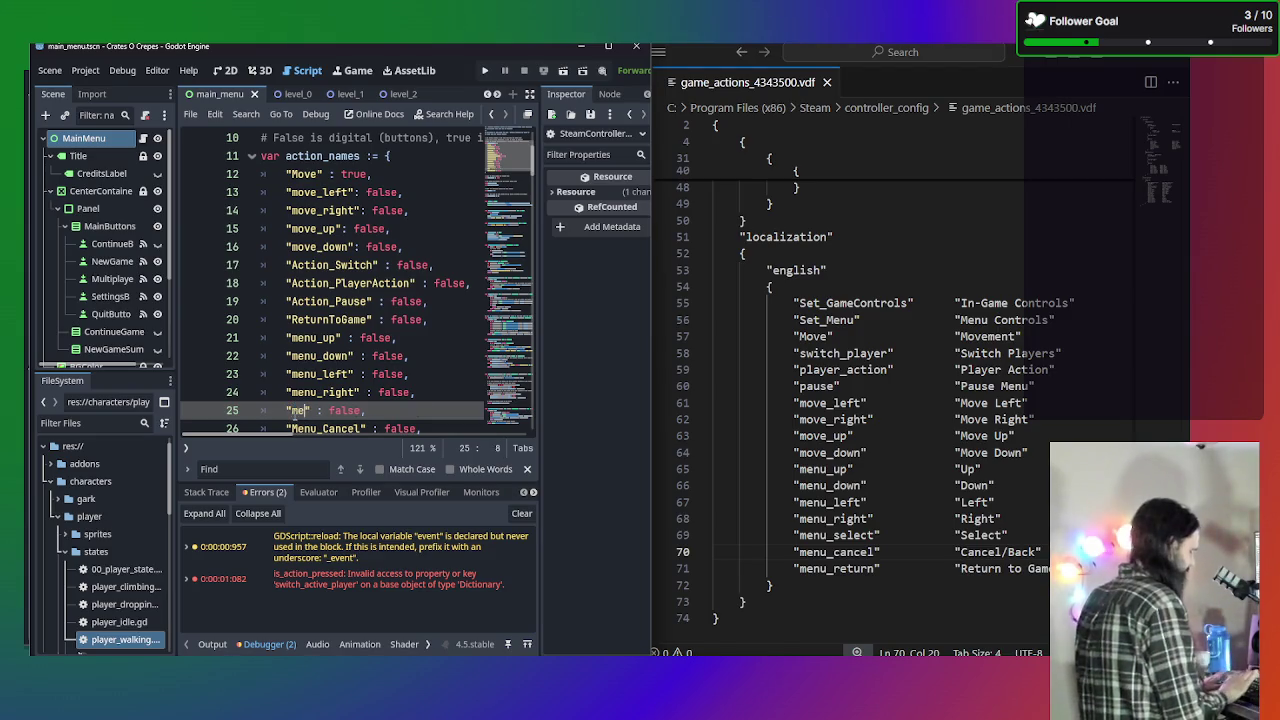
text(ect)
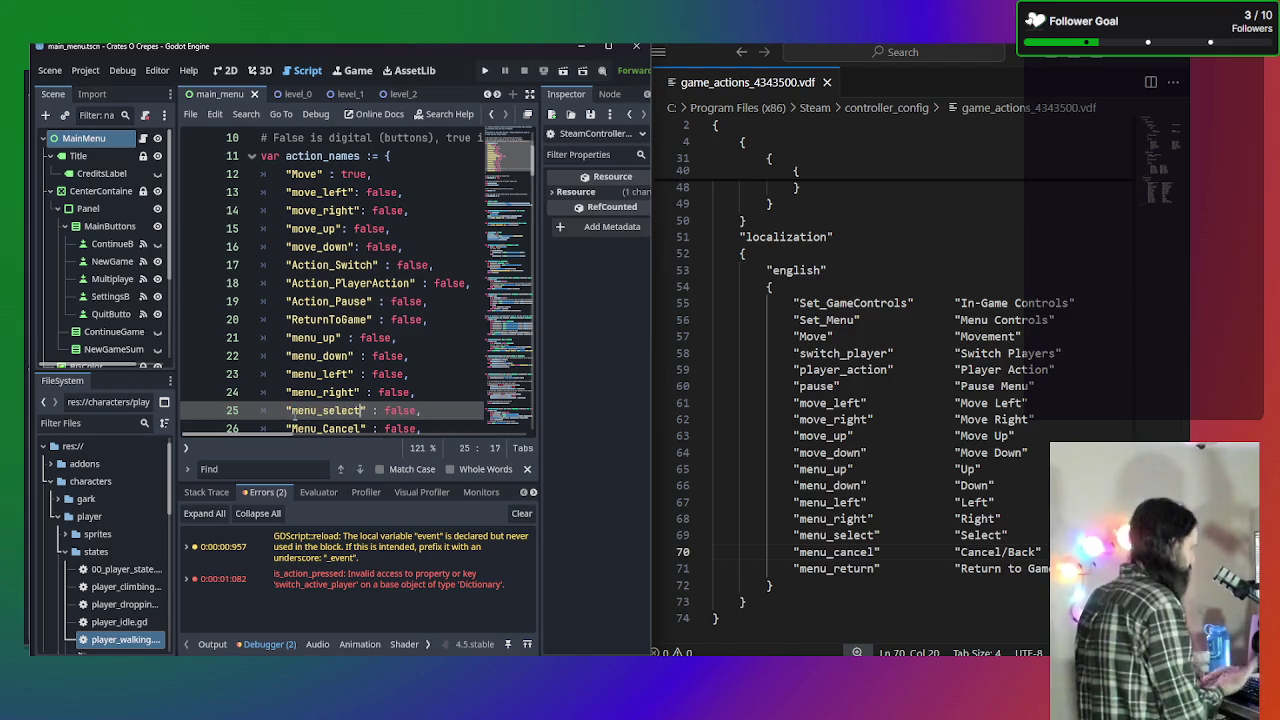
key(Down)
key(shift+Down)
key(shift+Down)
key(shift+Down)
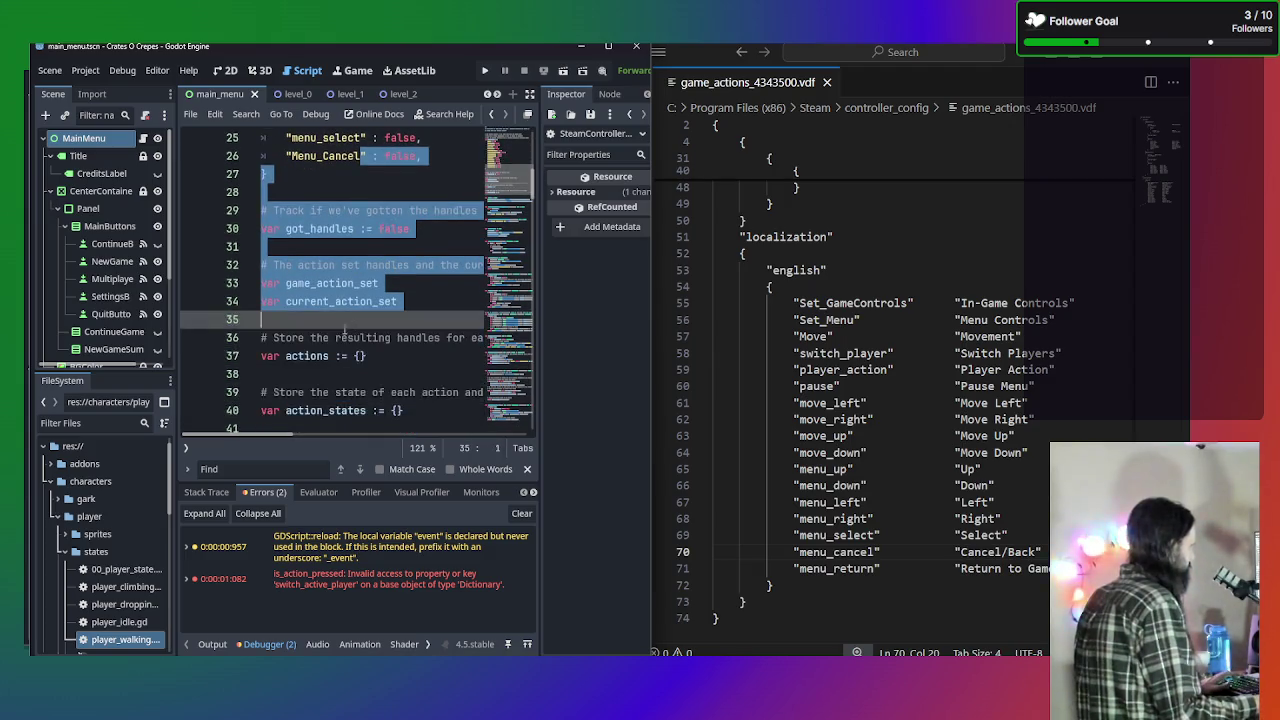
scroll(386, 285, up, 4)
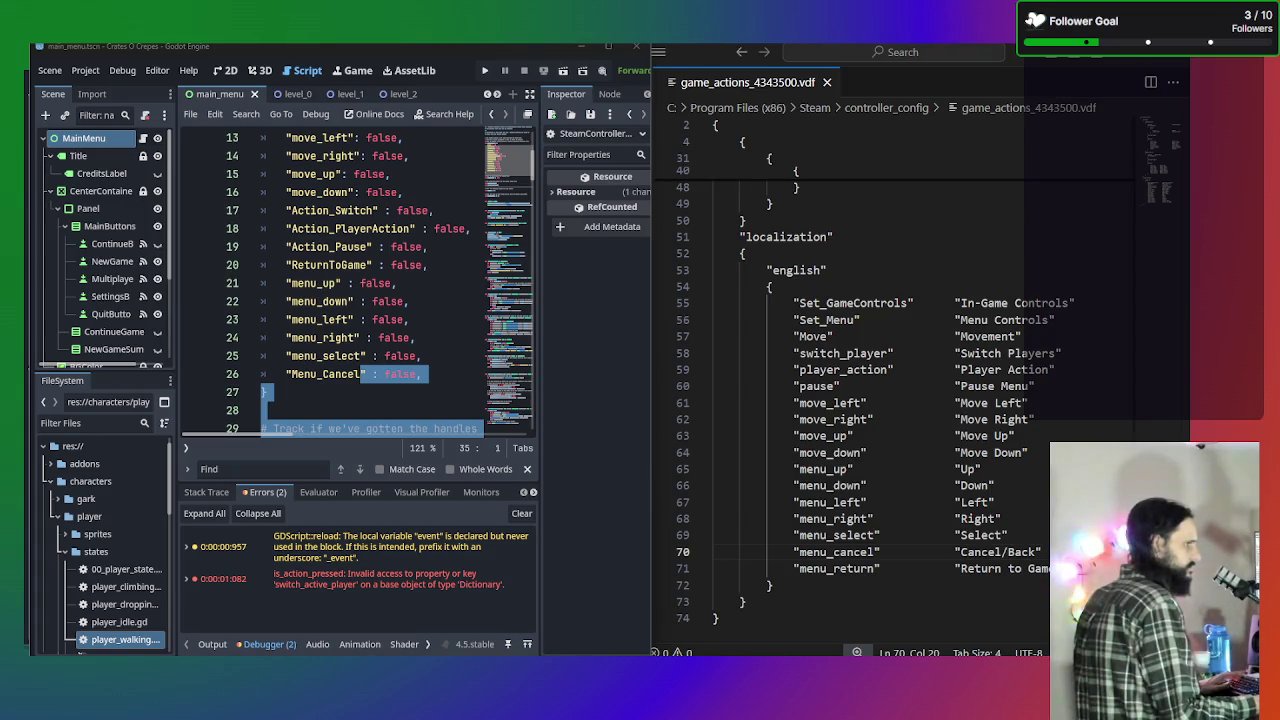
click(356, 374)
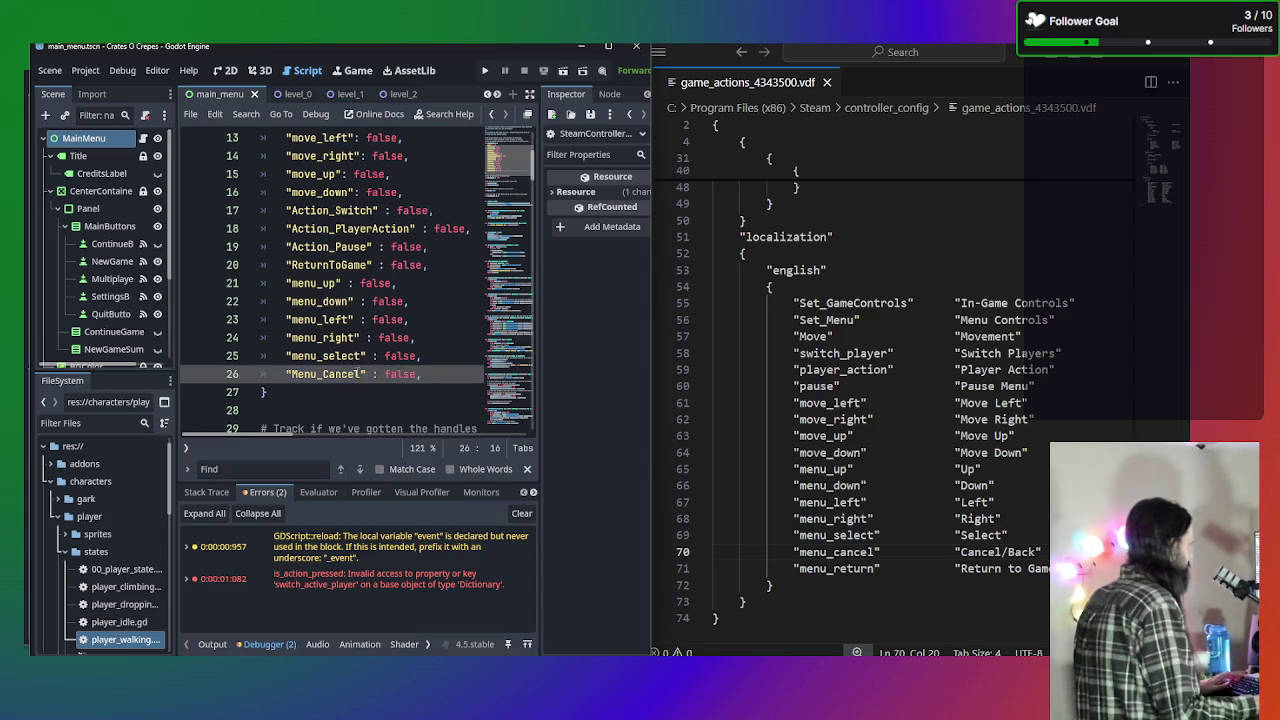
drag(356, 374, 291, 374)
text(menu_cancel)
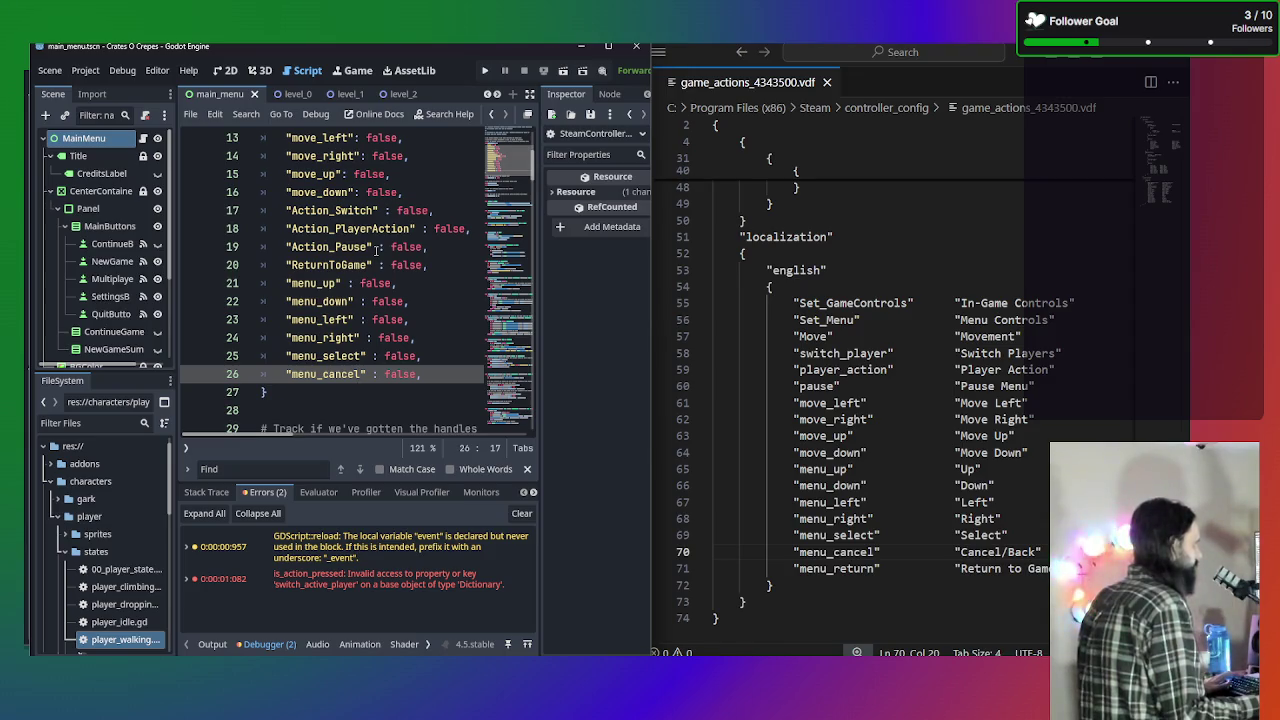
Rename ReturnToGame to menu_return and Action_Switch to switch_player.
drag(368, 265, 291, 265)
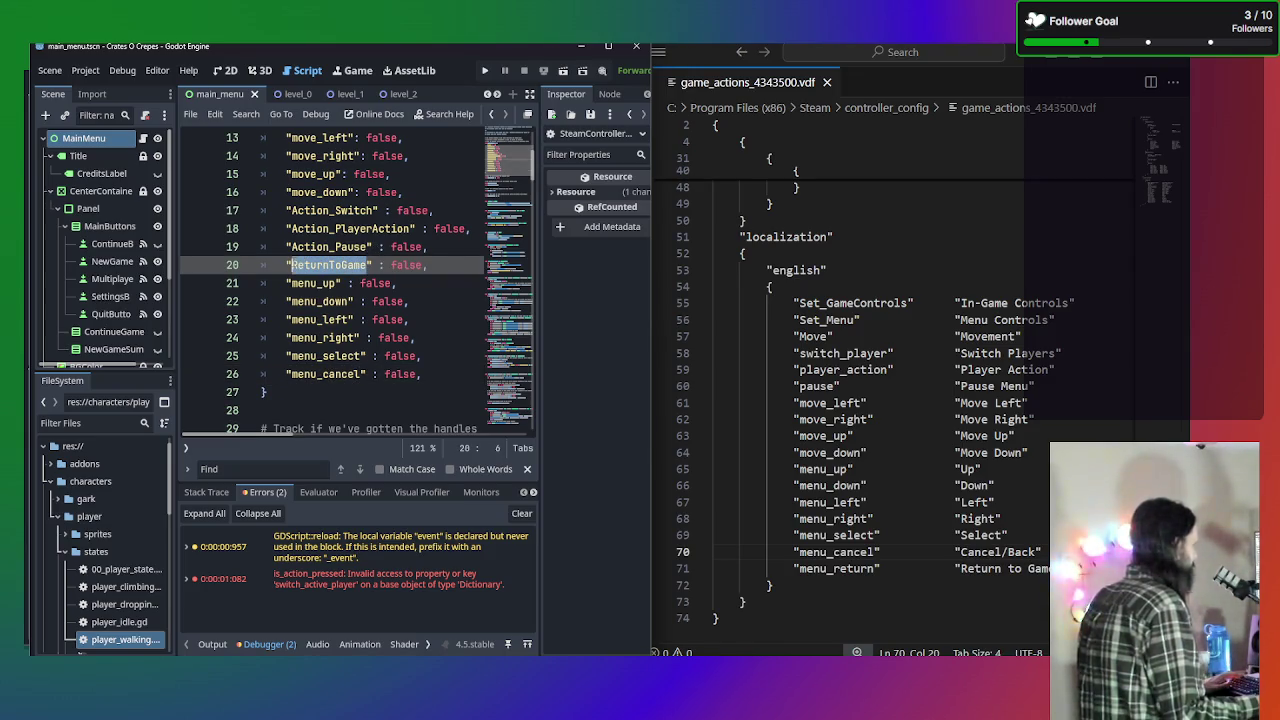
text(menu_retu)
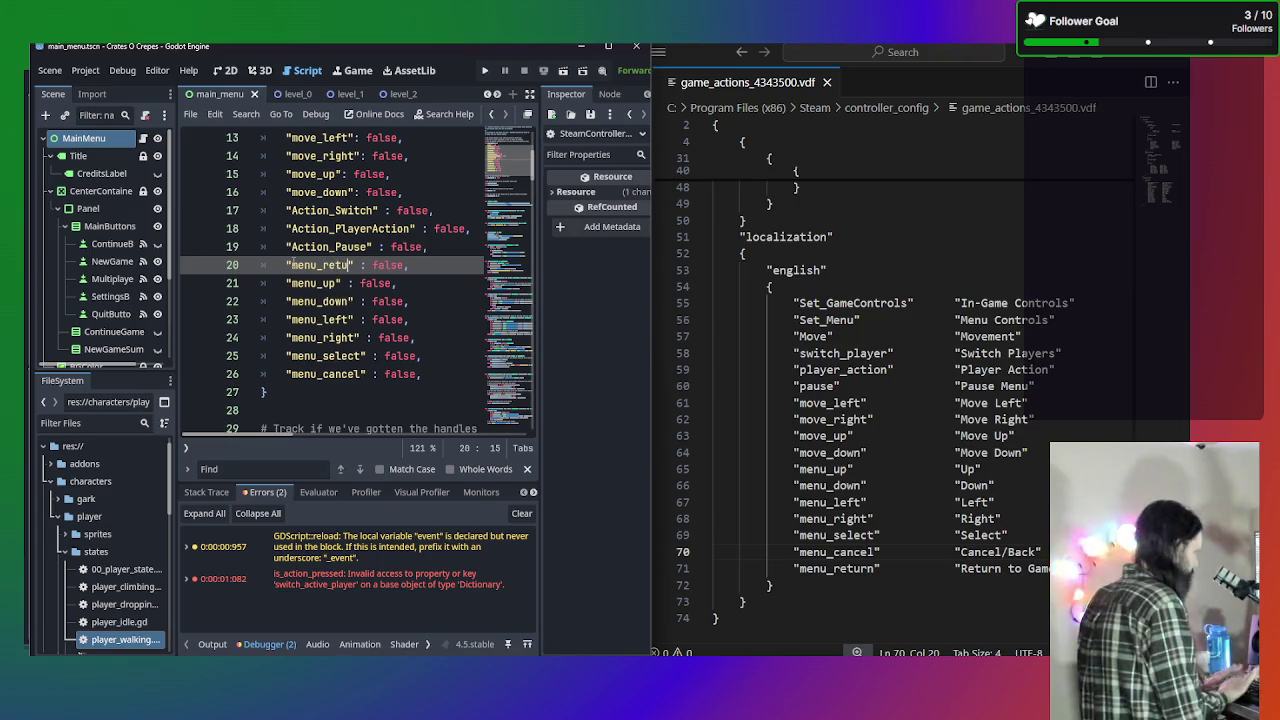
text(rn)
scroll(362, 268, up, 2)
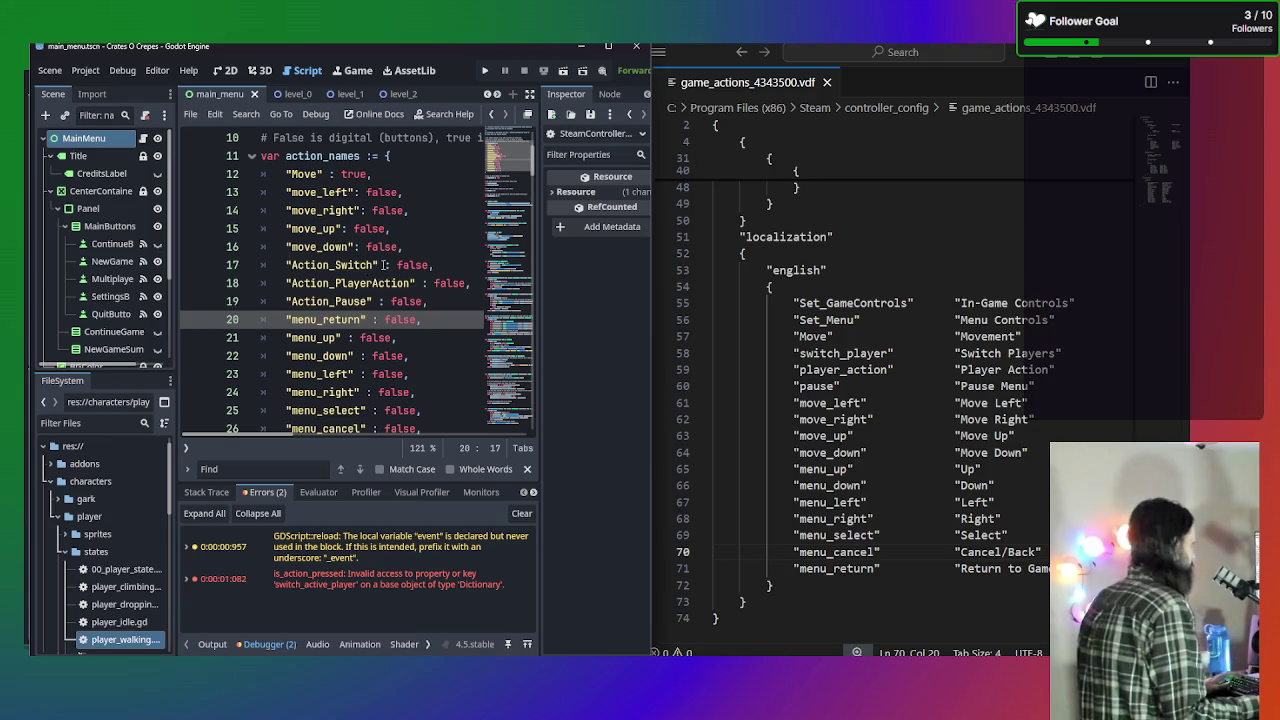
drag(376, 265, 292, 276)
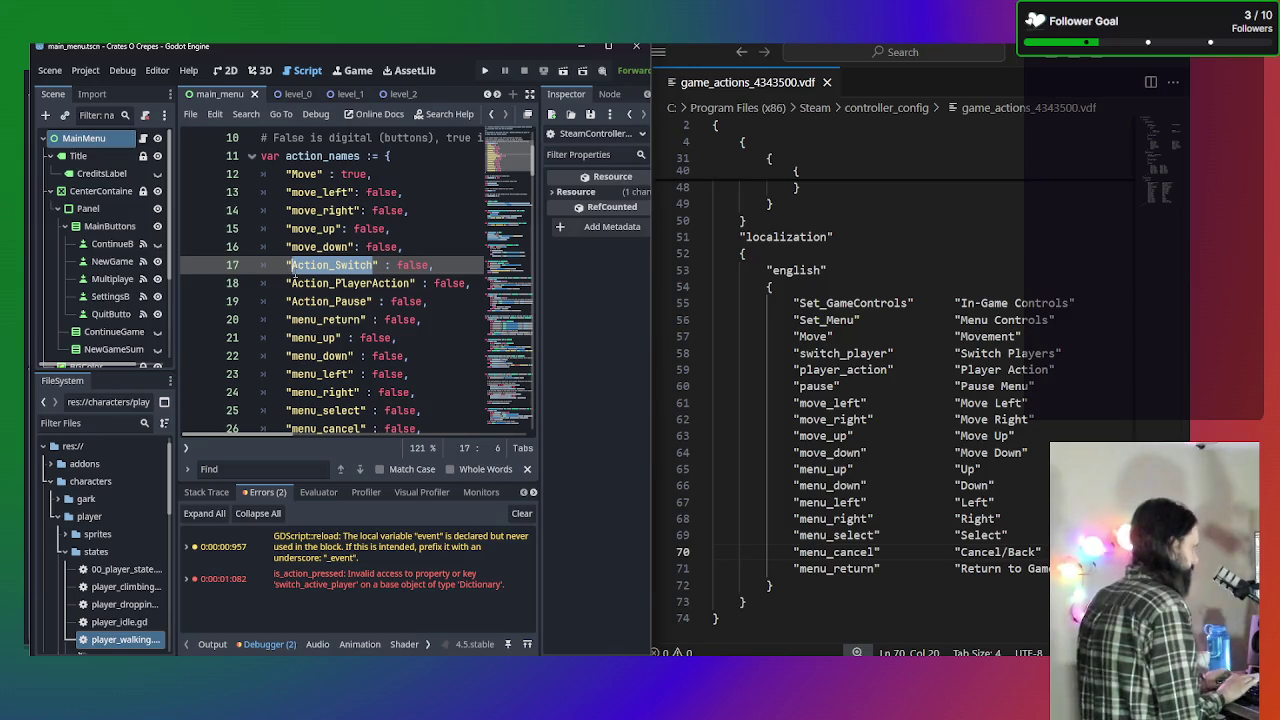
text(switch_pl)
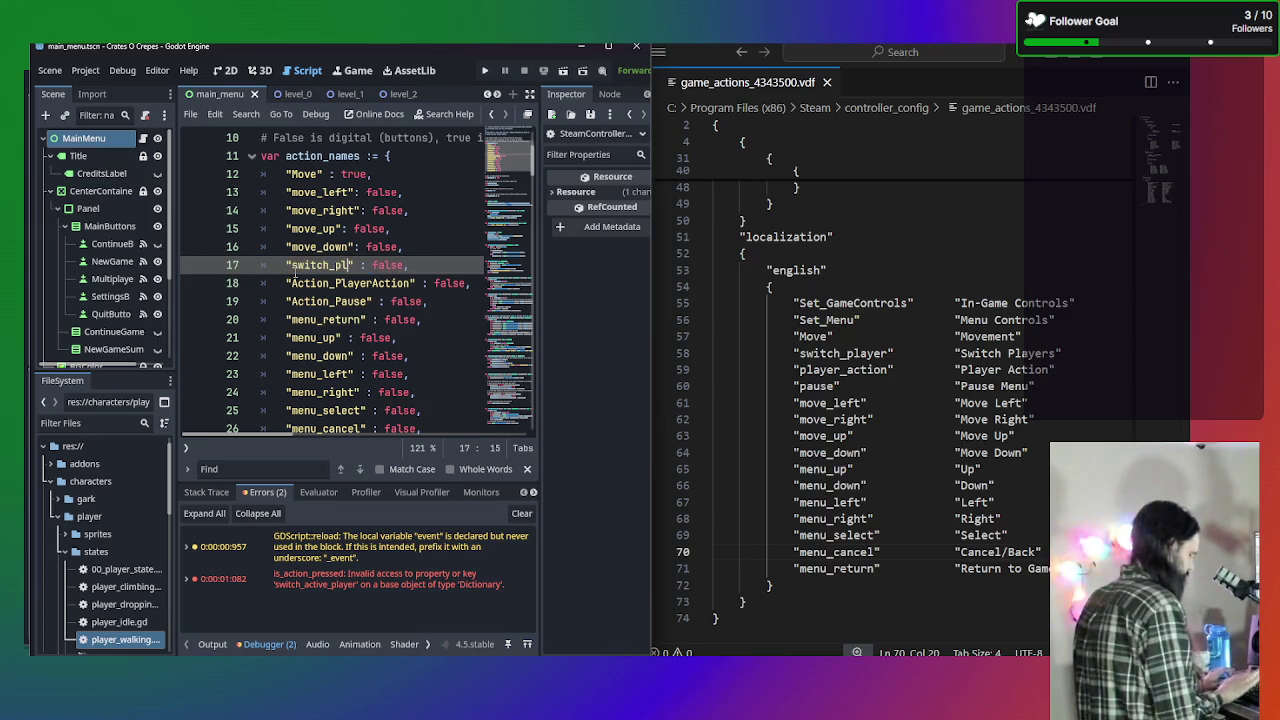
text(ayer)
key(BackSpace)
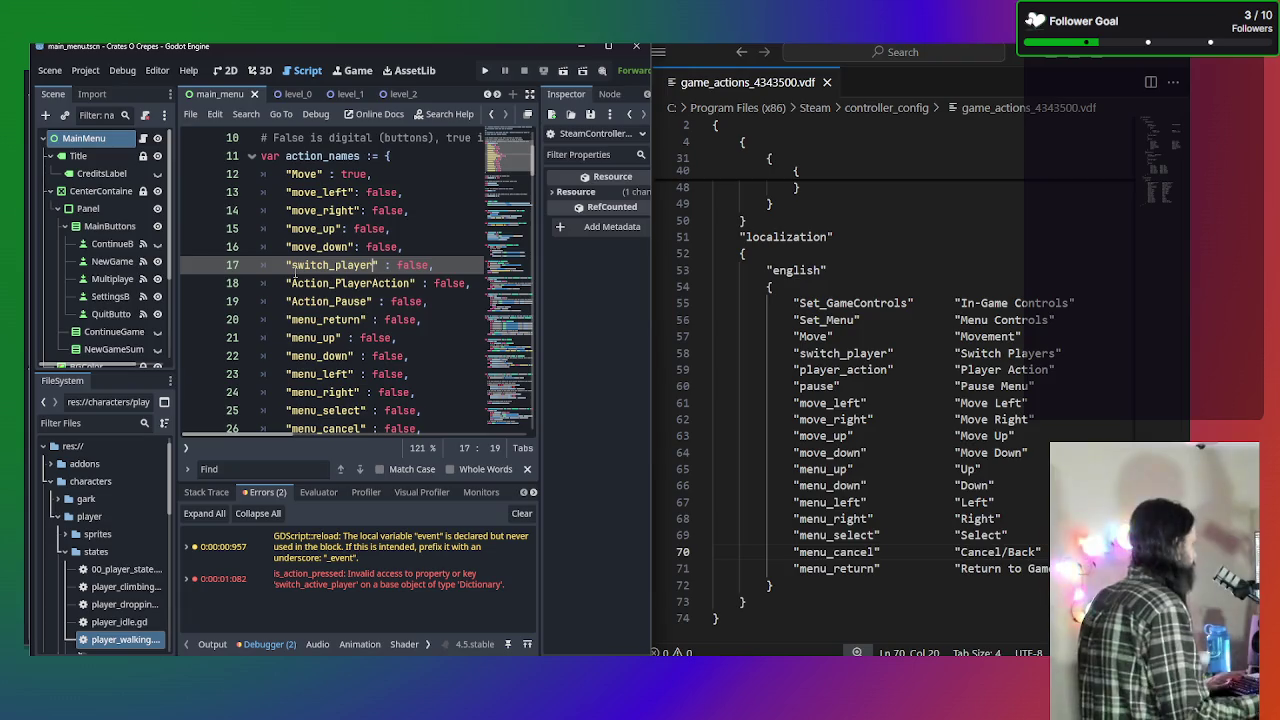
Rename Action_PlayerAction to player_action and Action_Pause to pause.
drag(410, 283, 291, 284)
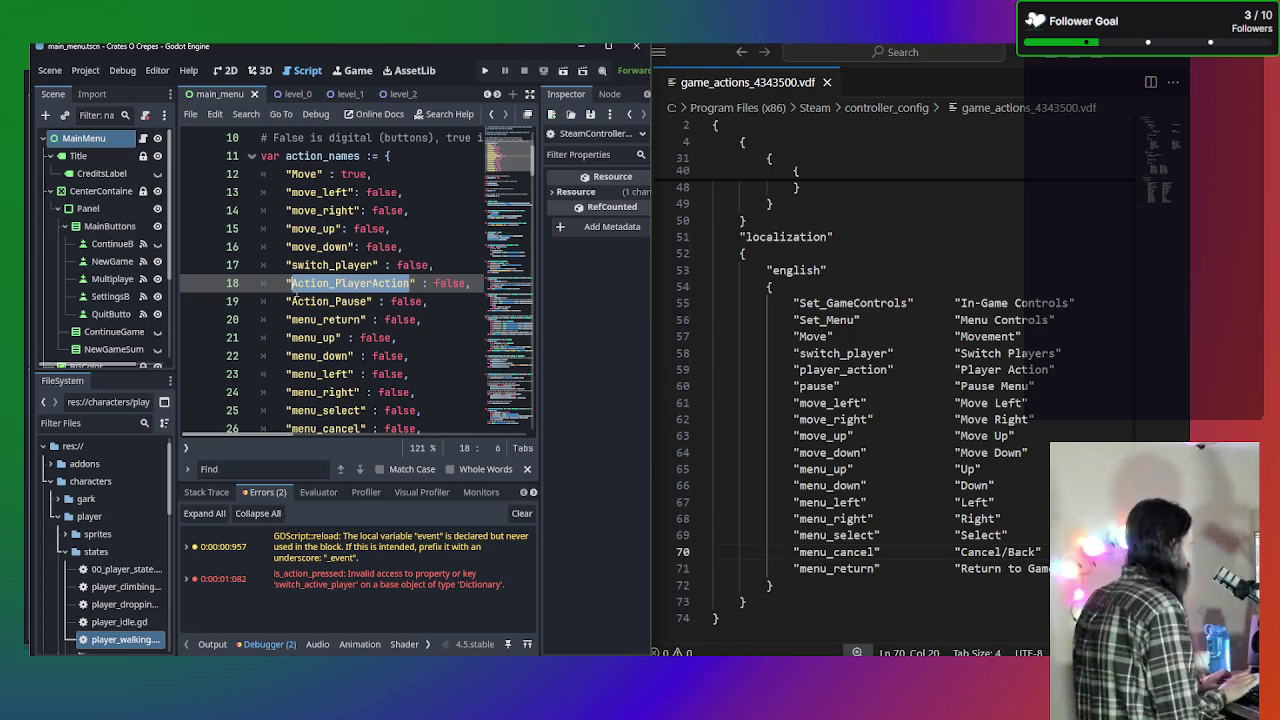
text(player_ac)
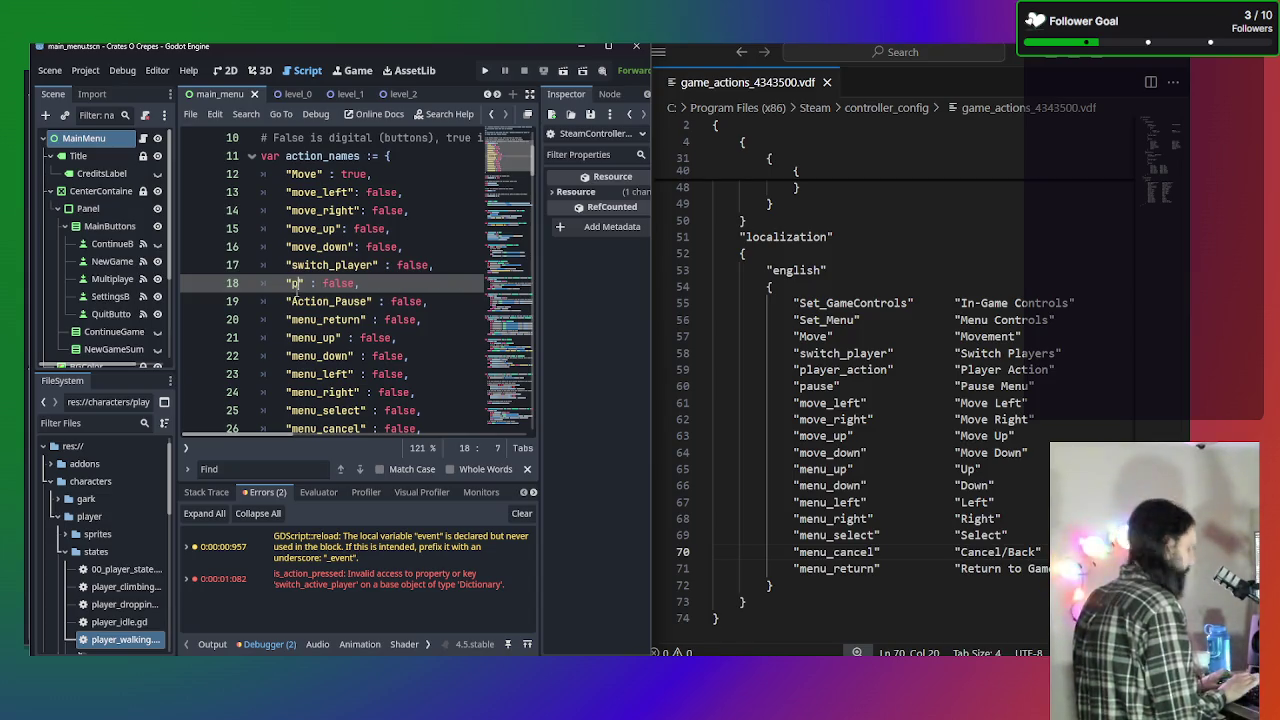
text(tion)
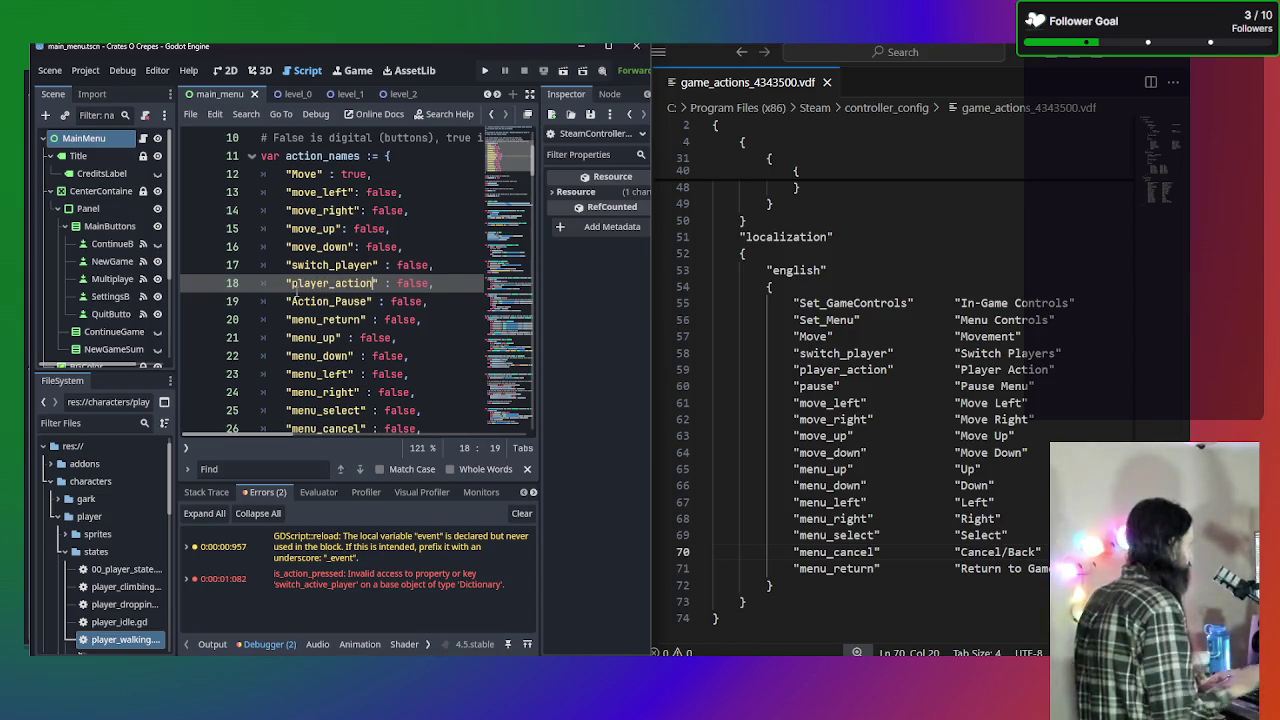
drag(369, 301, 290, 301)
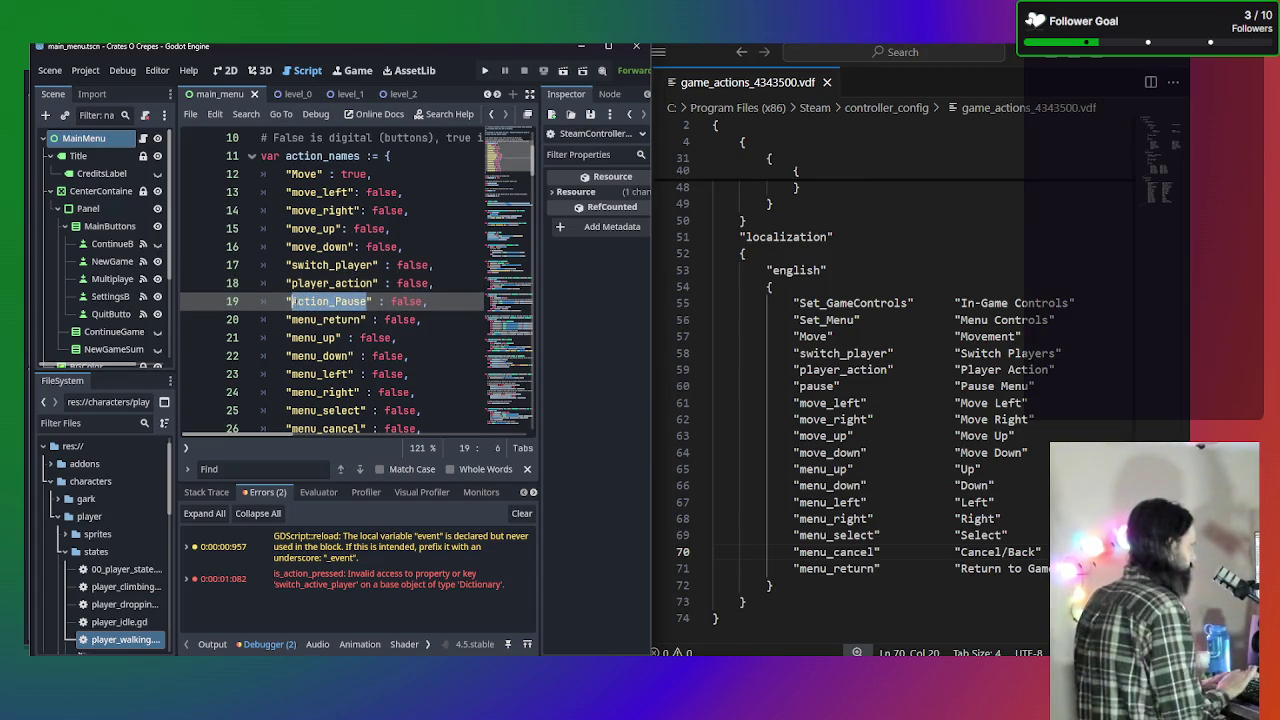
text(pauys)
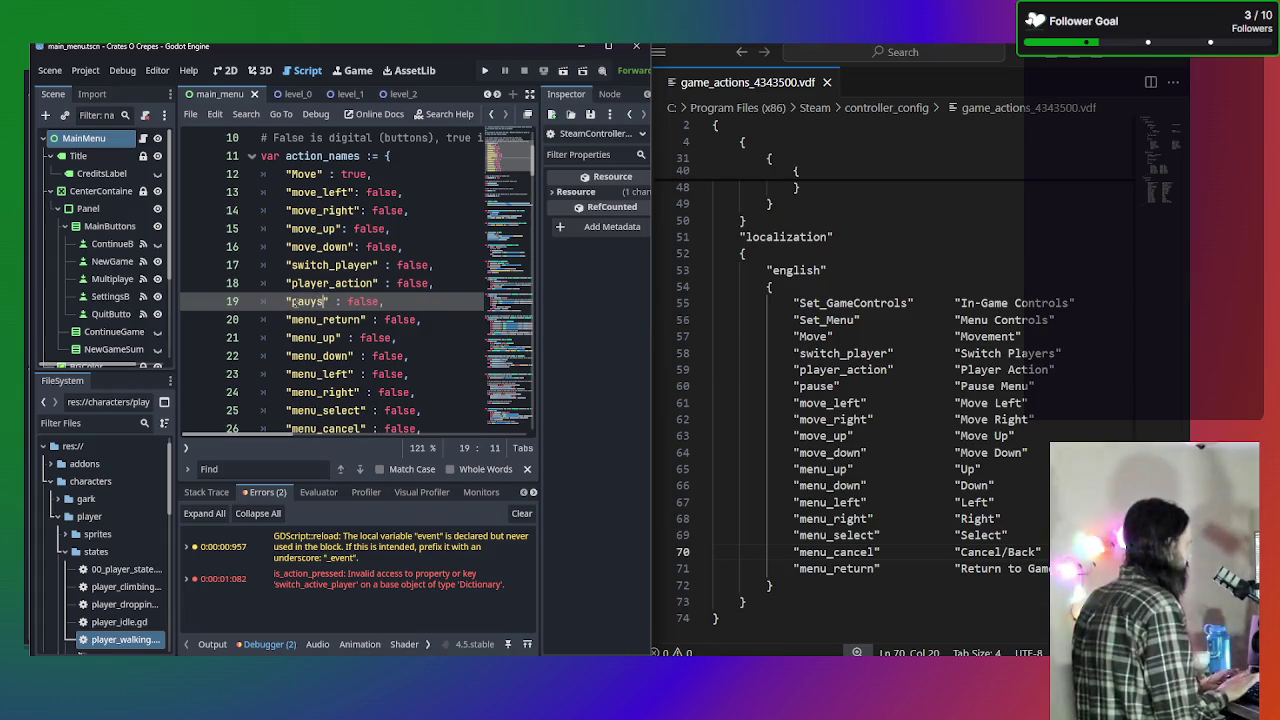
key(BackSpace)
key(BackSpace)
key(BackSpace)
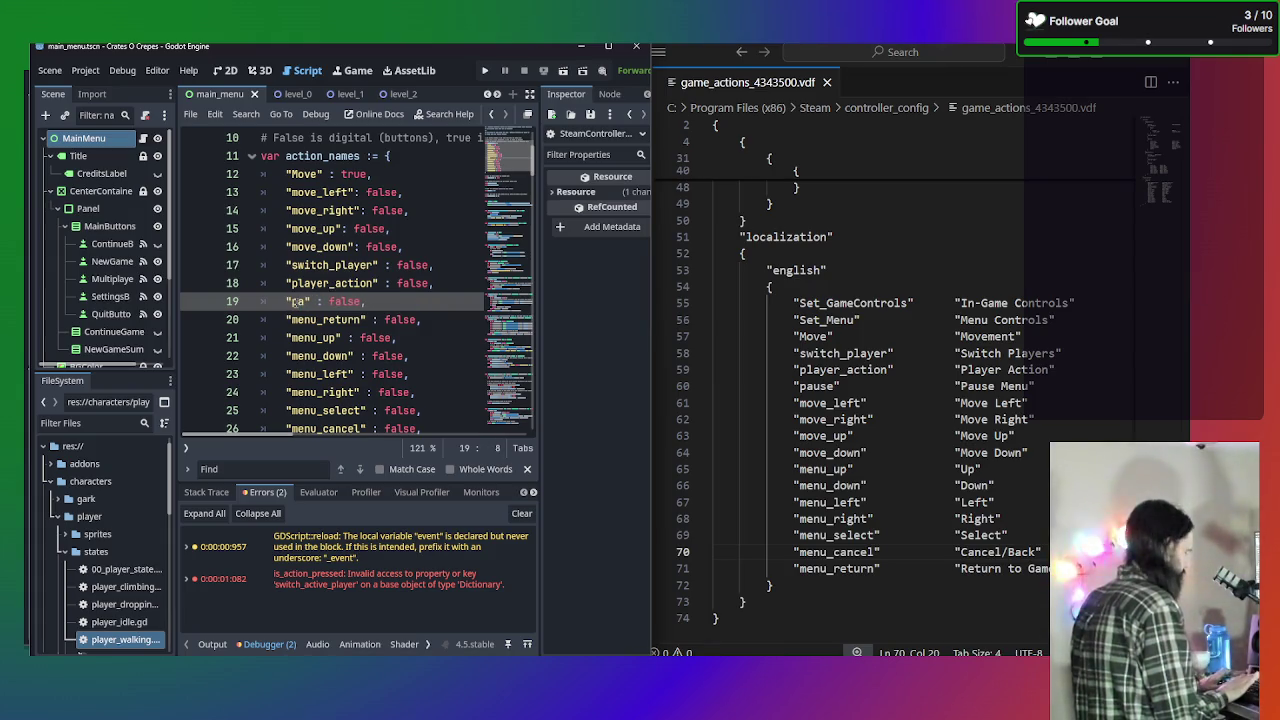
text(use)
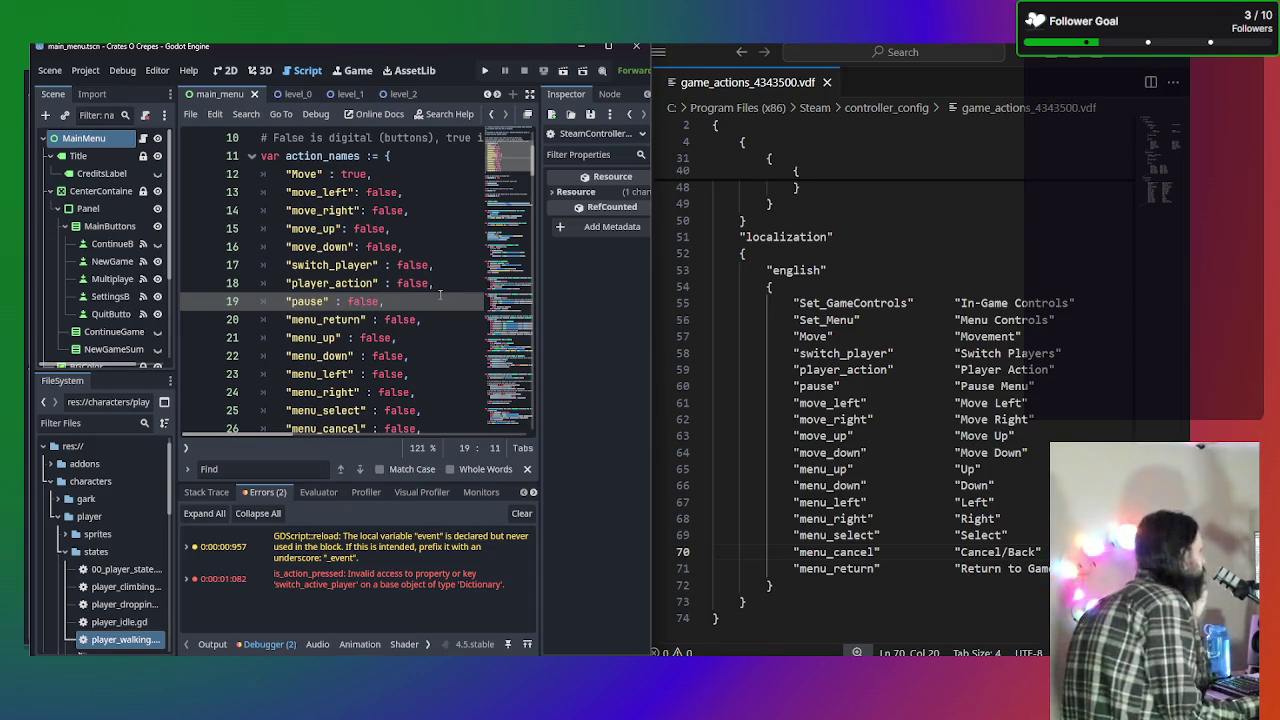
scroll(419, 297, down, 1)
Move the switch_player, player_action and pause entries to just after the Move entry.
scroll(416, 294, up, 1)
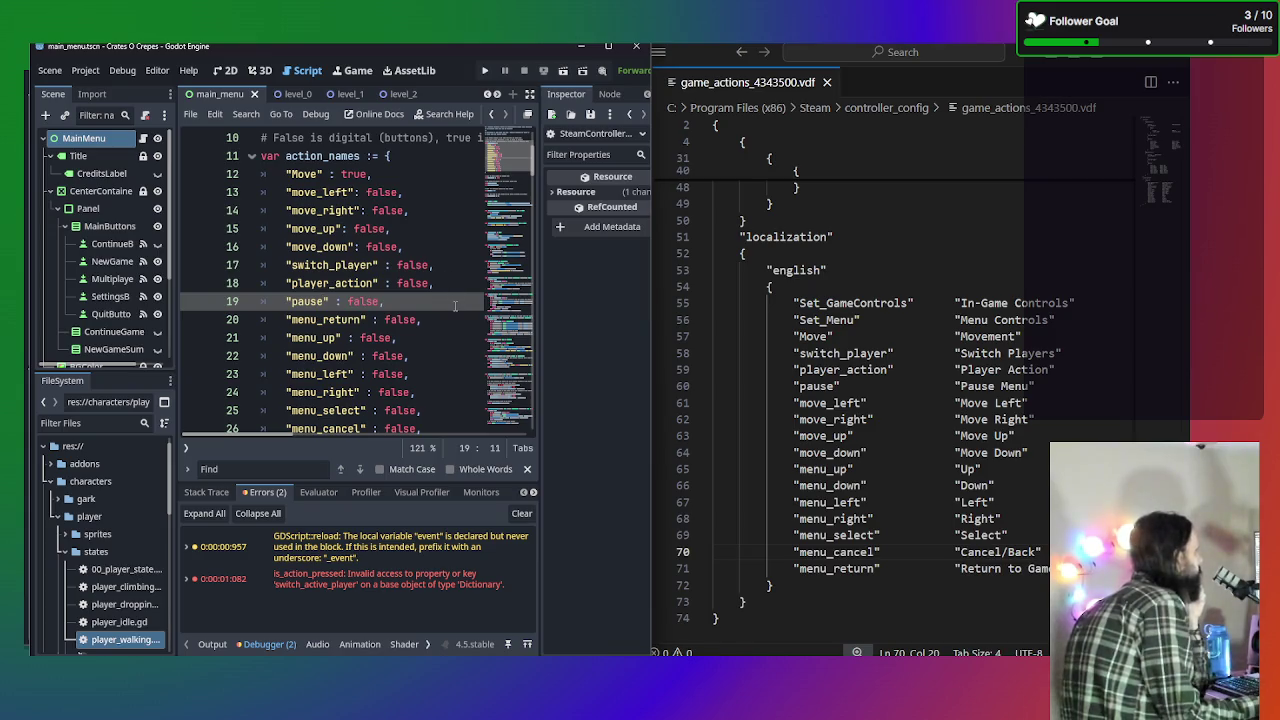
mouse_move(449, 305)
mouse_down()
mouse_move(300, 285)
mouse_move(255, 265)
mouse_move(170, 275)
mouse_up()
key(ctrl+x)
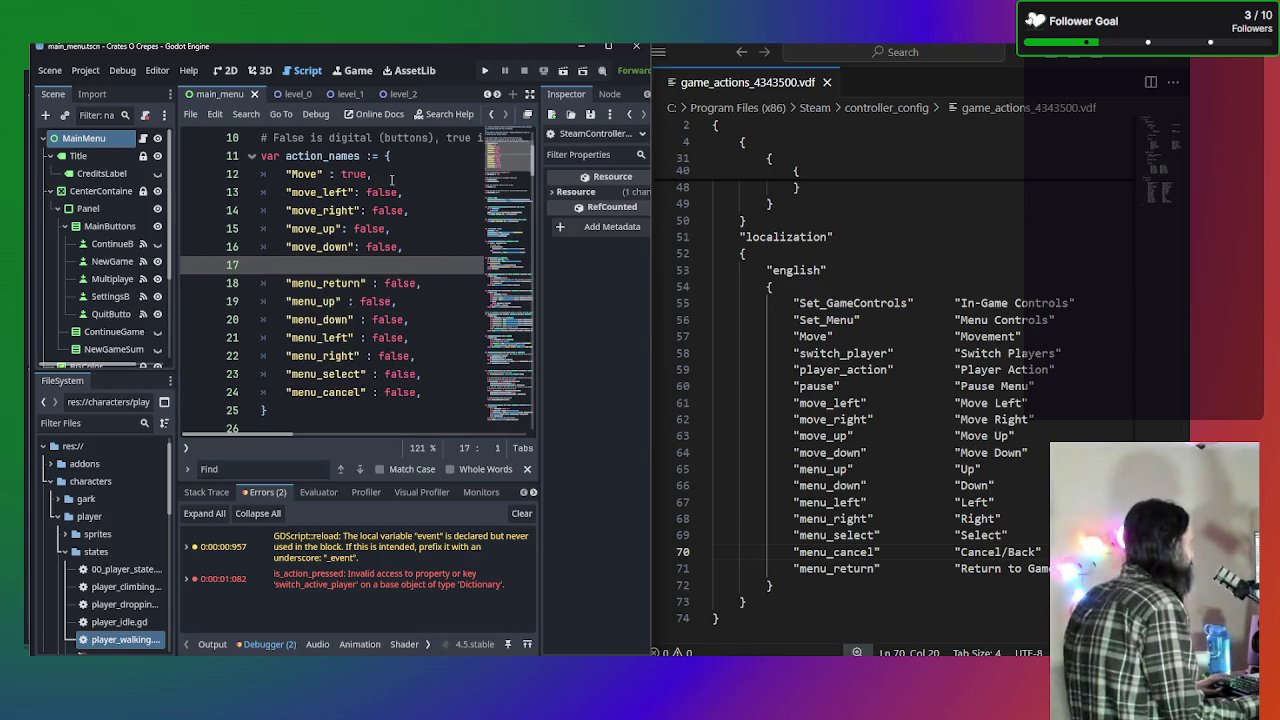
click(395, 175)
key(Return)
key(ctrl+v)
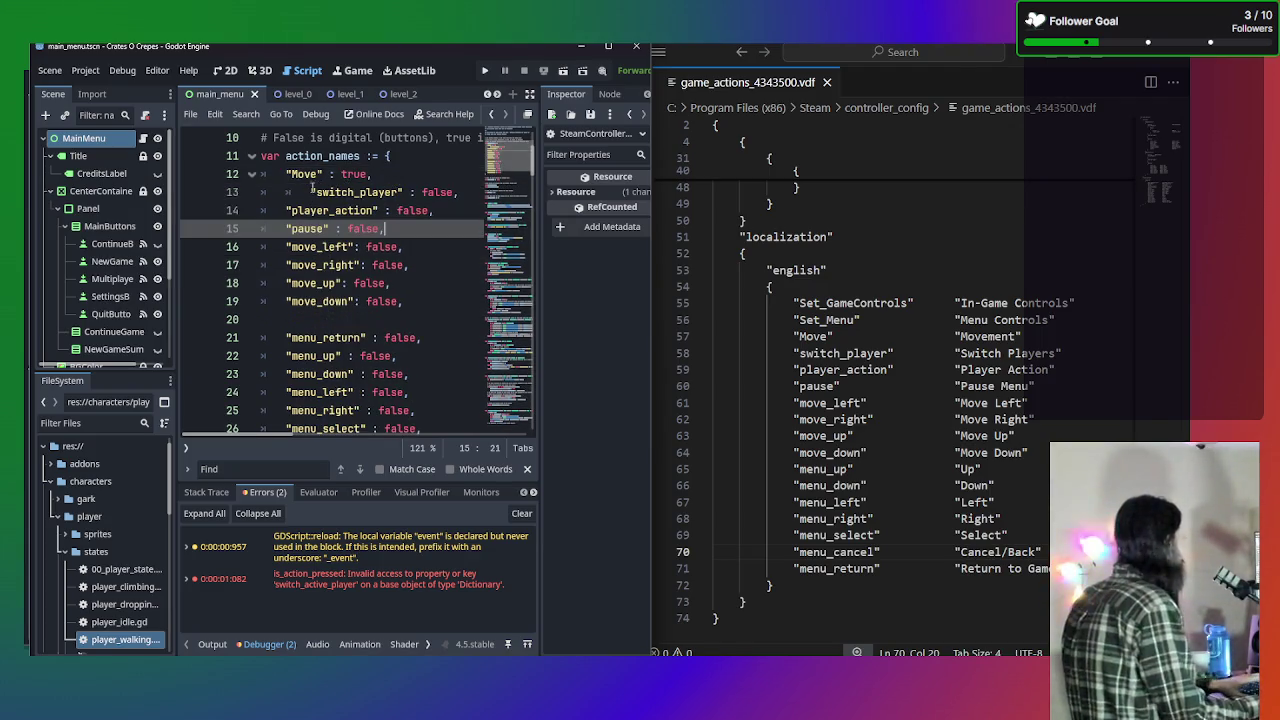
click(310, 192)
key(BackSpace)
click(458, 304)
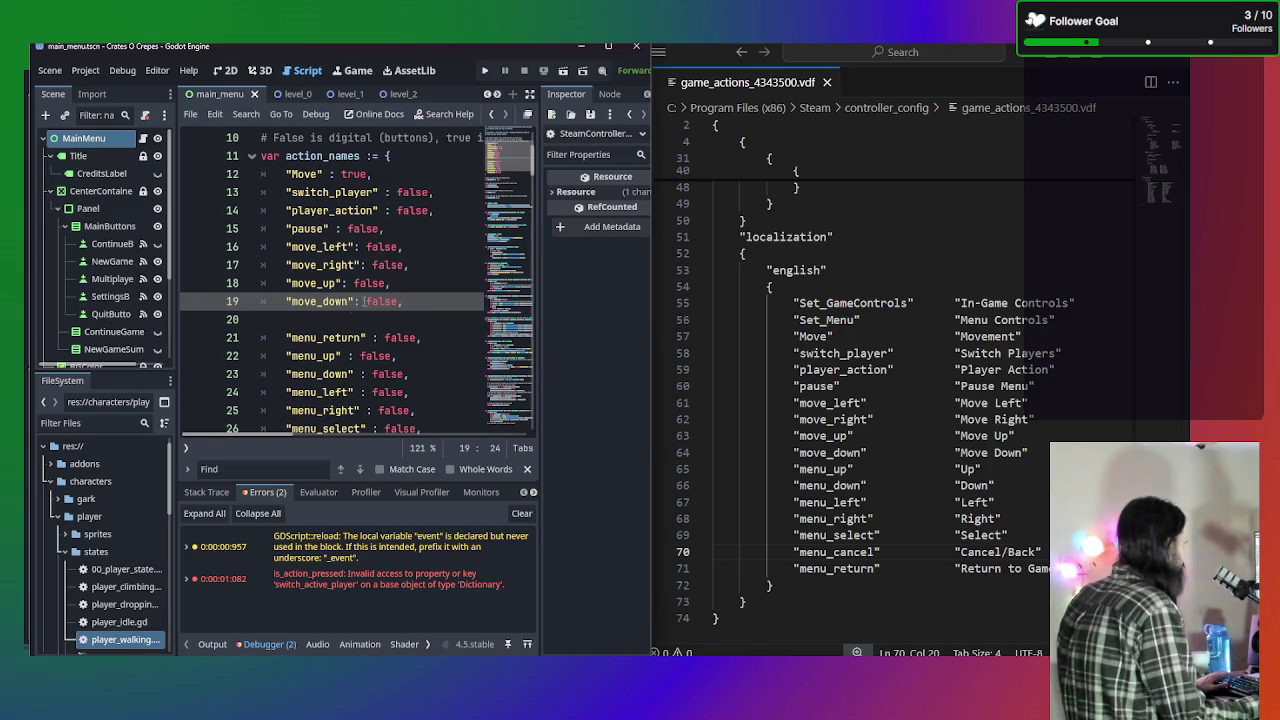
Move the menu_return entry below menu_cancel and end it with a comma.
click(379, 337)
drag(438, 337, 192, 337)
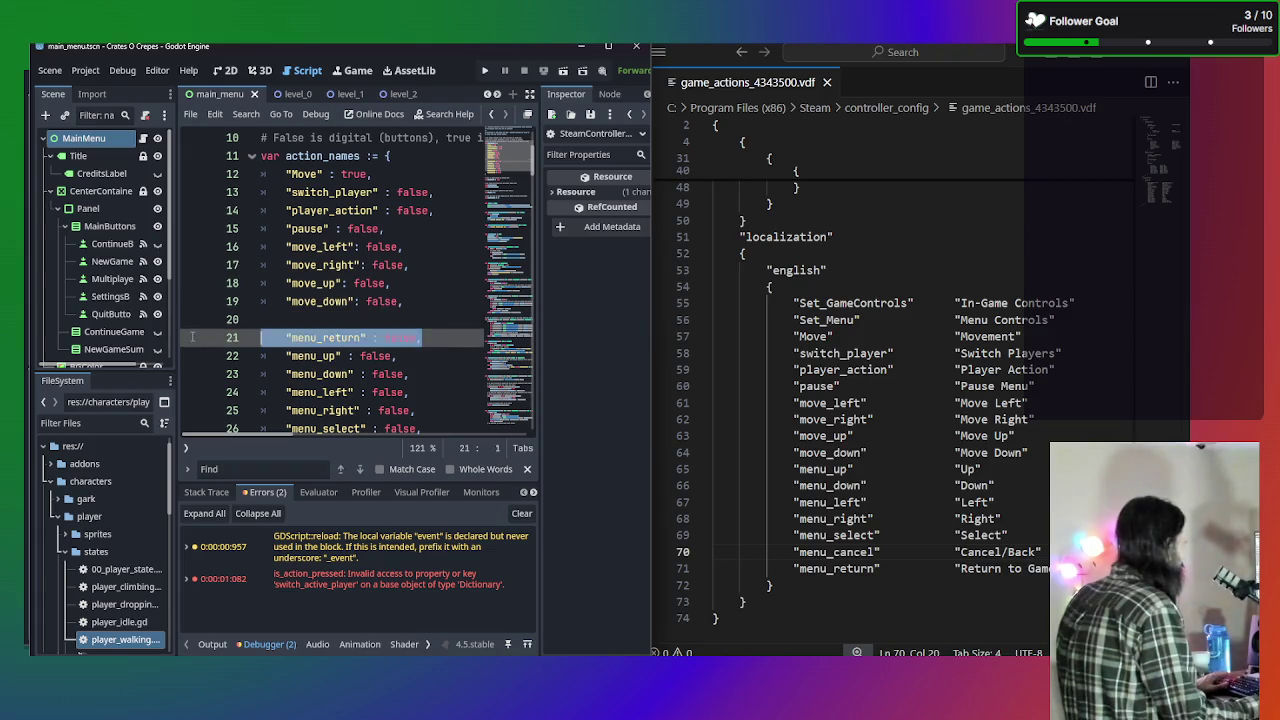
key(BackSpace)
key(BackSpace)
key(BackSpace)
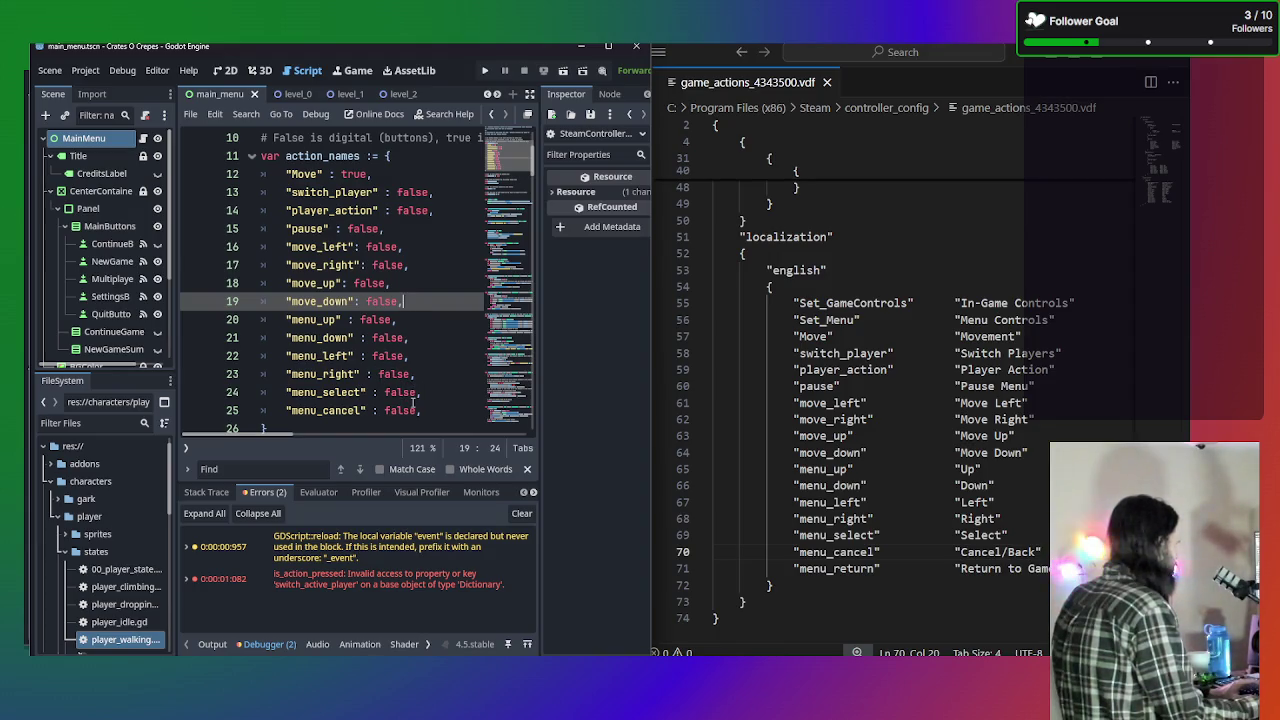
click(436, 410)
key(Return)
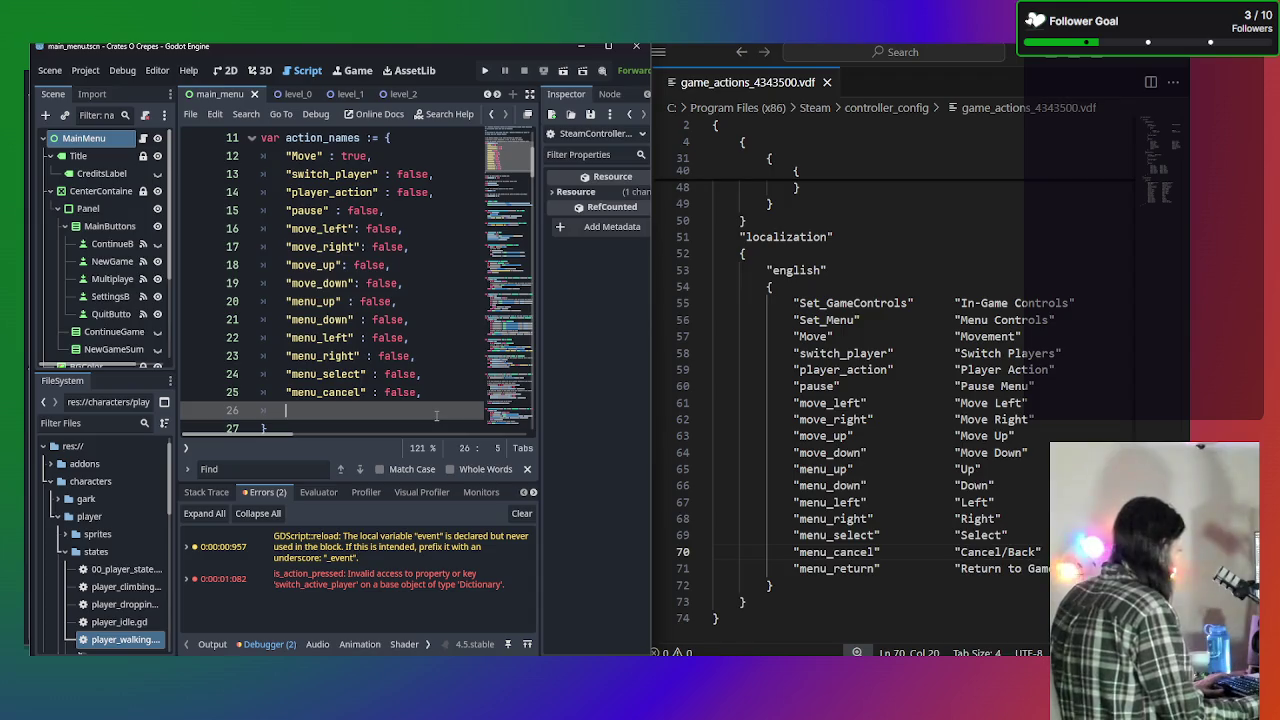
key(ctrl+v)
click(304, 410)
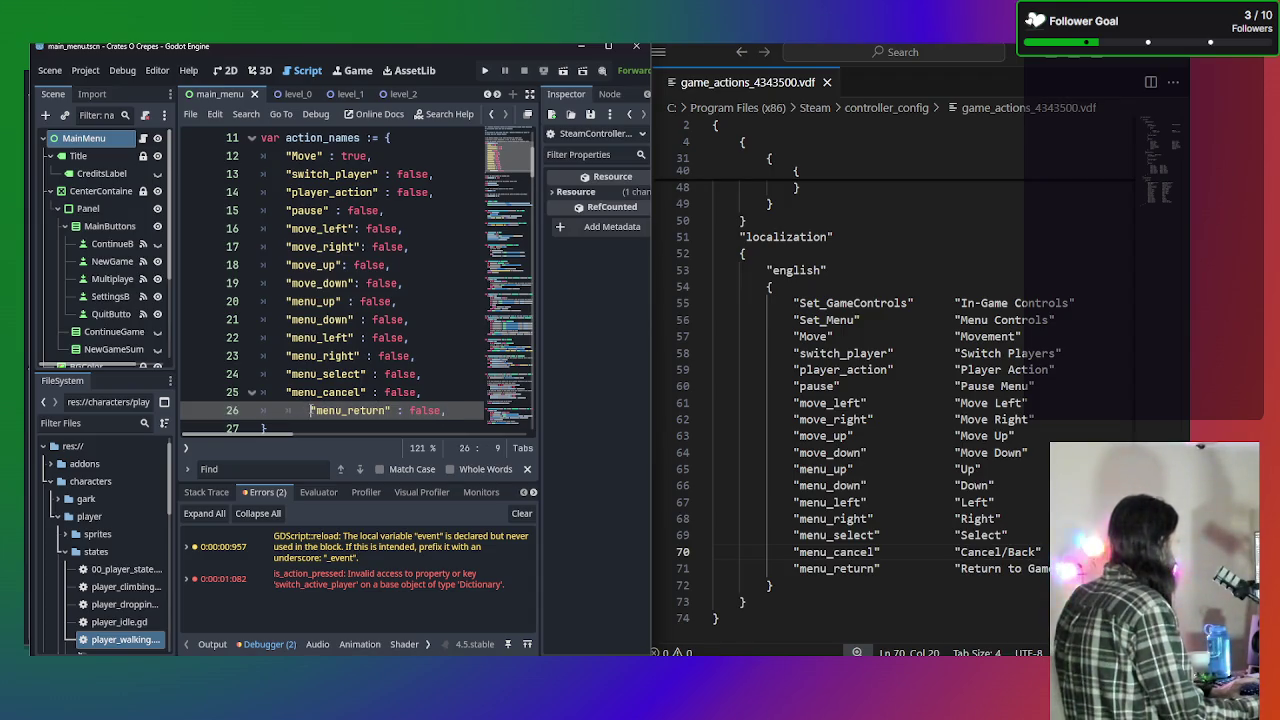
key(BackSpace)
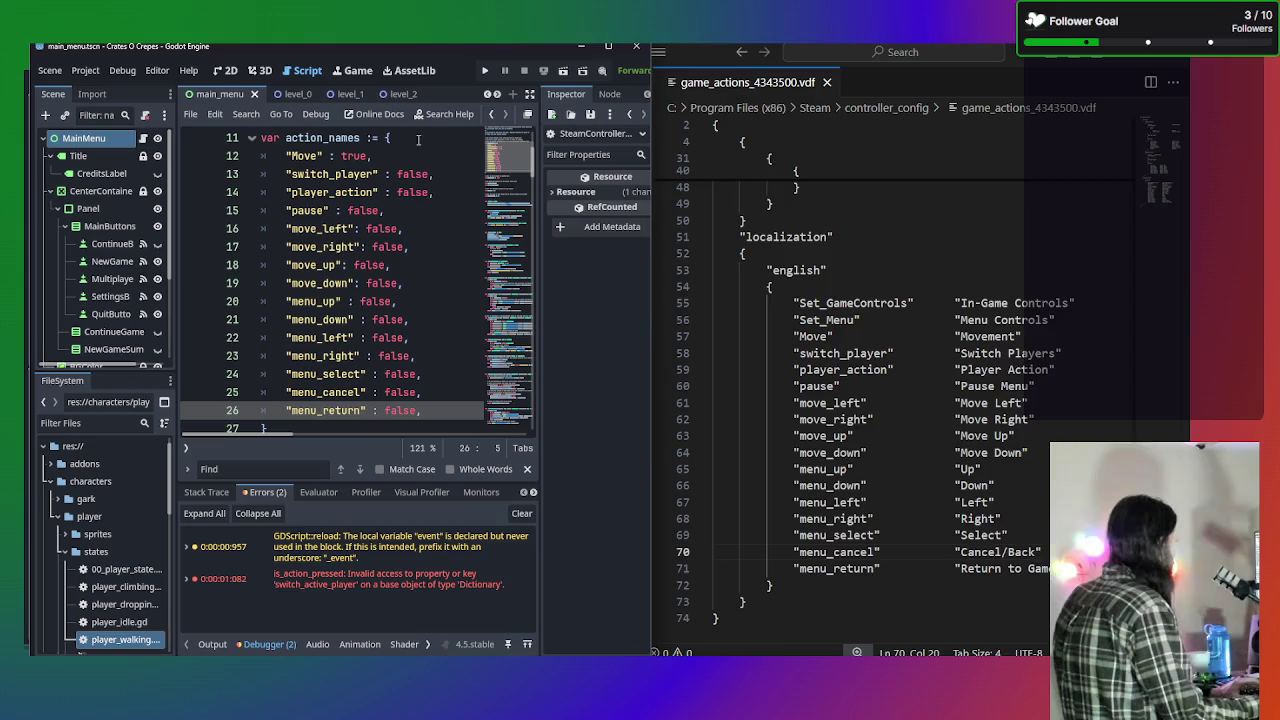
click(443, 411)
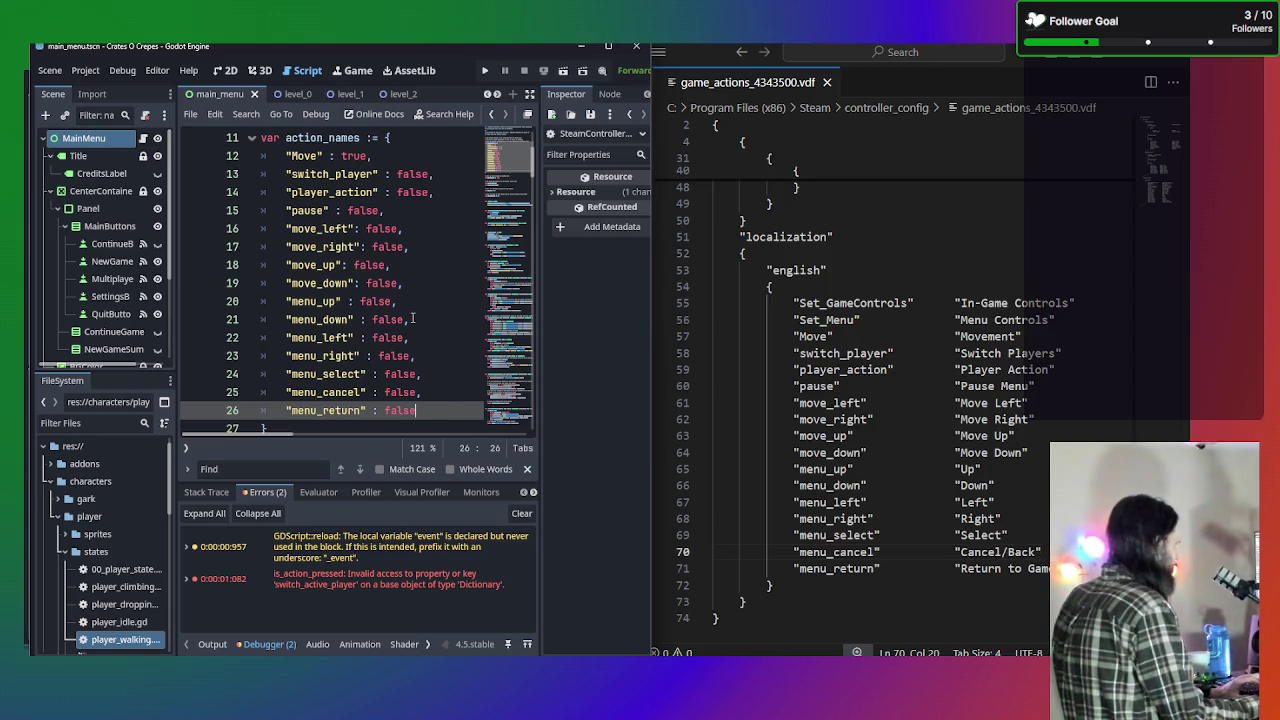
text(,)
Maximize the Godot editor window to full screen.
click(424, 289)
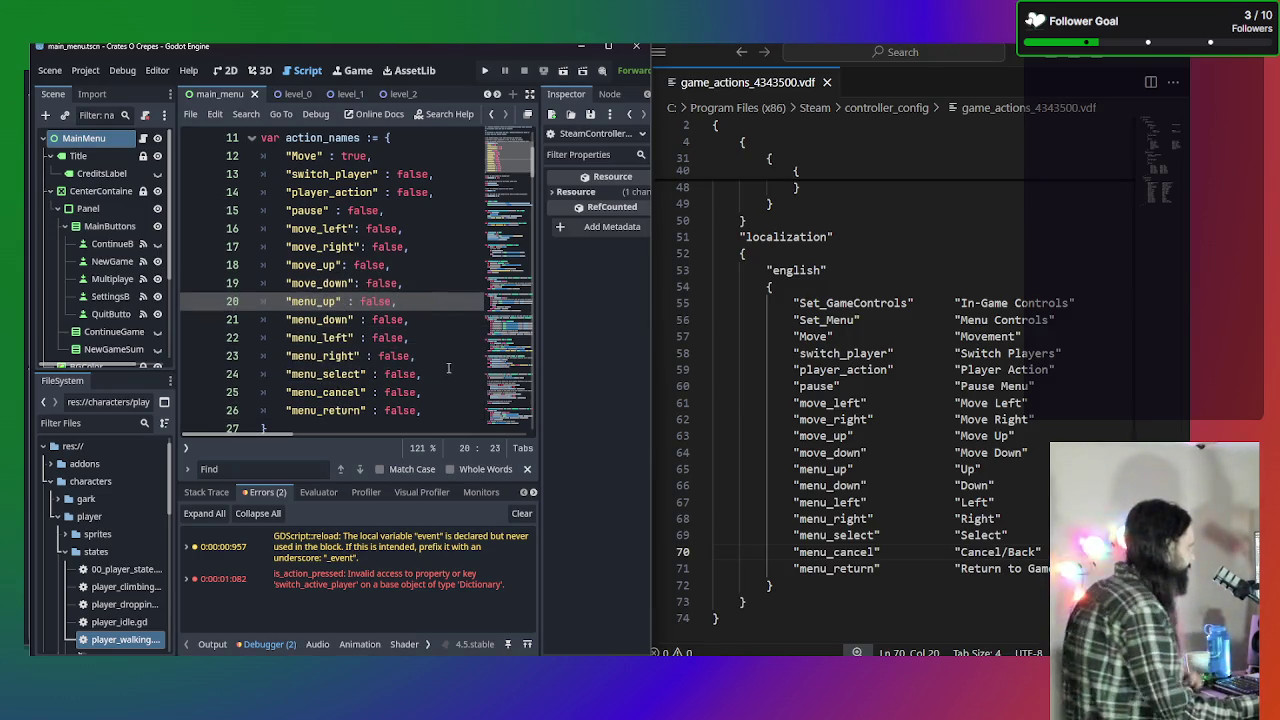
scroll(448, 368, down, 6)
scroll(432, 350, up, 3)
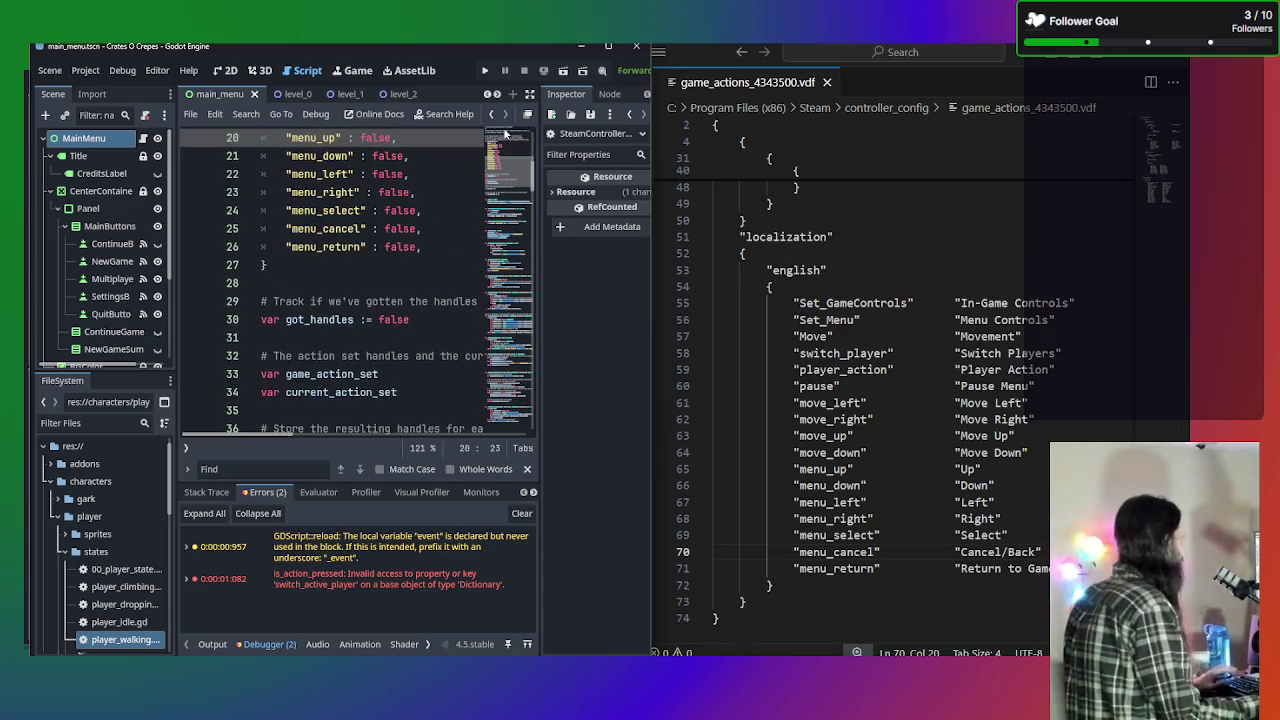
click(608, 46)
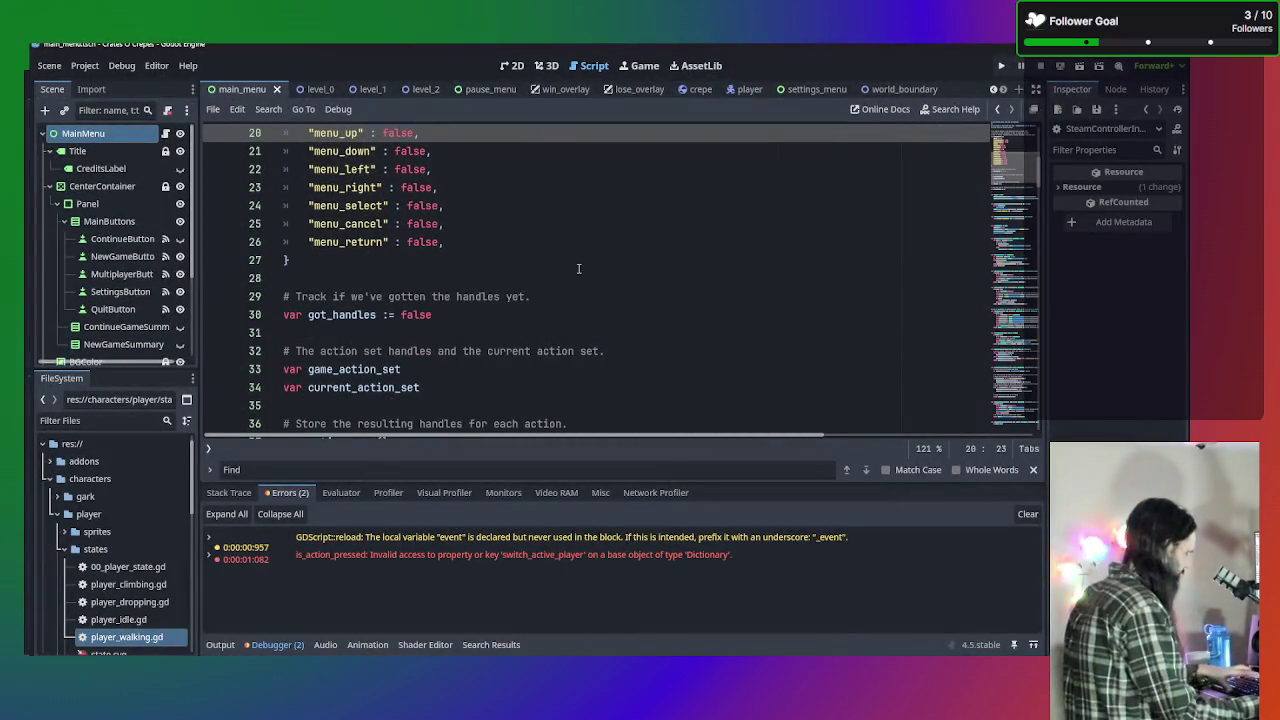
Run the project with F5 and inspect the break at is_action_pressed on line 161.
key(F5)
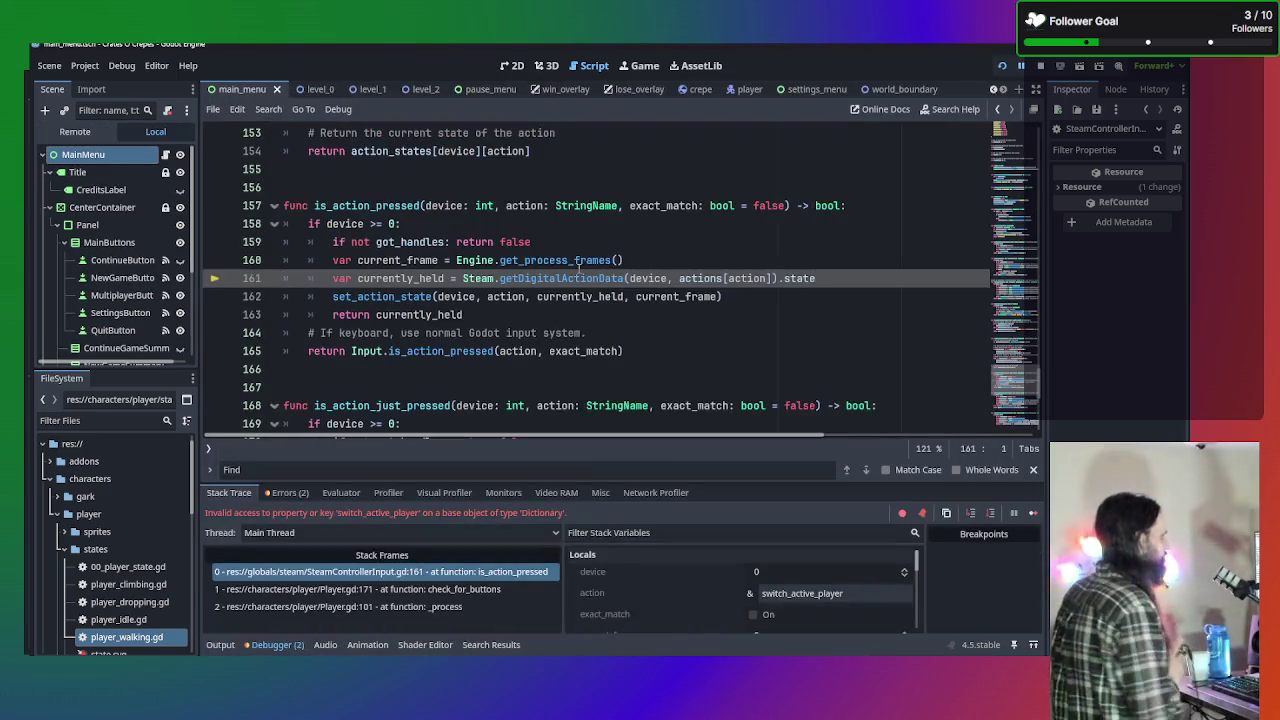
mouse_move(578, 266)
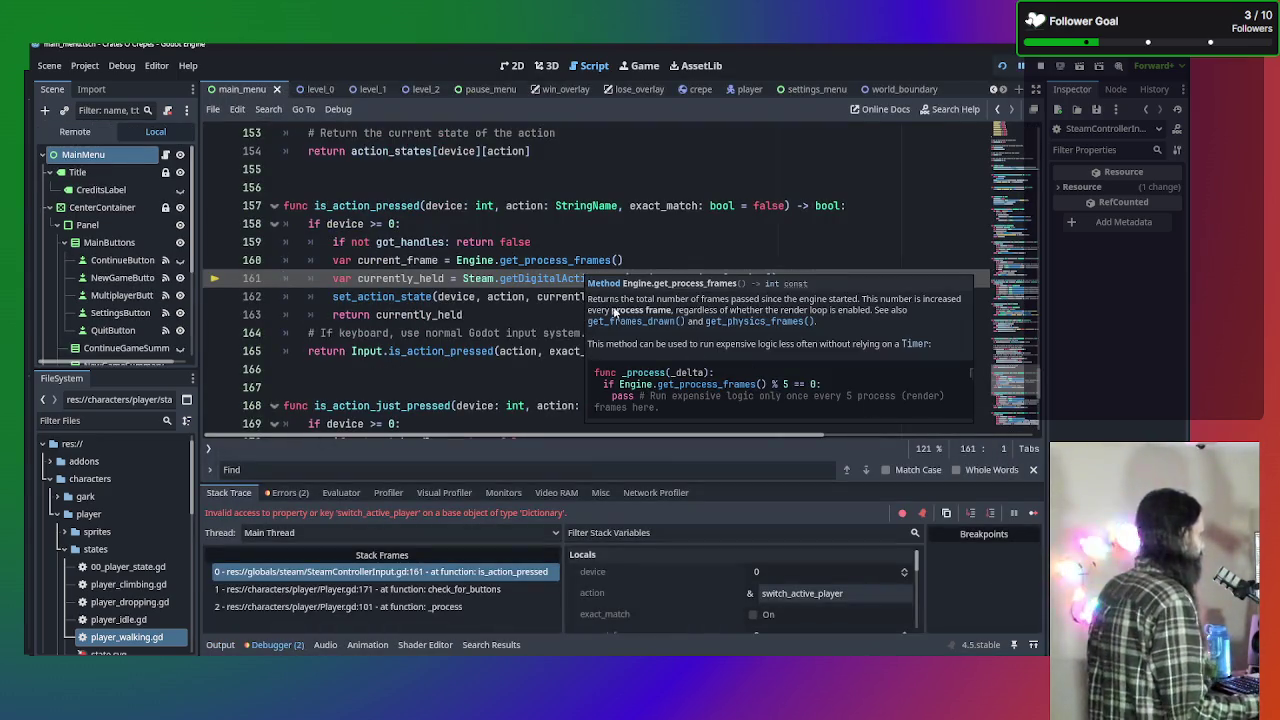
click(519, 333)
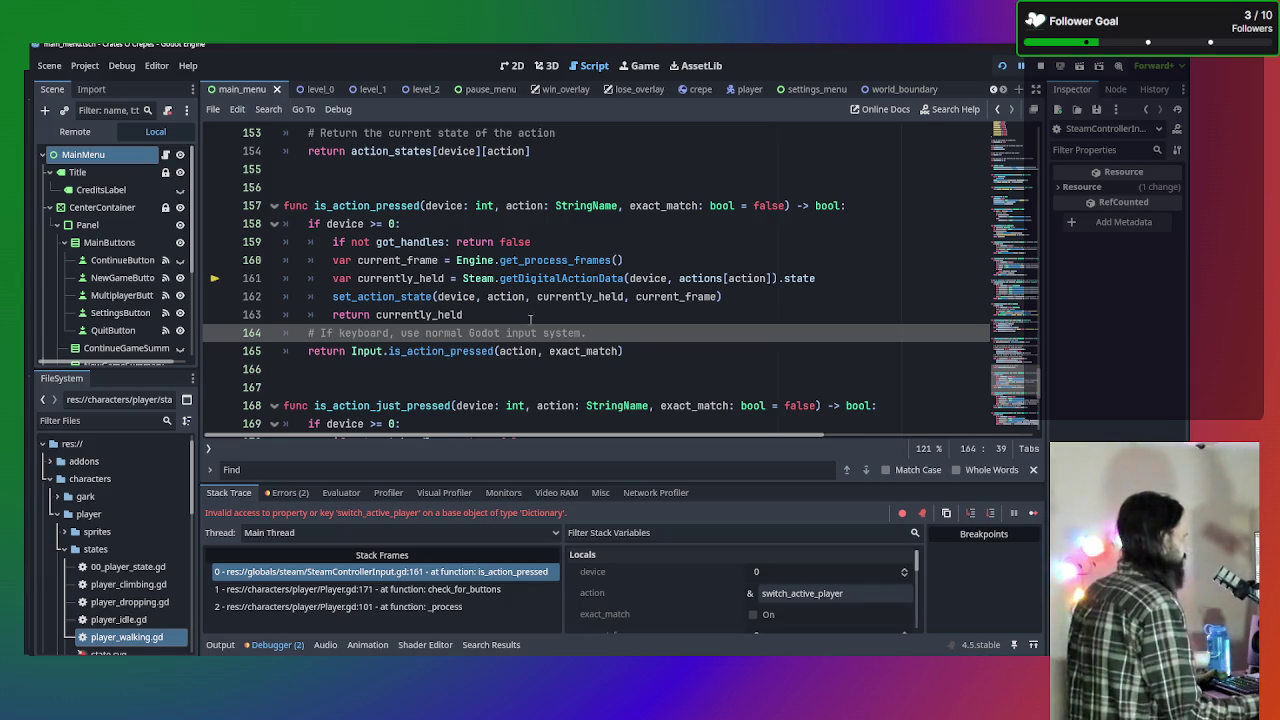
mouse_move(500, 280)
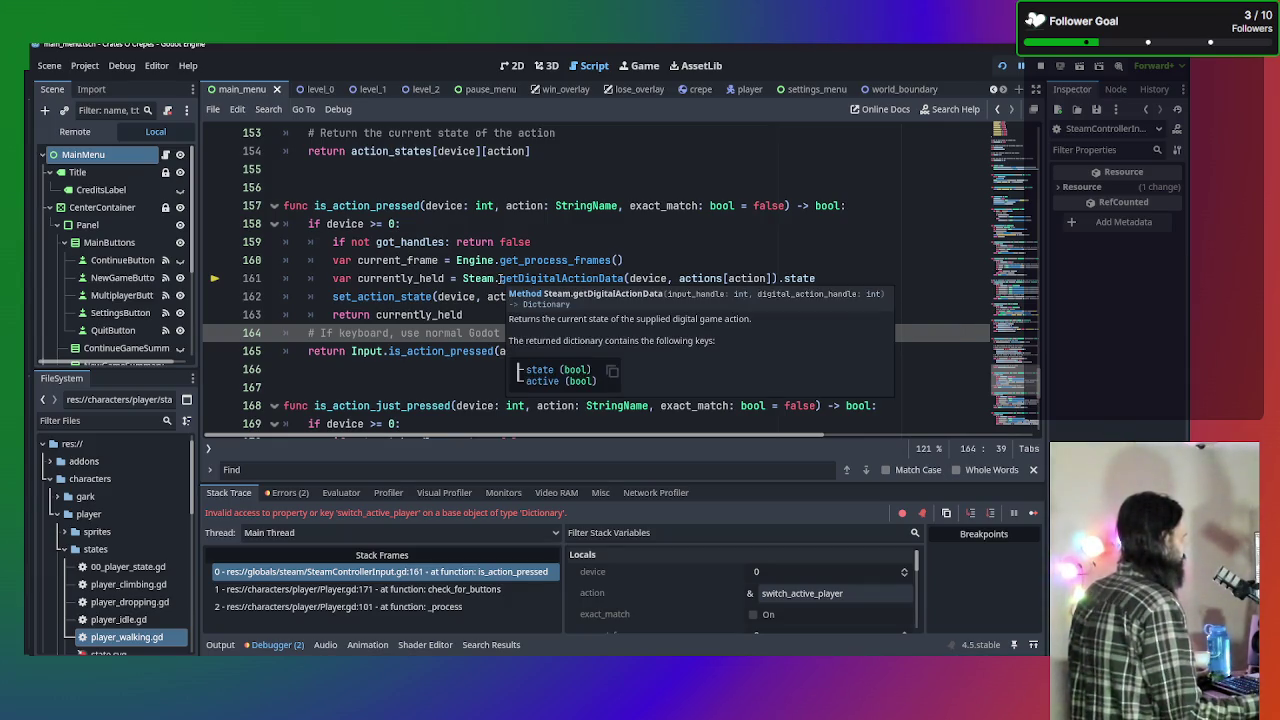
scroll(400, 296, up, 2)
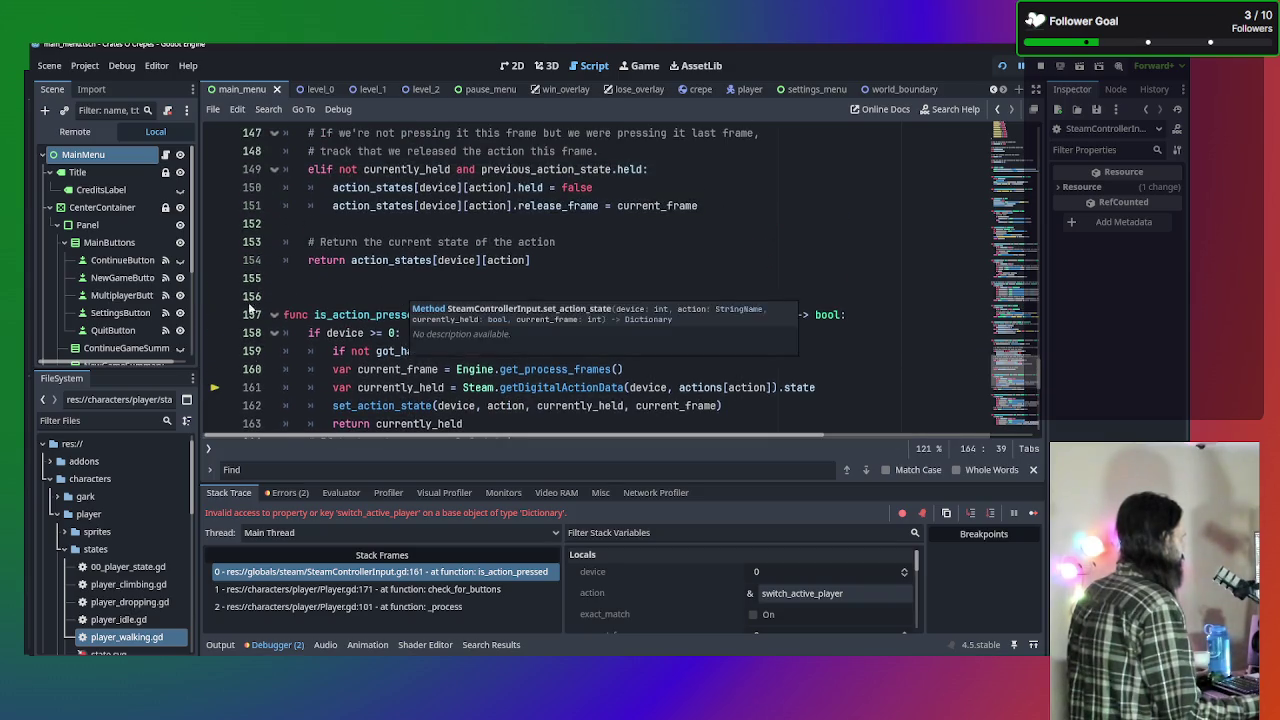
Show the script list, stop the game, and inspect the getDigitalActionData call on line 161.
click(209, 447)
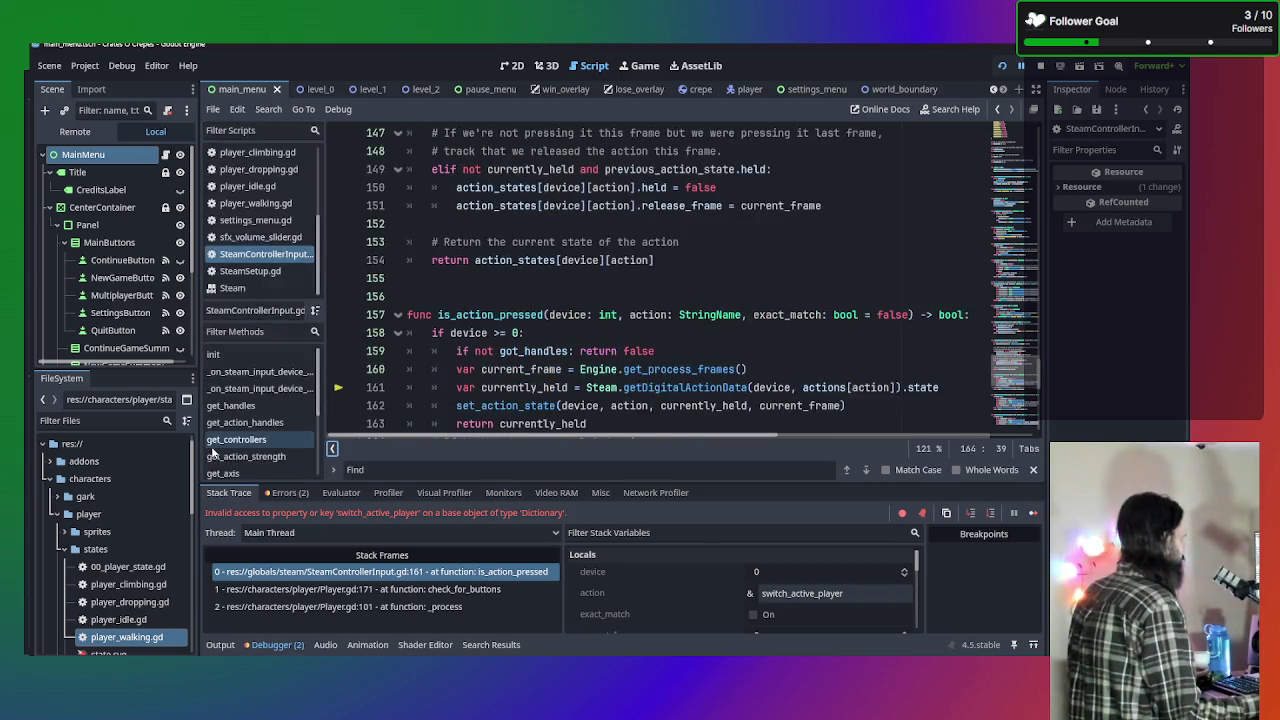
scroll(520, 336, down, 1)
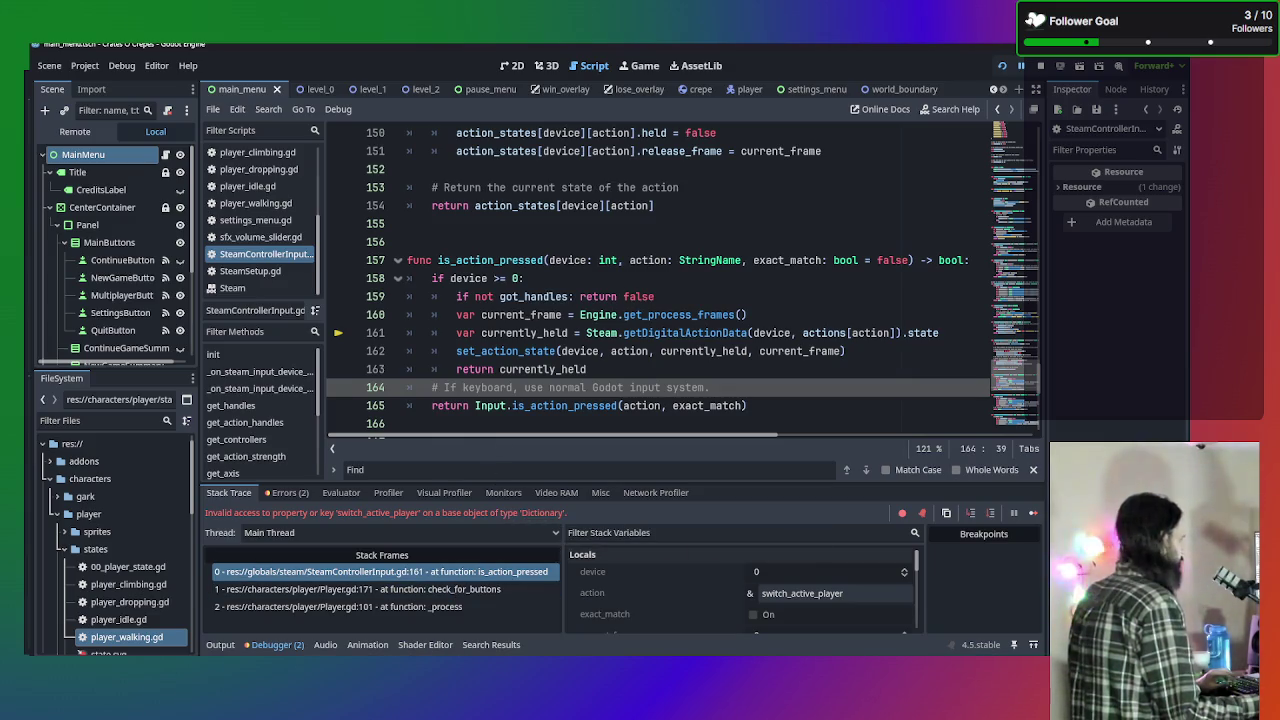
click(486, 573)
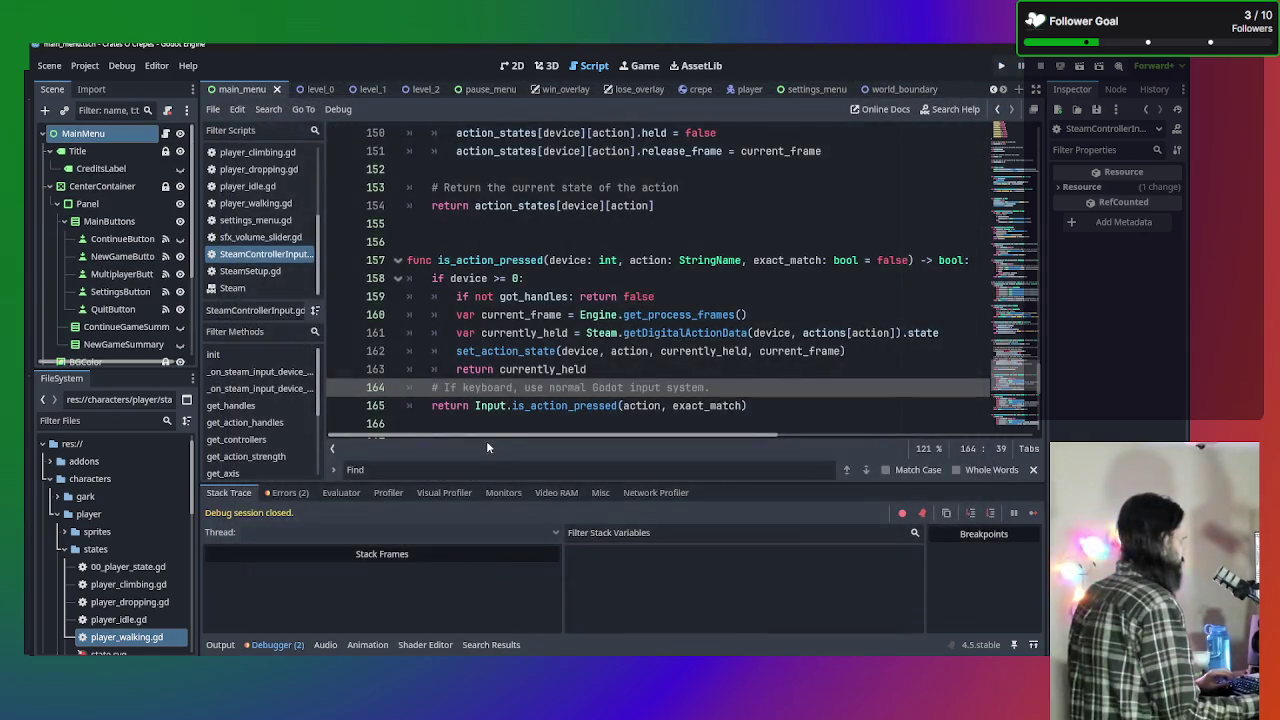
click(758, 333)
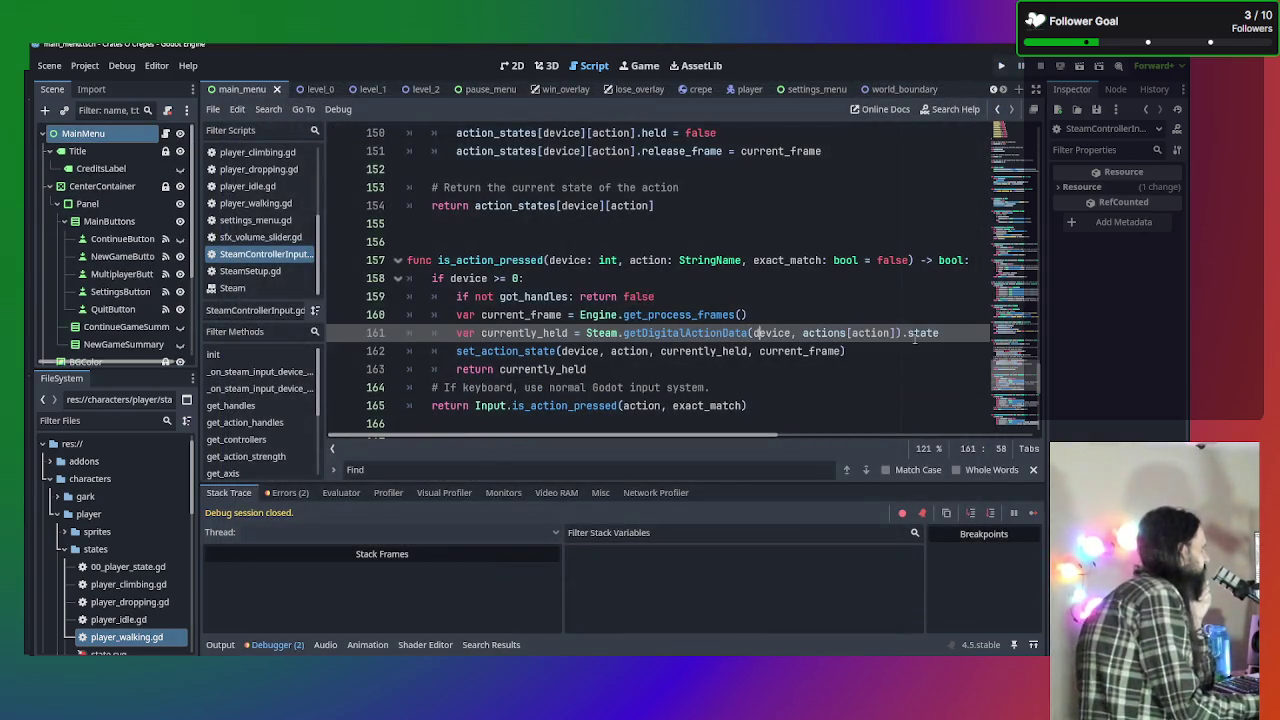
click(842, 333)
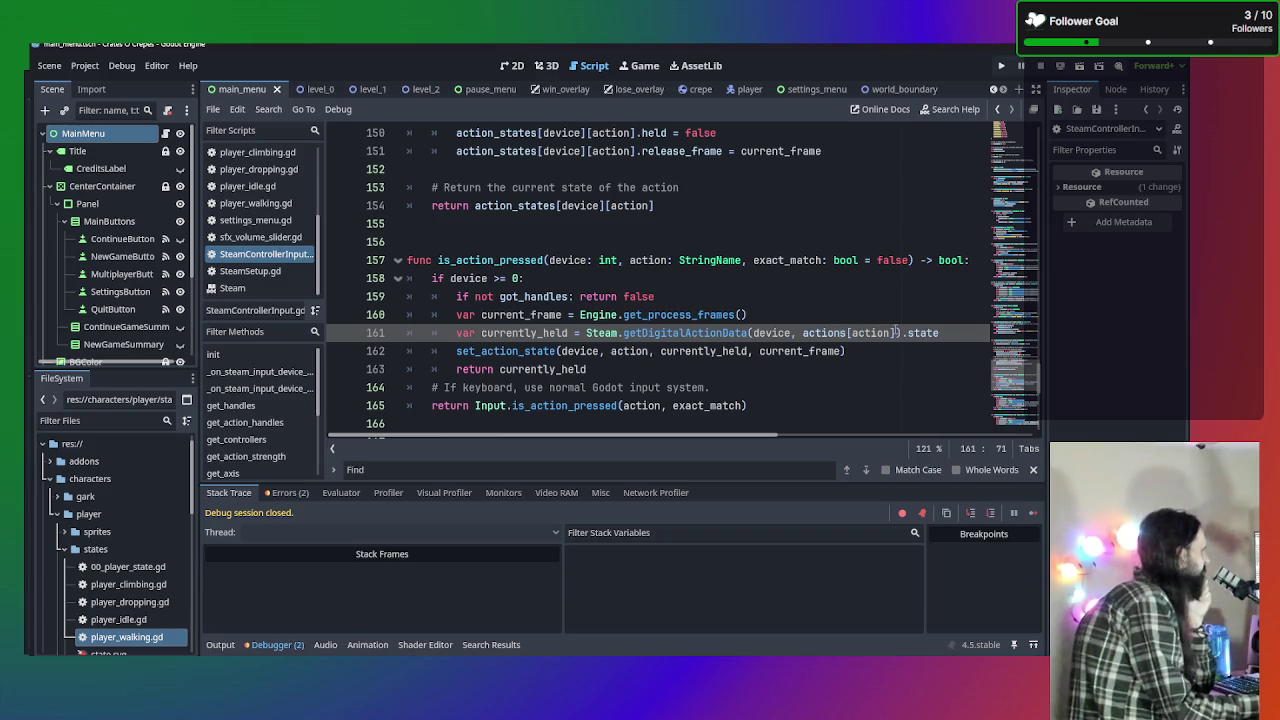
Review the two reported errors, then open SteamSetup.gd.
click(290, 493)
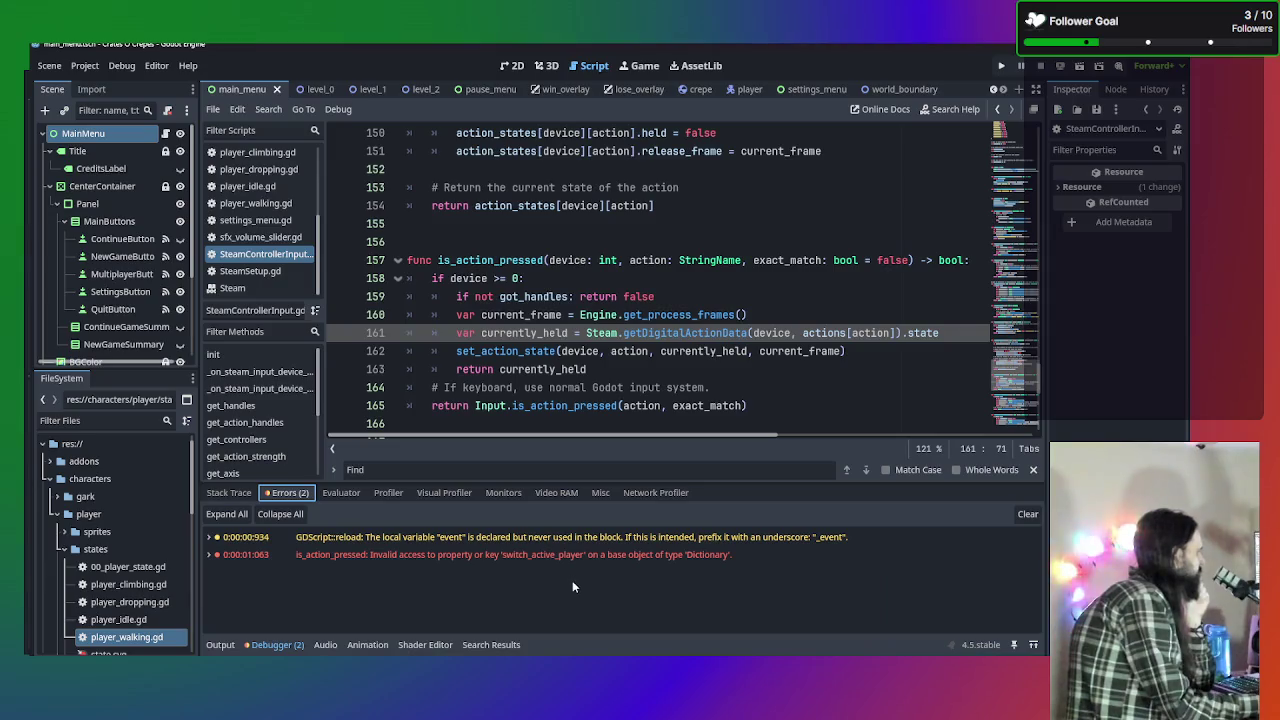
mouse_move(566, 562)
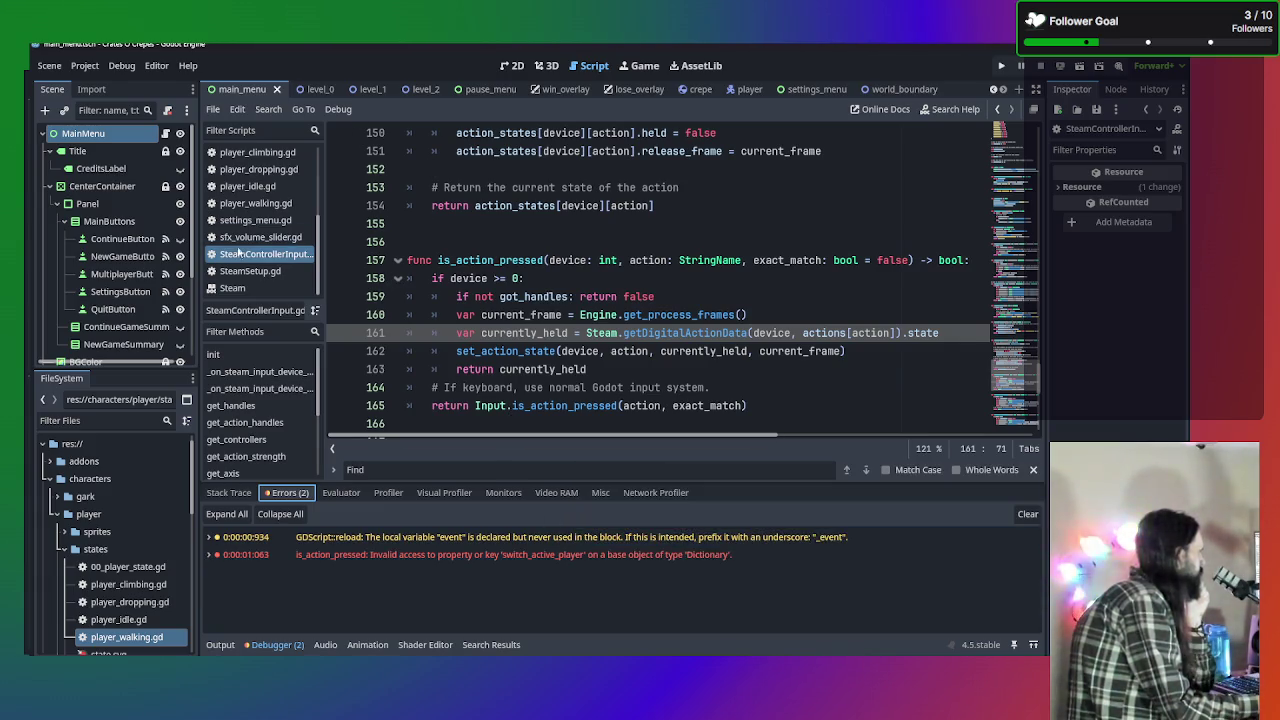
click(284, 274)
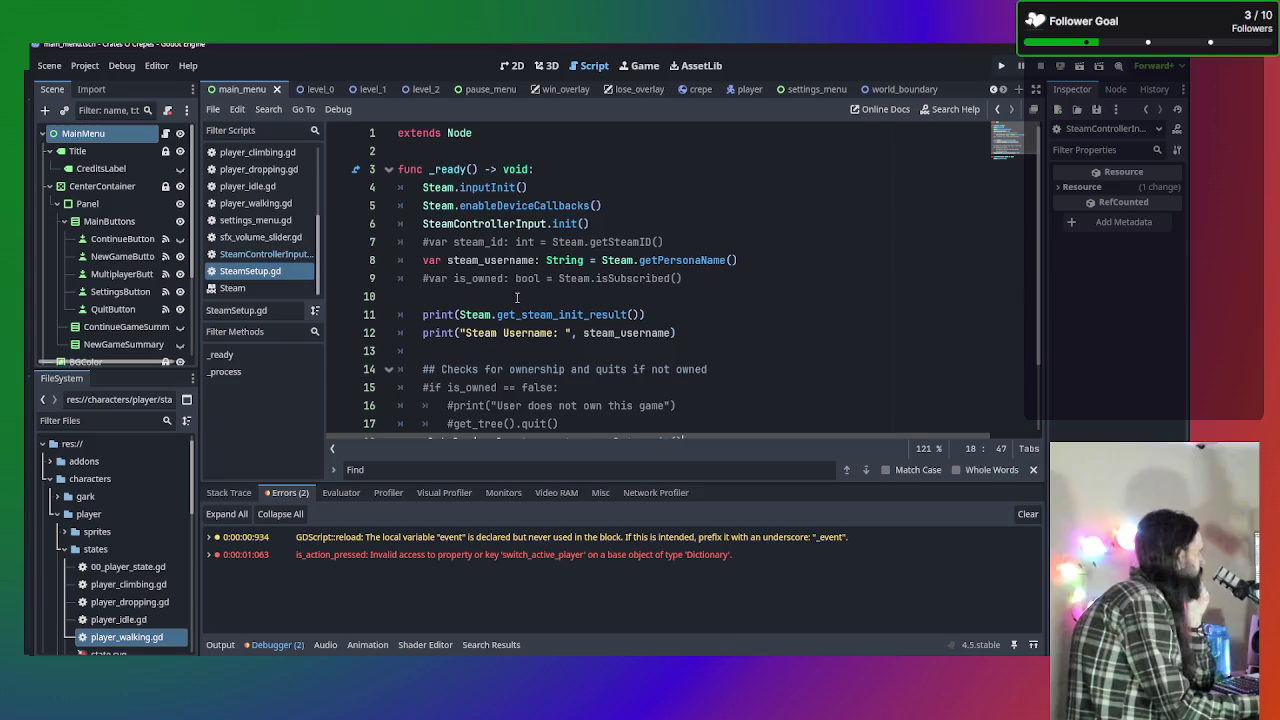
Look through SteamControllerInput.gd and SteamSetup.gd, then open Player.gd.
click(265, 254)
scroll(736, 353, up, 20)
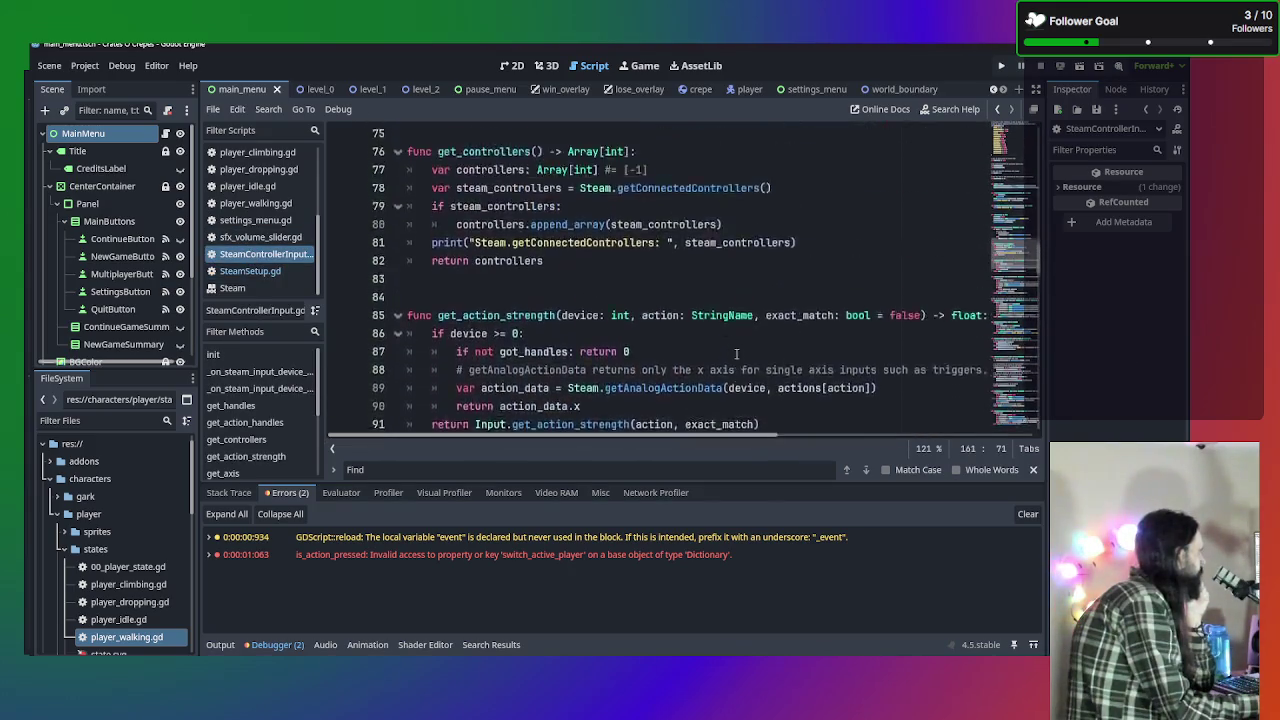
scroll(736, 353, up, 20)
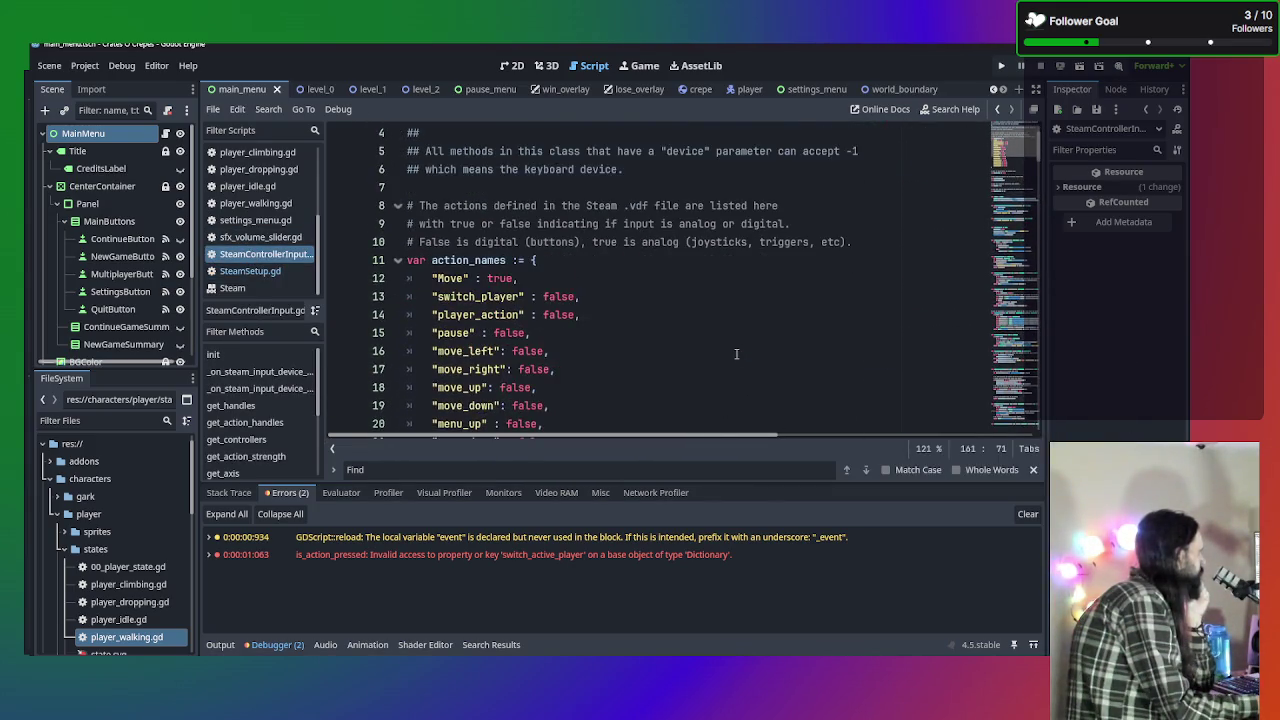
scroll(736, 353, down, 1)
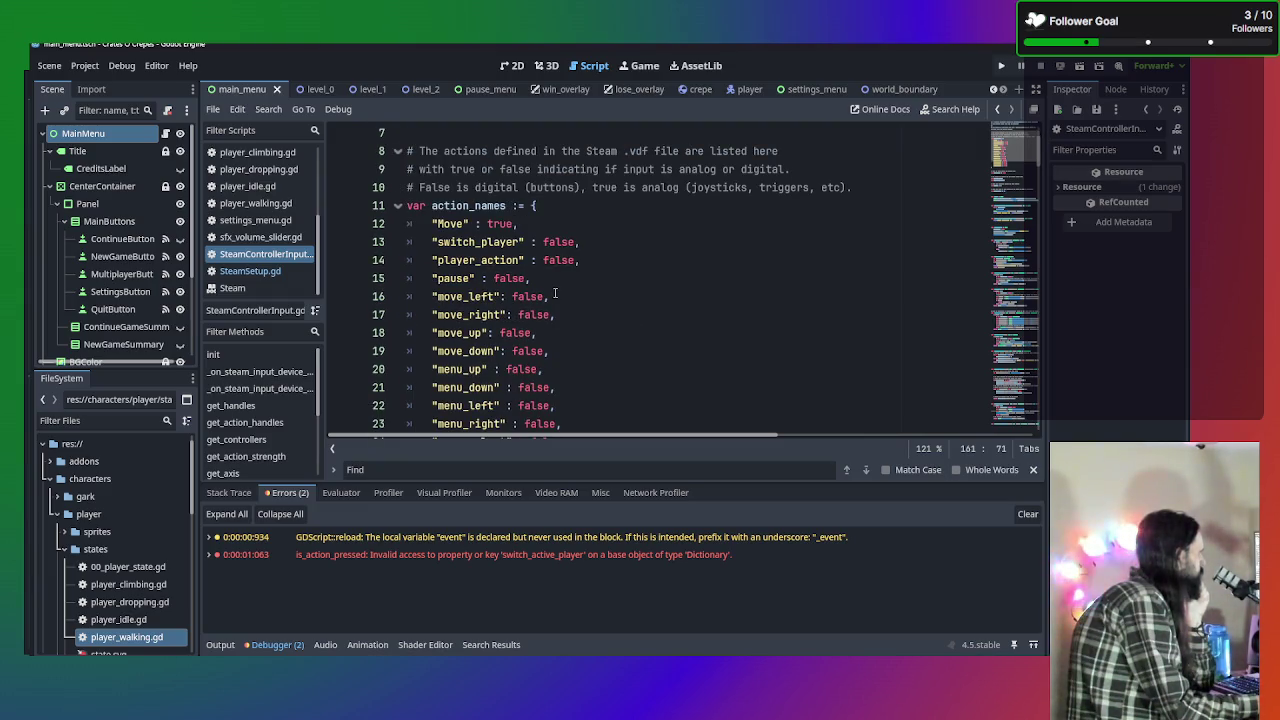
click(262, 271)
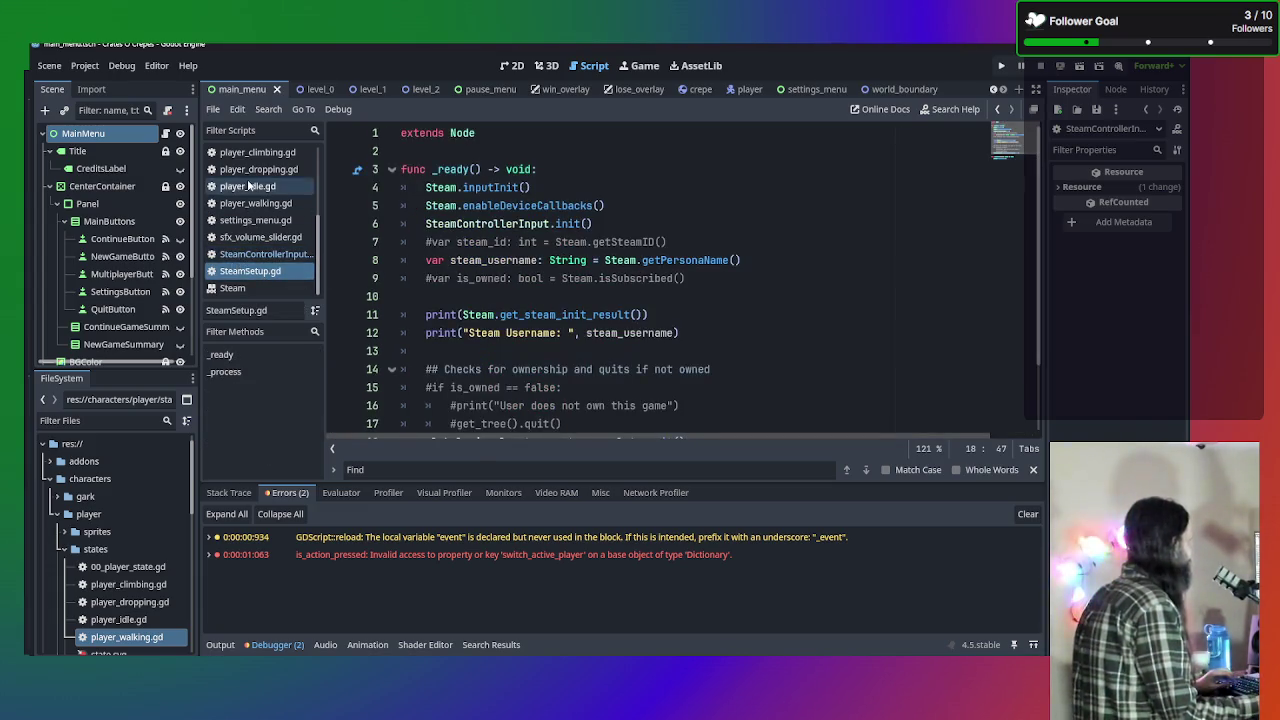
scroll(252, 193, up, 2)
click(240, 230)
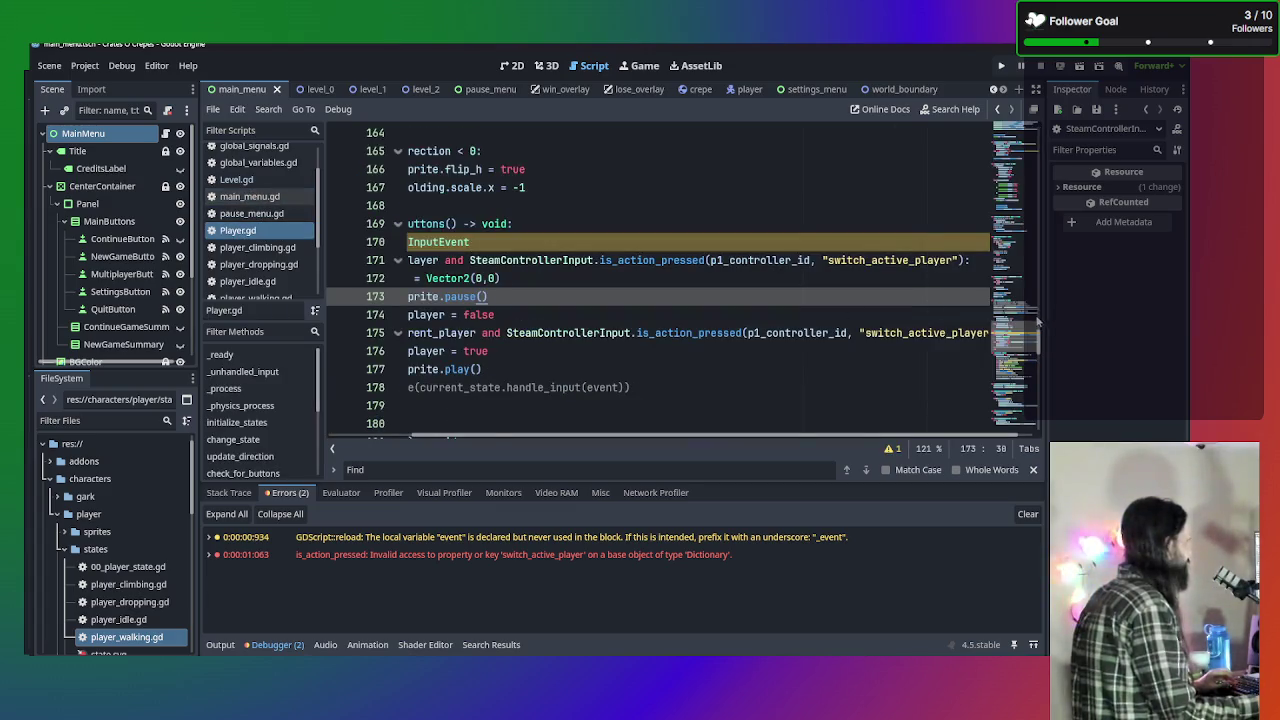
Remove active_ from the action names on lines 171 and 175 of Player.gd.
drag(910, 260, 867, 260)
key(BackSpace)
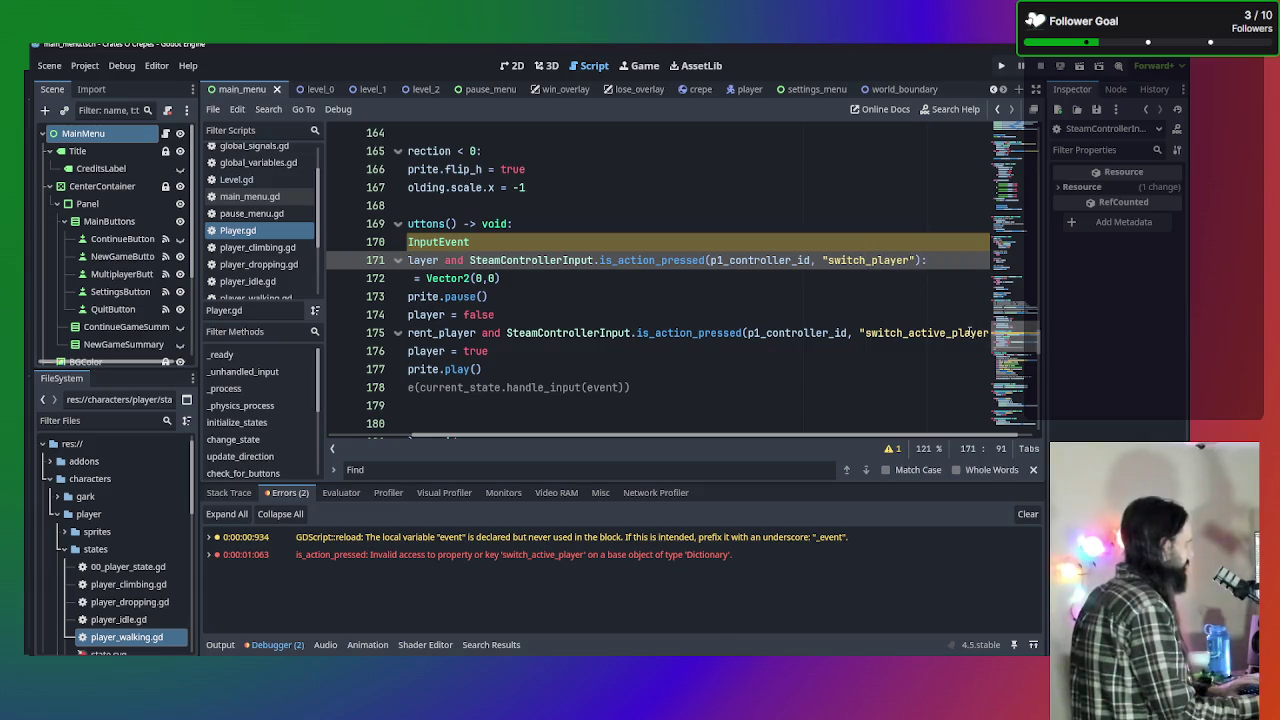
mouse_move(951, 332)
mouse_down()
mouse_move(893, 332)
mouse_move(910, 332)
mouse_up()
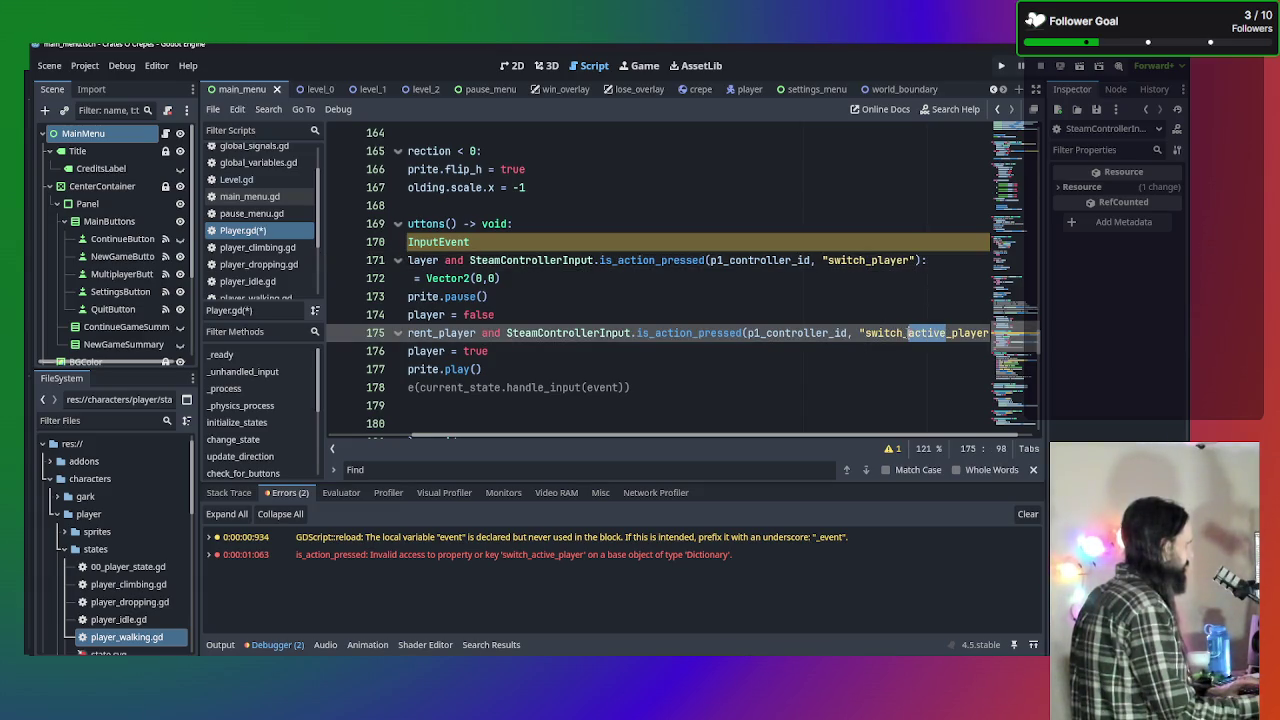
key(BackSpace)
key(BackSpace)
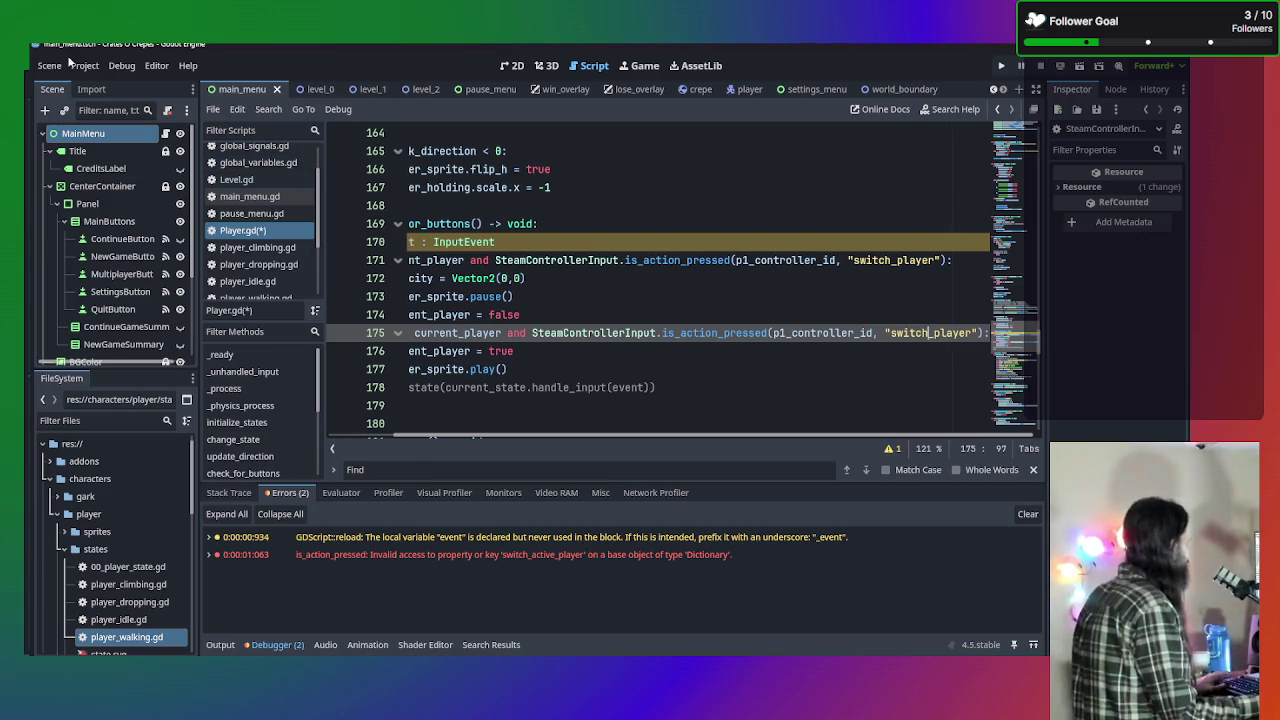
Check the input actions in Project Settings, then close it.
click(85, 65)
click(123, 88)
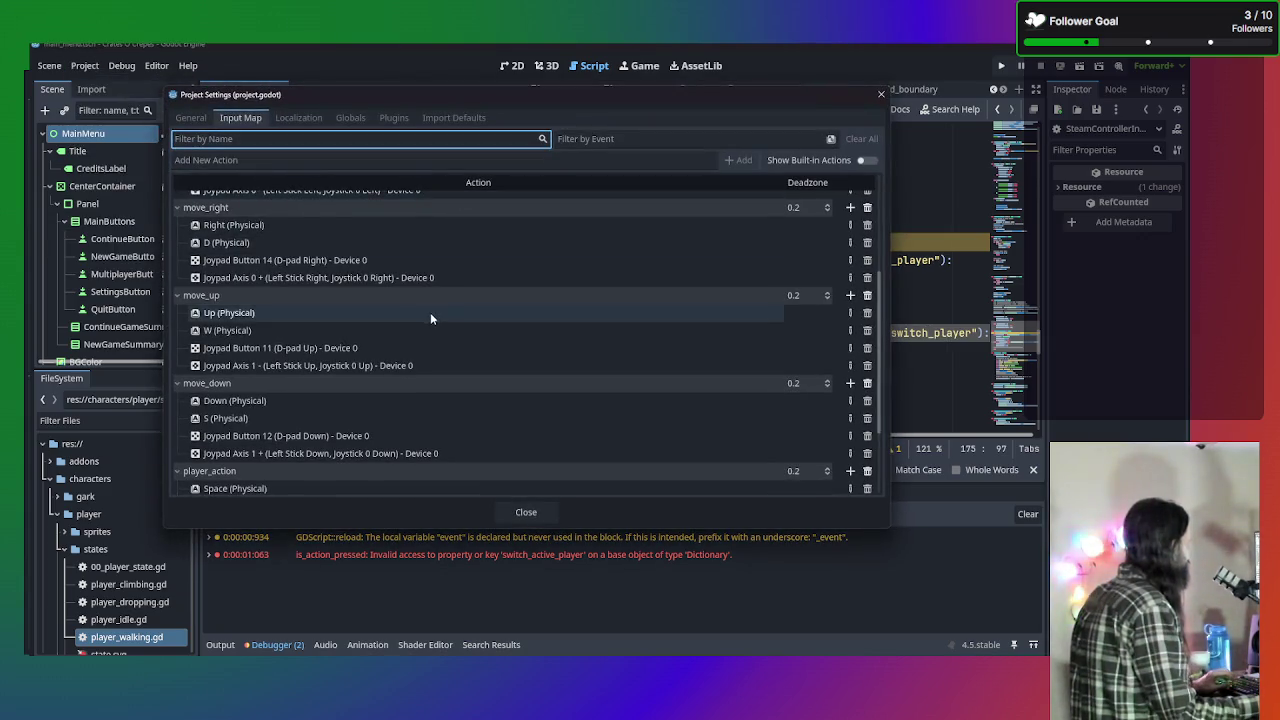
scroll(430, 312, up, 2)
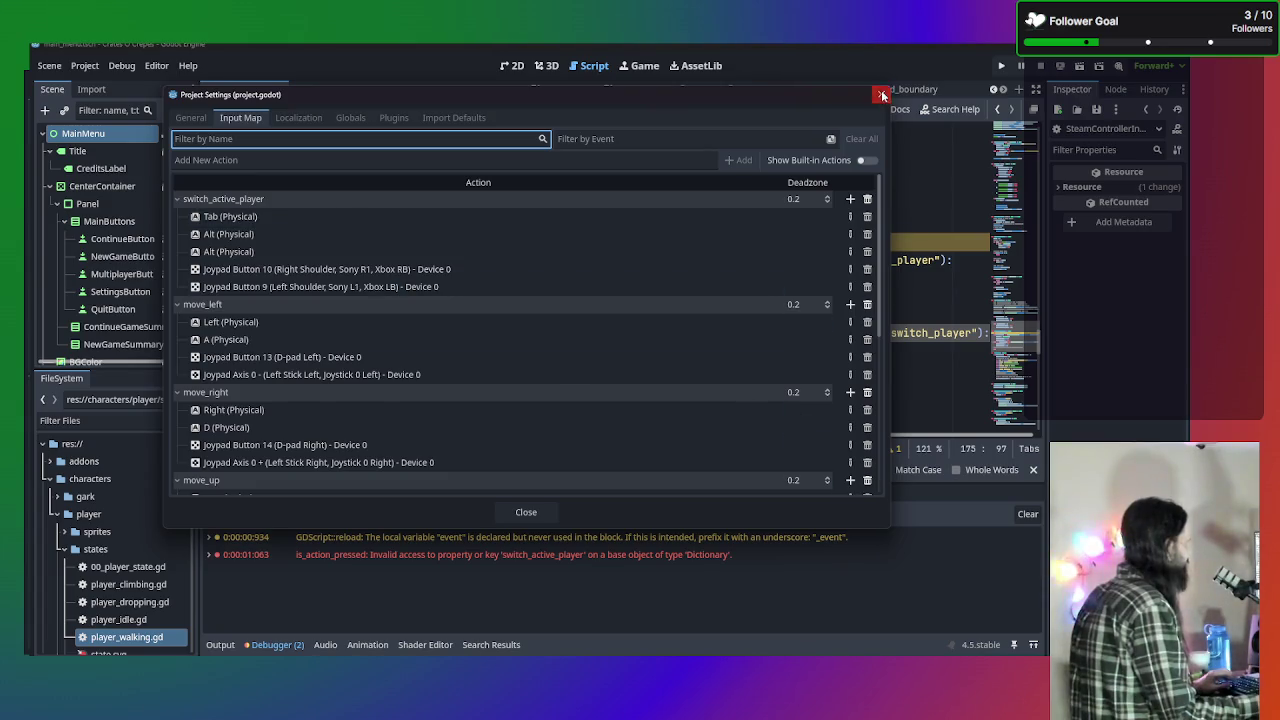
click(880, 94)
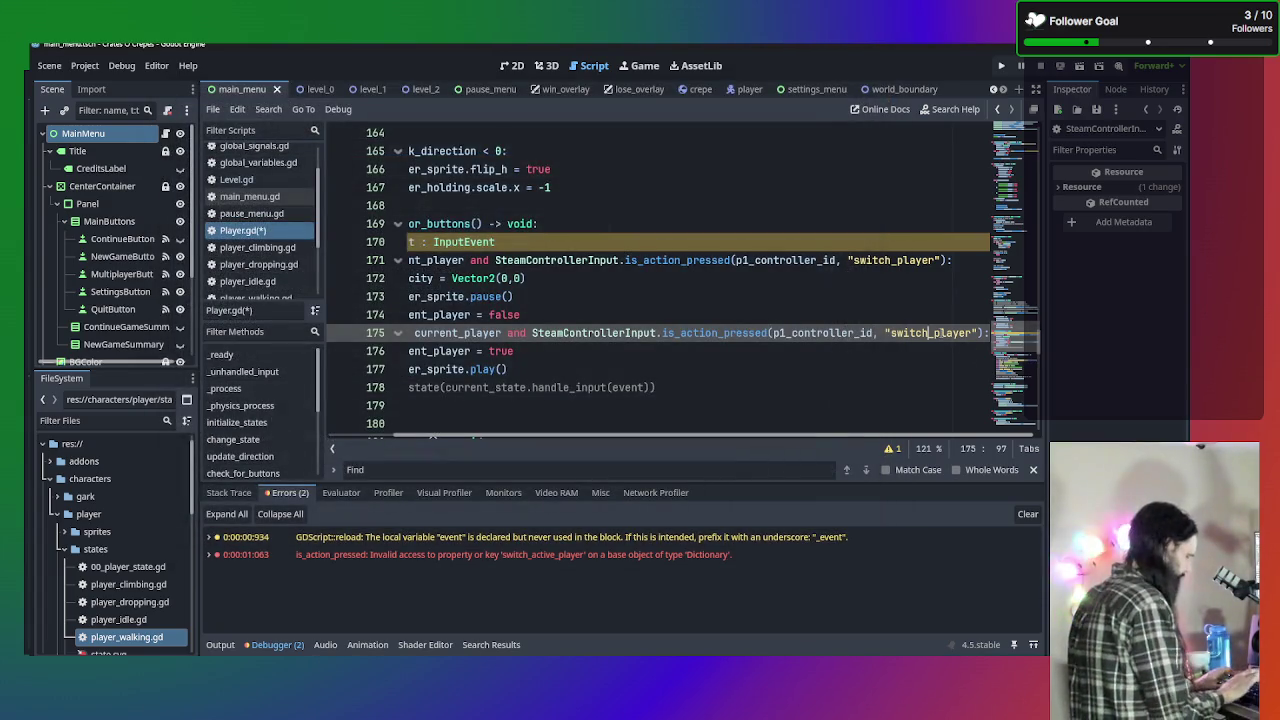
Restore _active in the action names on lines 175 and 171, then save Player.gd.
text(_active_)
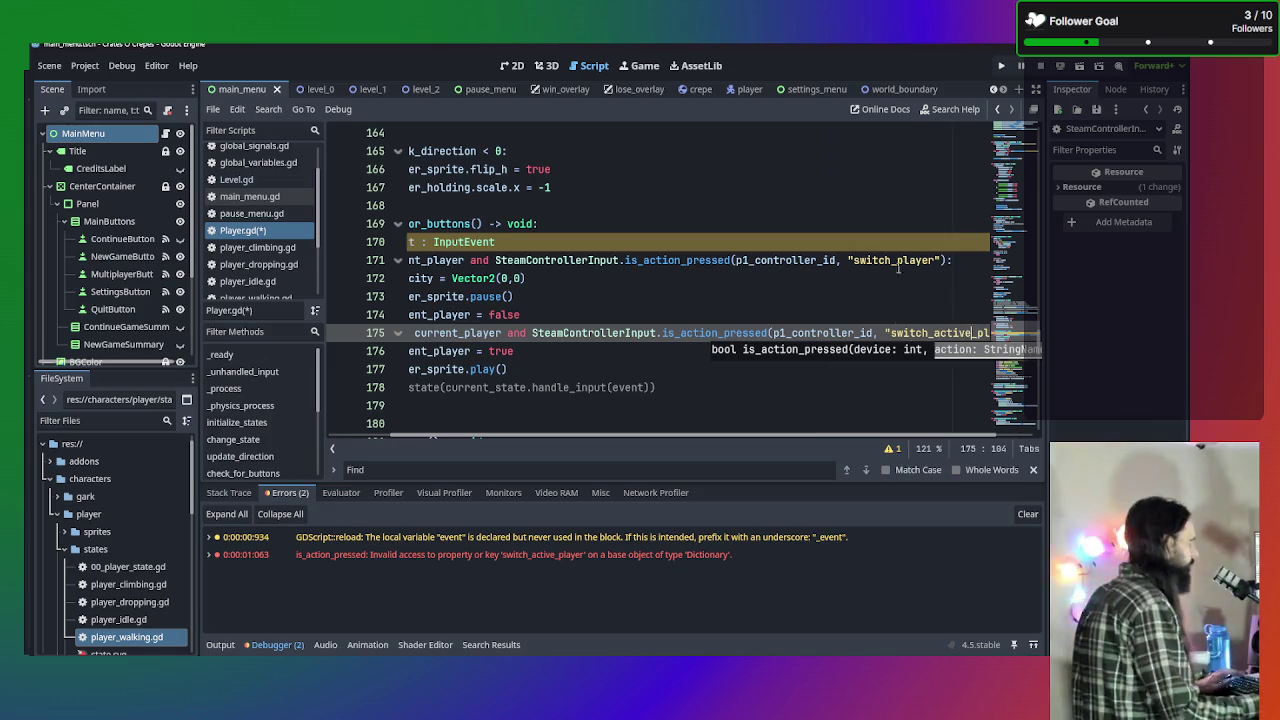
click(891, 260)
text(_ac)
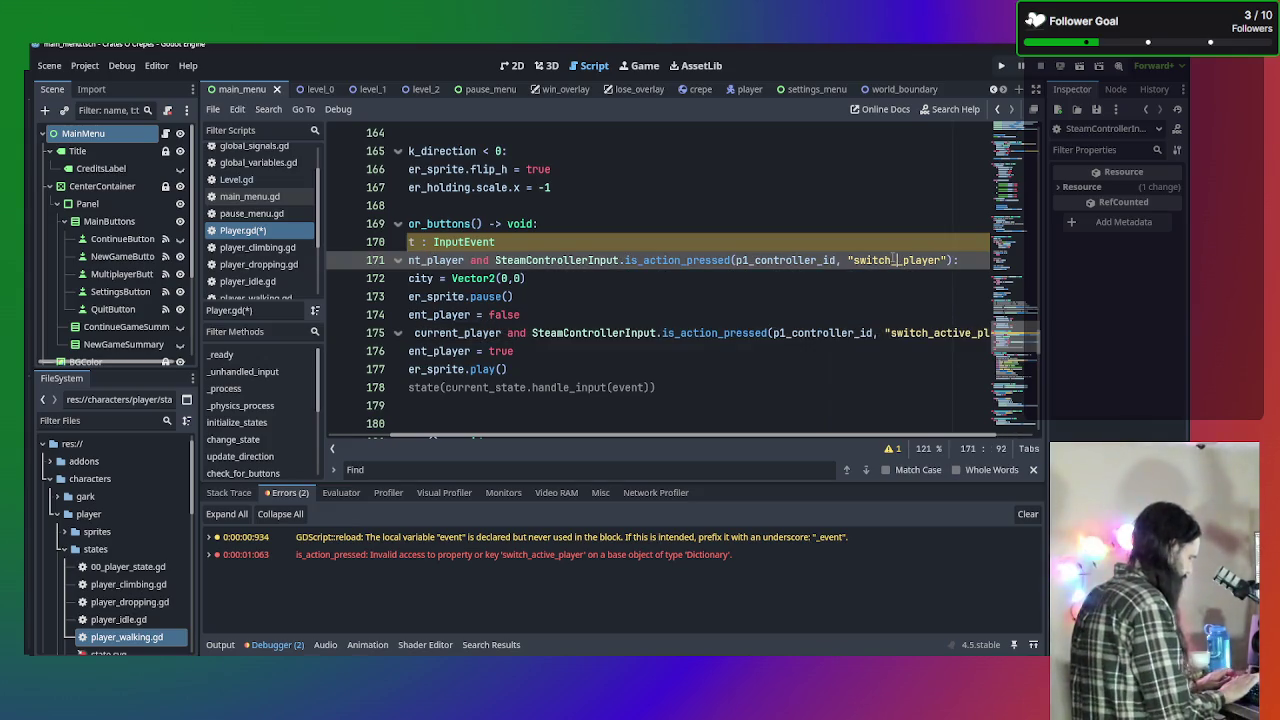
text(tive_)
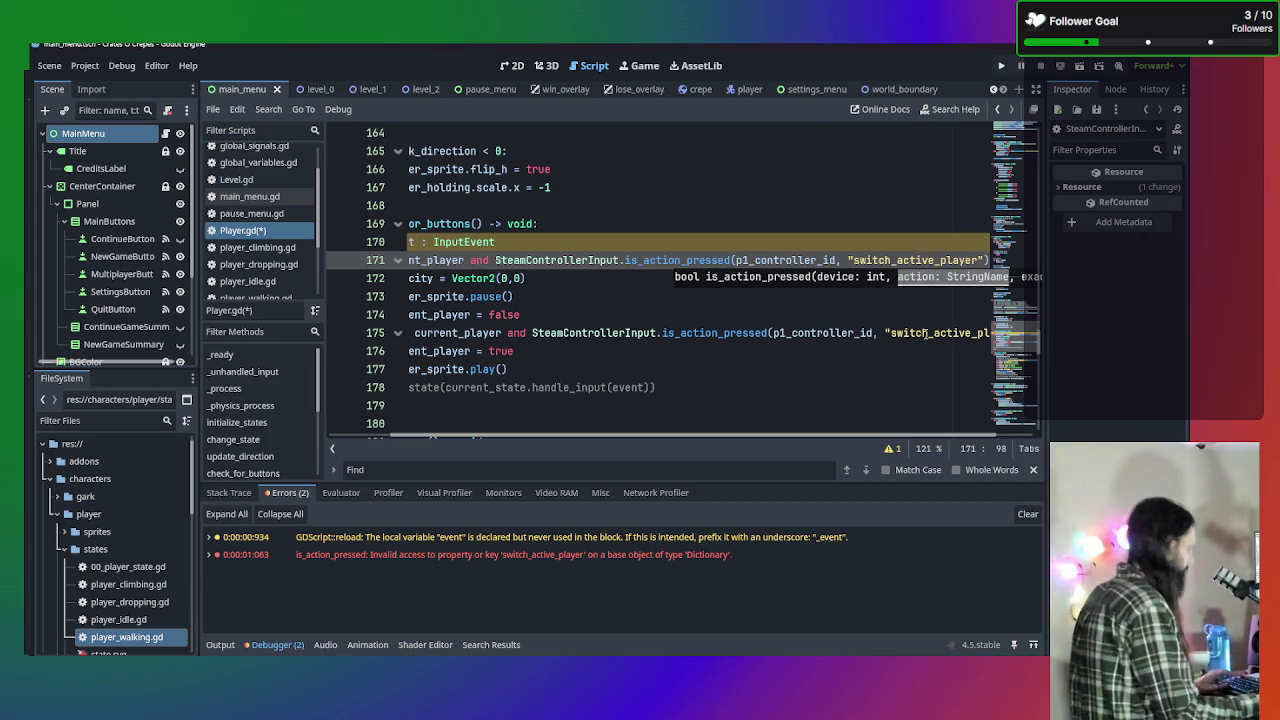
key(ctrl+s)
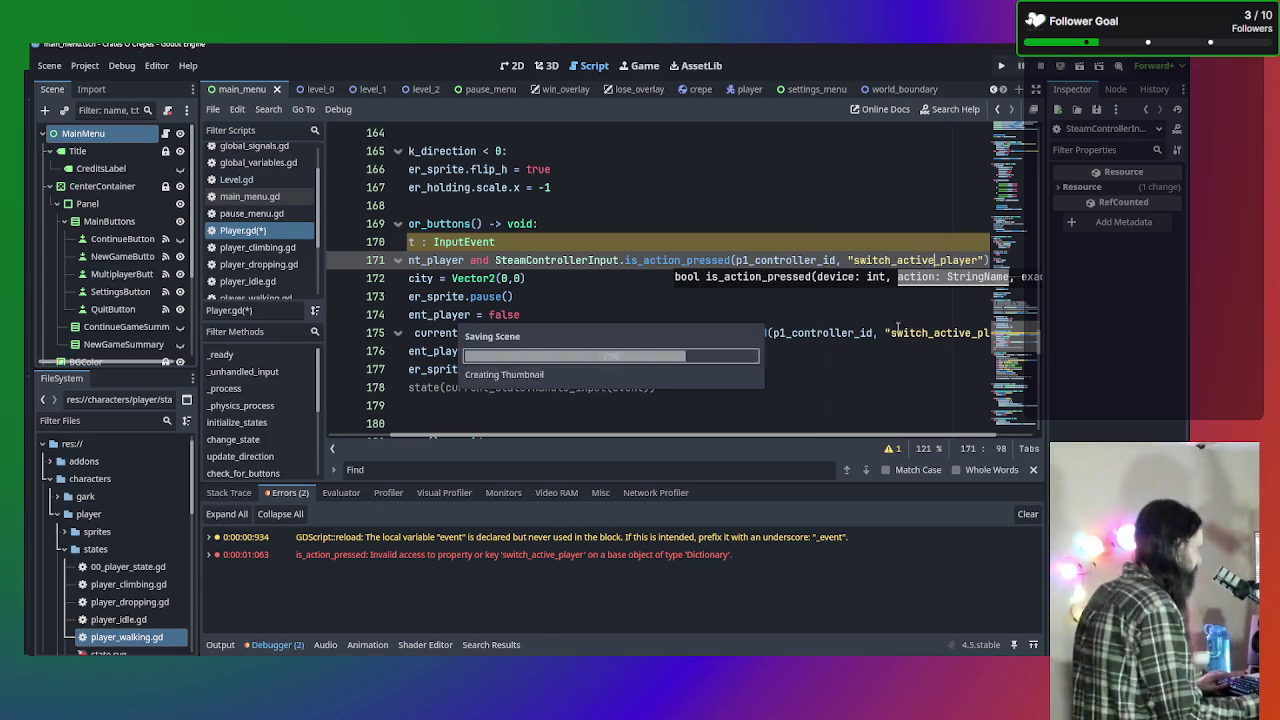
Change "switch_player" to "switch_active_player" in SteamControllerInput.gd's action_names.
scroll(282, 268, down, 3)
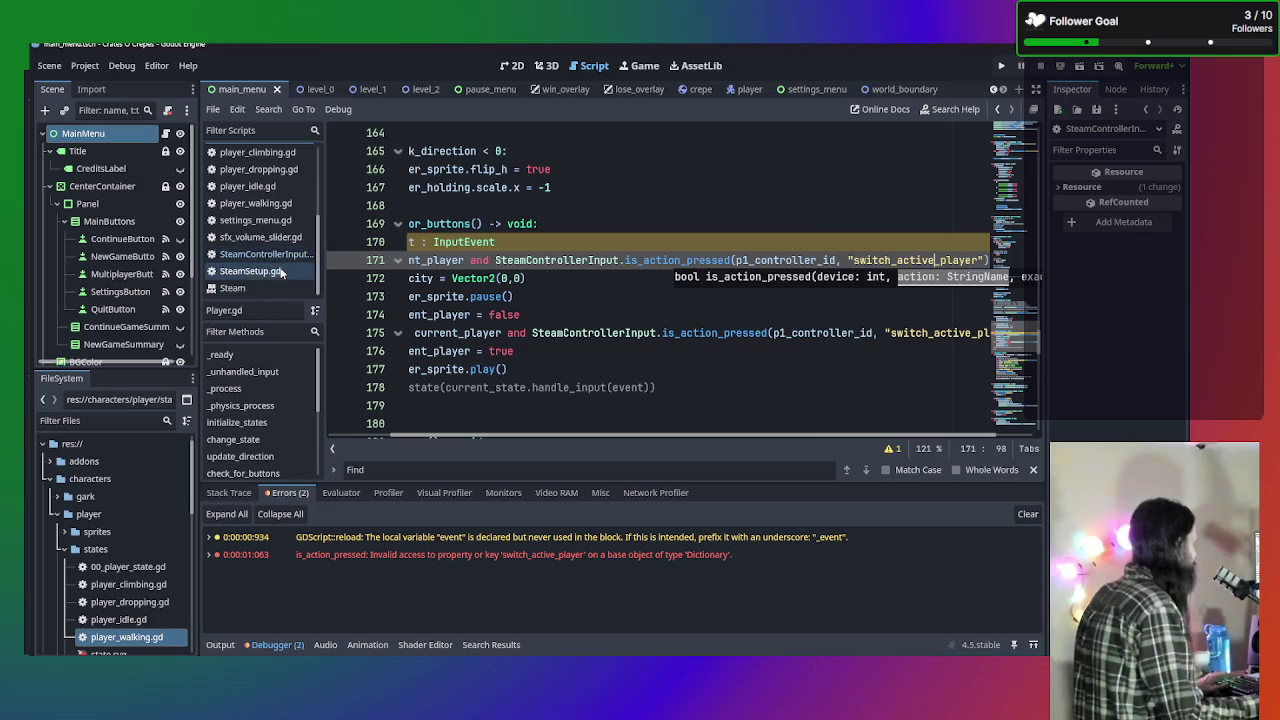
click(282, 257)
click(478, 242)
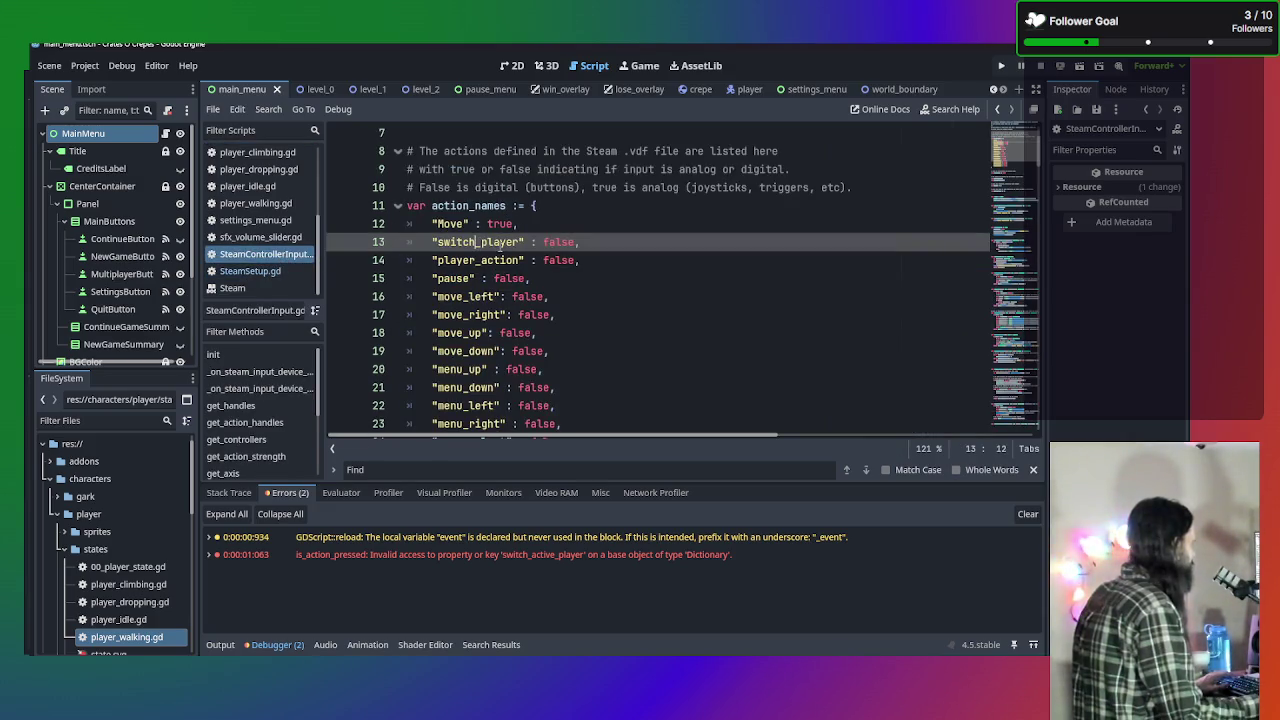
text(_active)
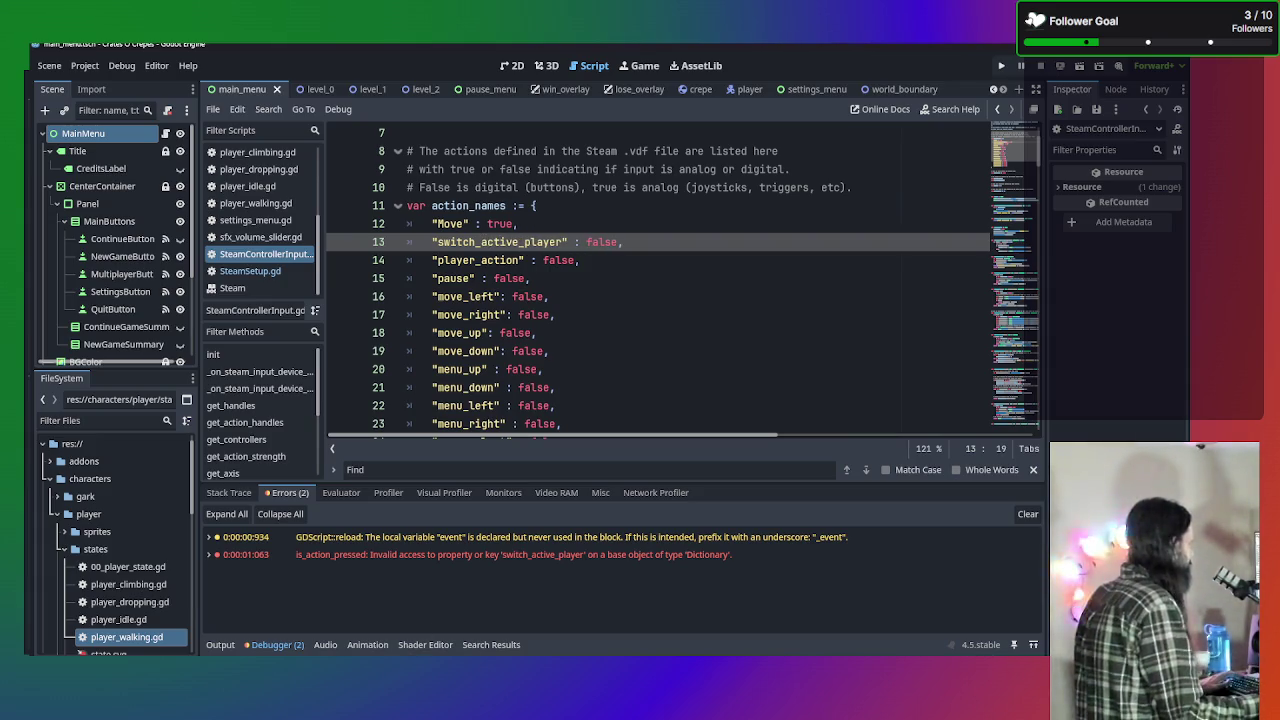
click(397, 575)
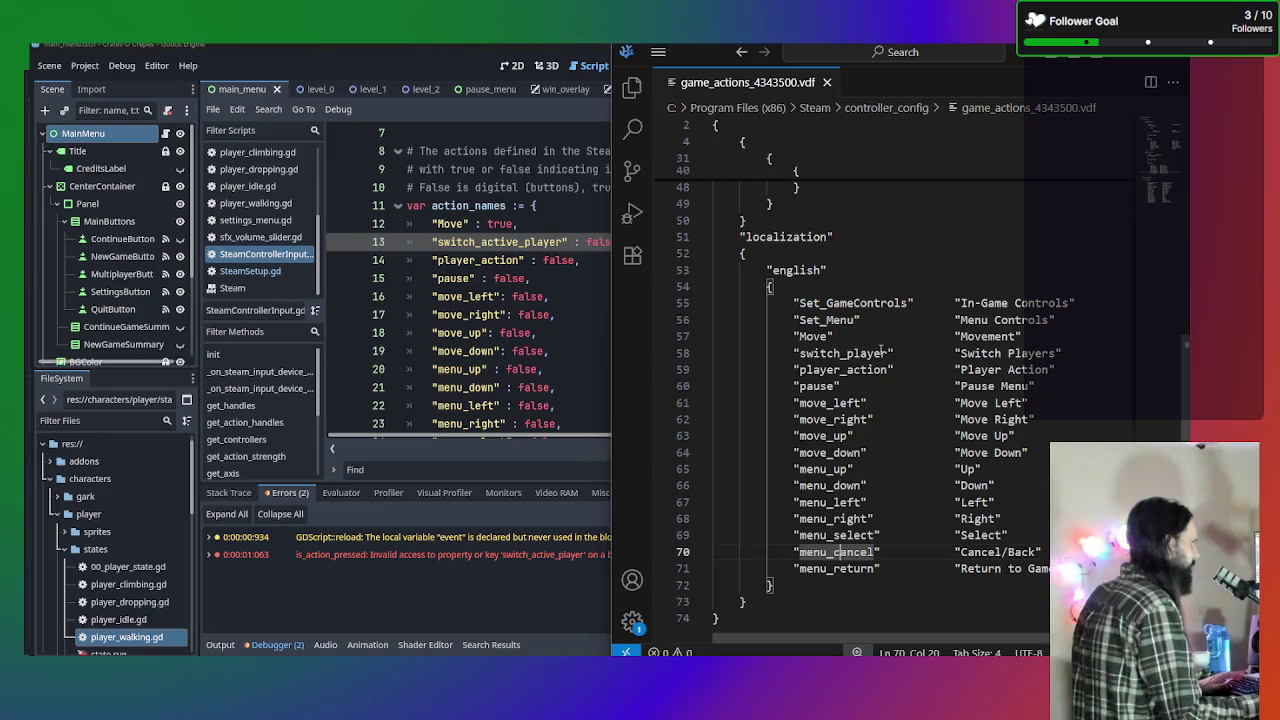
Rename the localization key to switch_active_player, tidy its spacing, and relabel it Switch Rads.
click(843, 353)
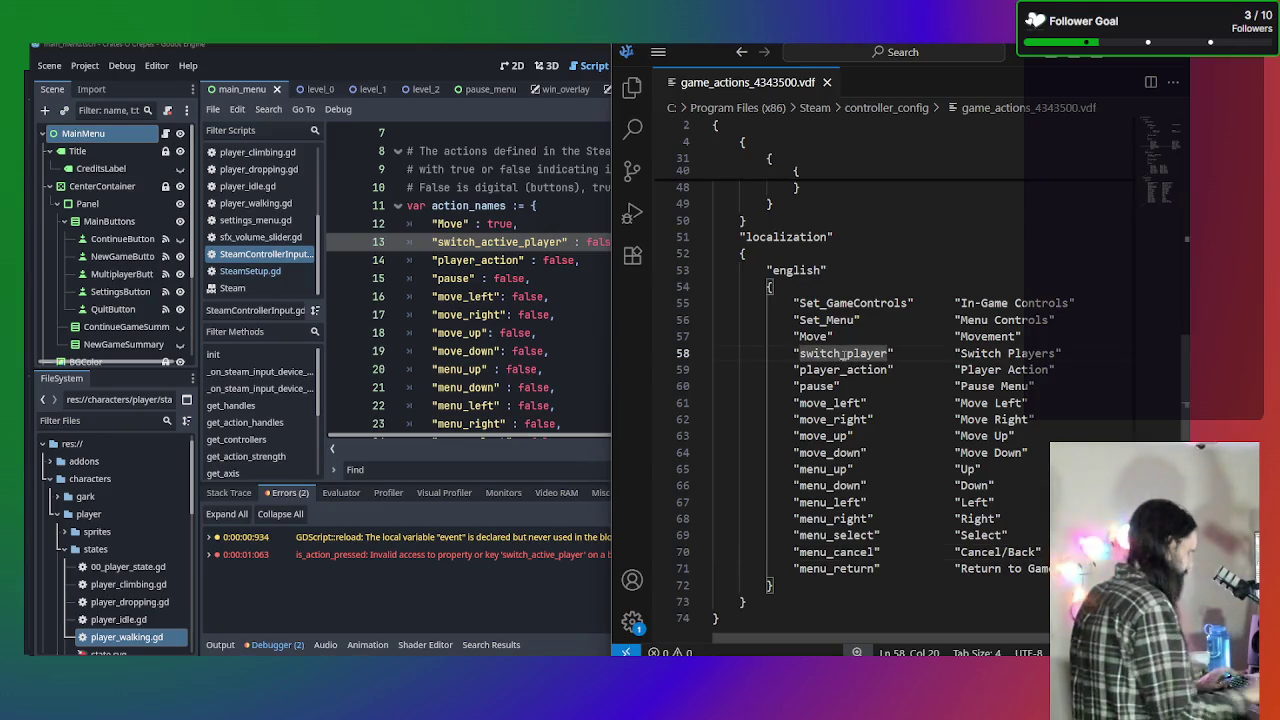
text(_active)
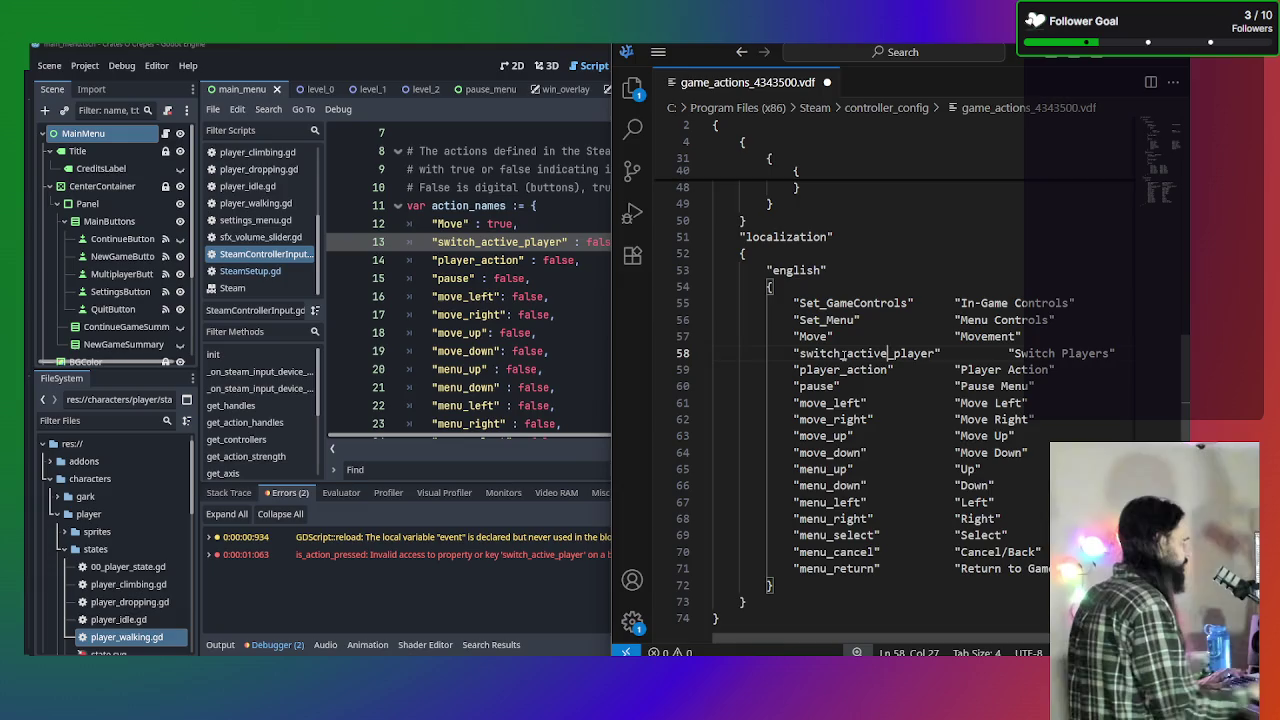
click(942, 353)
key(Delete)
key(Delete)
key(Delete)
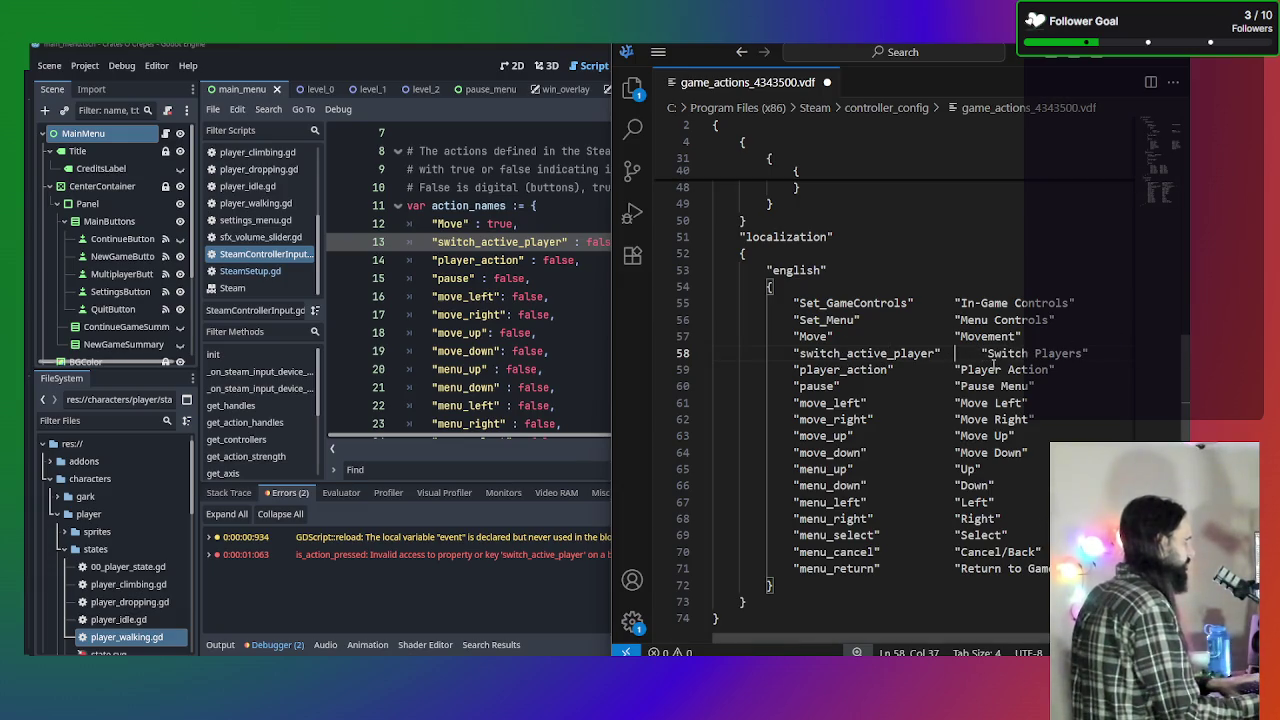
scroll(958, 403, up, 8)
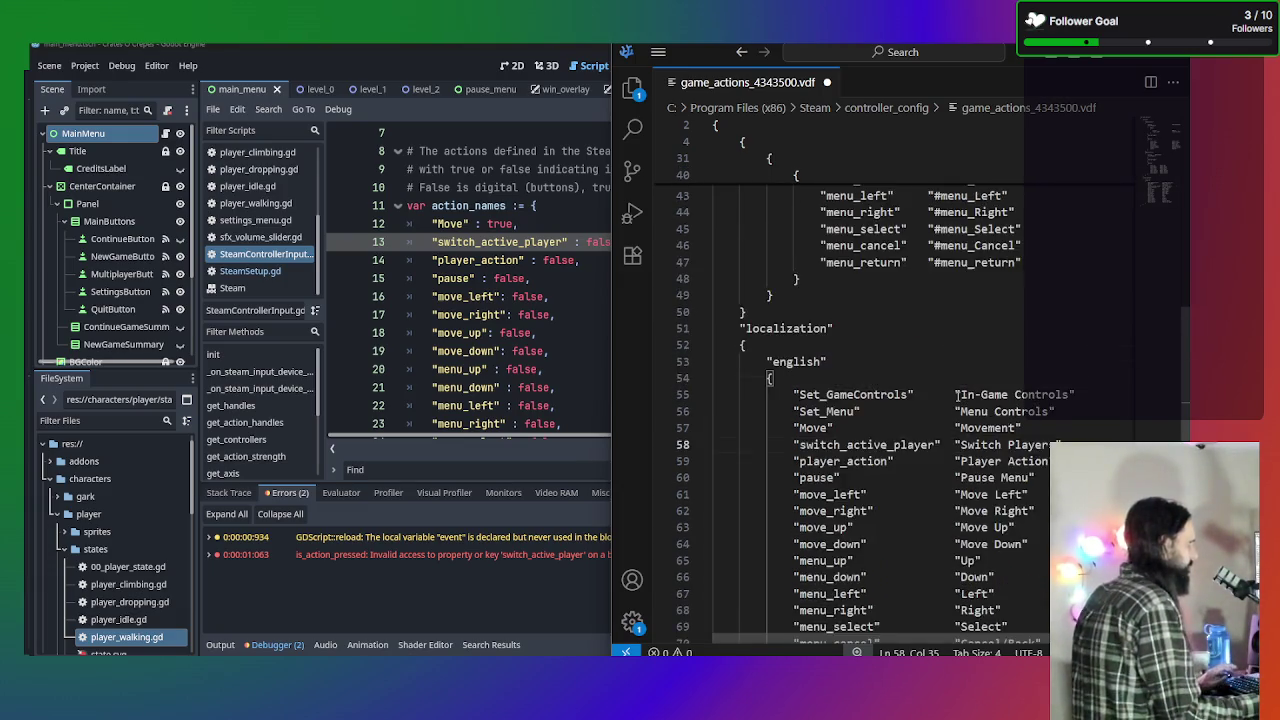
scroll(972, 478, down, 5)
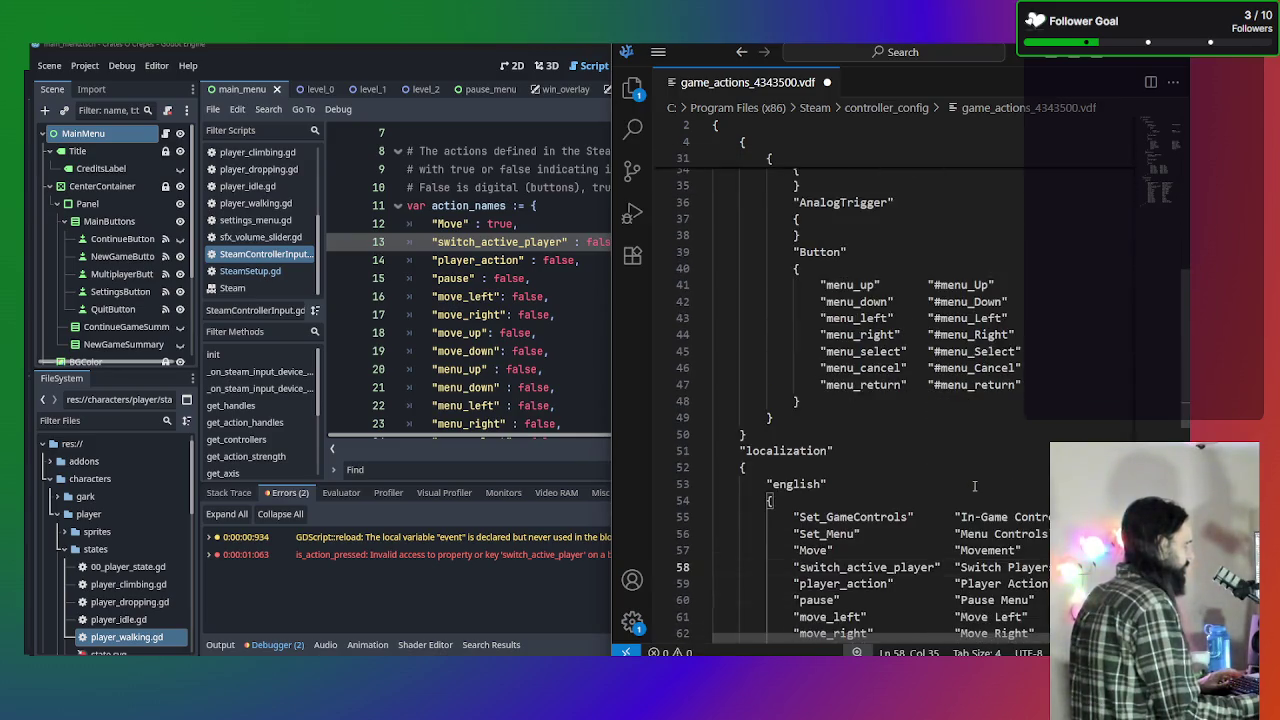
scroll(972, 478, up, 4)
scroll(1018, 513, down, 6)
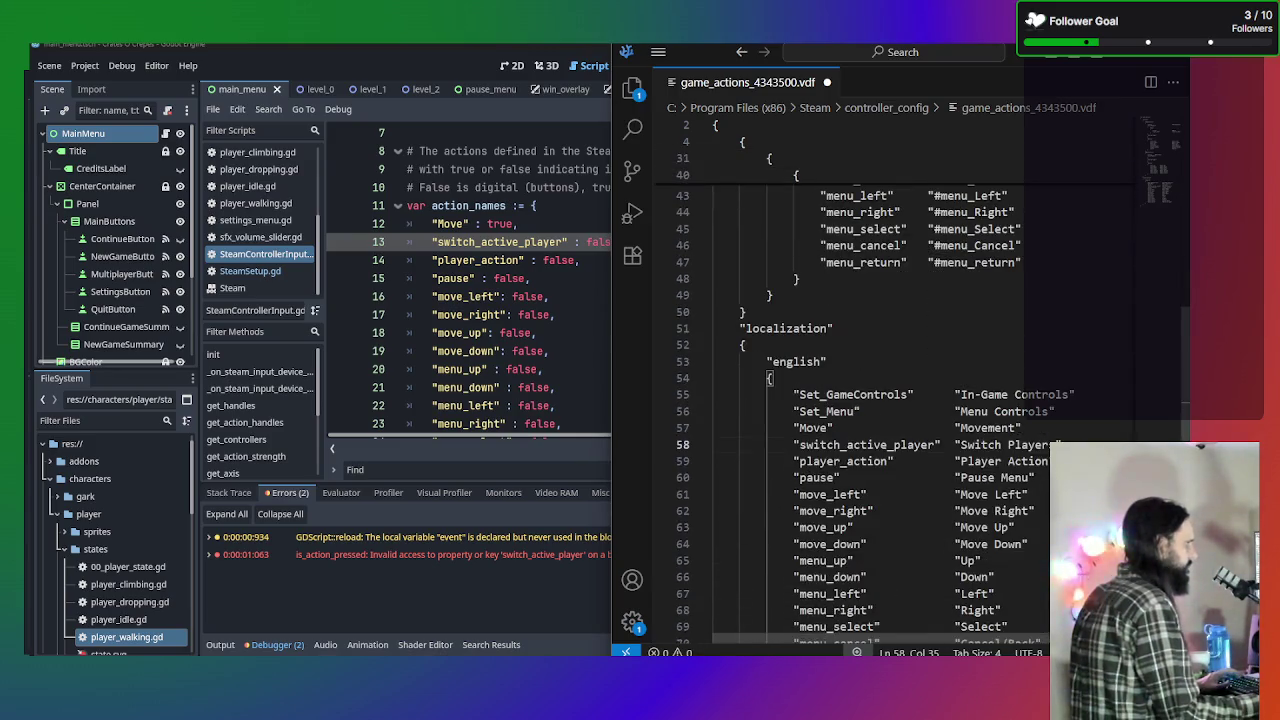
drag(1055, 444, 1008, 445)
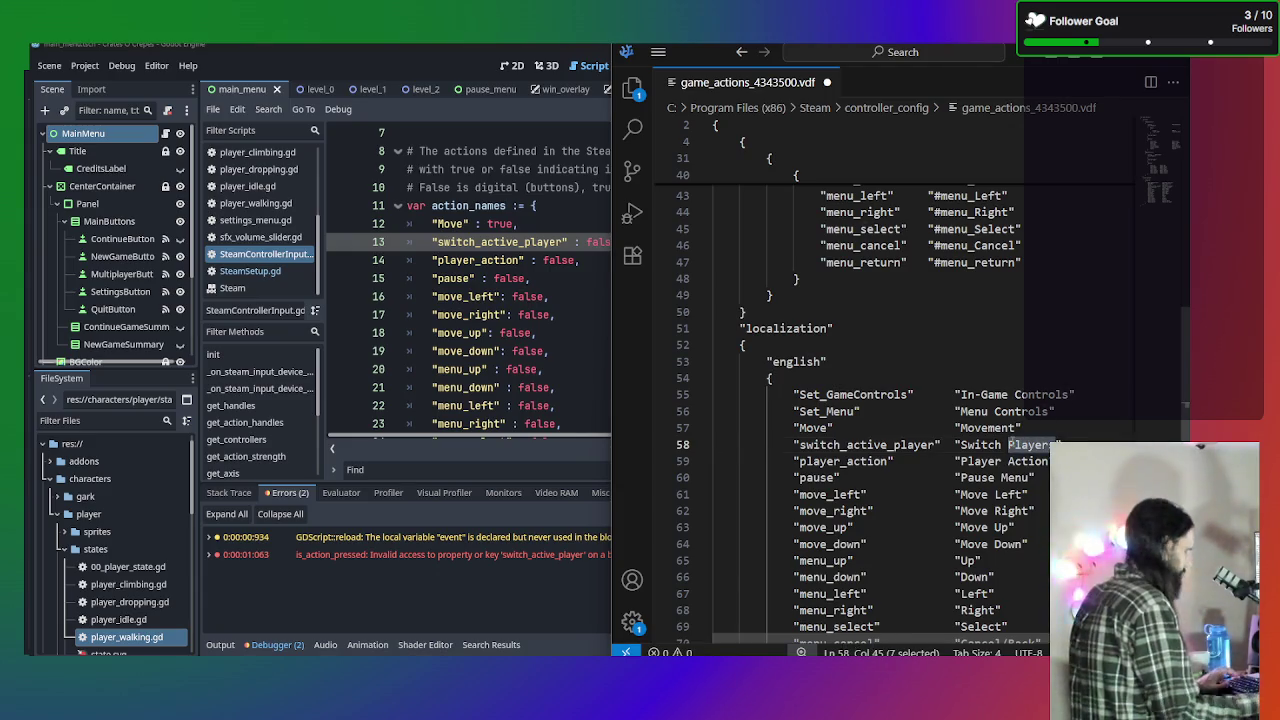
text(Ra)
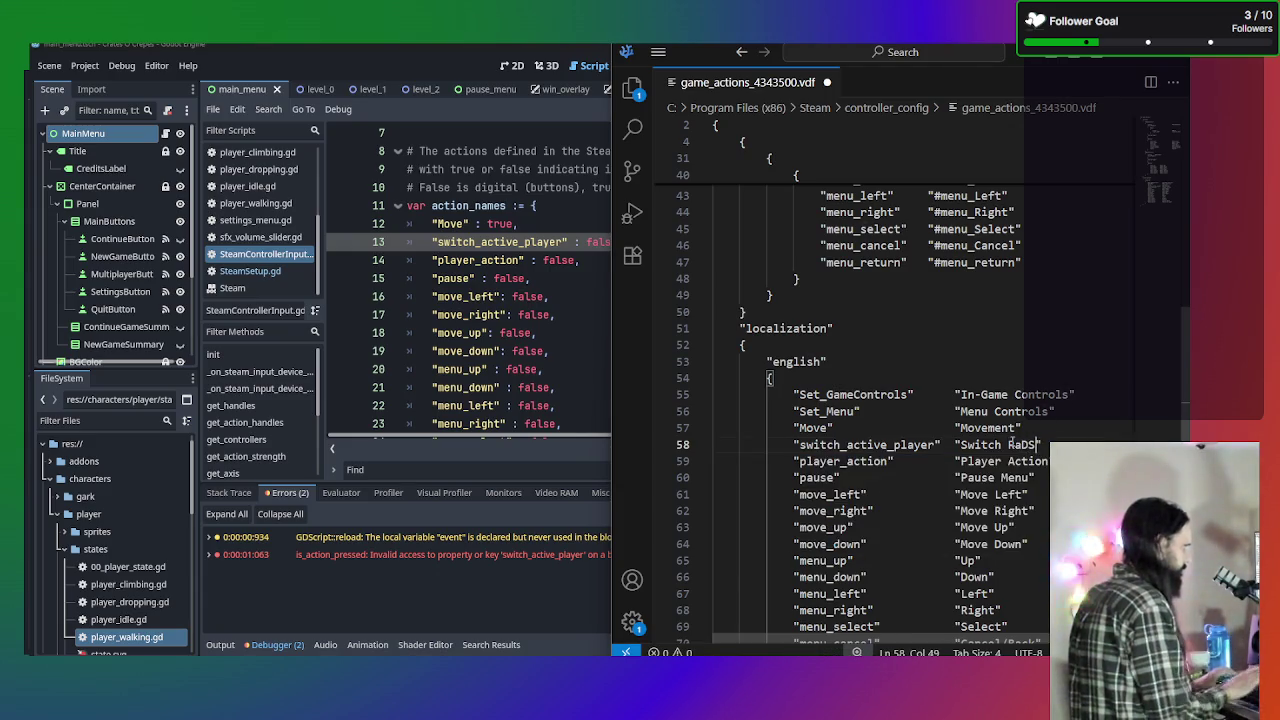
text(ds)
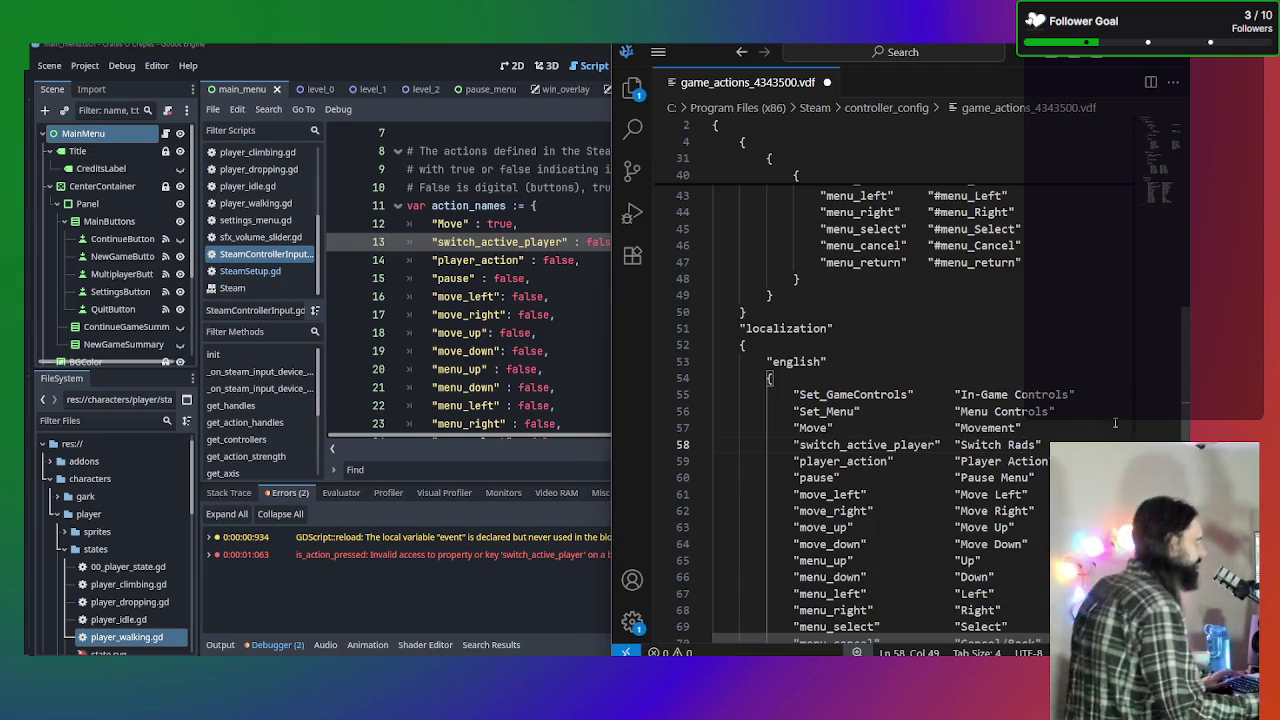
Change the button entry and its #switch token to switch_active_player, keeping the columns aligned.
scroll(1130, 390, up, 5)
scroll(1120, 375, up, 3)
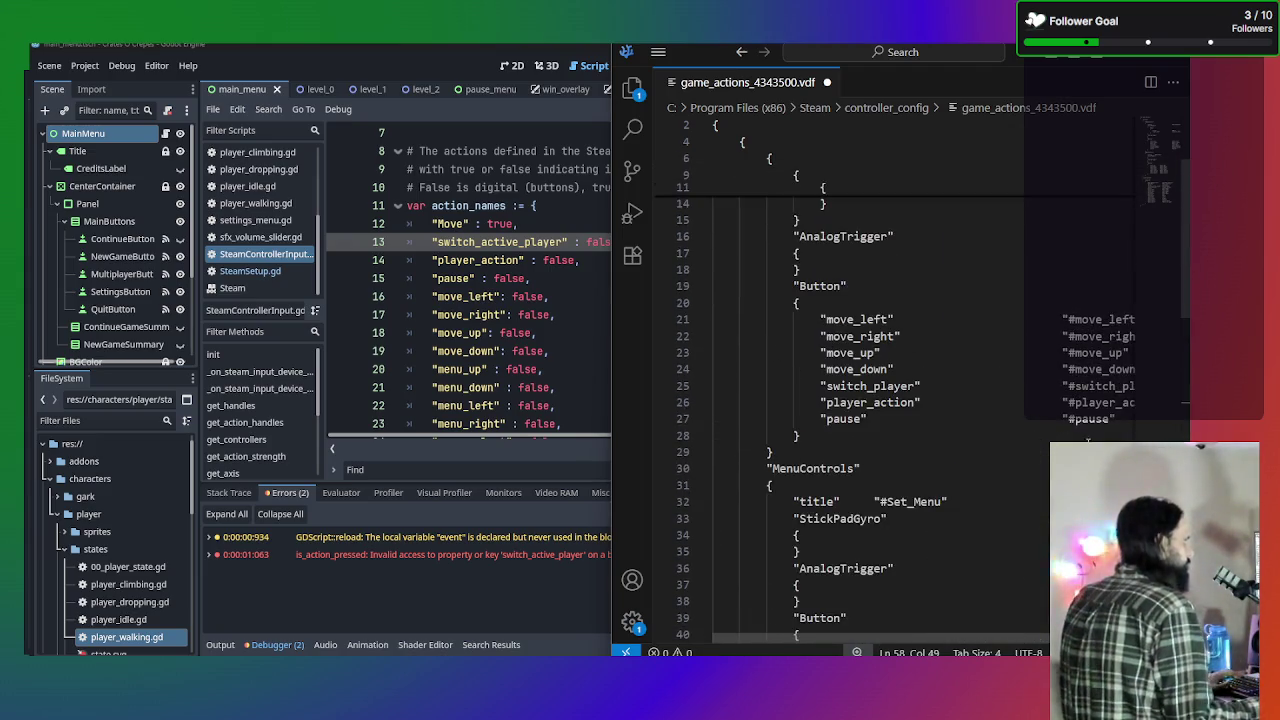
click(873, 386)
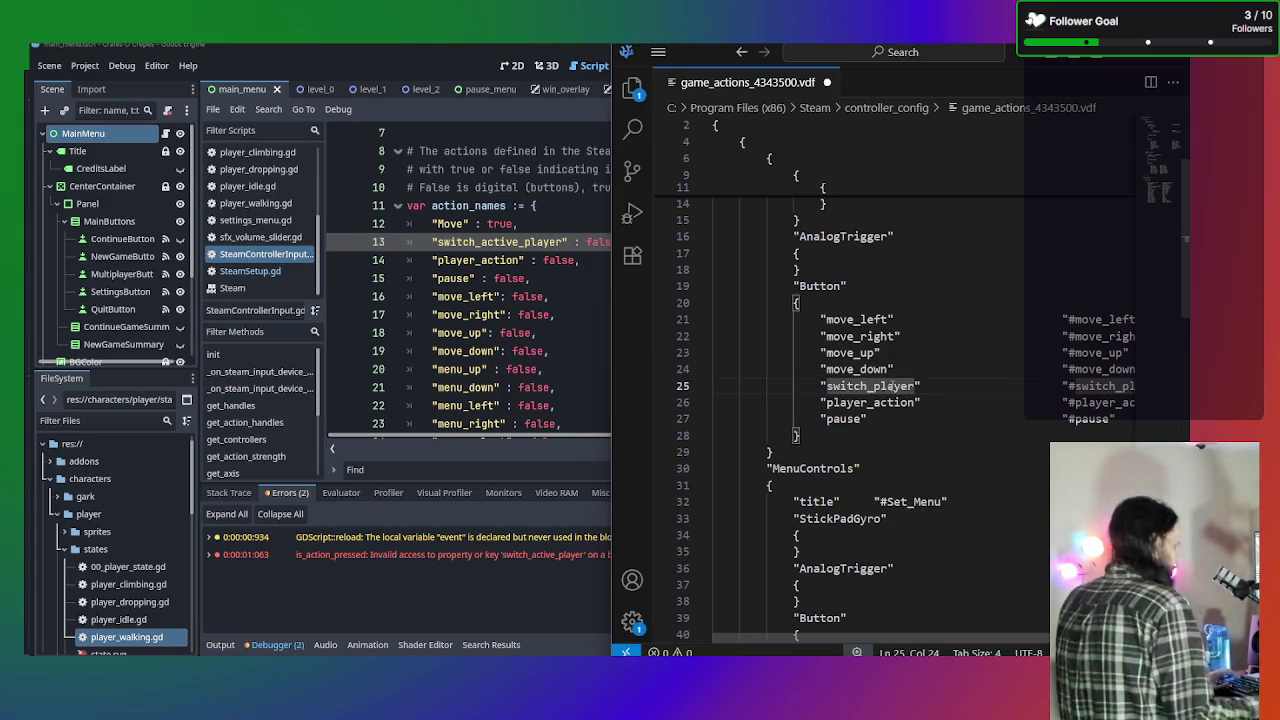
text(active_)
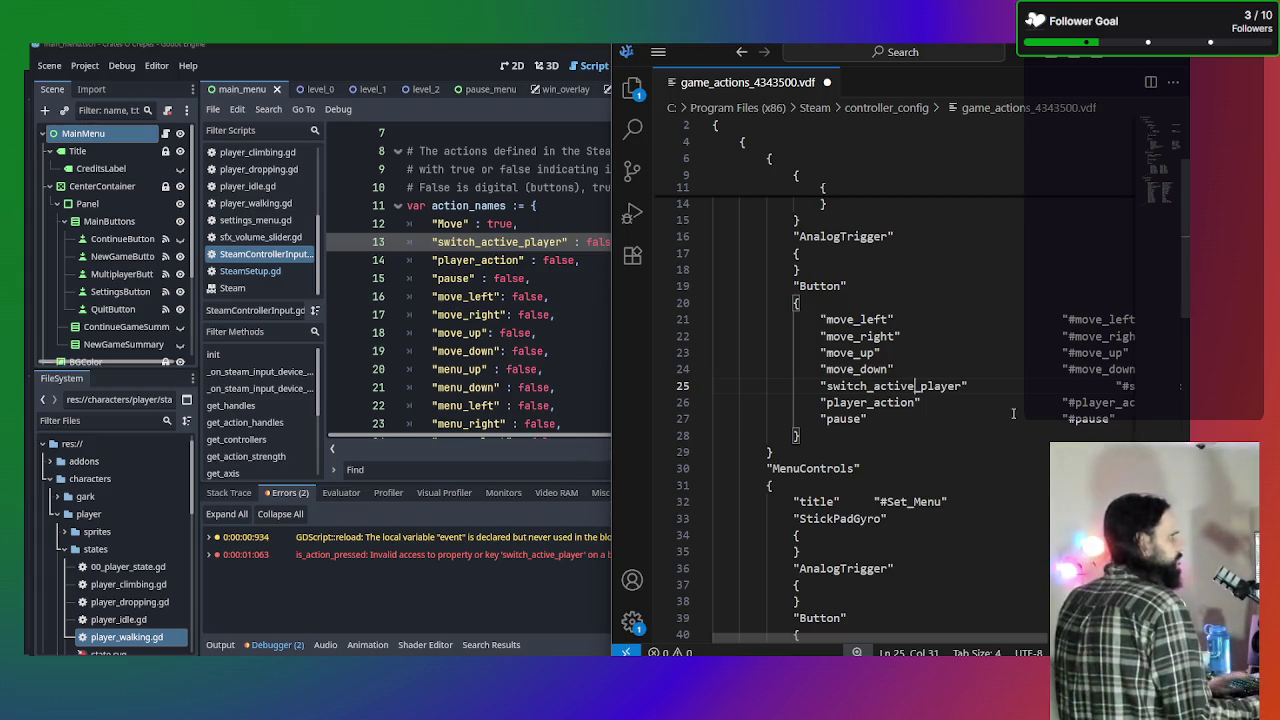
click(1121, 386)
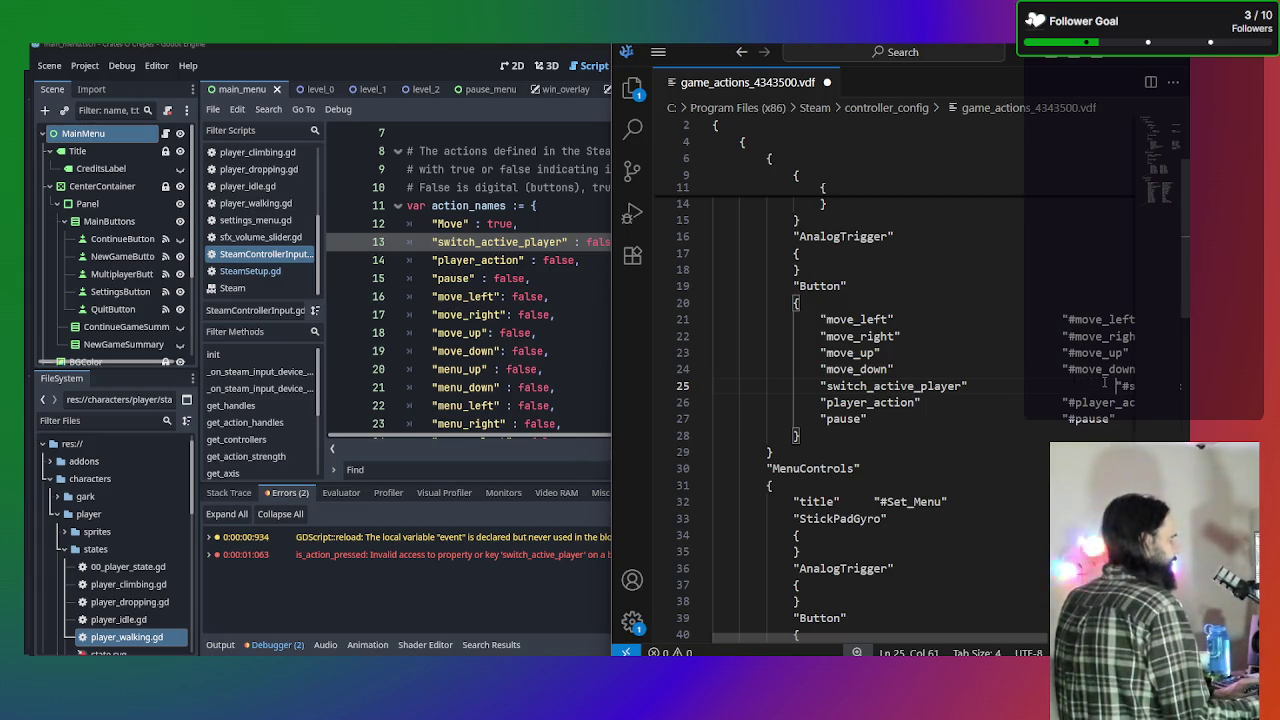
key(BackSpace)
key(BackSpace)
key(BackSpace)
click(1120, 386)
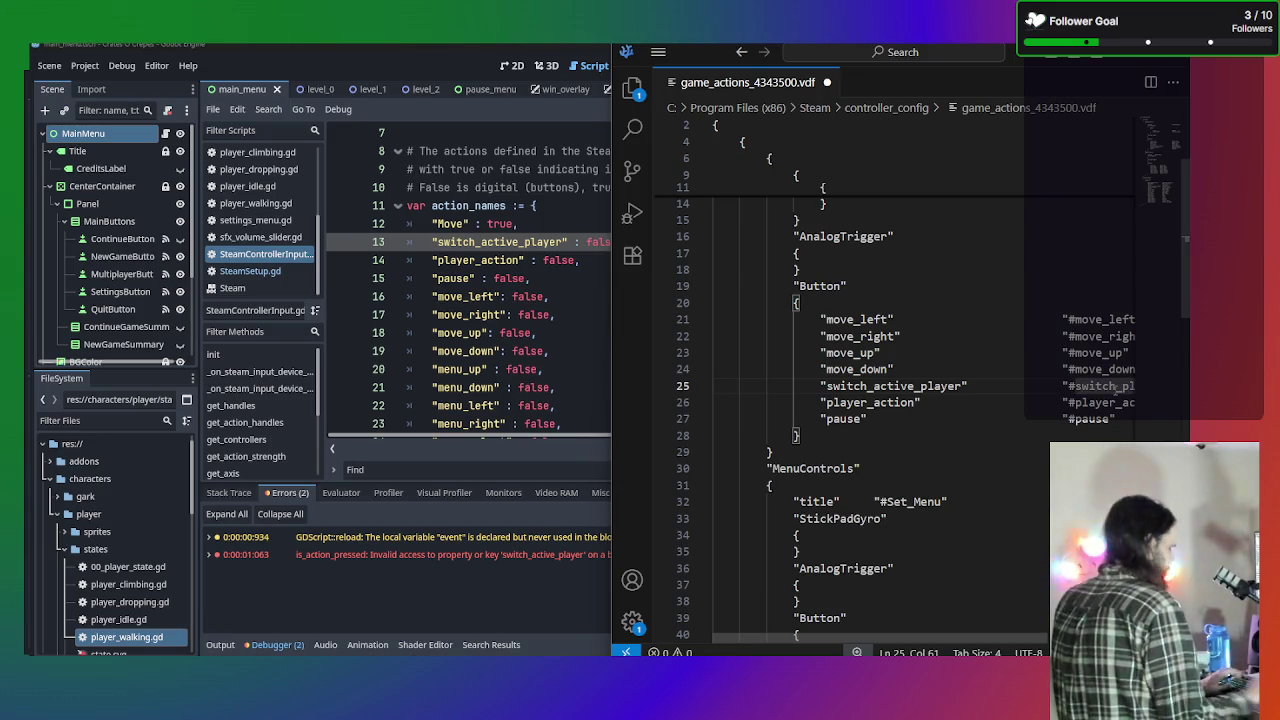
text(active_)
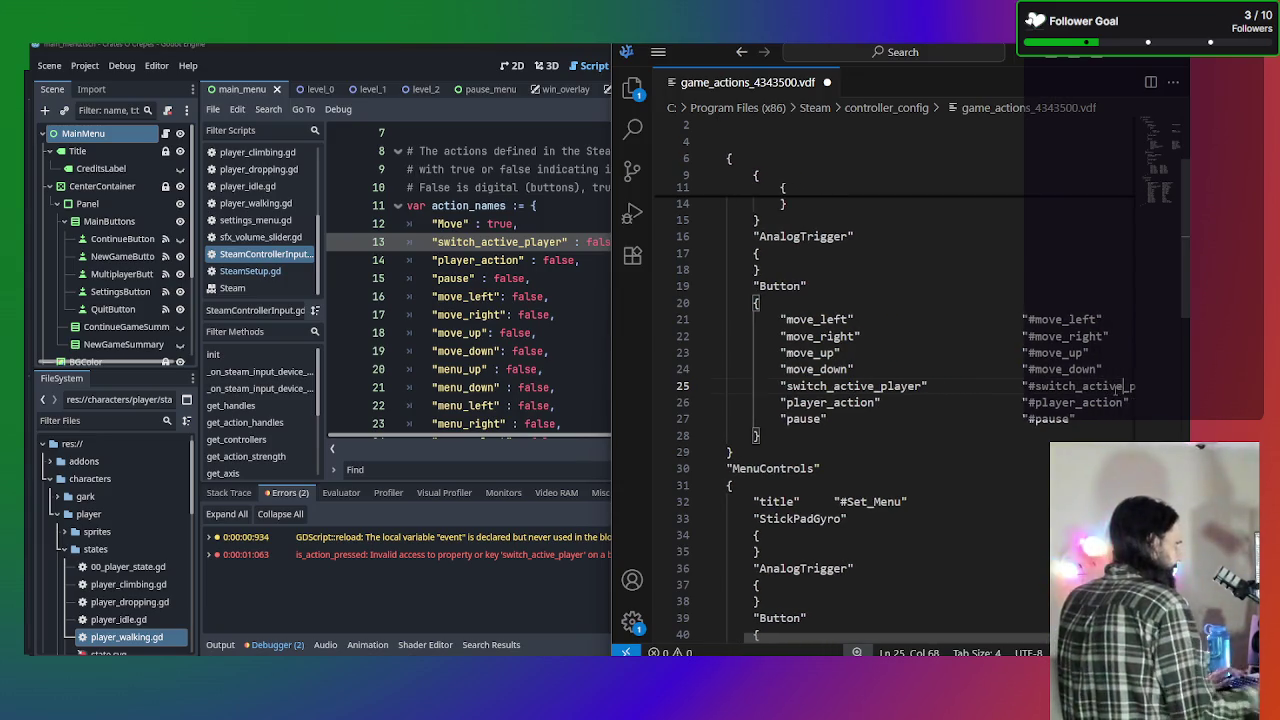
scroll(1037, 488, down, 8)
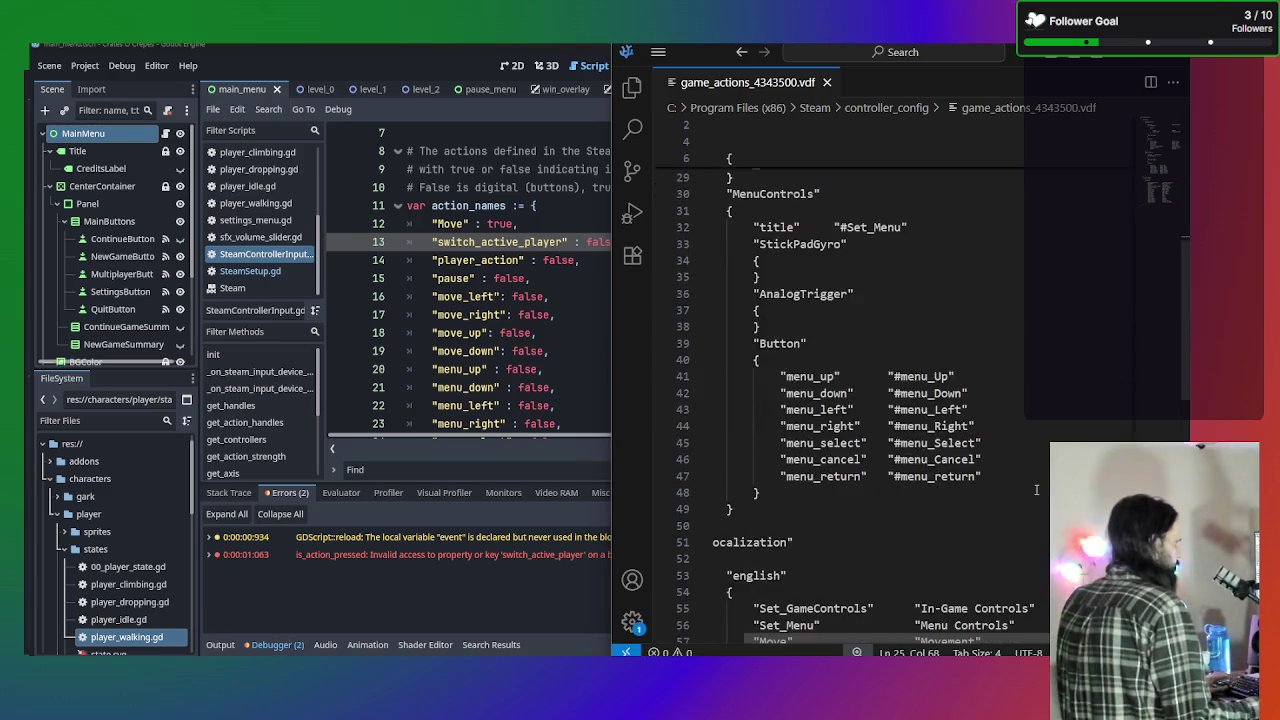
scroll(1037, 488, down, 4)
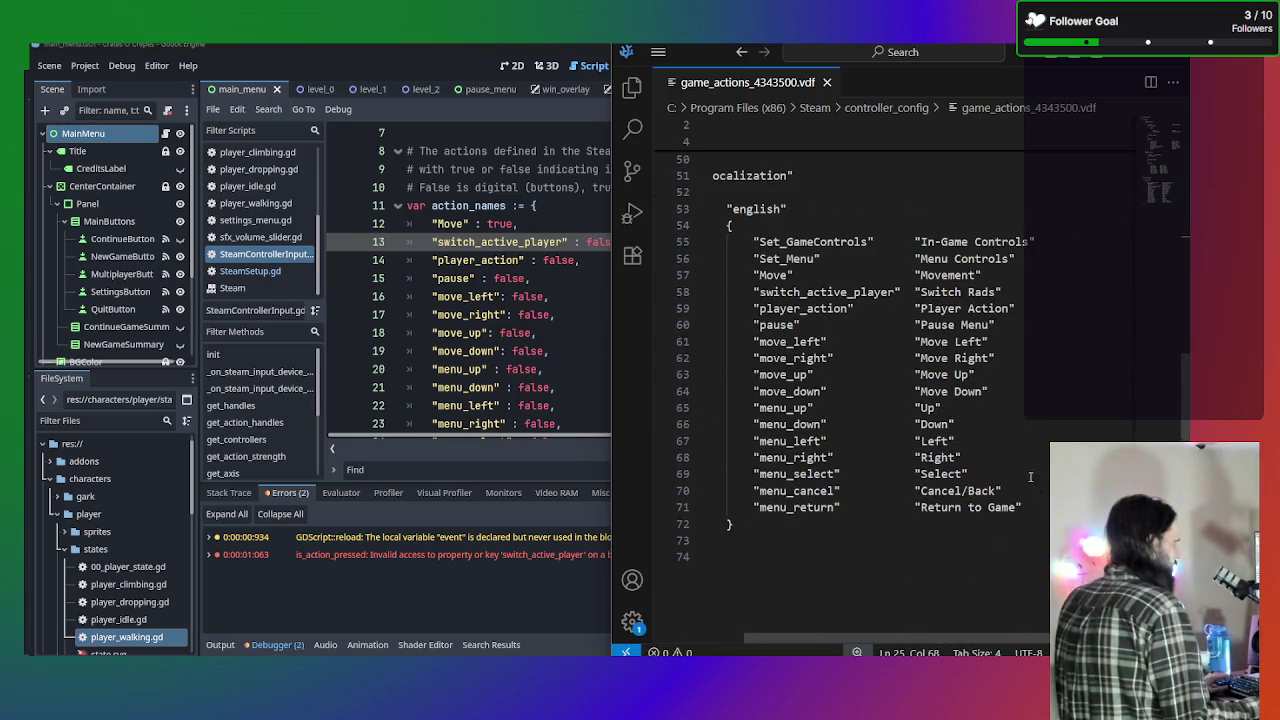
click(446, 351)
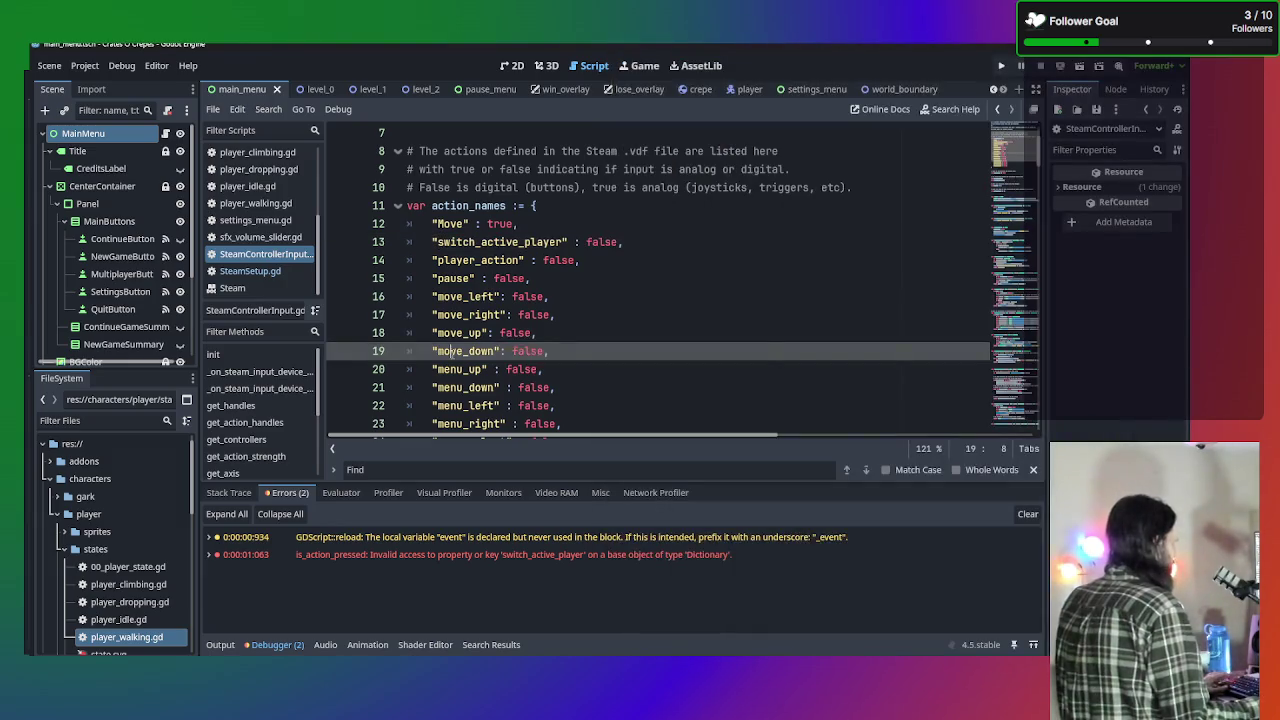
Run the game and jump to the unused-variable warning from the Debugger errors.
key(F5)
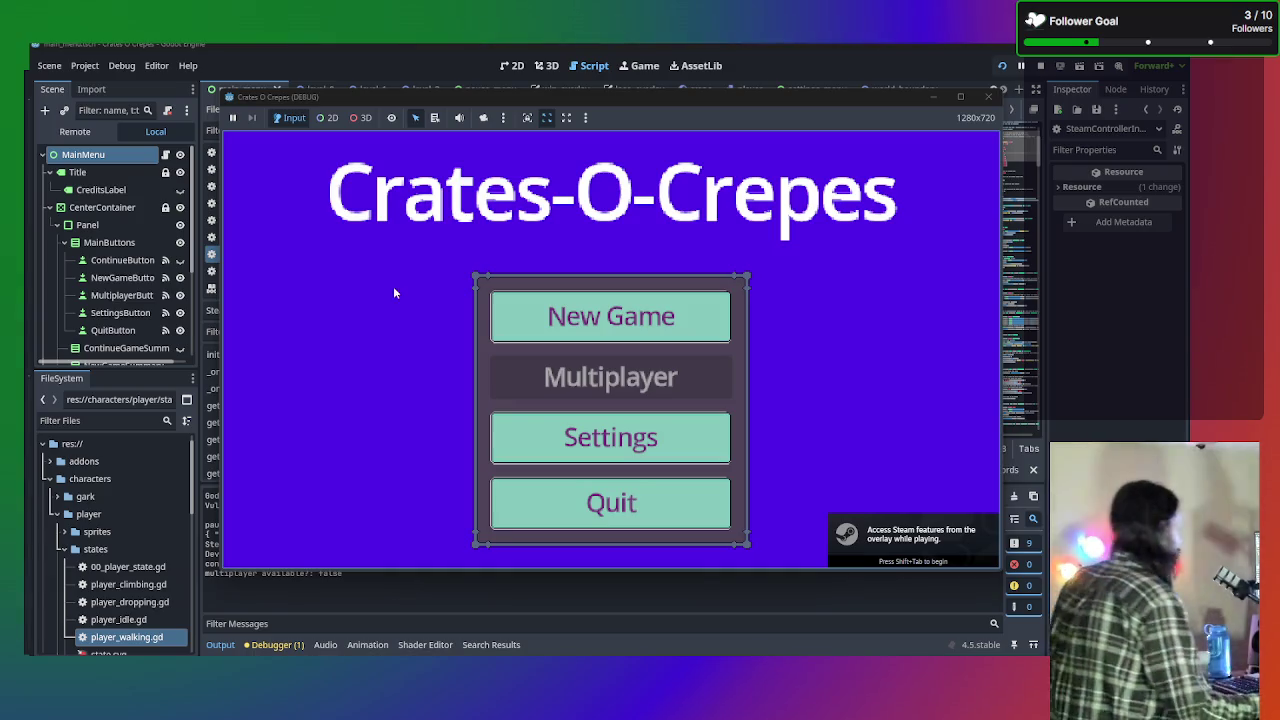
click(288, 642)
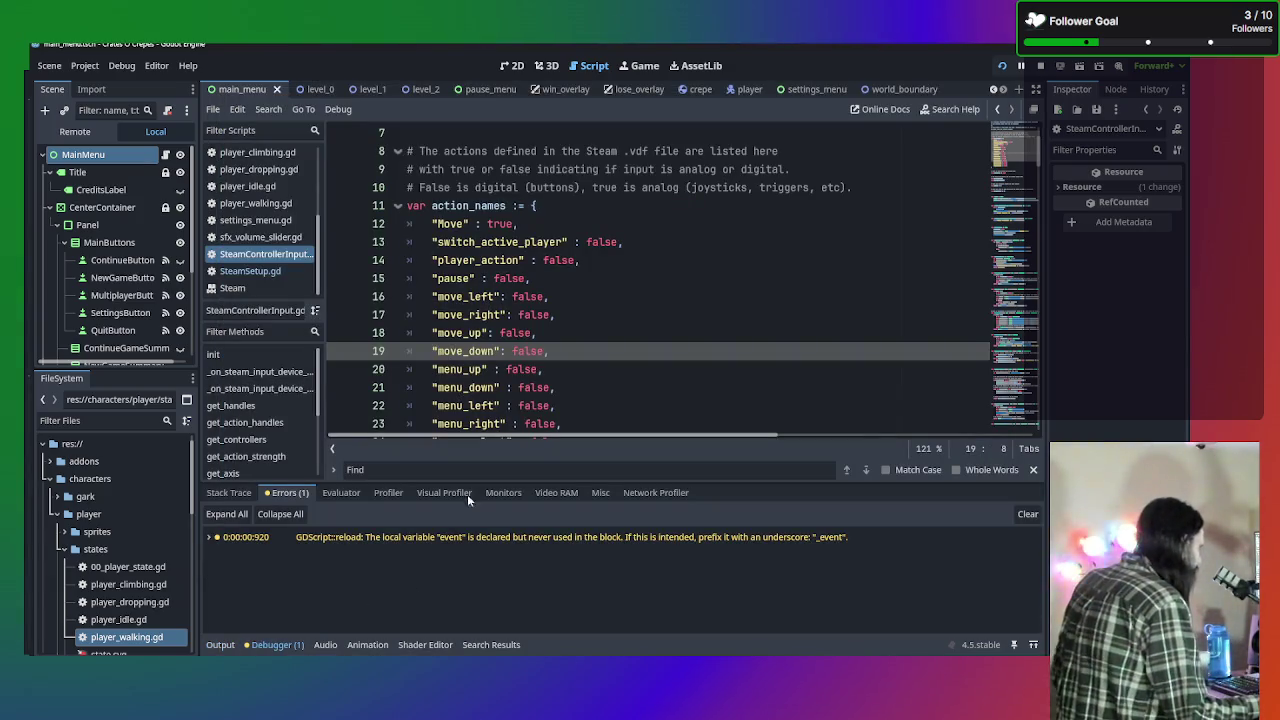
click(528, 537)
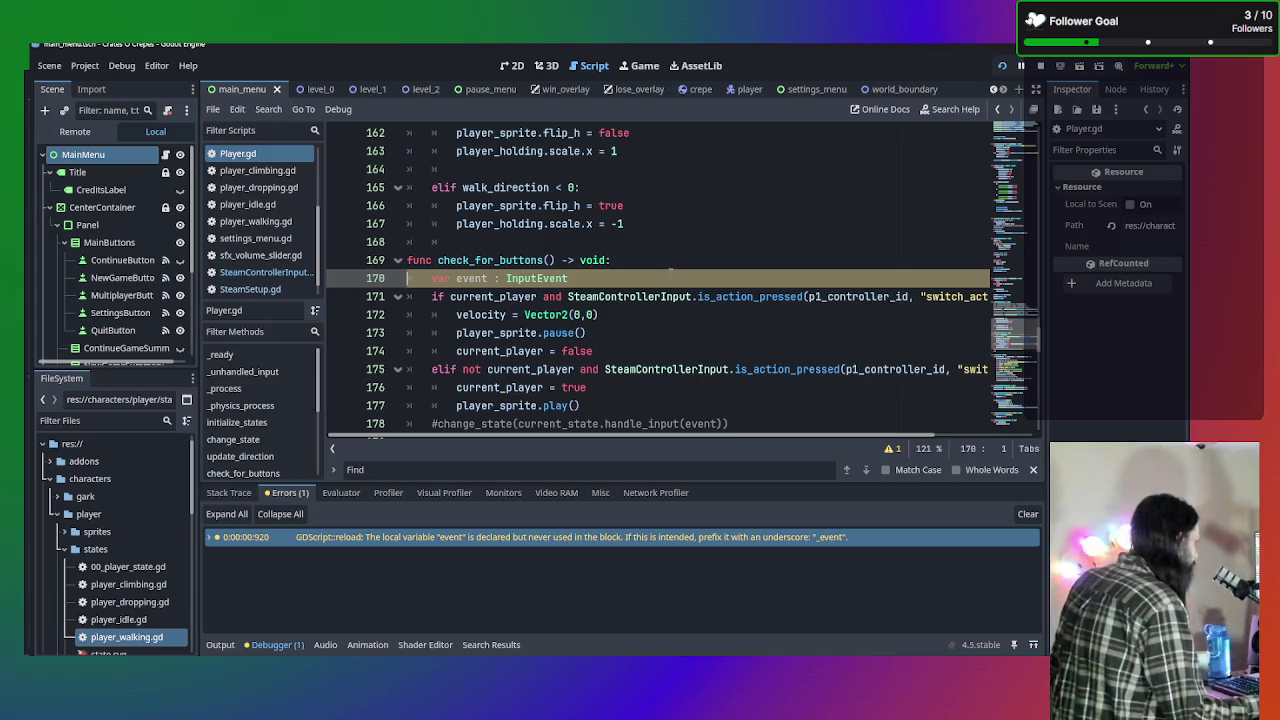
Comment out the unused event variable on line 170 and run the game again.
scroll(670, 272, down, 1)
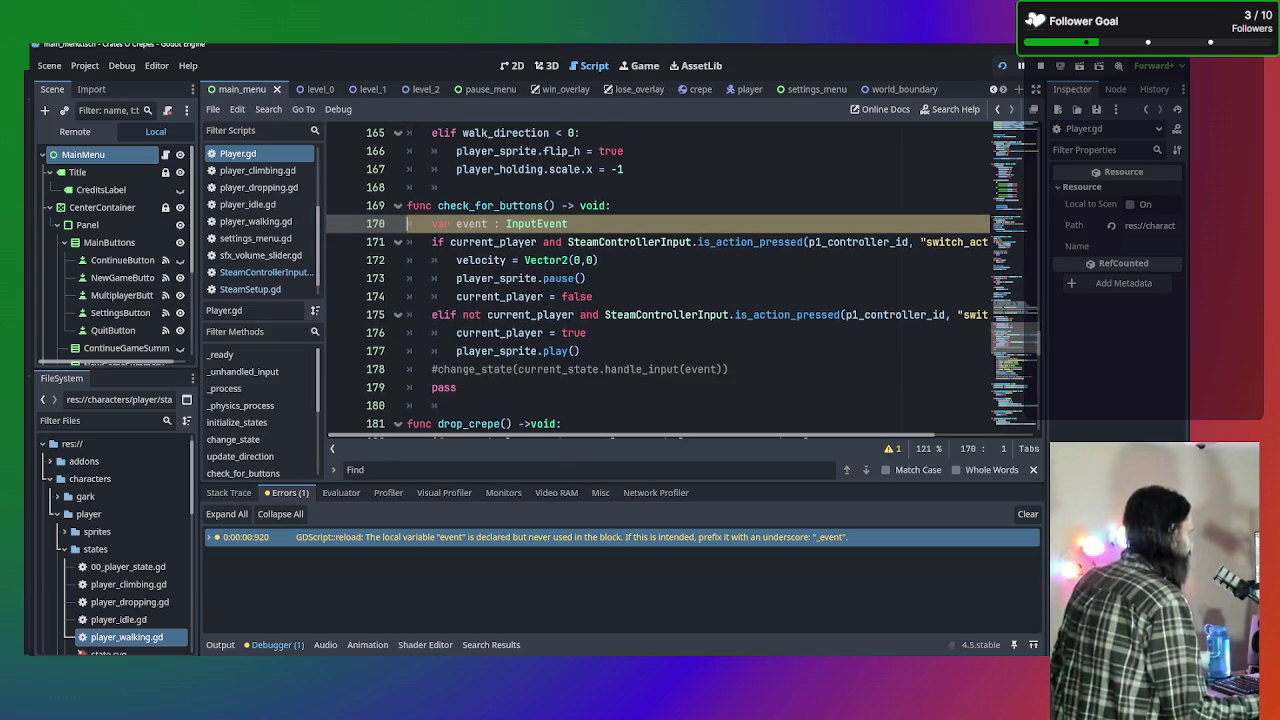
click(569, 223)
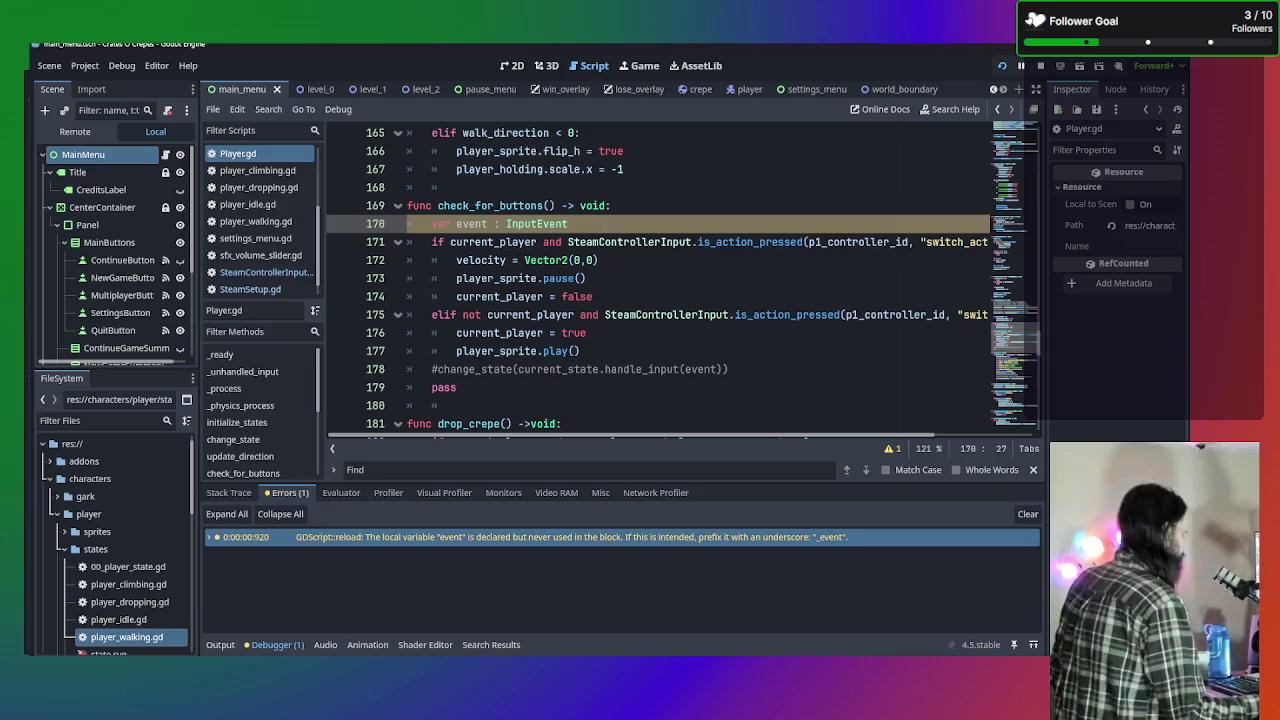
key(ctrl+k)
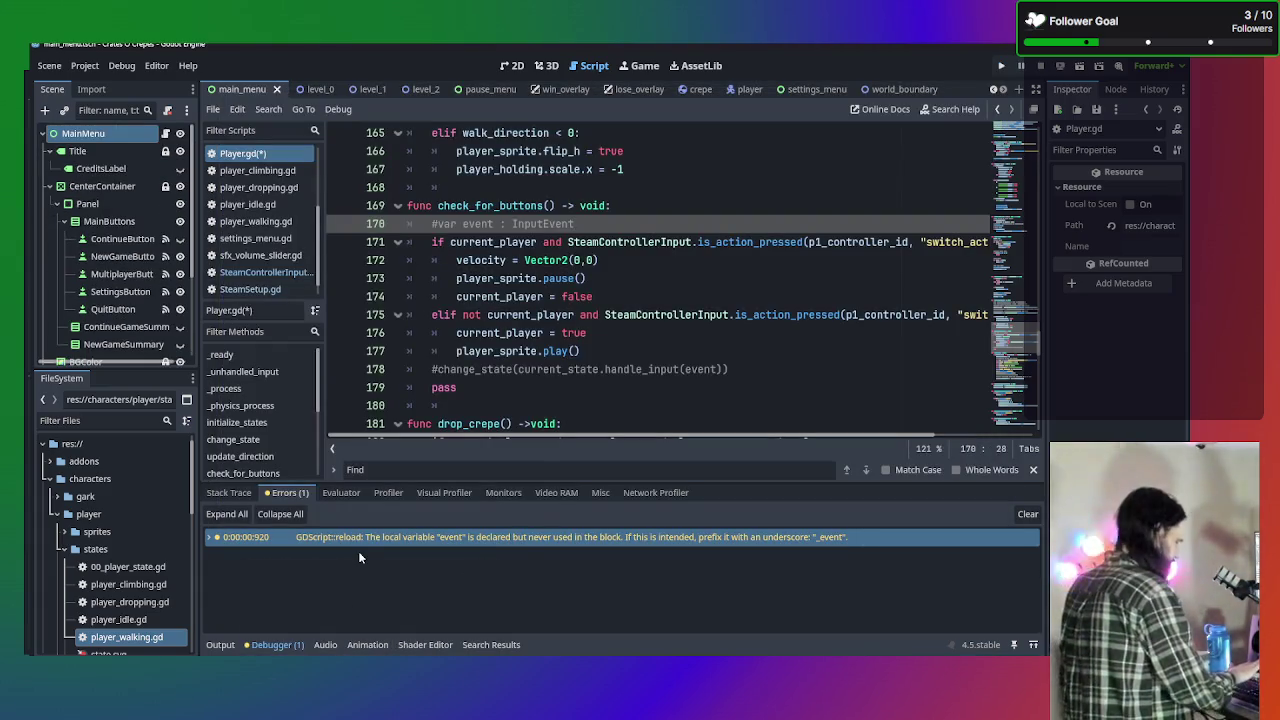
key(F5)
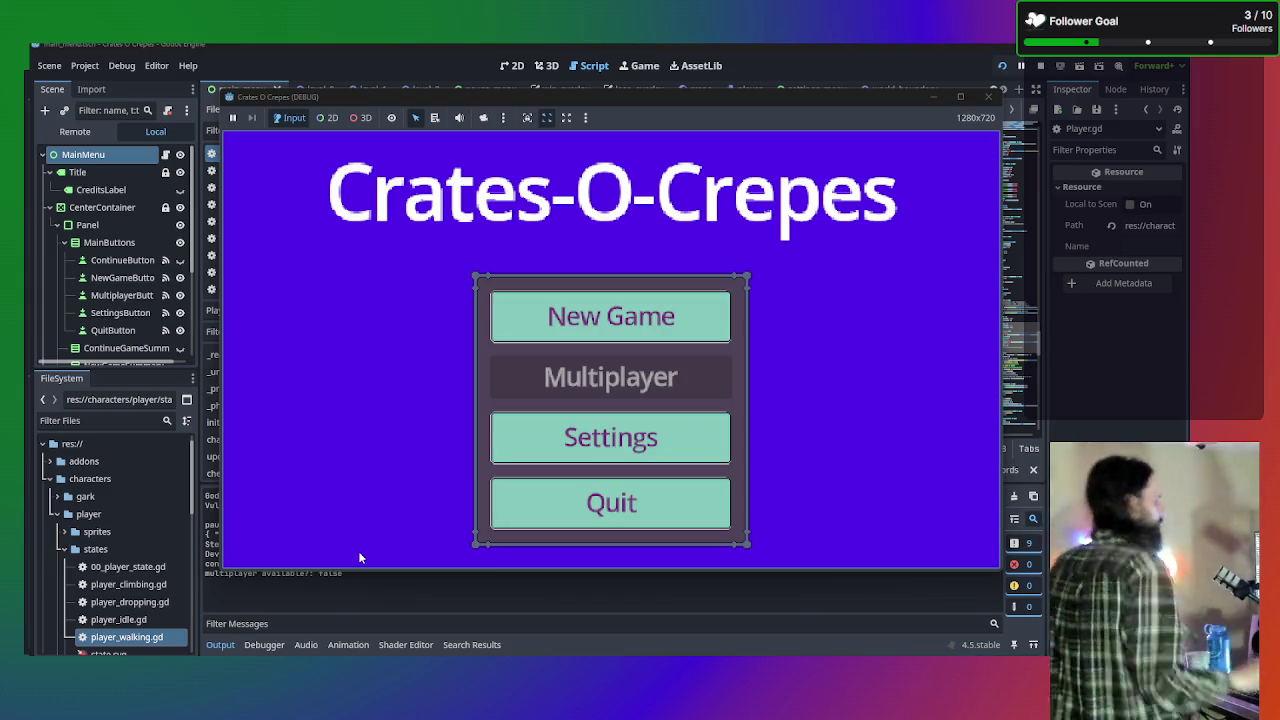
Stop the old run, relaunch the game, play New Game into Level 1, then stop debugging.
click(628, 298)
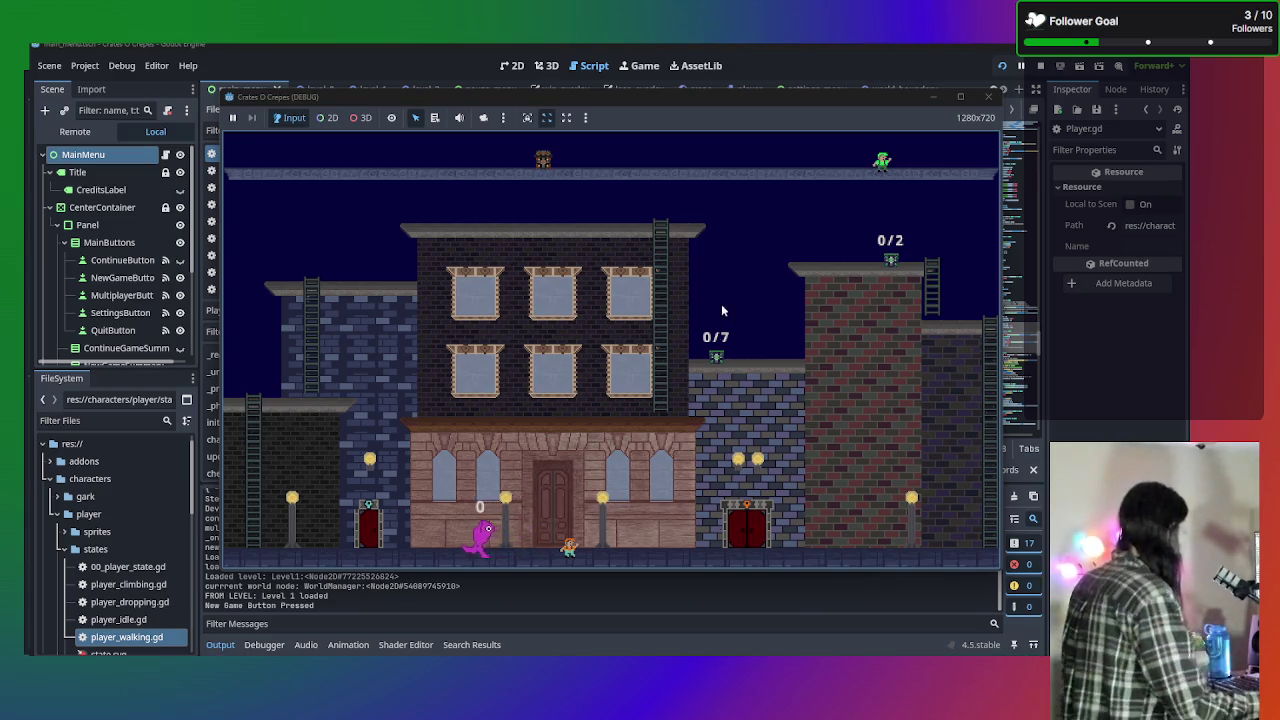
click(533, 606)
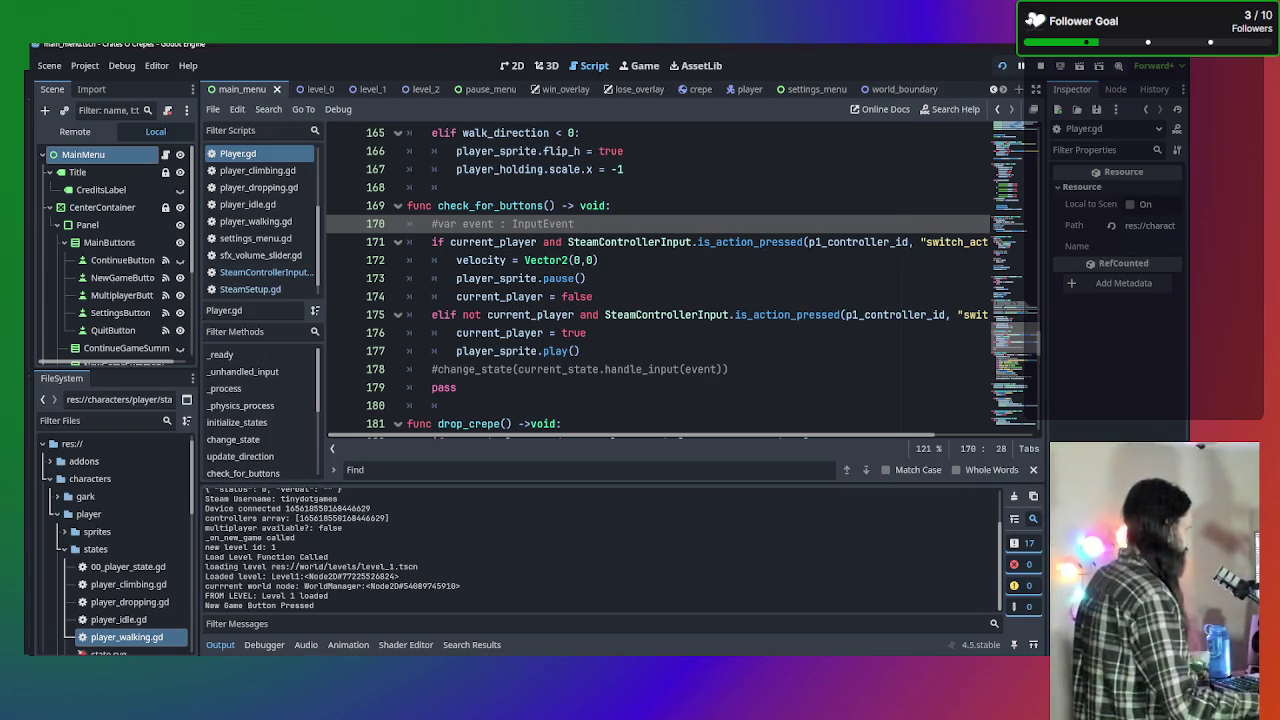
mouse_move(440, 712)
click(485, 571)
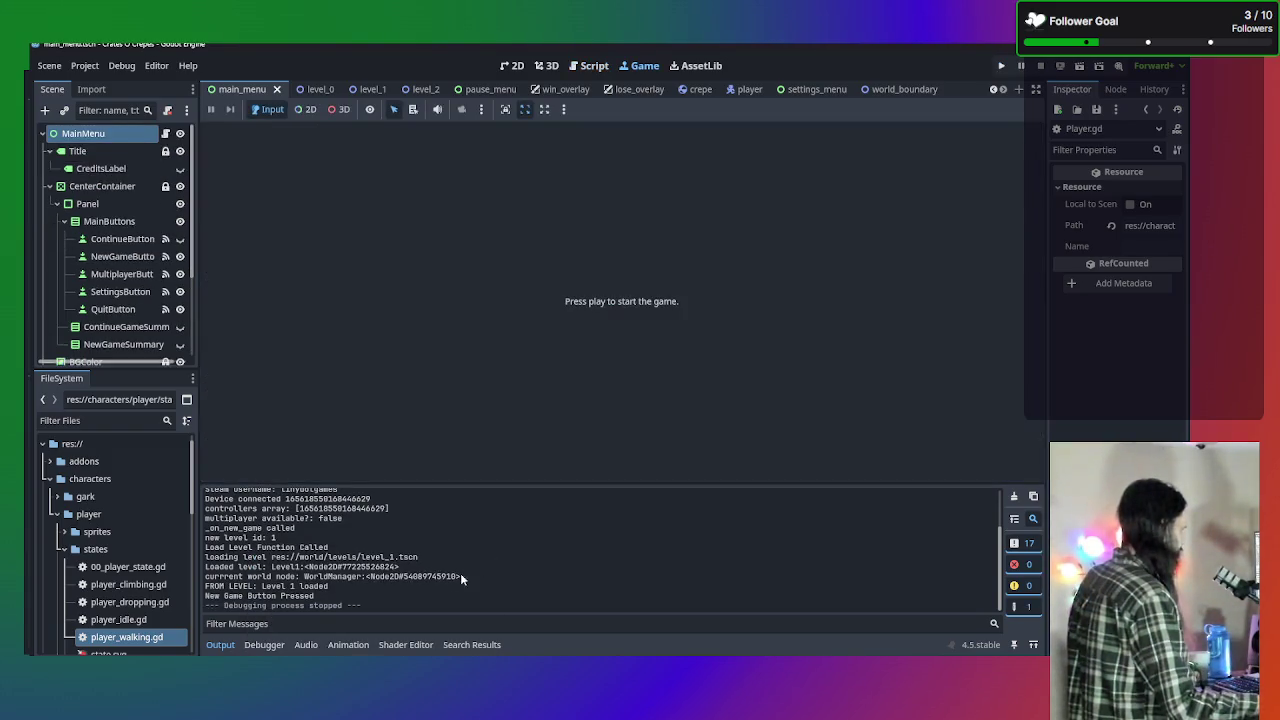
key(F5)
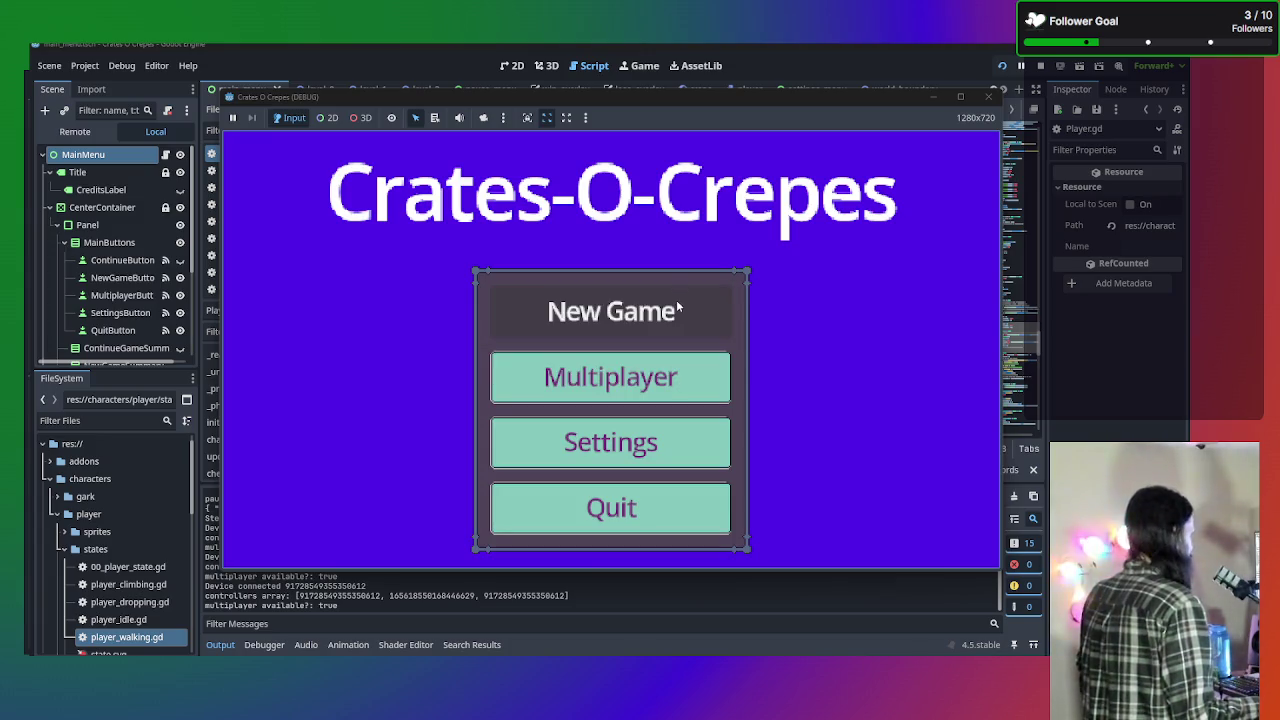
click(643, 320)
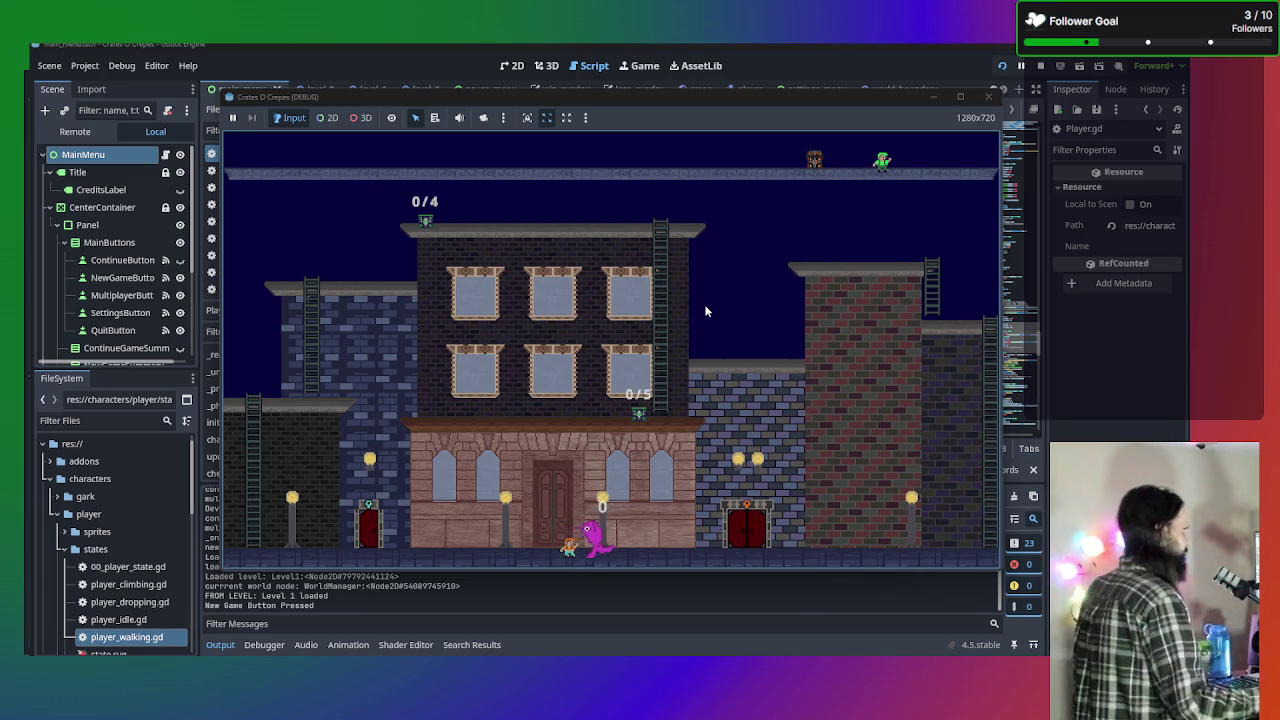
click(988, 96)
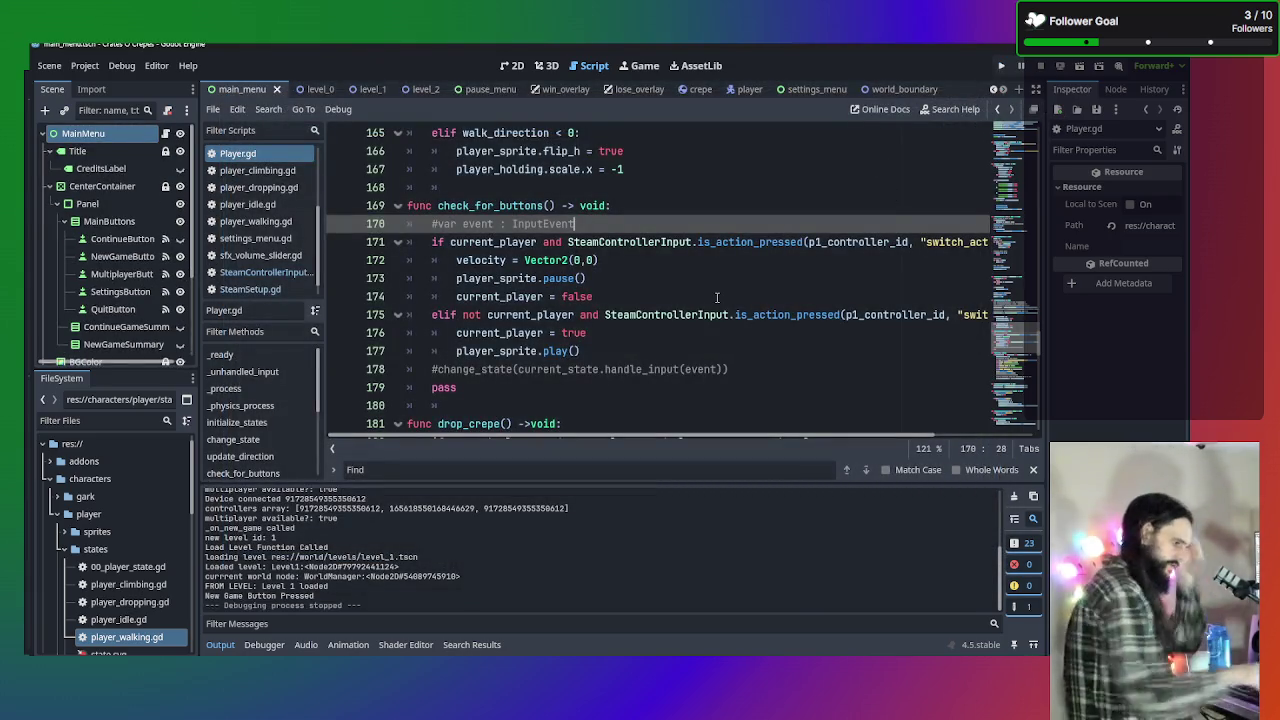
Scroll through Player.gd and put the cursor on the check_for_buttons() call in _process.
scroll(712, 293, down, 1)
scroll(712, 293, up, 4)
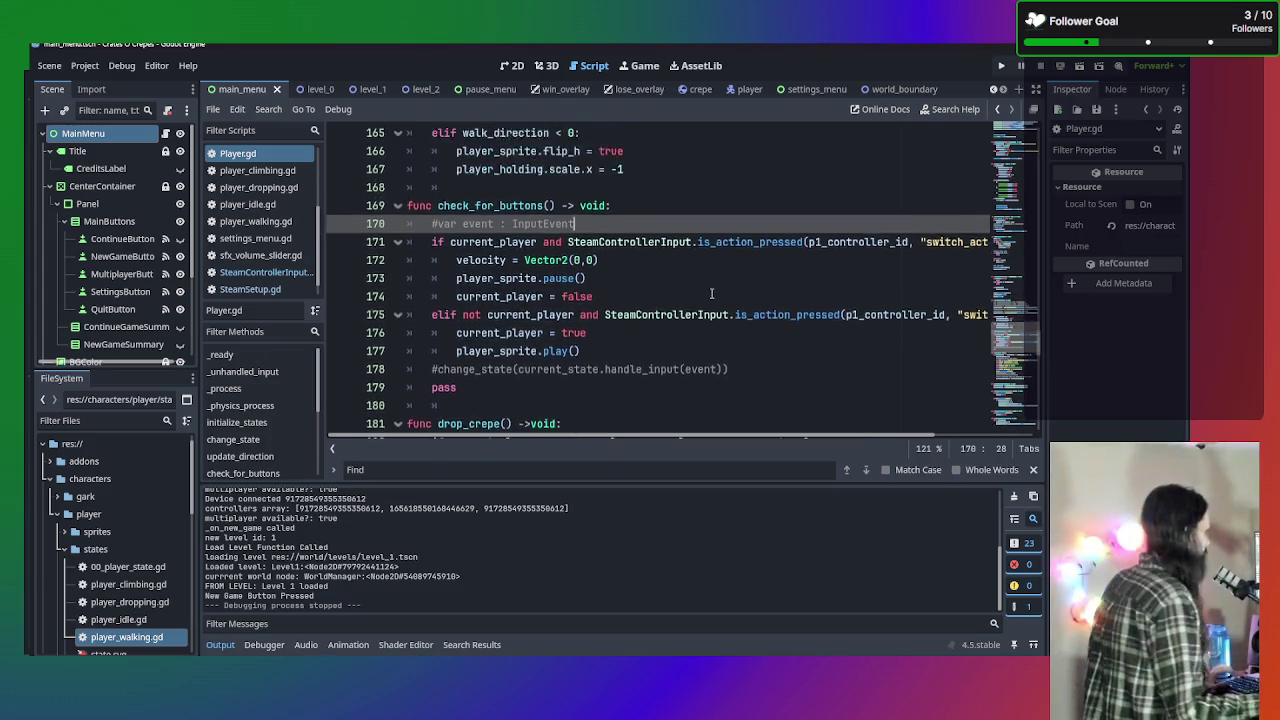
scroll(708, 294, down, 14)
scroll(707, 294, down, 5)
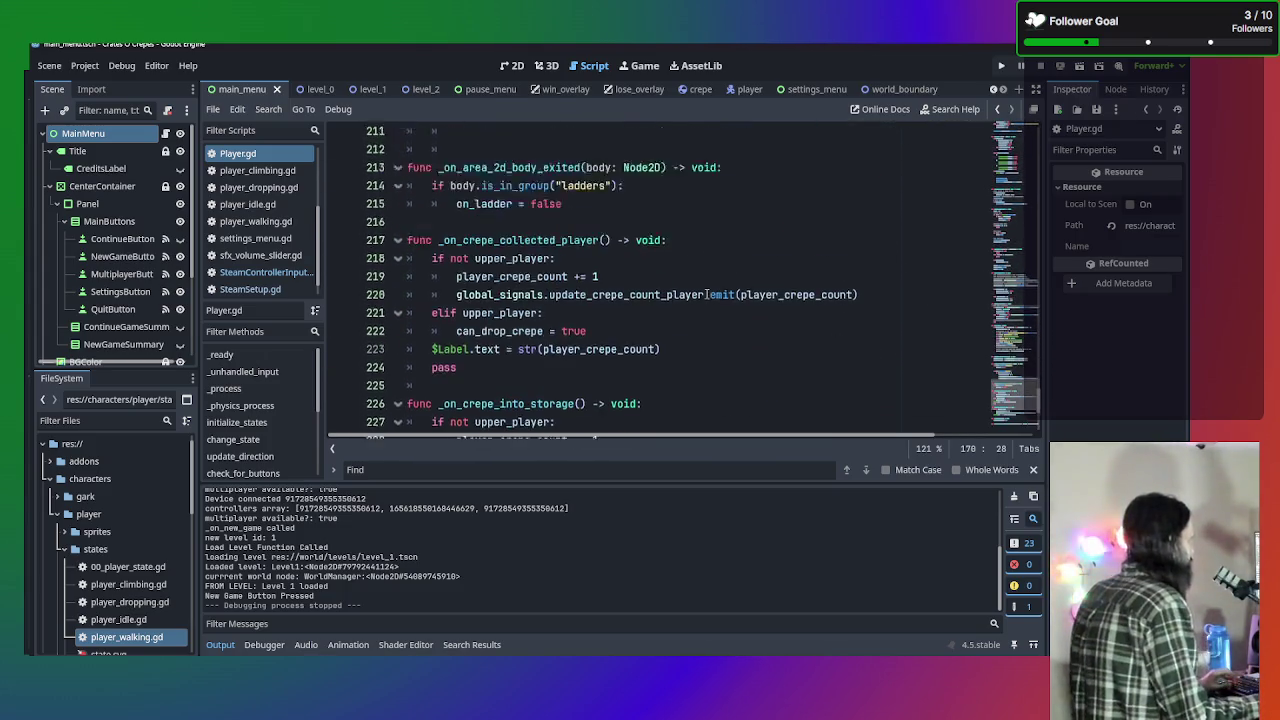
scroll(707, 296, up, 12)
scroll(707, 297, up, 6)
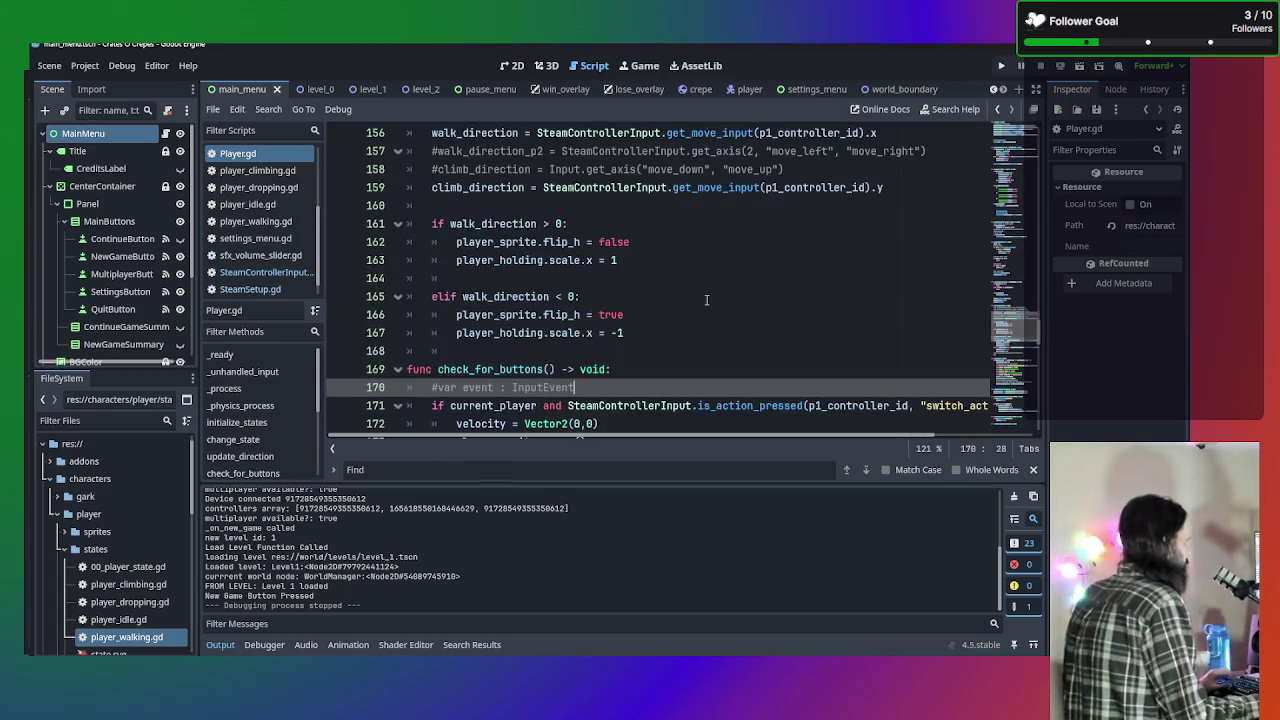
scroll(707, 297, down, 8)
scroll(707, 297, down, 2)
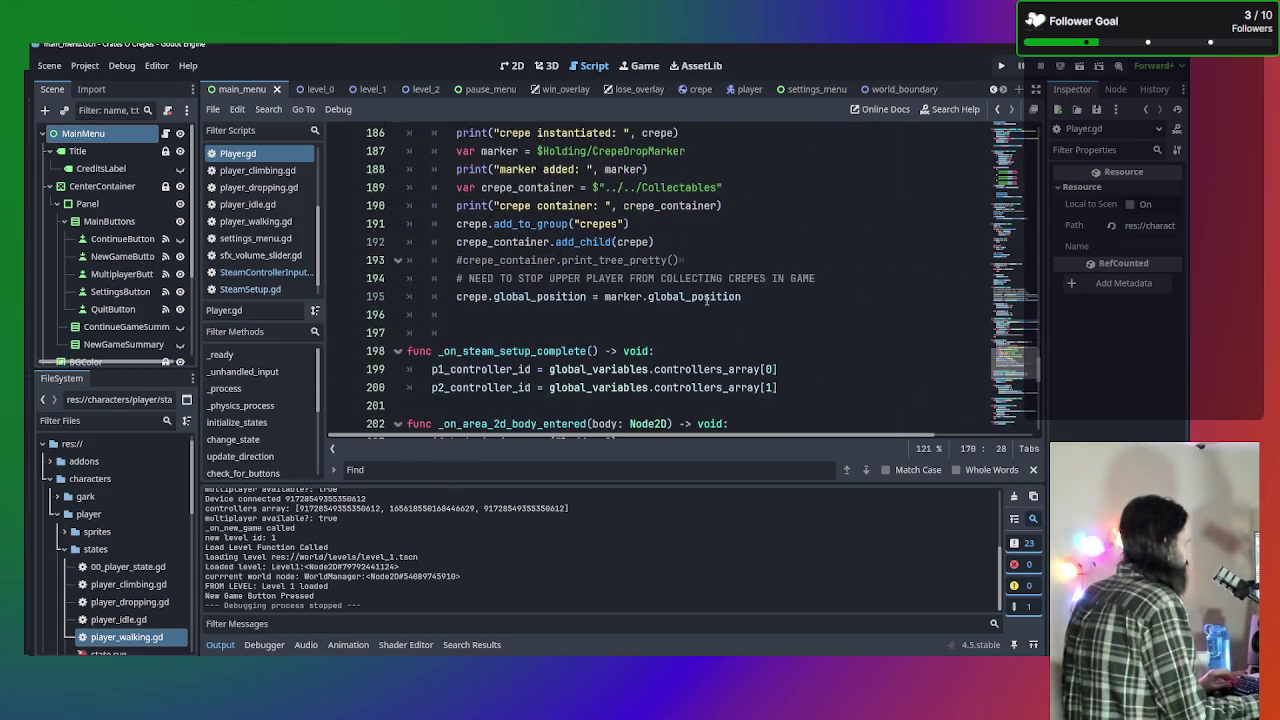
scroll(707, 298, up, 18)
scroll(707, 300, up, 15)
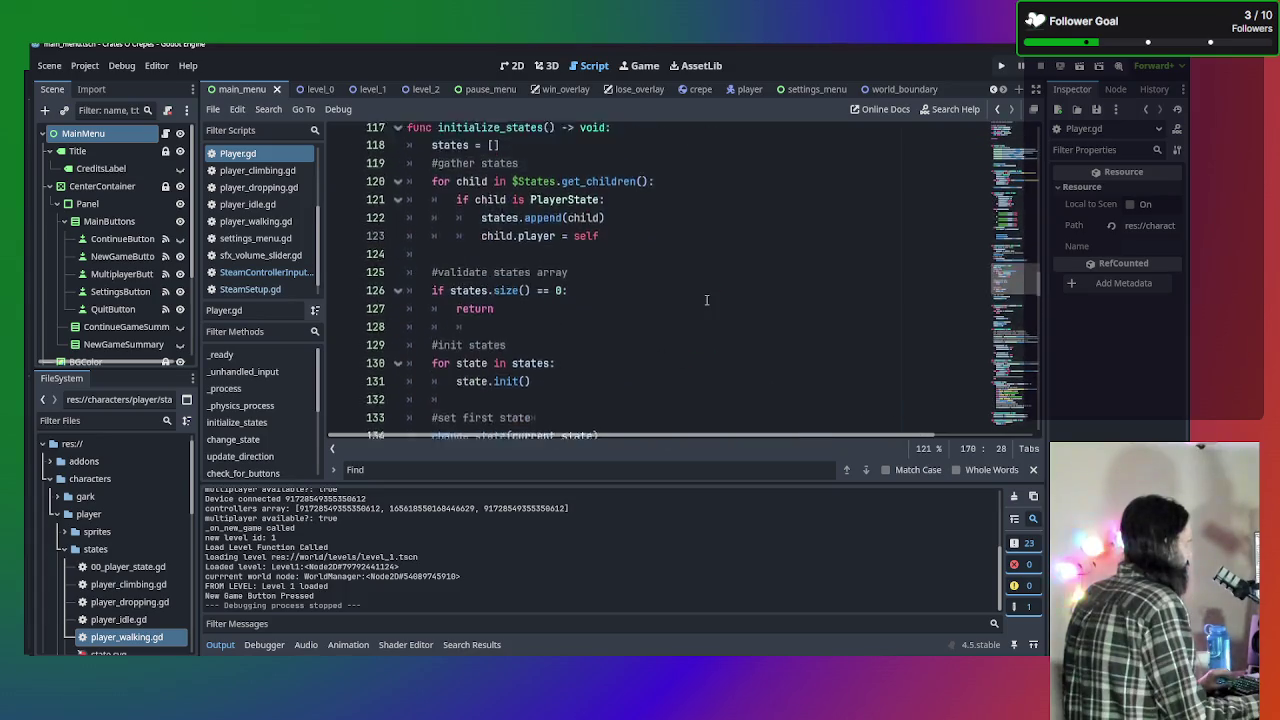
scroll(707, 300, up, 8)
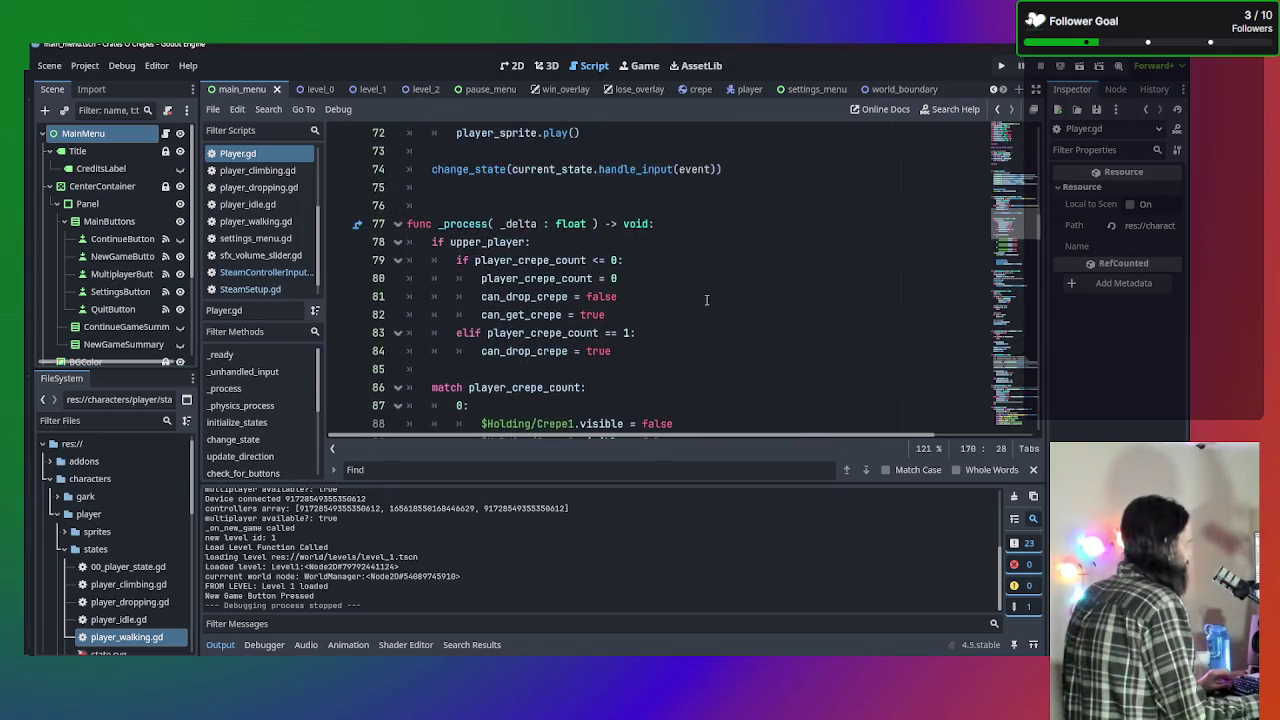
scroll(706, 300, down, 1)
scroll(706, 300, up, 8)
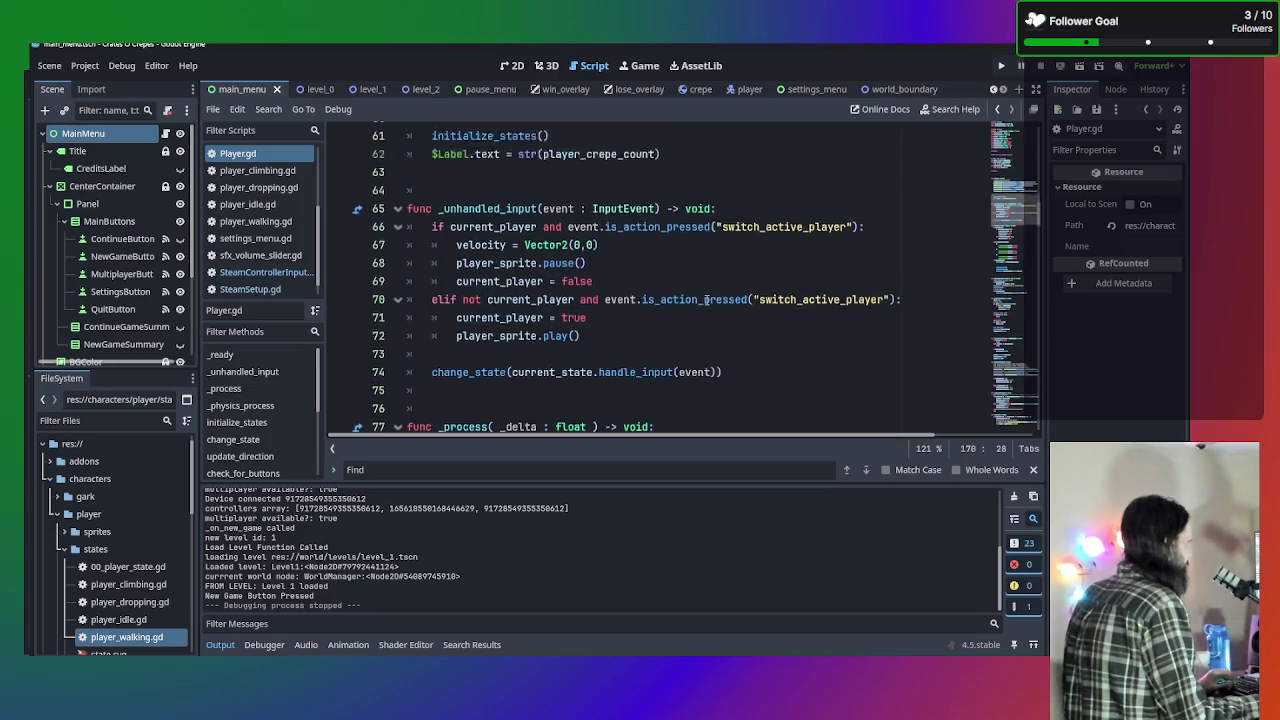
scroll(706, 300, down, 11)
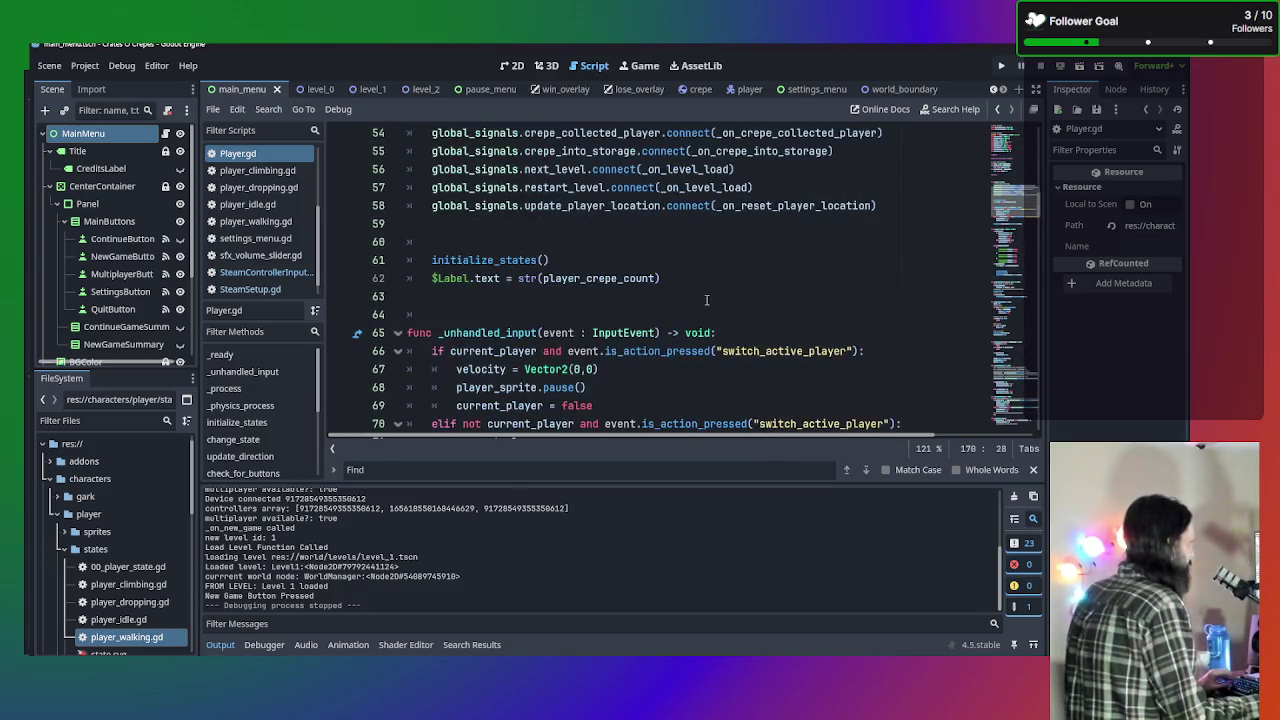
scroll(706, 300, down, 7)
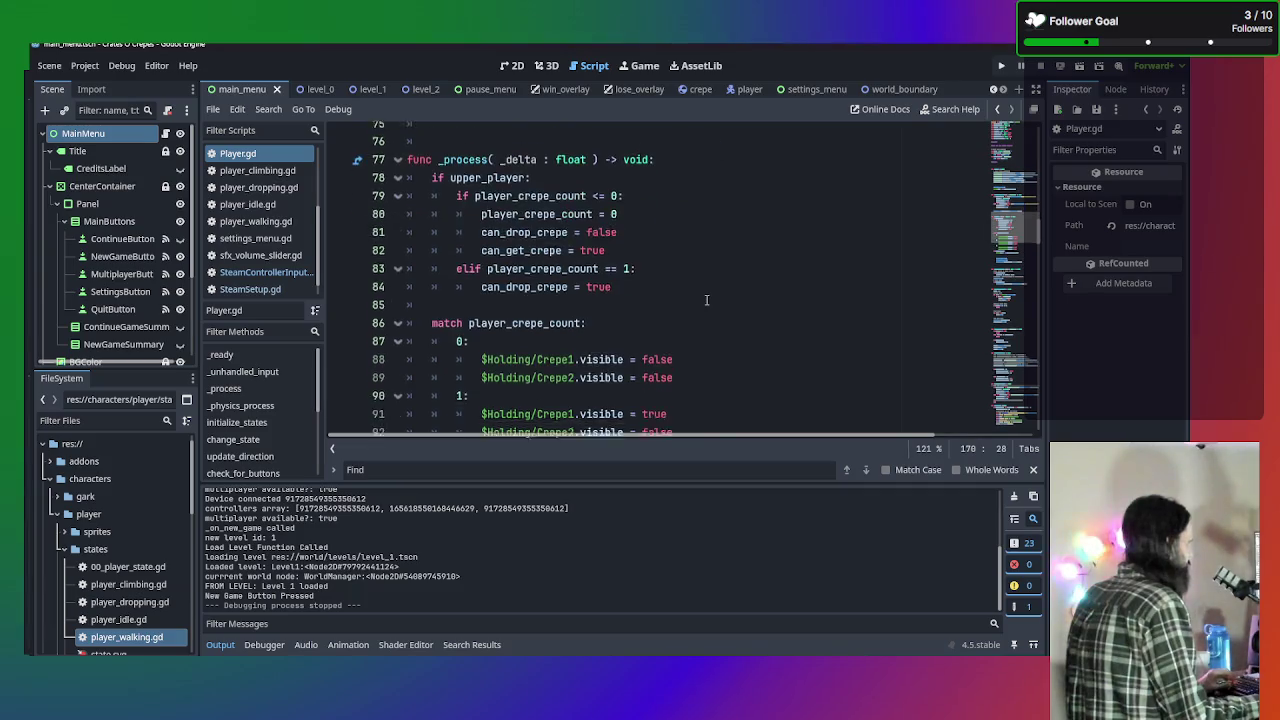
click(645, 263)
click(657, 271)
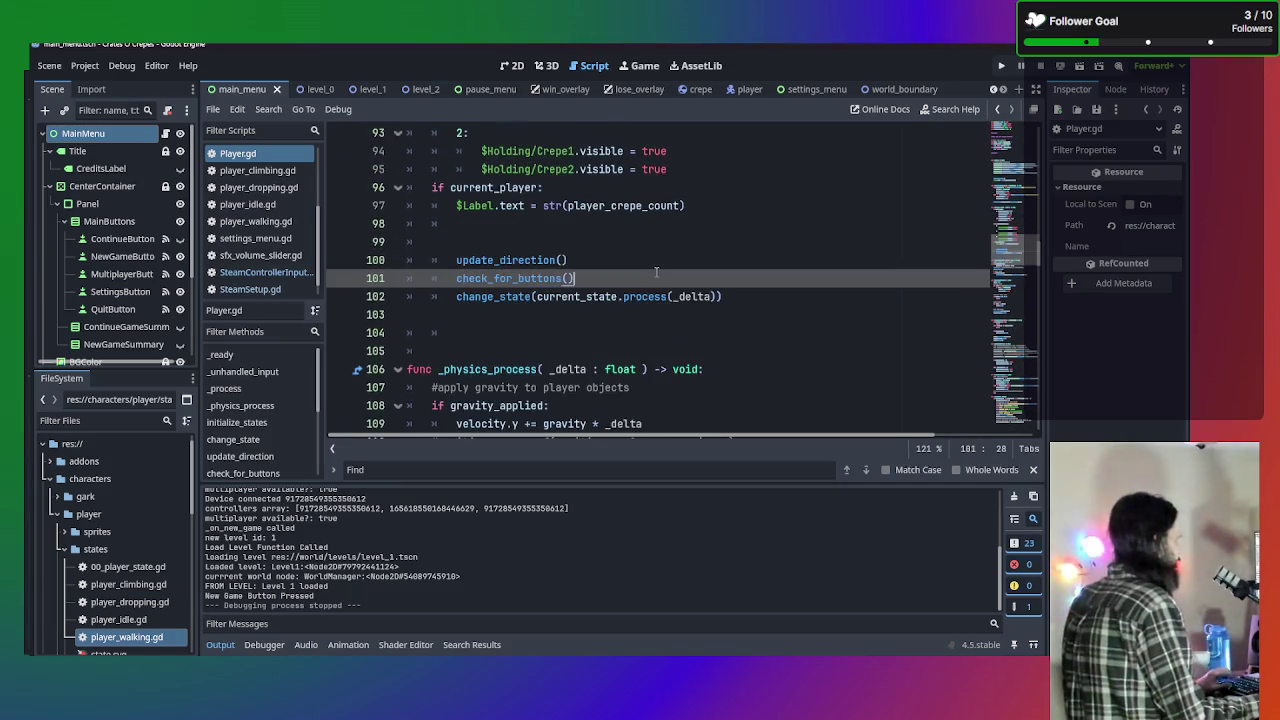
Comment out check_for_buttons() on line 101 and run the project.
key(ctrl+k)
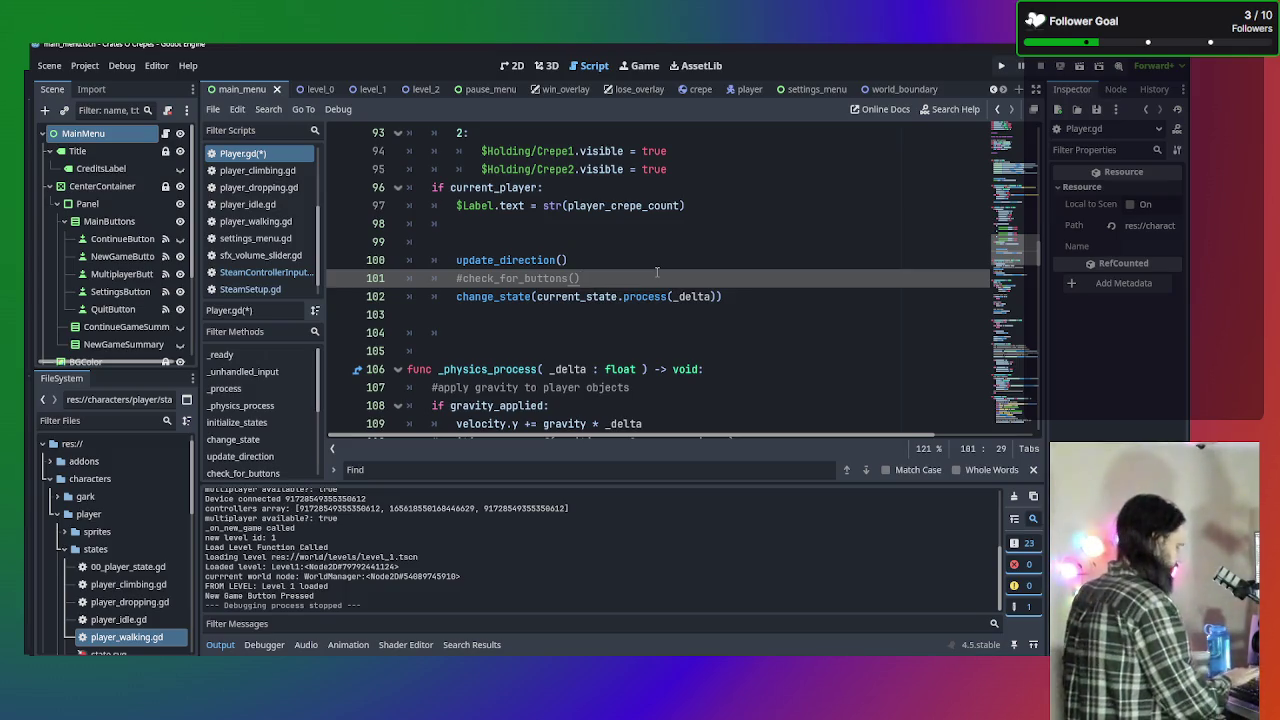
key(F5)
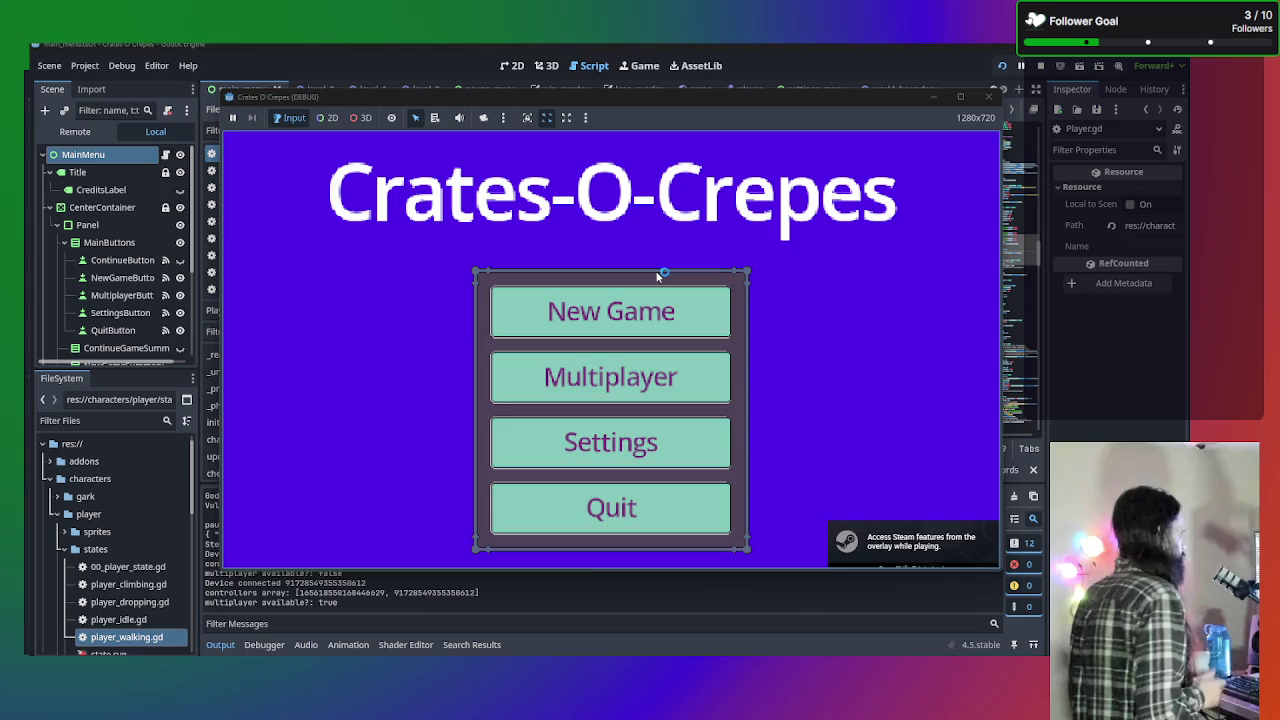
Start a New Game into Level 1, dismiss the Game Bar overlay, and stop the run.
click(653, 318)
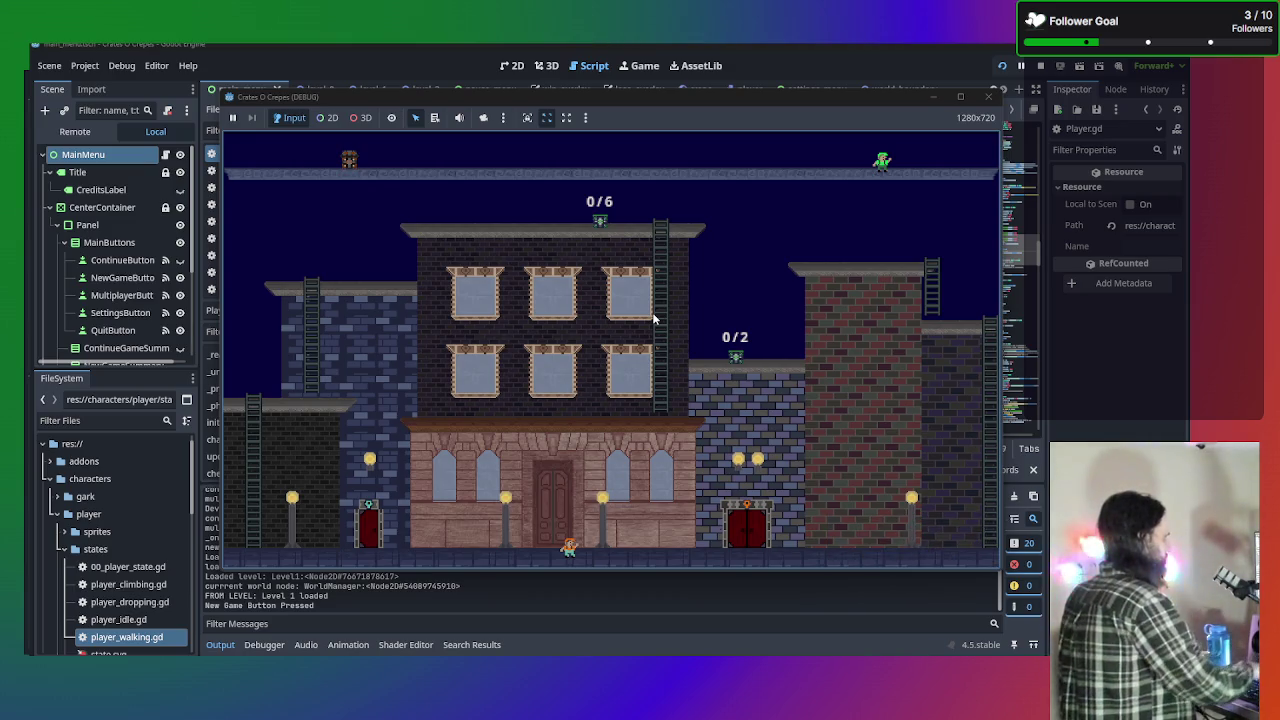
key(super+g)
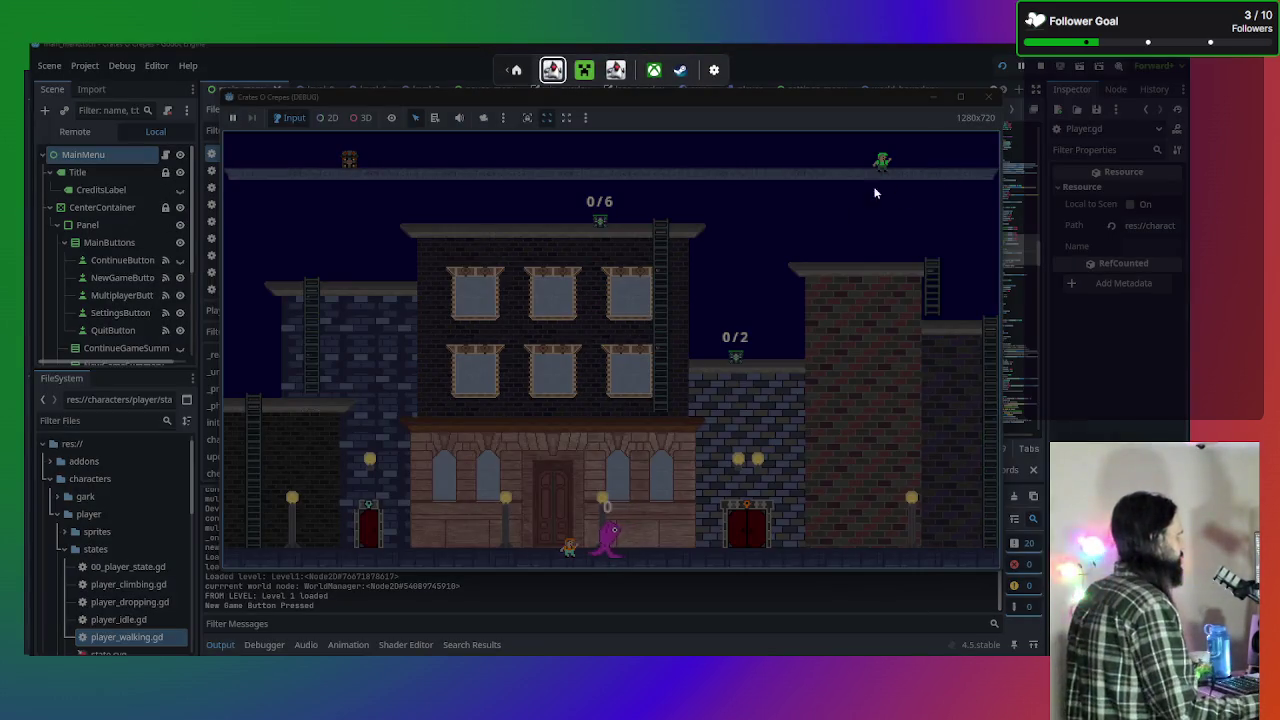
click(1003, 100)
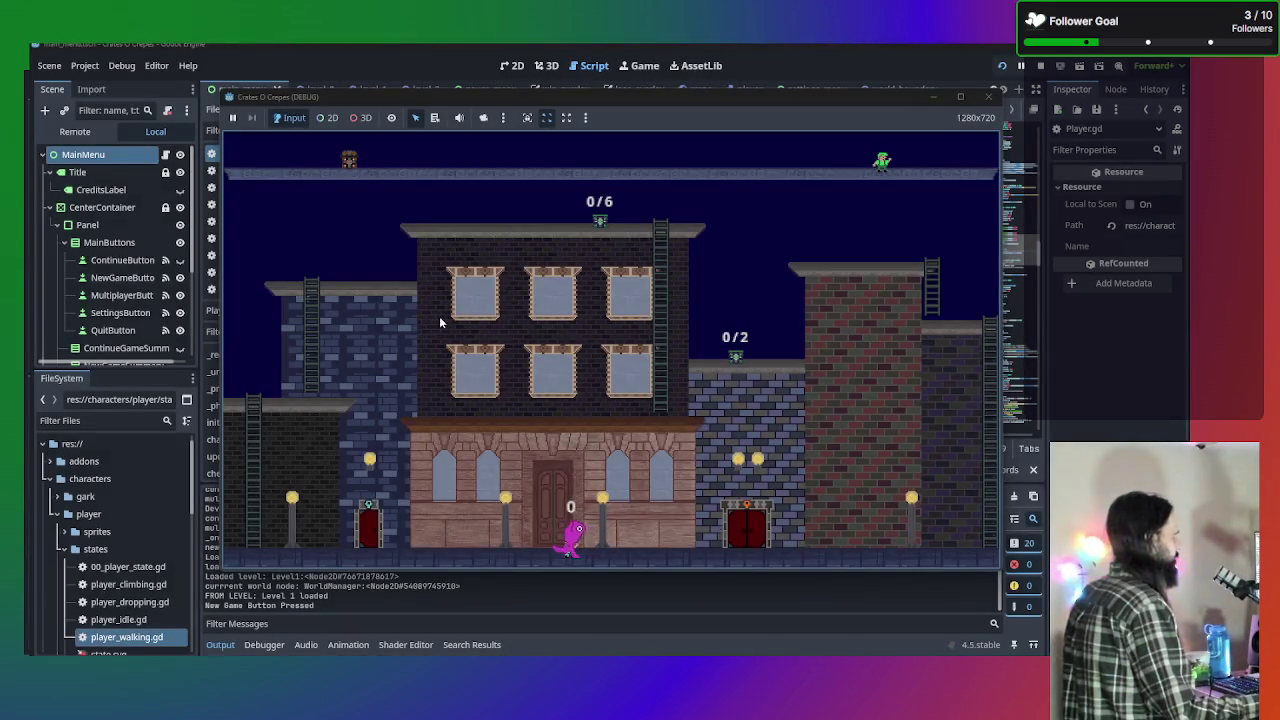
click(988, 96)
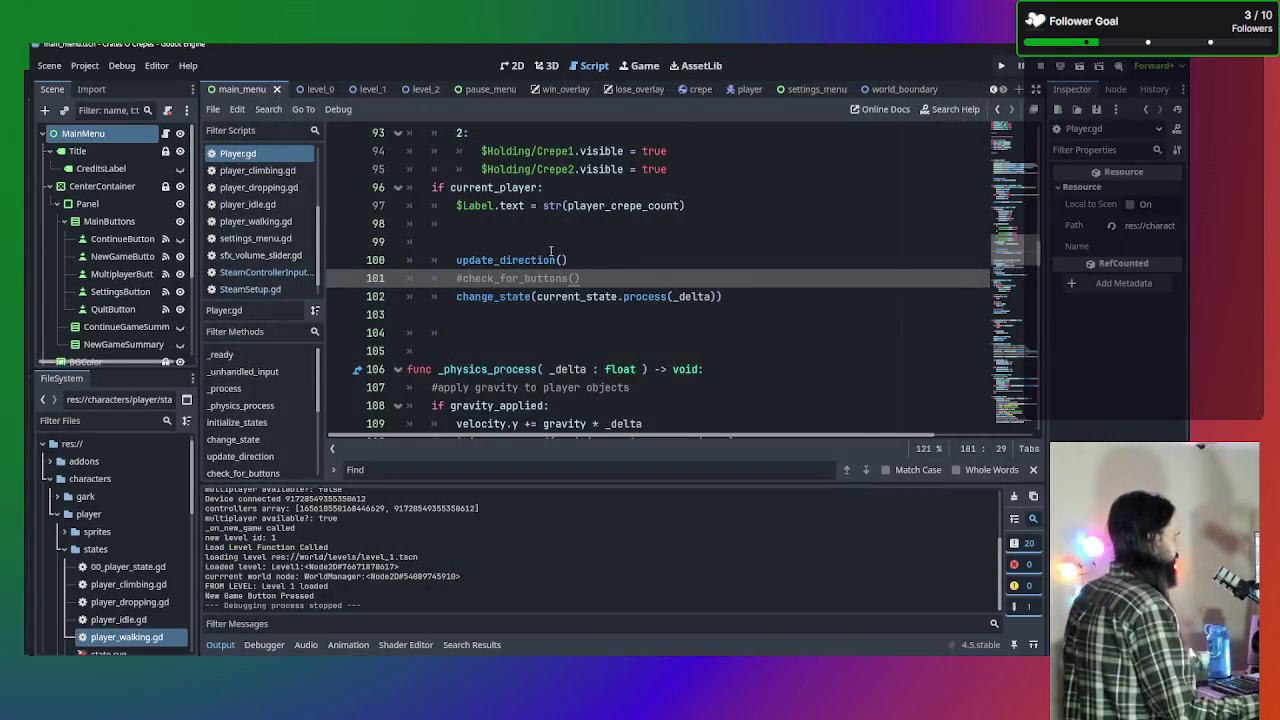
Restore the check_for_buttons() call and scroll down to _on_steam_setup_complete.
key(ctrl+k)
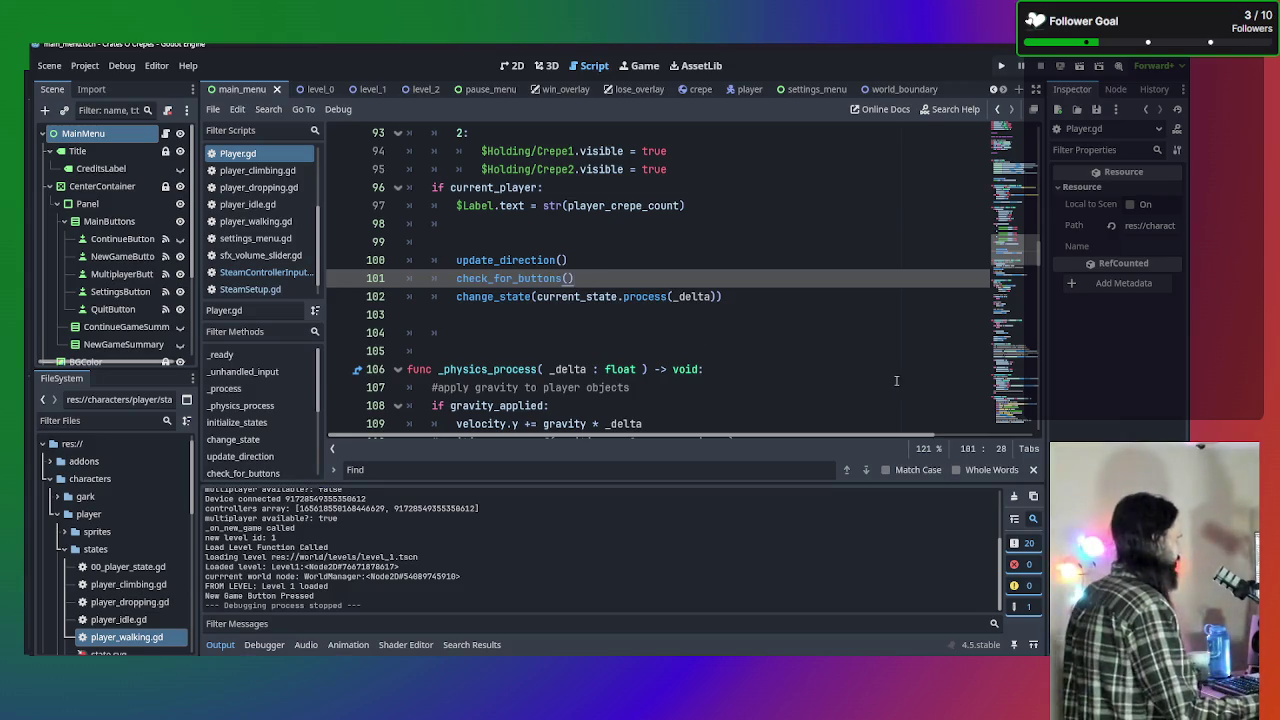
click(895, 370)
scroll(893, 369, down, 5)
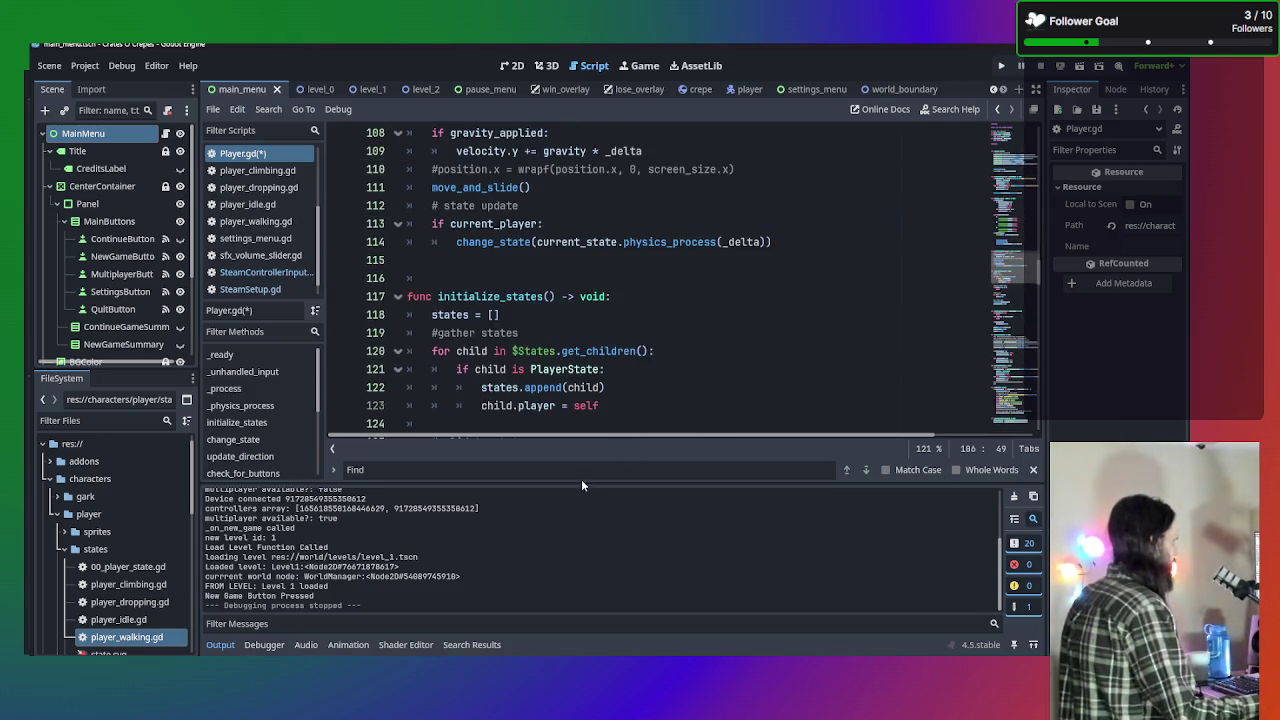
scroll(776, 348, up, 20)
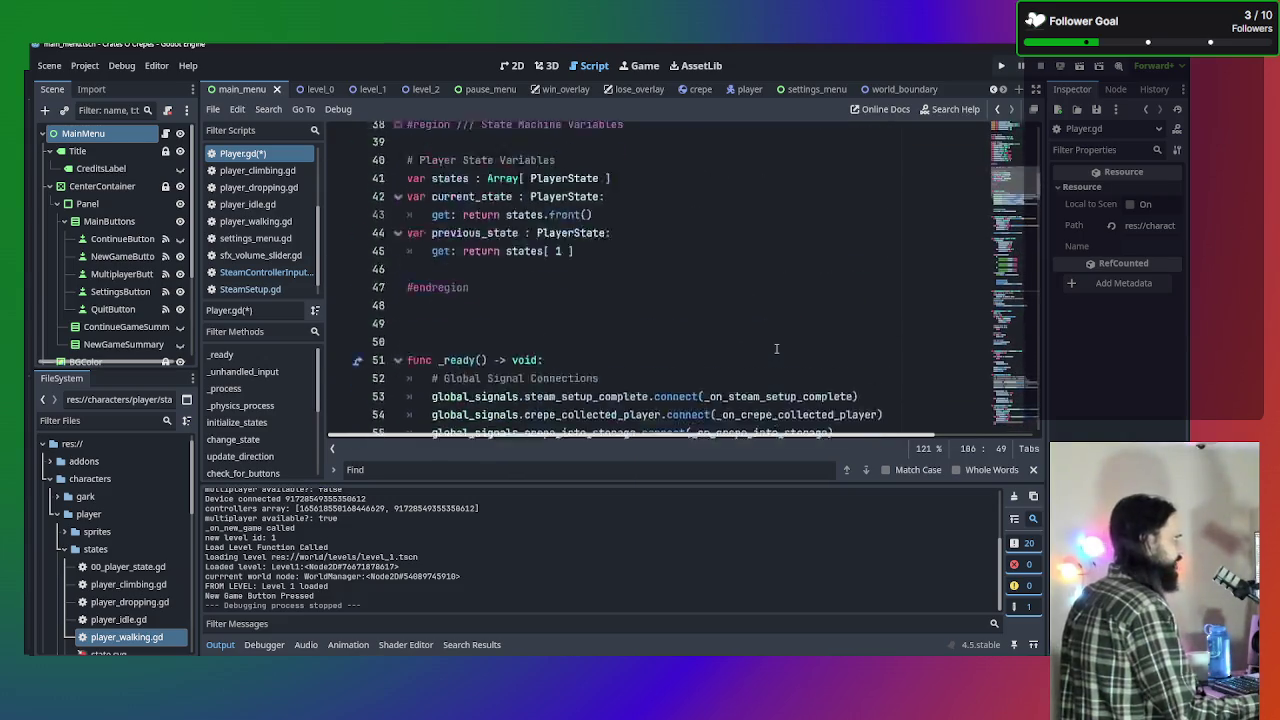
scroll(776, 348, up, 3)
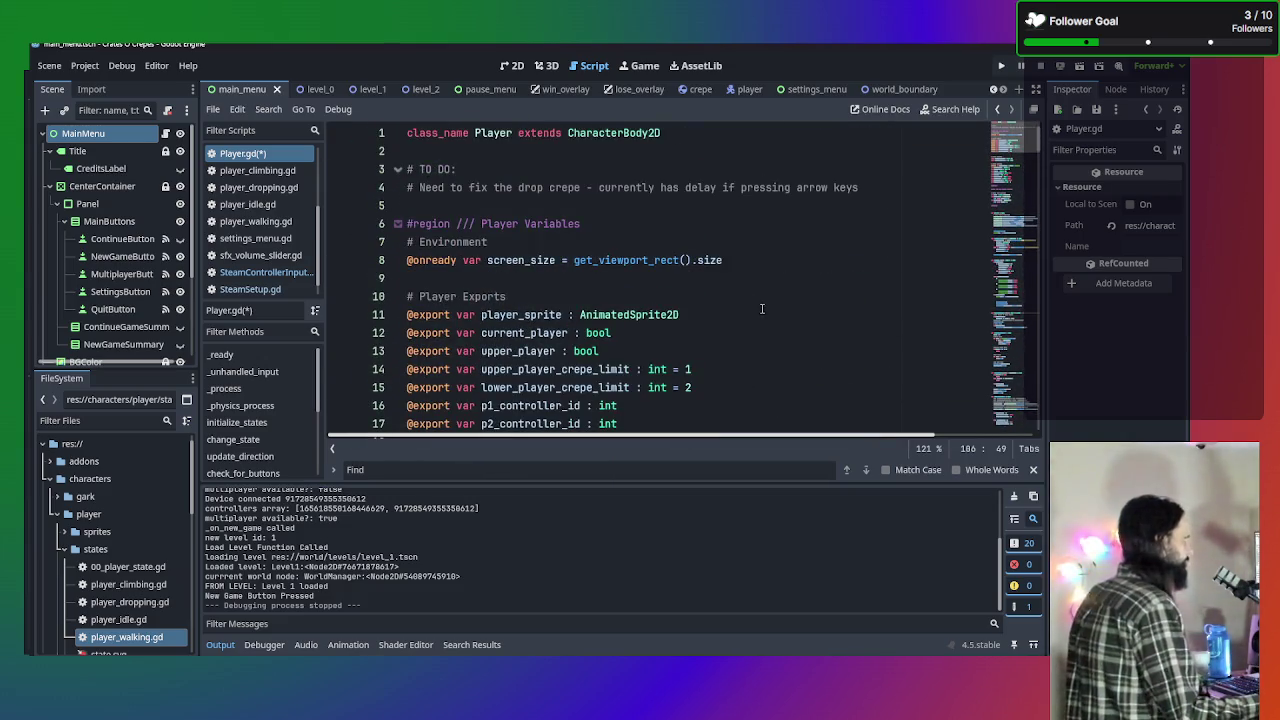
scroll(745, 292, down, 10)
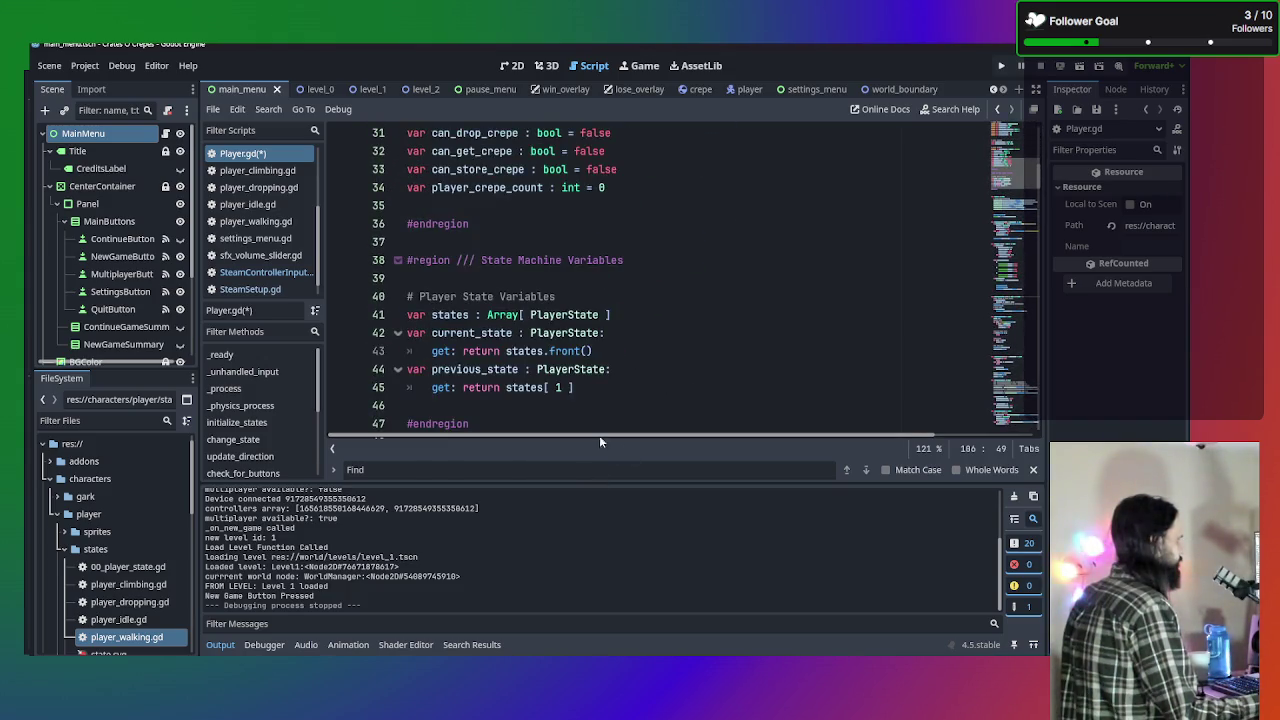
scroll(614, 382, down, 8)
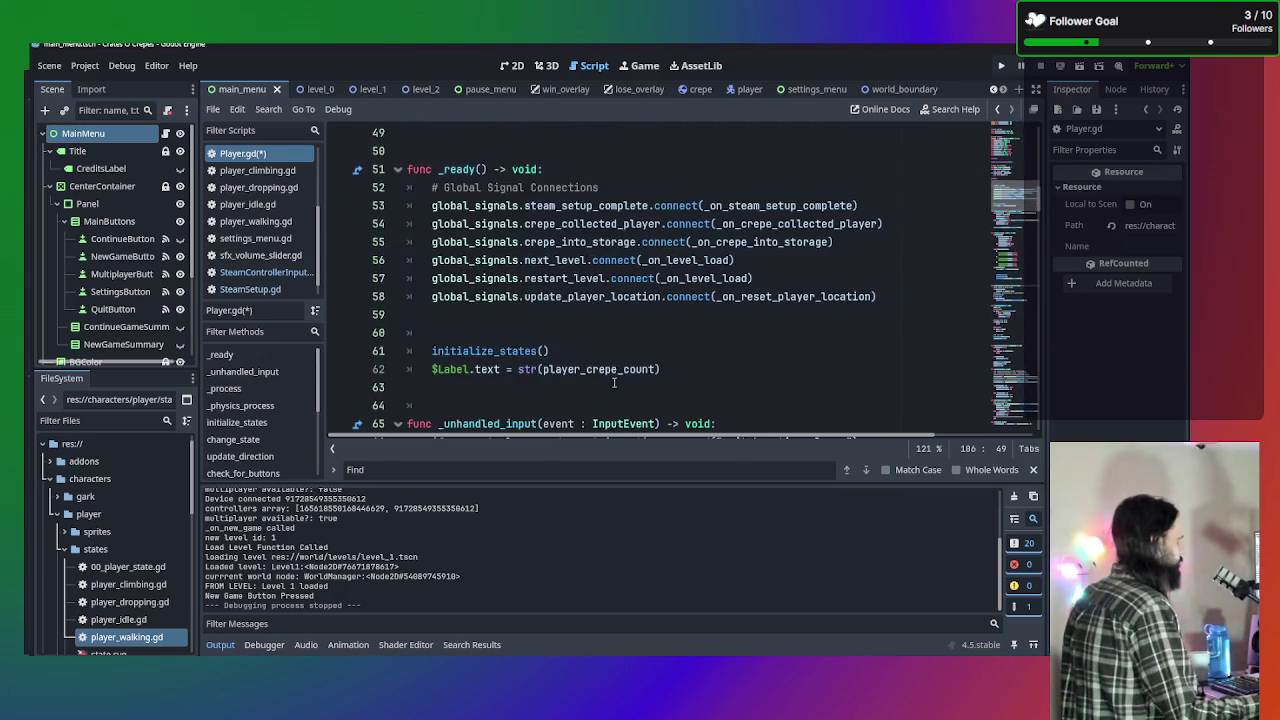
scroll(614, 383, up, 4)
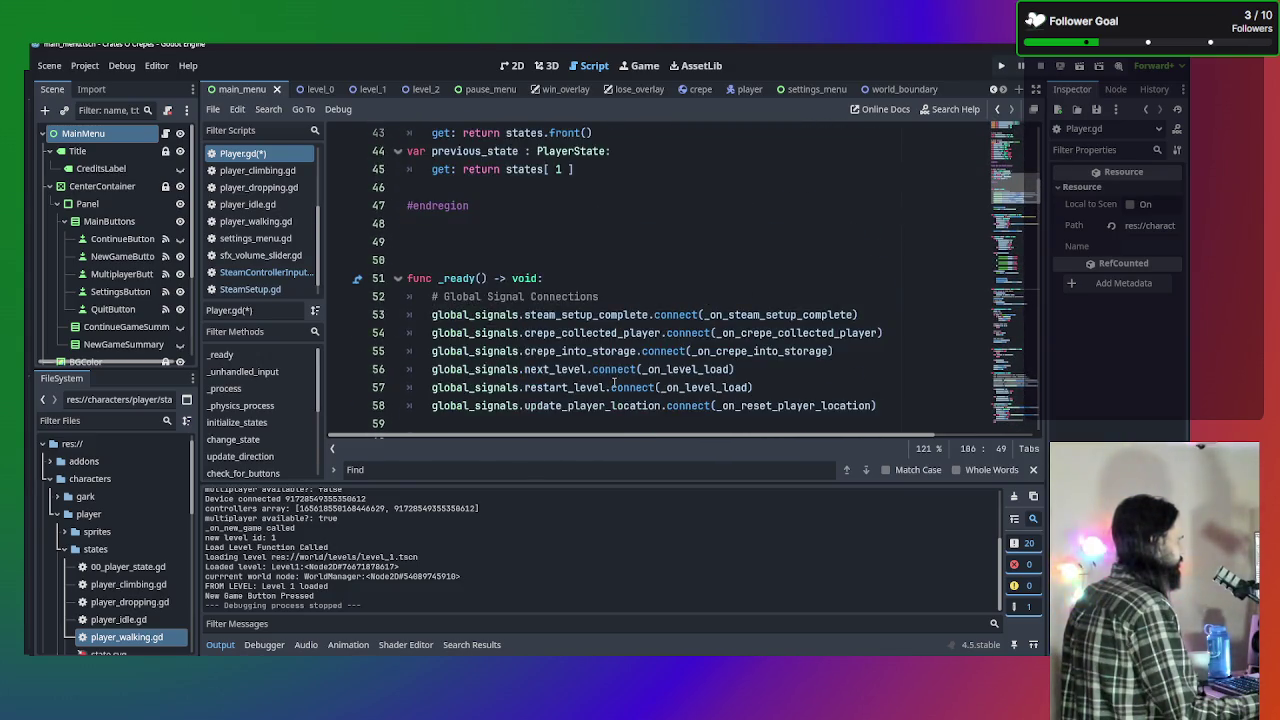
scroll(614, 382, down, 15)
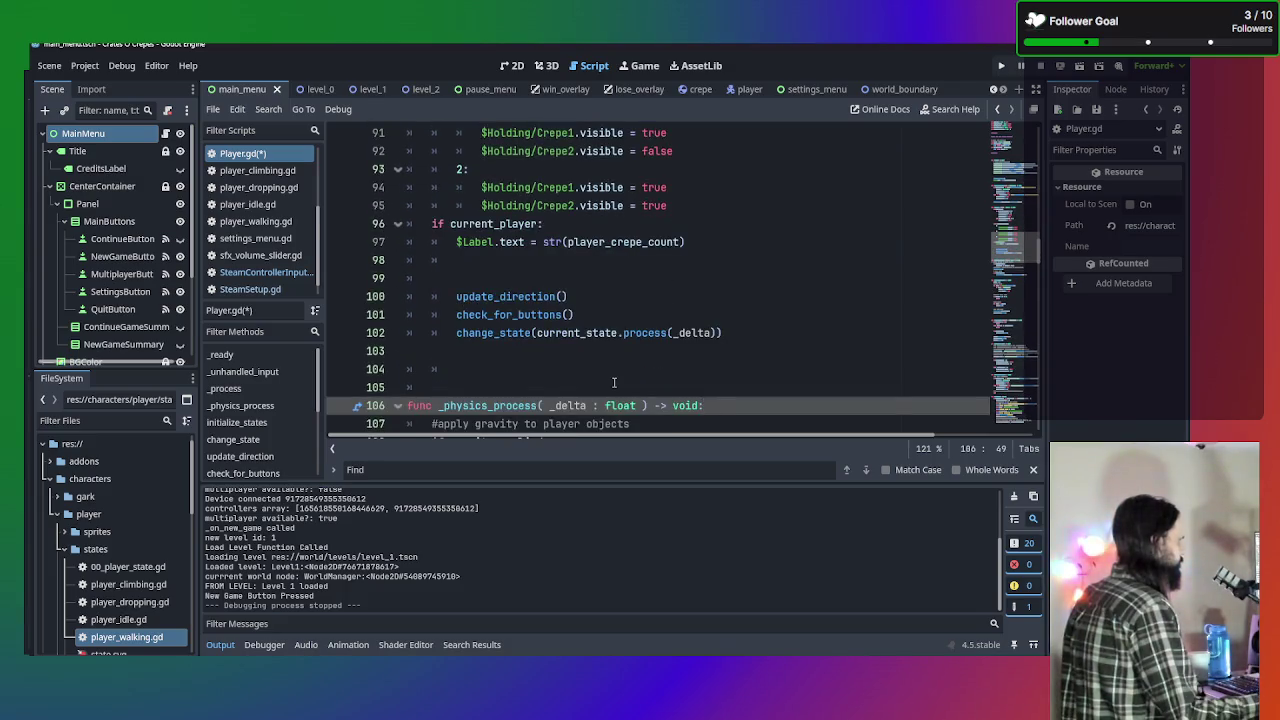
scroll(614, 382, down, 3)
scroll(614, 383, down, 6)
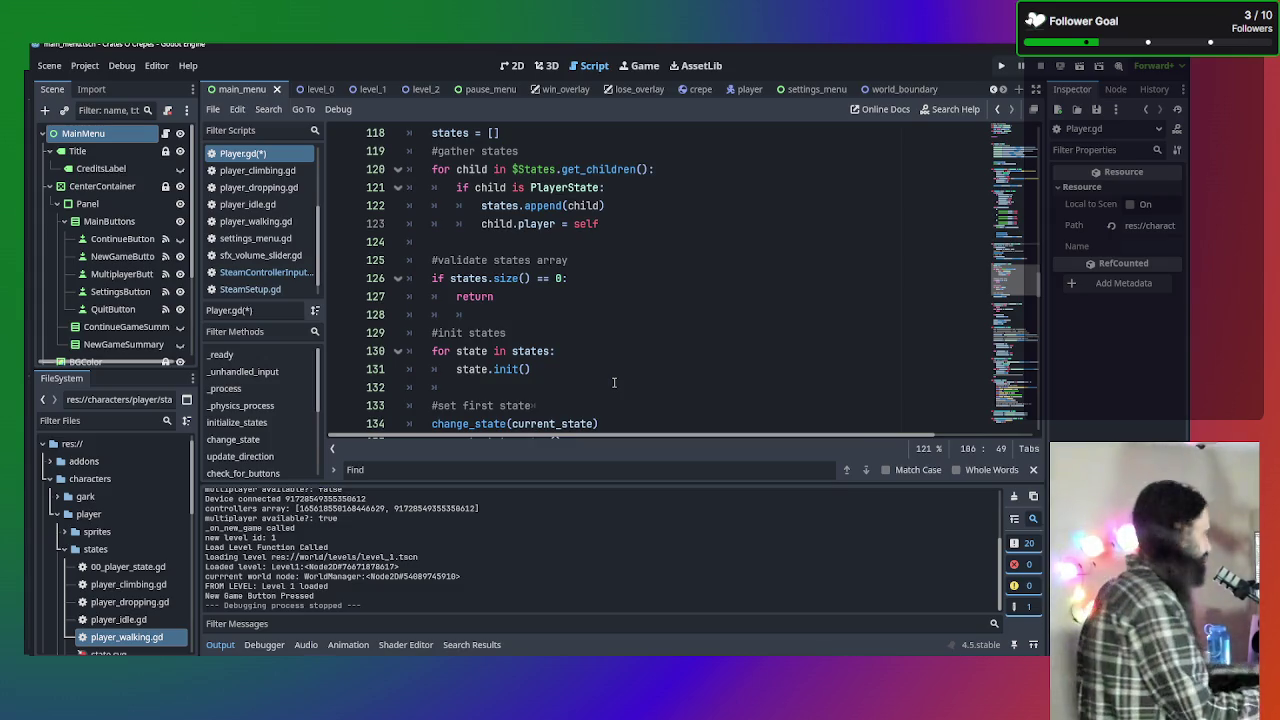
scroll(614, 382, down, 13)
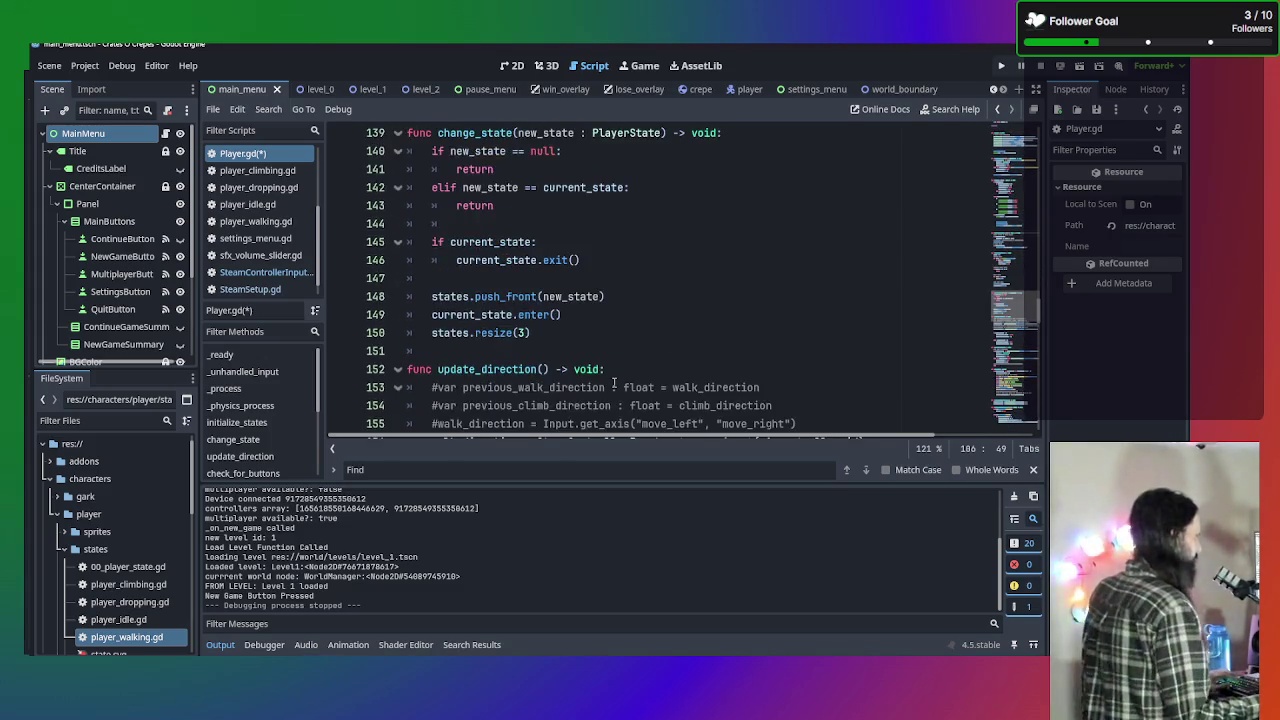
scroll(614, 382, down, 9)
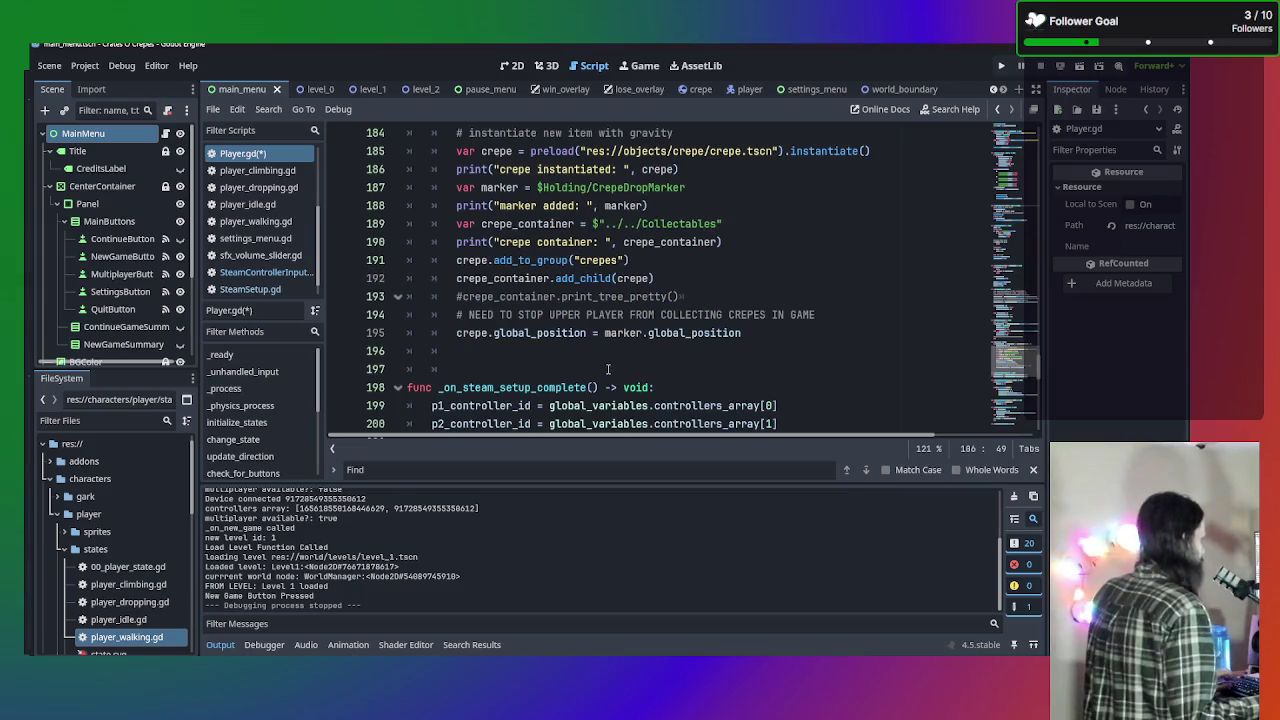
scroll(607, 369, down, 3)
Copy the p1 and p2 controller-id assignment lines and return to the _process declaration.
mouse_move(780, 268)
mouse_down()
mouse_move(600, 262)
mouse_move(400, 222)
mouse_move(343, 234)
mouse_up()
key(ctrl+c)
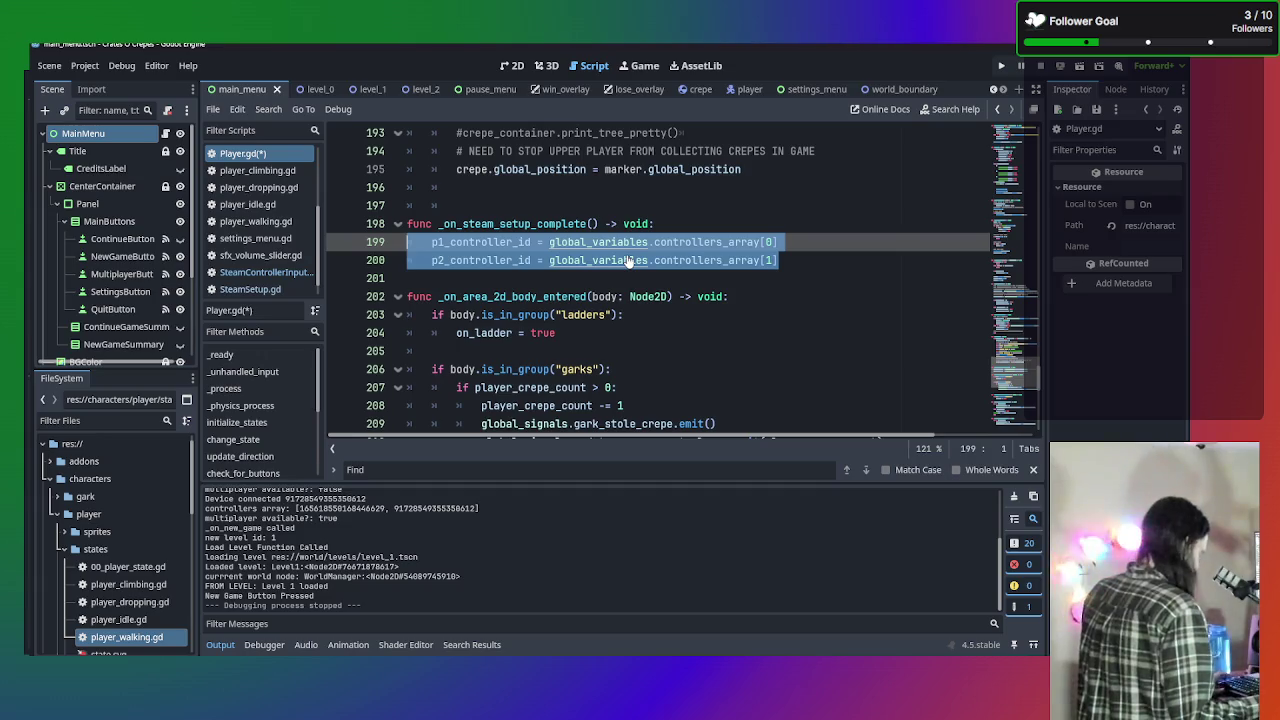
scroll(843, 265, up, 19)
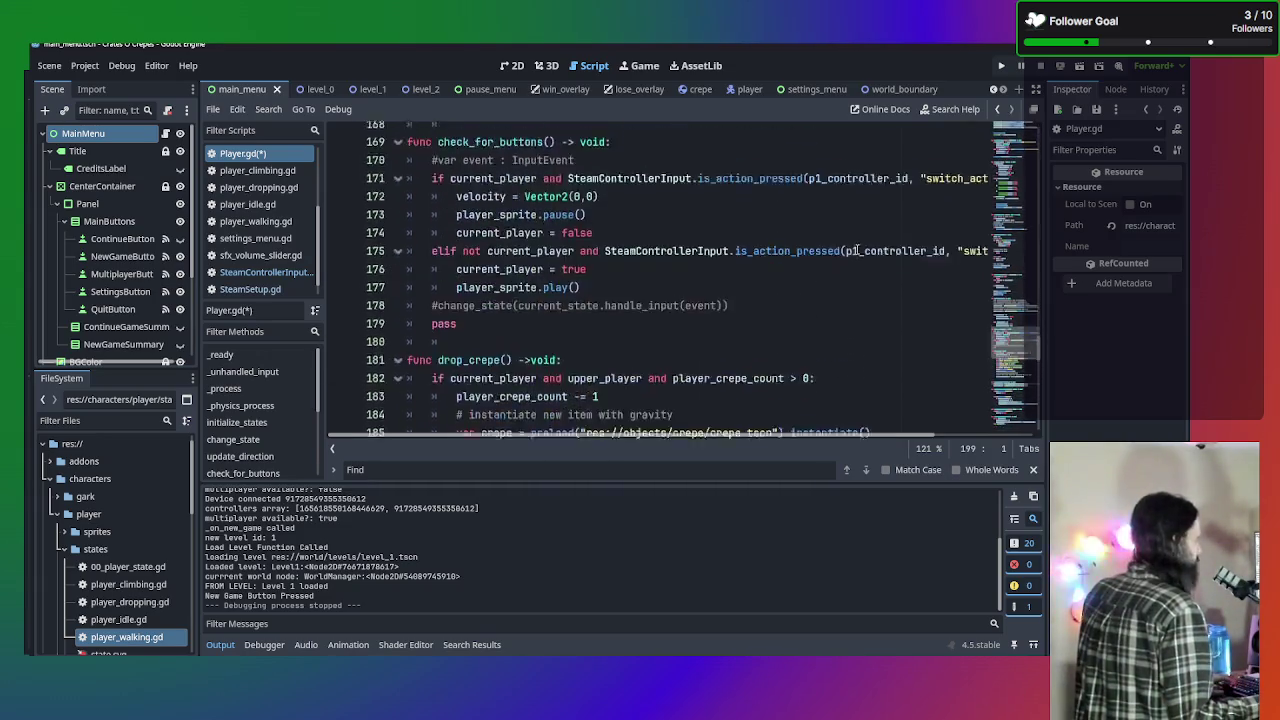
scroll(843, 272, up, 16)
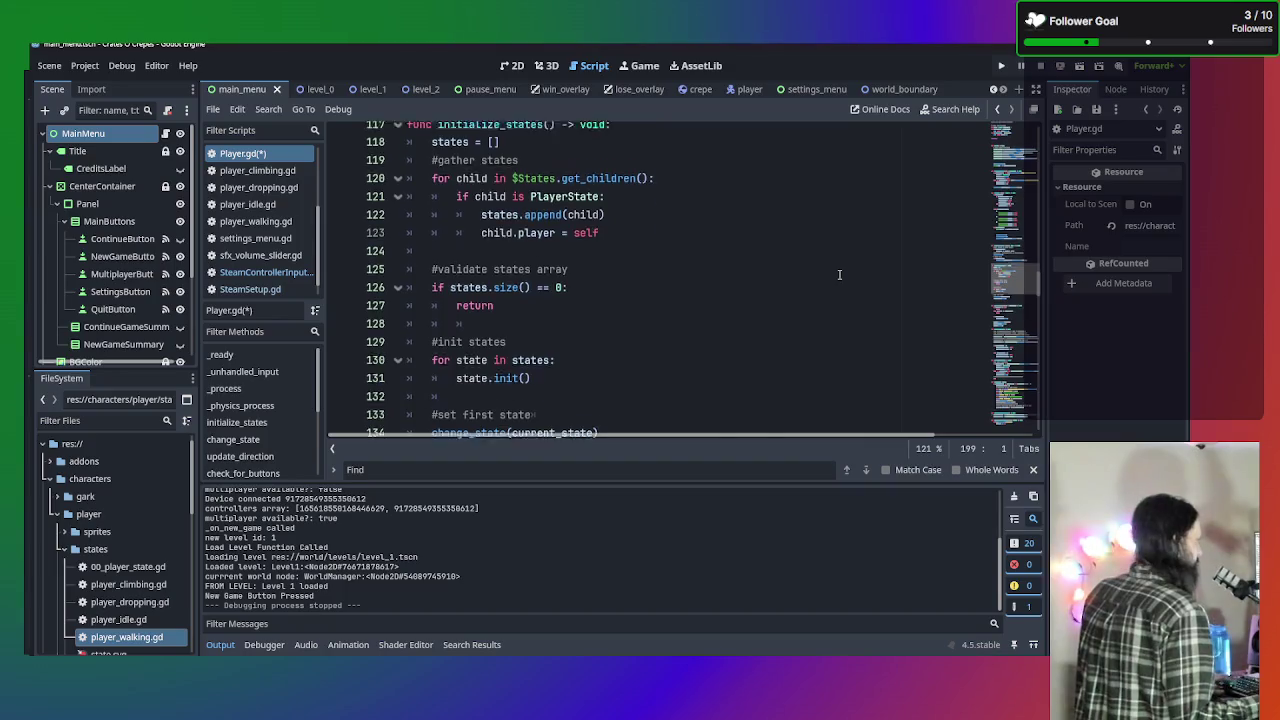
scroll(839, 271, up, 9)
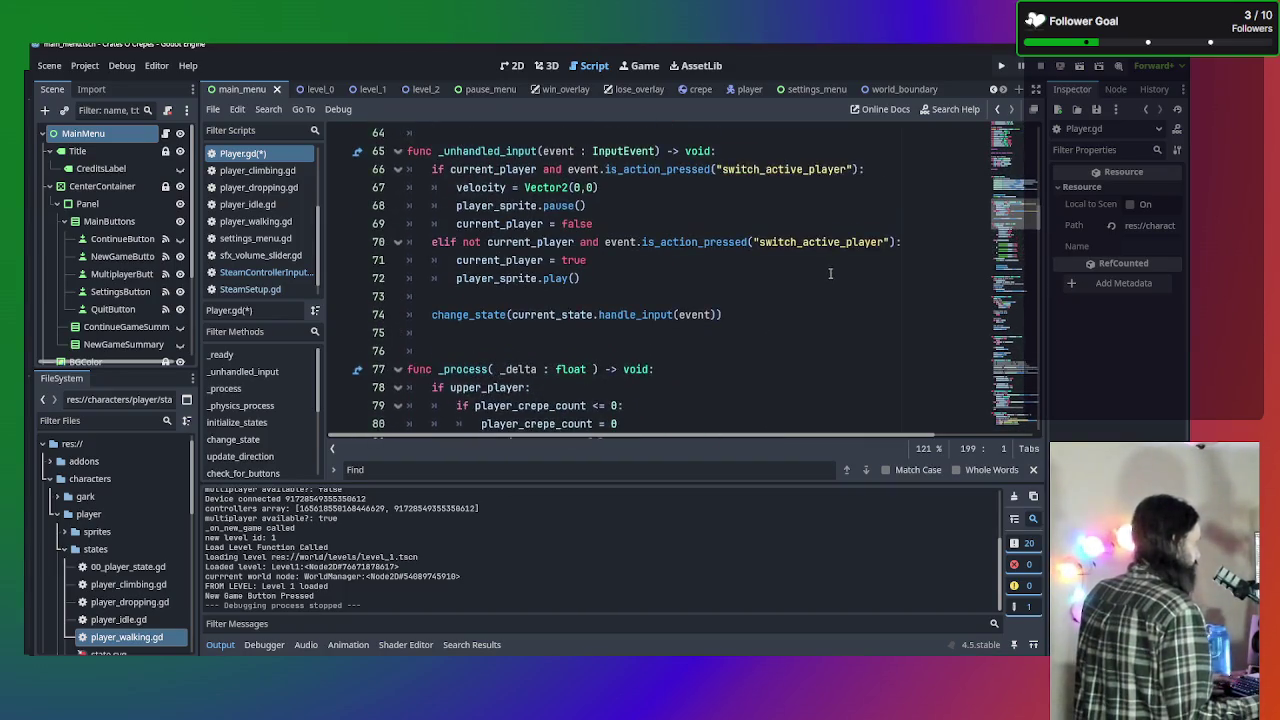
scroll(780, 270, down, 2)
click(726, 265)
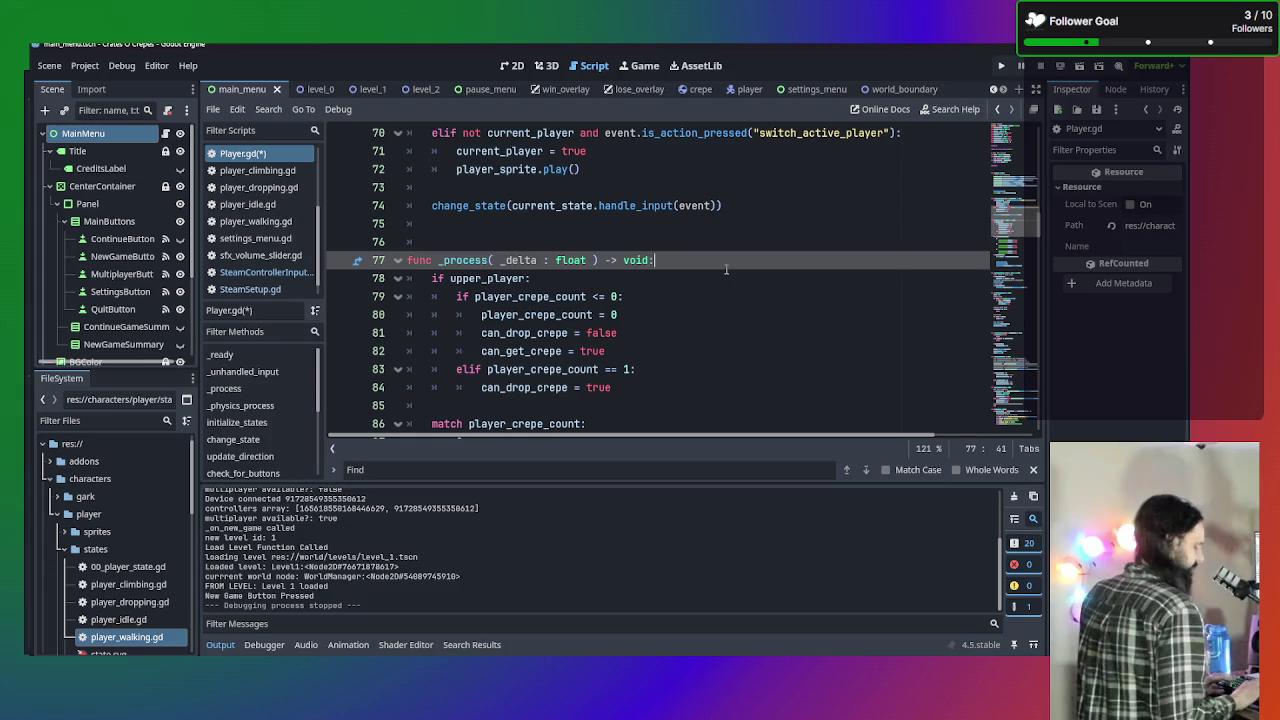
Paste the p1_controller_id and p2_controller_id assignments at the start of _process, fixing line 78's indent.
key(Return)
key(ctrl+v)
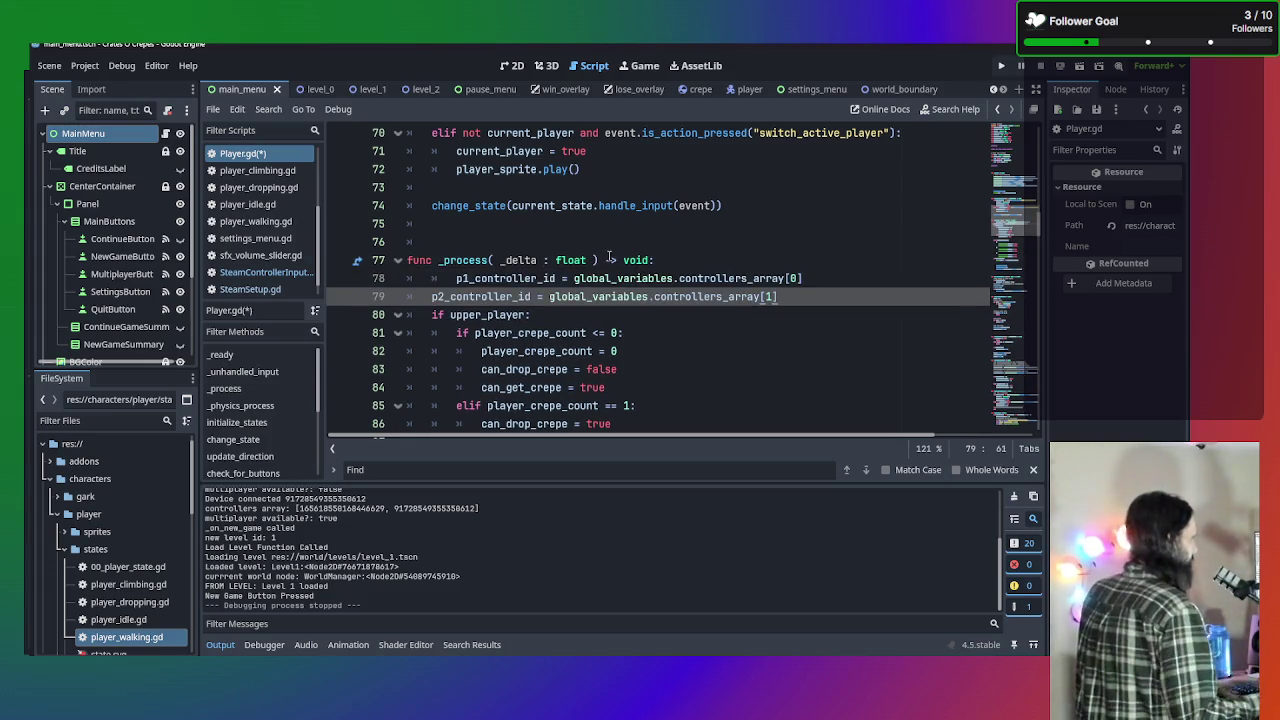
click(456, 278)
key(shift+Tab)
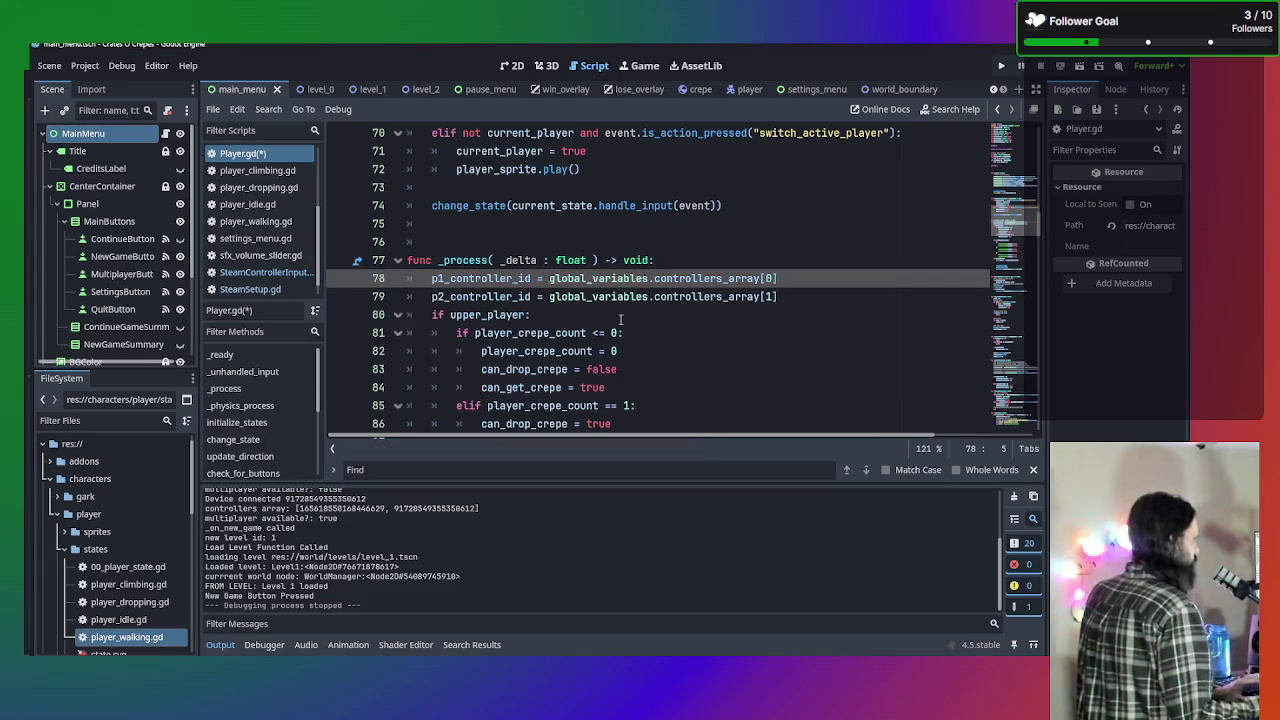
click(854, 297)
Save Player.gd and run the game.
key(ctrl+s)
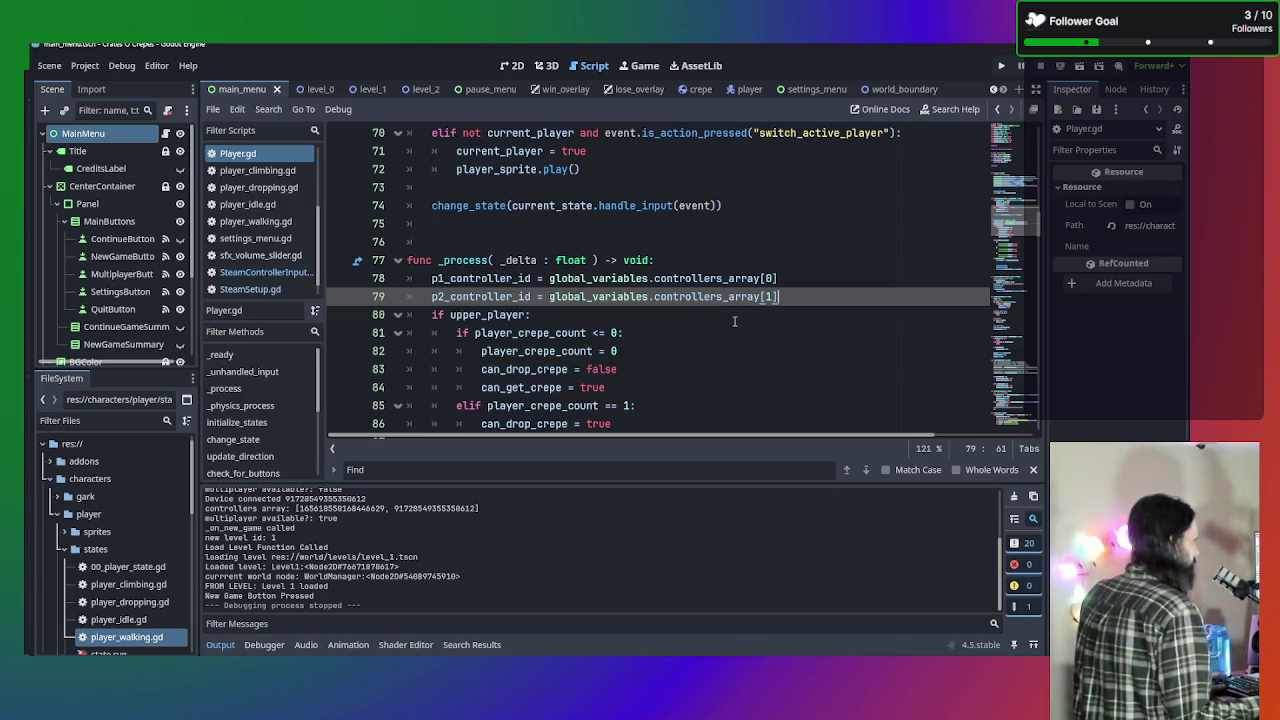
scroll(734, 321, down, 2)
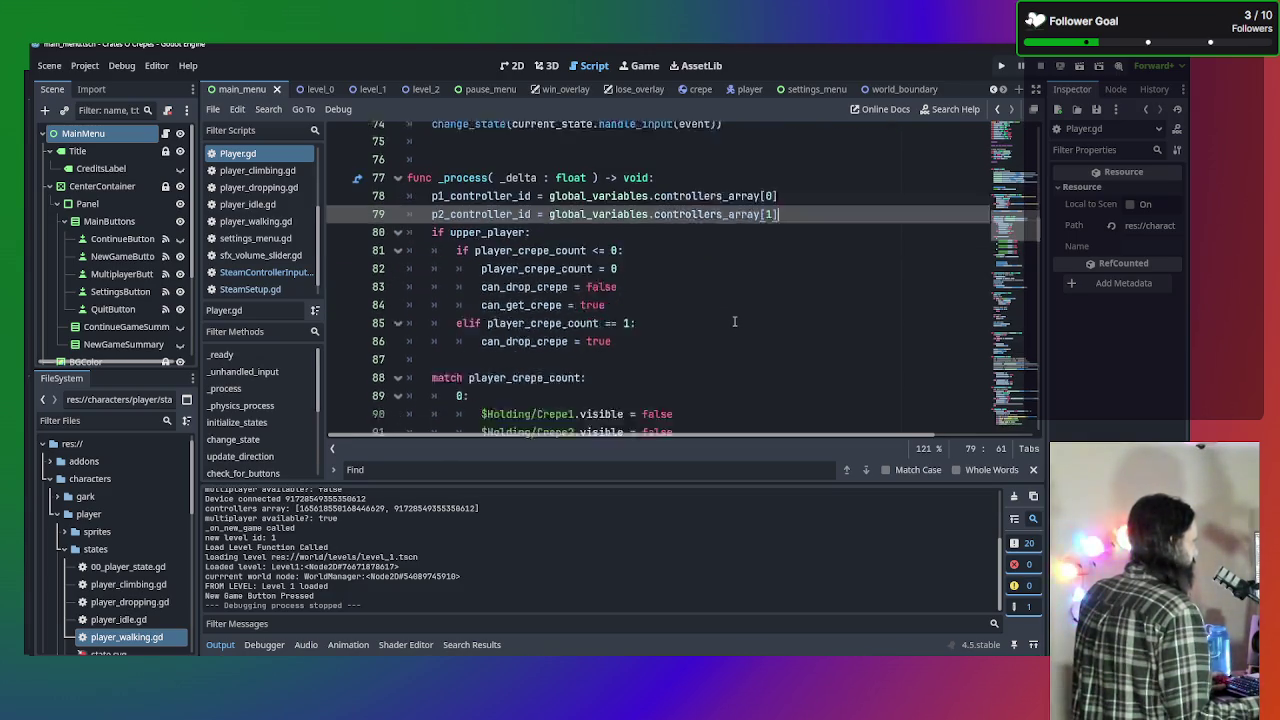
key(F5)
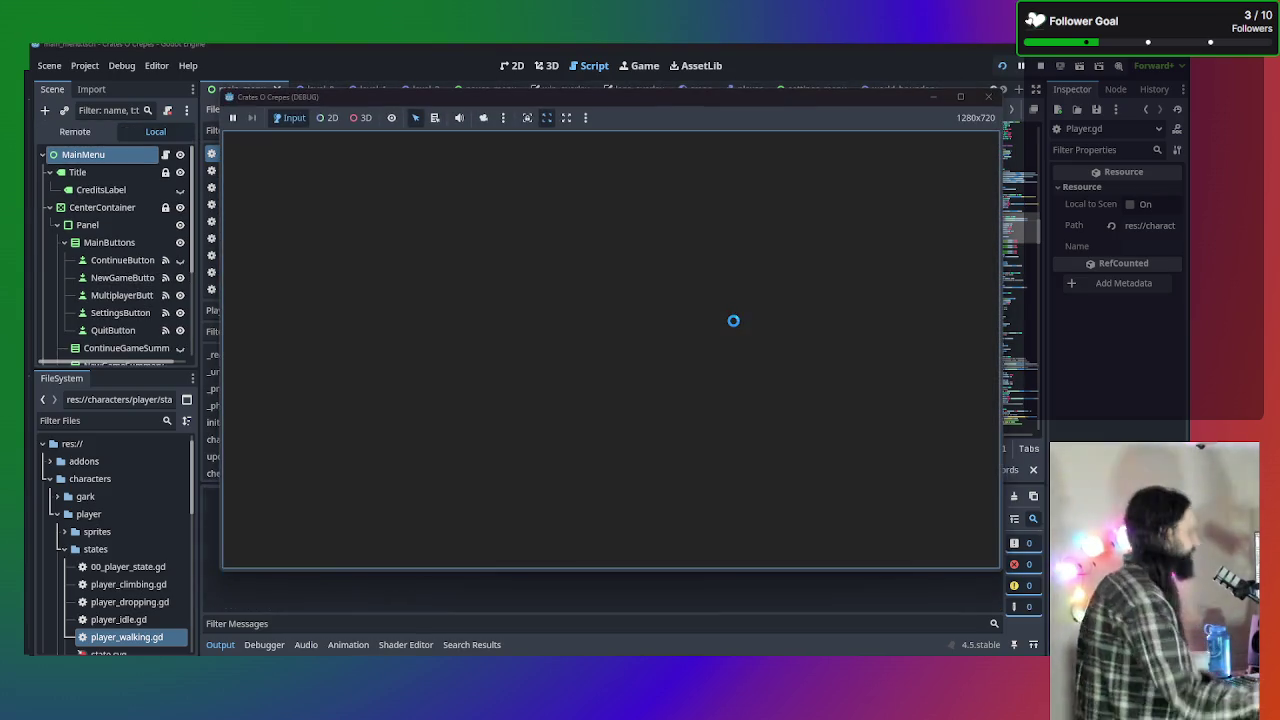
Start a New Game, walk left, switch to the purple player and walk right, then stop.
click(677, 314)
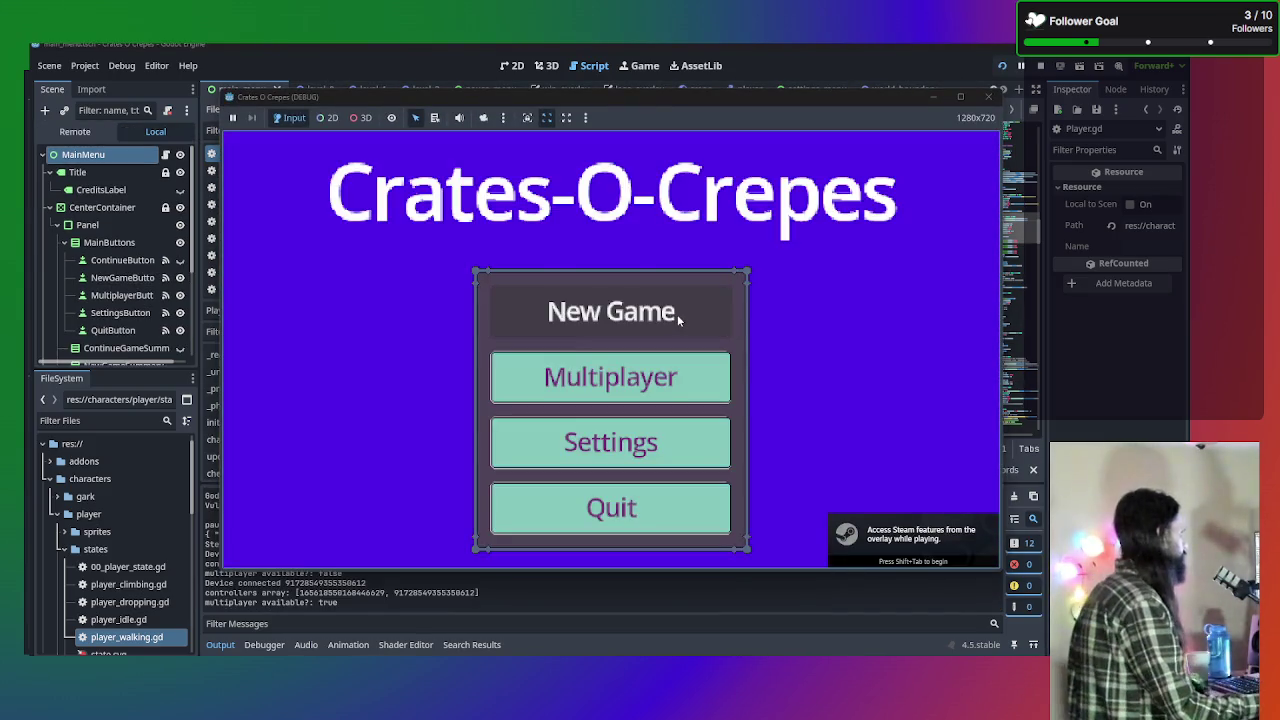
key(Left)
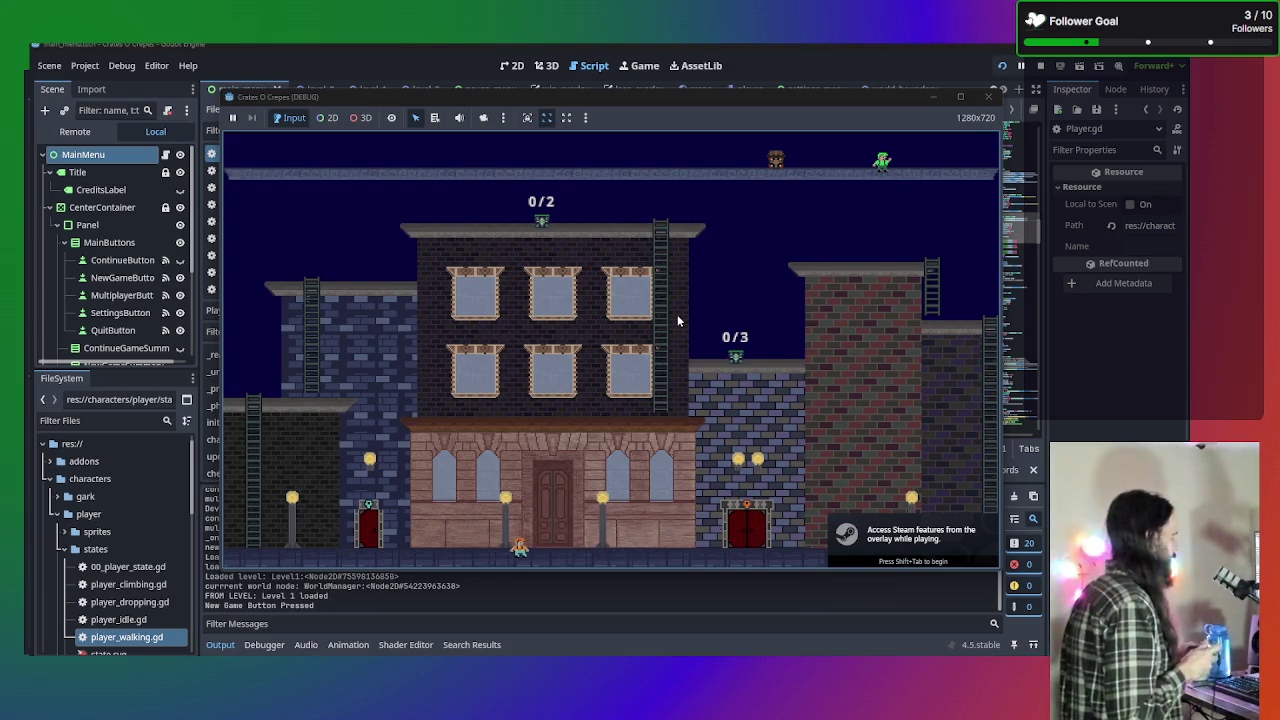
key(Right)
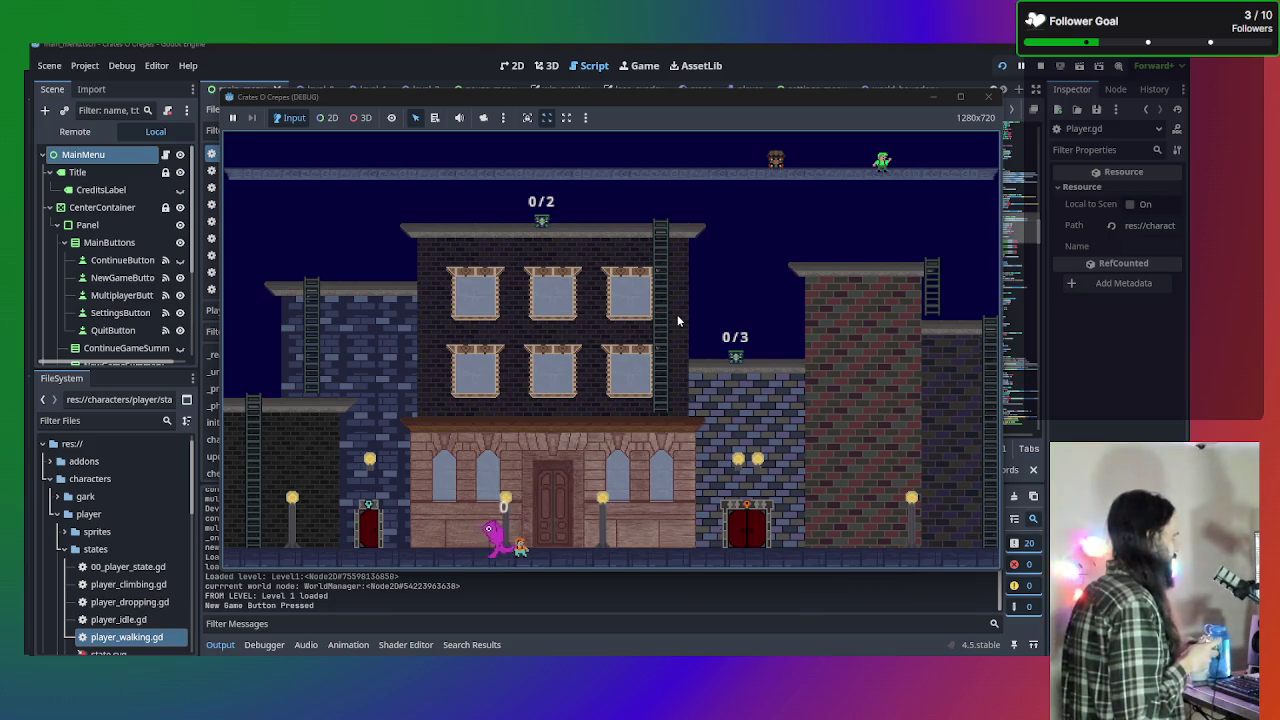
key(Right)
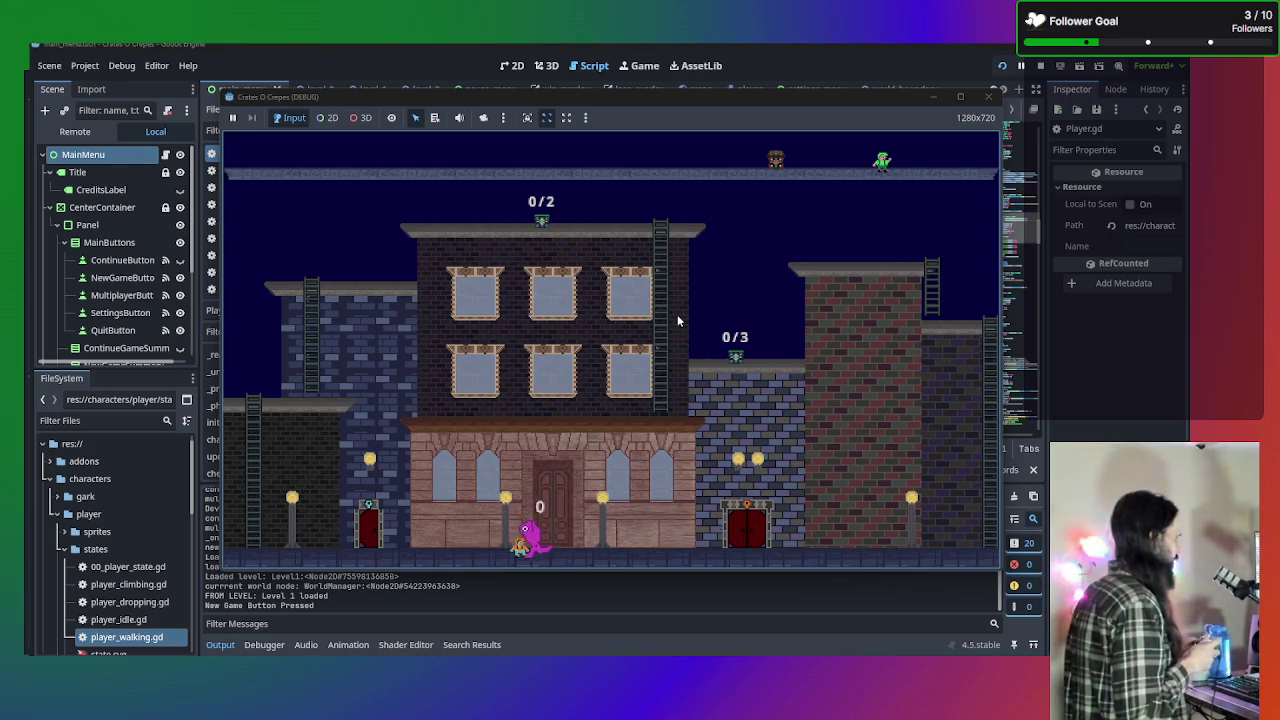
key(Right)
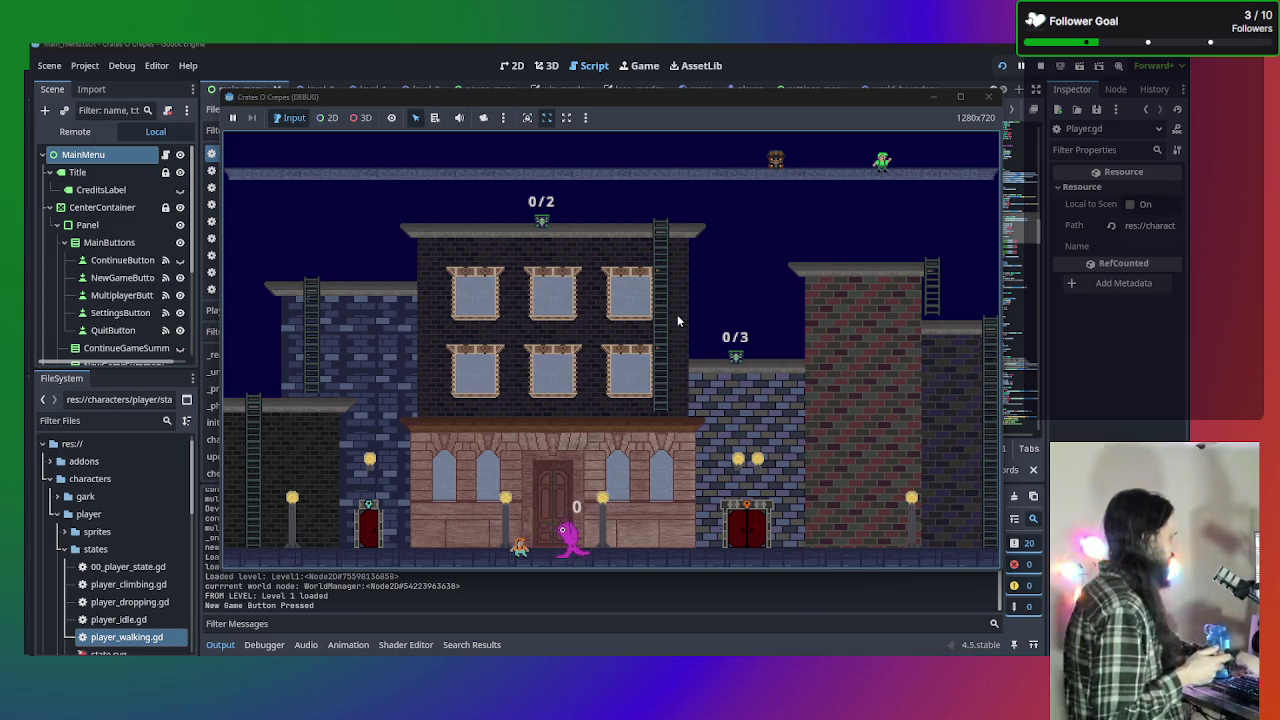
key(Right)
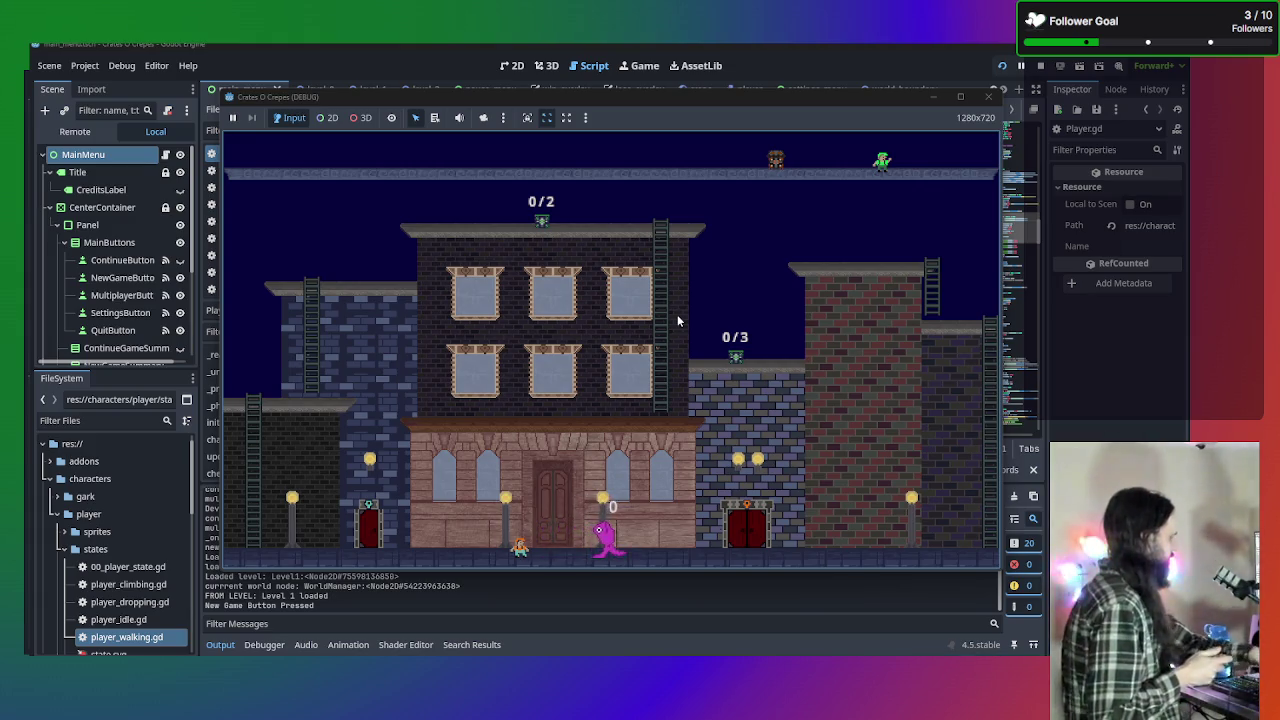
key(Right)
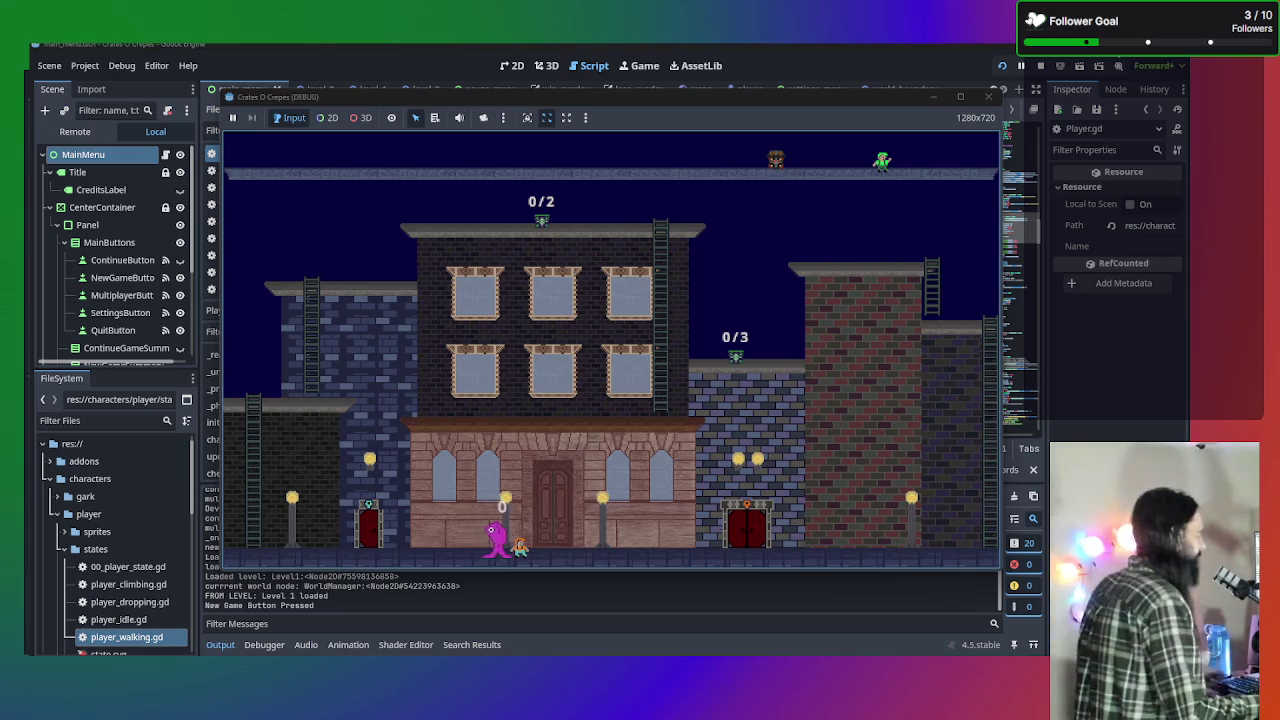
click(988, 96)
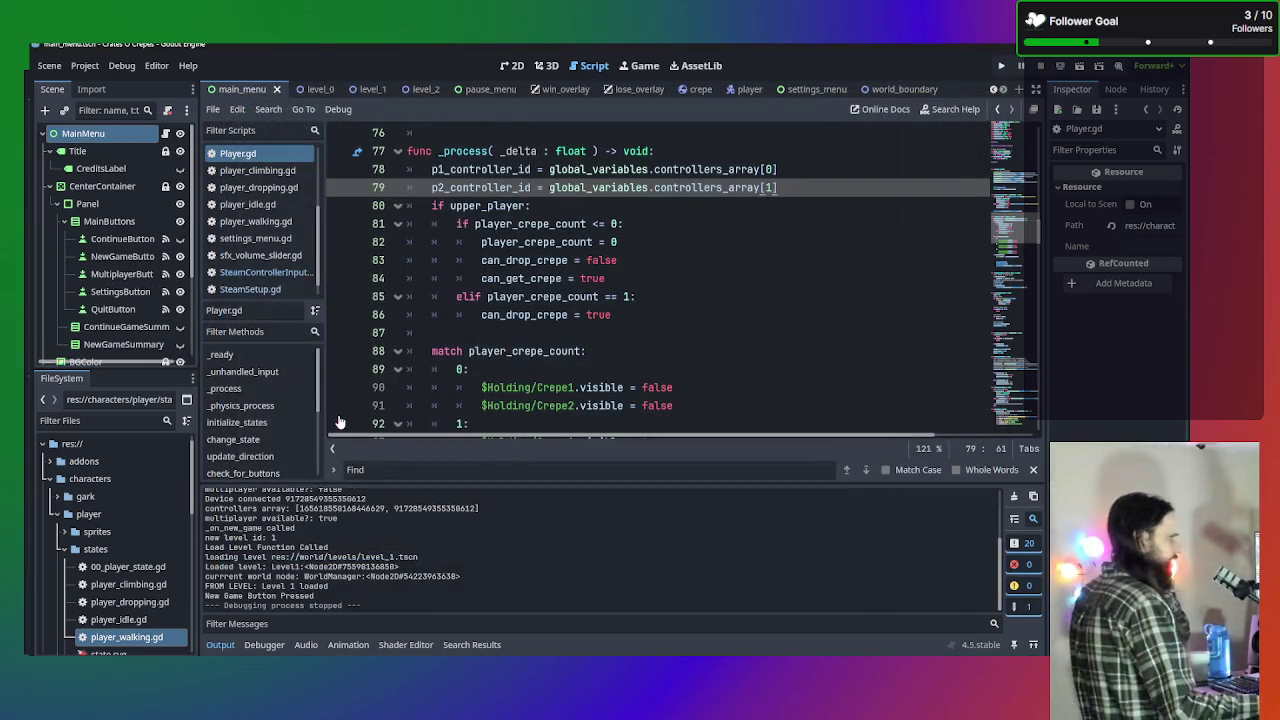
Scroll Player.gd past _process, change_state and update_direction to check_for_buttons.
scroll(340, 422, down, 3)
scroll(548, 326, up, 11)
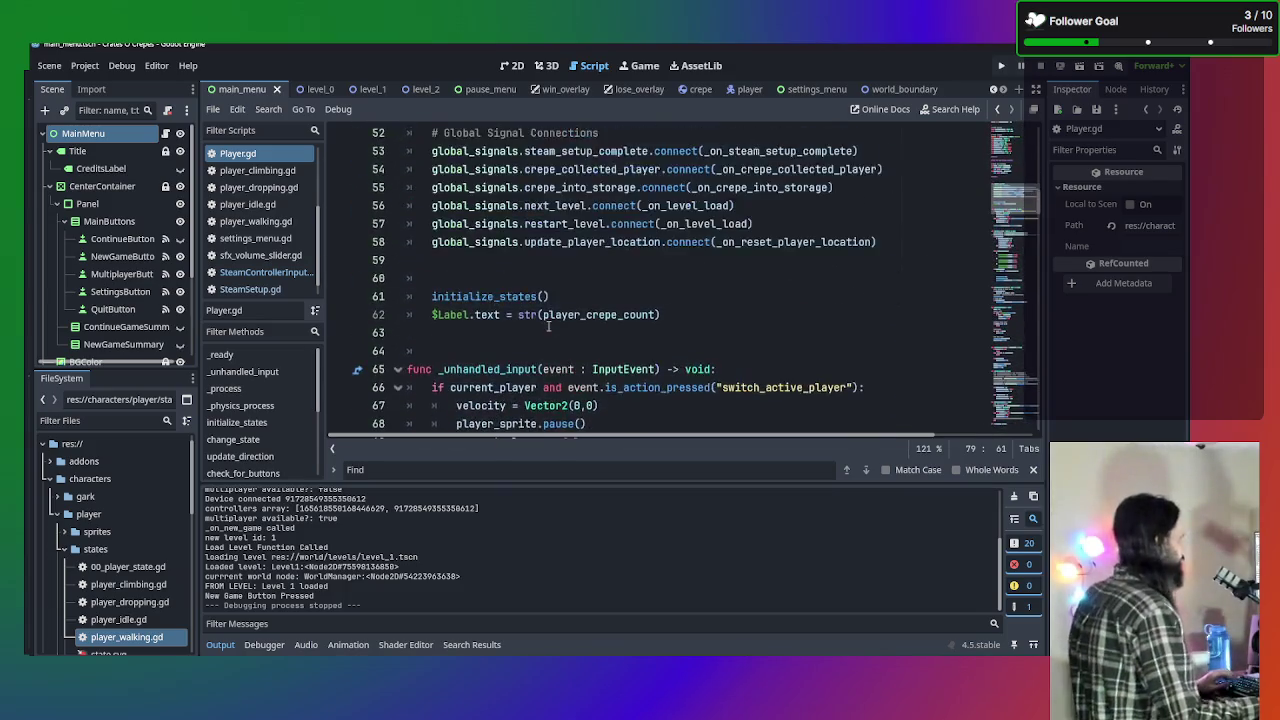
scroll(548, 326, down, 8)
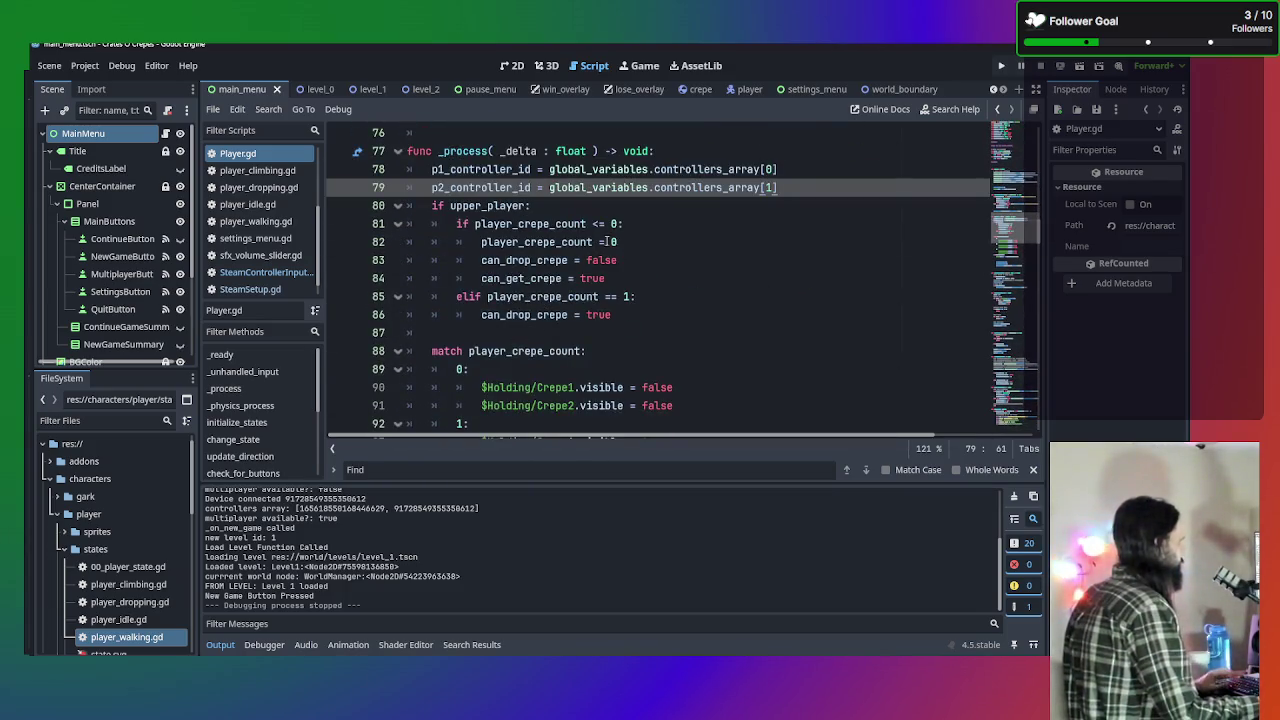
scroll(606, 241, down, 6)
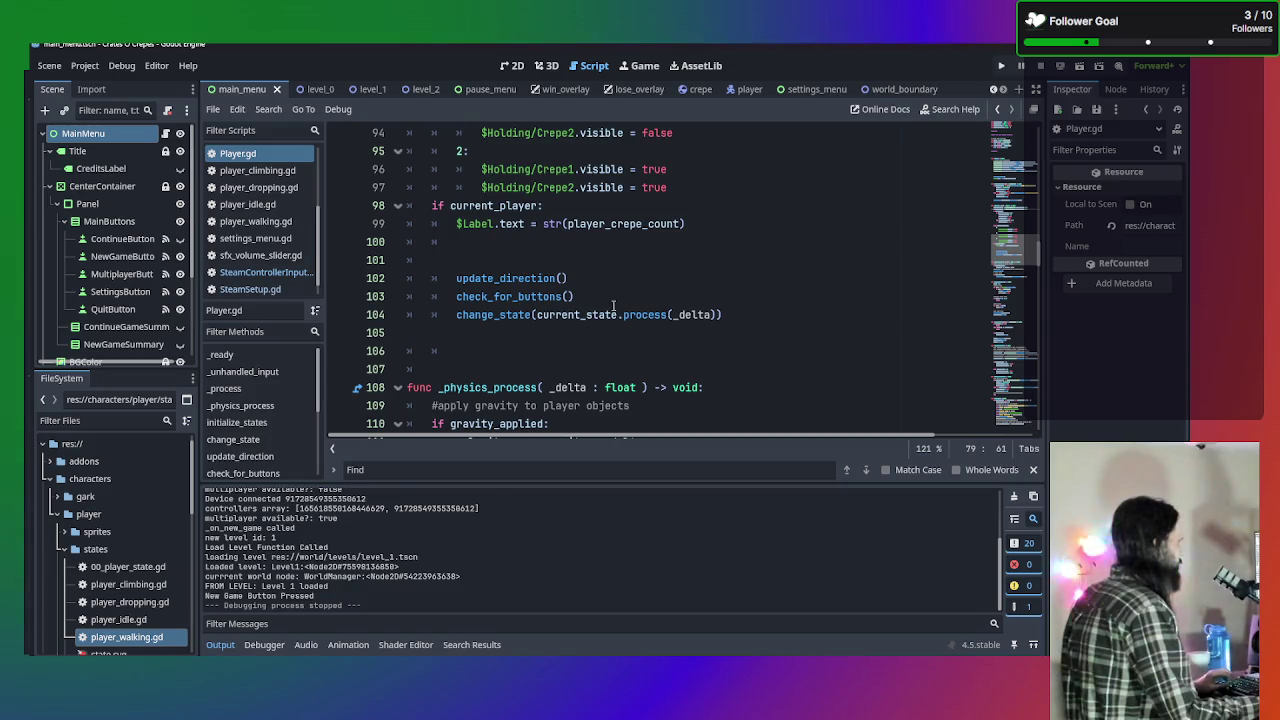
scroll(613, 306, down, 16)
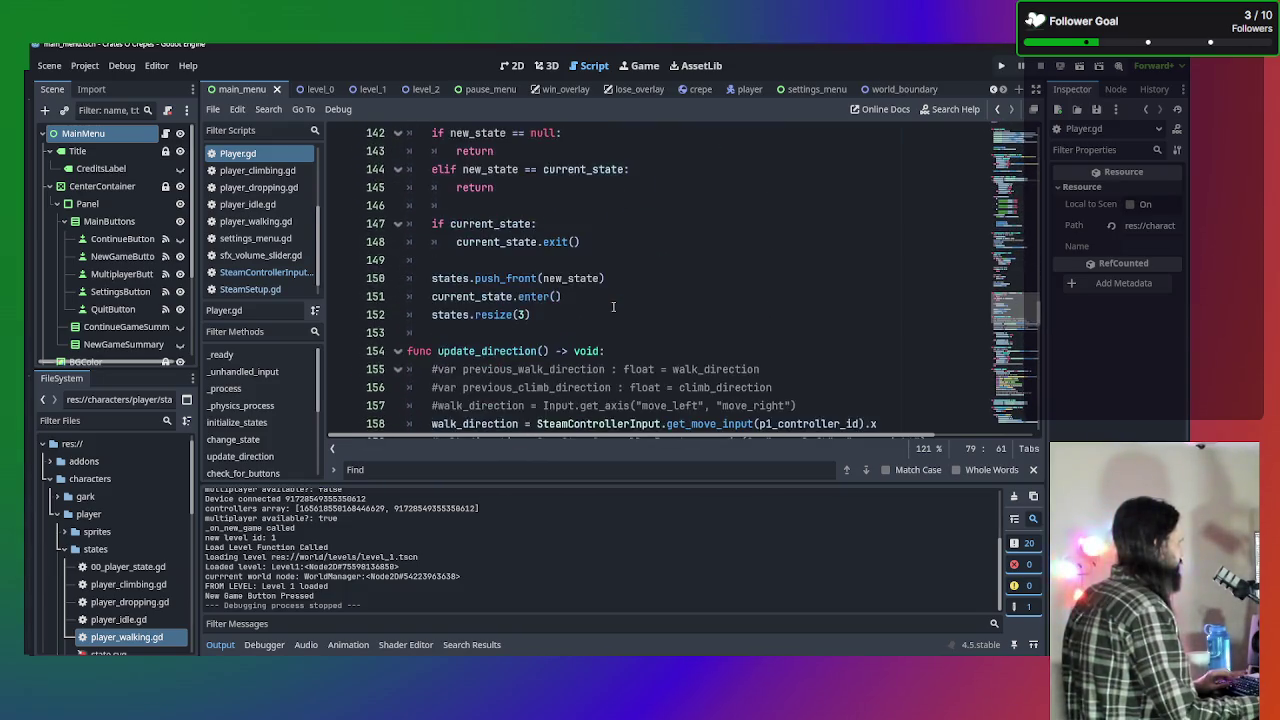
scroll(613, 306, down, 11)
scroll(613, 306, up, 3)
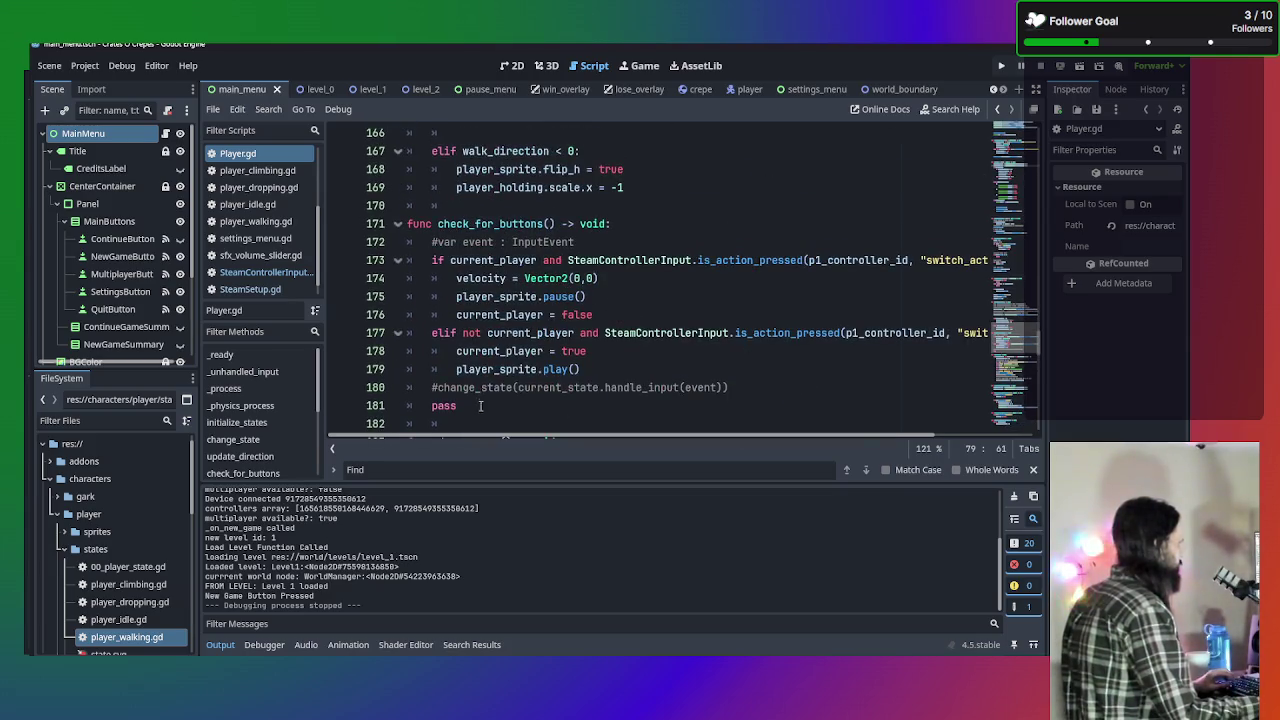
Delete the pass placeholder on line 181 of check_for_buttons in Player.gd.
click(345, 405)
key(BackSpace)
key(BackSpace)
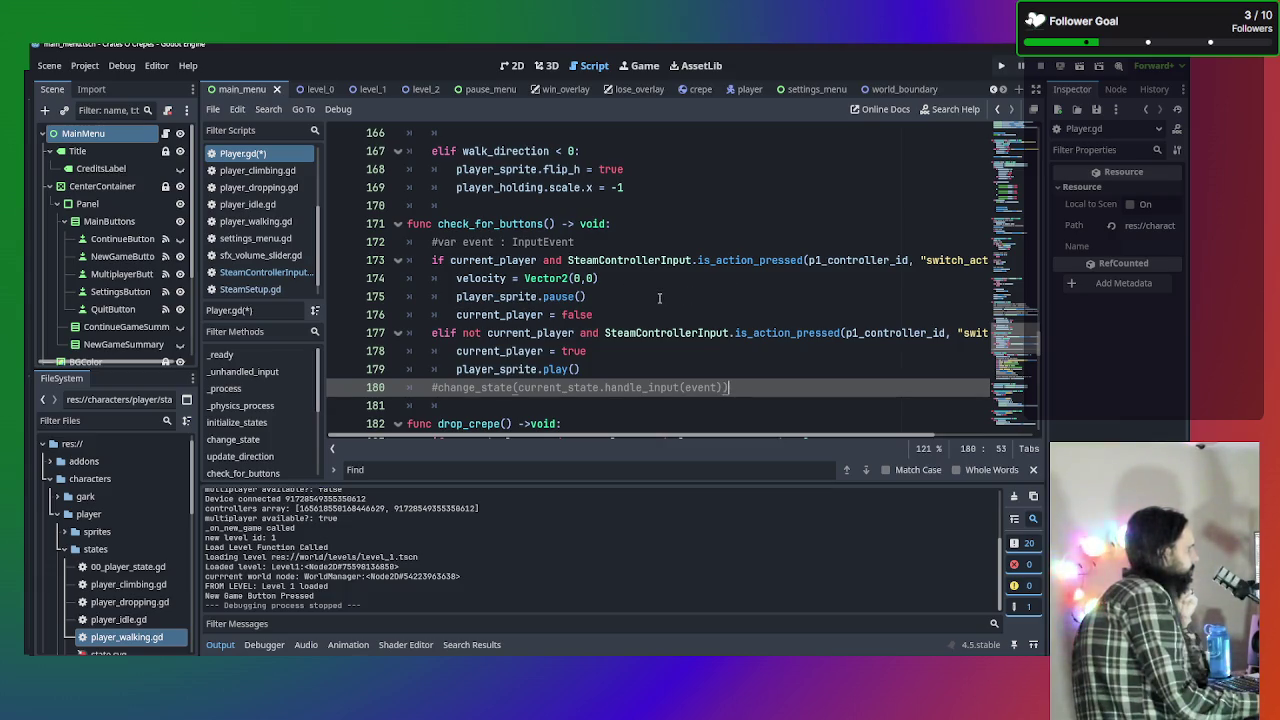
click(622, 296)
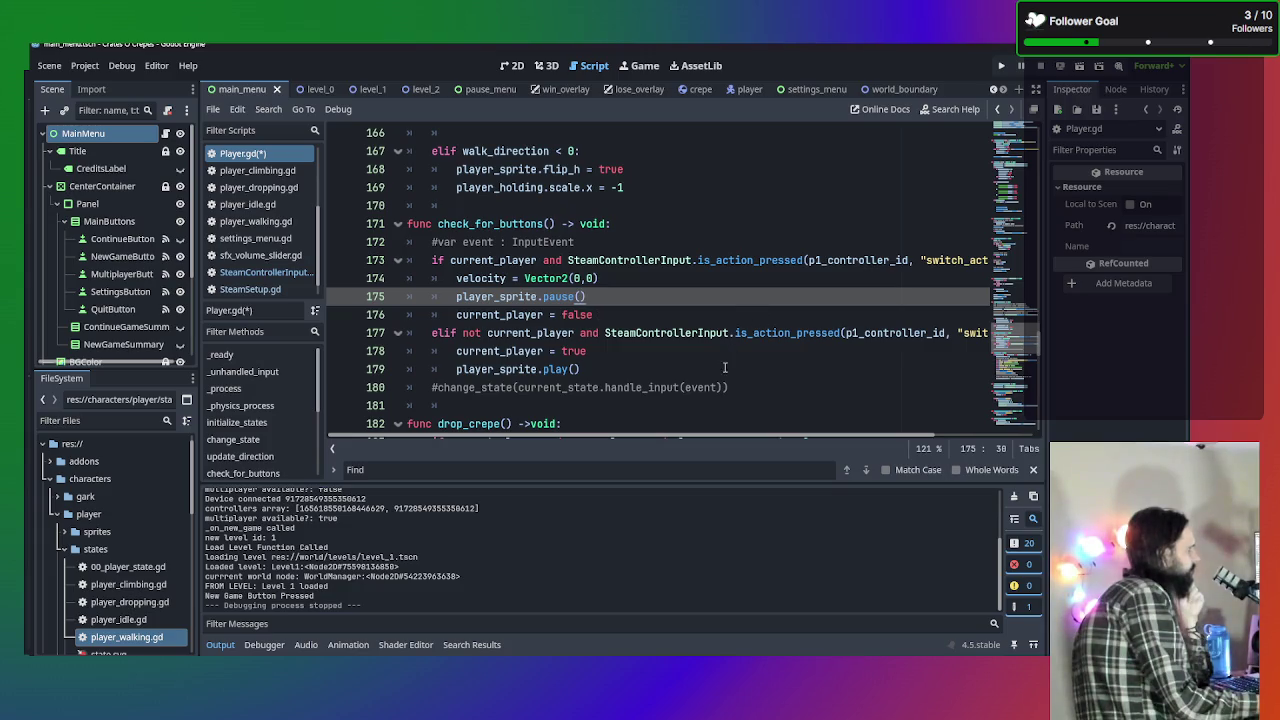
click(819, 367)
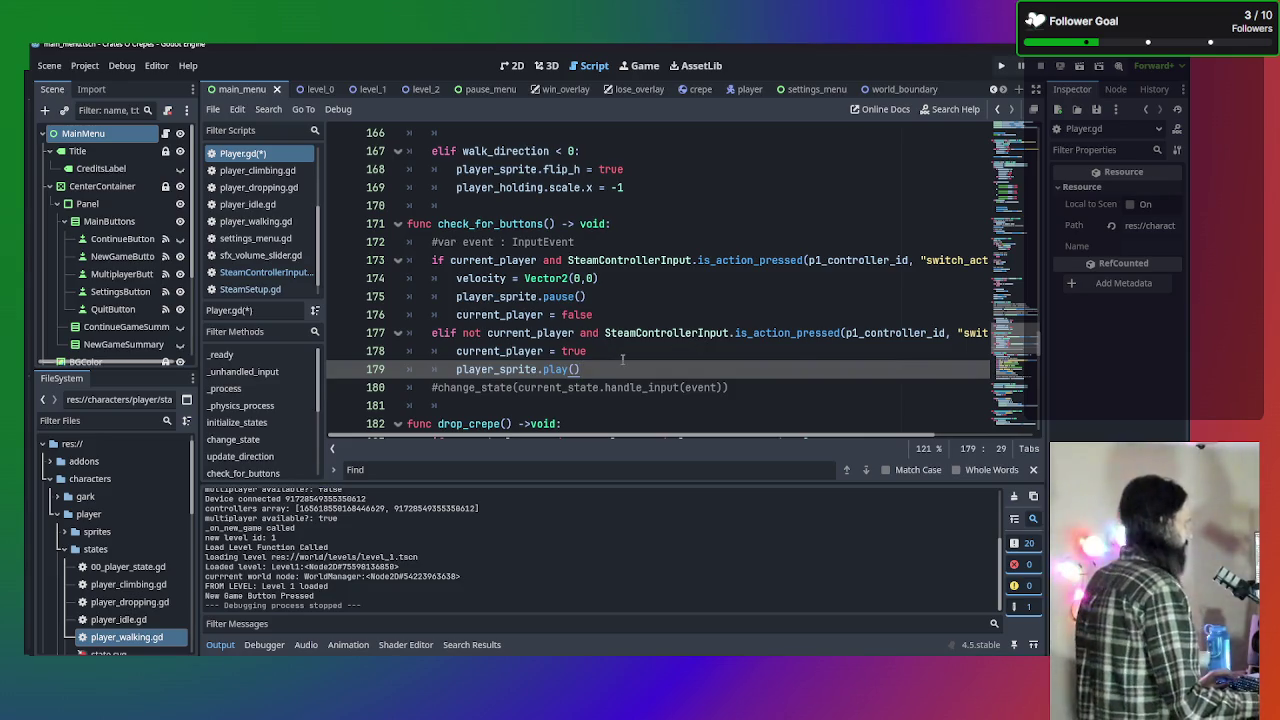
click(622, 354)
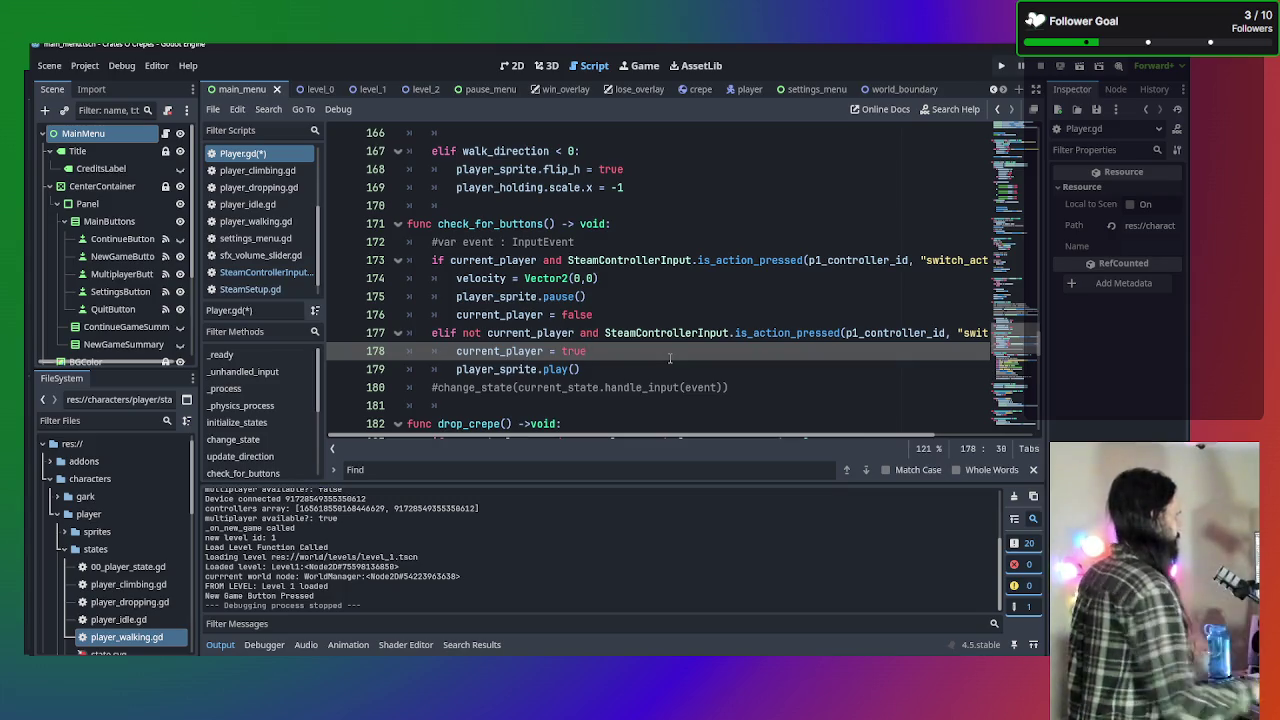
Review the check_for_buttons code and bring up the script's Find bar.
scroll(798, 277, up, 7)
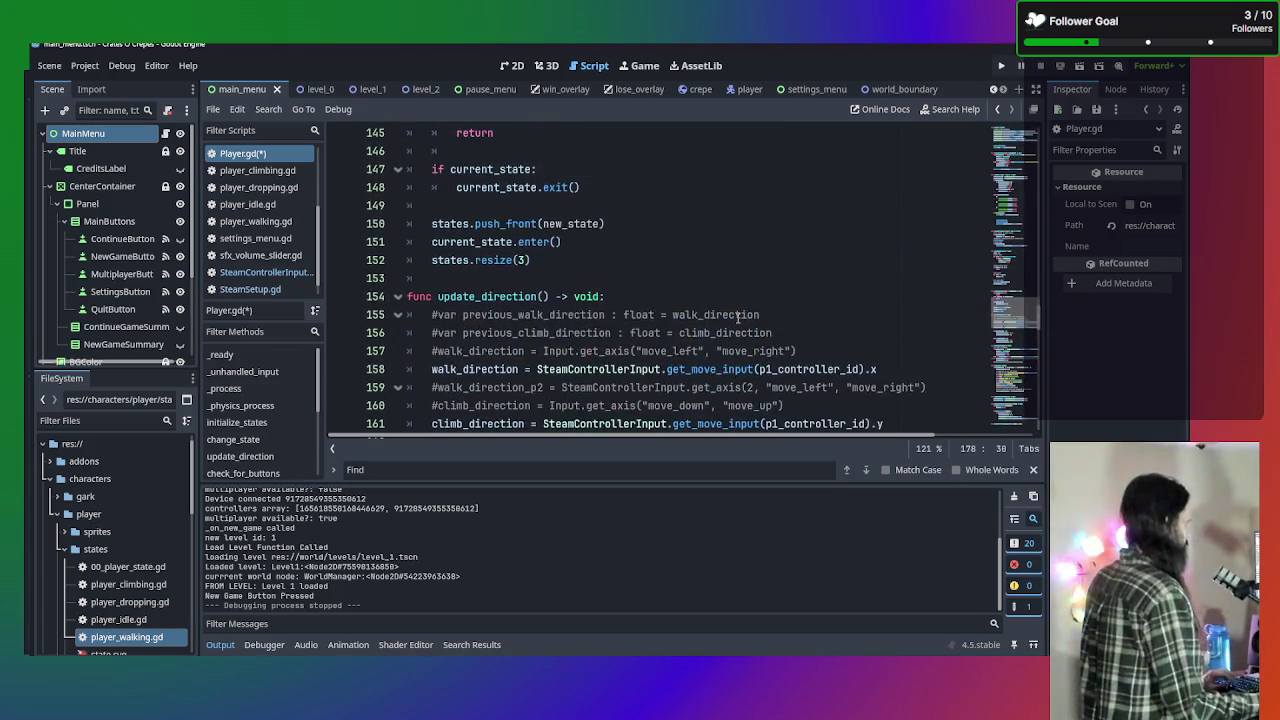
scroll(738, 318, down, 1)
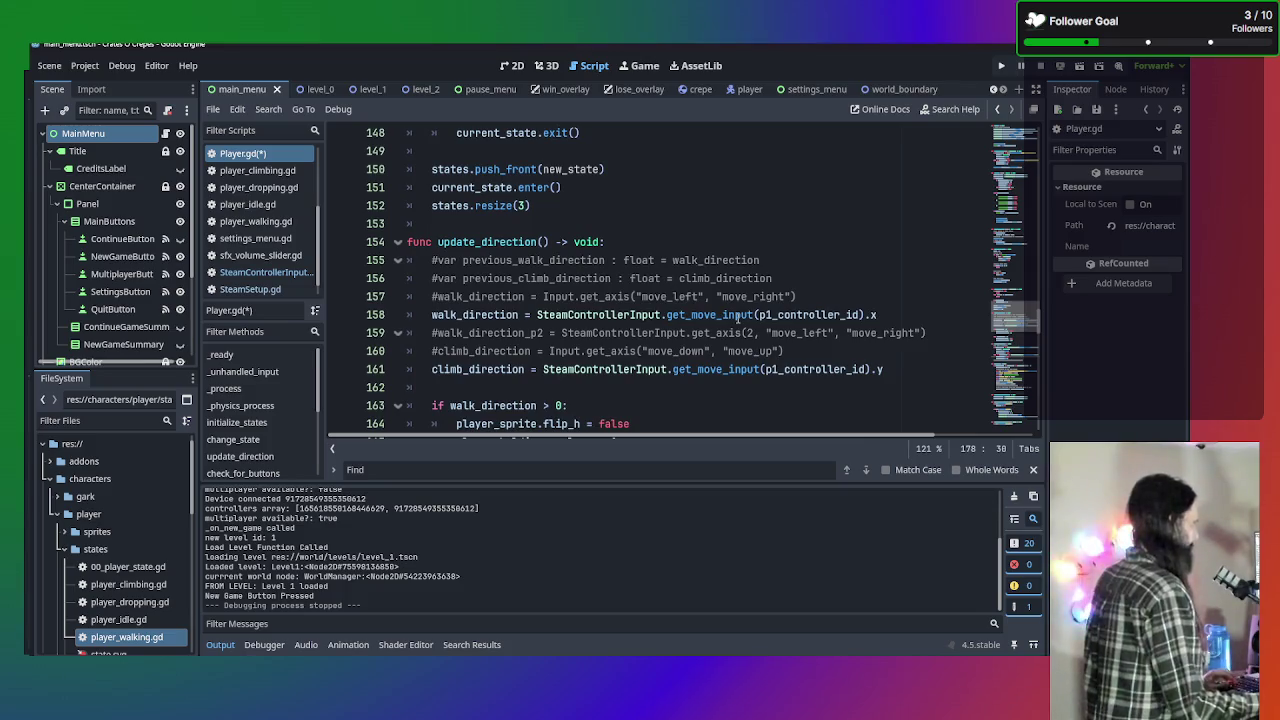
scroll(738, 317, up, 5)
scroll(735, 320, down, 5)
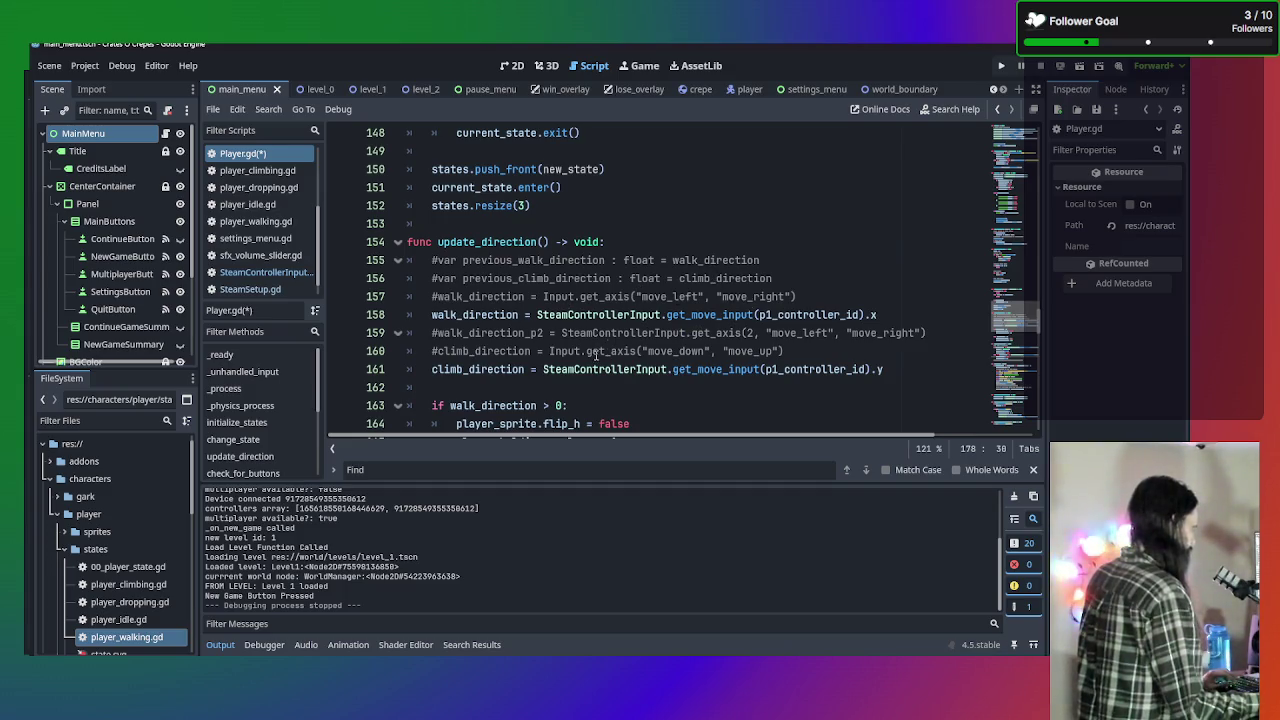
scroll(597, 352, down, 1)
scroll(600, 345, down, 2)
scroll(603, 285, up, 2)
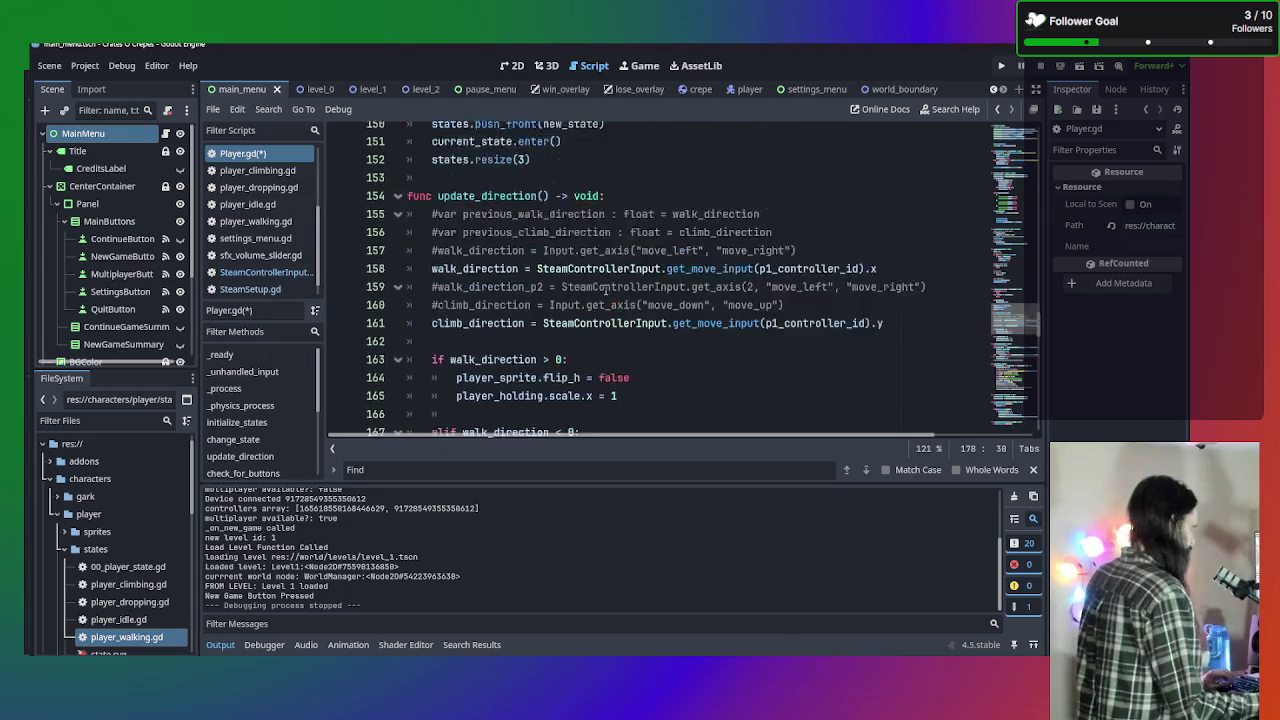
scroll(606, 291, up, 1)
scroll(650, 337, down, 7)
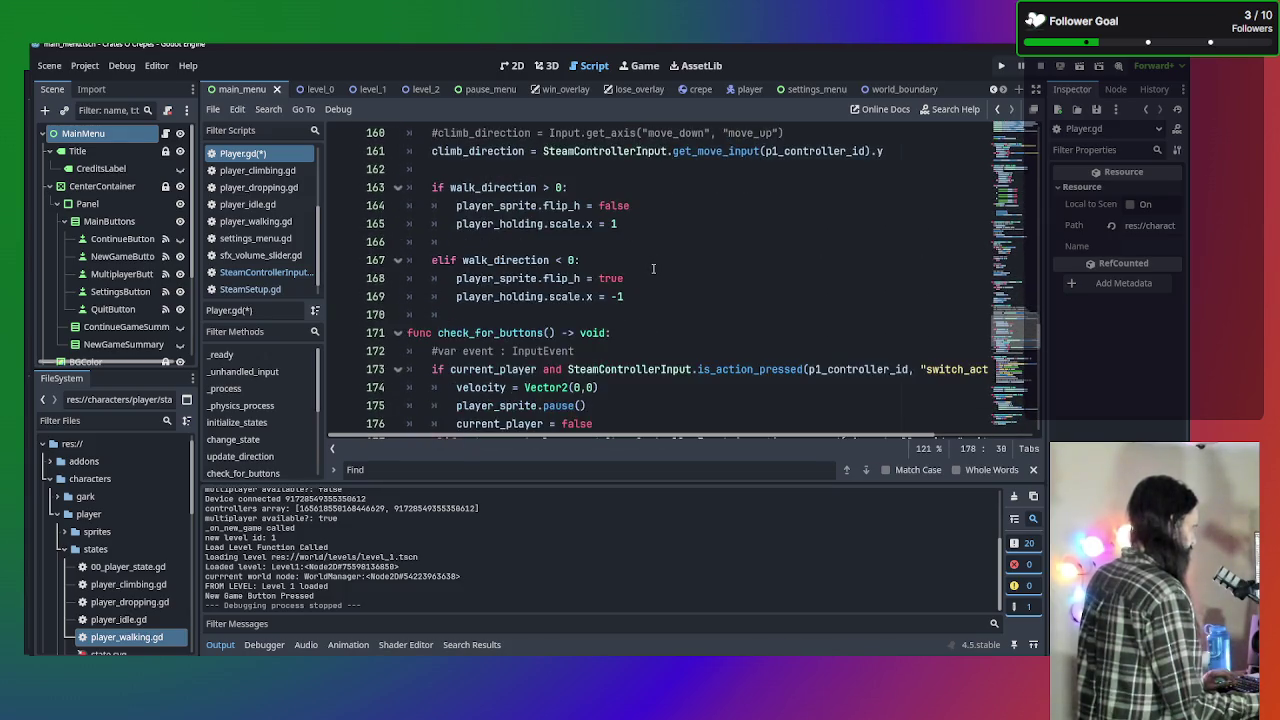
scroll(653, 269, down, 3)
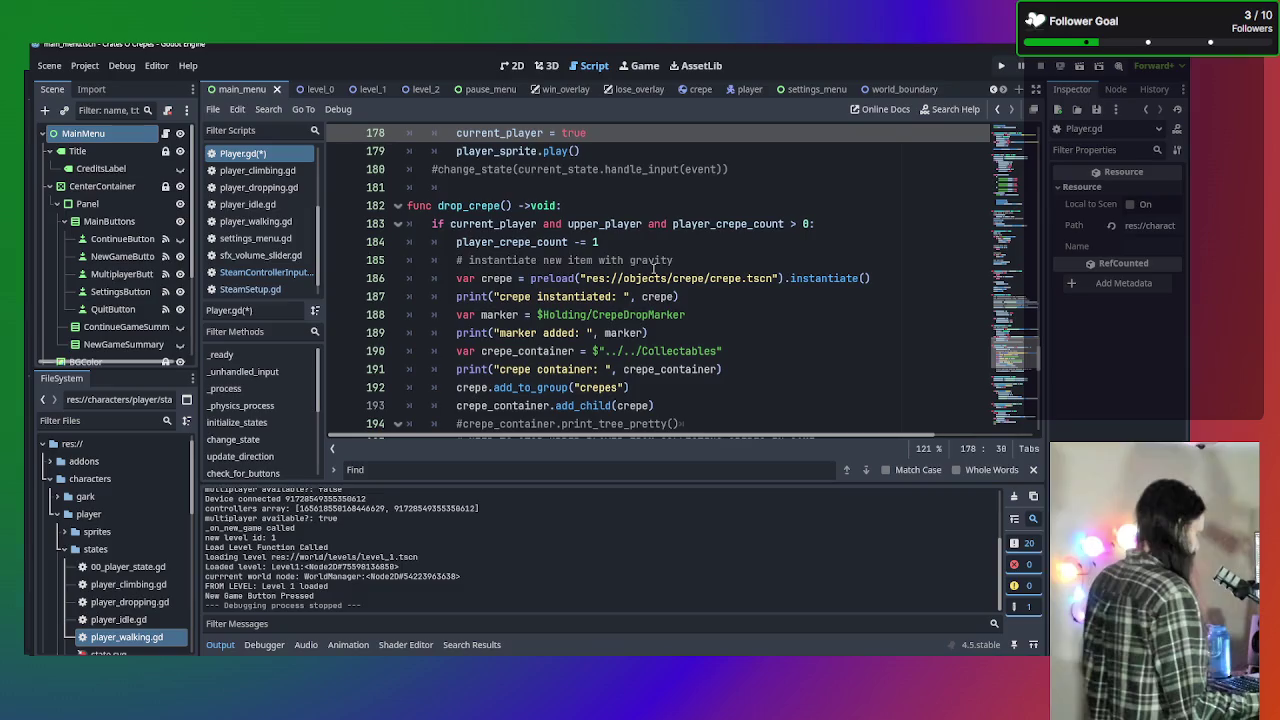
key(ctrl+f)
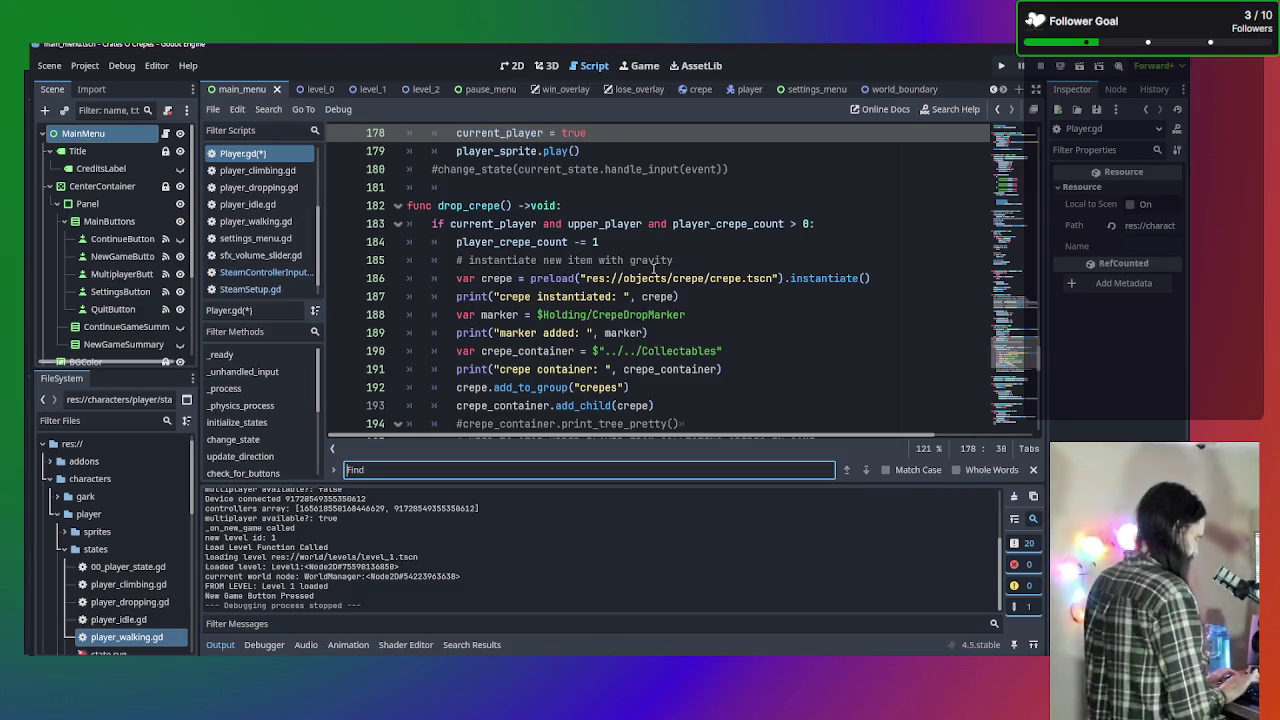
Search Player.gd for change_state and step through matches to line 180.
text(change_)
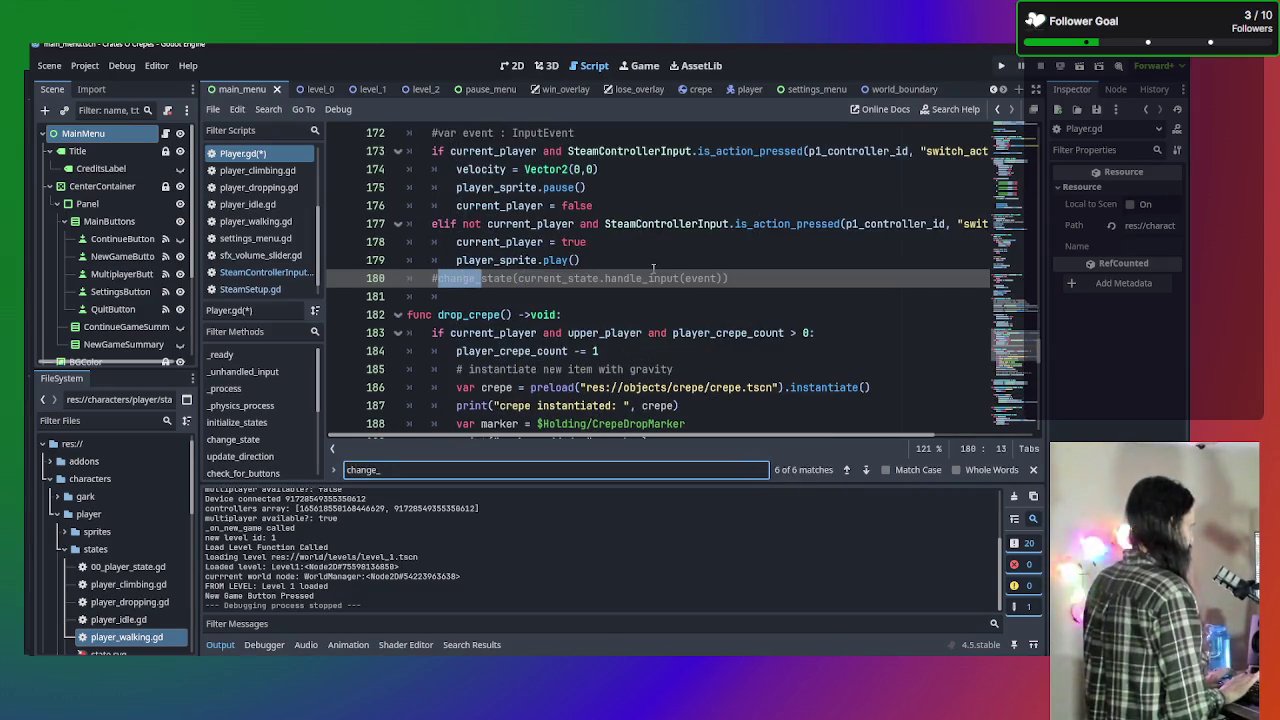
text(state)
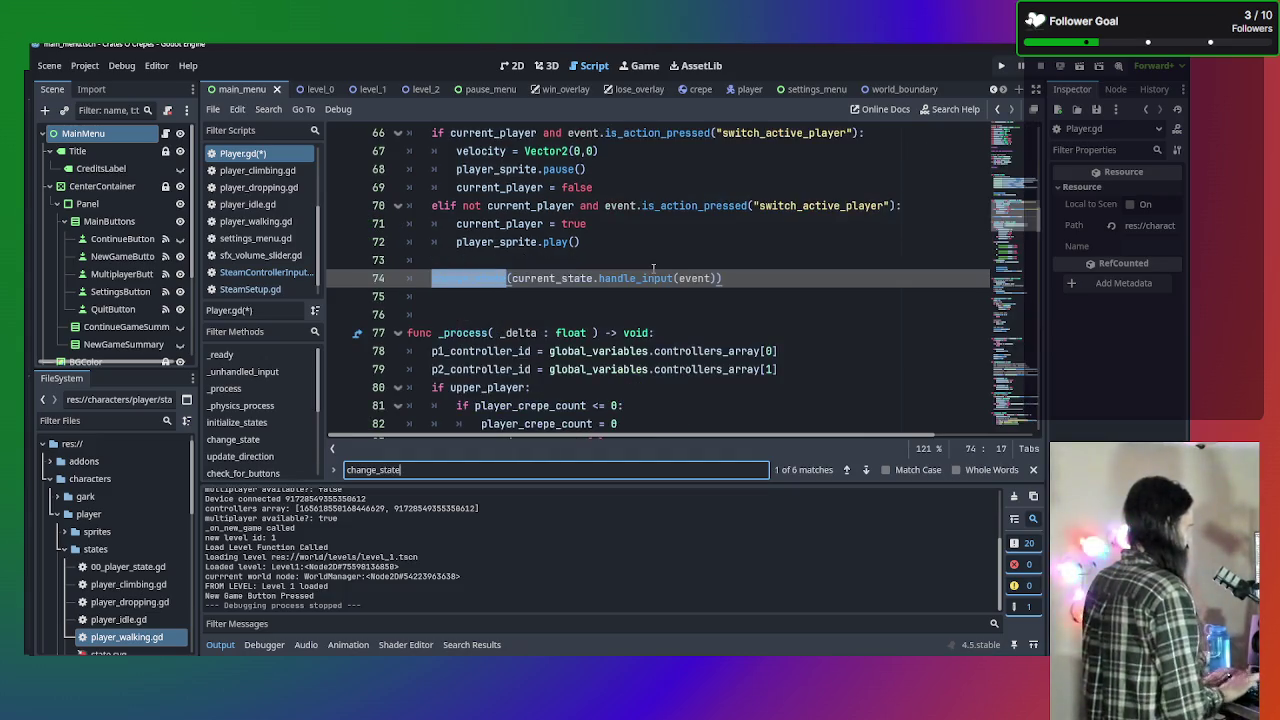
scroll(654, 266, up, 1)
key(Return)
key(Return)
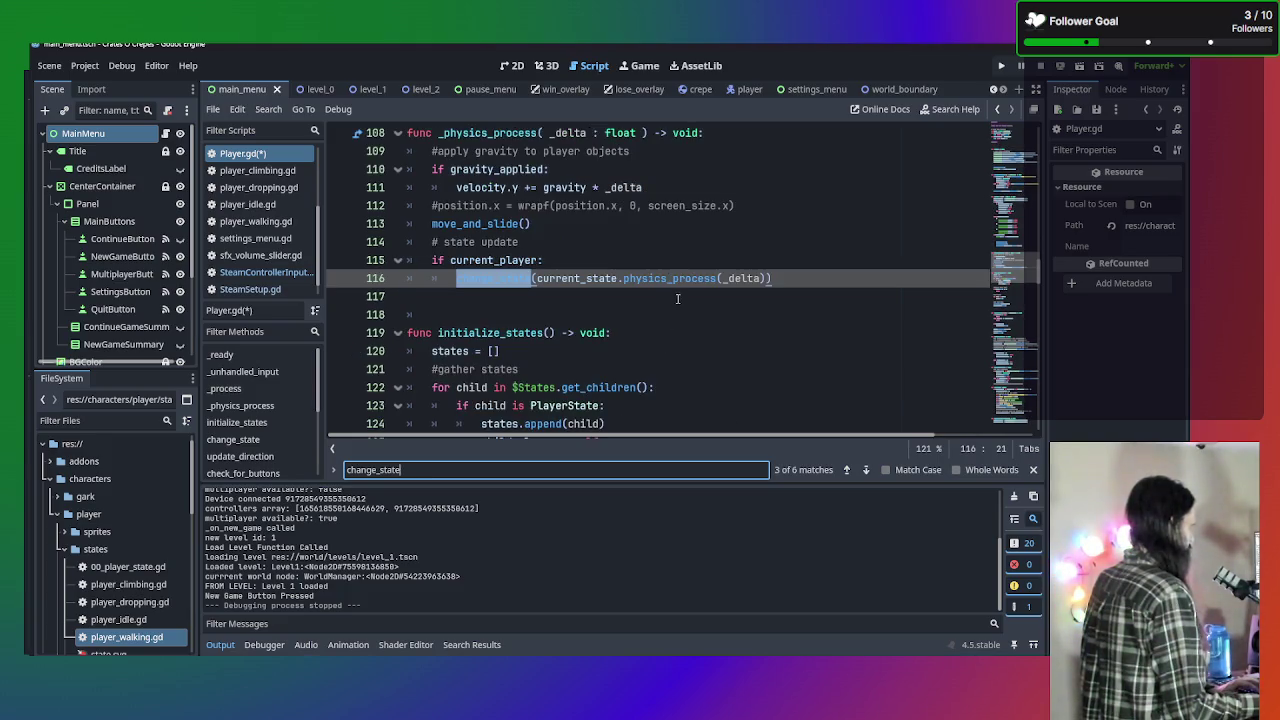
key(Return)
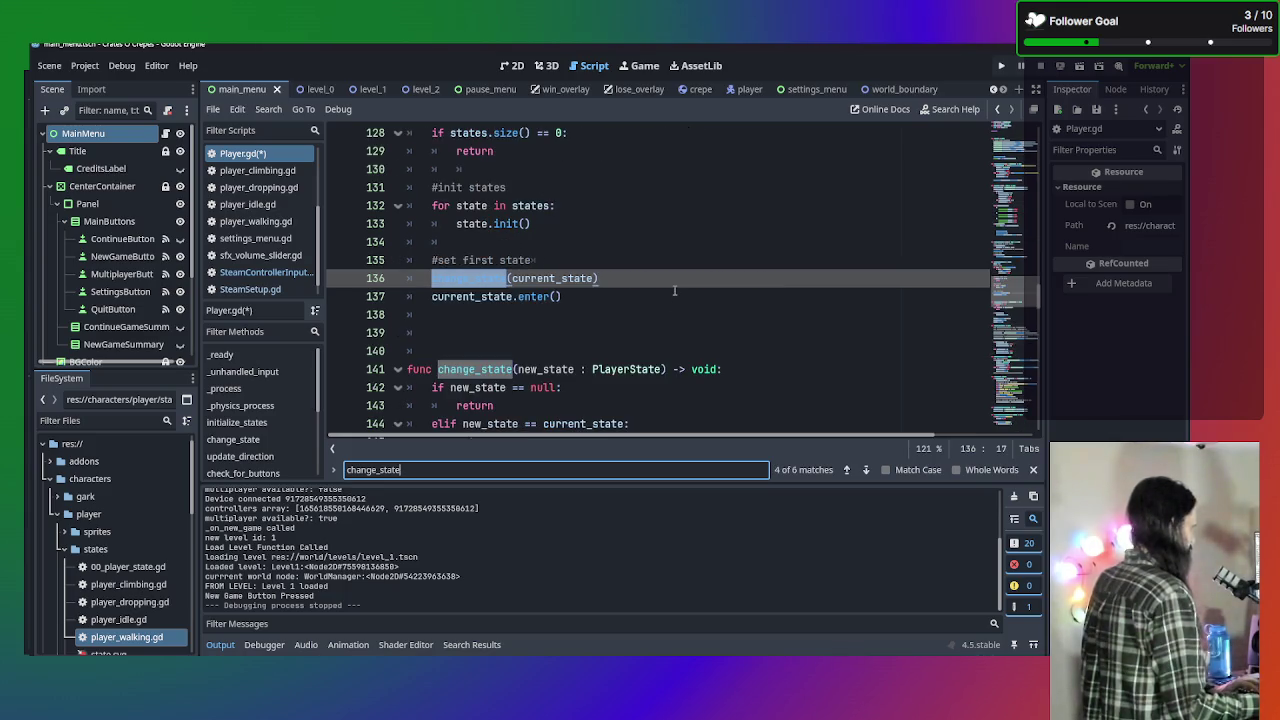
key(Return)
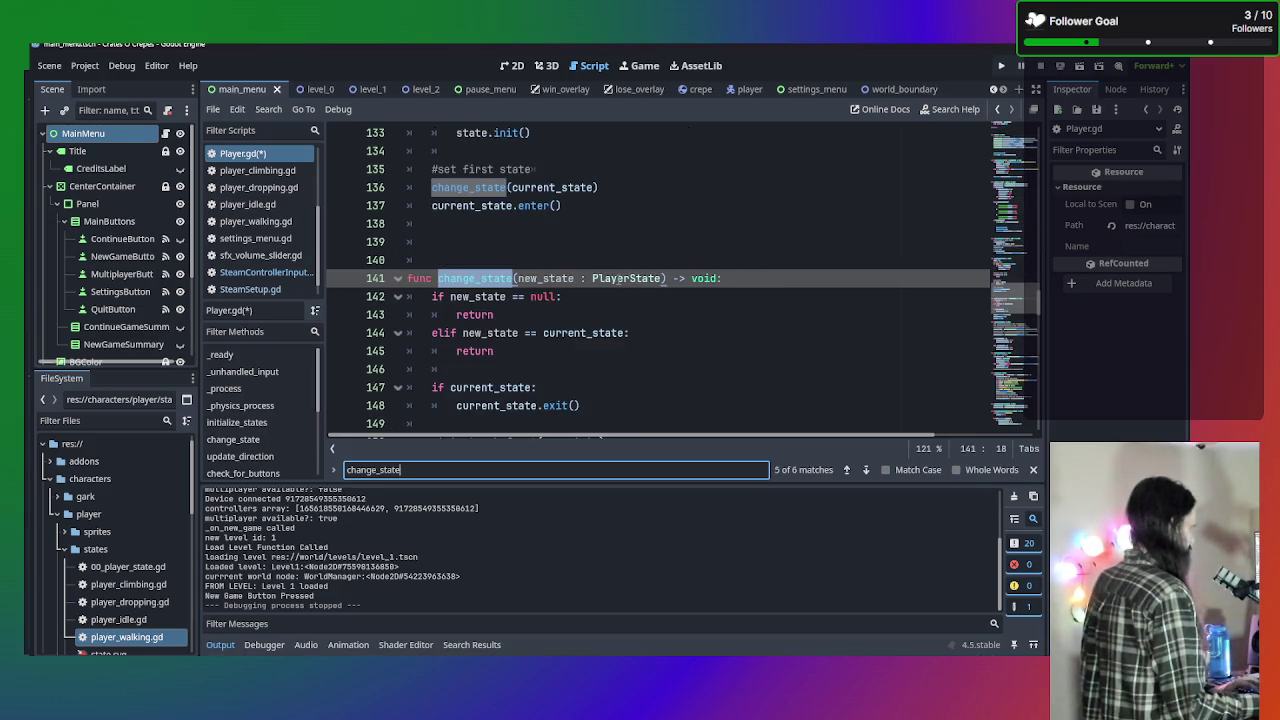
key(Return)
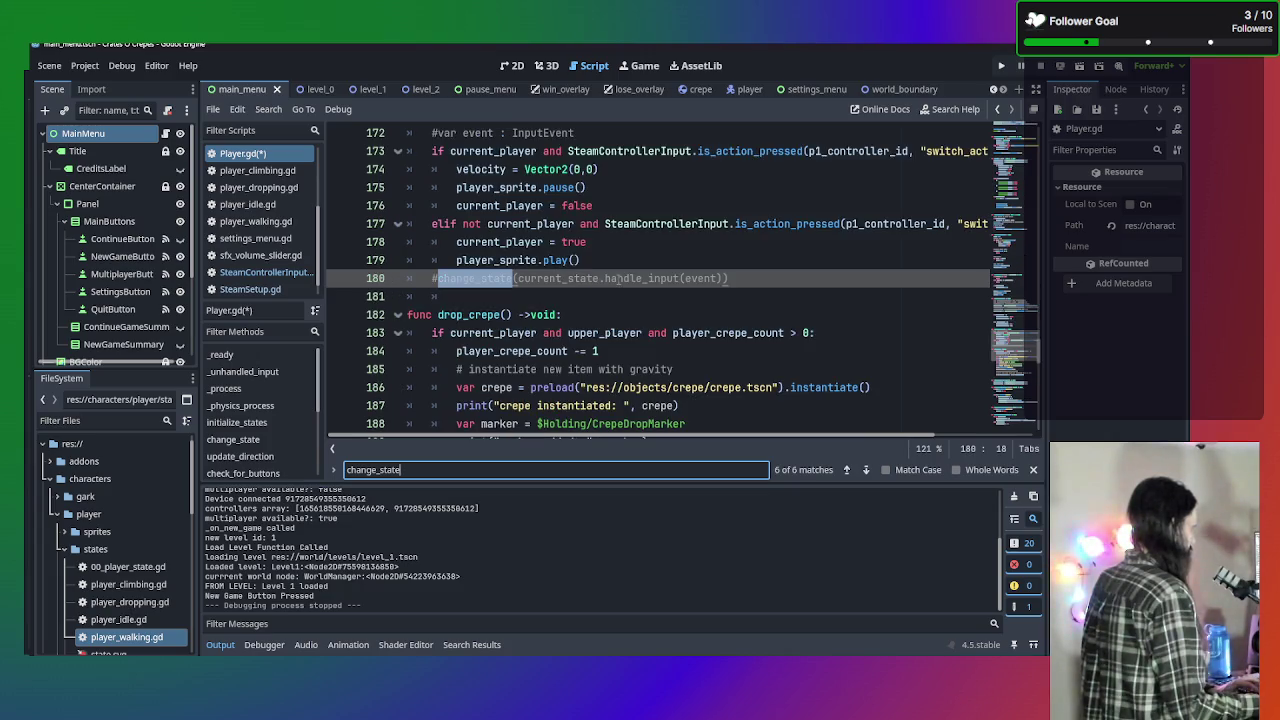
Cycle through the remaining change_state matches and select the commented call on line 180.
key(Return)
key(Return)
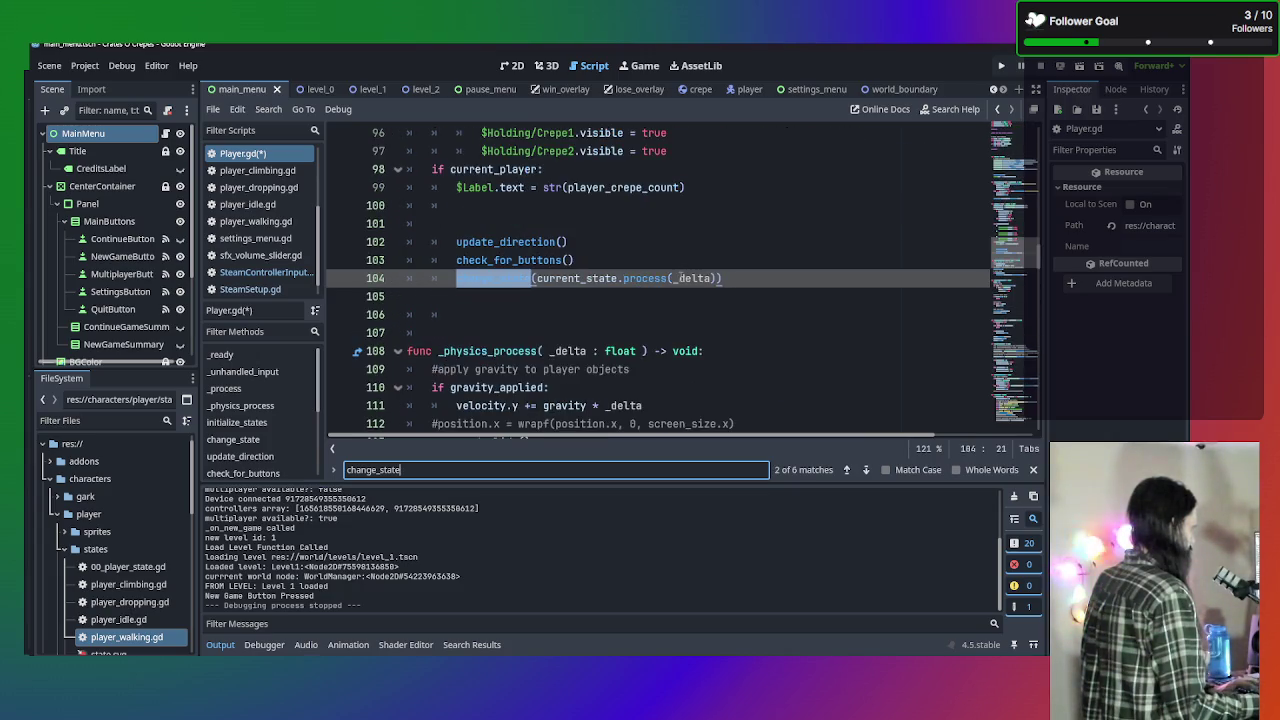
key(Return)
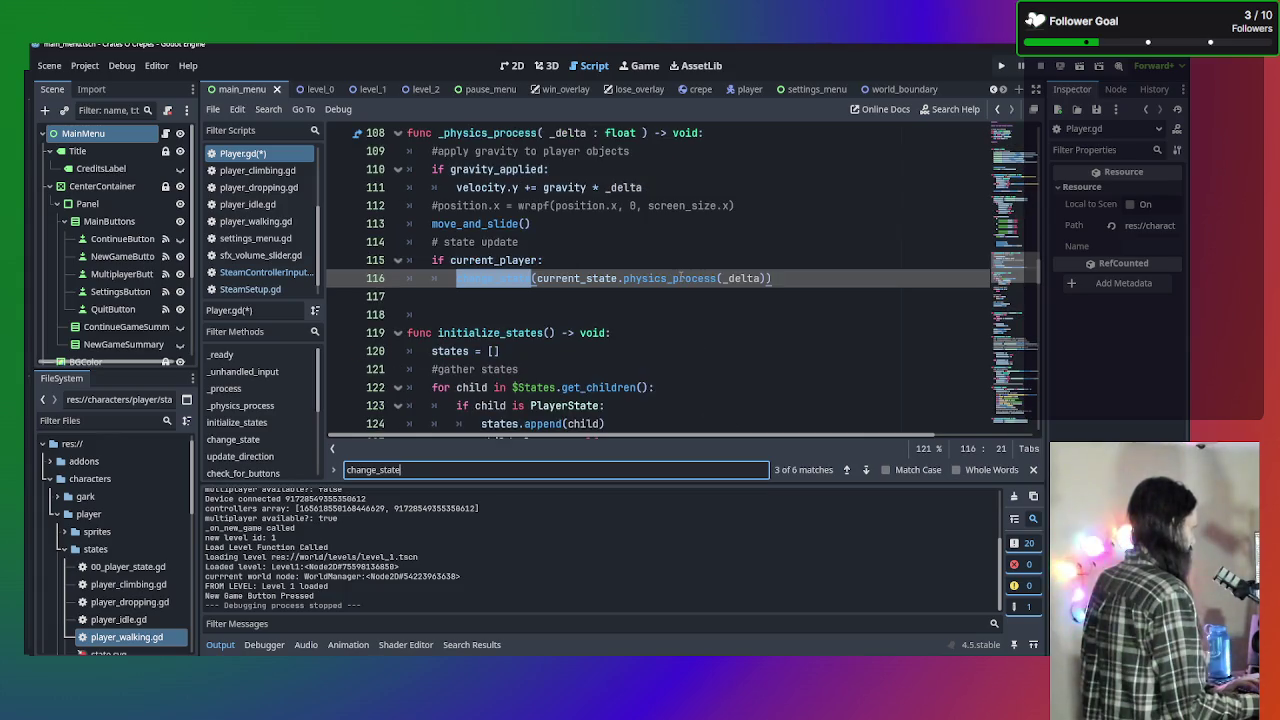
key(Return)
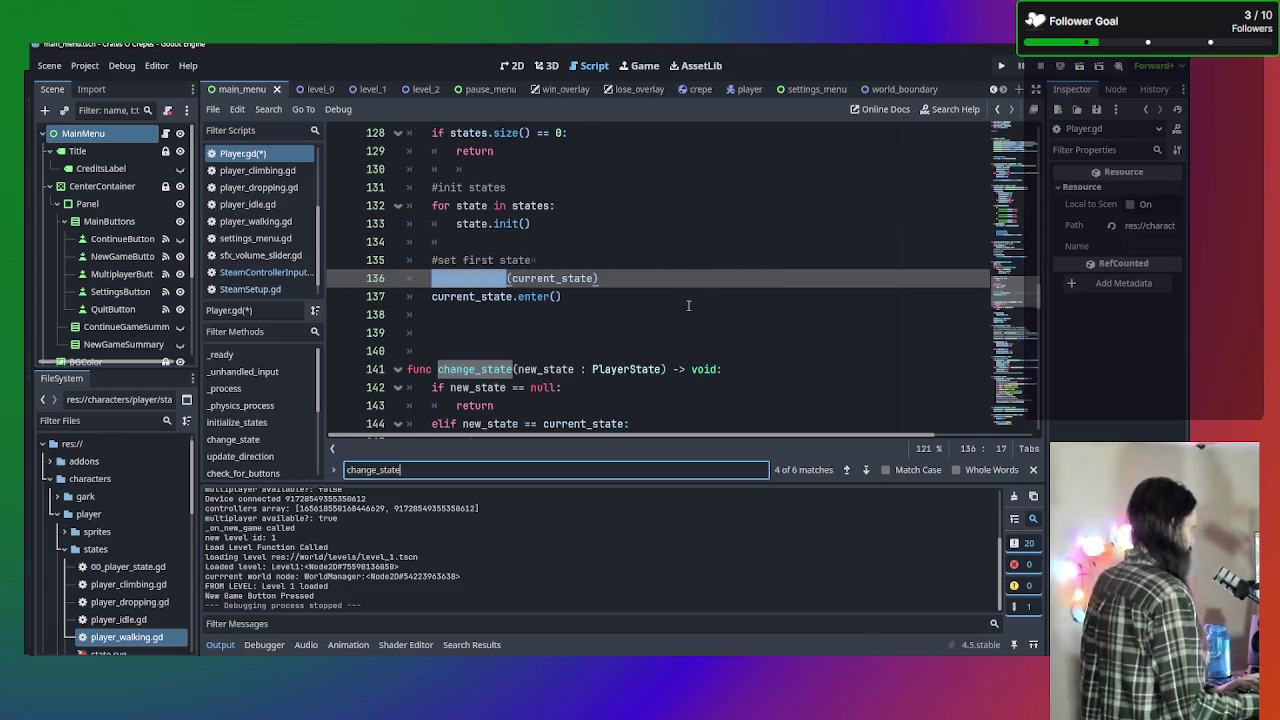
key(Return)
key(Return)
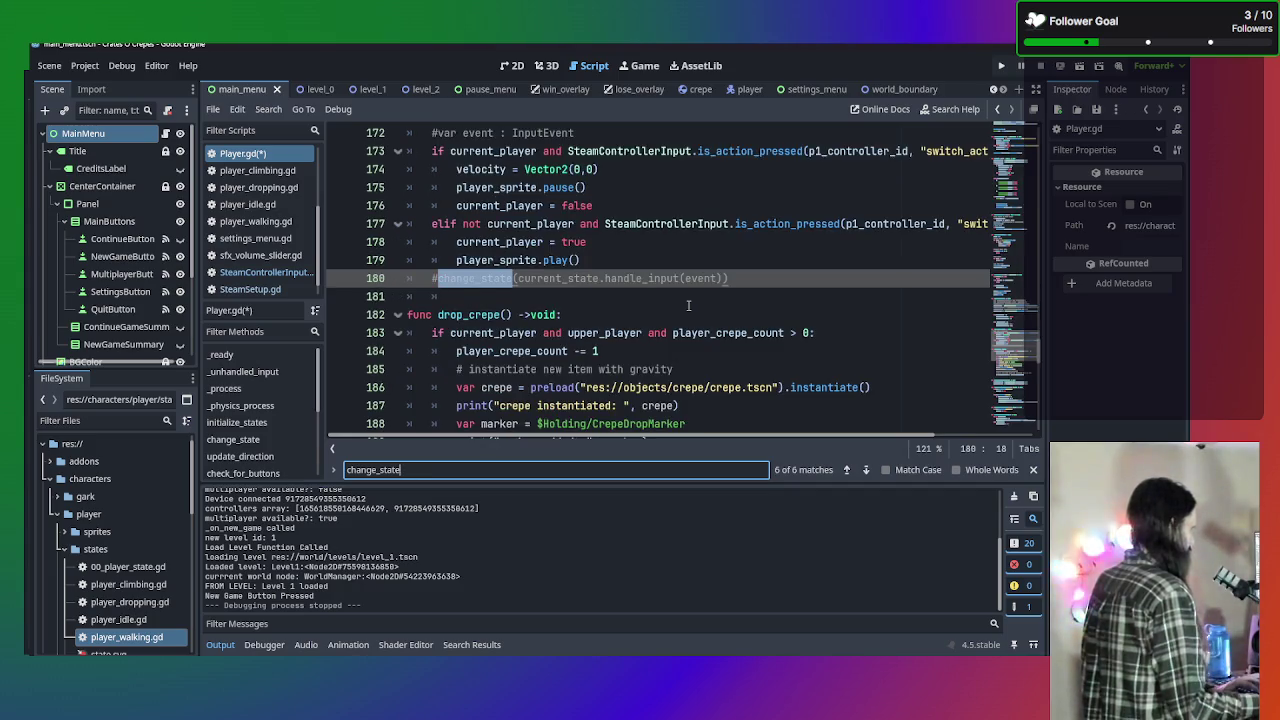
scroll(688, 305, up, 1)
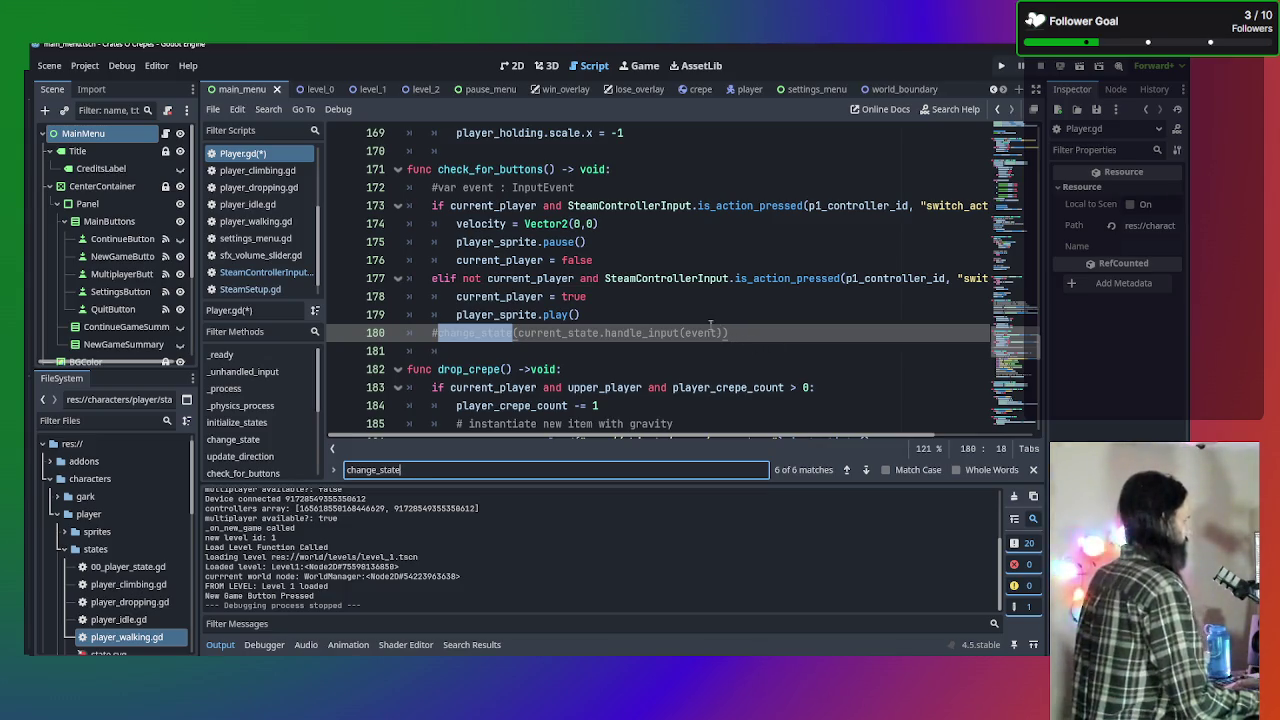
drag(514, 333, 438, 333)
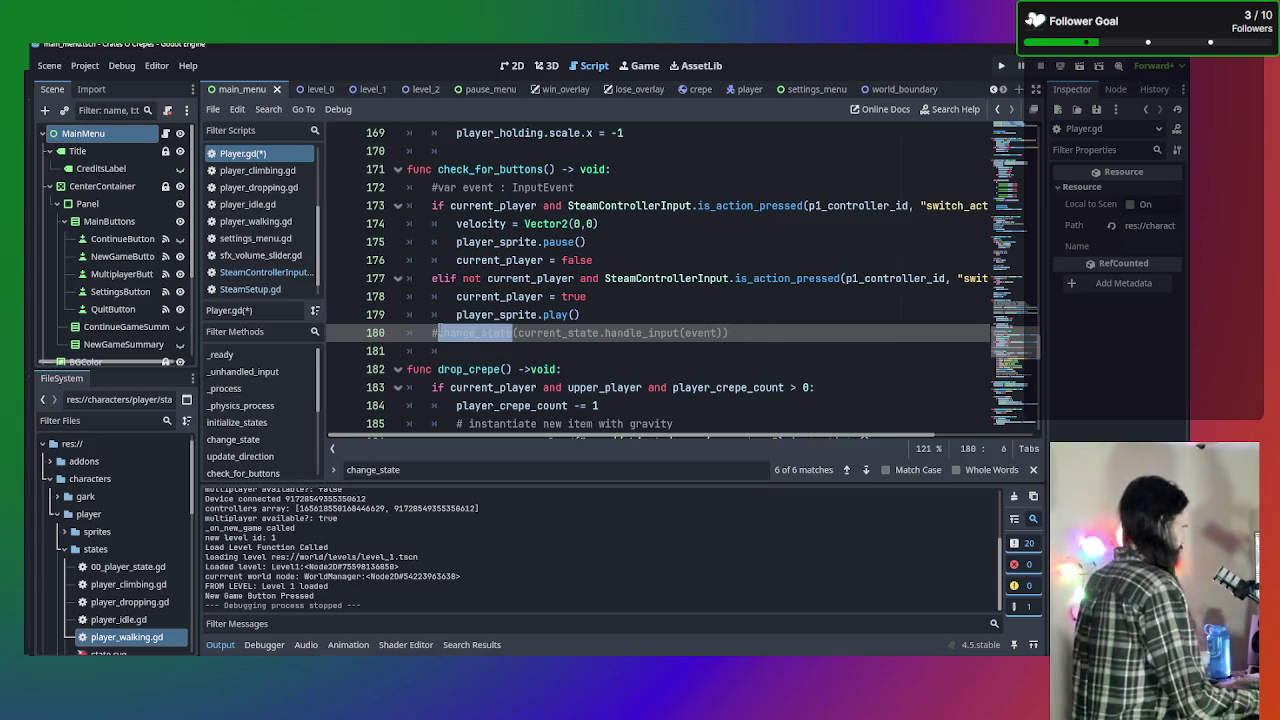
Uncomment line 180's change_state call, exposing the undeclared event error, and open Find in Files.
click(436, 333)
key(BackSpace)
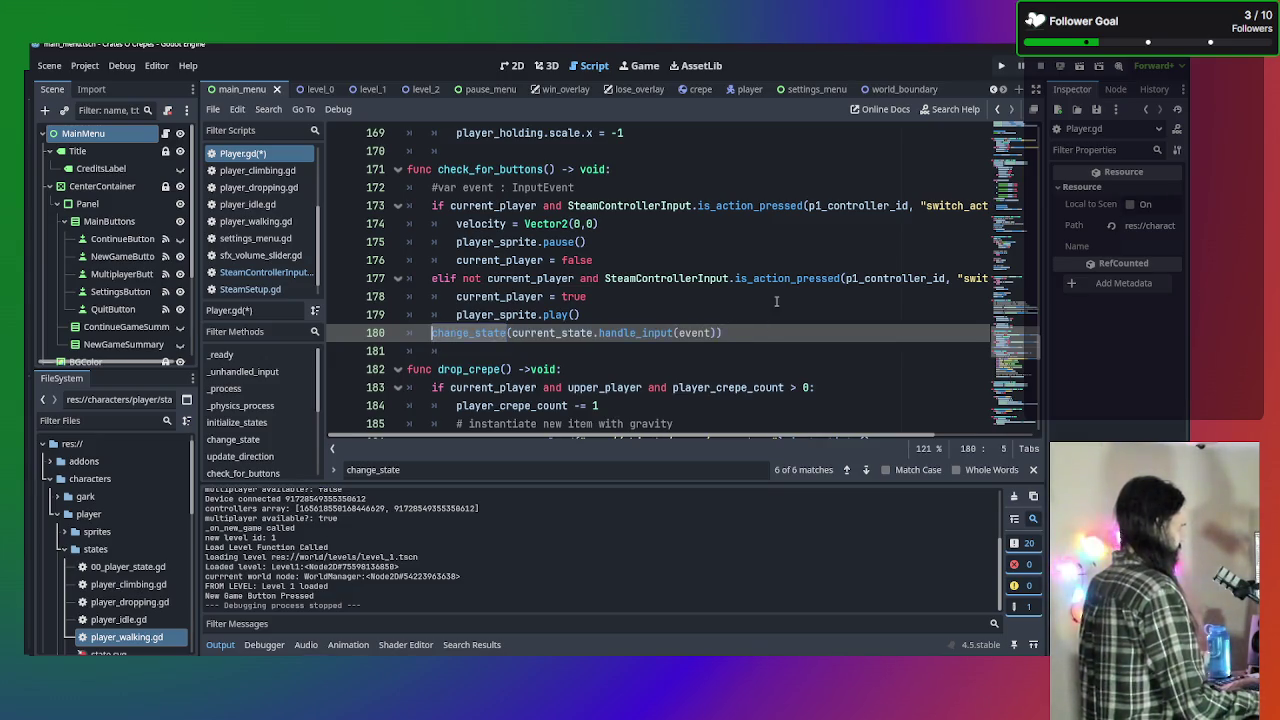
click(711, 333)
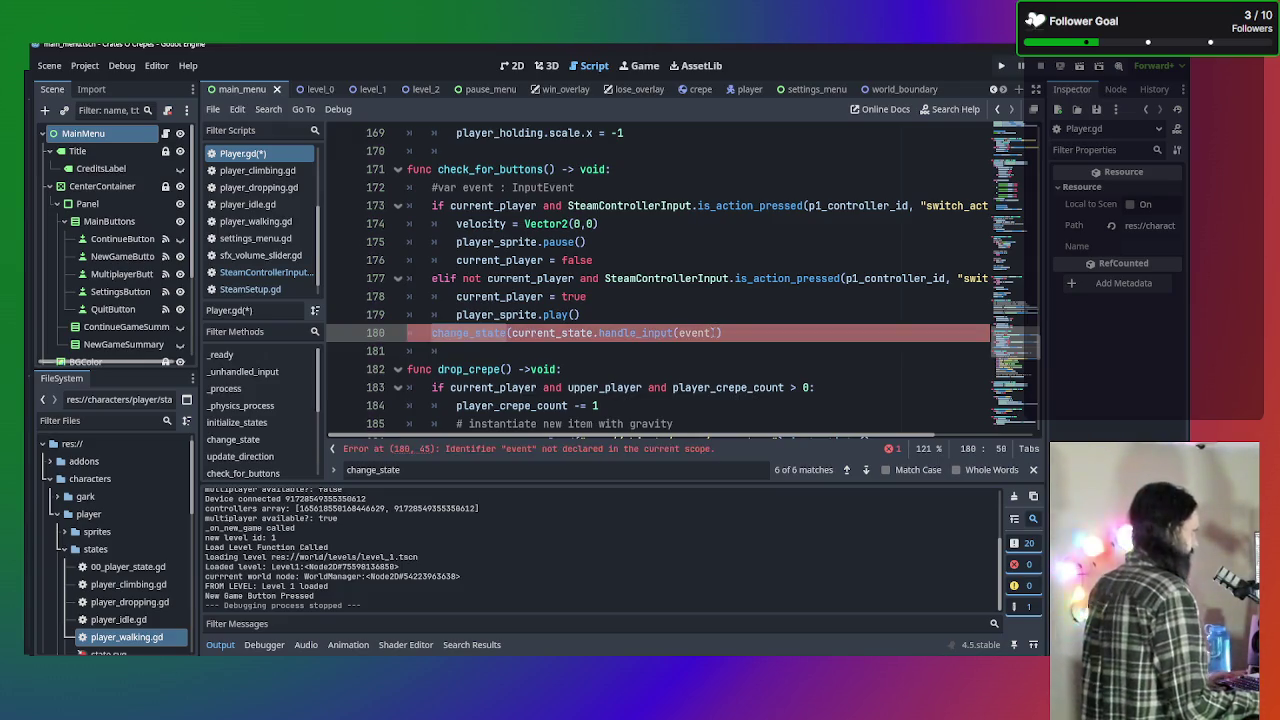
key(ctrl+shift+f)
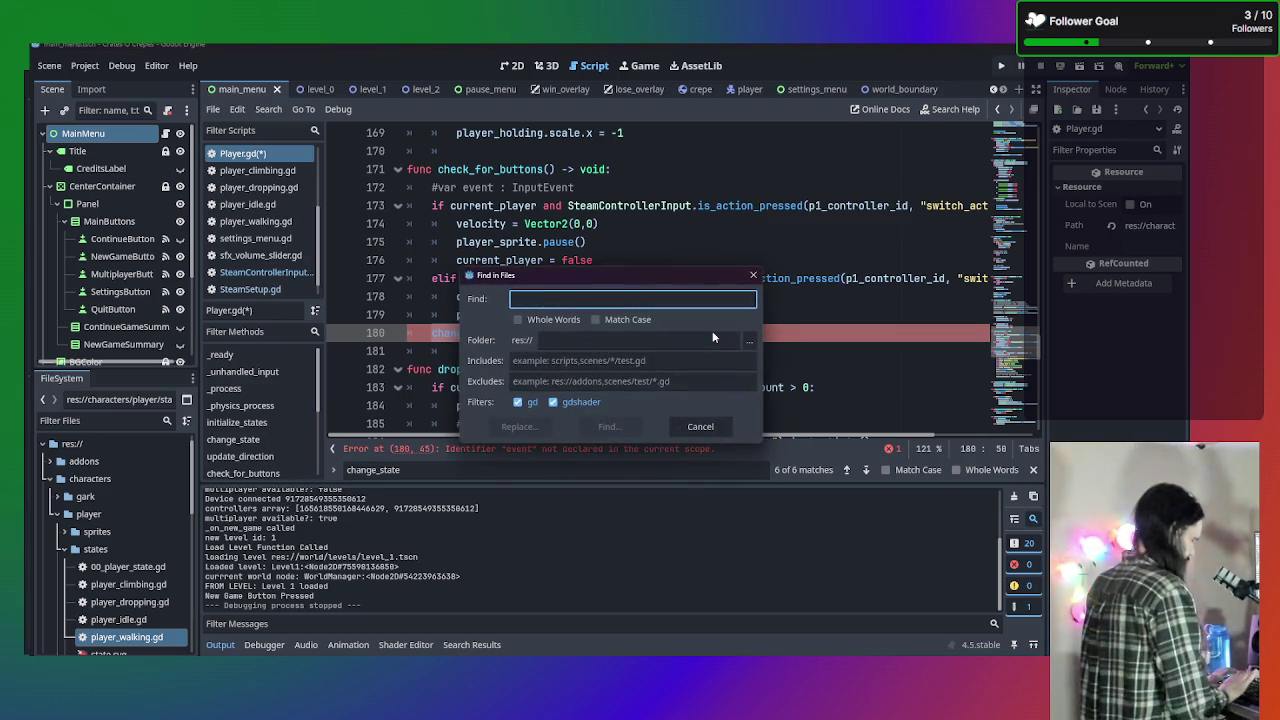
Search the project for handle_input and visit Player.gd lines 74, 180 and 00_player_state.gd line 32.
text(handle_input)
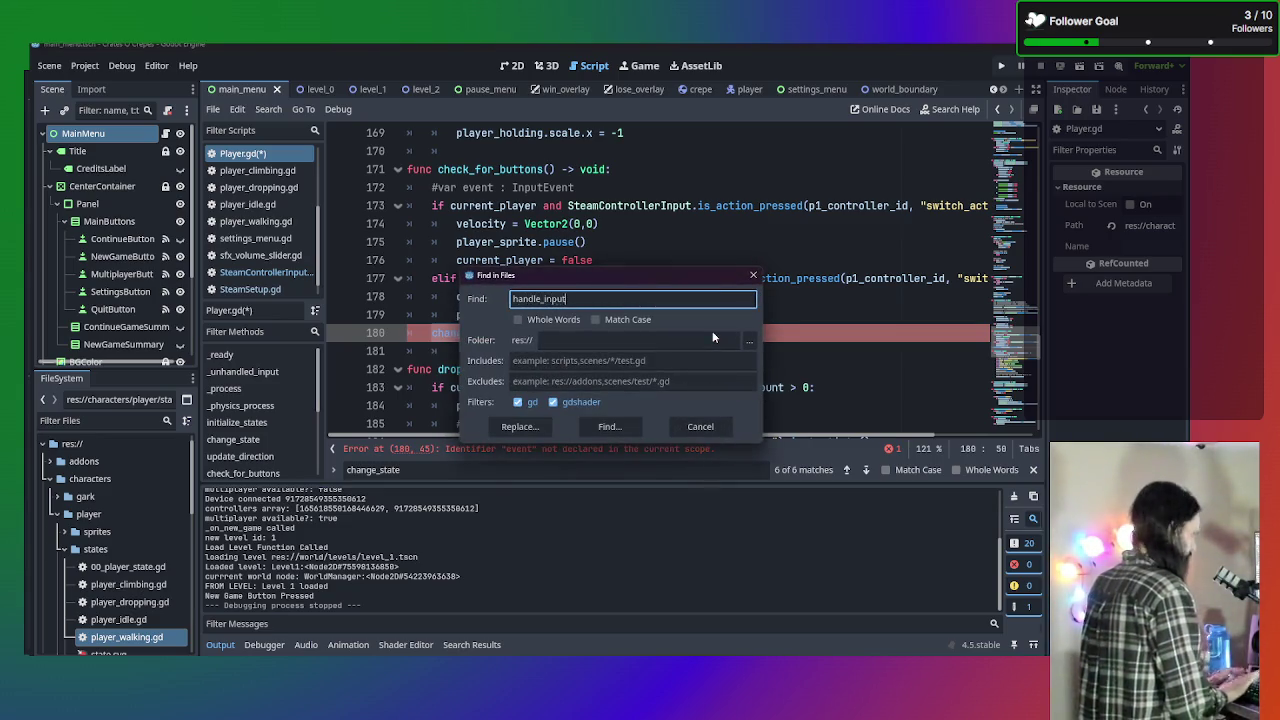
key(Return)
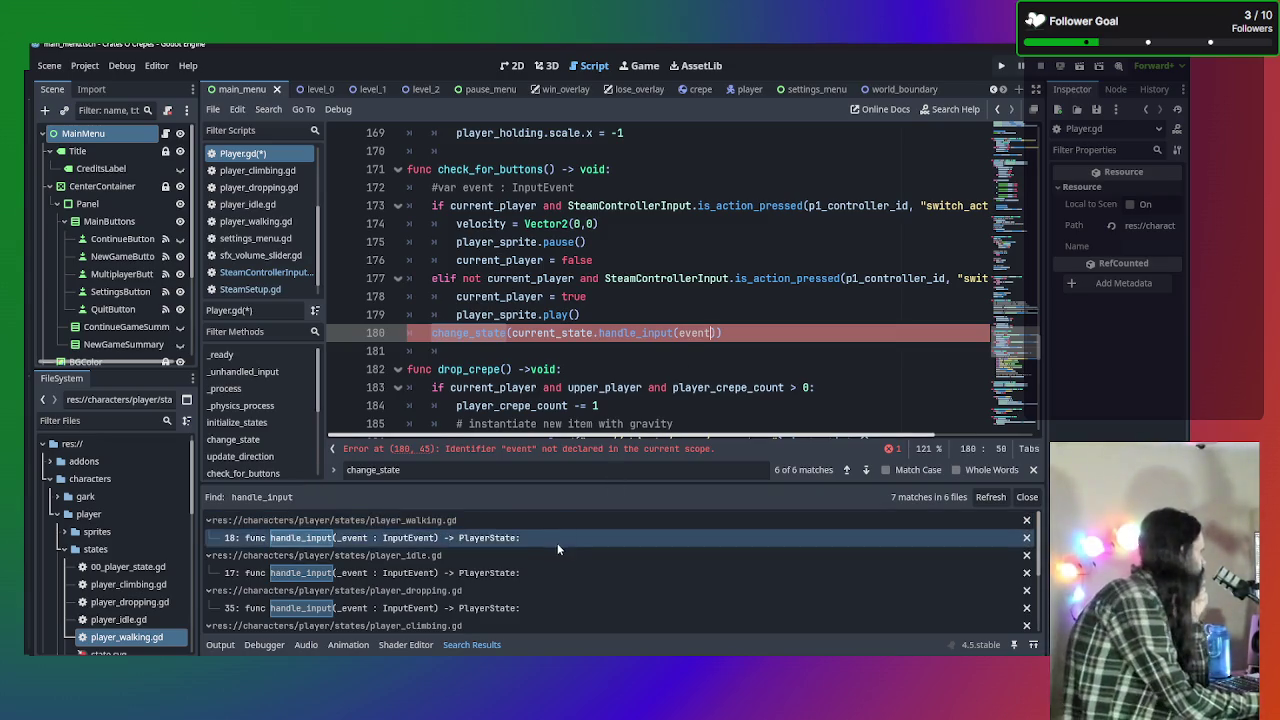
scroll(543, 573, down, 3)
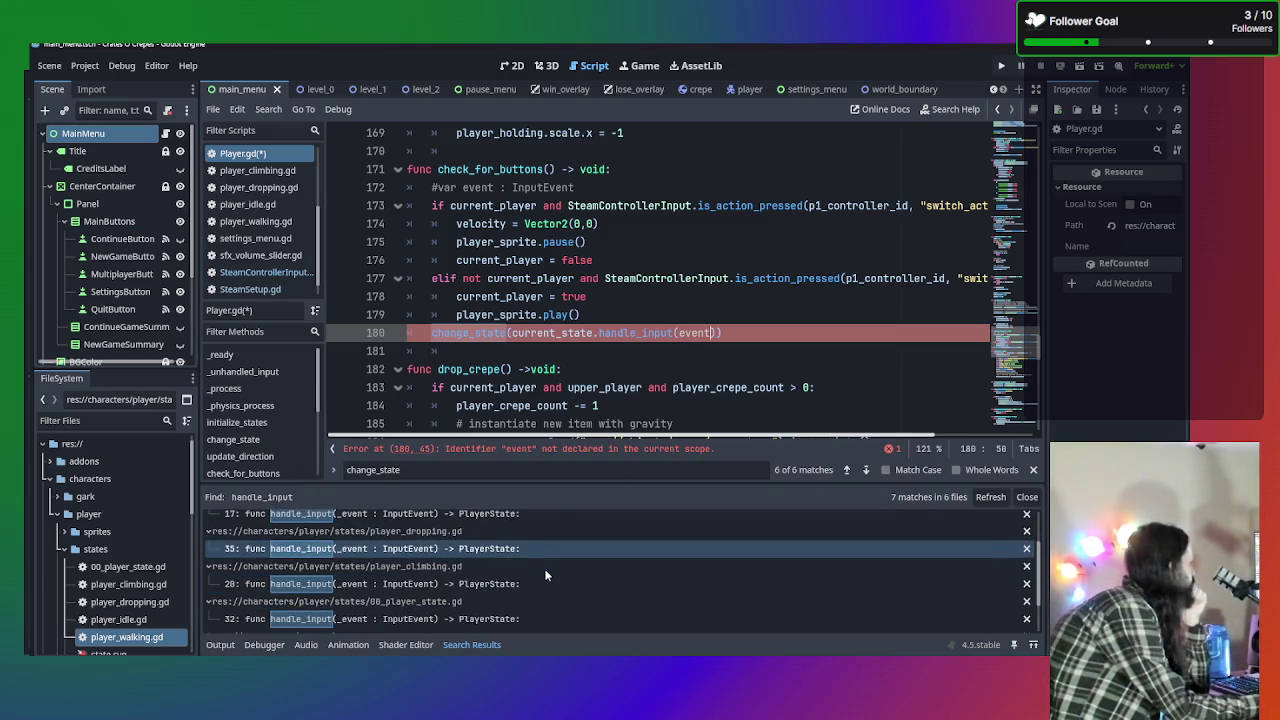
scroll(538, 583, down, 2)
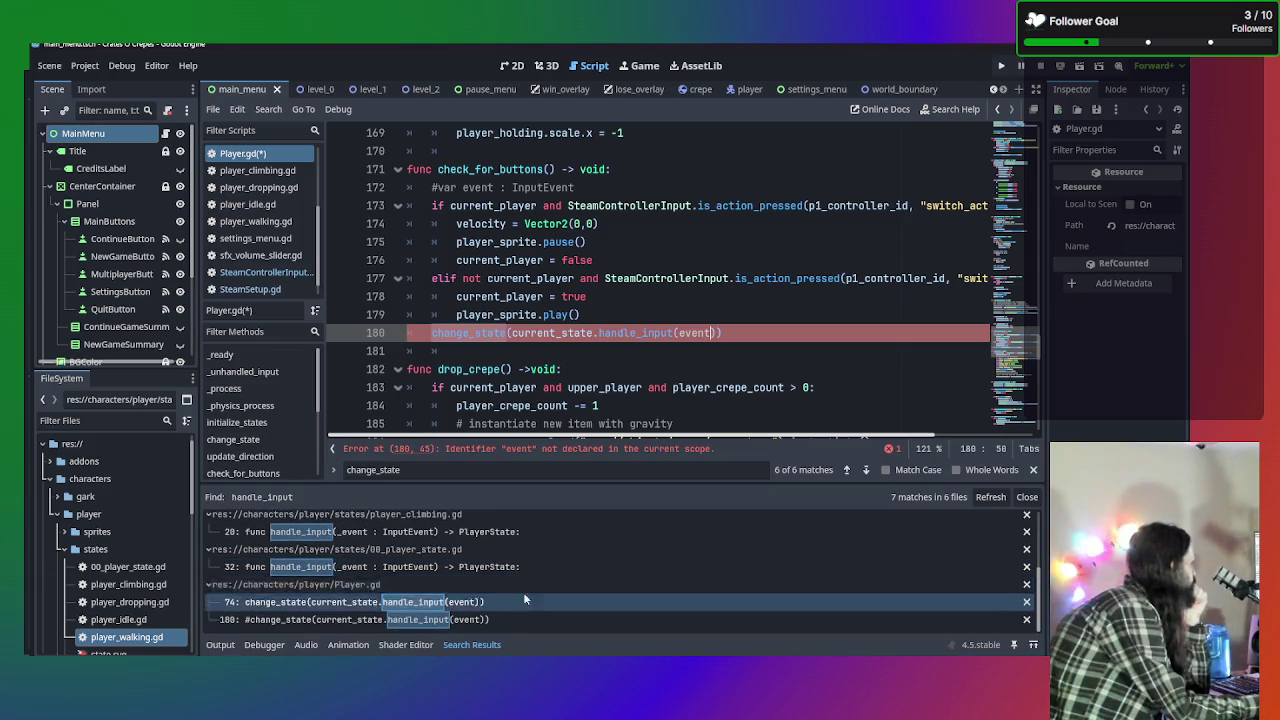
click(519, 601)
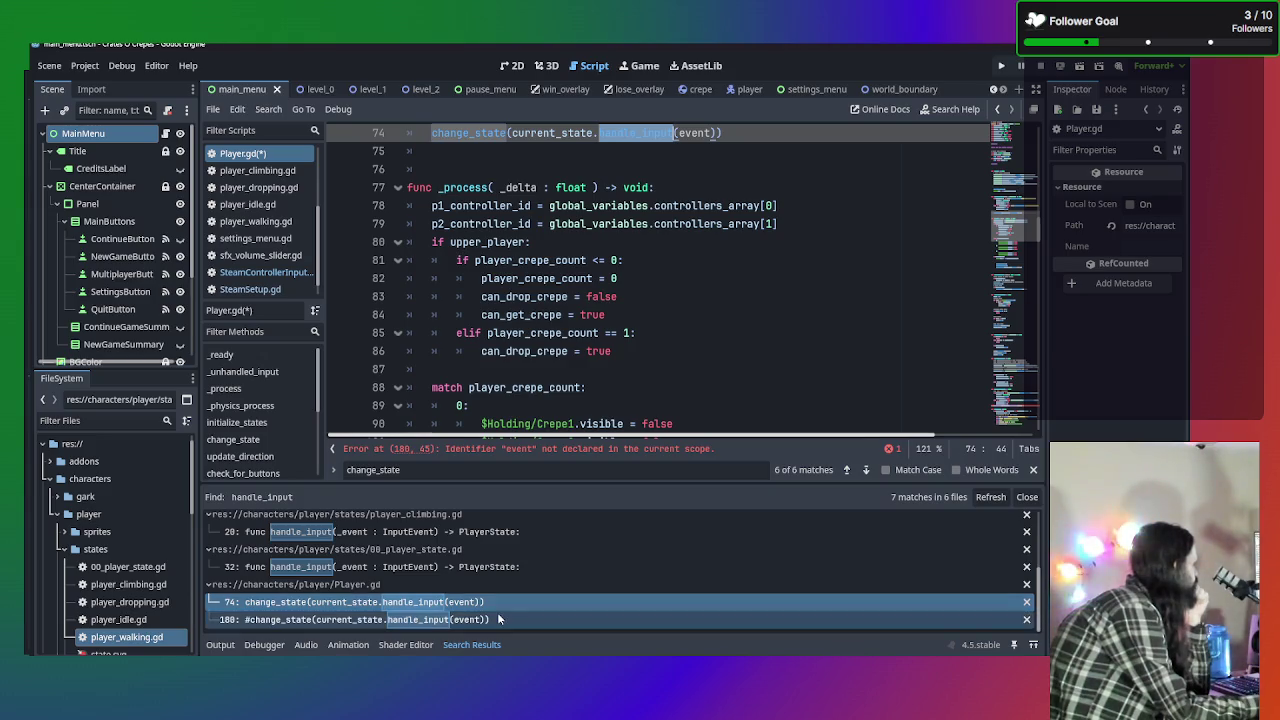
click(505, 619)
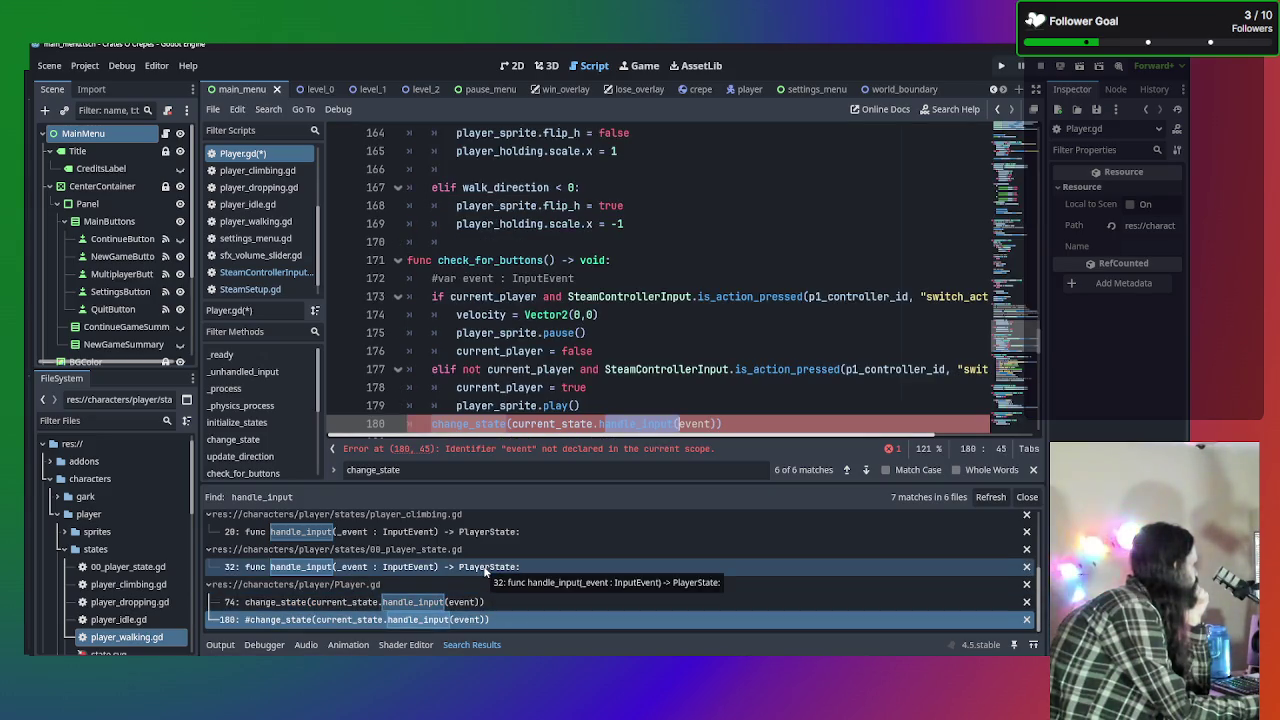
click(484, 567)
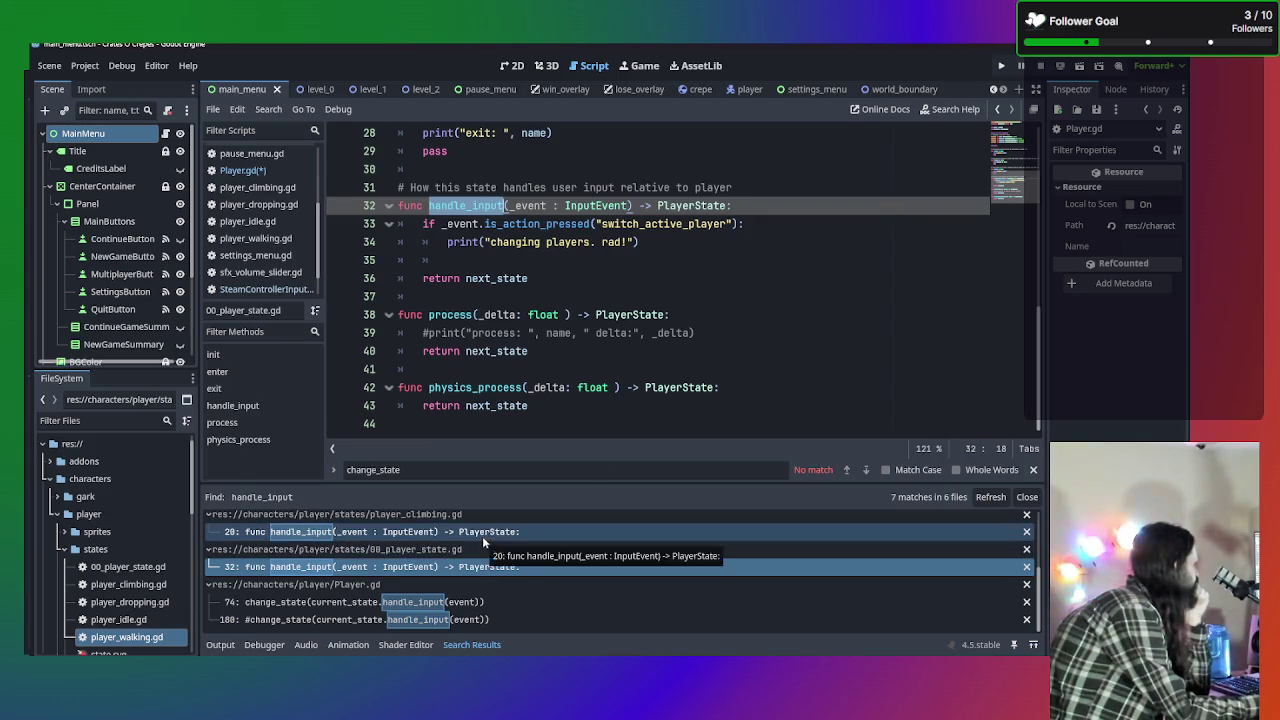
Open the InputEvent class reference from the _event type tooltip in 00_player_state.gd.
scroll(747, 277, up, 1)
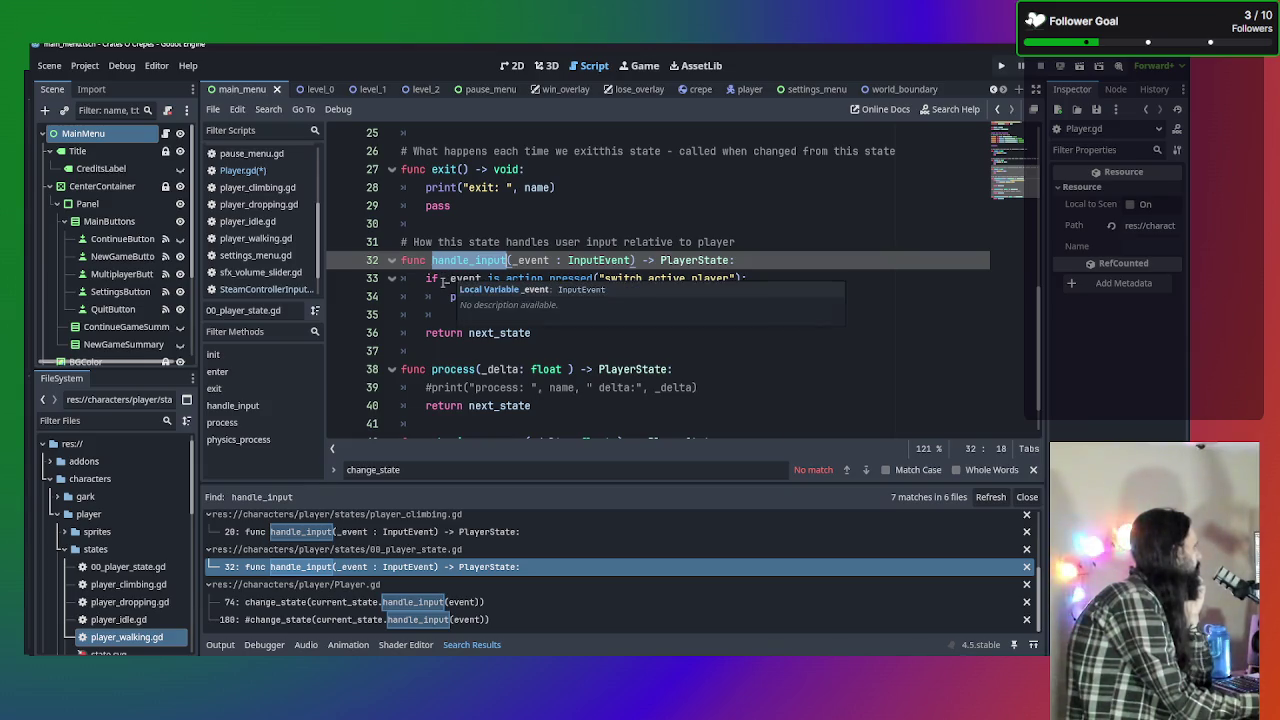
click(444, 278)
mouse_move(446, 278)
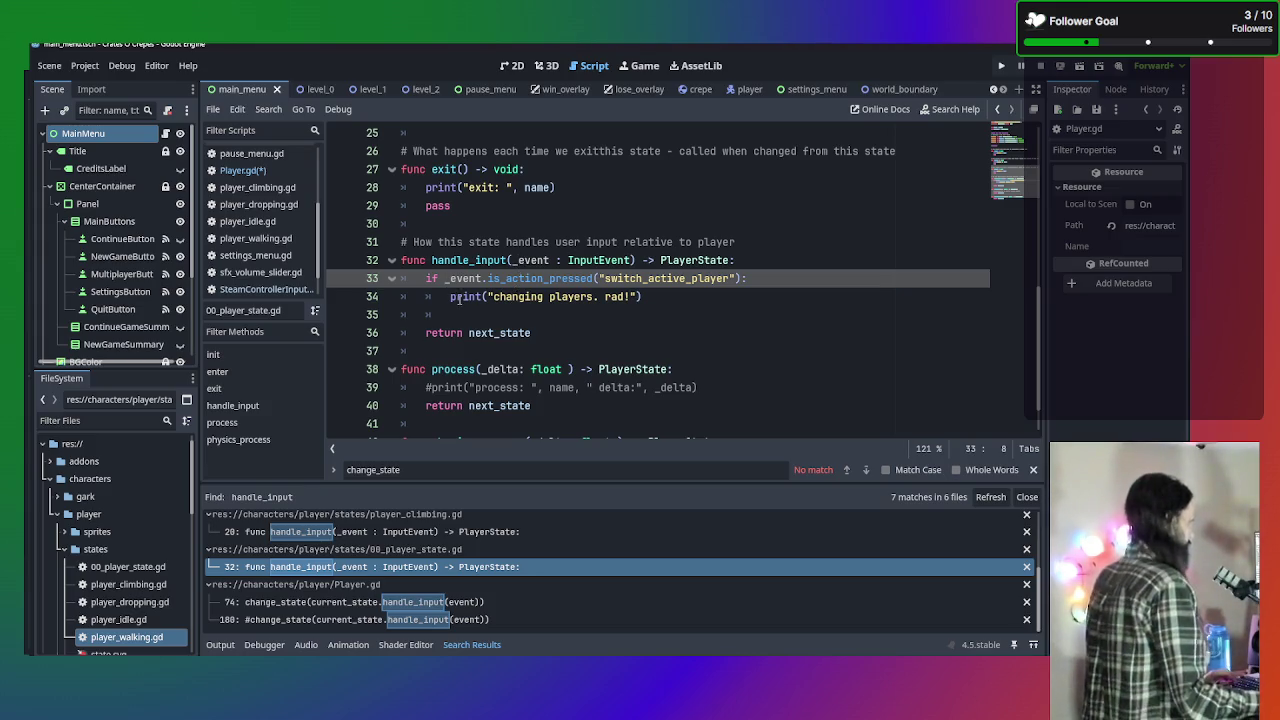
mouse_move(572, 266)
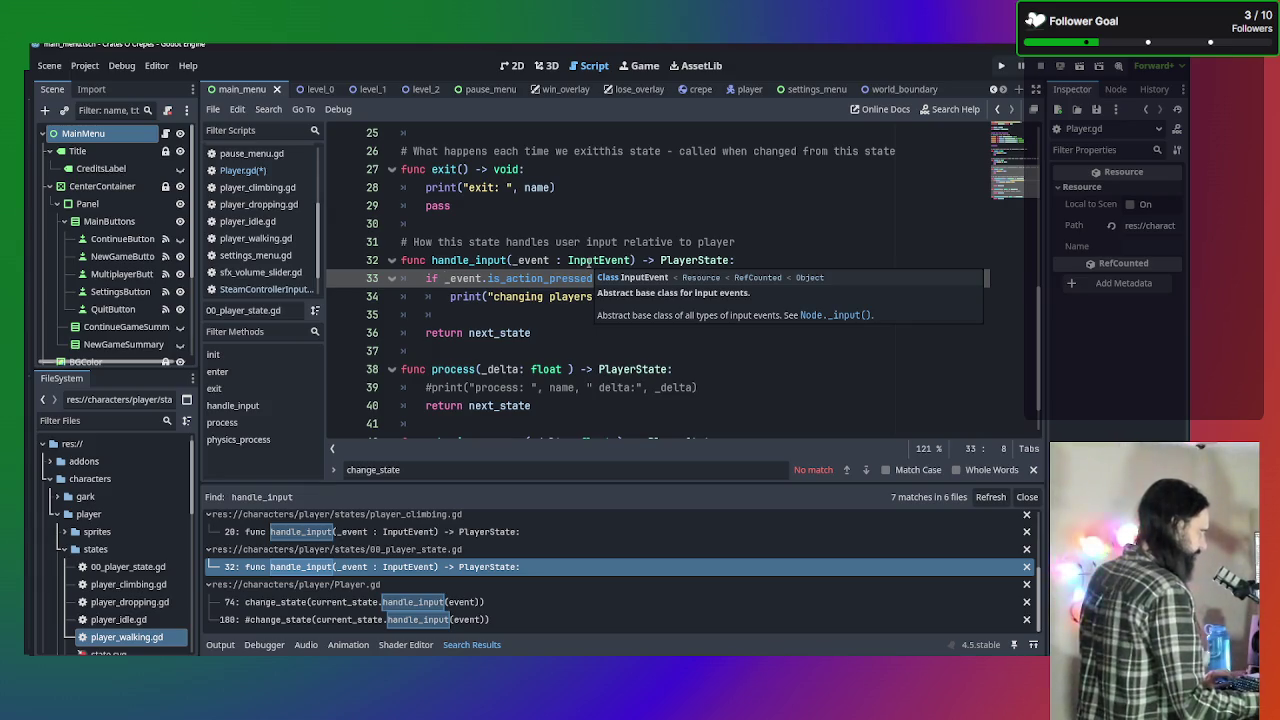
click(630, 278)
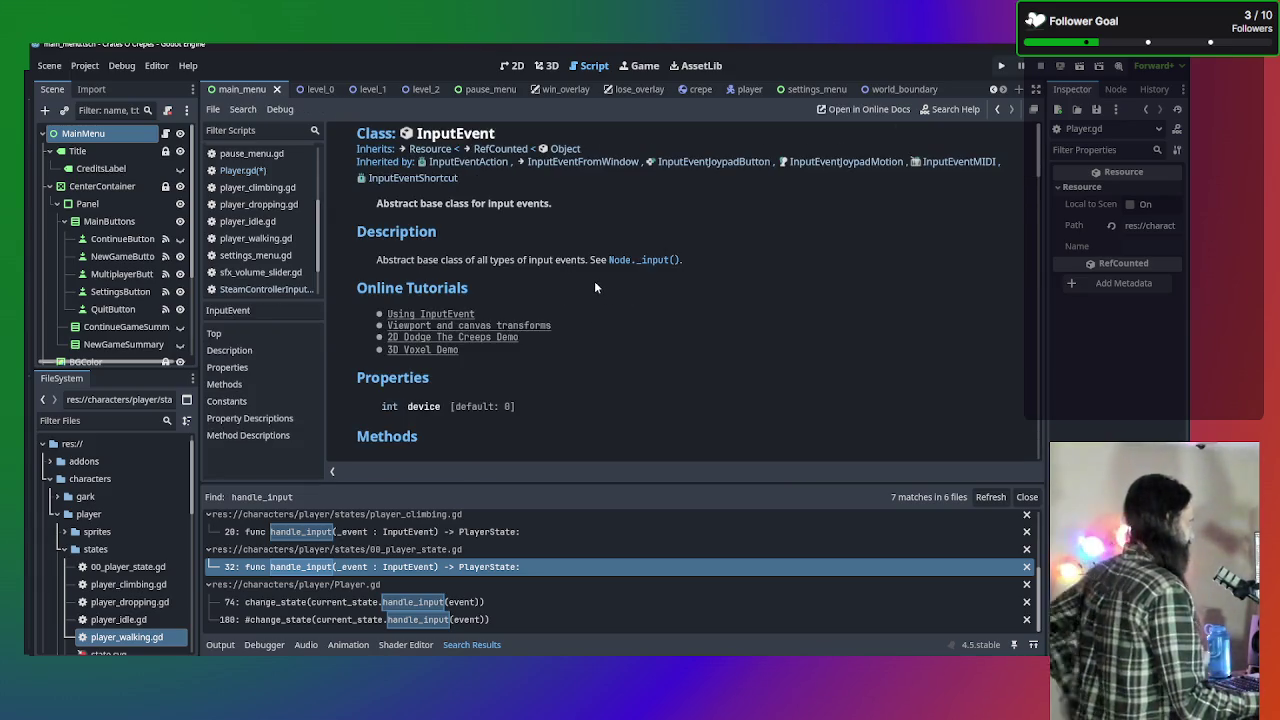
scroll(594, 280, down, 5)
scroll(592, 277, down, 8)
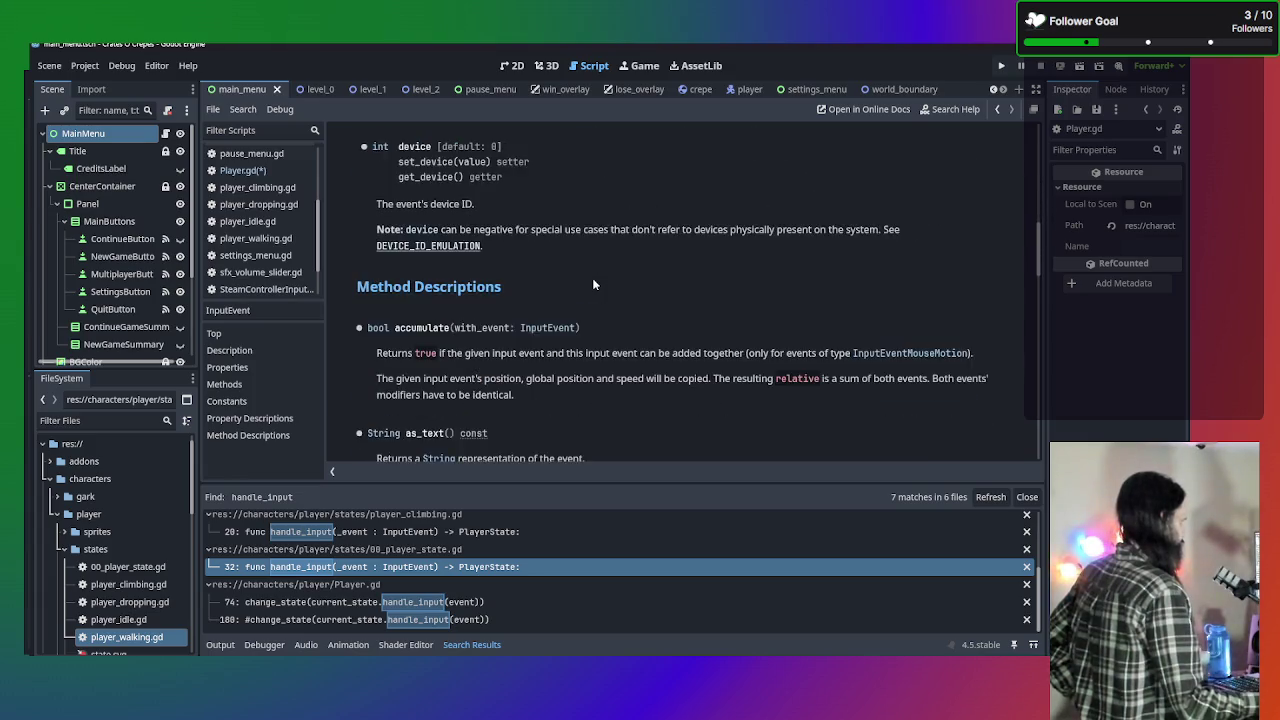
scroll(592, 277, up, 12)
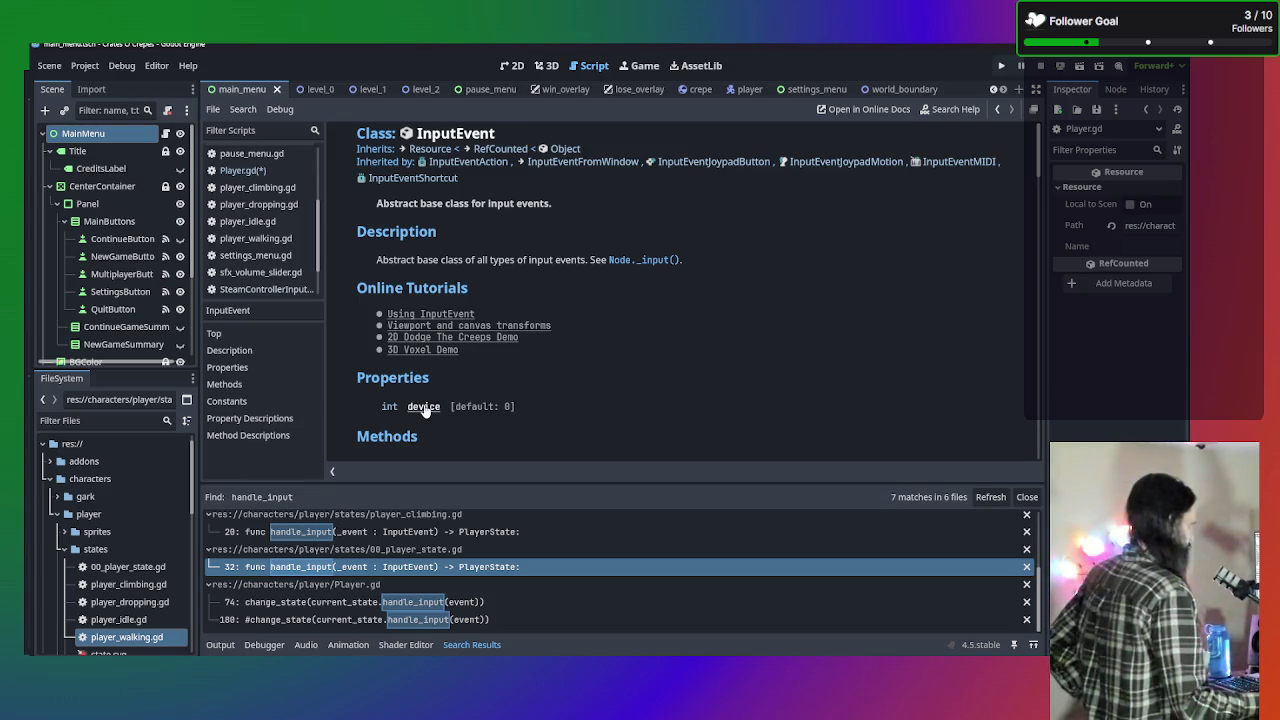
scroll(525, 321, down, 2)
scroll(525, 321, down, 9)
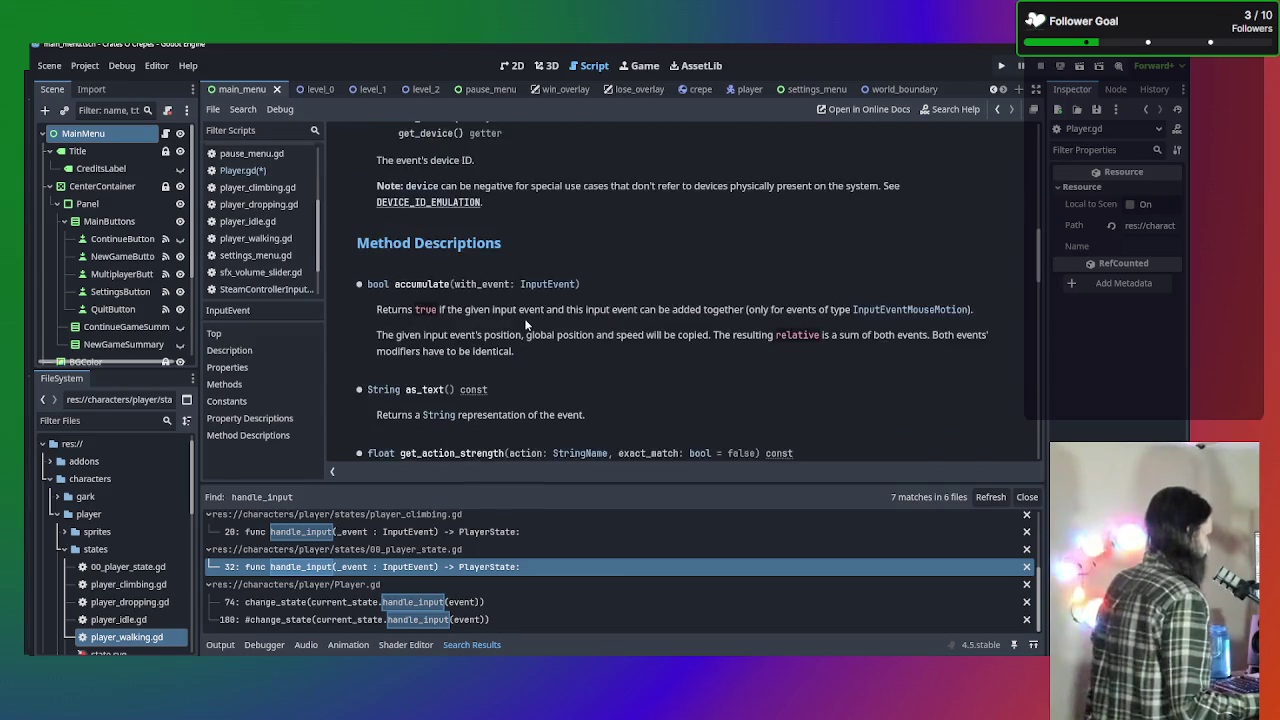
scroll(525, 323, down, 10)
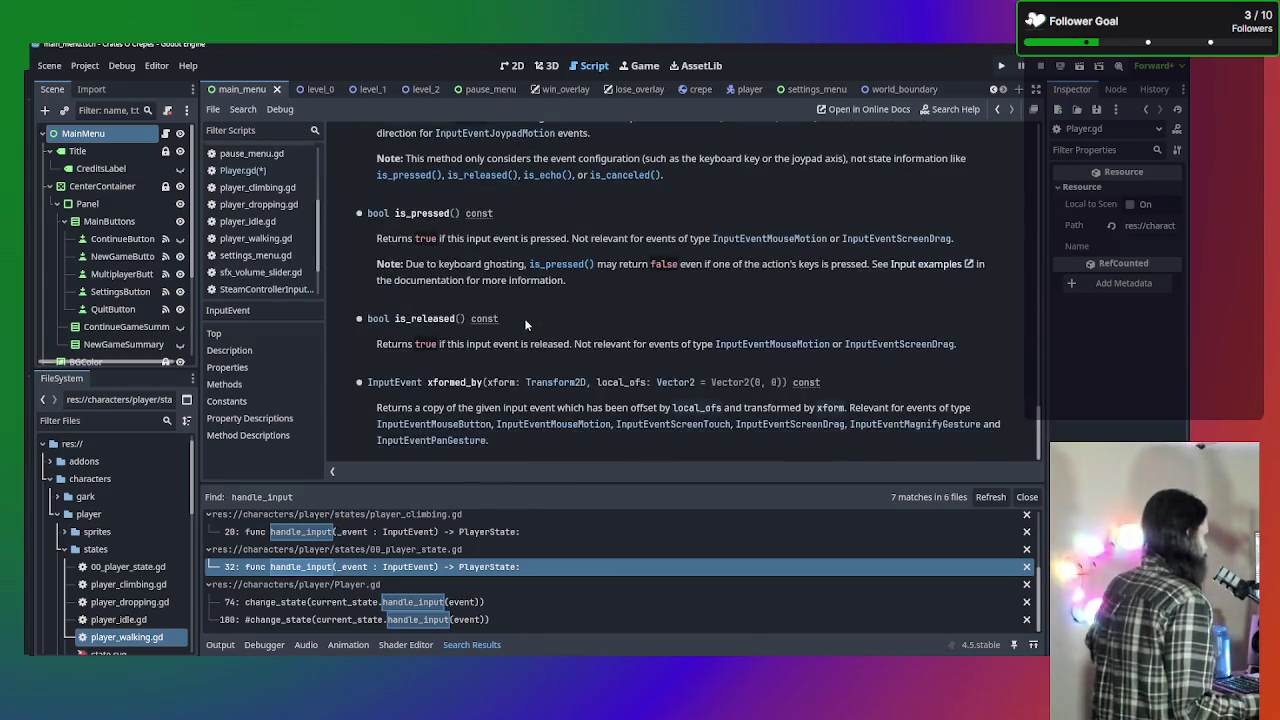
scroll(535, 356, up, 4)
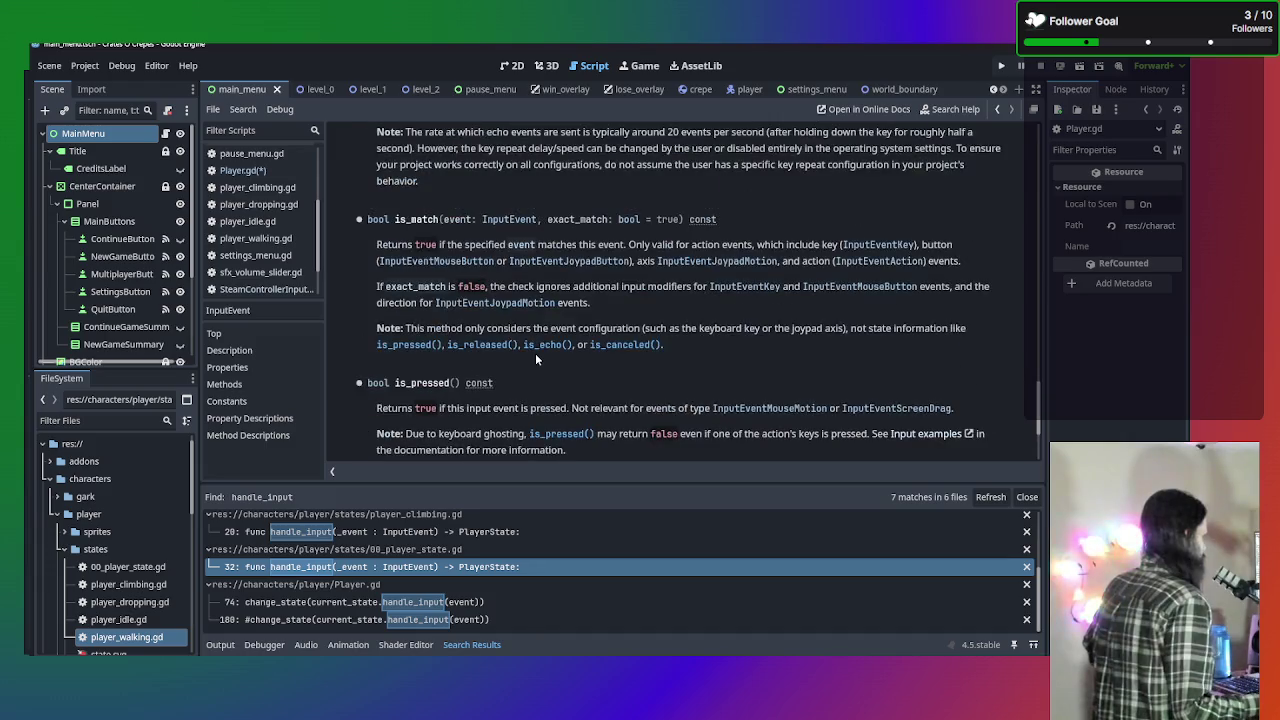
scroll(531, 361, up, 5)
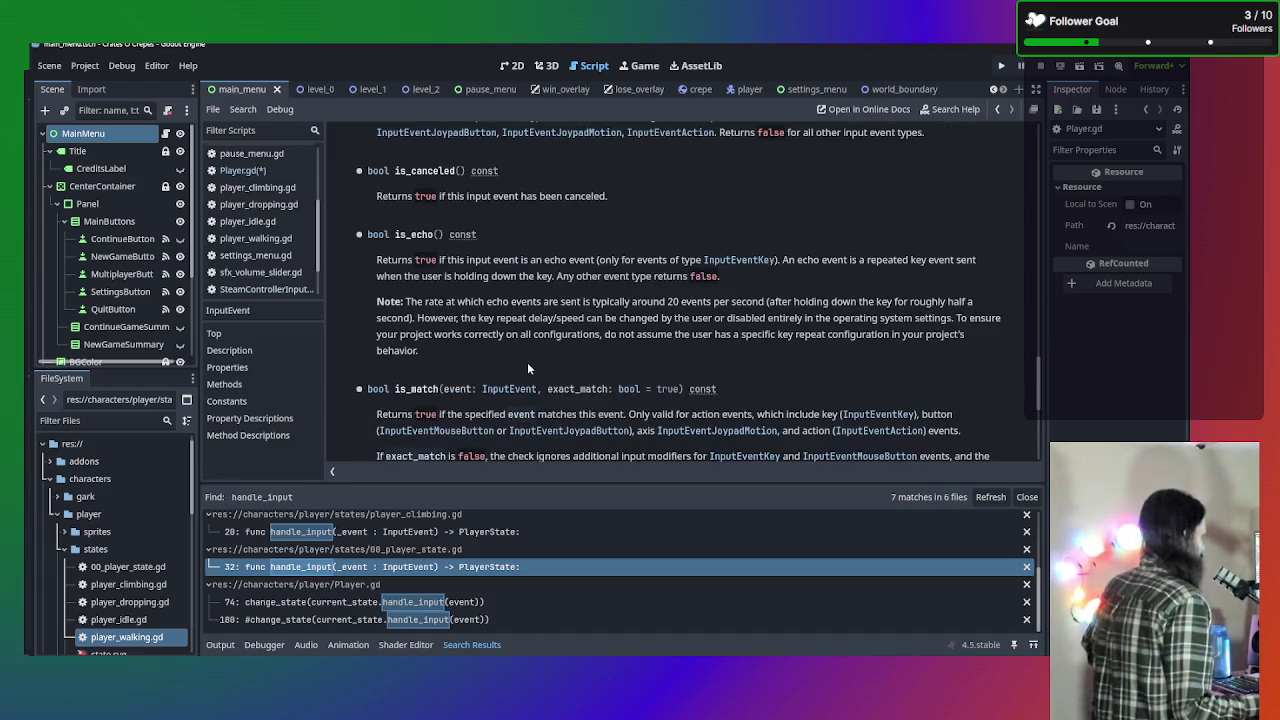
scroll(527, 362, up, 4)
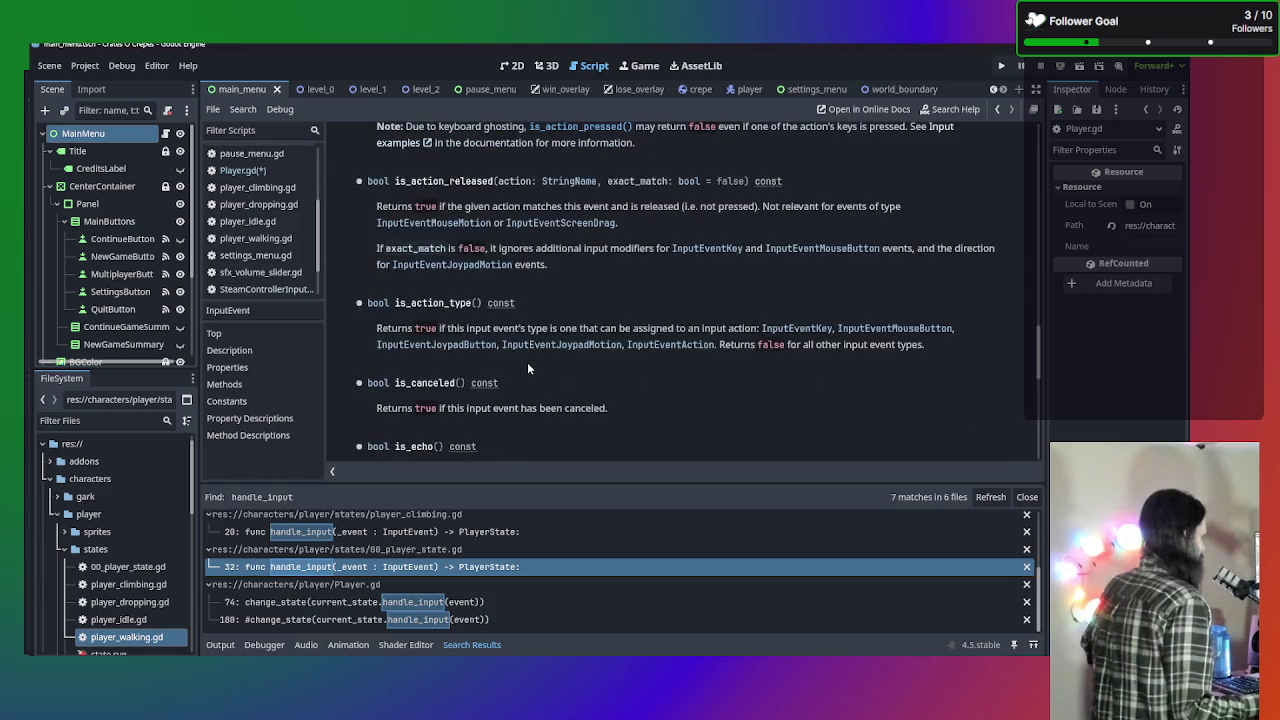
scroll(527, 362, up, 2)
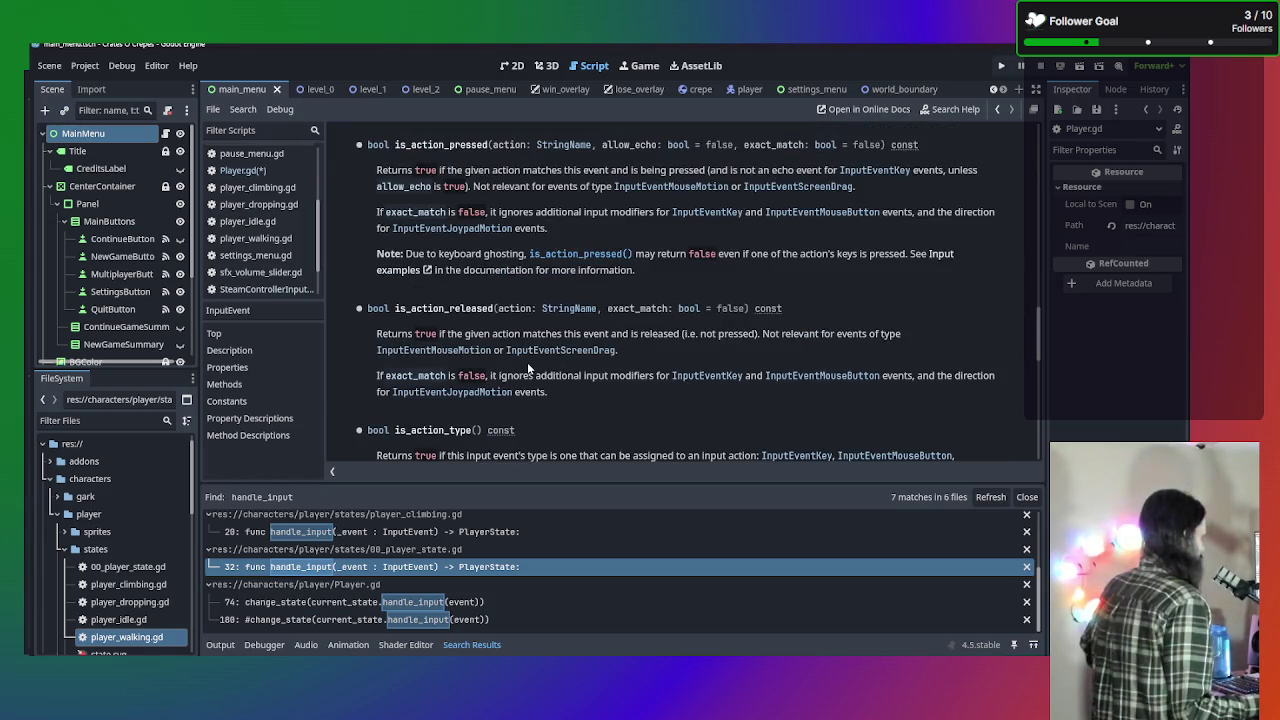
scroll(486, 319, up, 1)
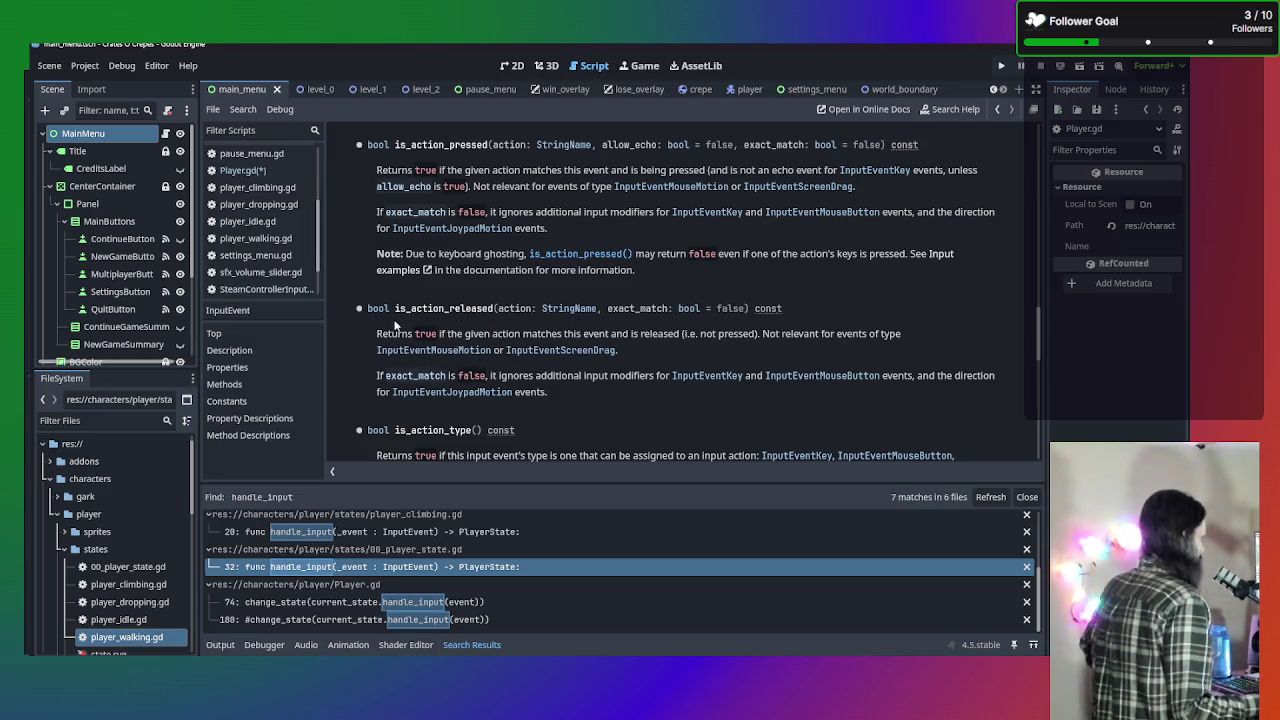
scroll(430, 336, up, 2)
scroll(435, 327, up, 1)
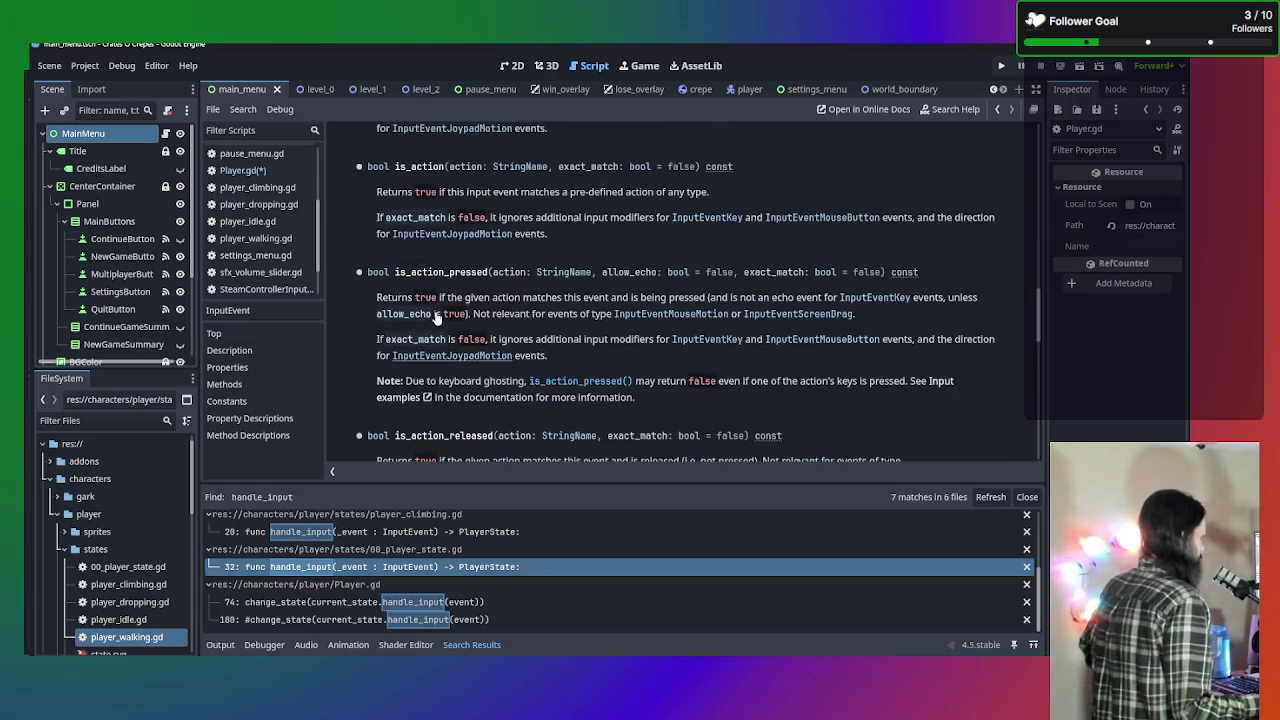
scroll(435, 318, down, 7)
scroll(435, 318, up, 9)
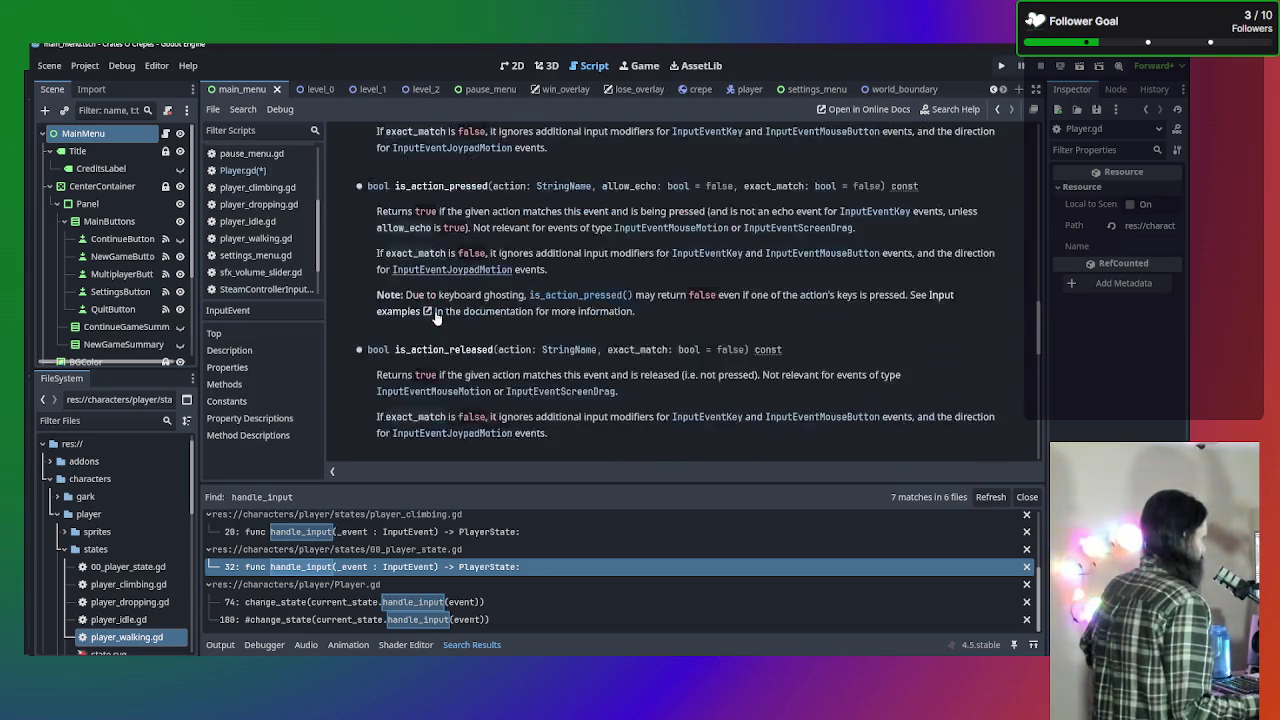
scroll(435, 318, up, 5)
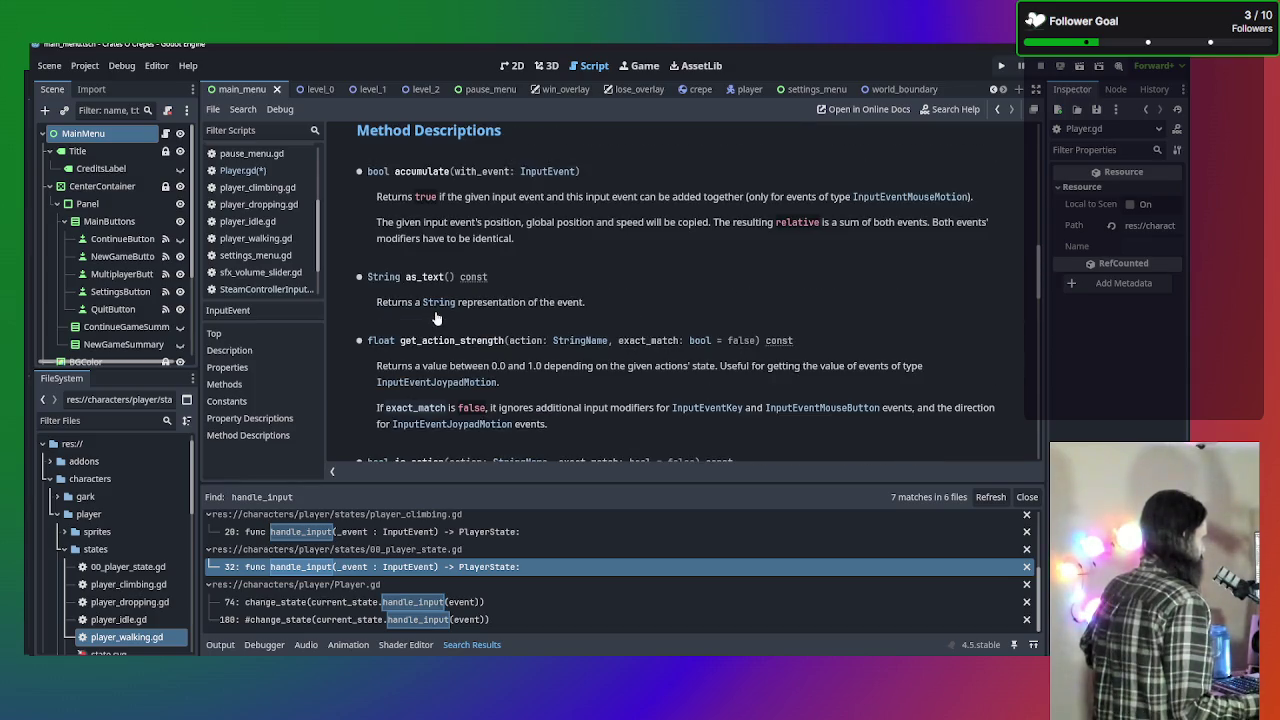
scroll(435, 318, down, 9)
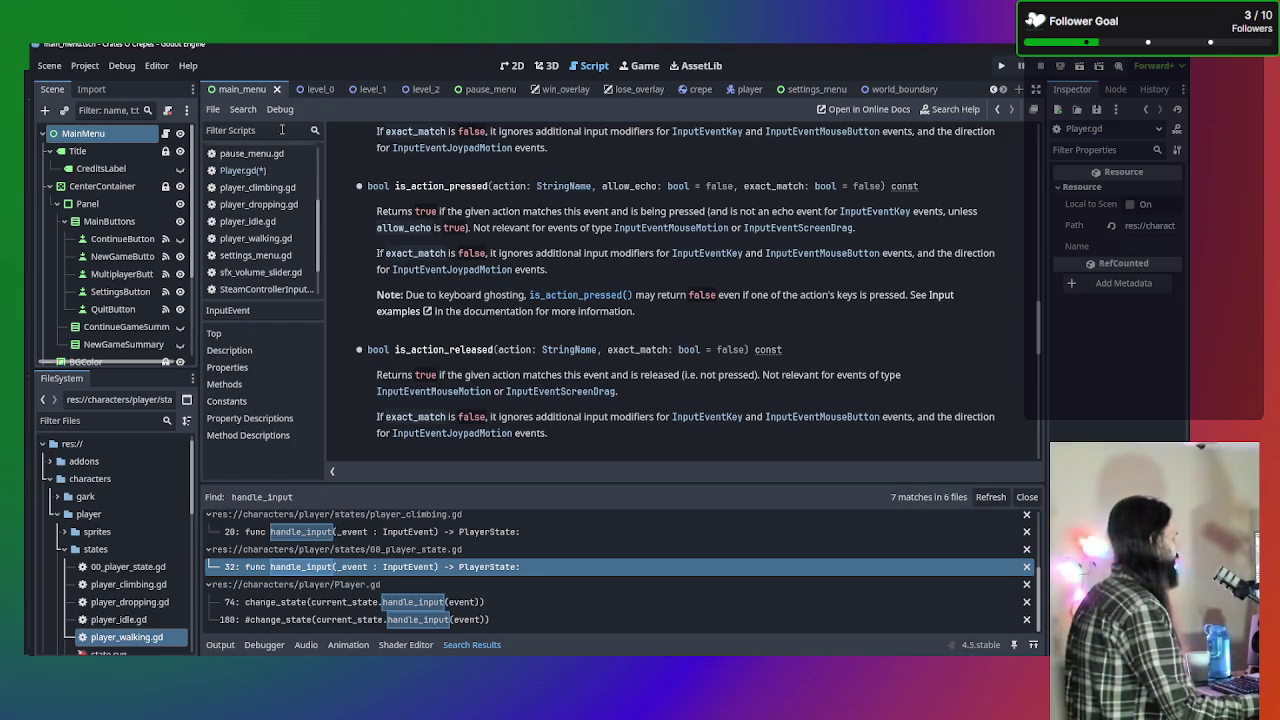
Return to Player.gd and inspect line 180's handle_input(event) and the commented declaration on line 172.
click(256, 169)
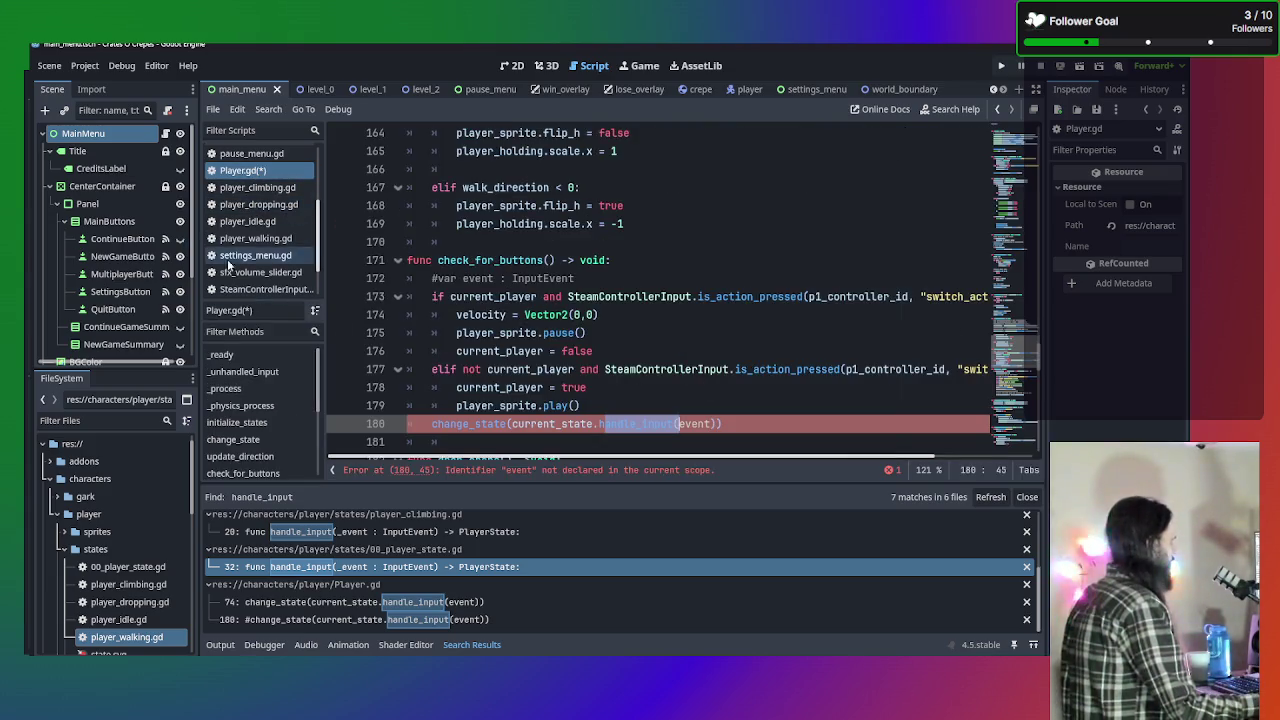
scroll(265, 220, up, 4)
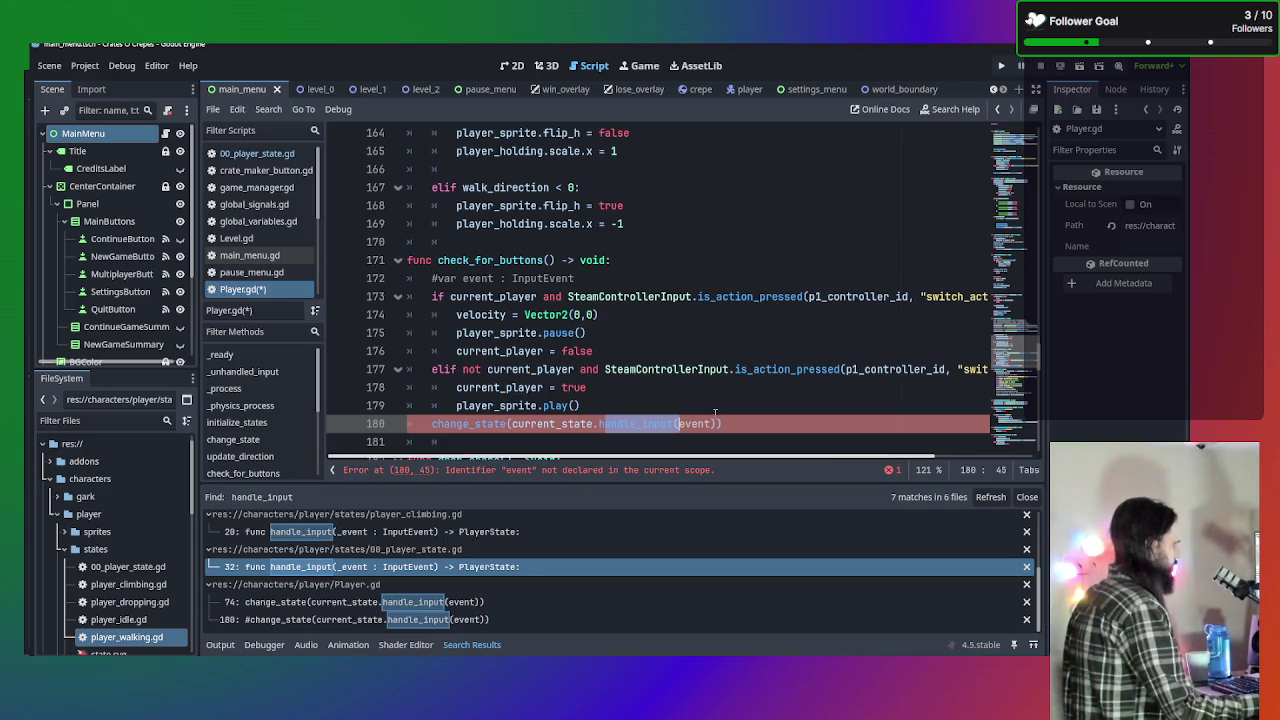
drag(712, 424, 674, 424)
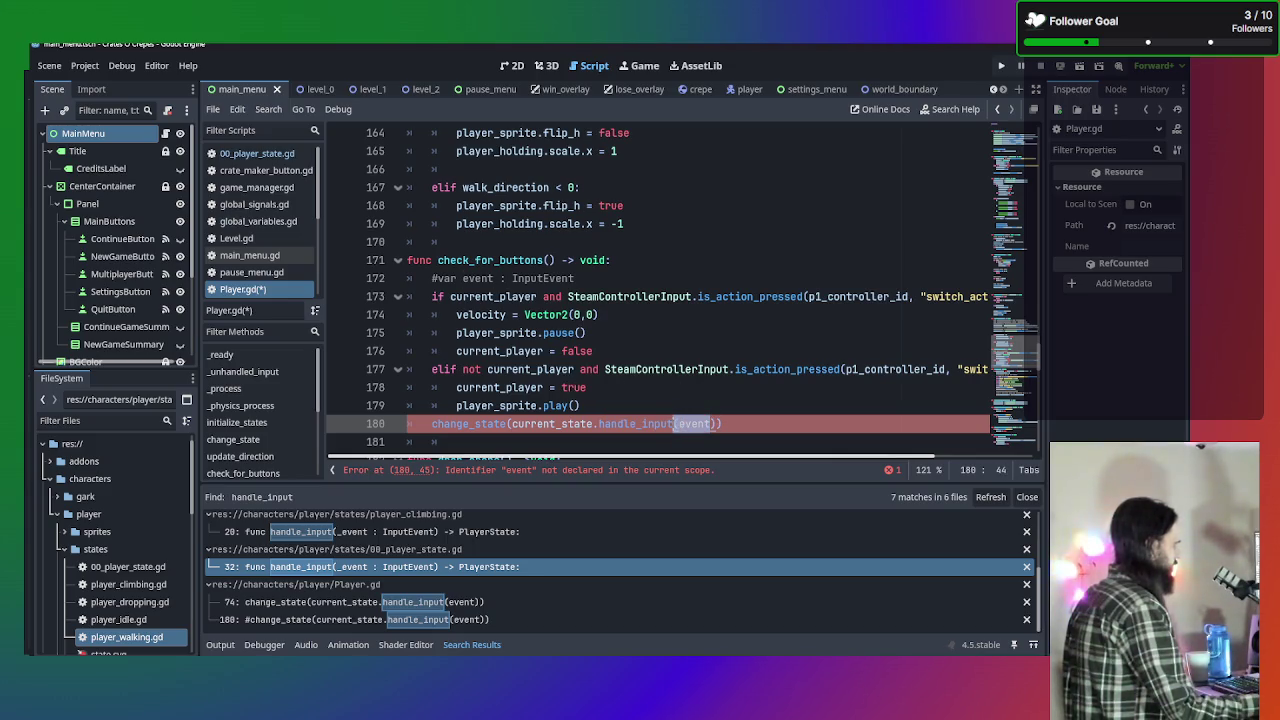
click(704, 424)
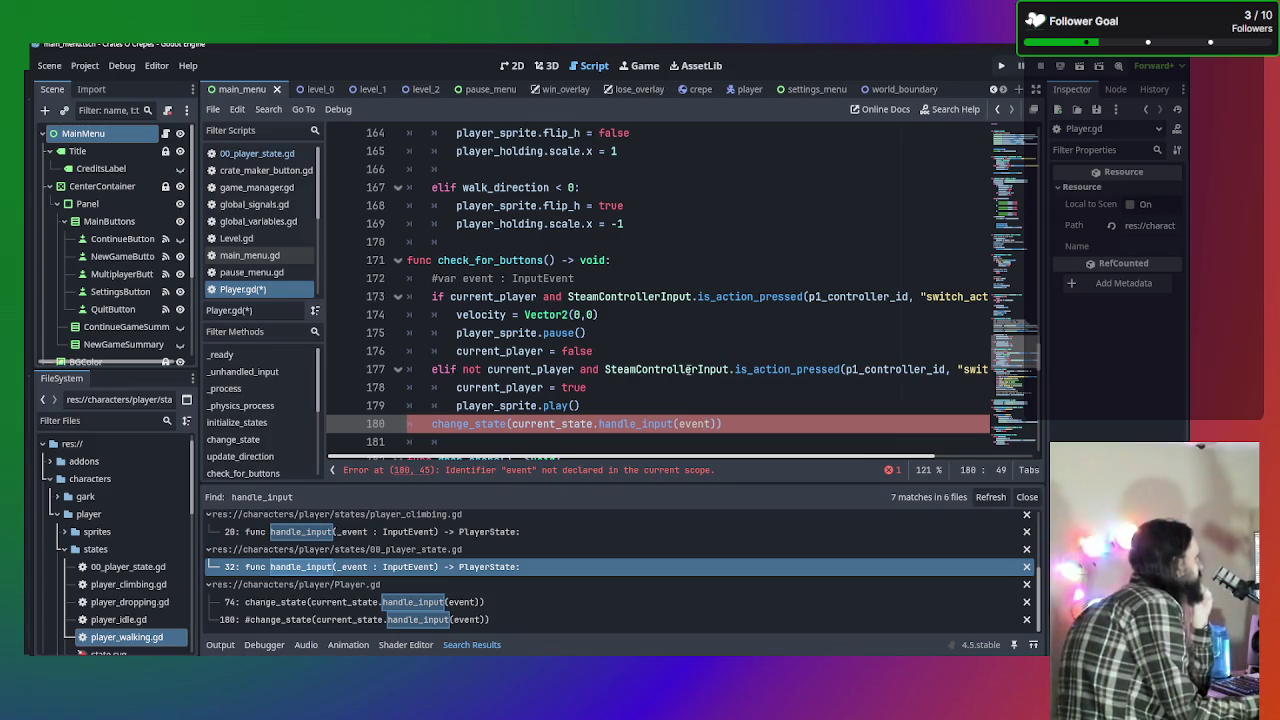
mouse_move(691, 380)
scroll(691, 380, down, 1)
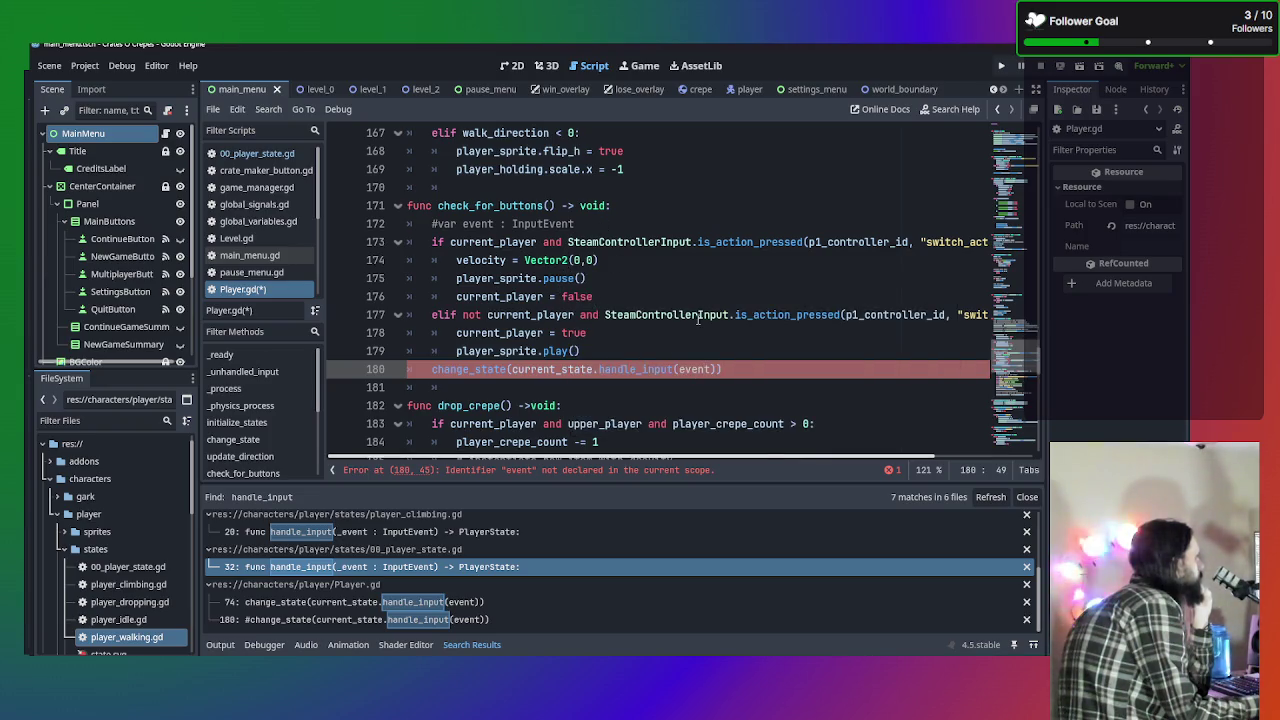
mouse_move(586, 224)
mouse_down()
mouse_move(406, 224)
mouse_move(580, 224)
mouse_move(598, 206)
mouse_up()
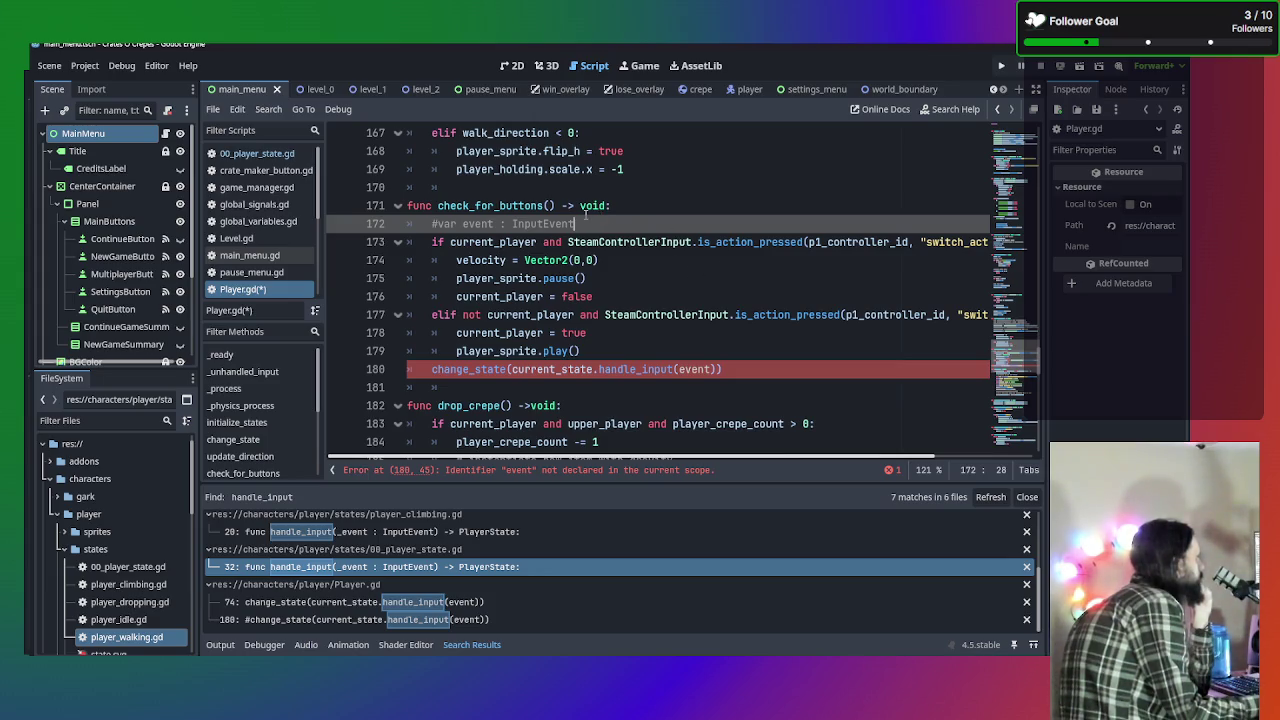
mouse_move(575, 224)
mouse_down()
mouse_move(585, 243)
mouse_move(432, 224)
mouse_up()
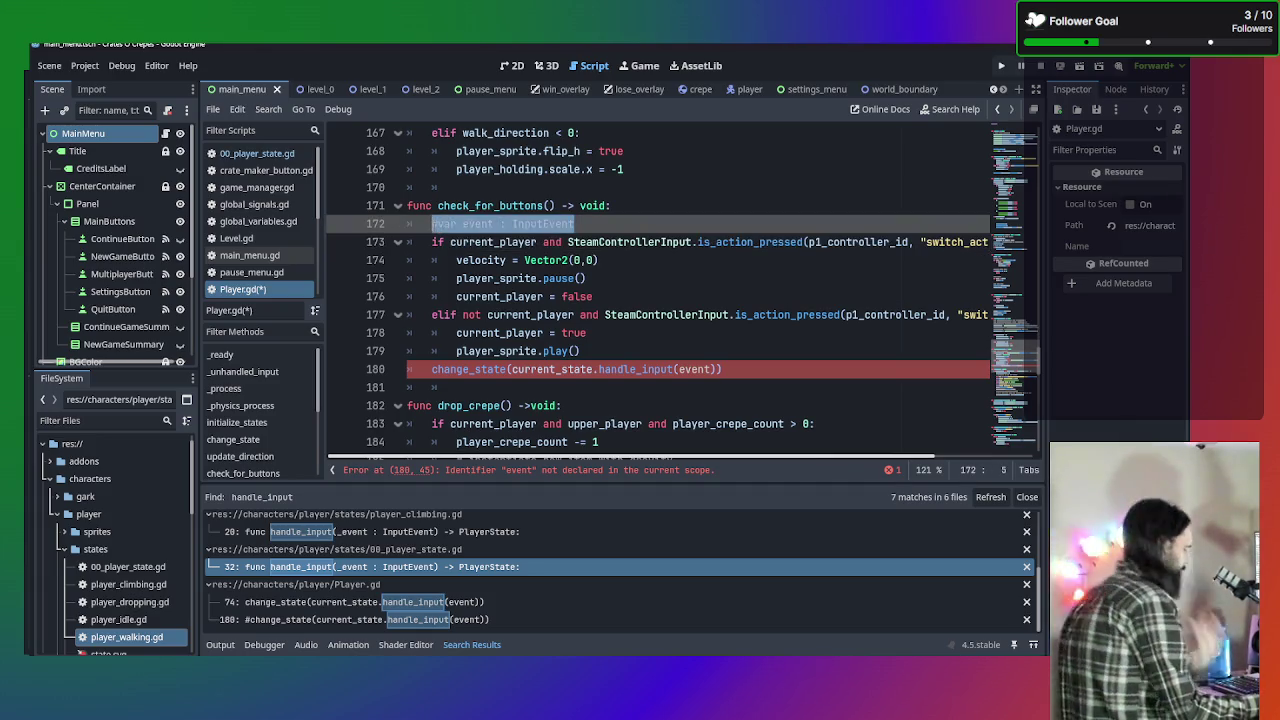
Uncomment the event variable declaration on line 172 of check_for_buttons.
click(432, 224)
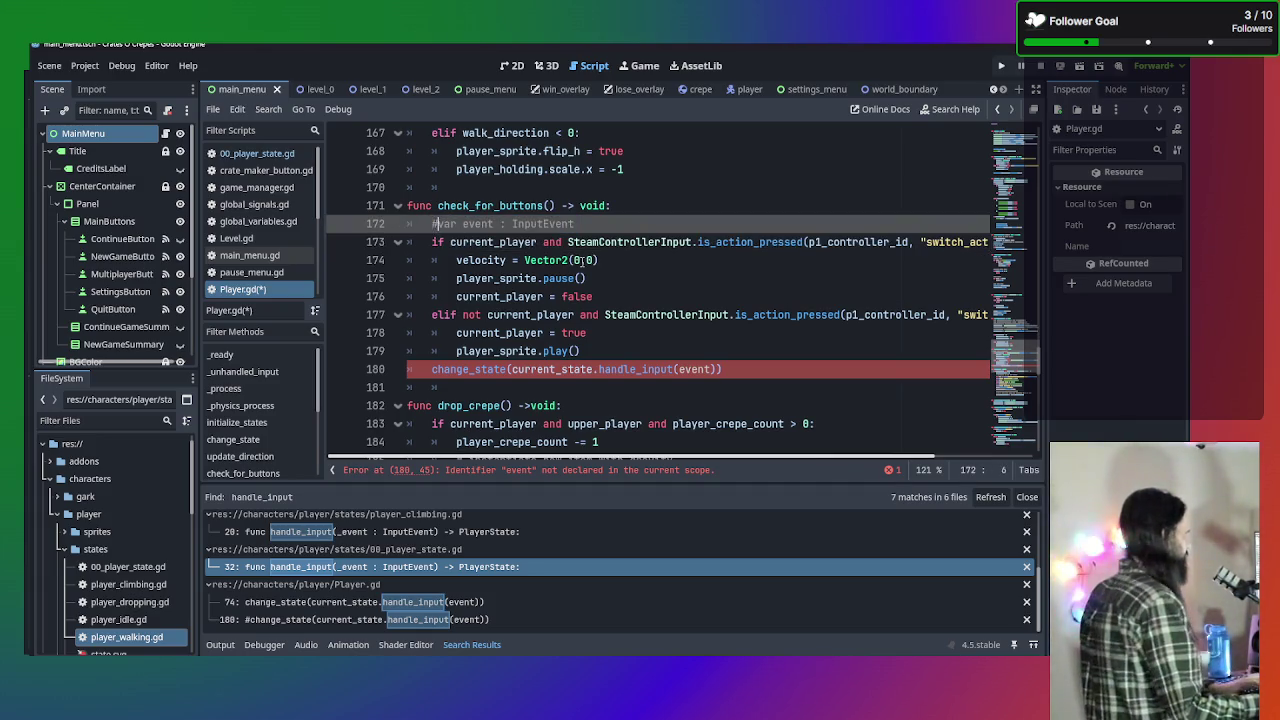
key(Delete)
click(781, 296)
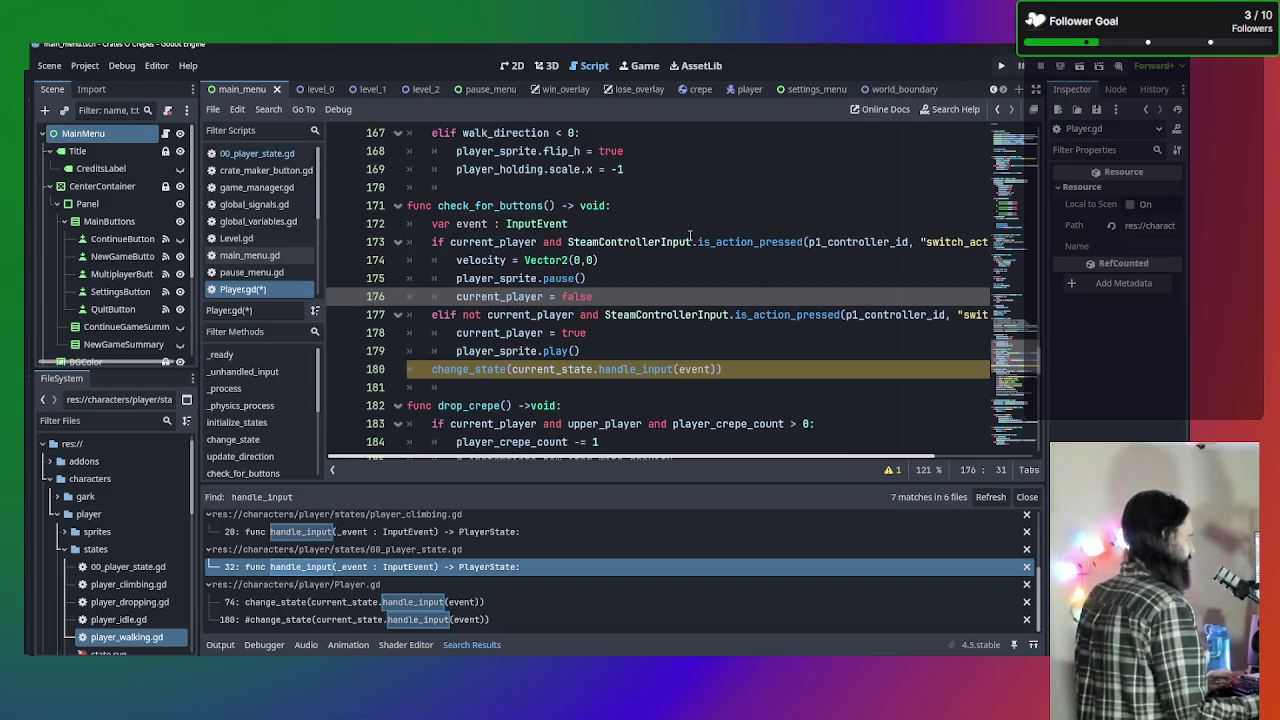
drag(568, 224, 504, 205)
click(503, 224)
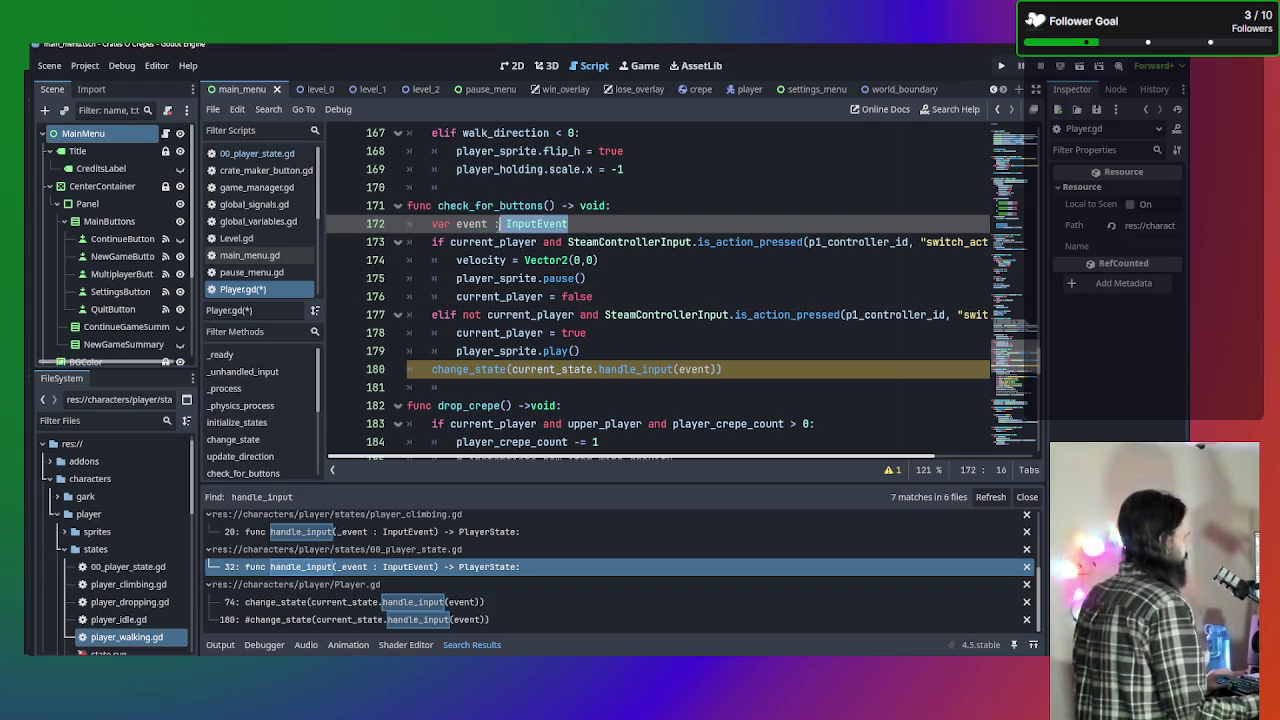
click(607, 218)
Temporarily change the event variable's type to bool.
key(ctrl+shift+Left)
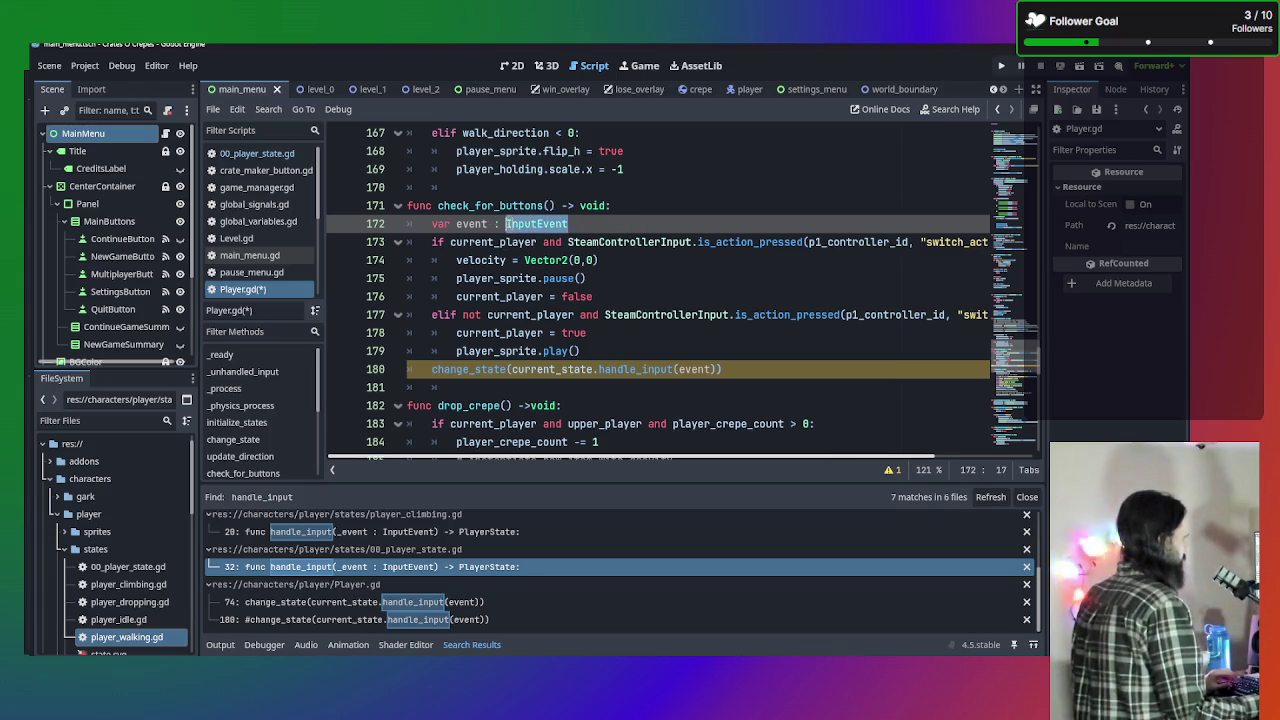
text(pol)
key(BackSpace)
key(BackSpace)
key(BackSpace)
text(bool)
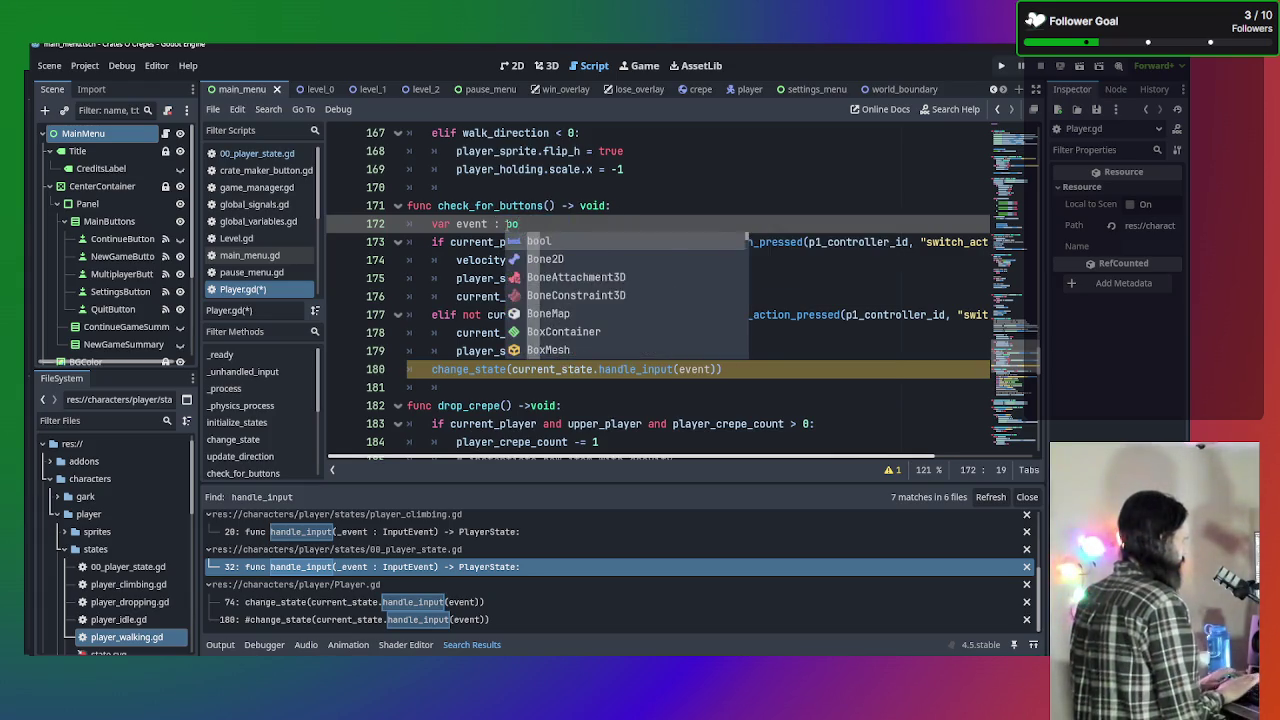
click(732, 220)
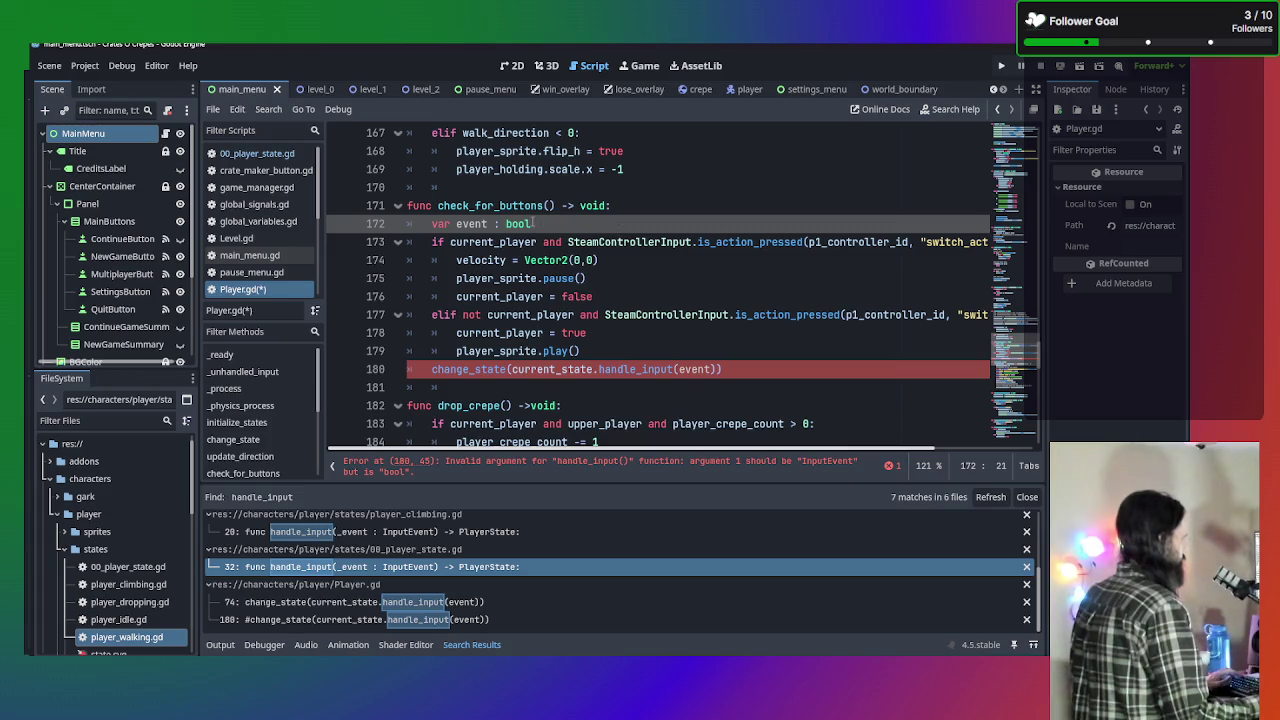
Set the event variable's type back to InputEvent, clearing the line 180 error.
drag(533, 223, 498, 223)
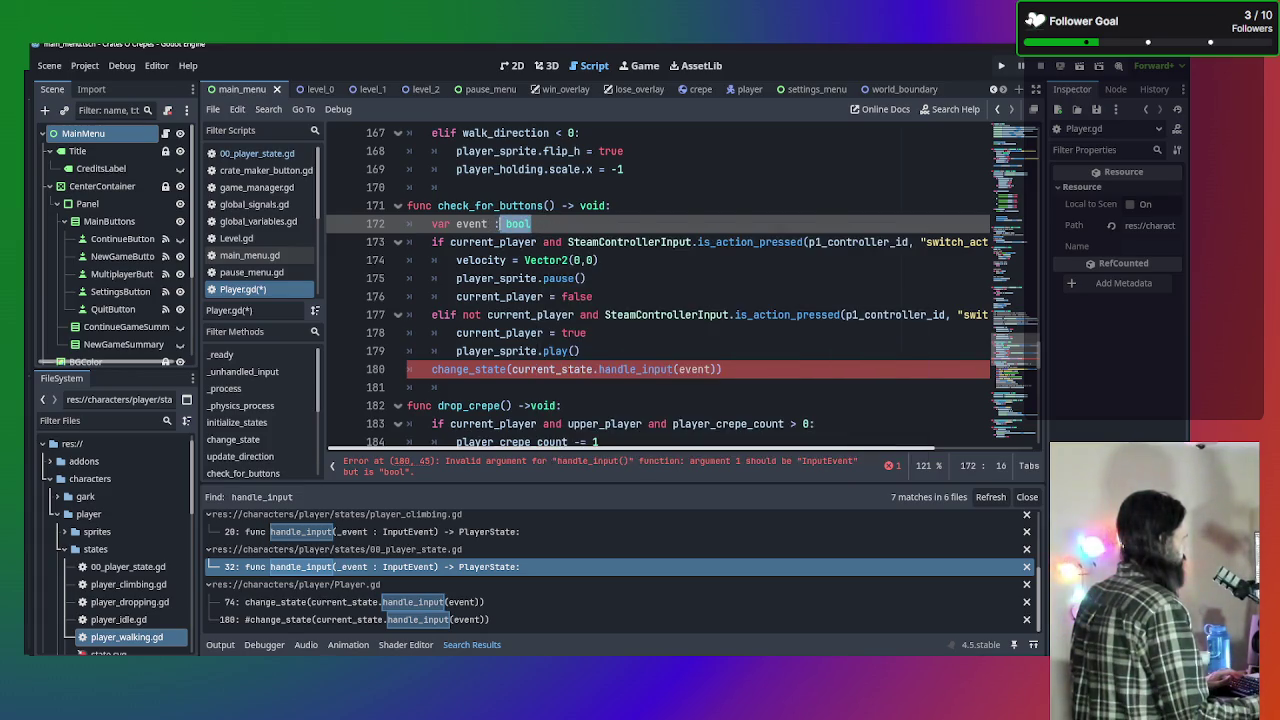
key(BackSpace)
text(bo)
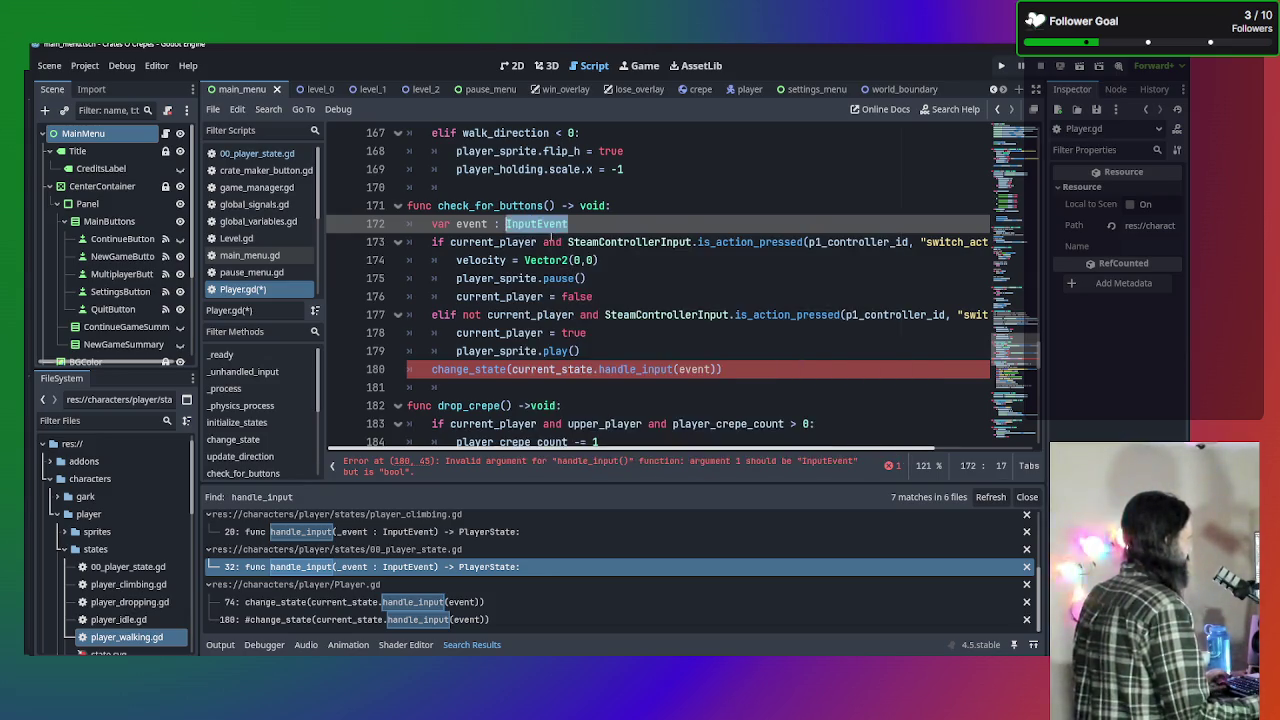
key(BackSpace)
key(BackSpace)
text(InputEvent)
click(698, 242)
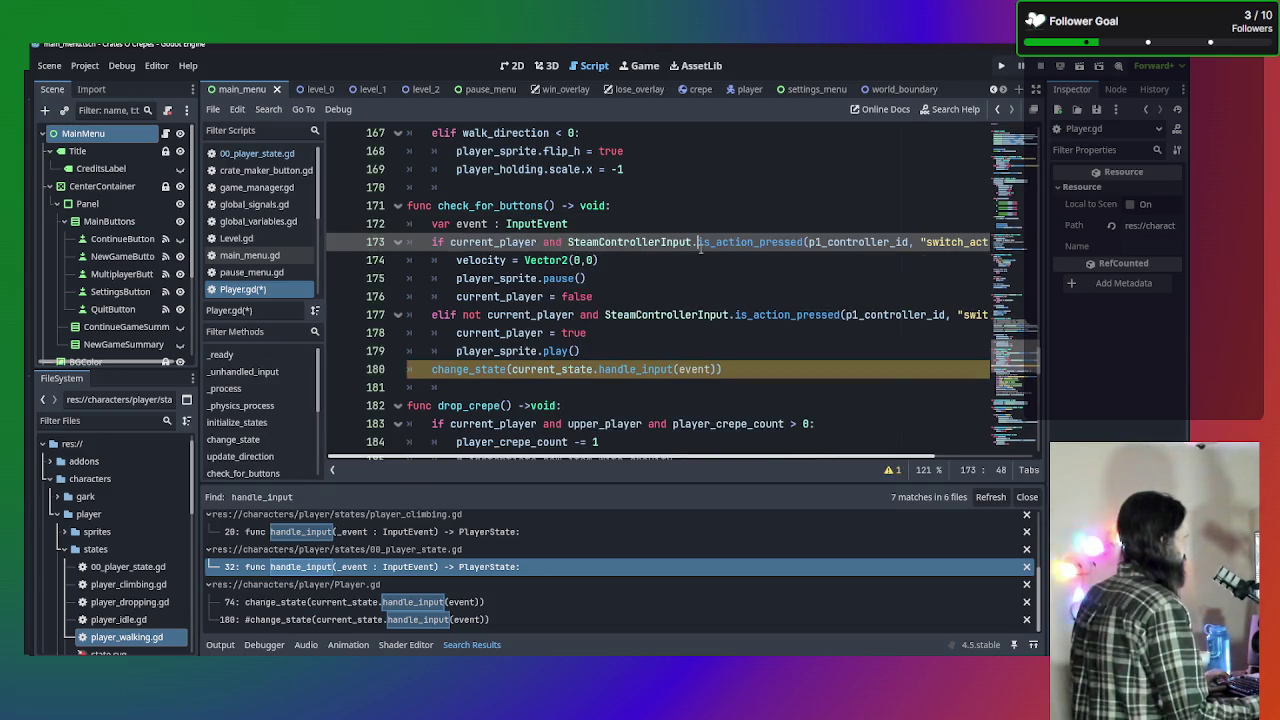
click(633, 295)
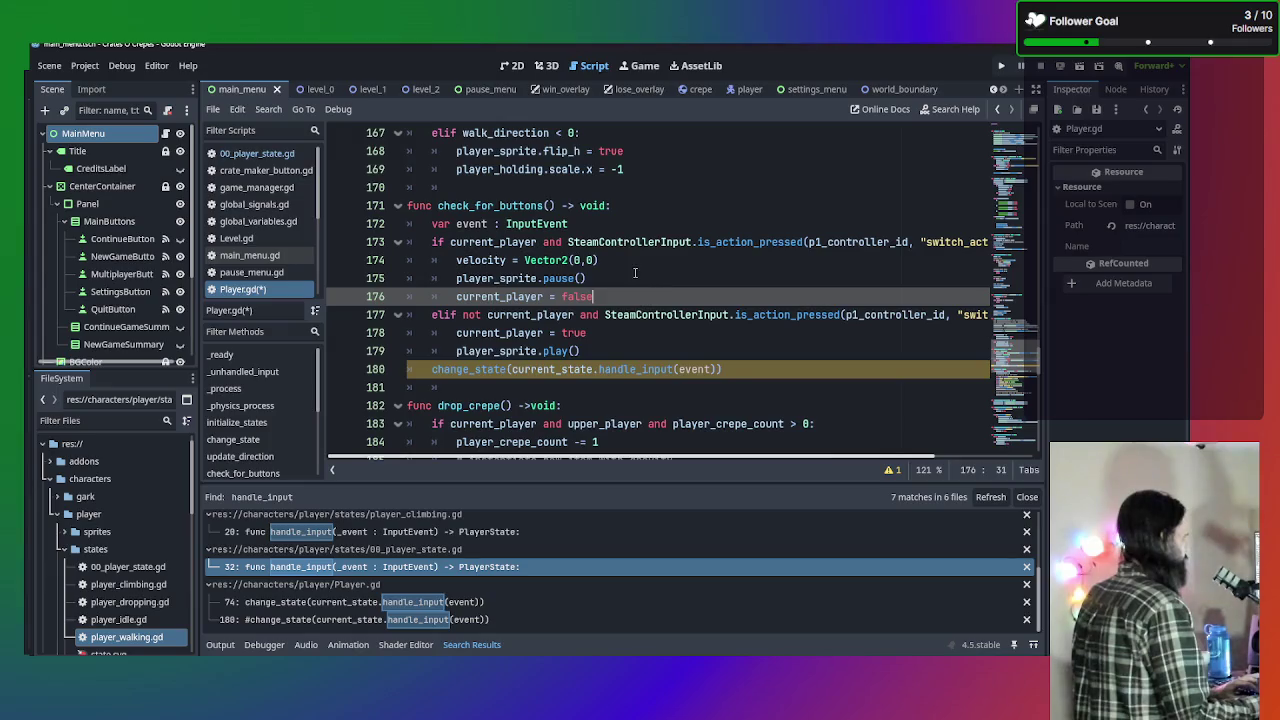
mouse_move(535, 219)
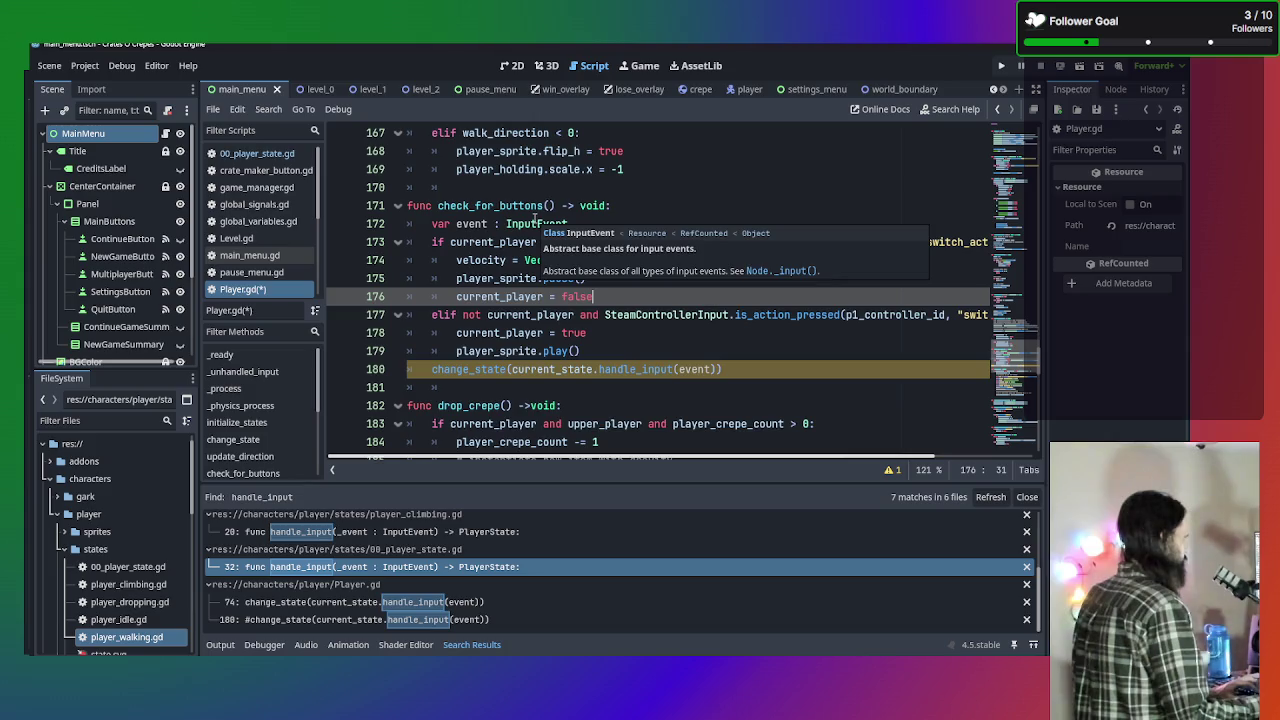
Try an 'event = InputEvent' assignment on a new line 177 after current_player = false.
key(Return)
text(eve)
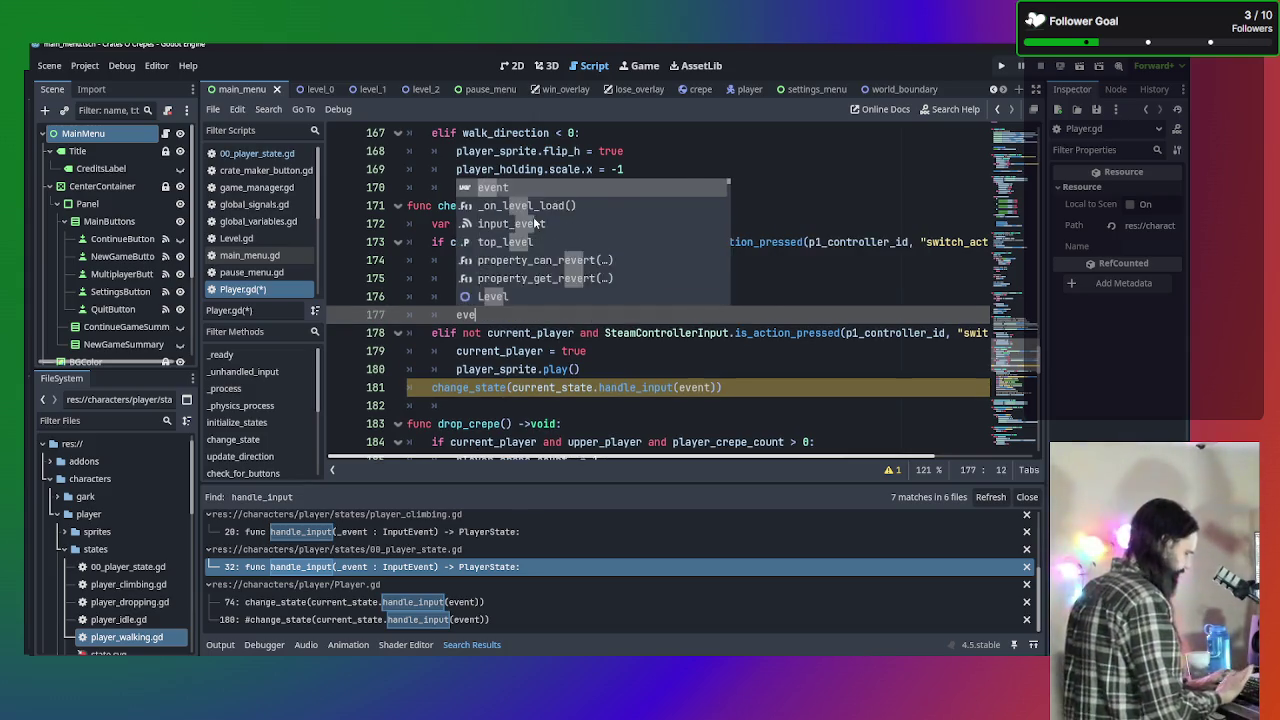
text(nt)
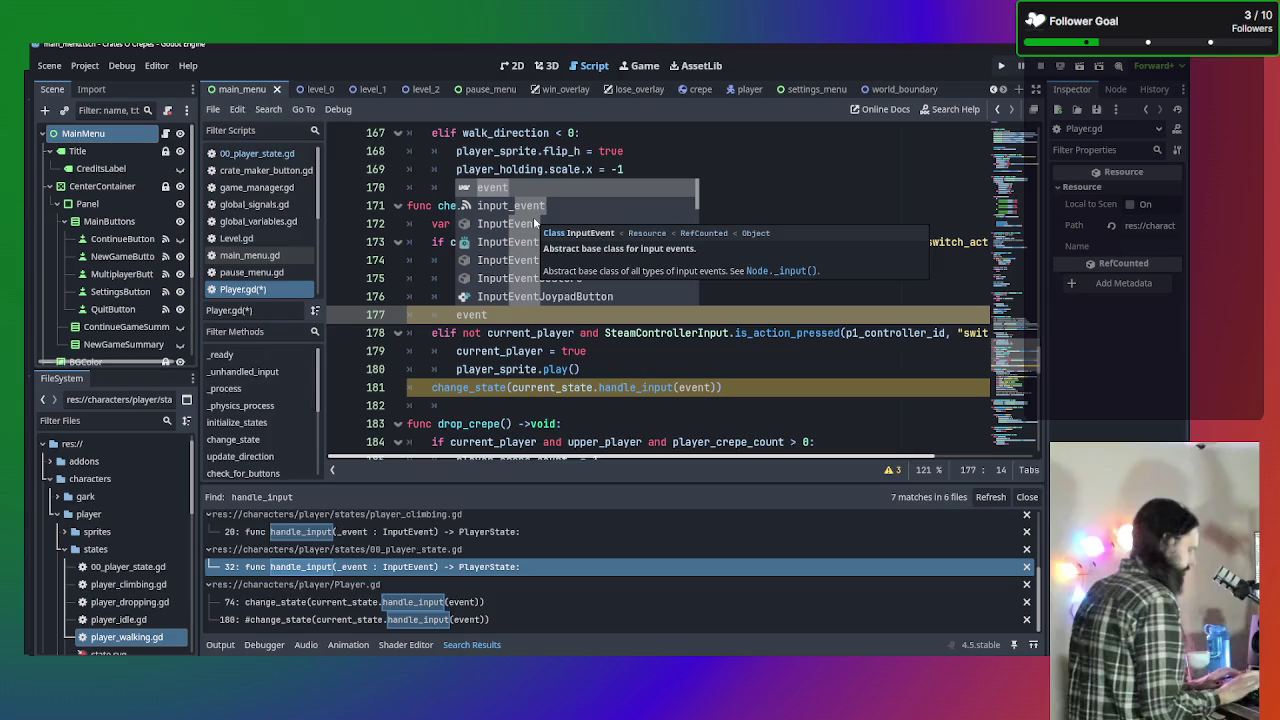
text( =)
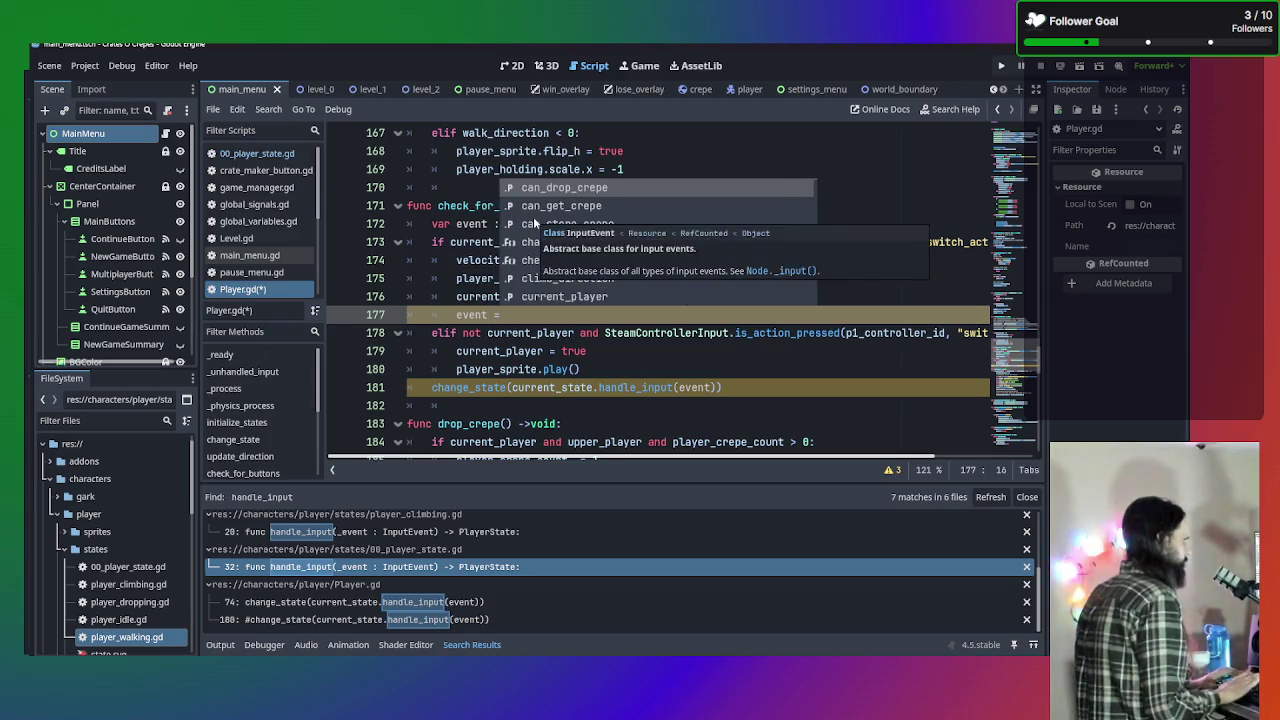
text( Inp)
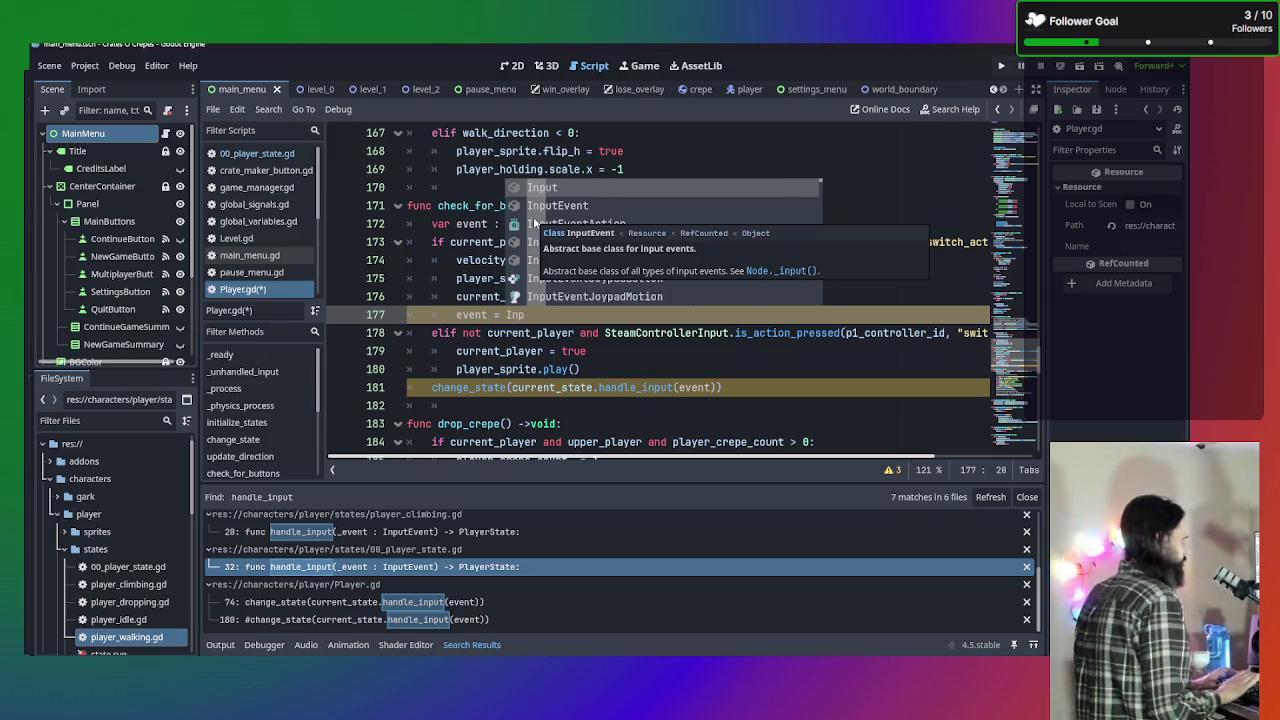
key(Return)
text(.)
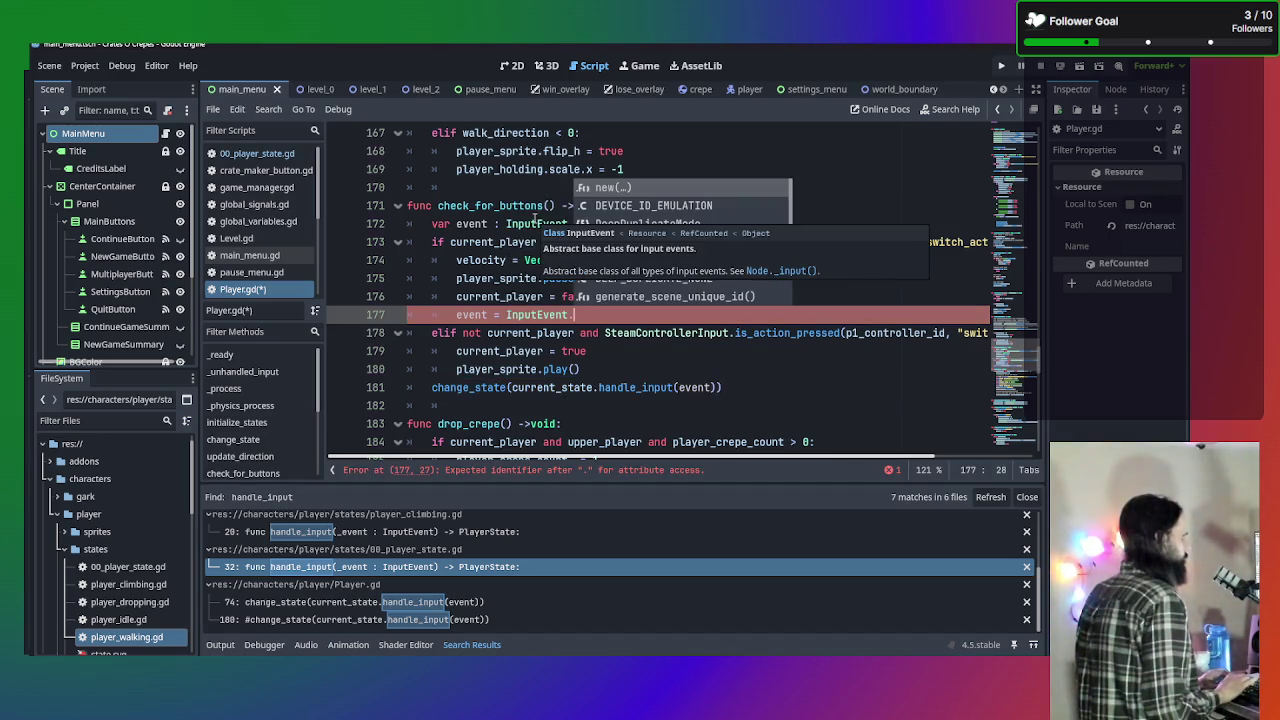
key(BackSpace)
text(()
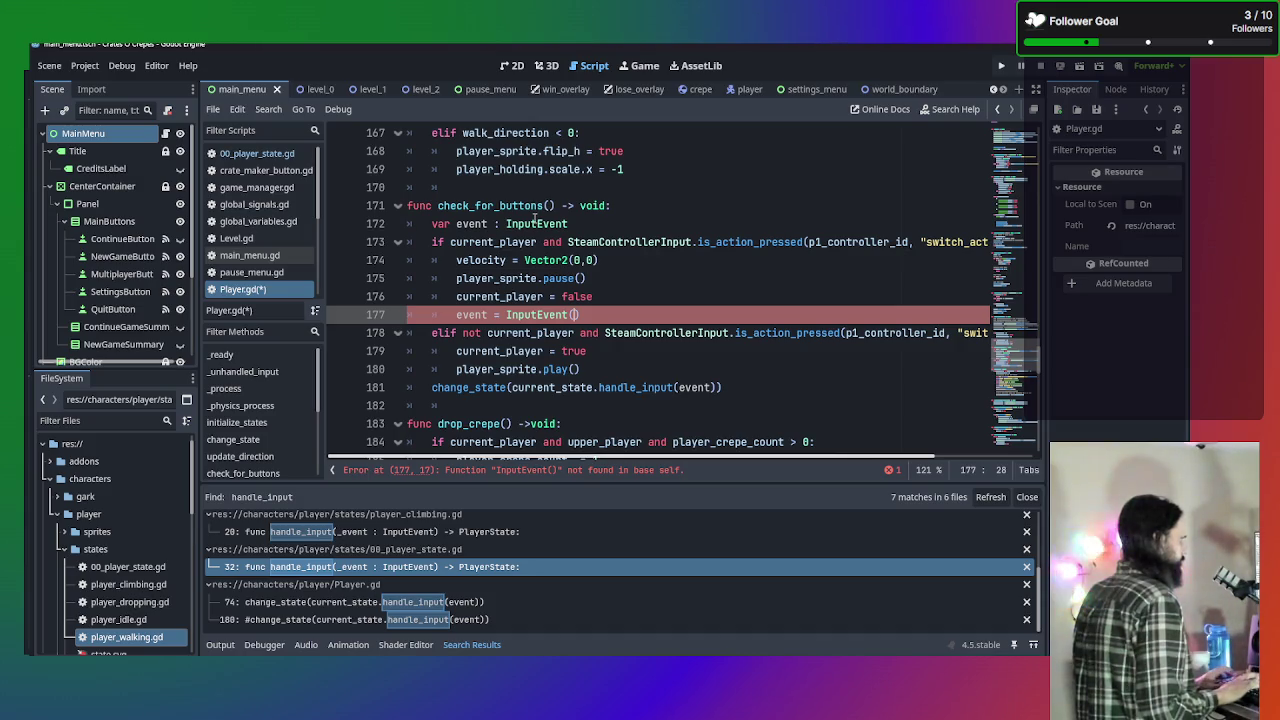
Erase the attempted assignment so line 177 is left empty.
key(Delete)
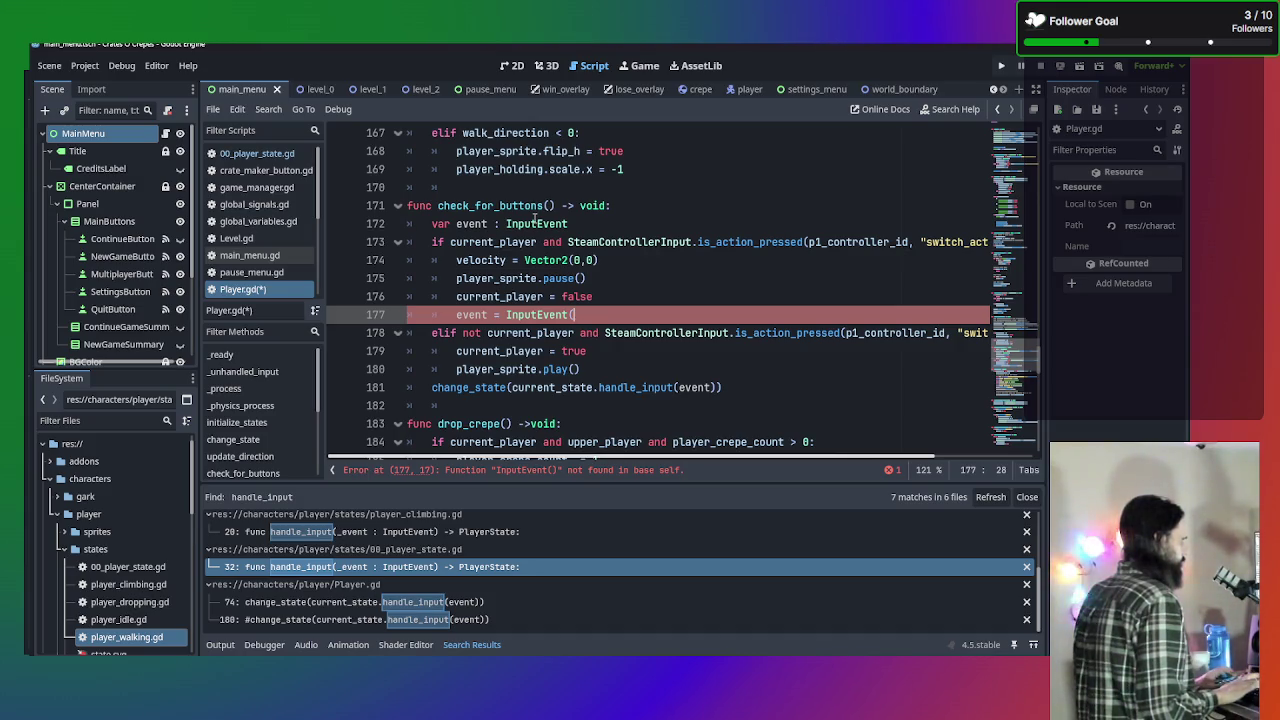
key(BackSpace)
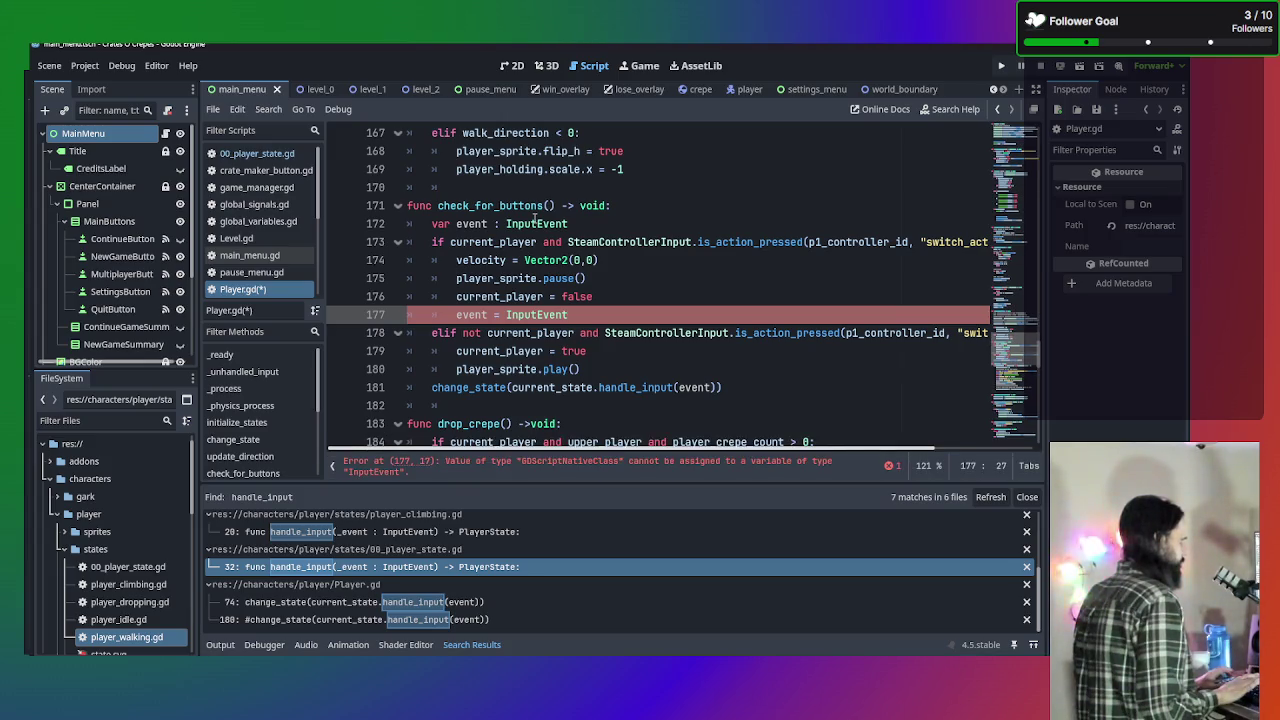
key(BackSpace)
key(BackSpace)
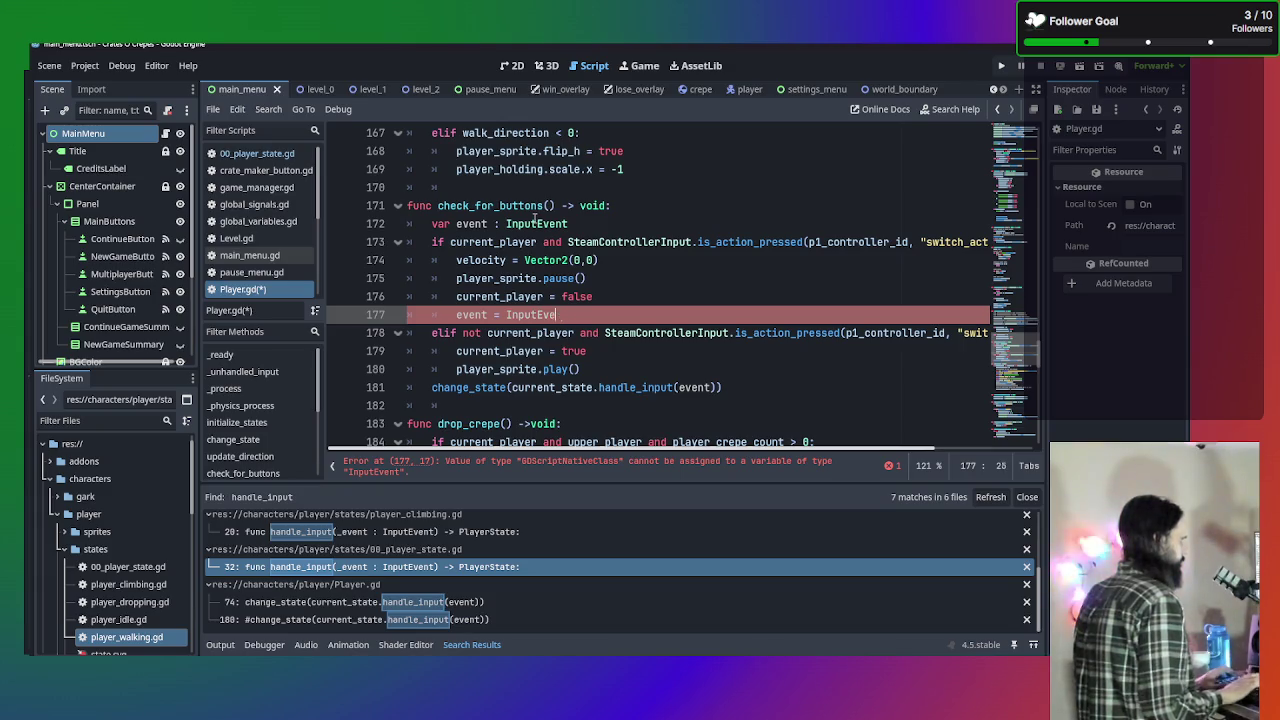
key(BackSpace)
key(BackSpace)
key(BackSpace)
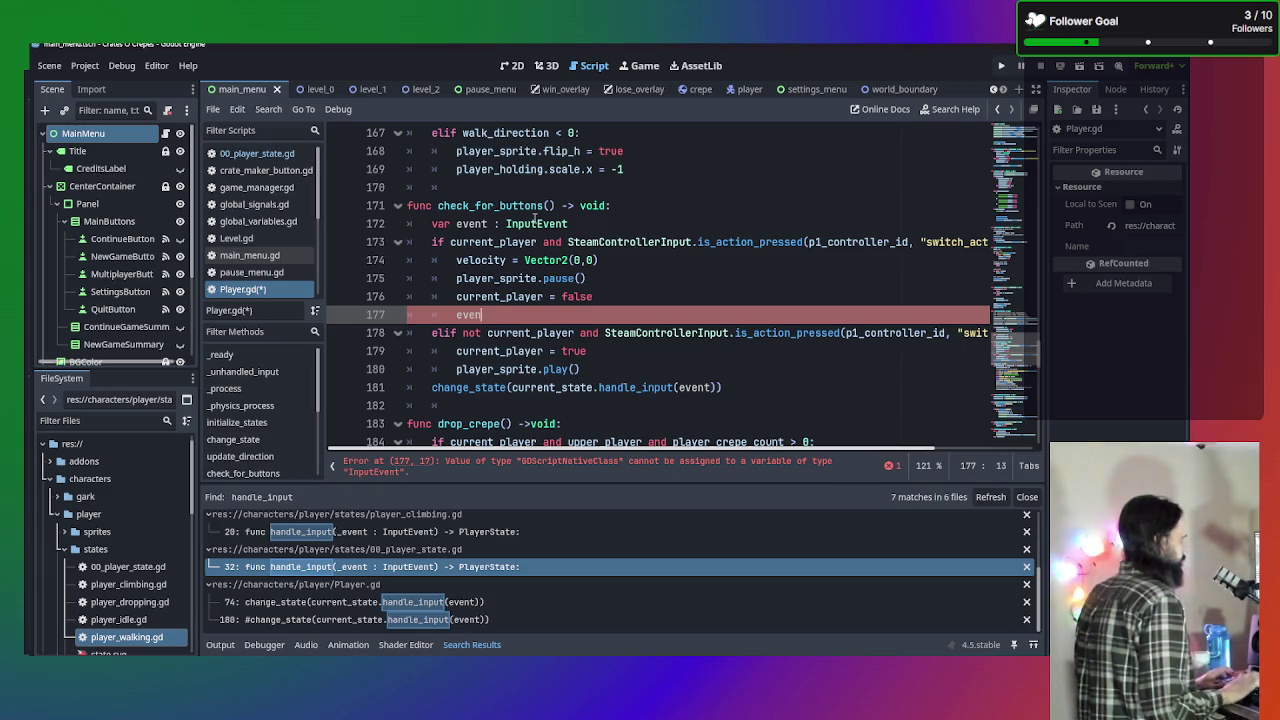
key(BackSpace)
key(BackSpace)
key(BackSpace)
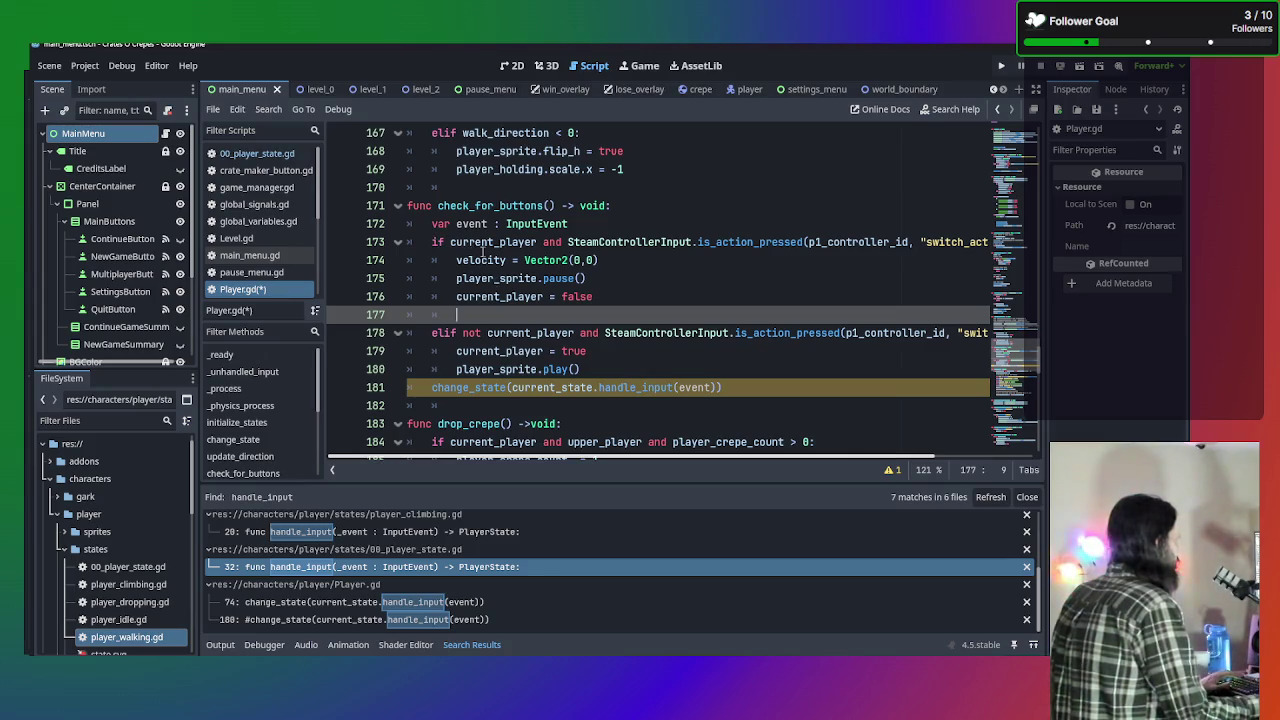
scroll(255, 272, down, 5)
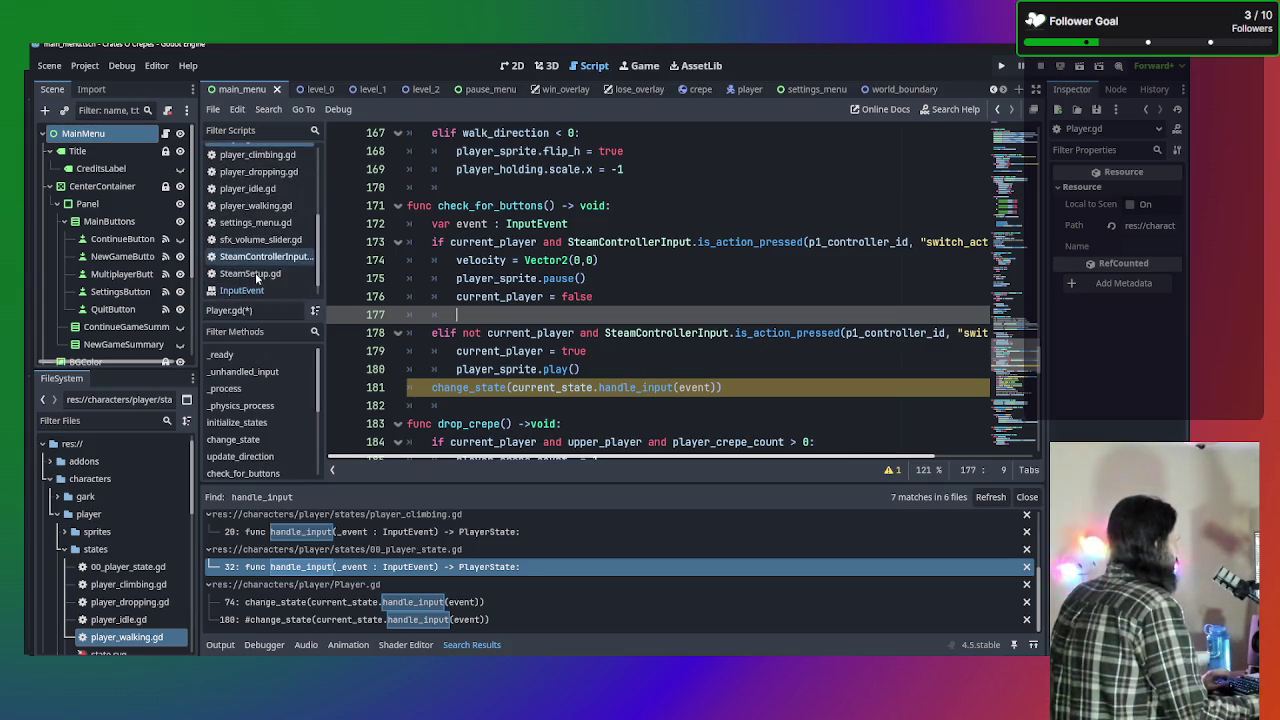
Open SteamControllerInput.gd and read through its input functions.
click(273, 258)
scroll(571, 340, down, 10)
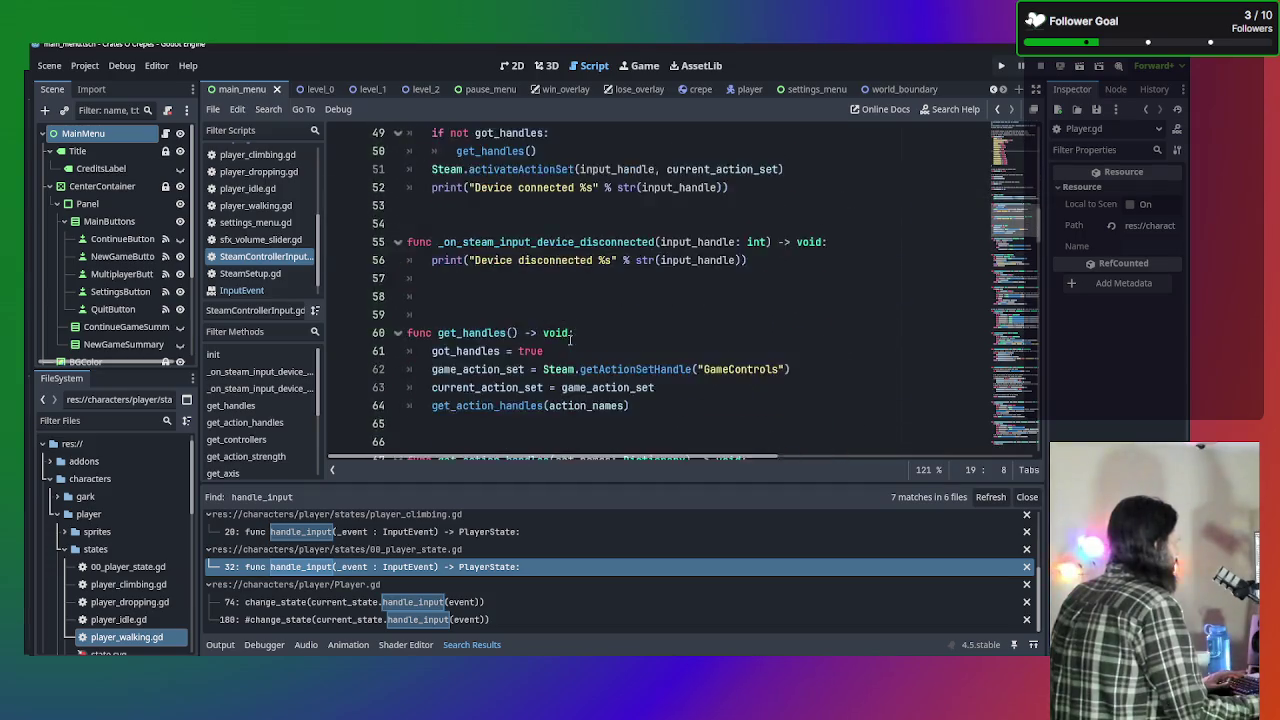
scroll(571, 340, down, 7)
scroll(571, 340, down, 5)
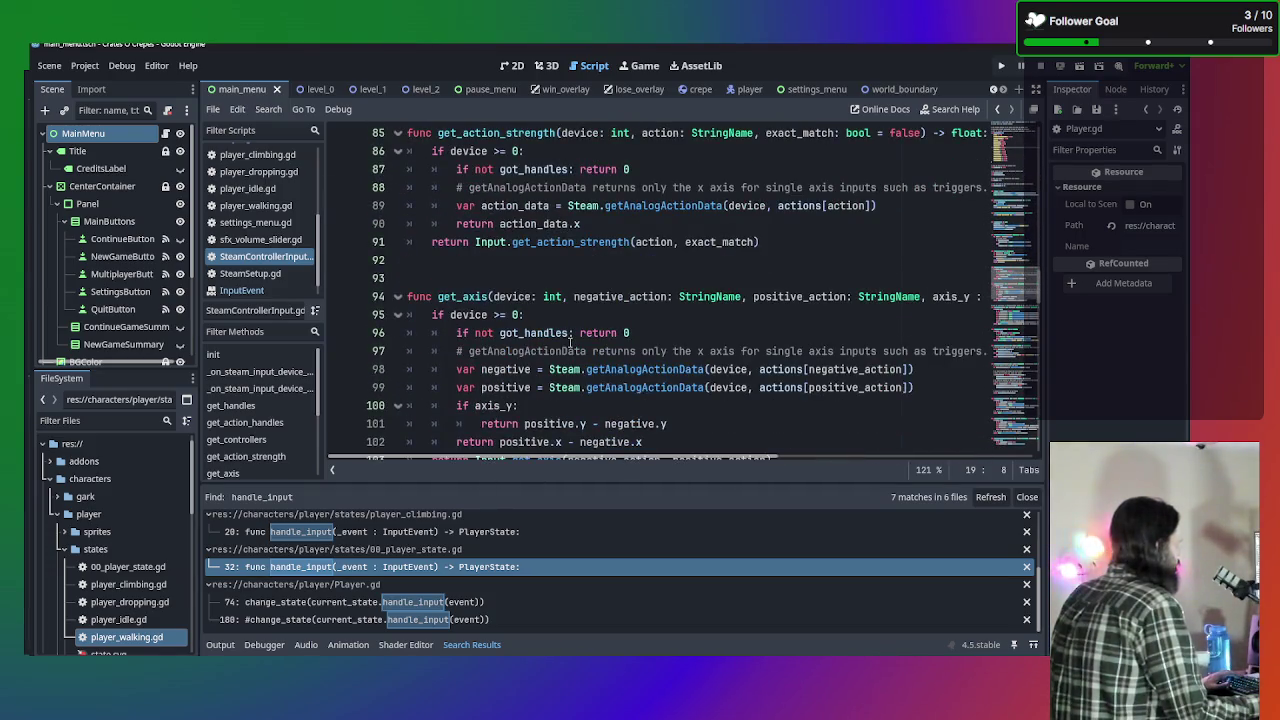
scroll(571, 340, down, 1)
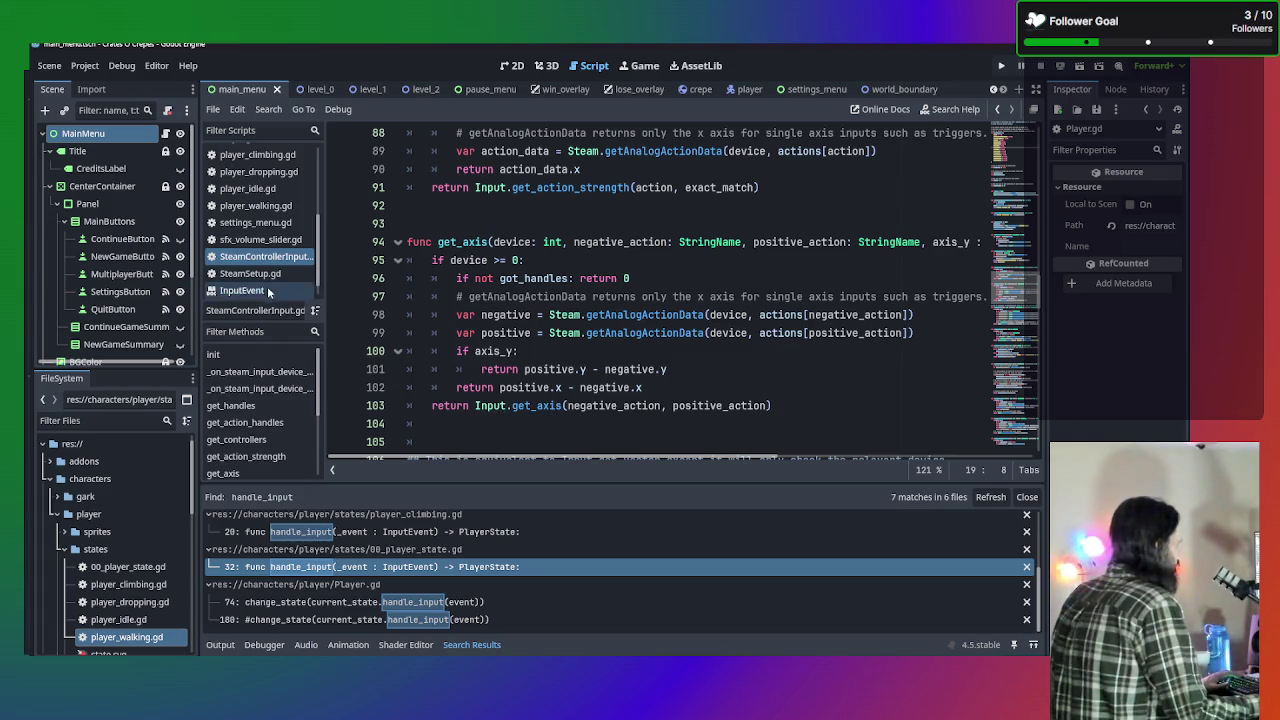
click(284, 258)
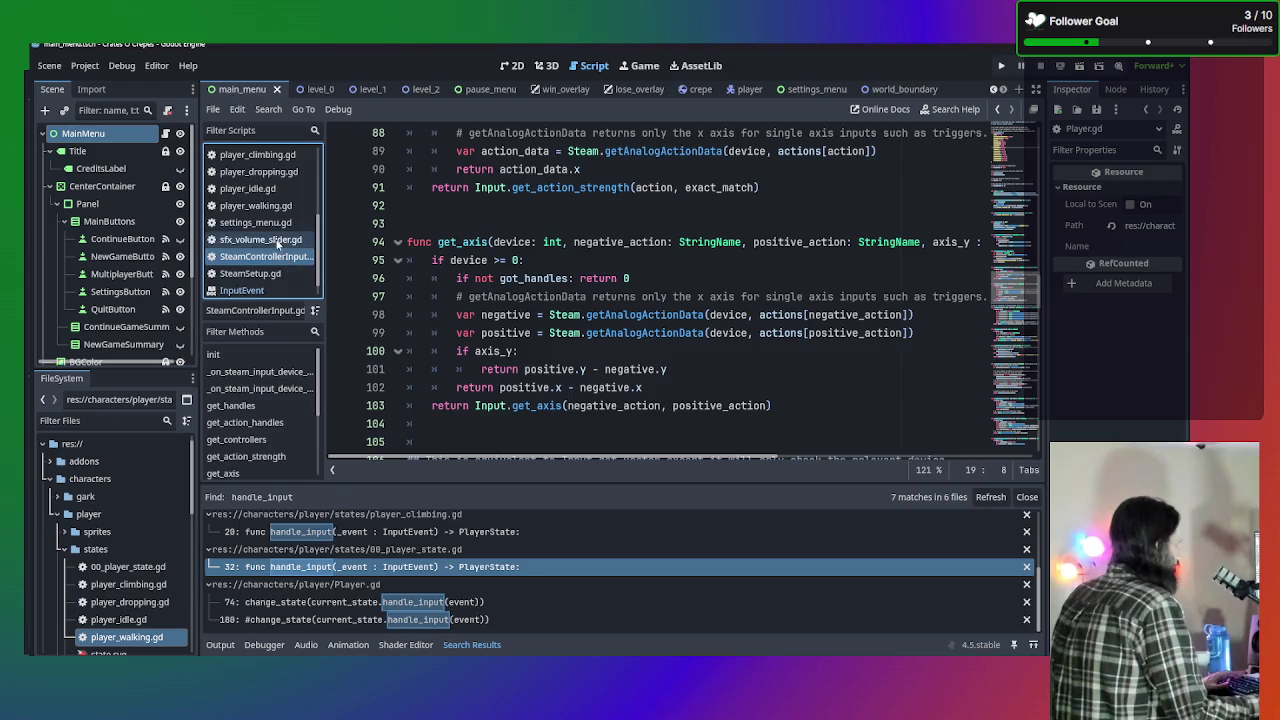
click(278, 240)
click(265, 257)
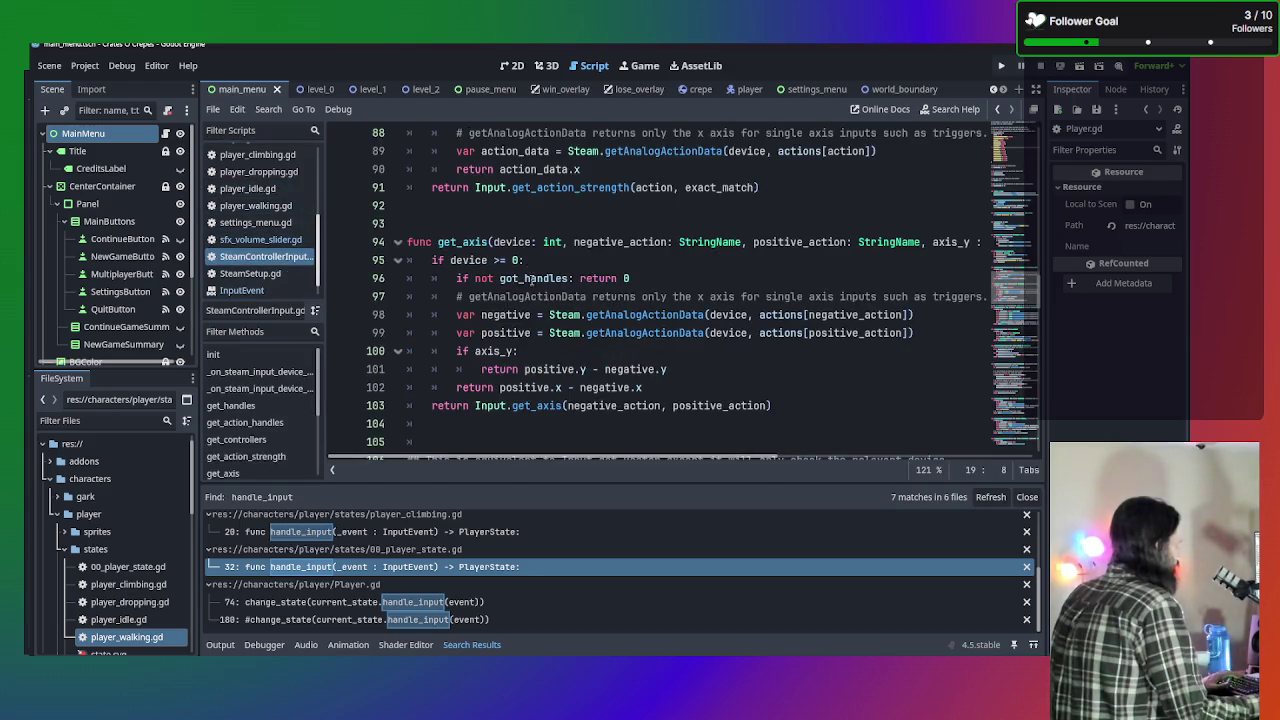
Bring up the InputEvent class reference from the Scripts list.
scroll(522, 345, up, 1)
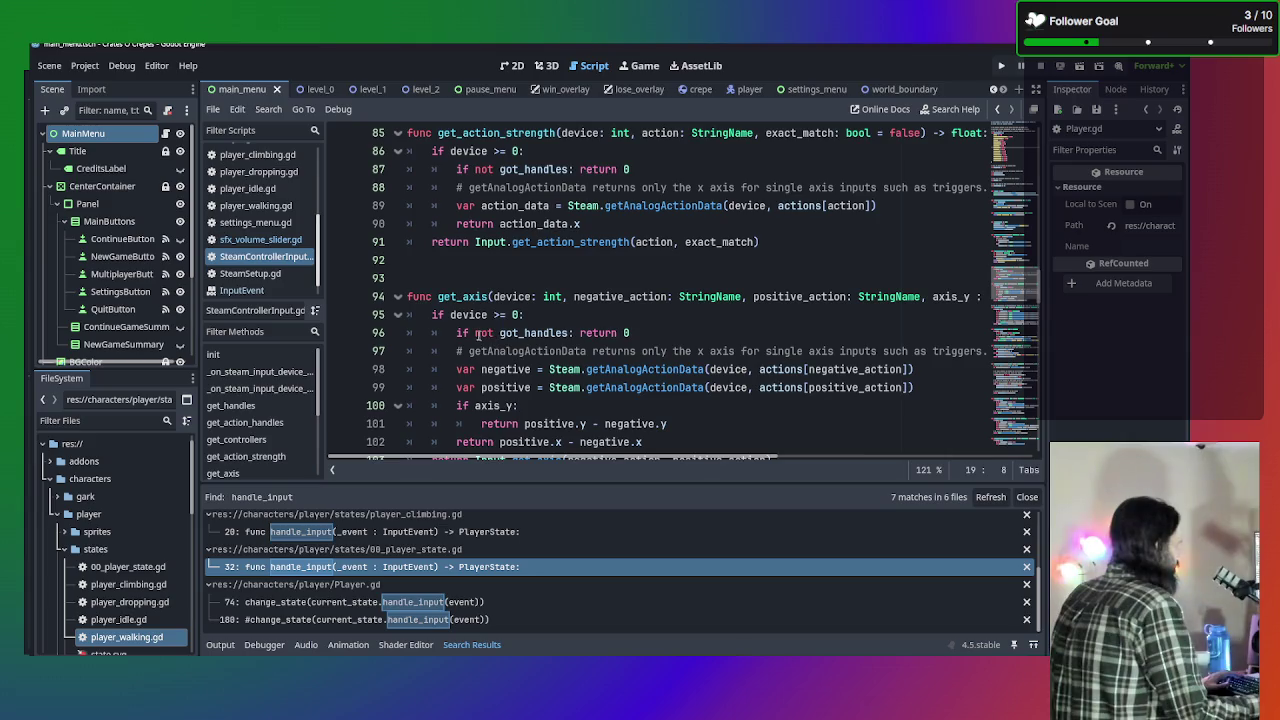
scroll(479, 337, up, 2)
click(282, 290)
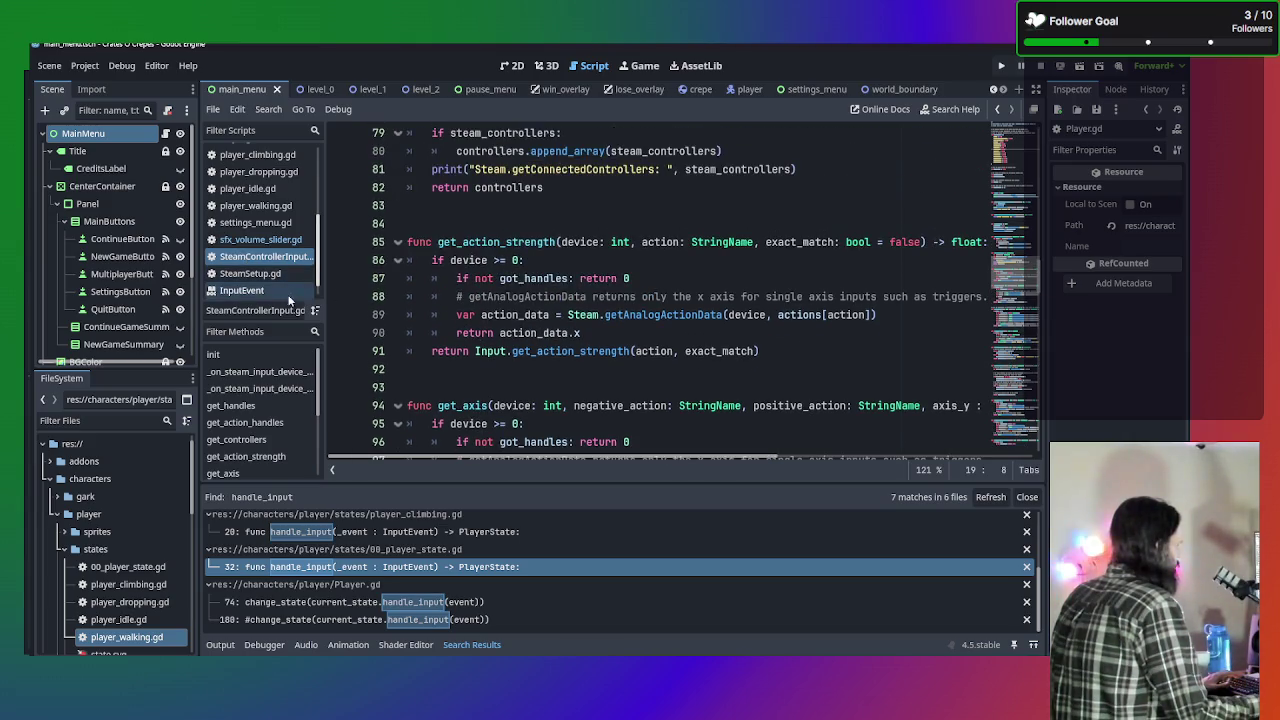
scroll(761, 430, up, 10)
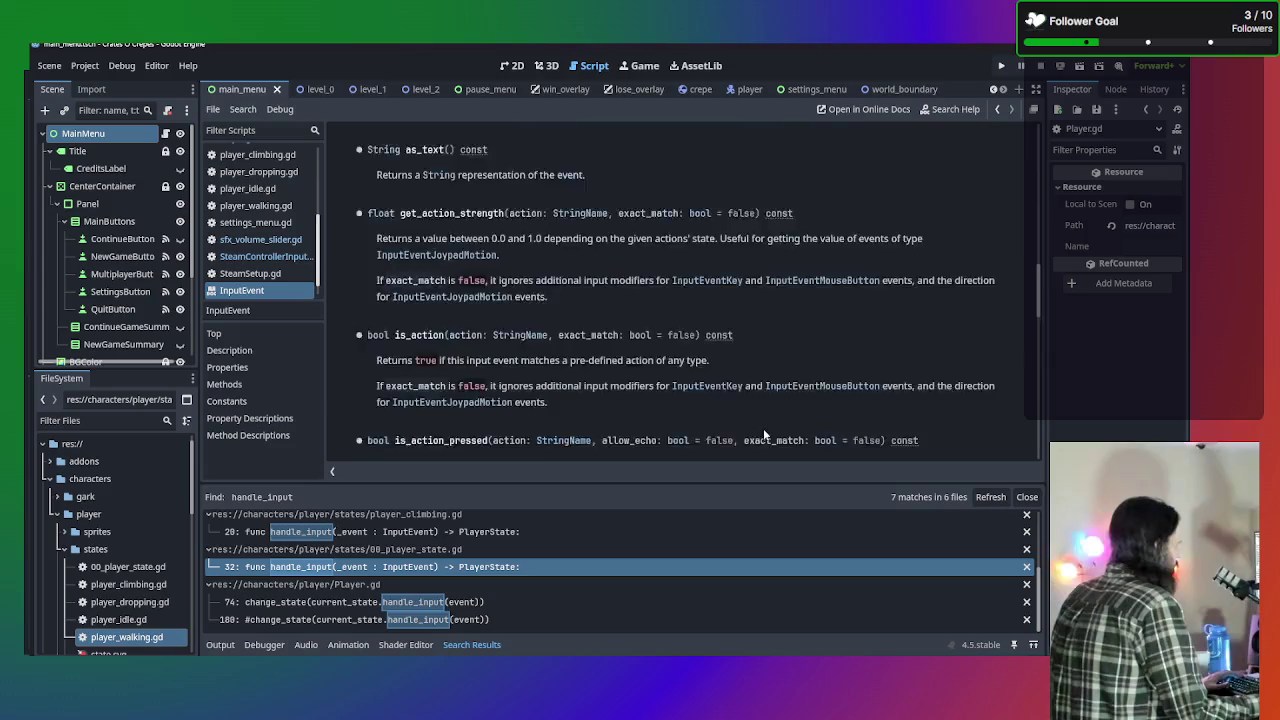
scroll(758, 429, down, 3)
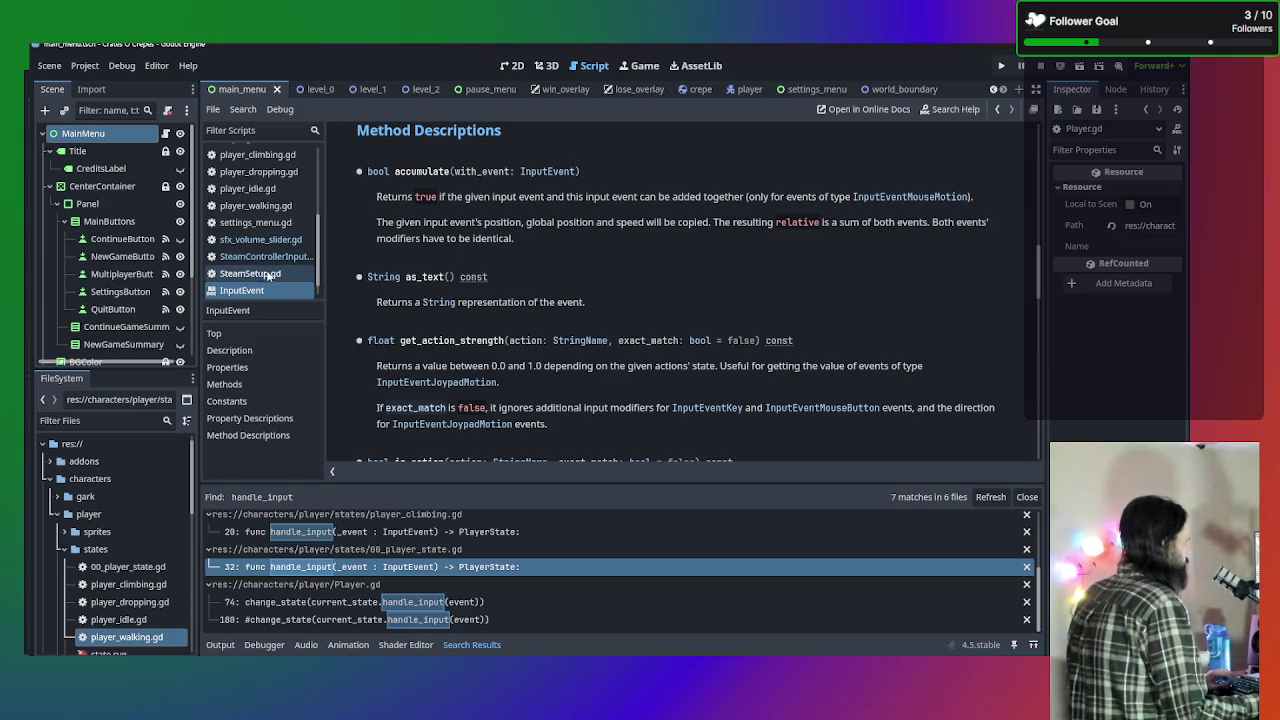
scroll(265, 275, up, 3)
scroll(268, 285, up, 3)
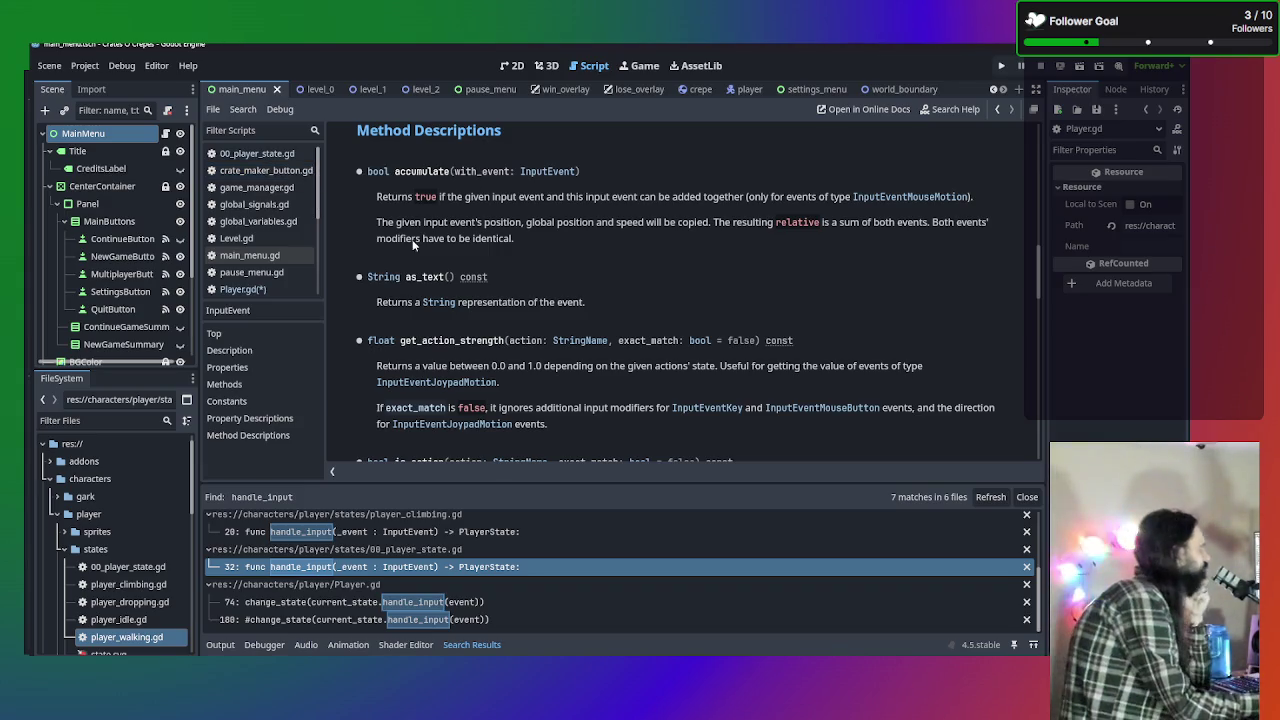
scroll(567, 265, down, 2)
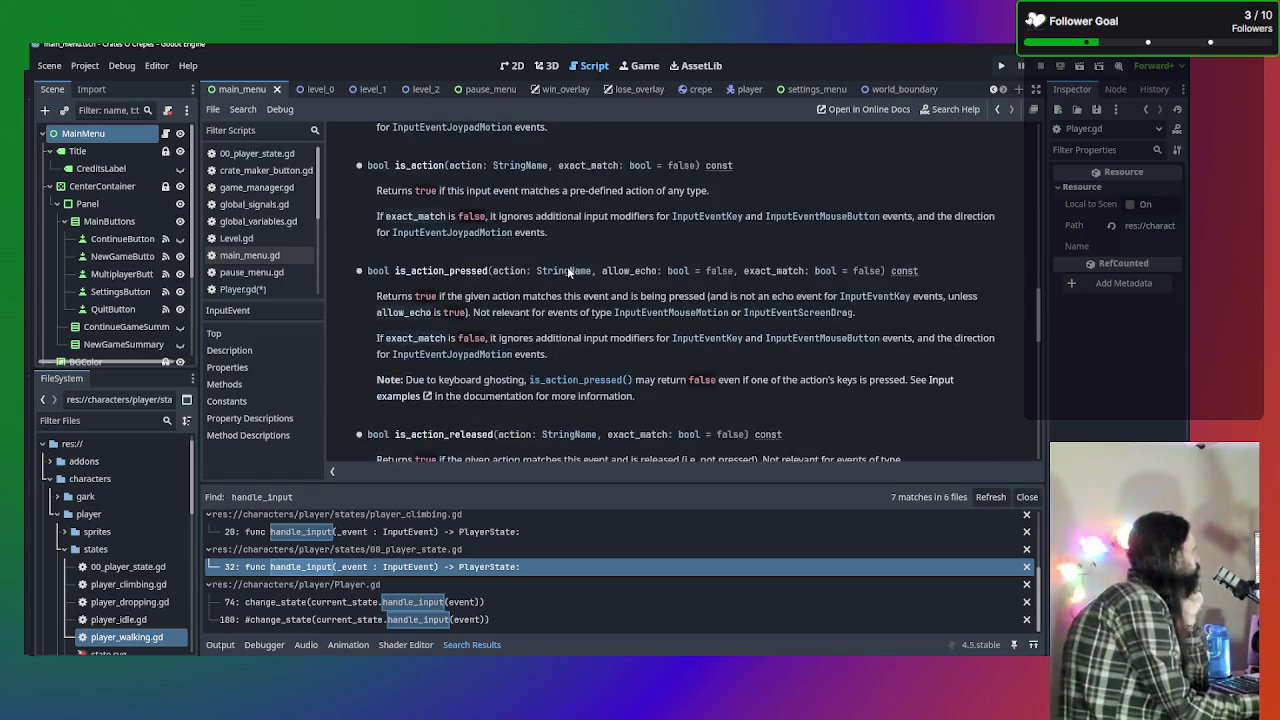
scroll(567, 266, up, 6)
scroll(562, 280, up, 10)
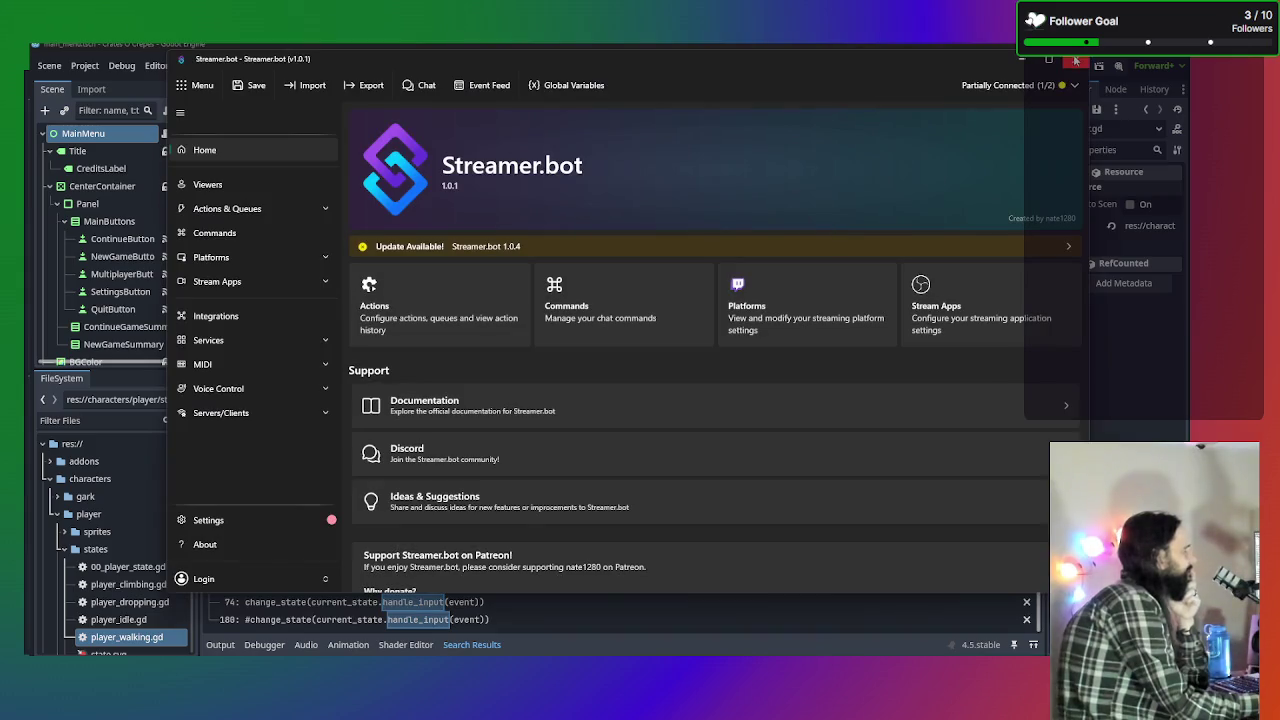
Close Streamer.bot and confirm Yes in the Close Streamer.bot dialog.
click(1075, 59)
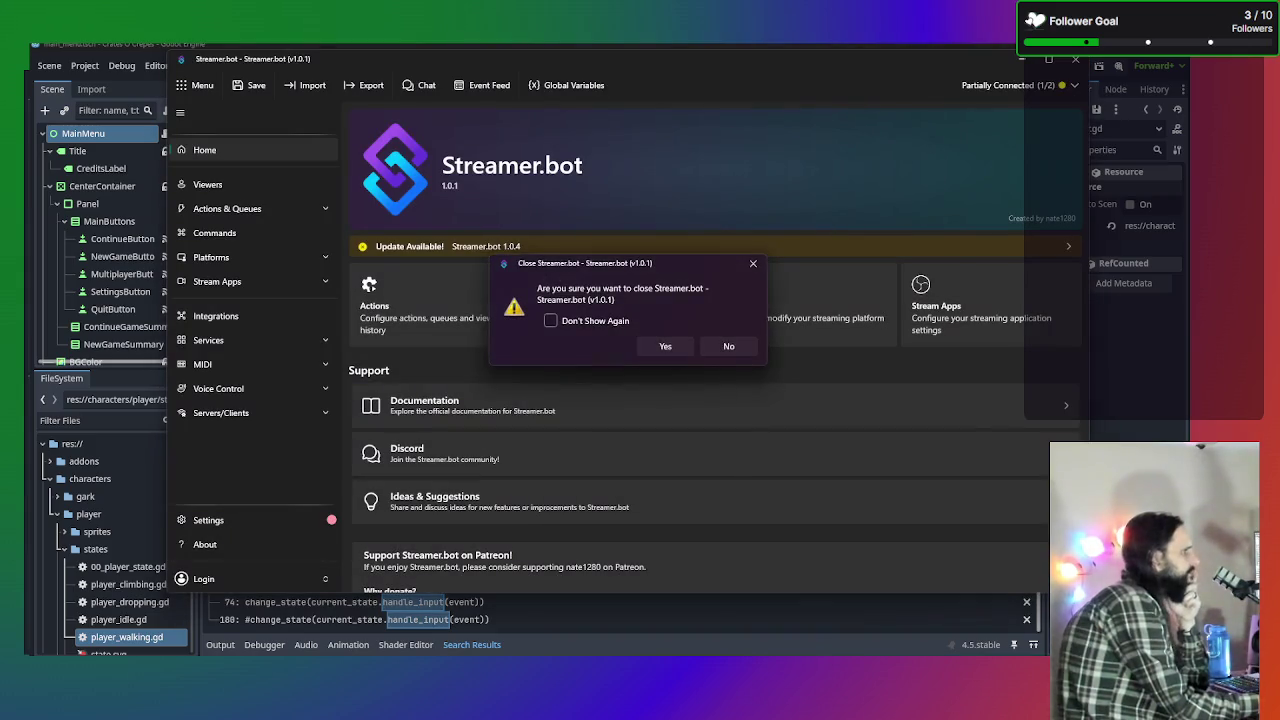
click(667, 347)
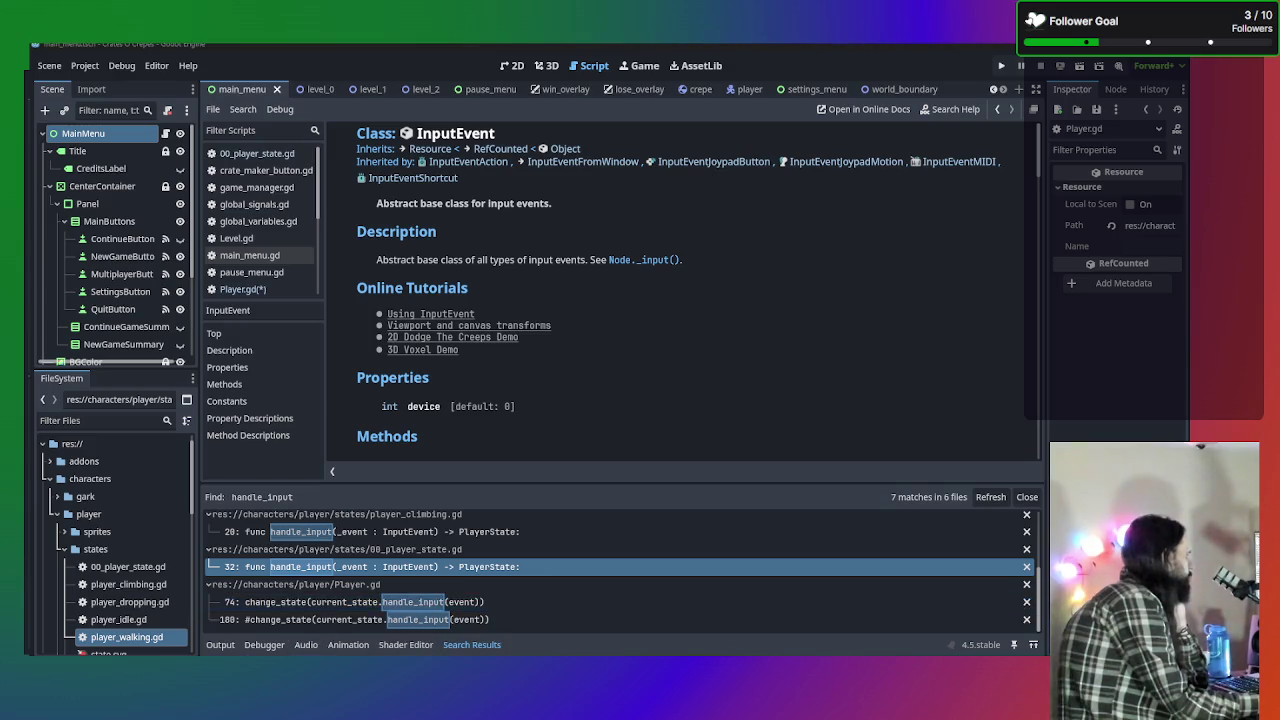
mouse_move(370, 655)
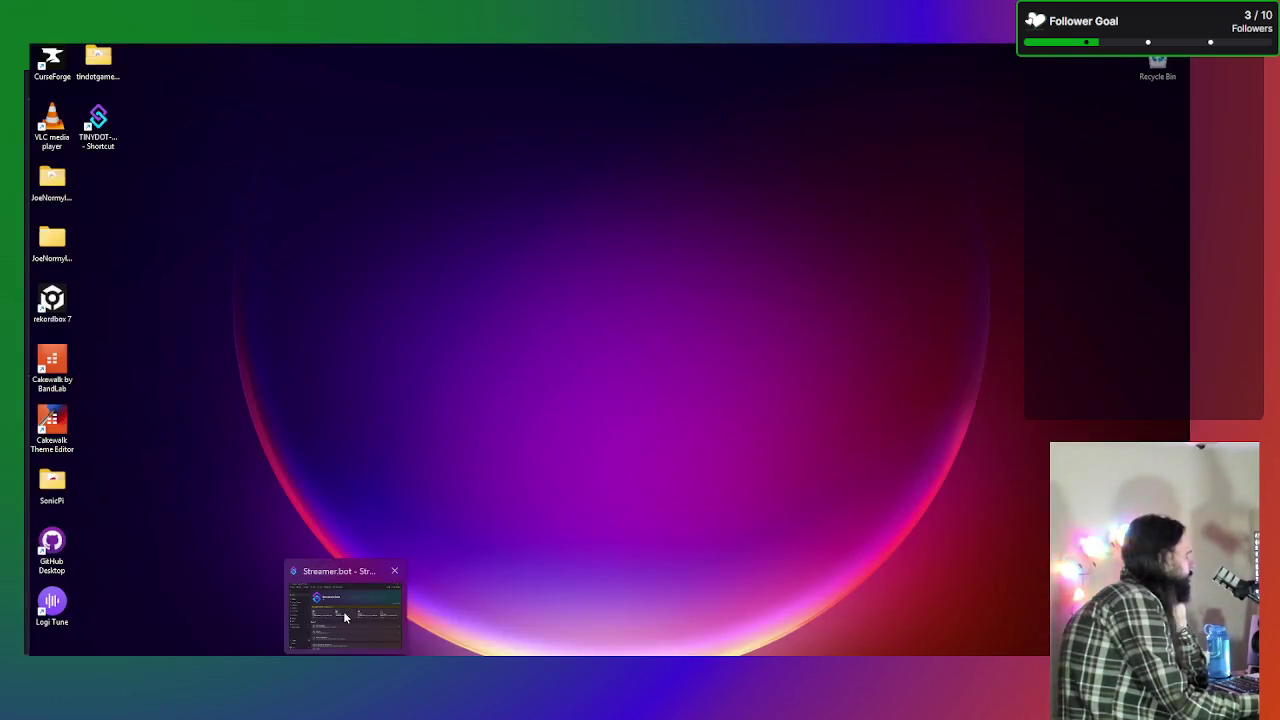
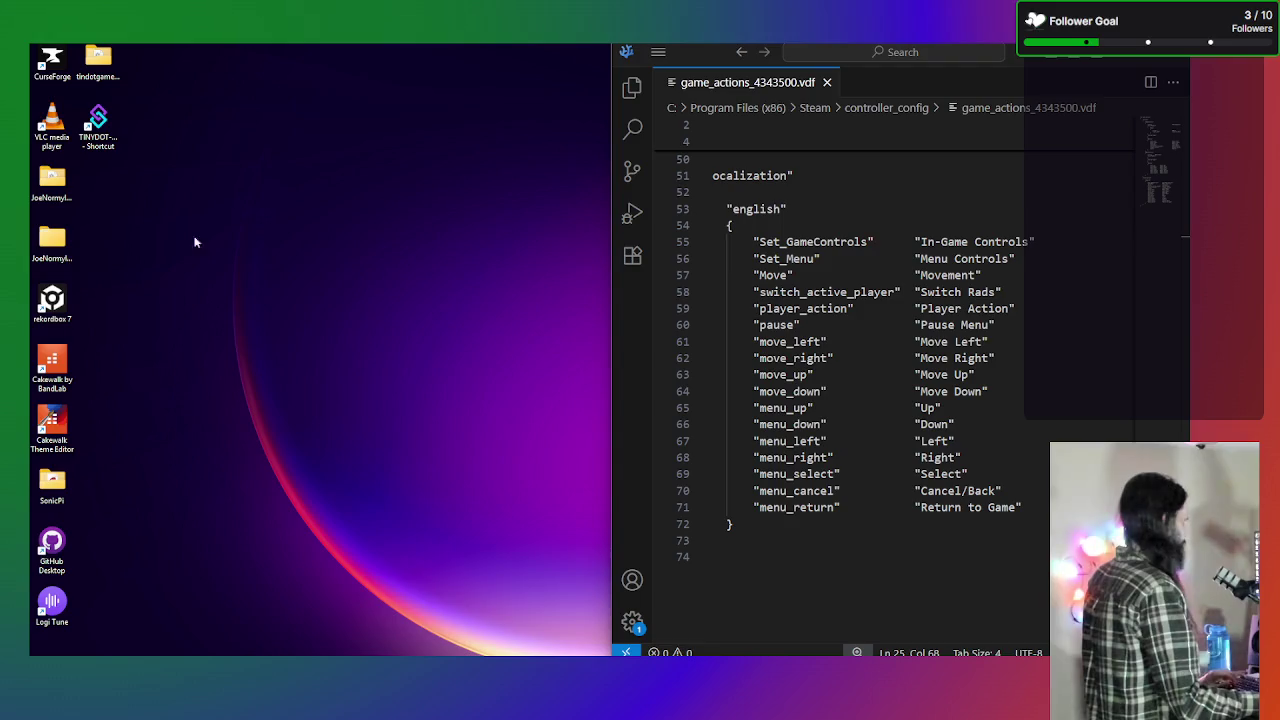
Launch the TINYDOT streaming-bot shortcut from the desktop and return to the Godot InputEvent docs.
double_click(97, 122)
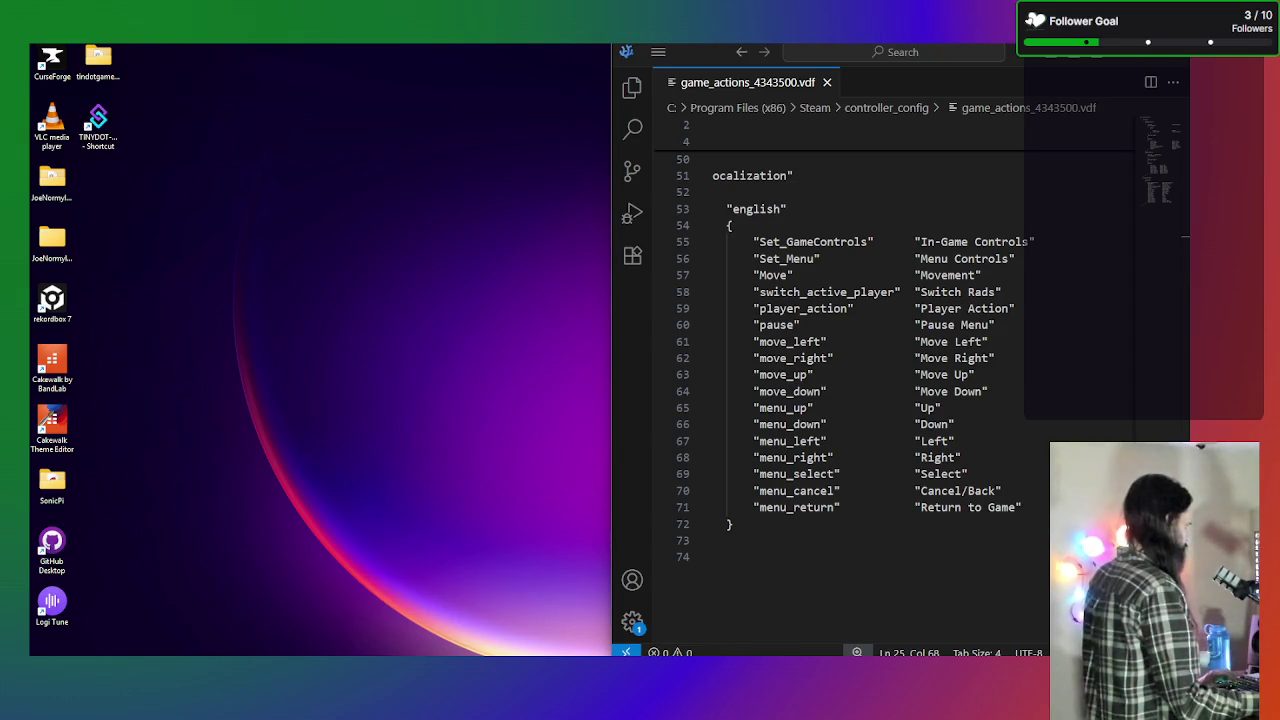
key(alt+Tab)
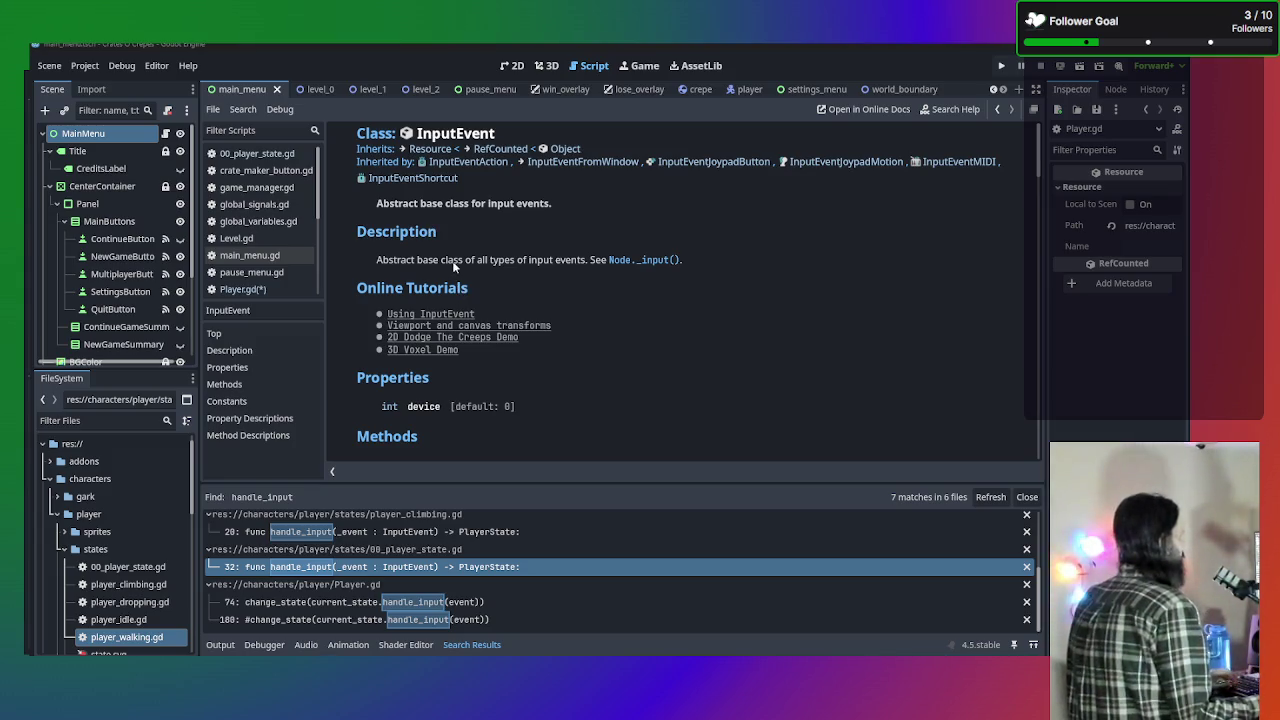
Review Level.gd and Player.gd's change_state line 181, then bring up 00_player_state.gd's handle_input.
click(263, 240)
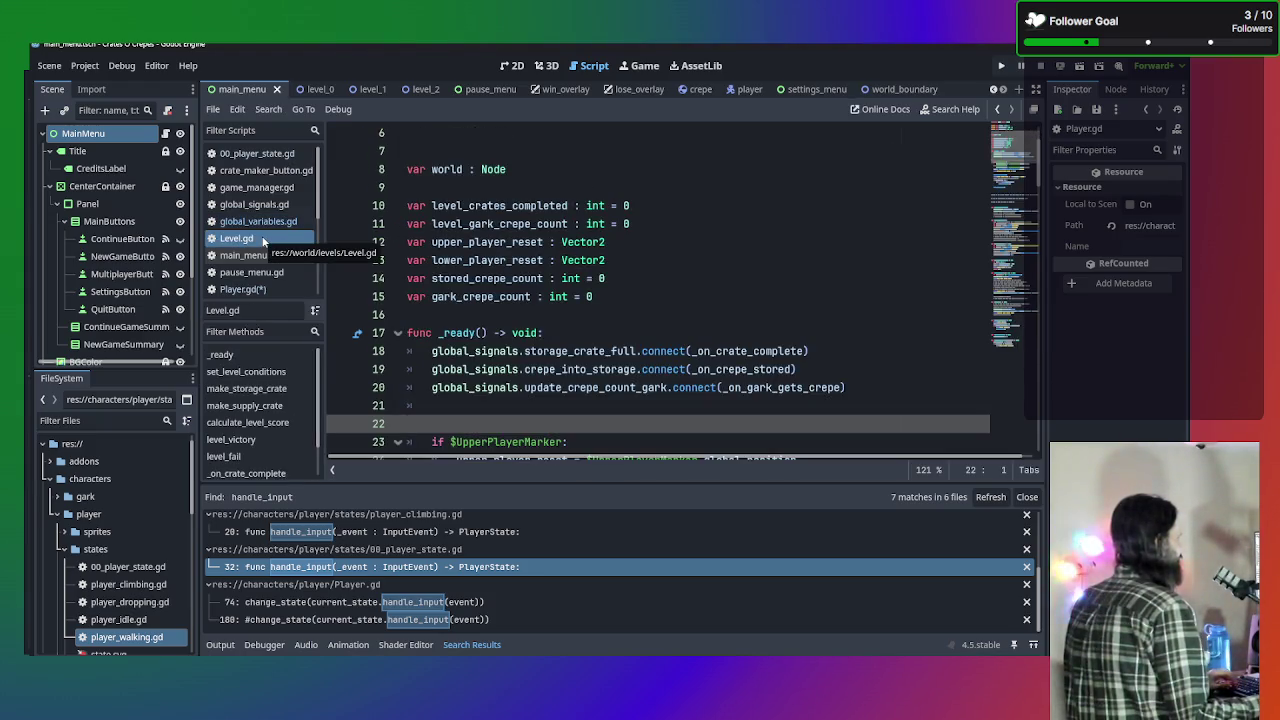
click(258, 291)
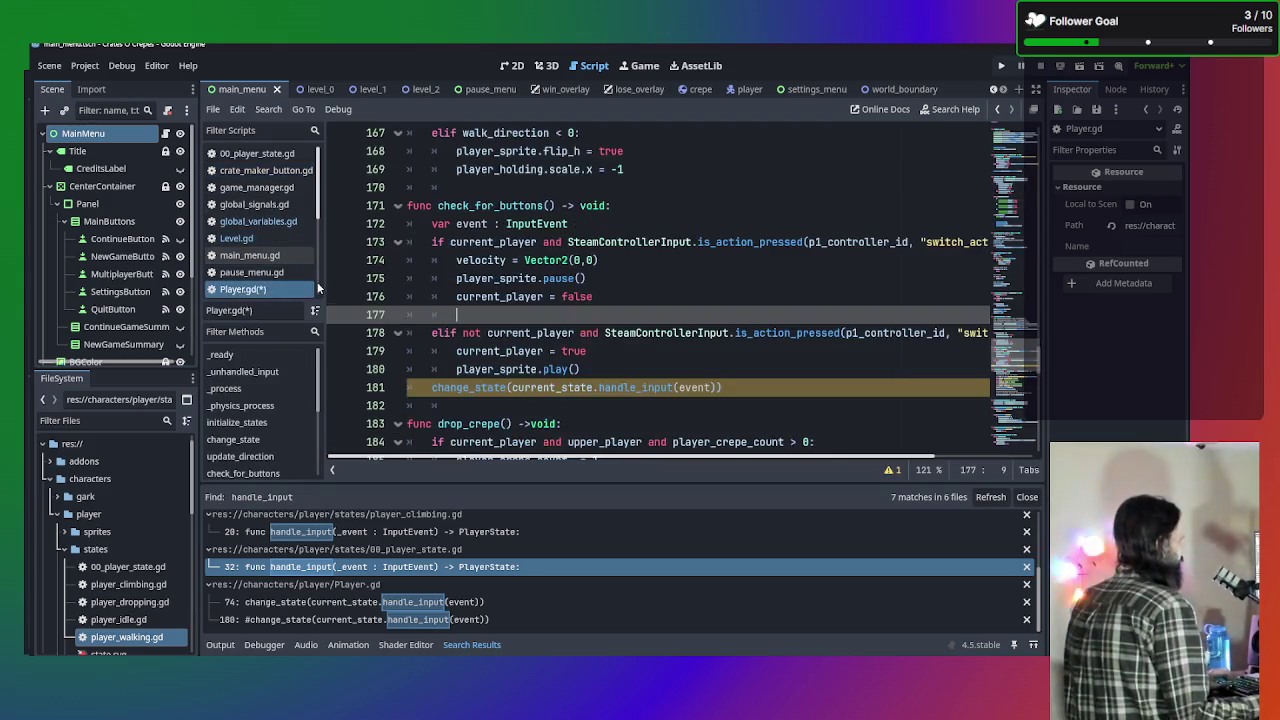
triple_click(720, 387)
scroll(606, 364, up, 1)
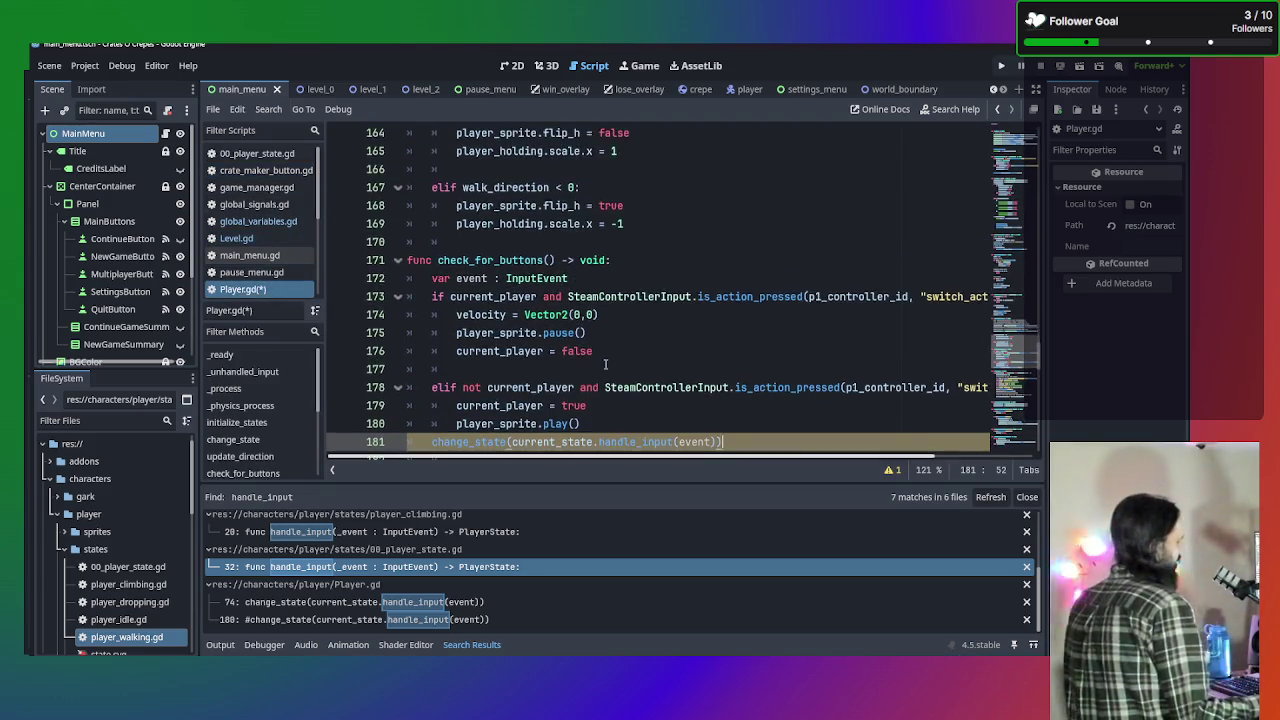
scroll(633, 349, down, 2)
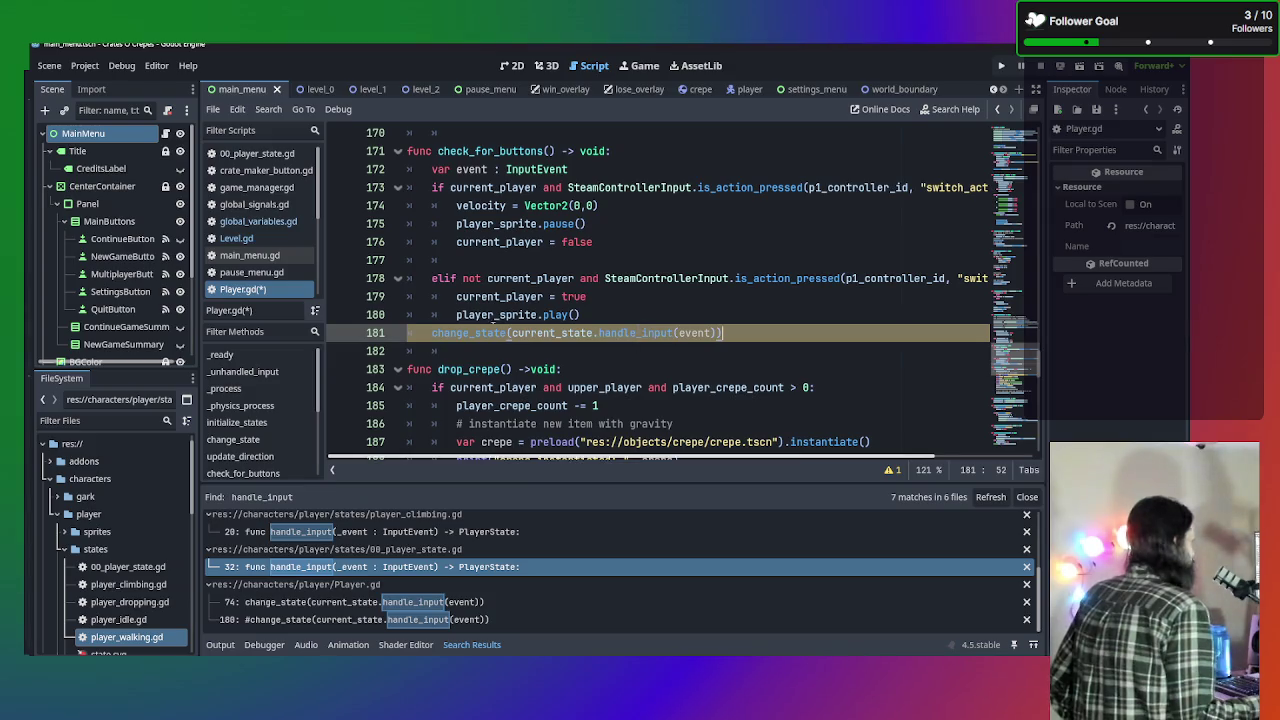
click(258, 153)
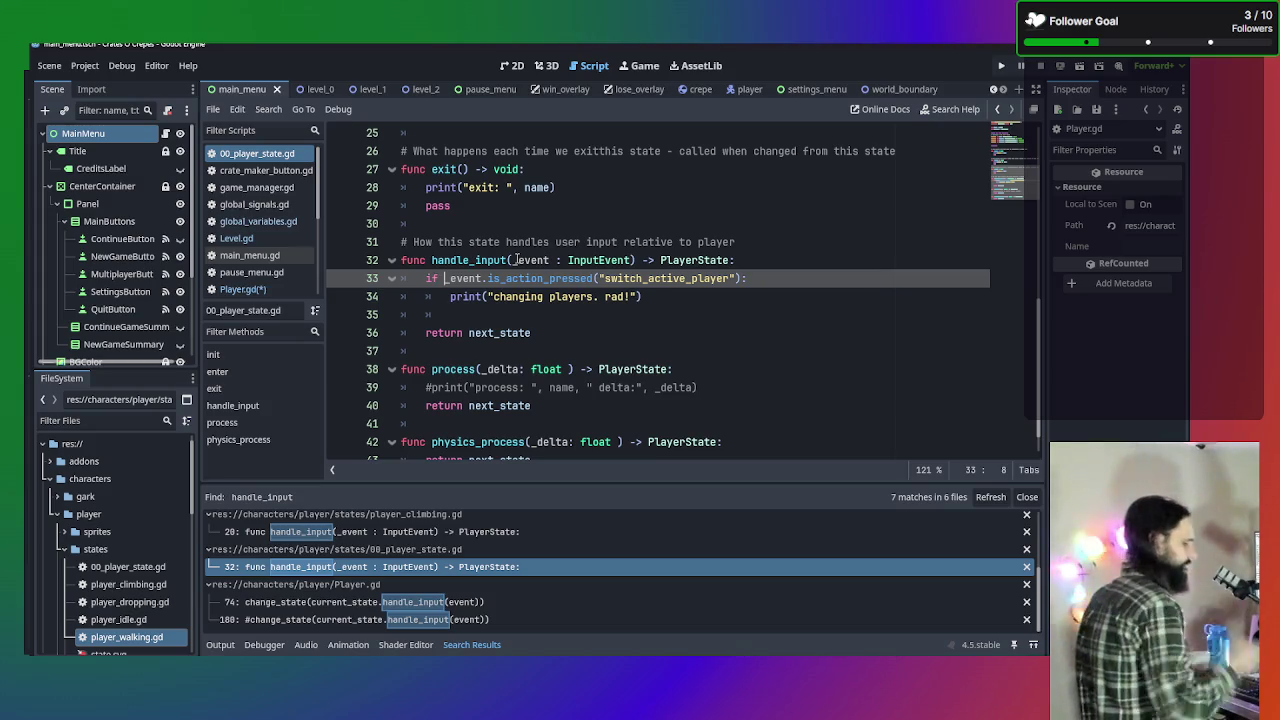
Rewrite line 32 as handle_input(is_steam_input : bool = true, _event : InputEvent = null).
click(634, 259)
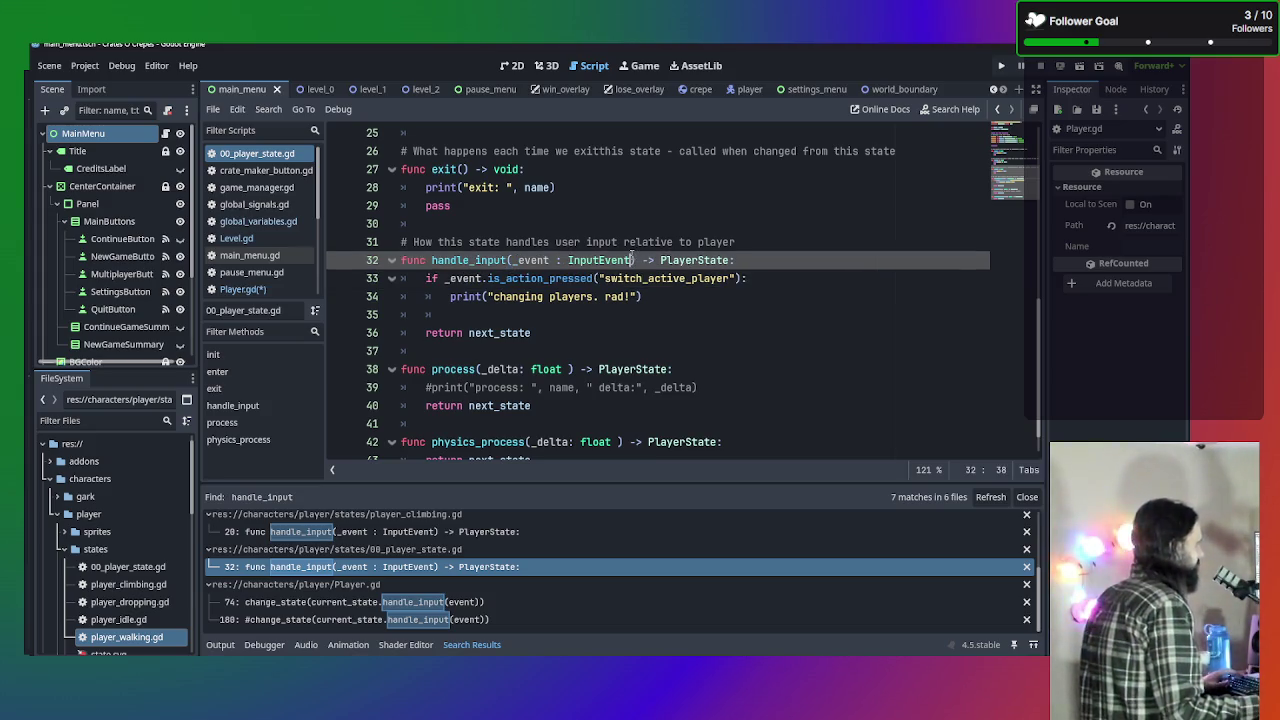
text(= null)
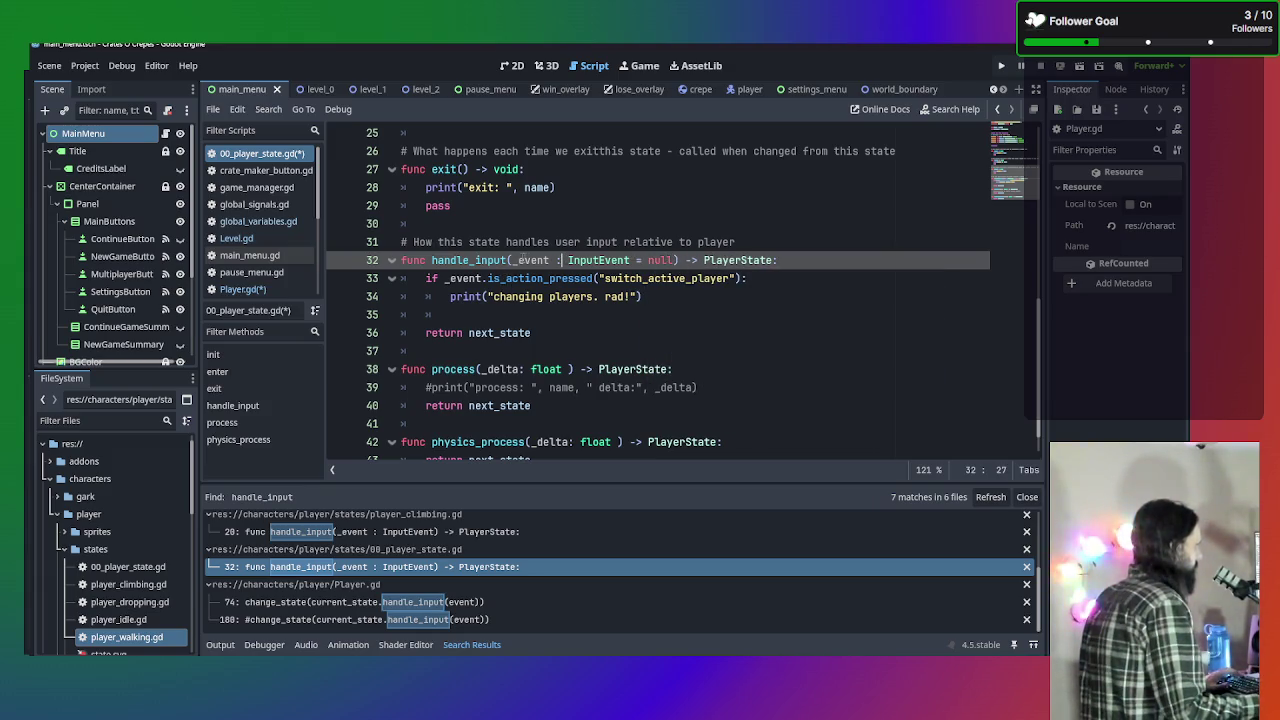
click(513, 260)
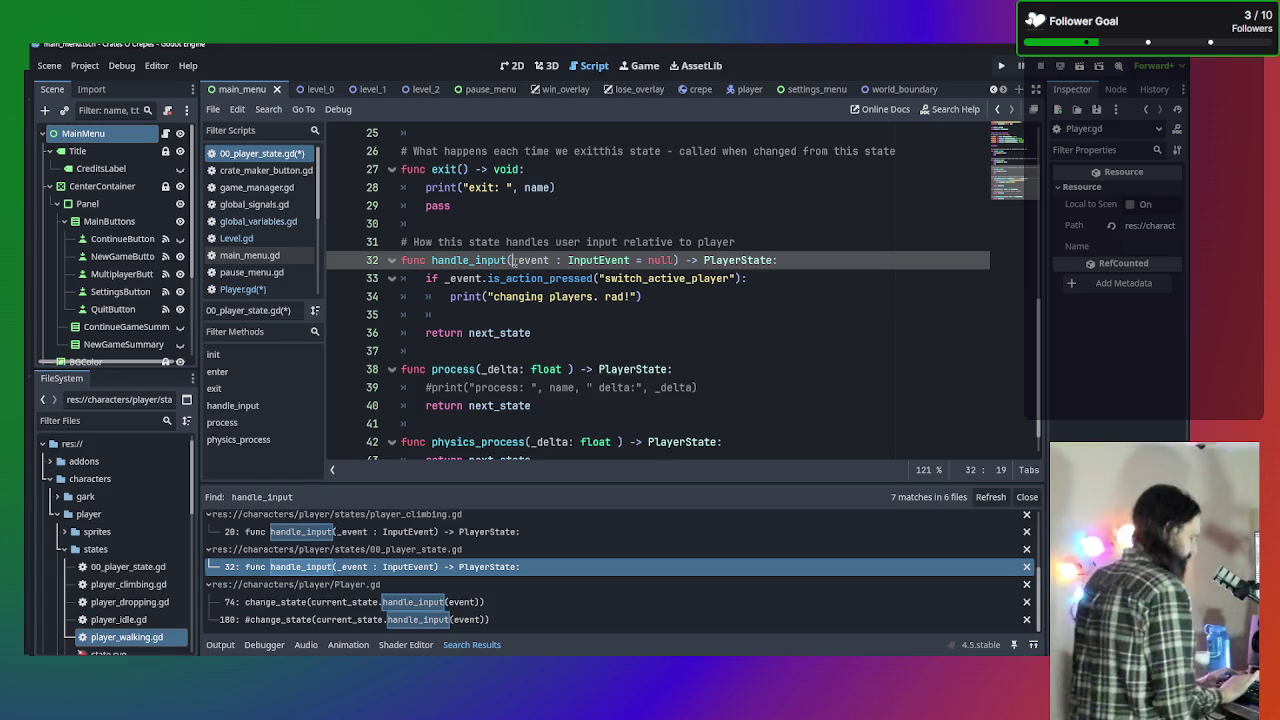
text(is)
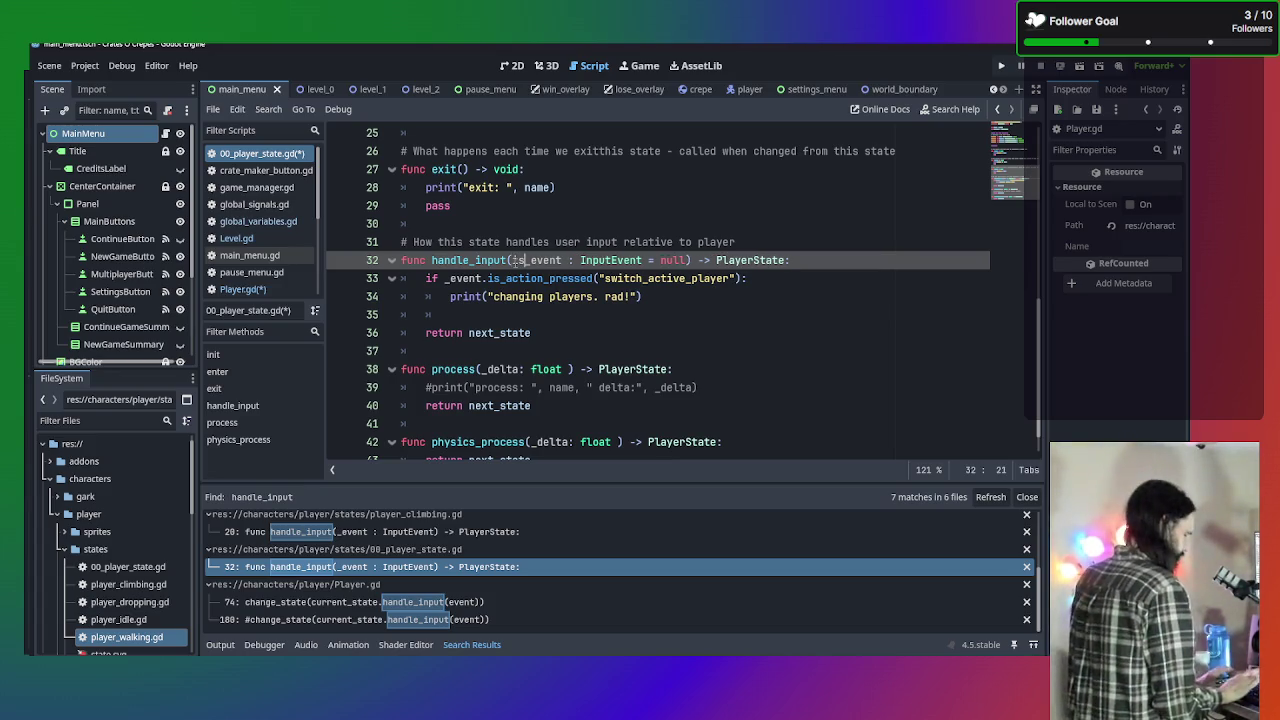
text(_)
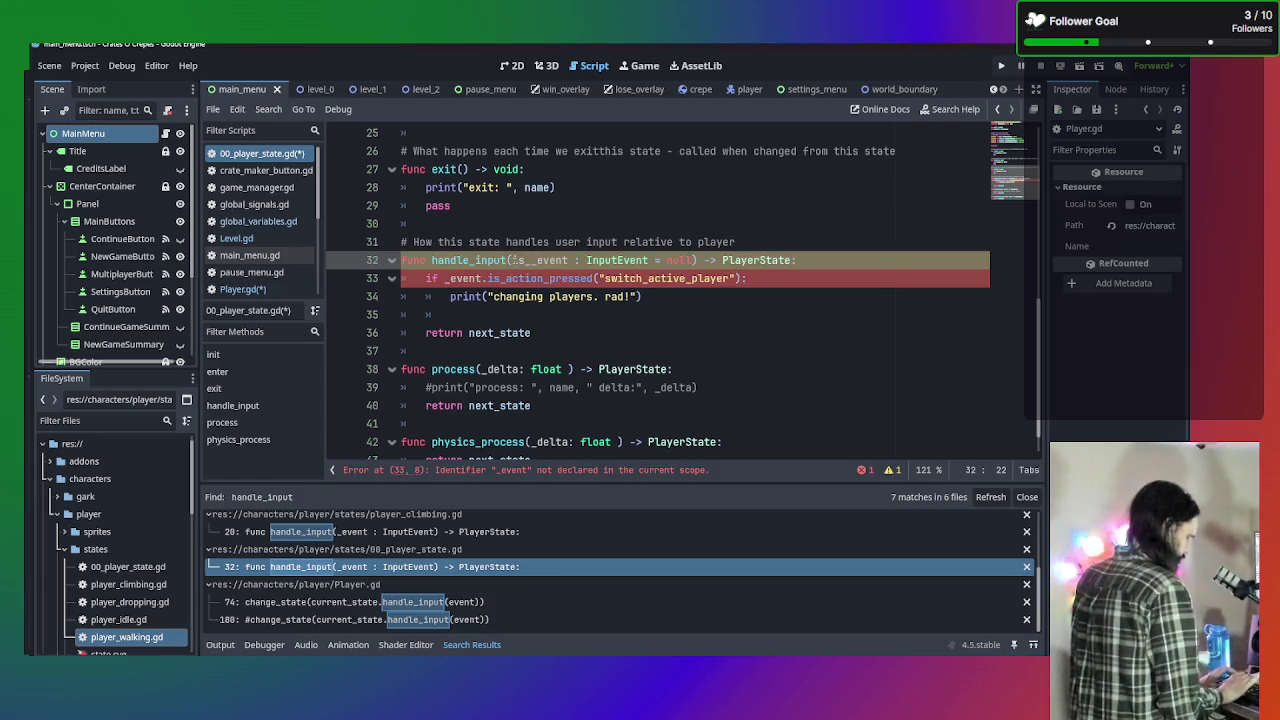
text(steam)
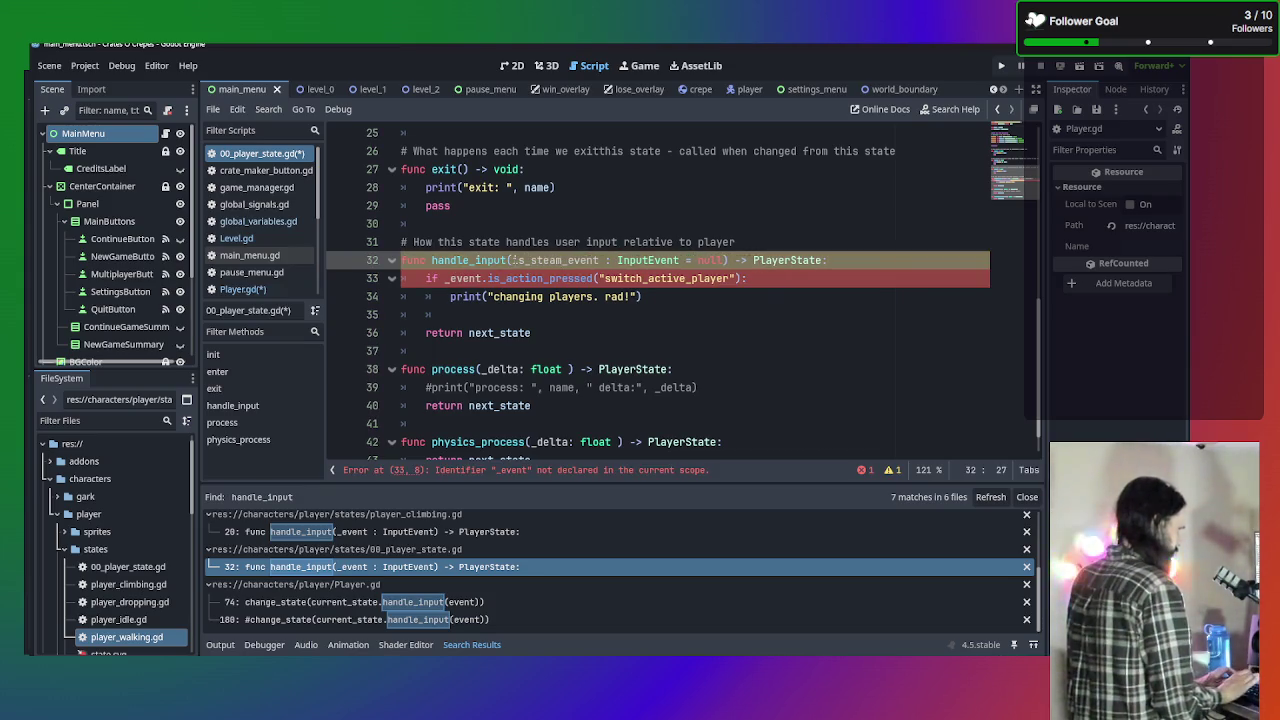
text(_inputL:)
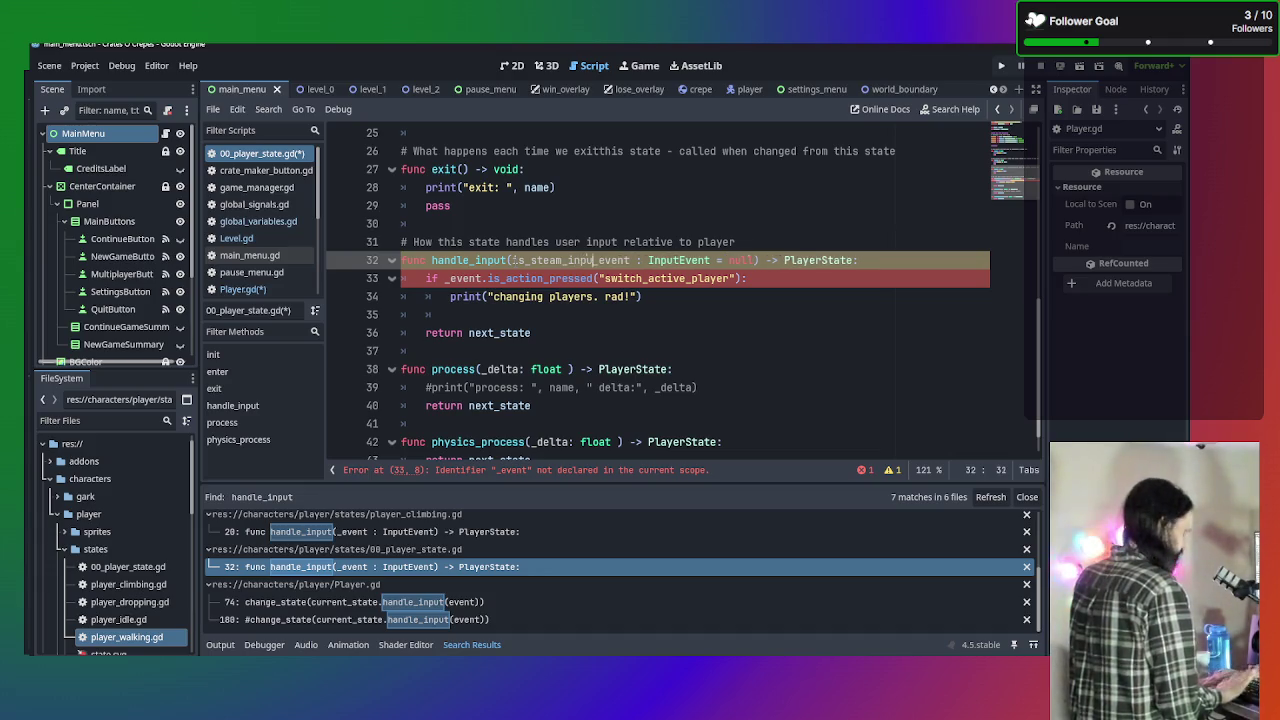
key(BackSpace)
key(BackSpace)
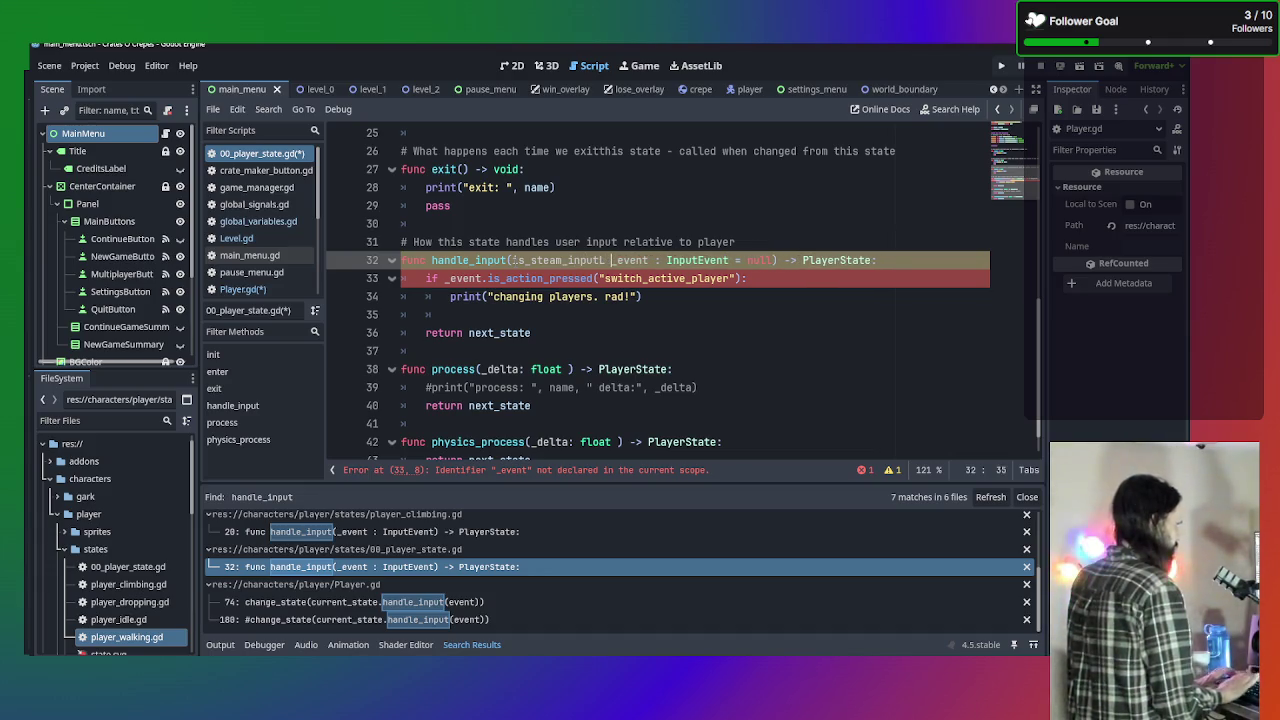
text(:)
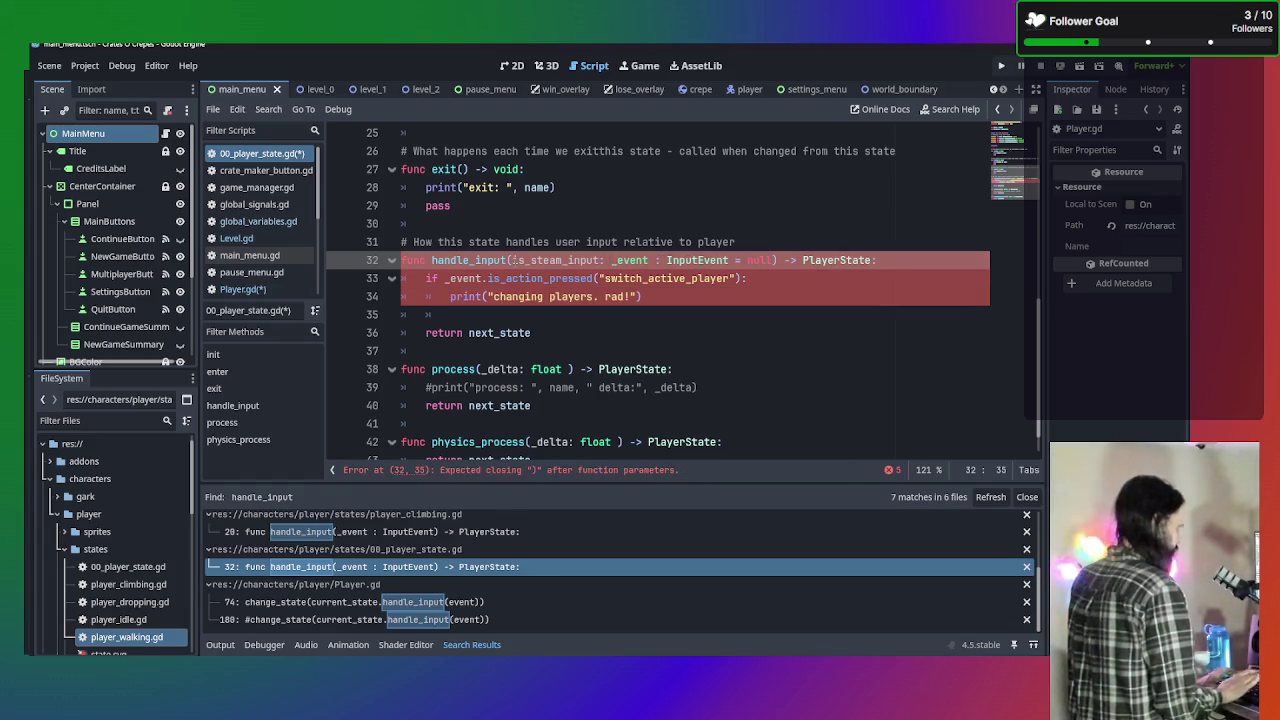
key(BackSpace)
key(BackSpace)
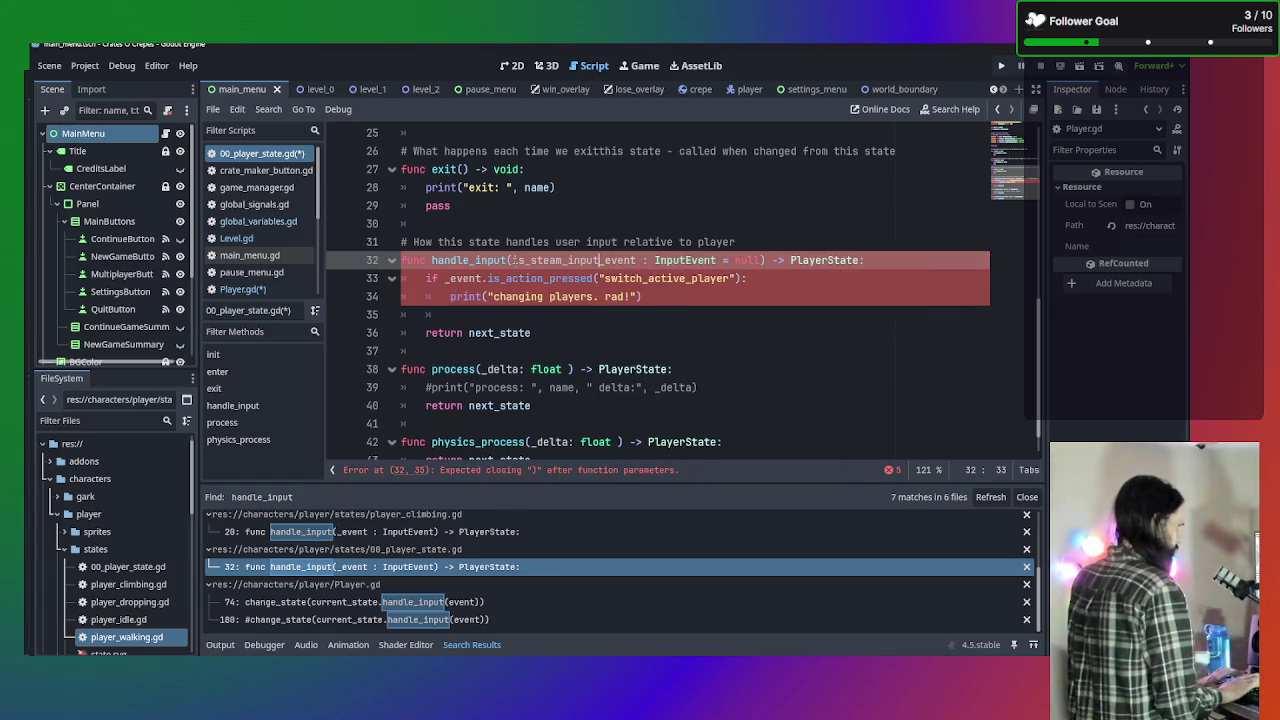
text(: bool = t)
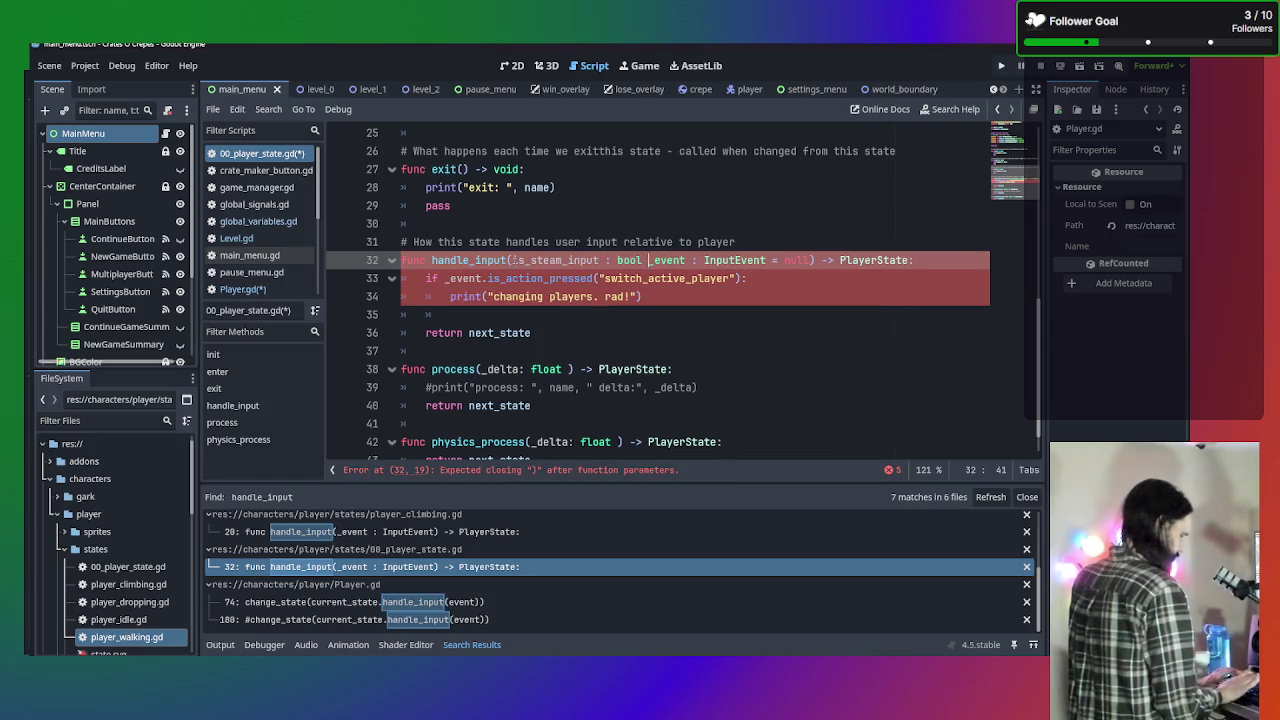
text(rue,)
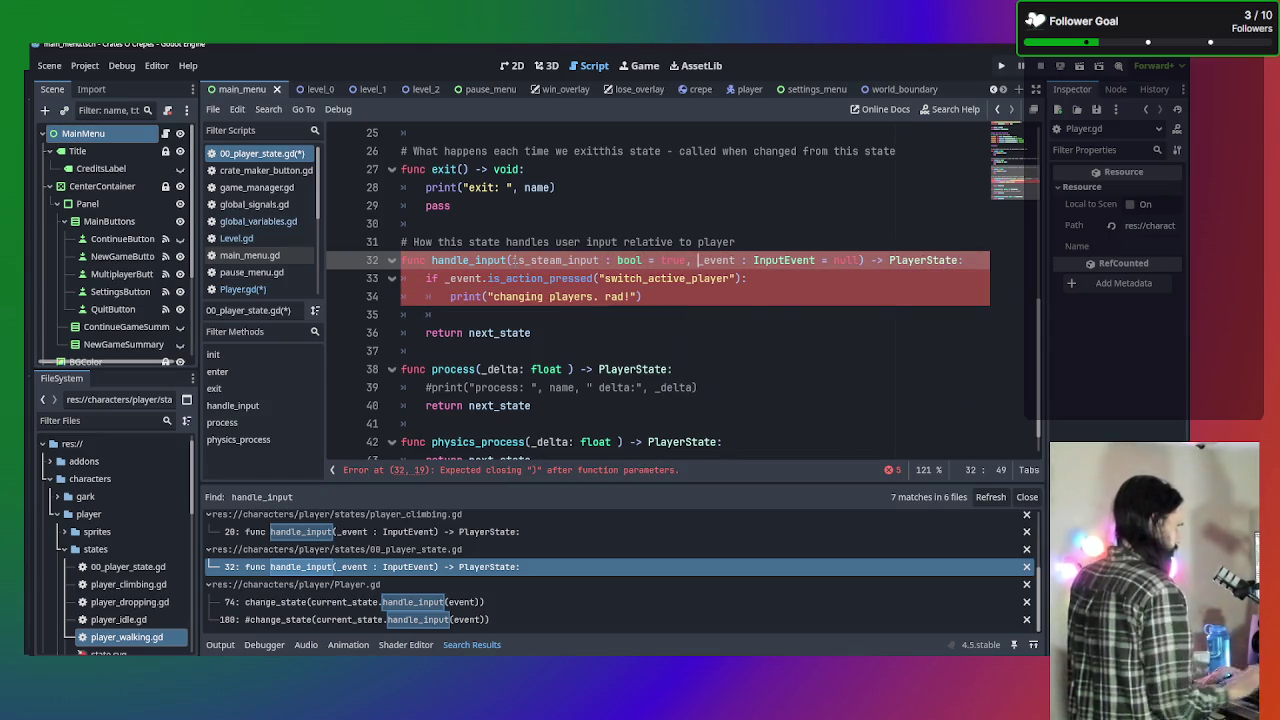
key(Down)
key(Down)
key(Down)
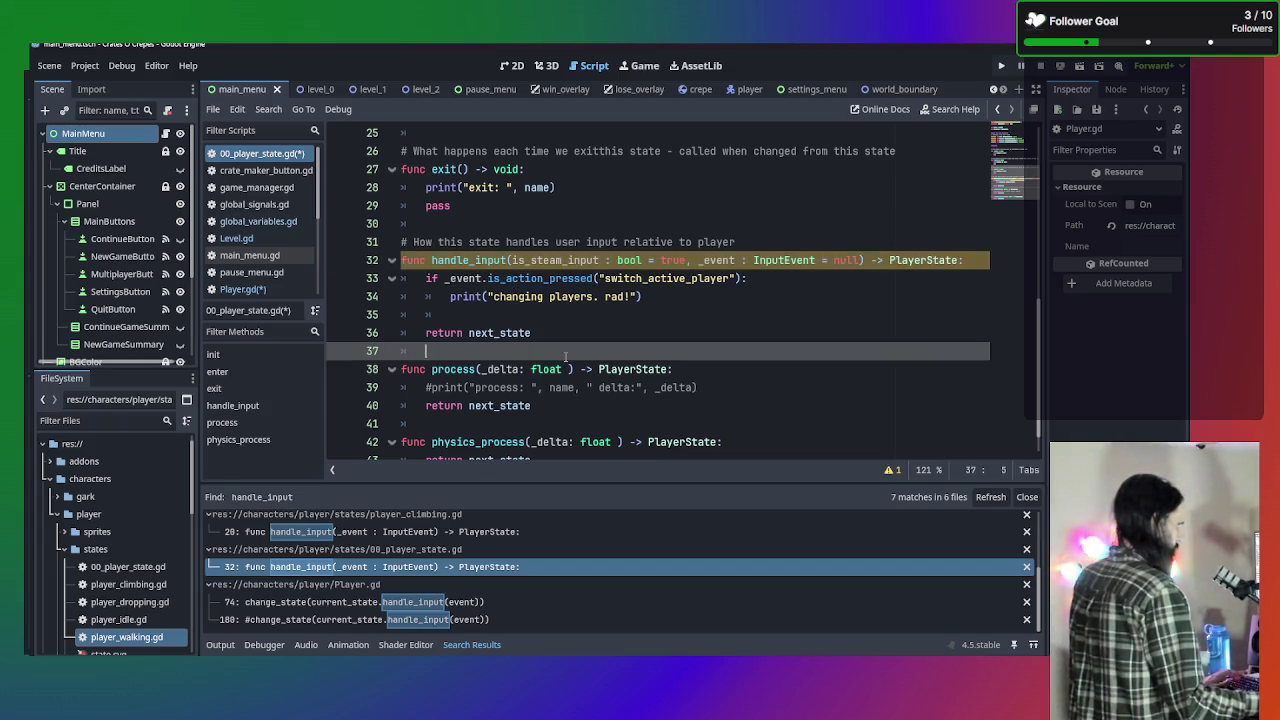
click(511, 260)
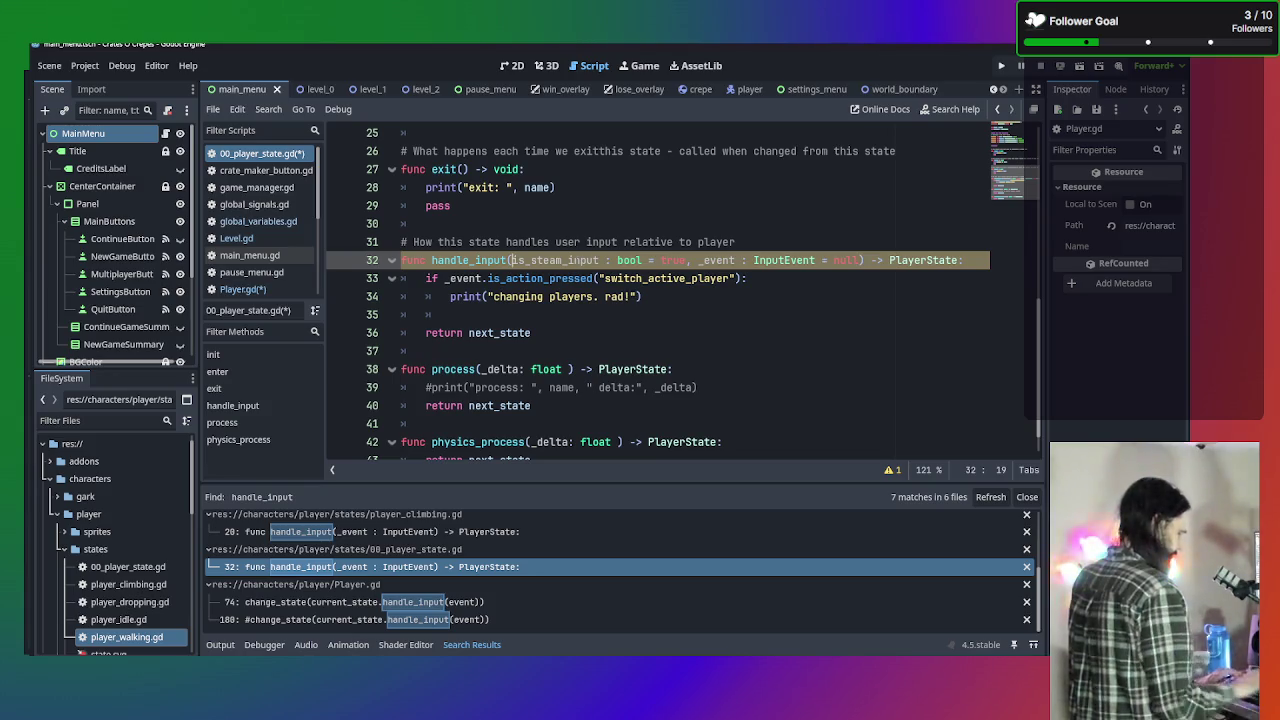
text(_)
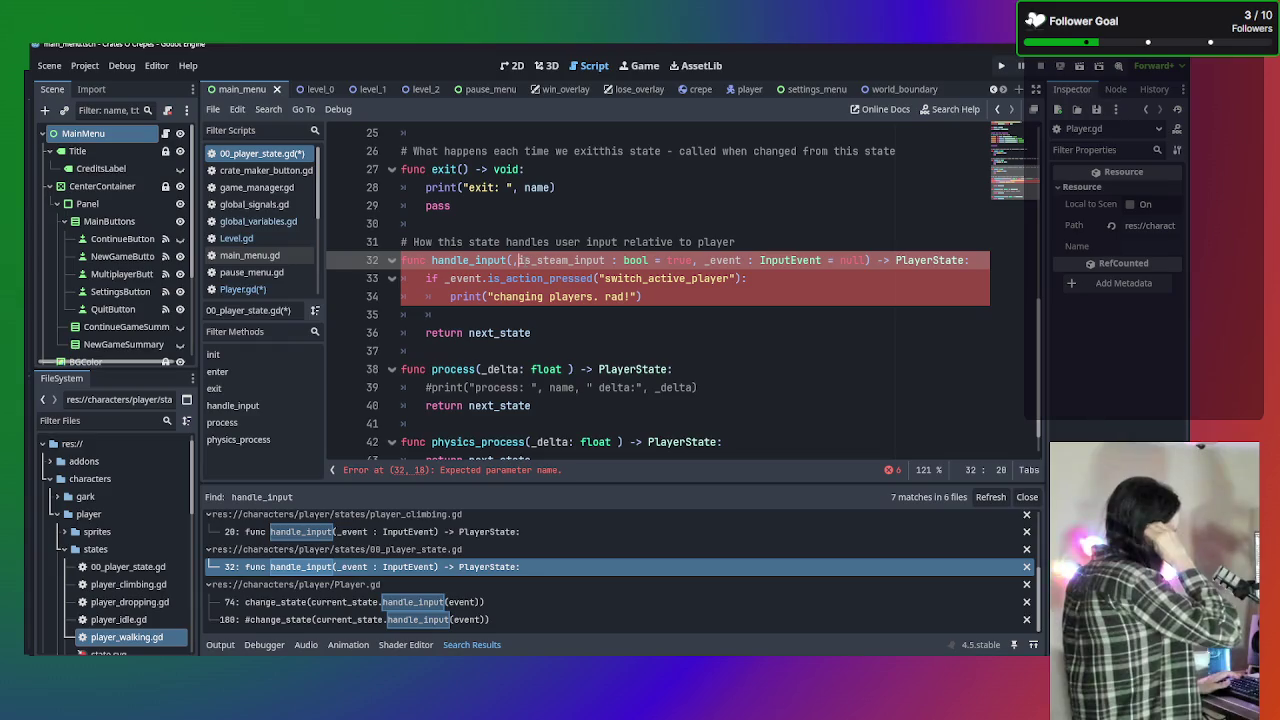
key(BackSpace)
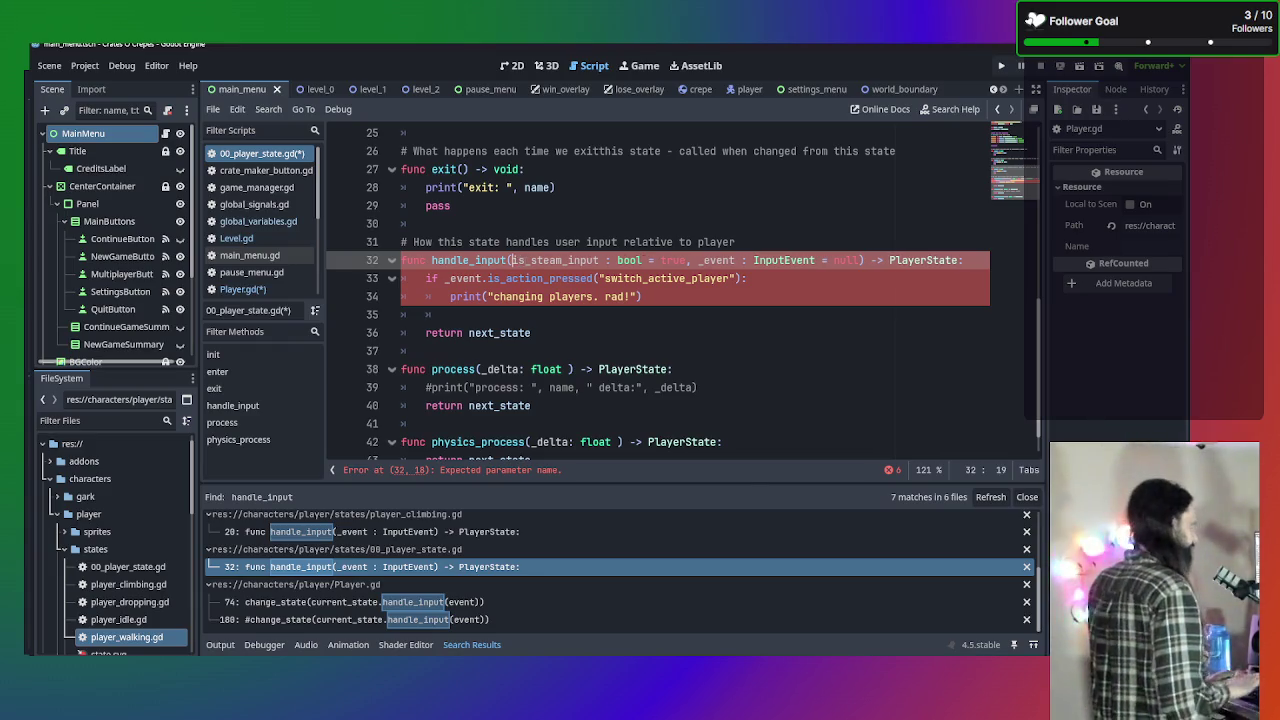
click(763, 277)
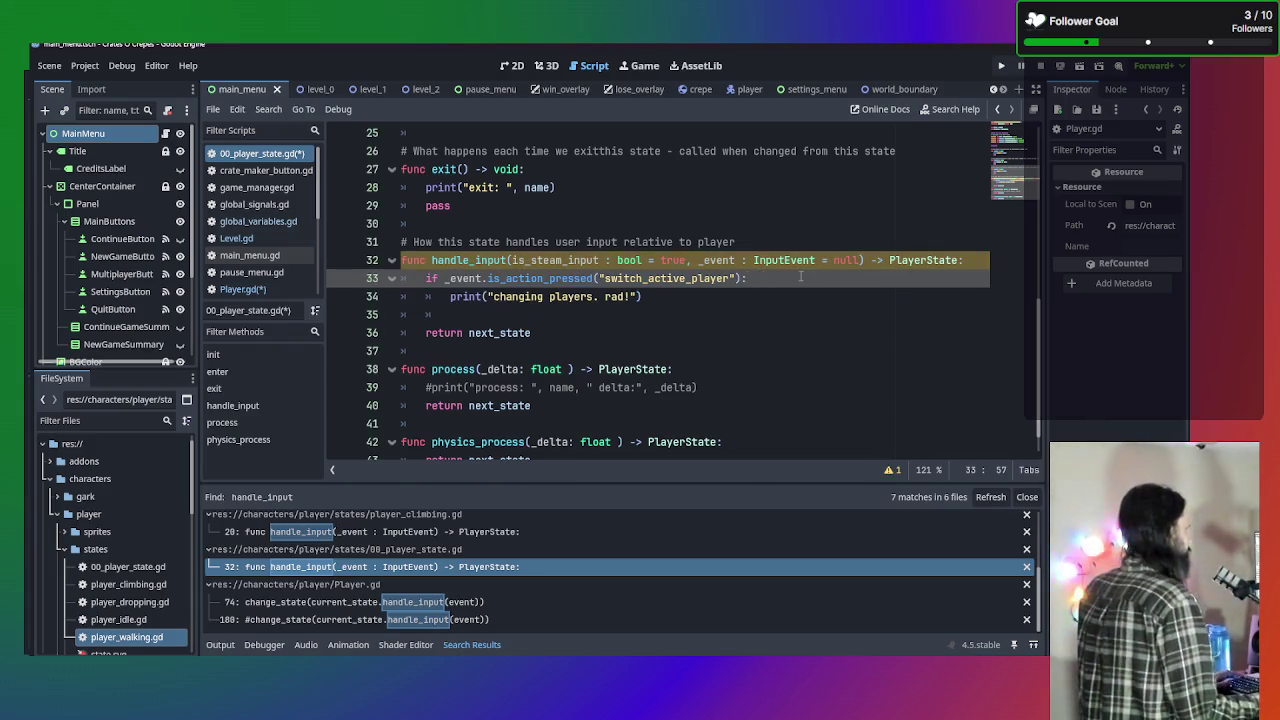
Add an 'if is_steam_input:' branch that prints "changing players. rad!" at the top of handle_input.
click(983, 260)
key(Return)
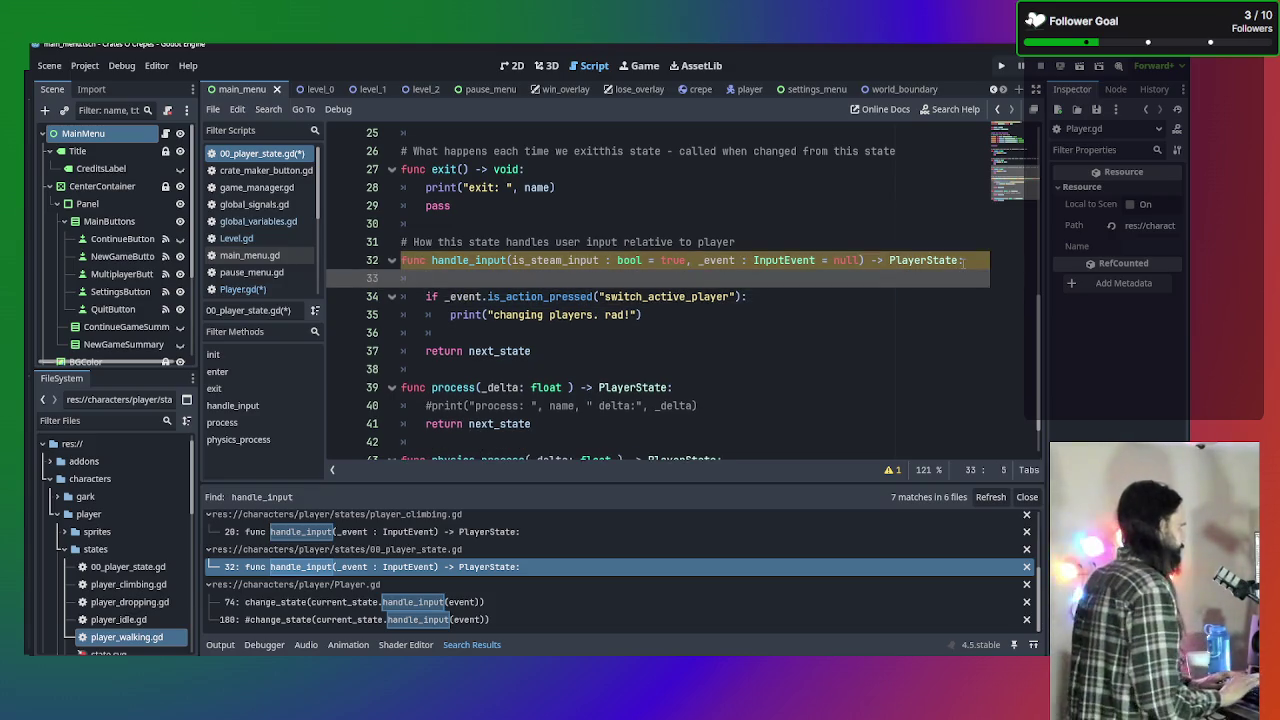
text(is)
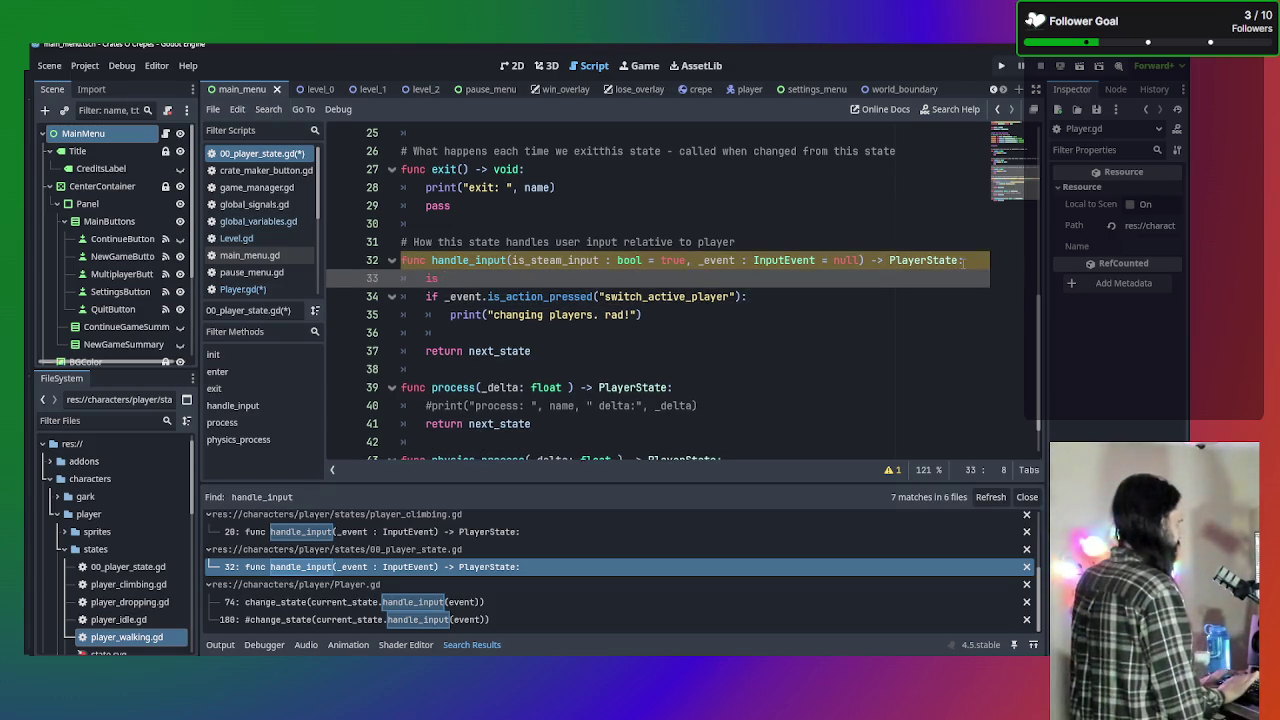
key(BackSpace)
key(BackSpace)
text(f i)
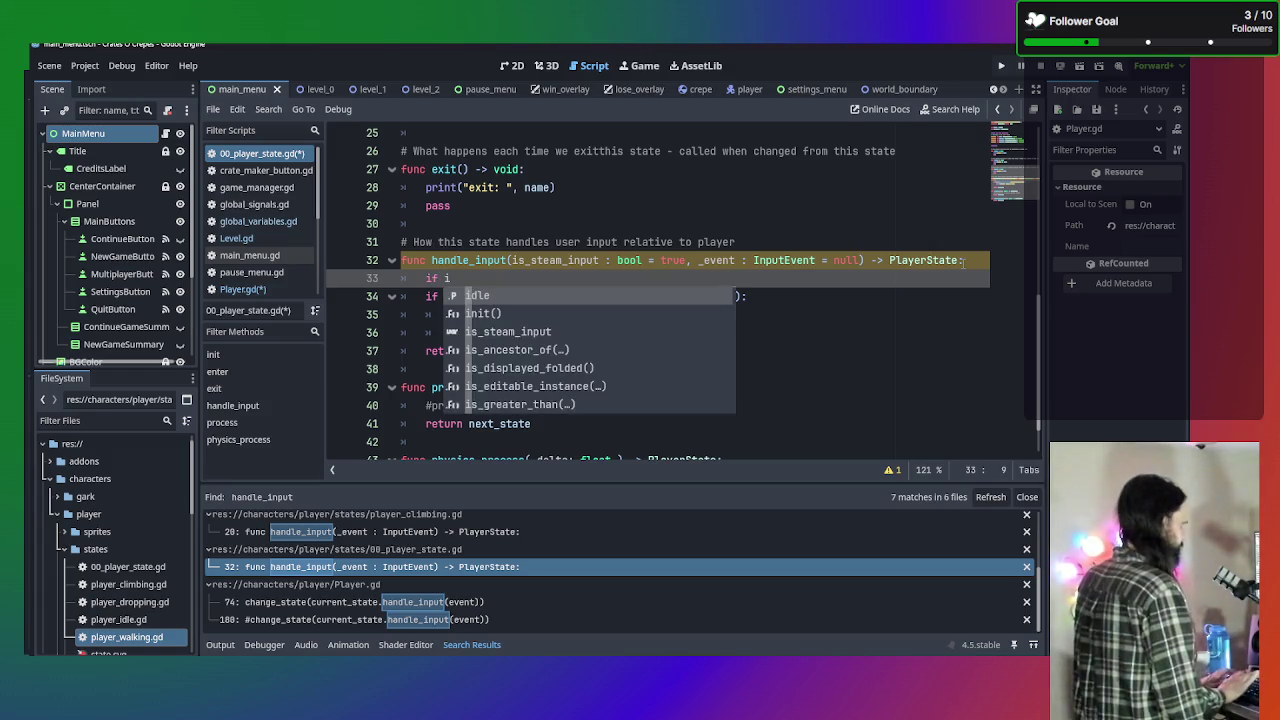
text(s)
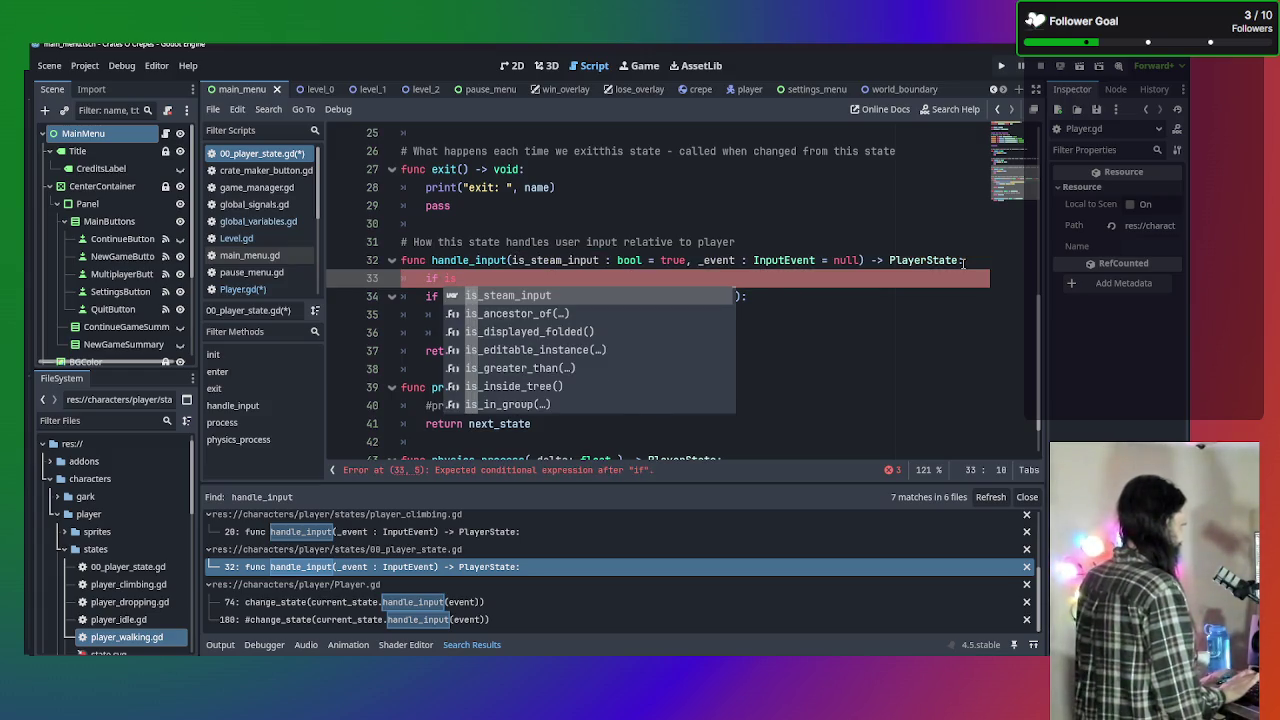
key(Return)
text(:)
key(Return)
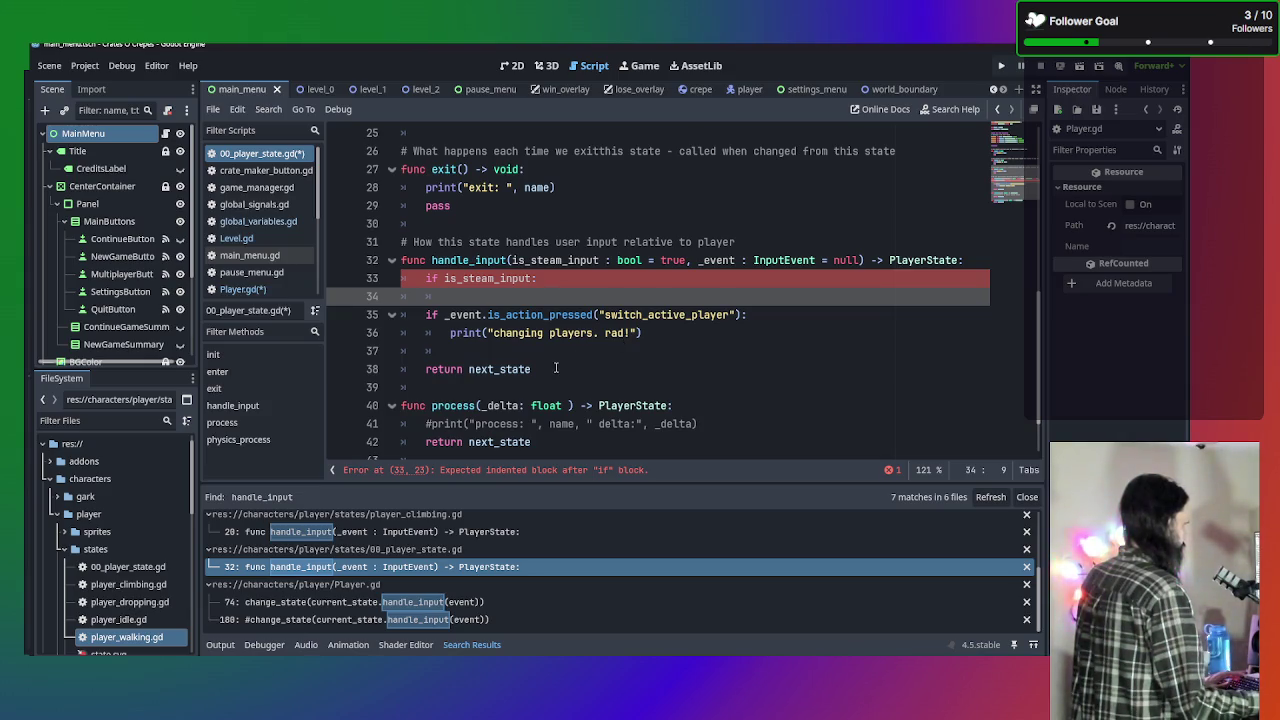
click(664, 334)
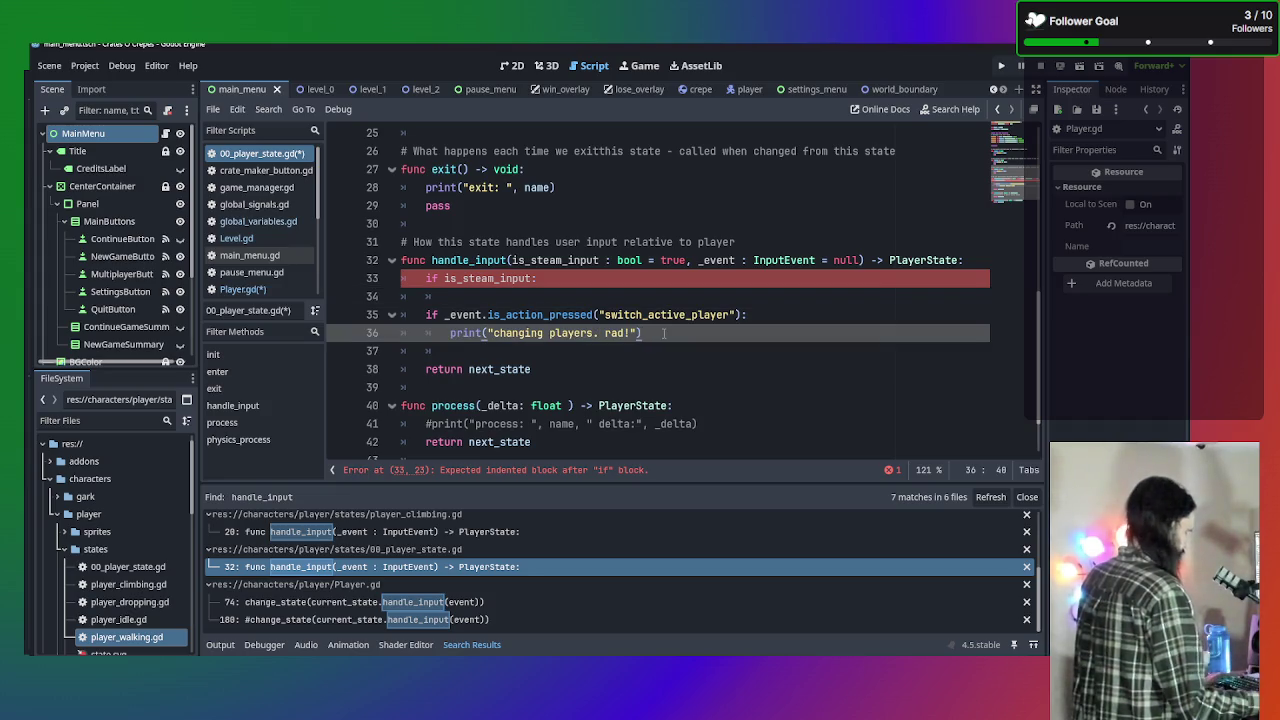
click(614, 296)
text(print("changing players. rad!"))
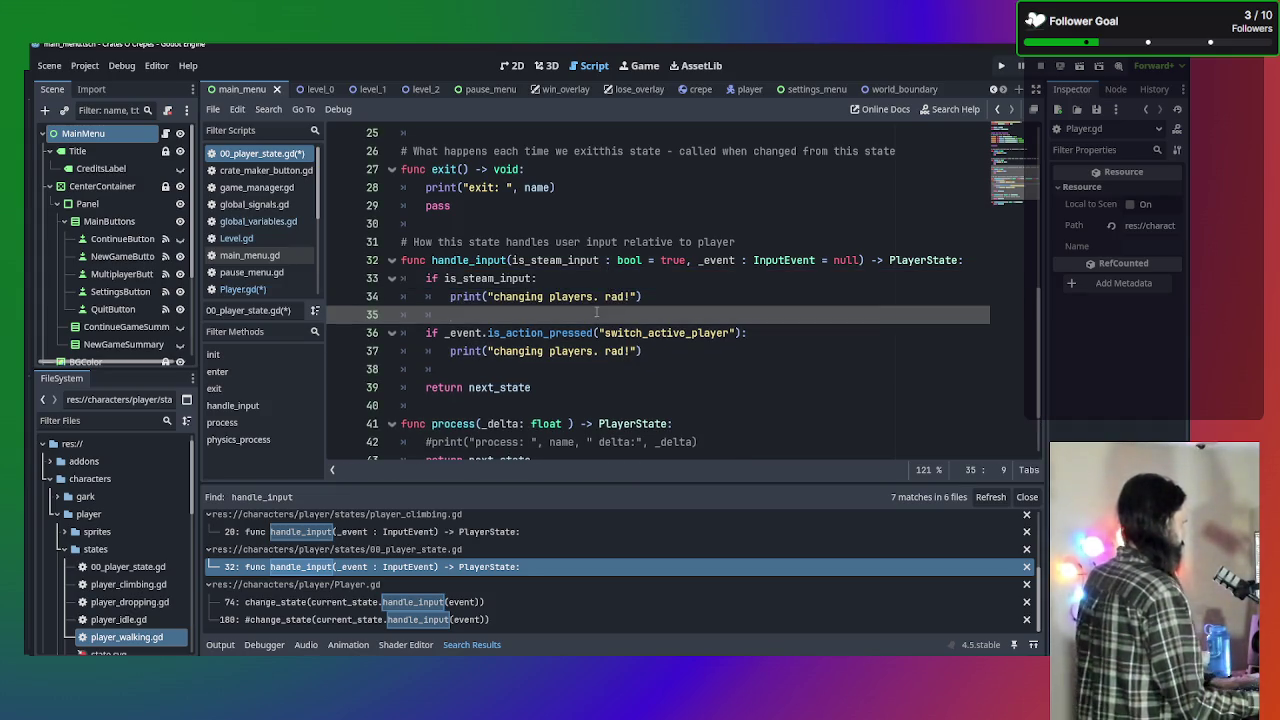
key(BackSpace)
key(BackSpace)
key(BackSpace)
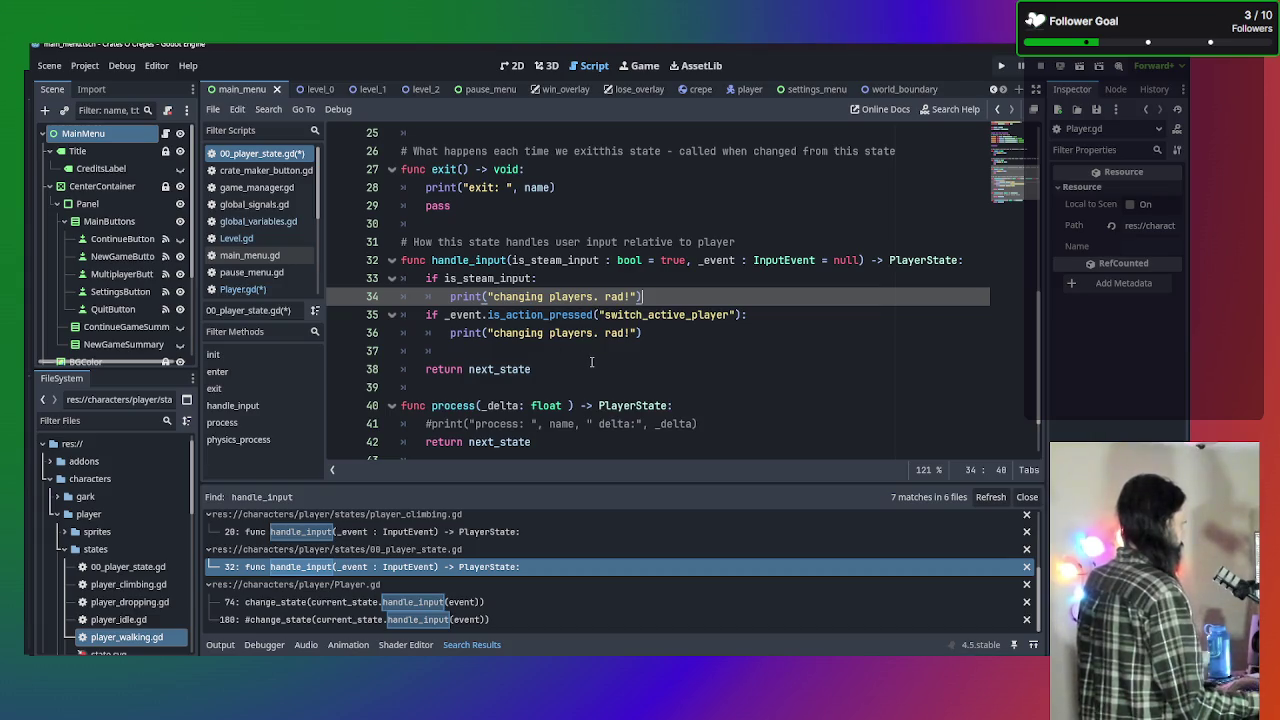
Turn the switch_active_player check into an elif, remove the leftover 'if', and save 00_player_state.gd.
click(428, 314)
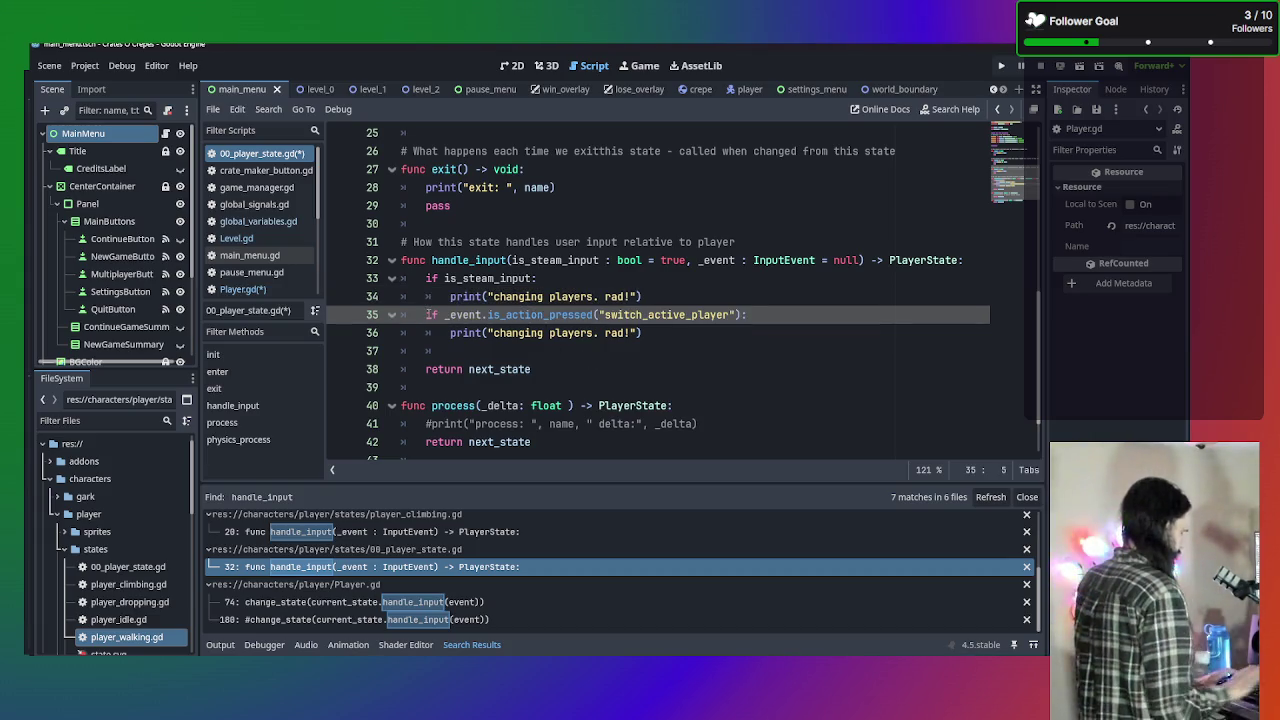
text(elif)
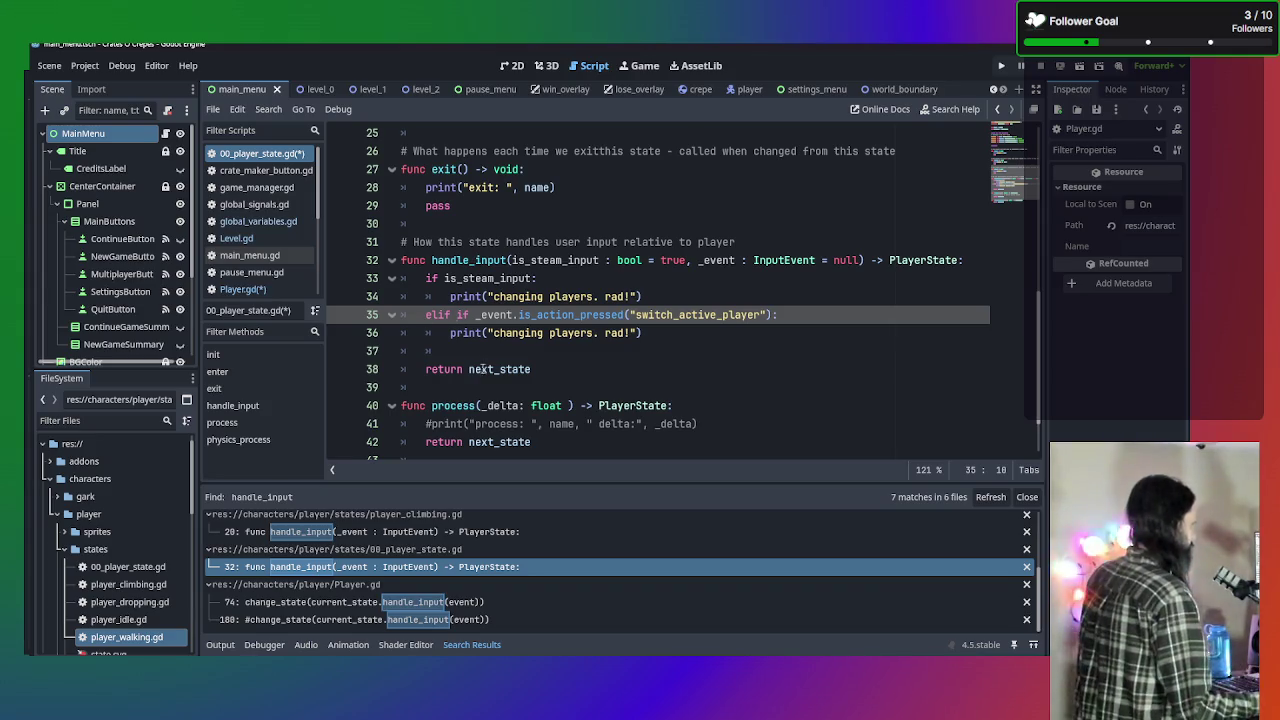
click(762, 358)
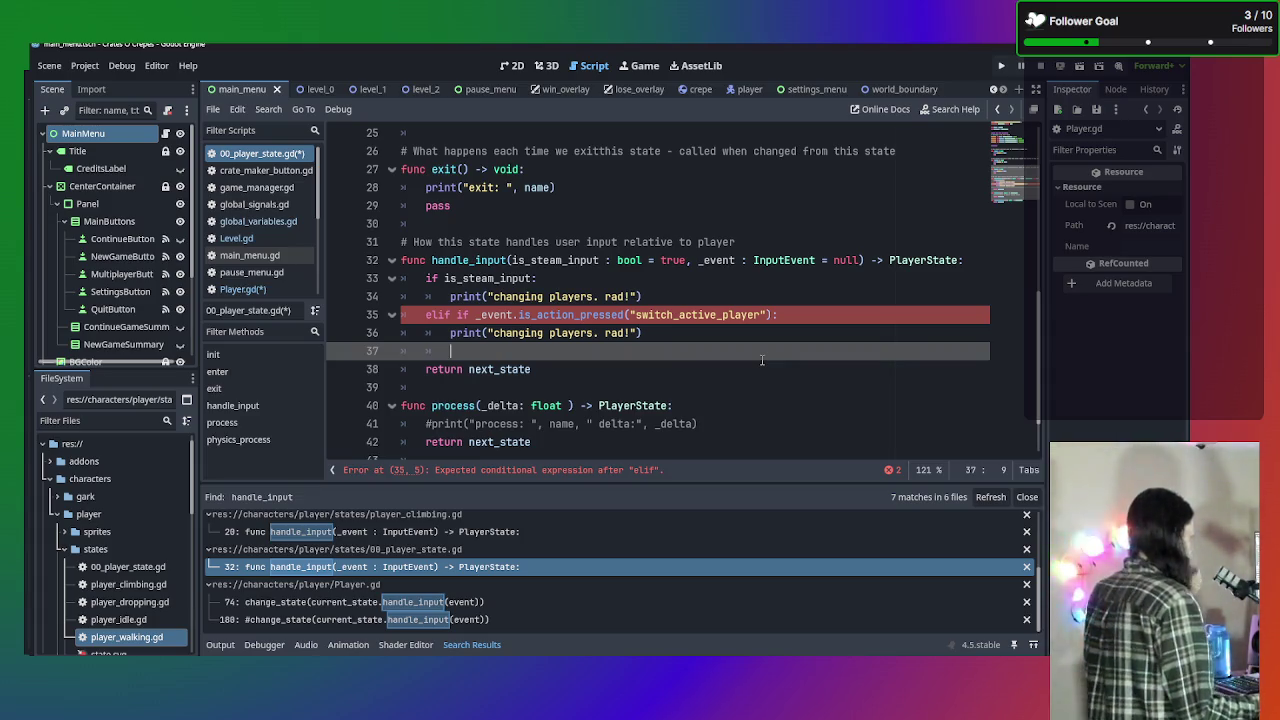
key(ctrl+s)
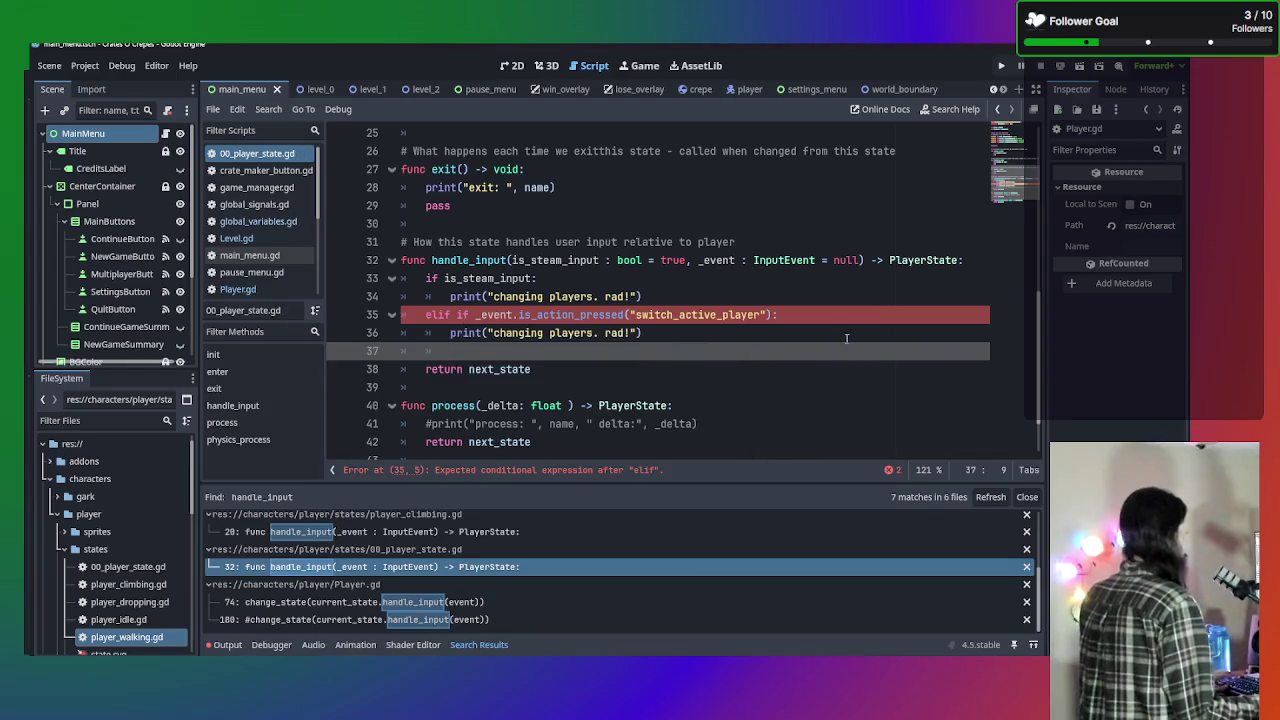
click(846, 337)
click(477, 308)
key(BackSpace)
key(BackSpace)
key(BackSpace)
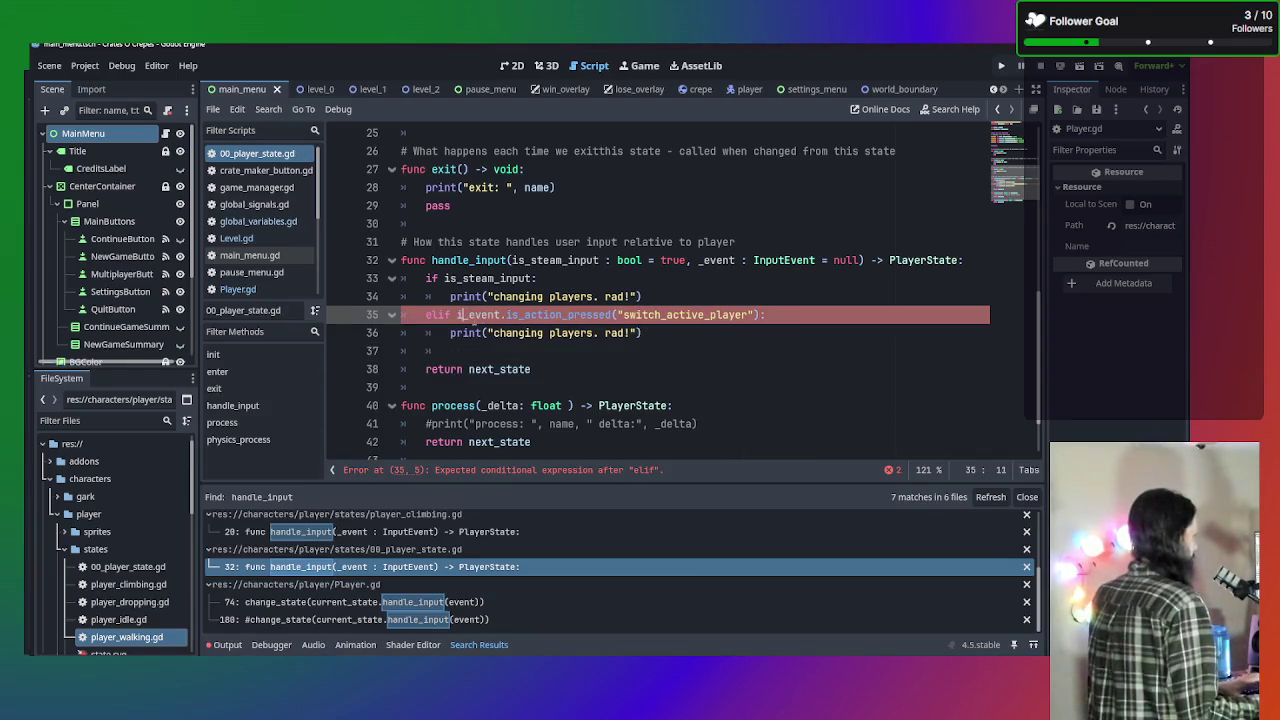
click(697, 370)
key(ctrl+s)
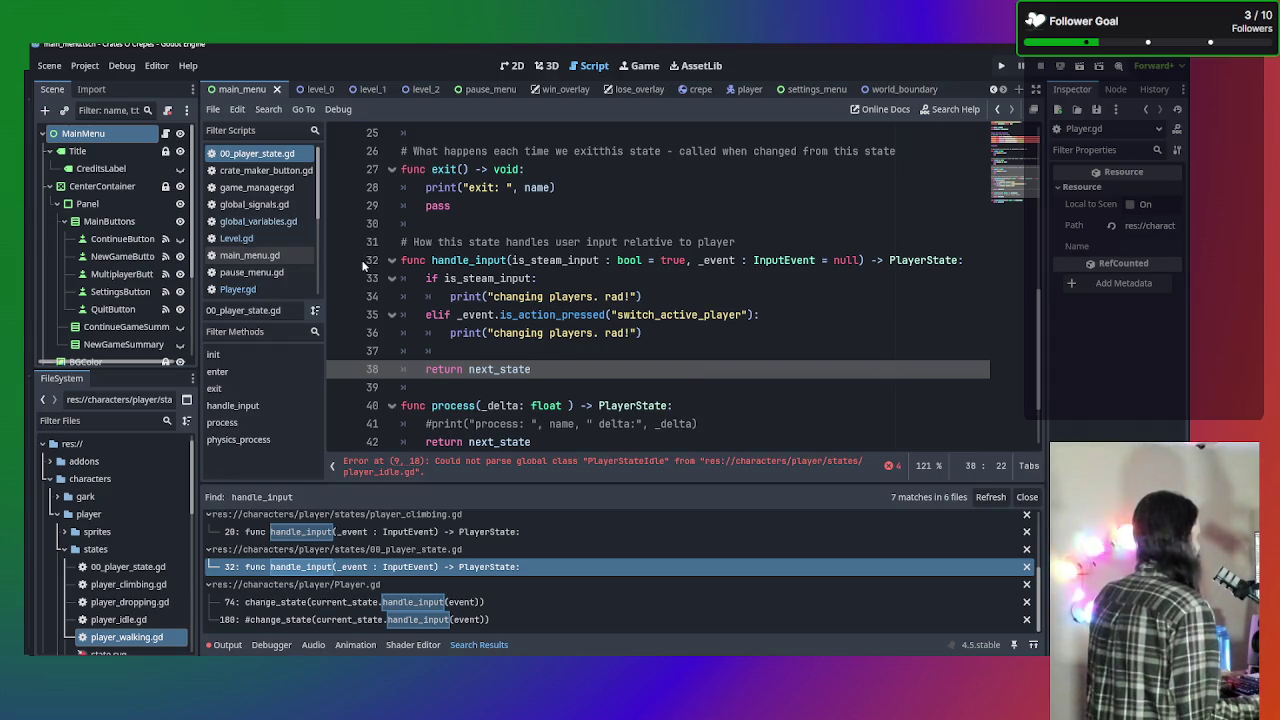
scroll(268, 283, down, 3)
scroll(268, 283, up, 3)
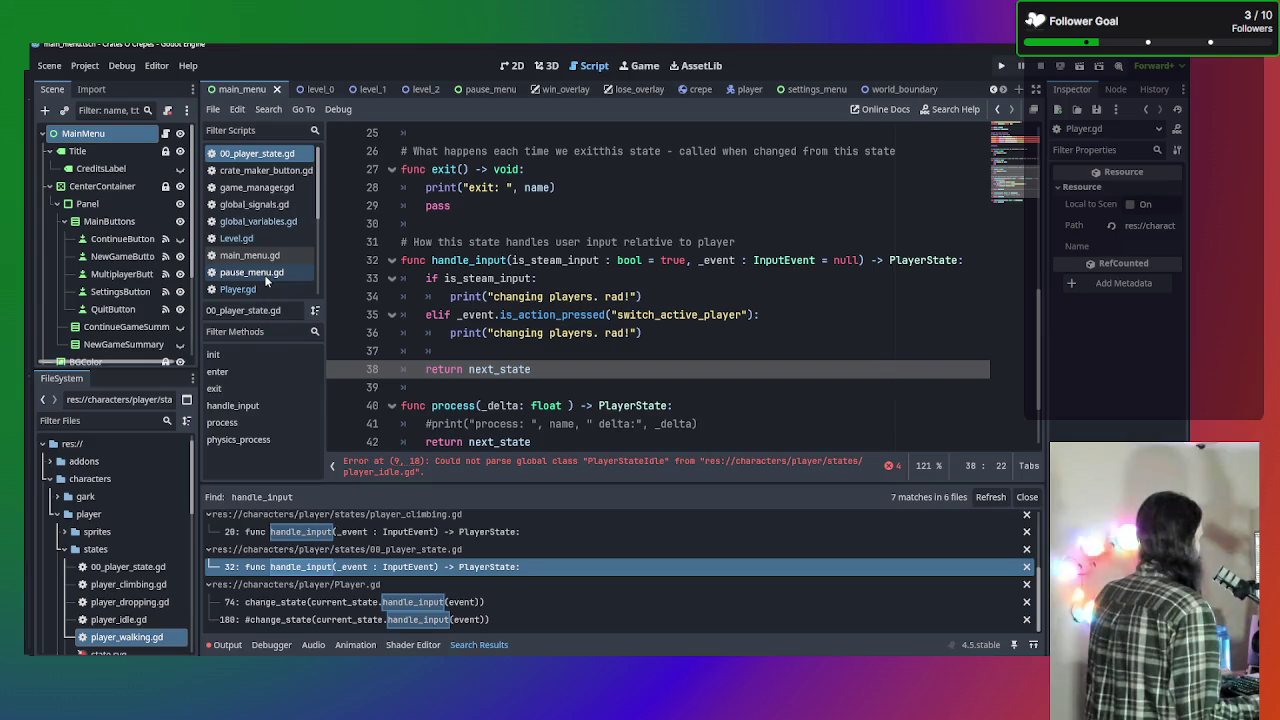
scroll(268, 180, down, 2)
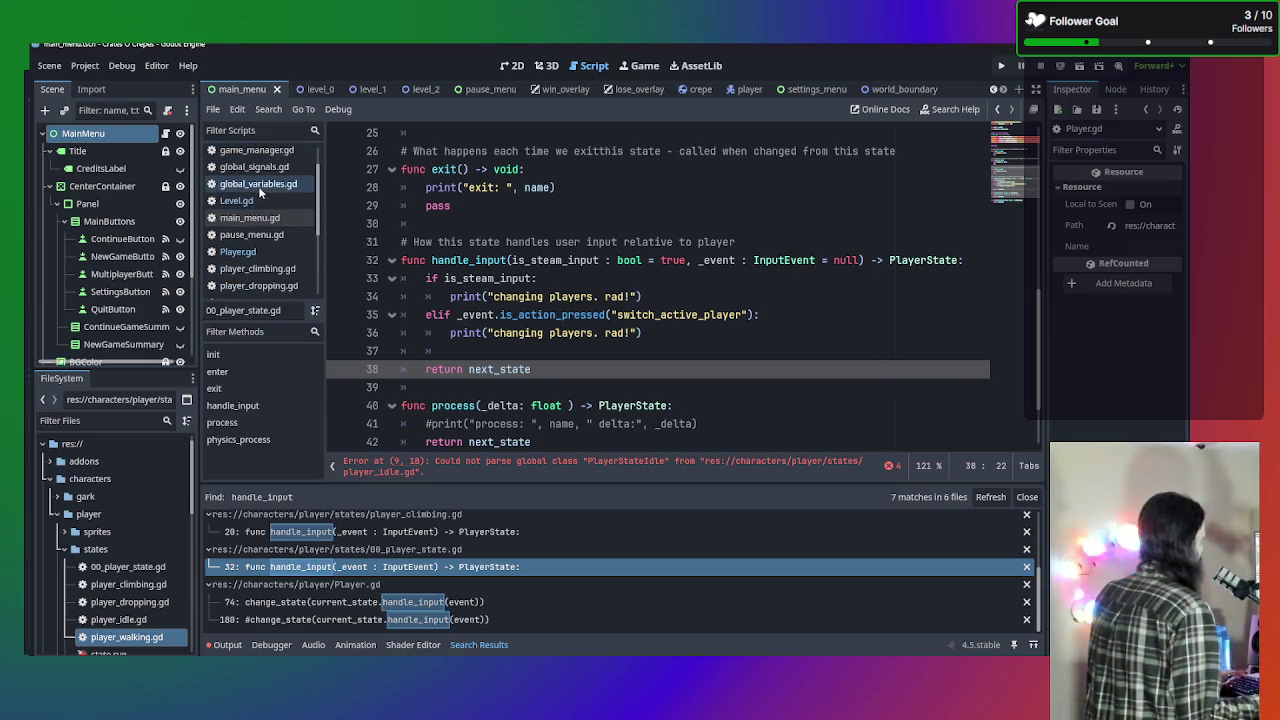
Copy the parent's handle_input signature from 00_player_state.gd over line 20 of player_climbing.gd.
click(276, 232)
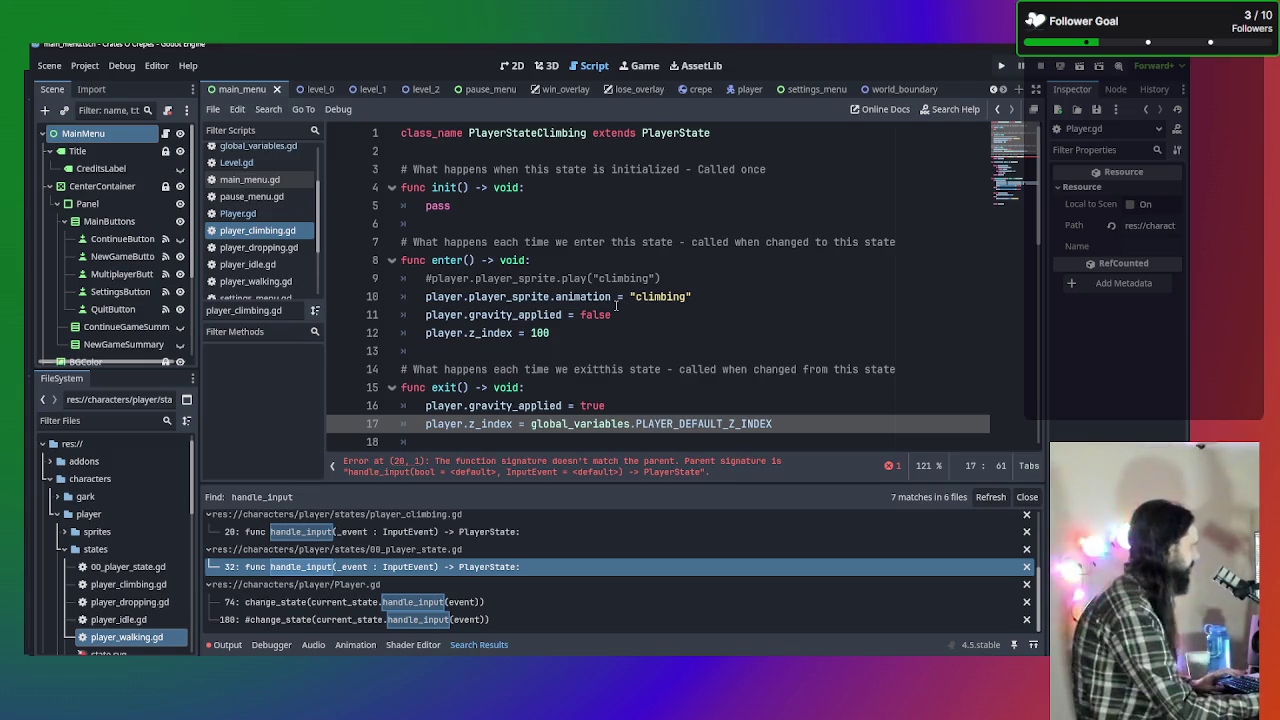
scroll(617, 308, down, 3)
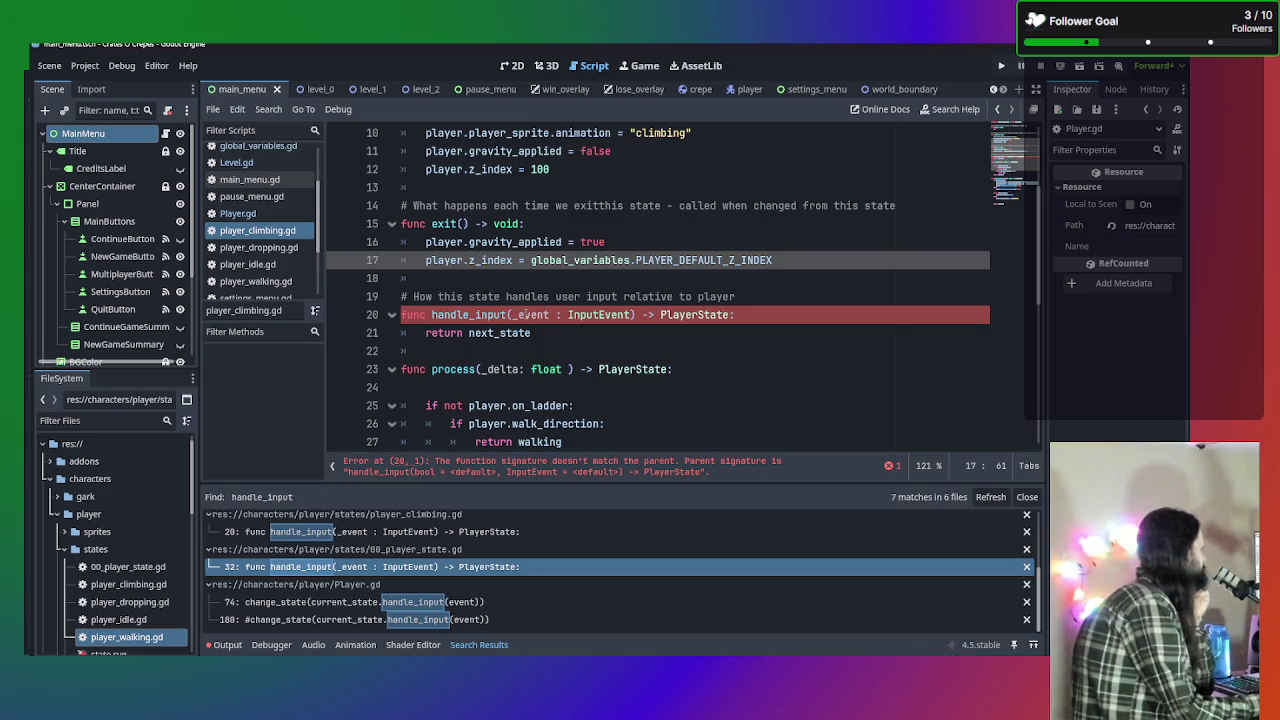
mouse_move(540, 312)
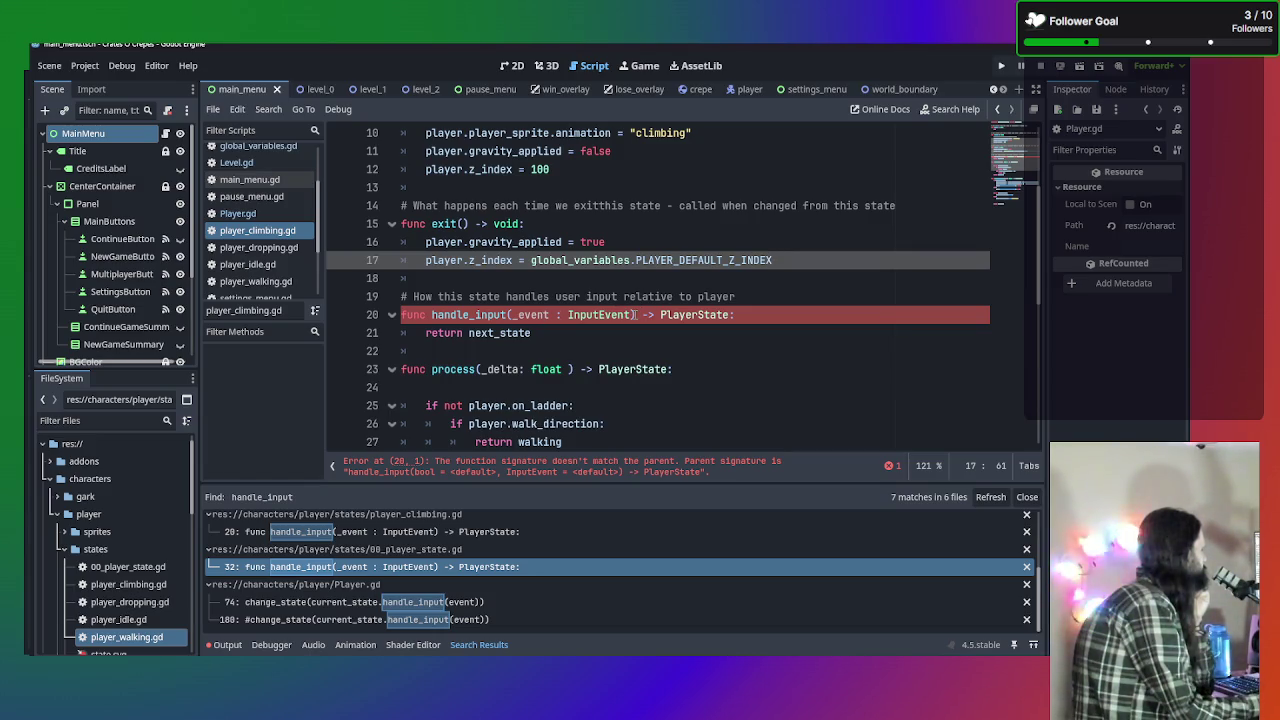
click(512, 315)
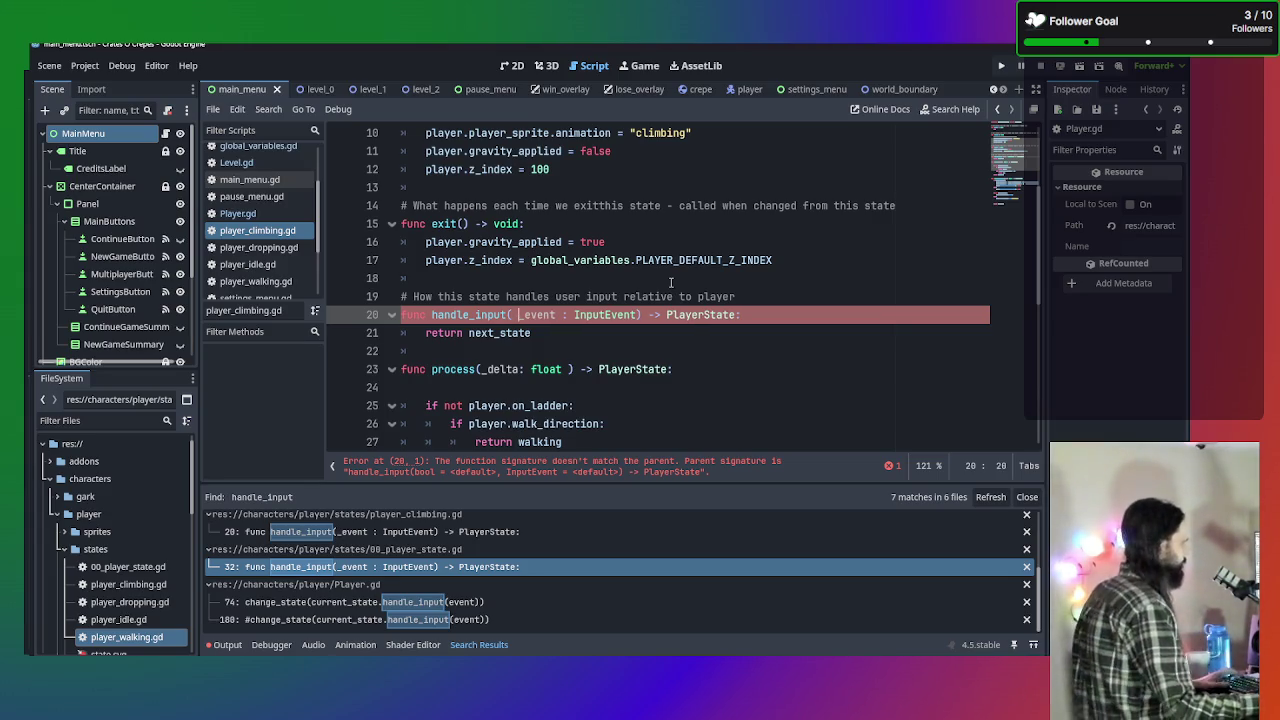
text(_)
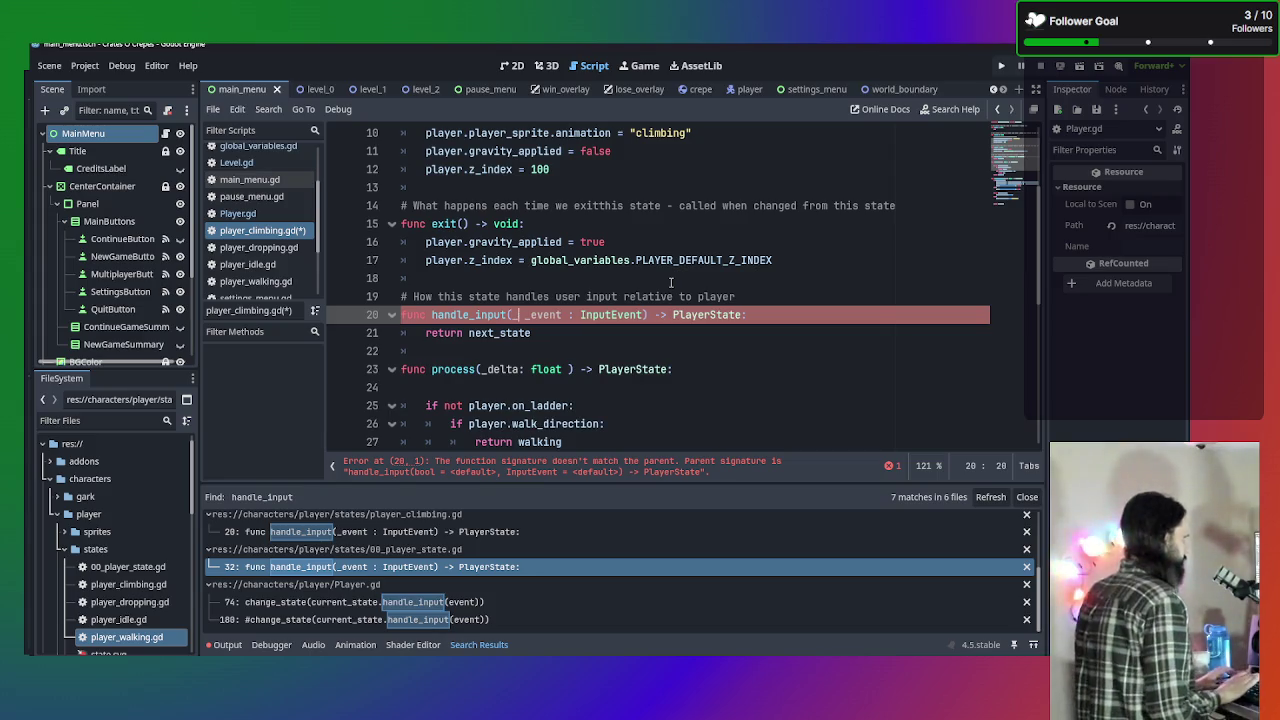
key(BackSpace)
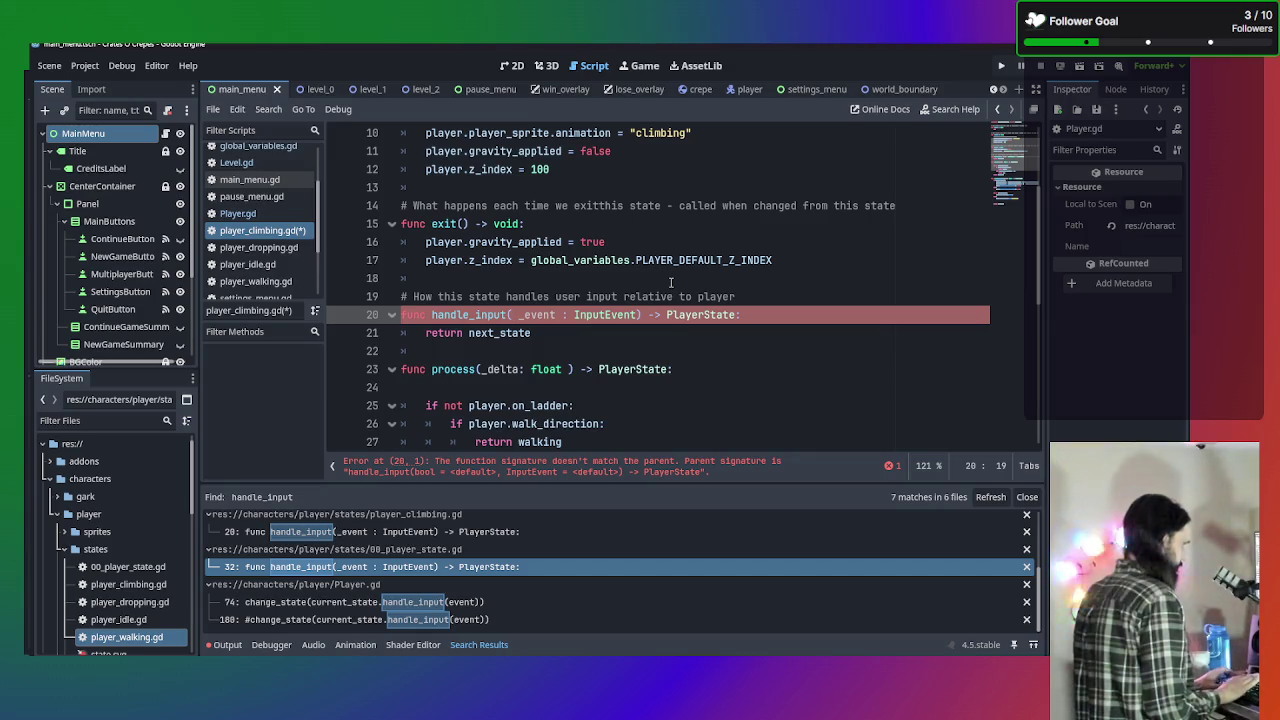
scroll(257, 165, up, 3)
click(257, 153)
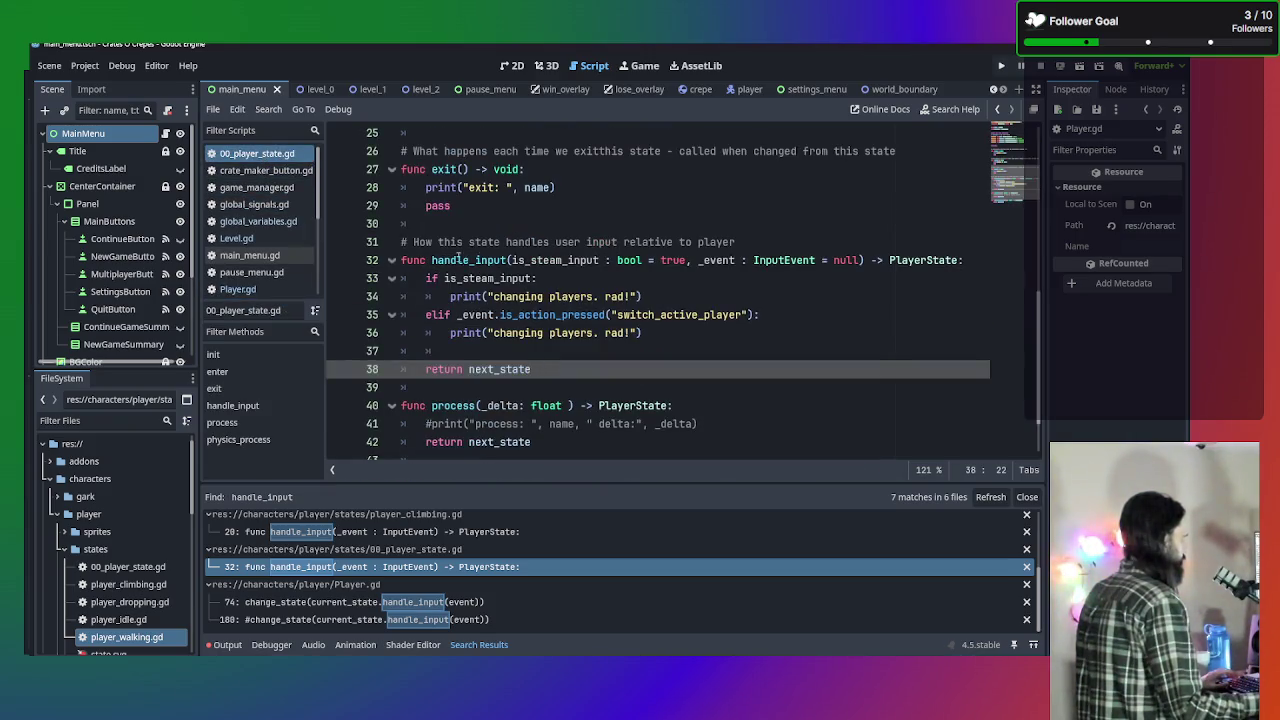
drag(404, 261, 976, 261)
key(ctrl+c)
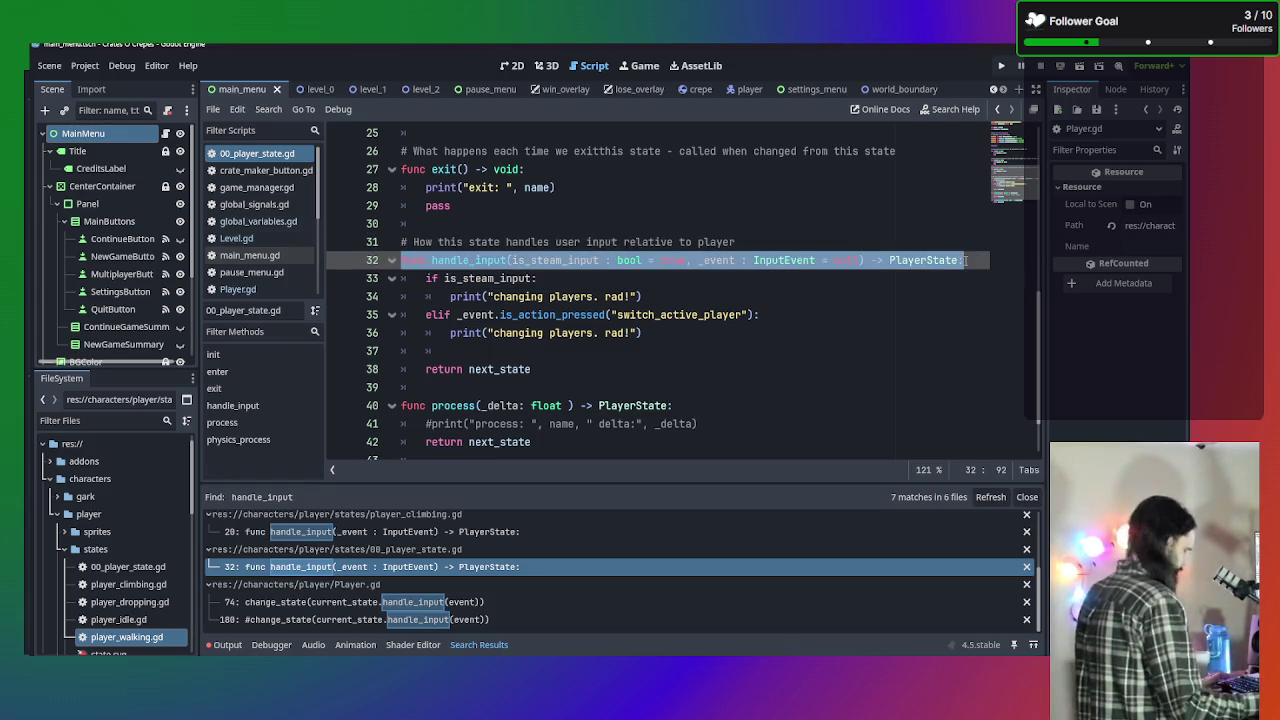
click(260, 289)
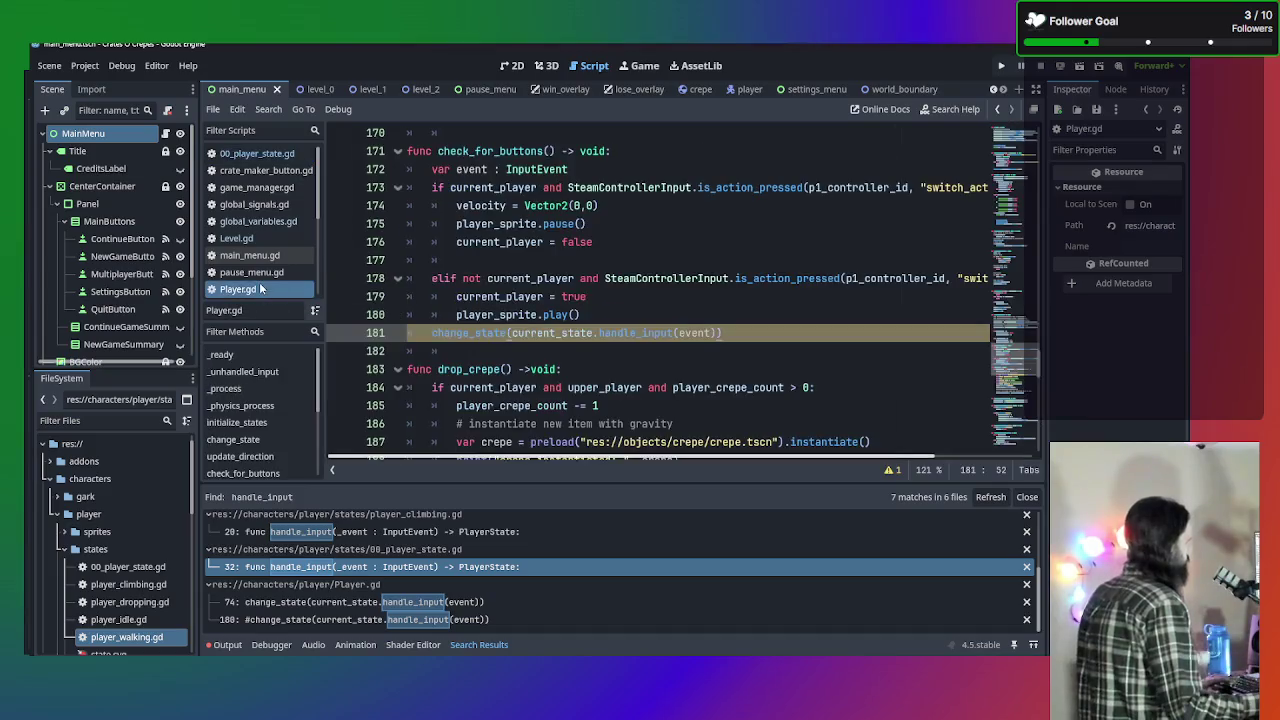
scroll(259, 270, down, 2)
click(259, 268)
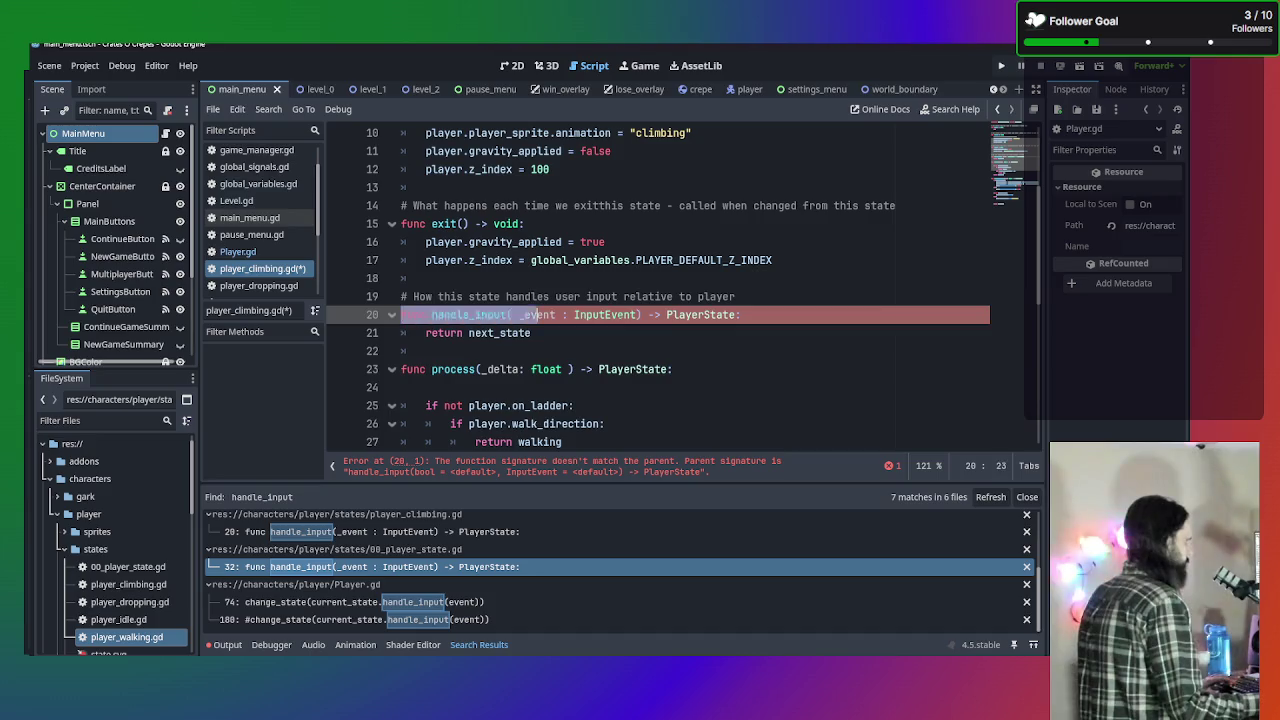
key(ctrl+v)
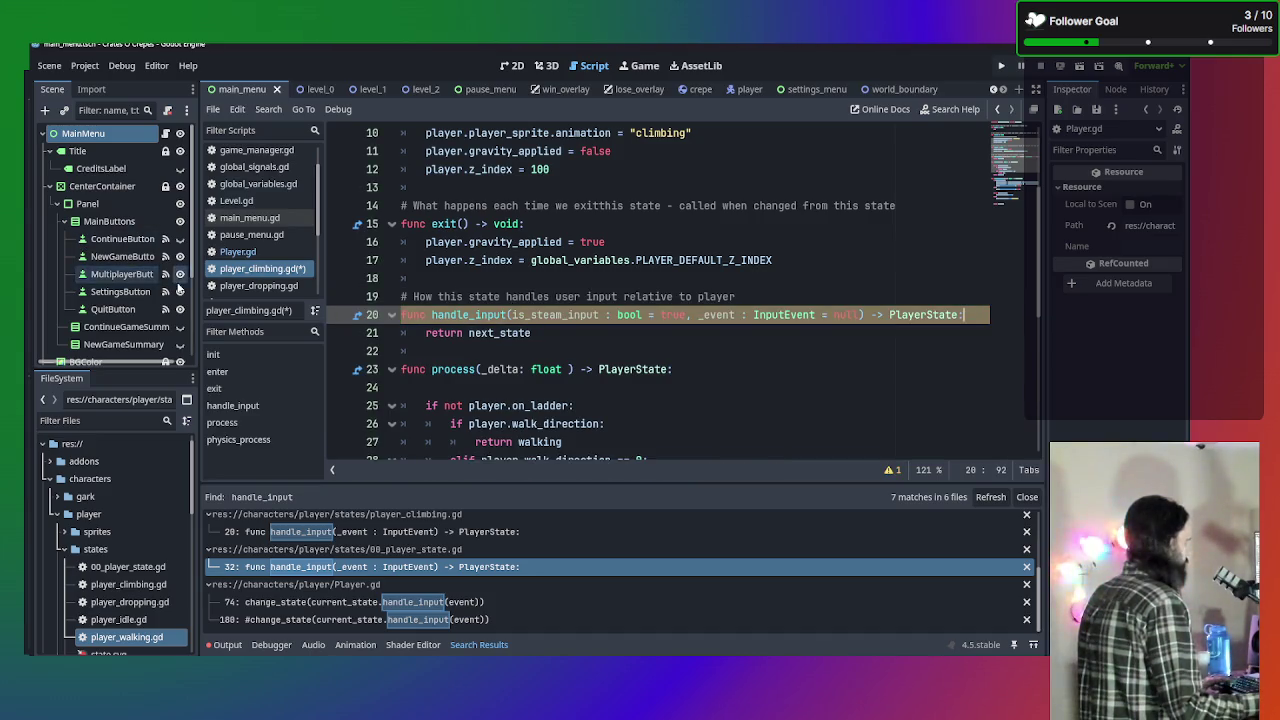
Paste the same handle_input signature over the existing ones in player_dropping.gd and player_idle.gd.
click(250, 285)
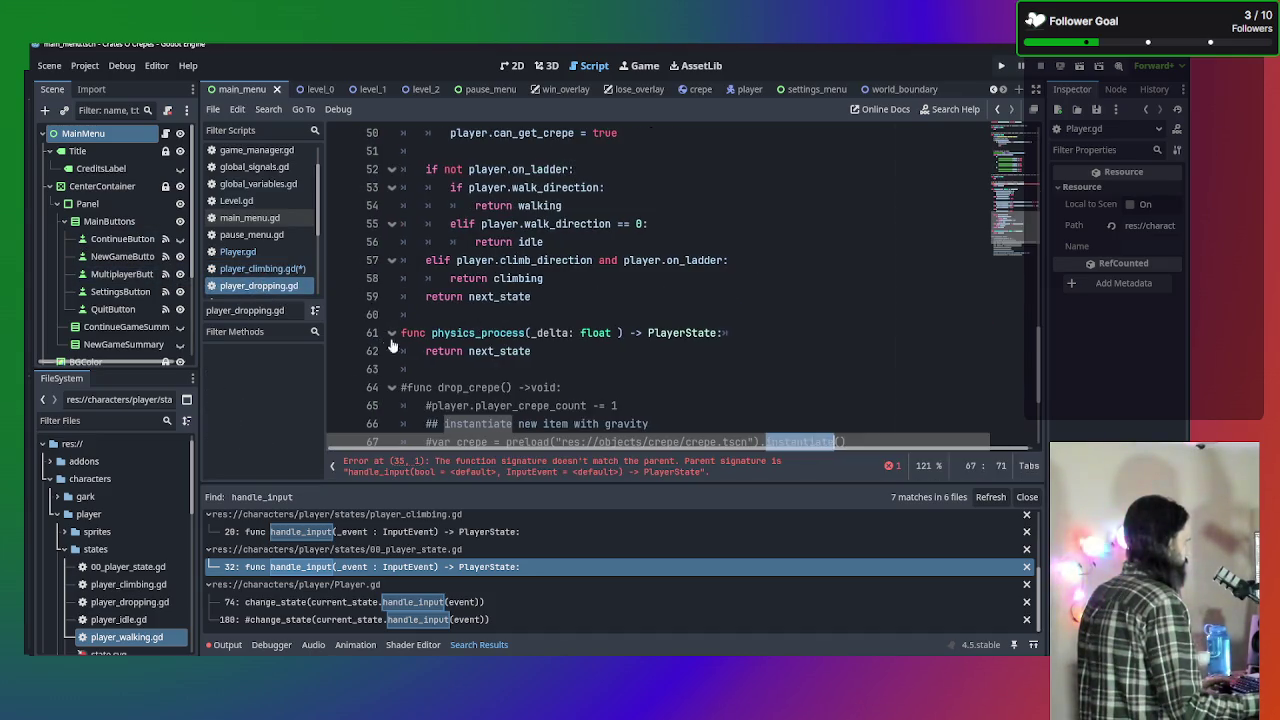
scroll(397, 341, up, 8)
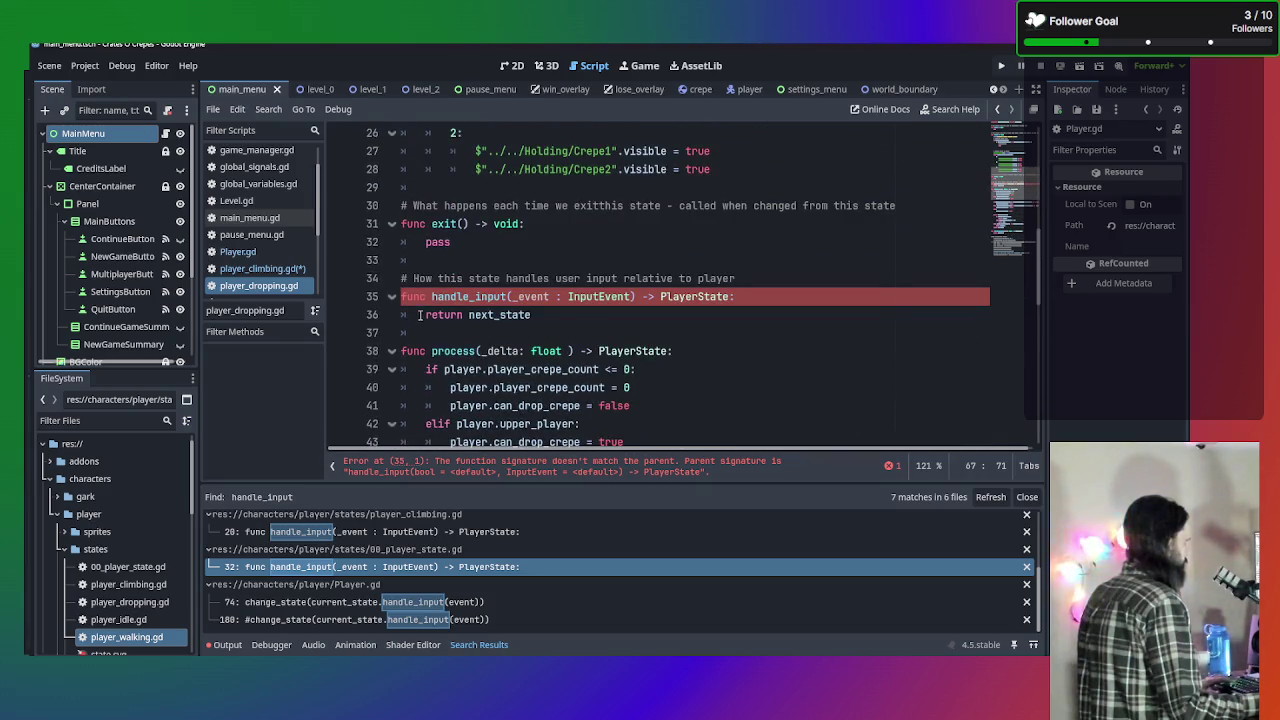
drag(402, 296, 795, 296)
key(ctrl+v)
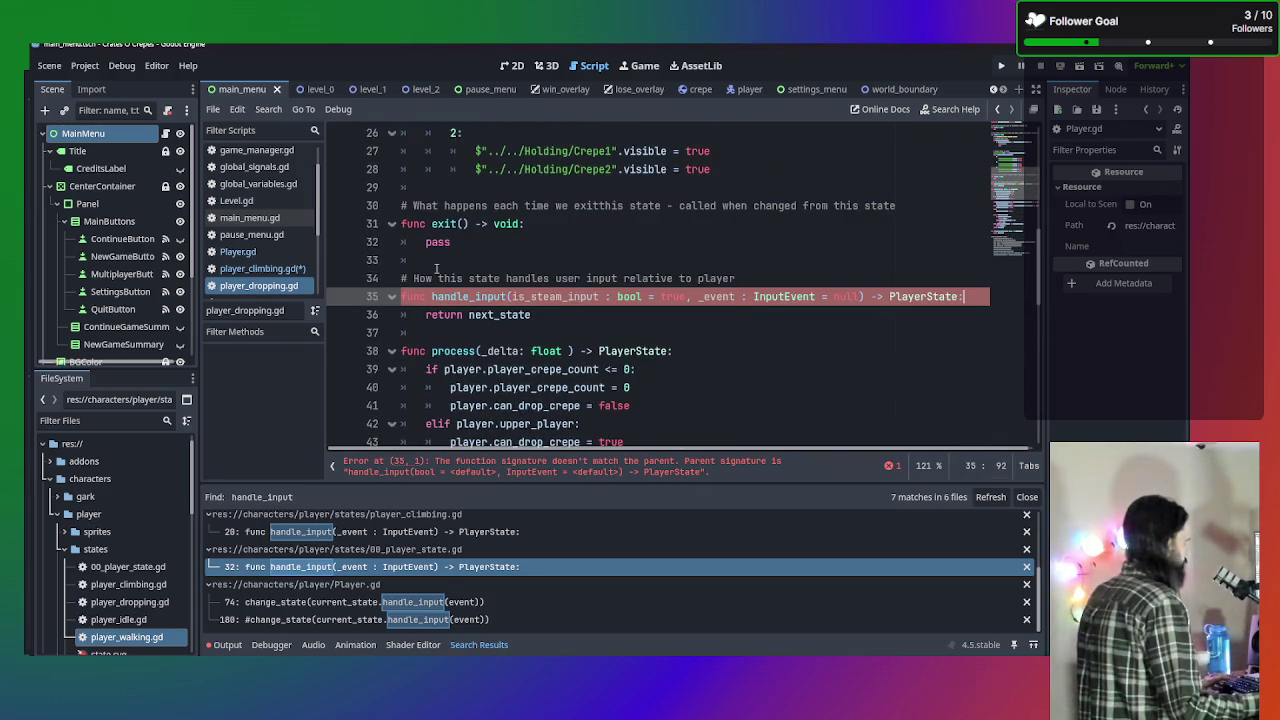
scroll(267, 284, down, 1)
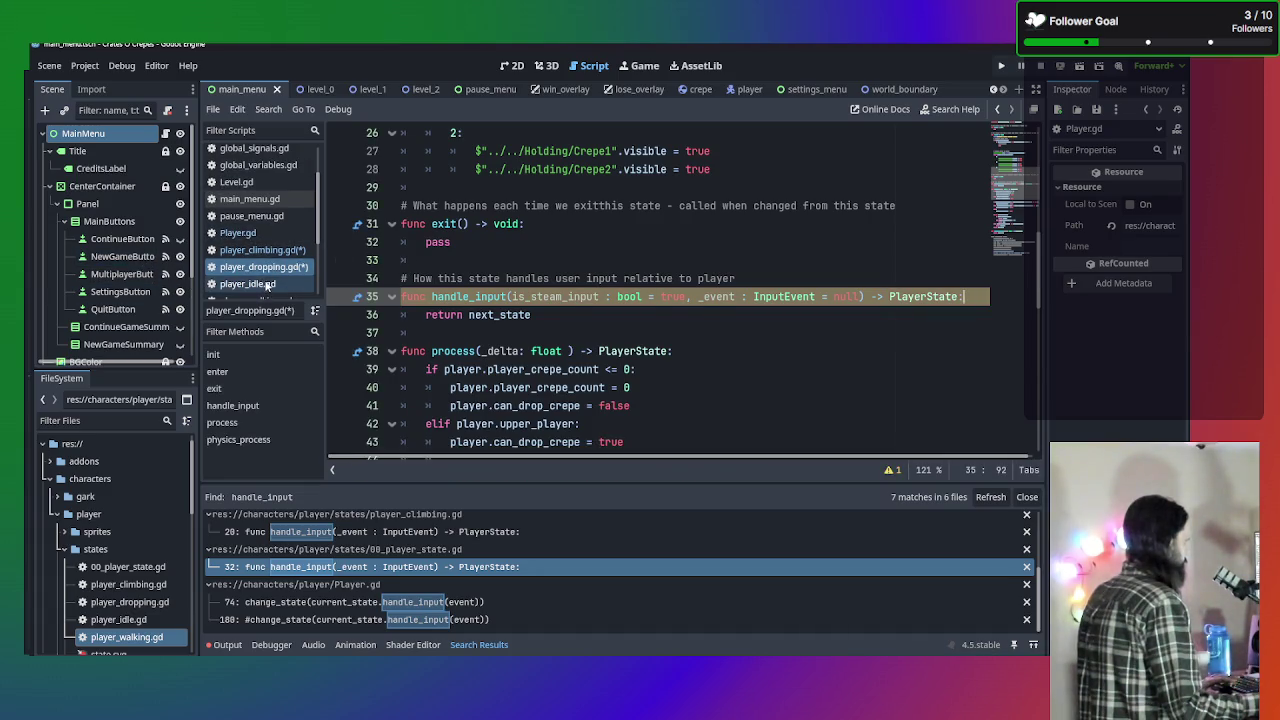
click(267, 284)
drag(403, 278, 785, 279)
key(ctrl+v)
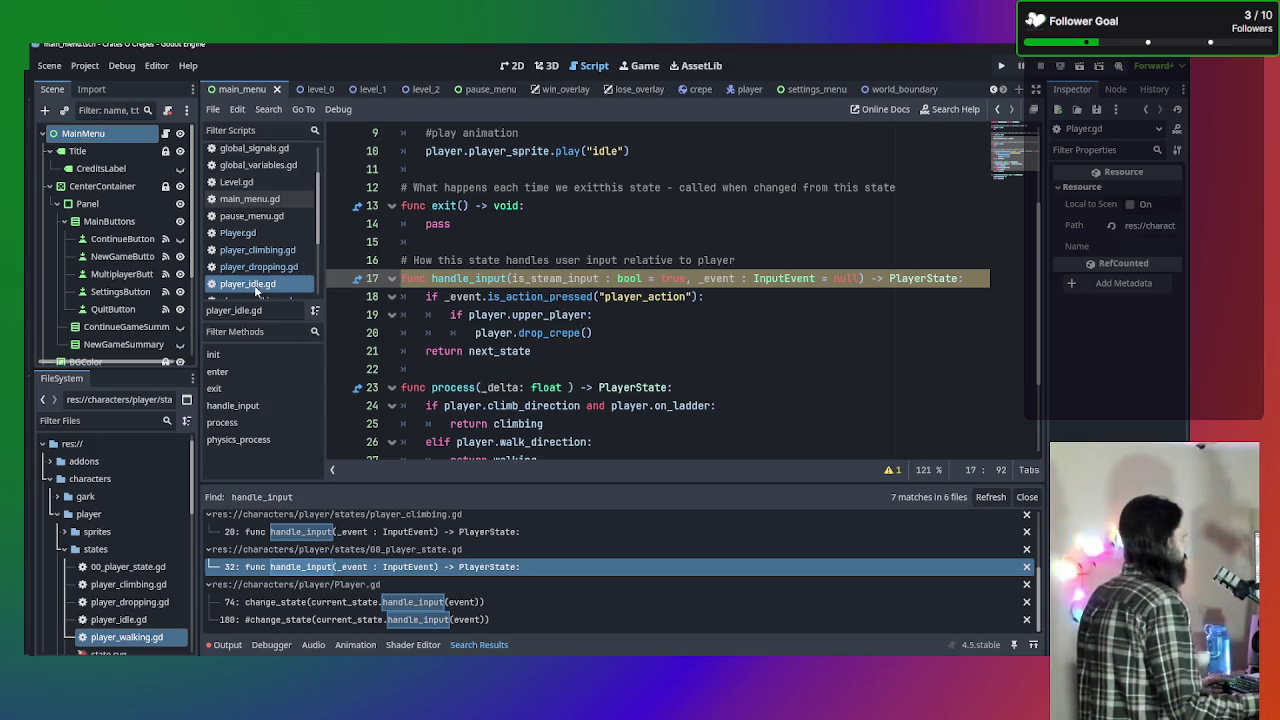
Check the state scripts for handle_input errors and adjust player_climbing.gd's is_steam_input parameter on line 20.
click(268, 251)
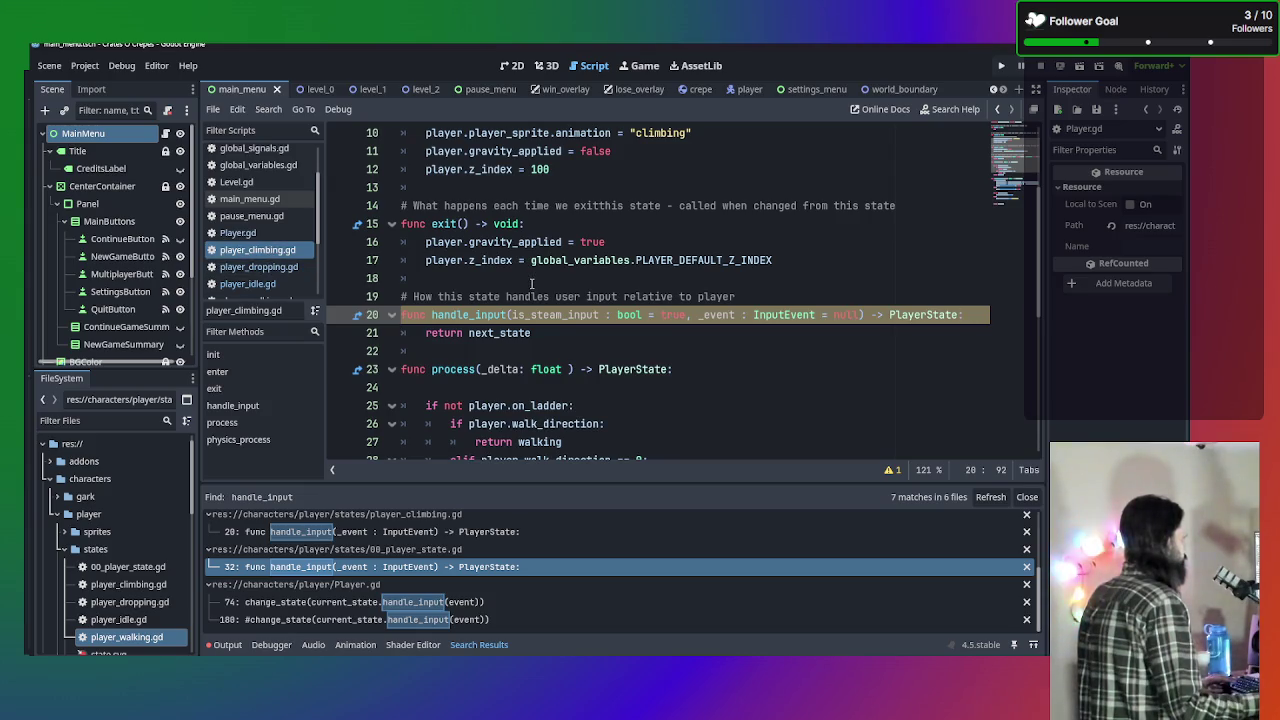
click(265, 241)
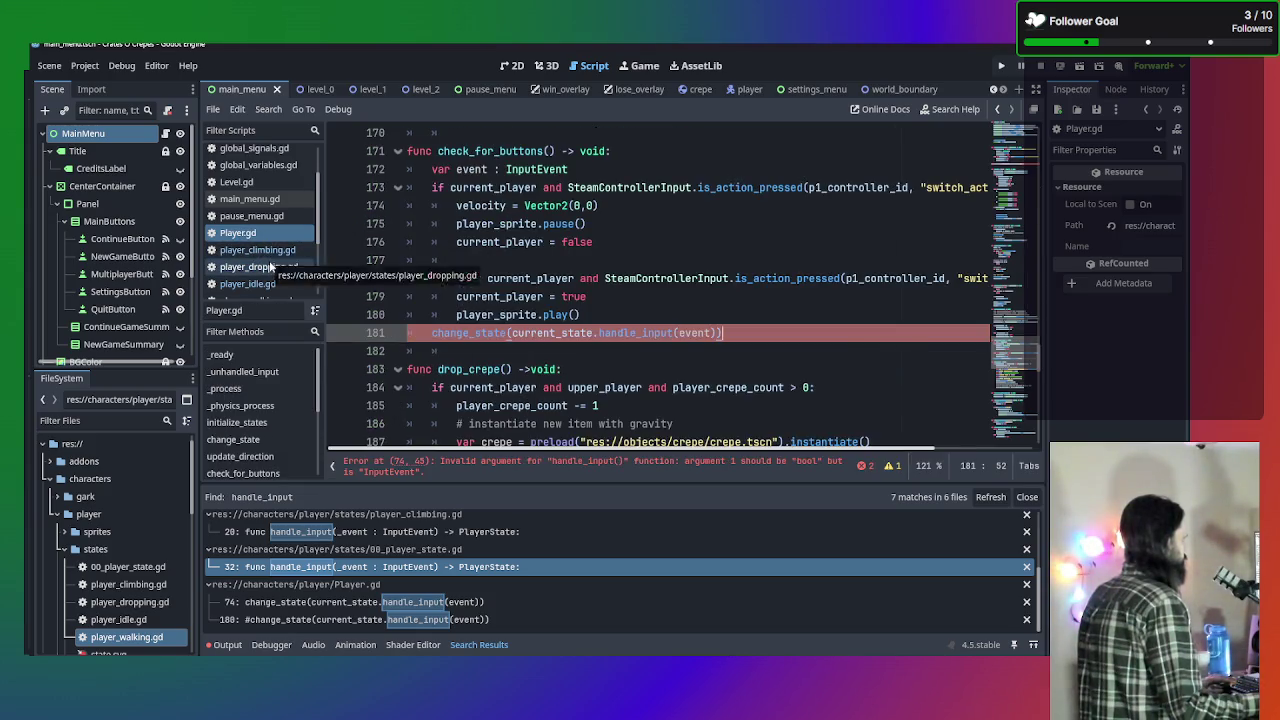
click(282, 267)
click(282, 251)
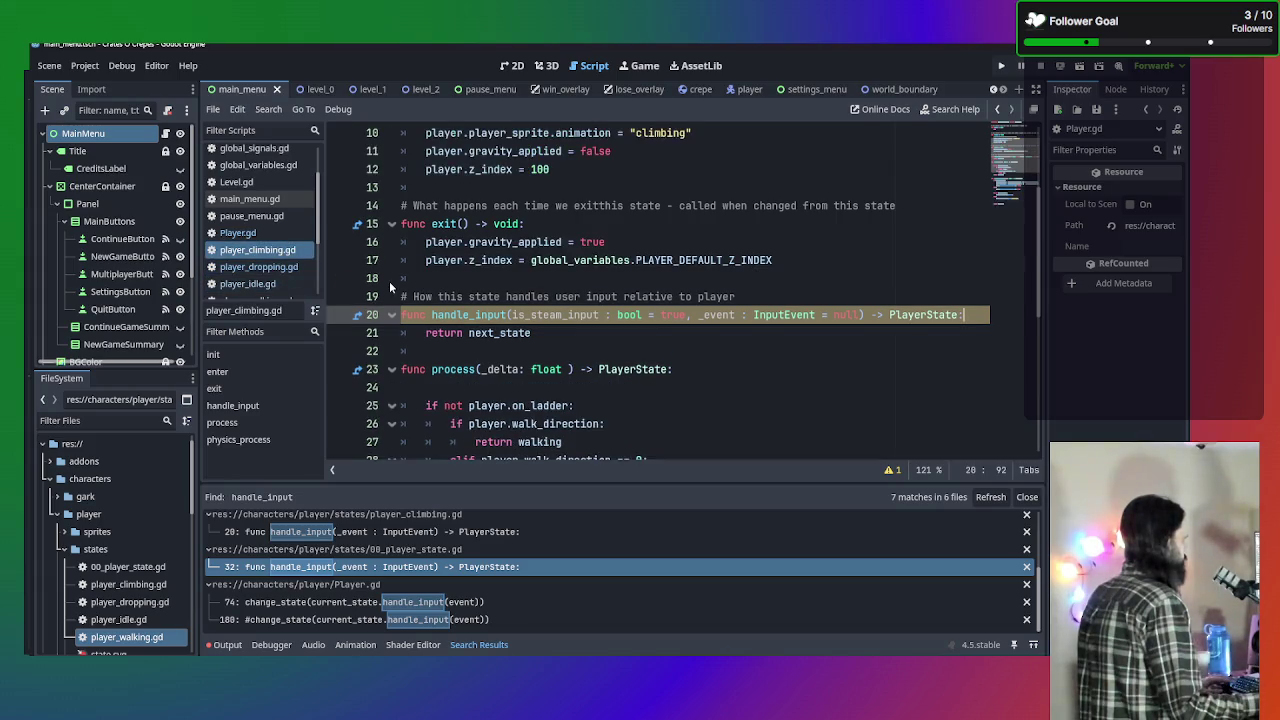
scroll(735, 230, up, 3)
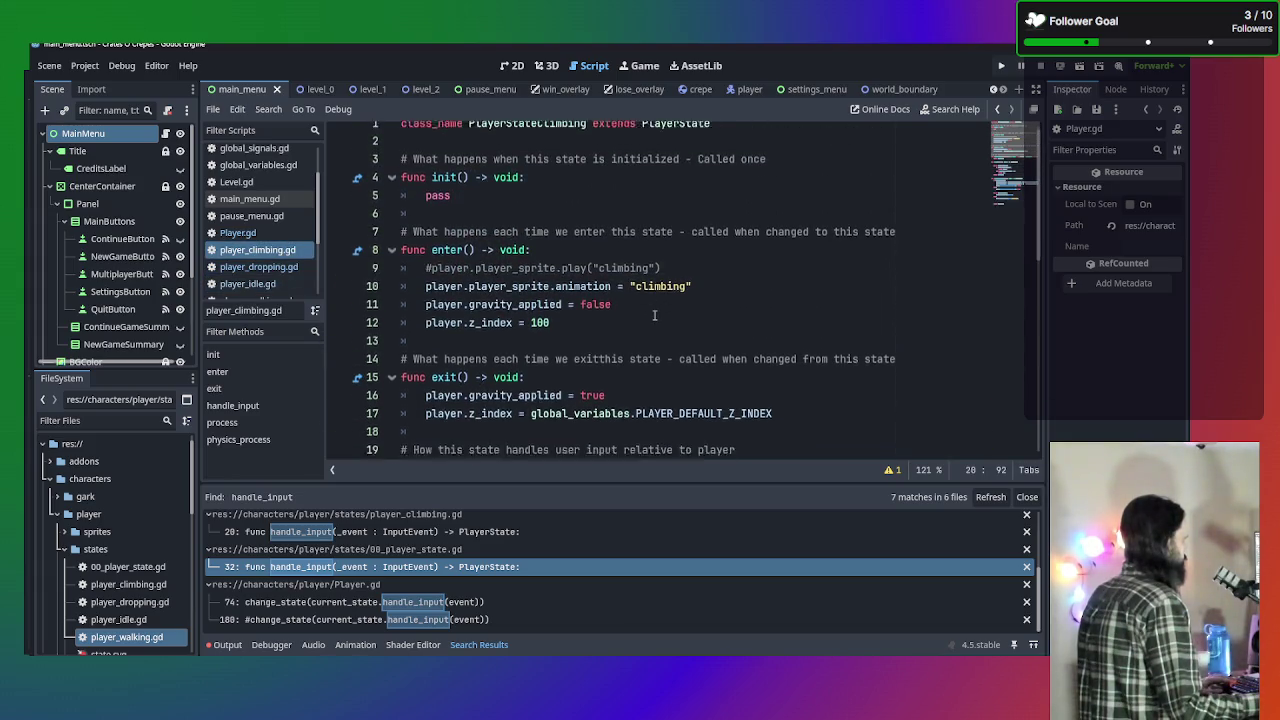
scroll(735, 230, down, 5)
scroll(735, 230, up, 1)
scroll(735, 228, up, 1)
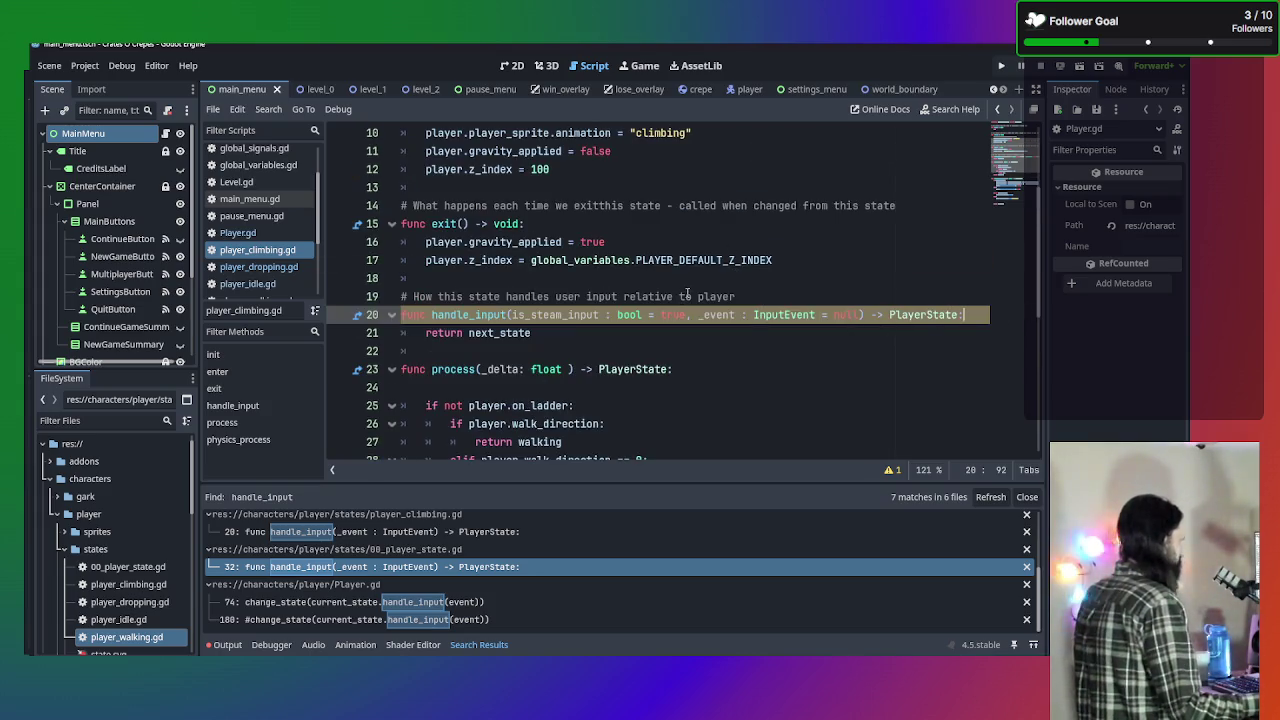
click(512, 314)
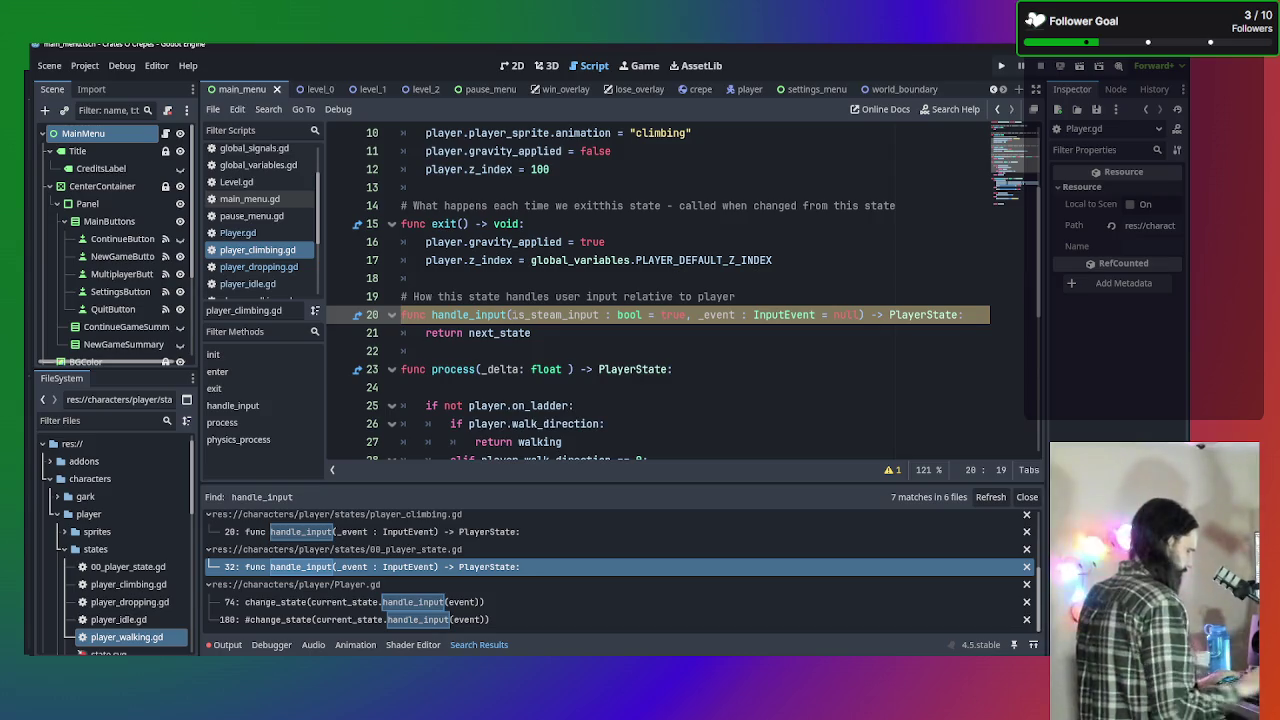
key(BackSpace)
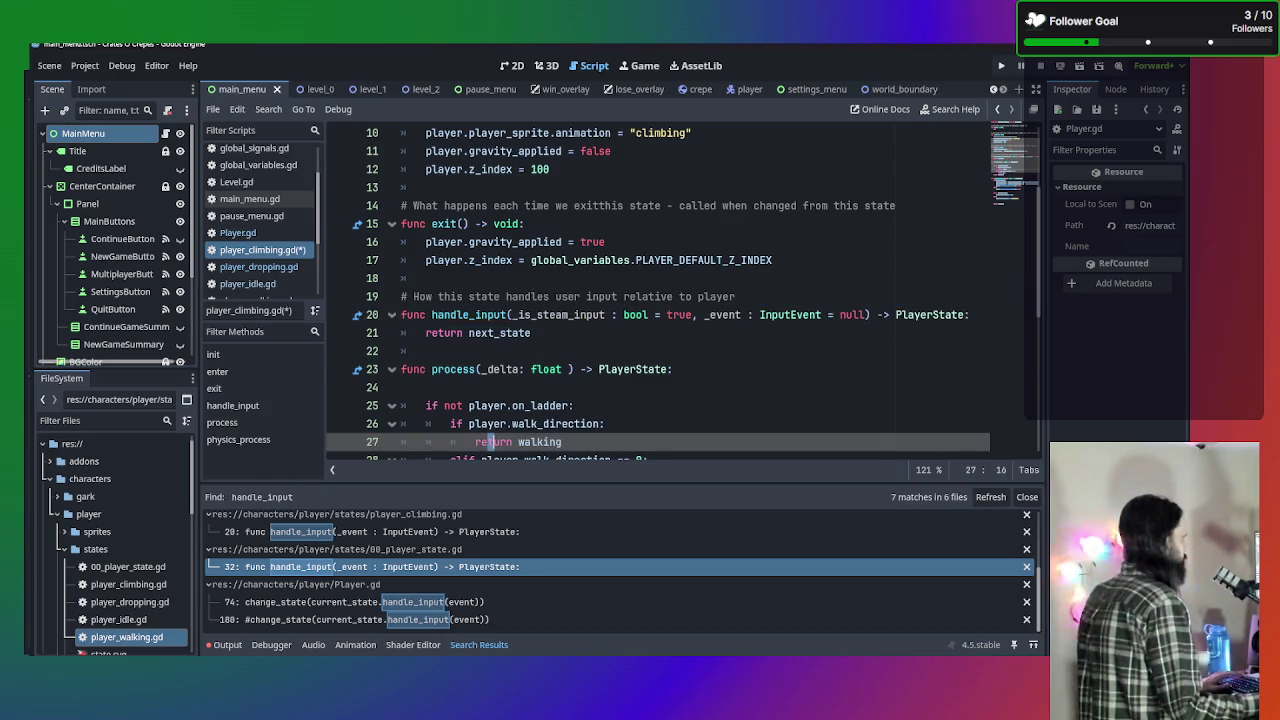
Rename is_steam_input to _is_steam_input in player_dropping.gd line 35 and player_idle.gd line 17.
click(268, 267)
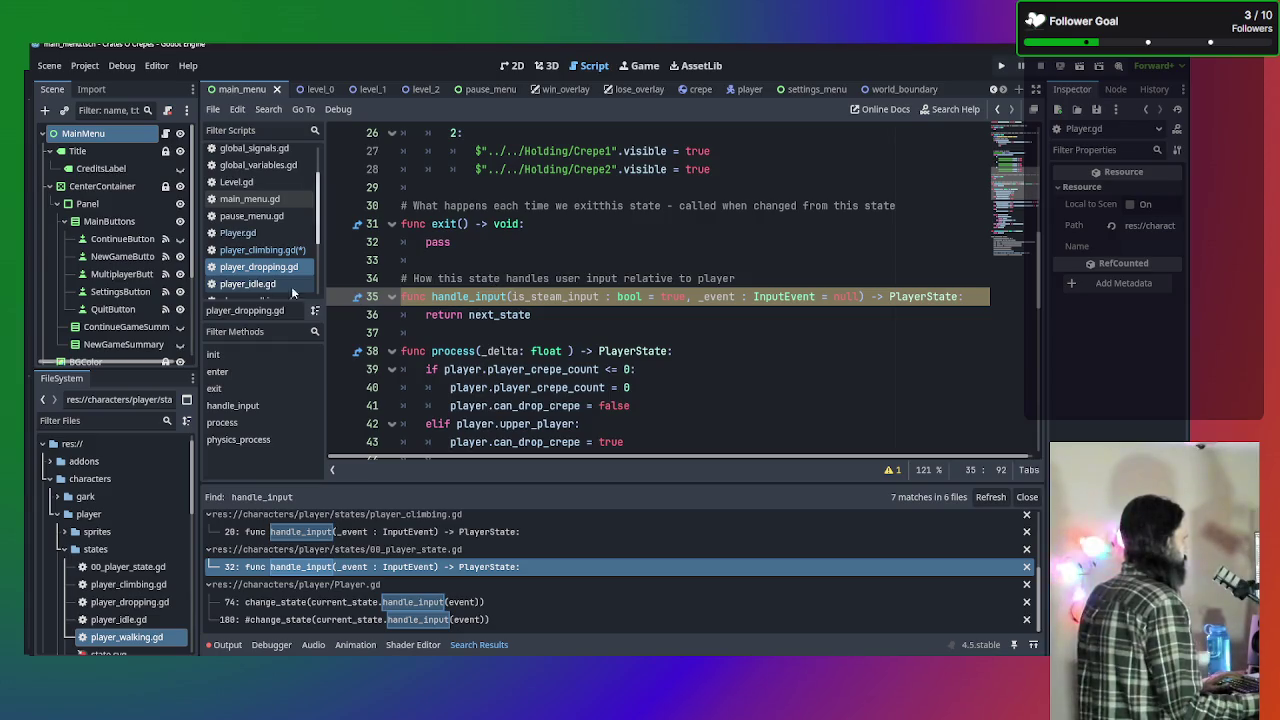
click(268, 270)
click(507, 298)
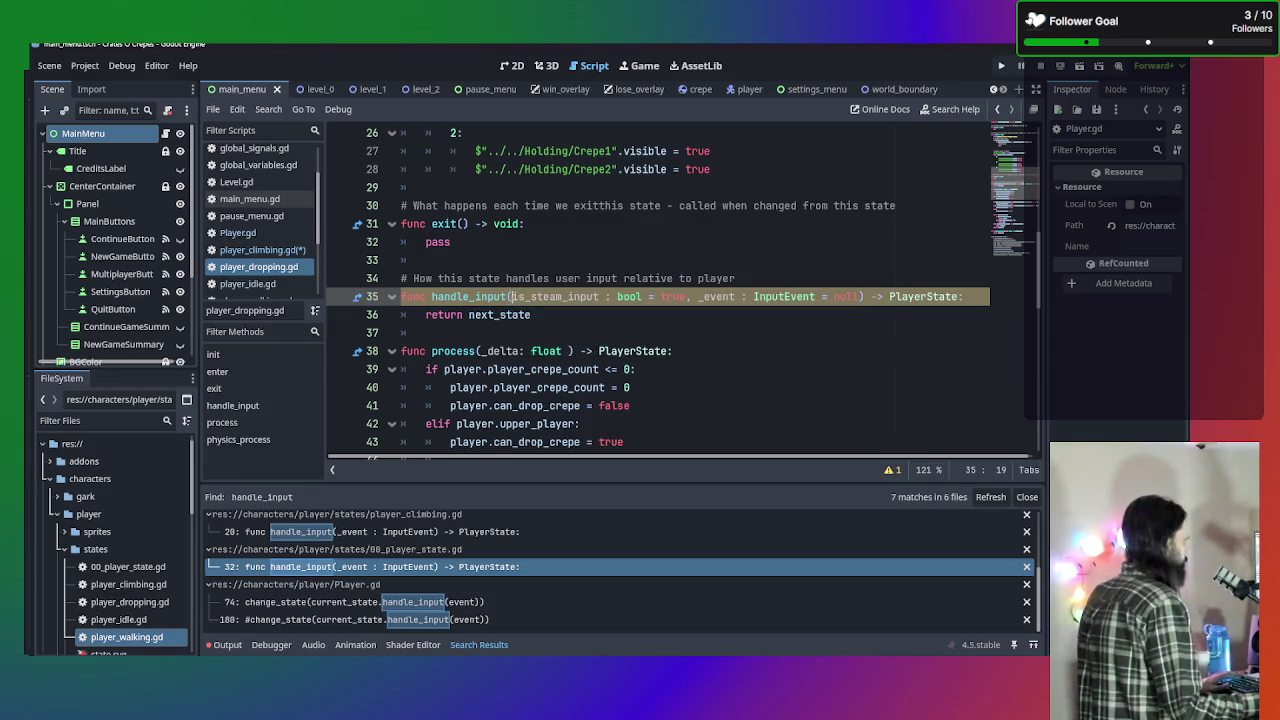
text(_)
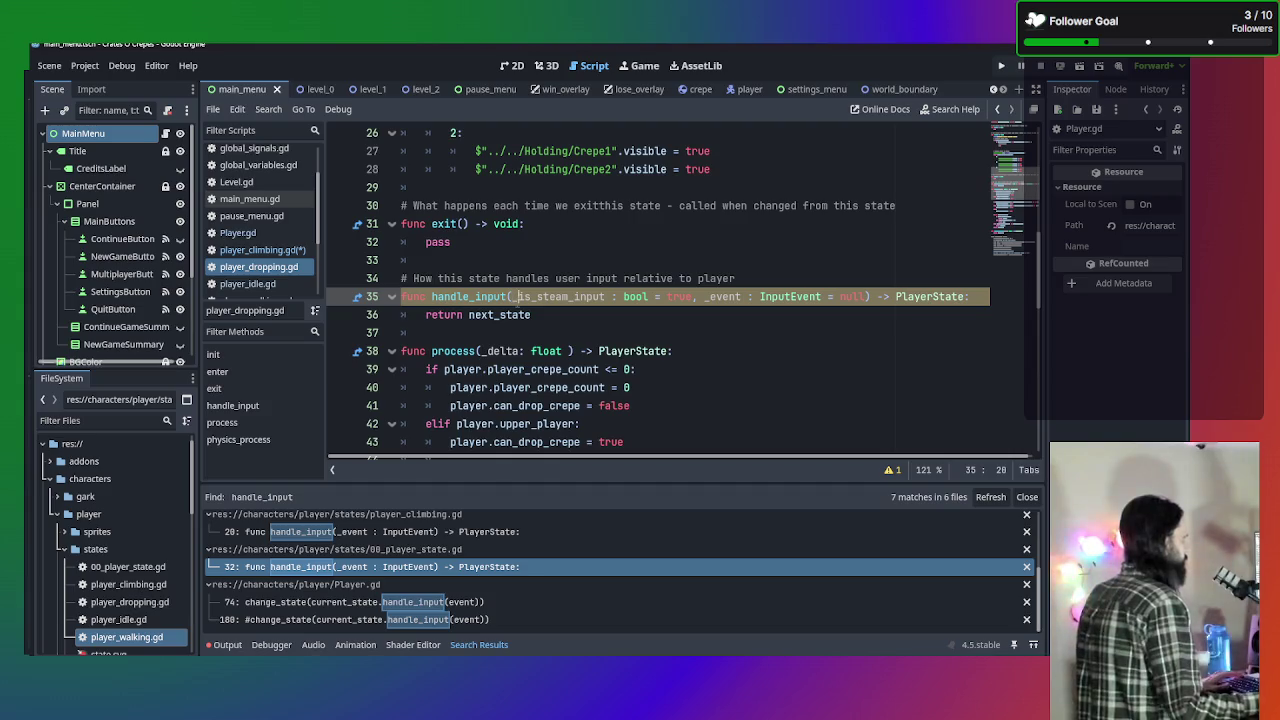
scroll(517, 300, down, 2)
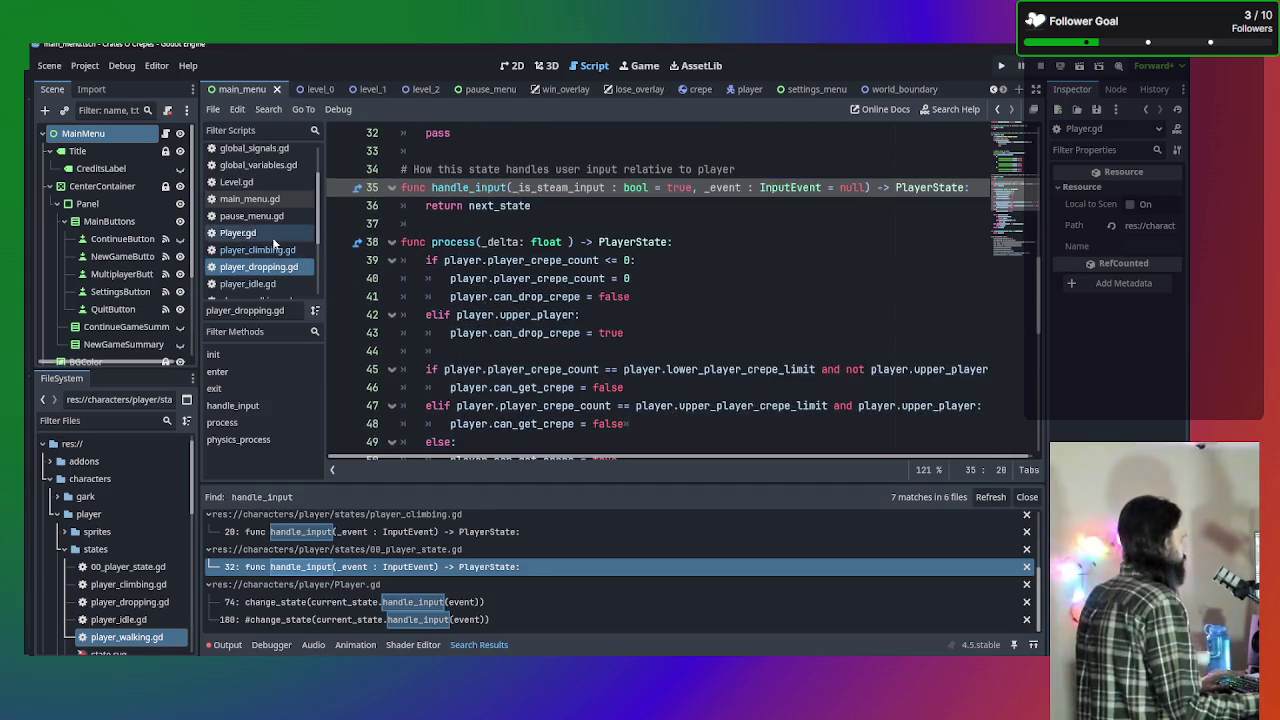
click(265, 285)
click(514, 280)
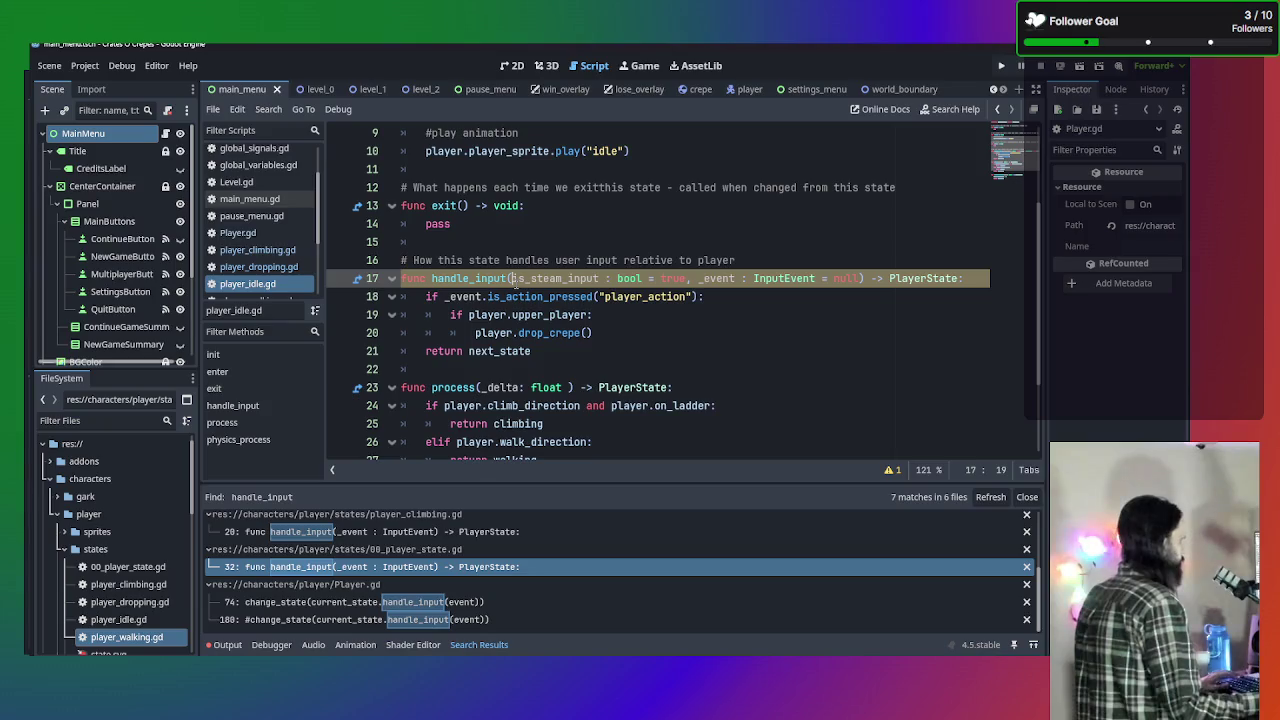
text(_)
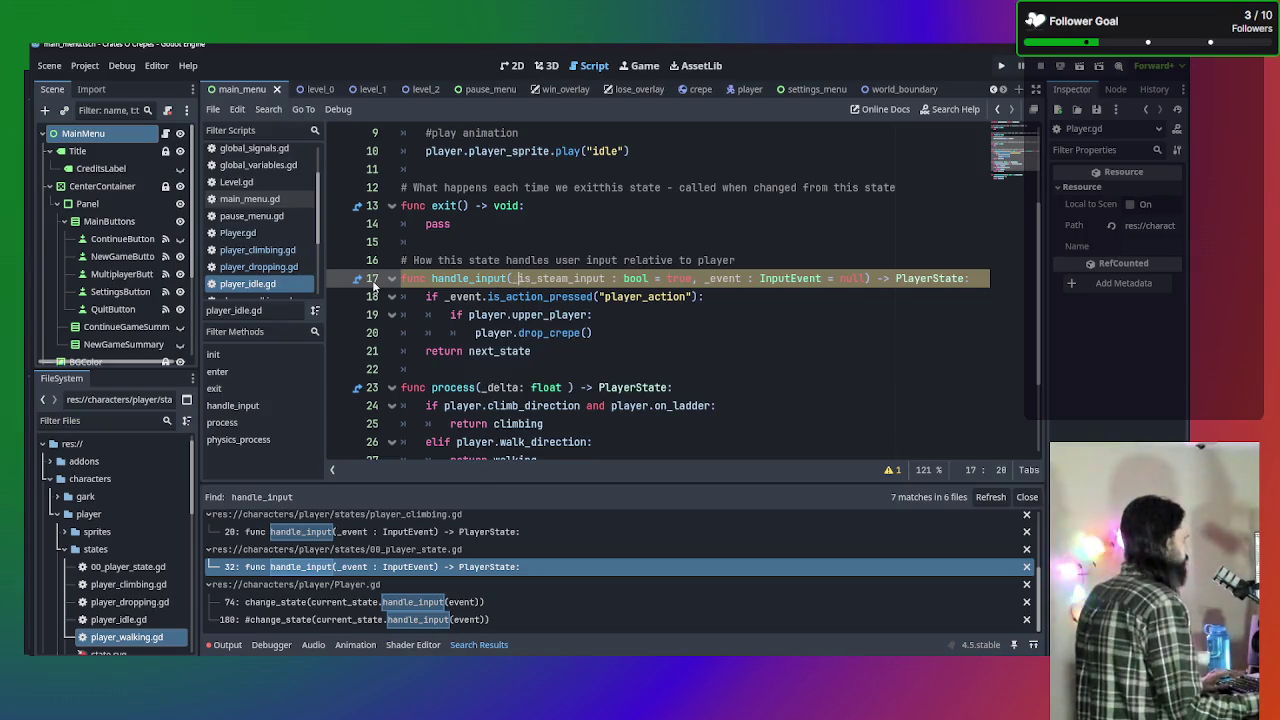
scroll(337, 248, down, 1)
scroll(305, 250, down, 2)
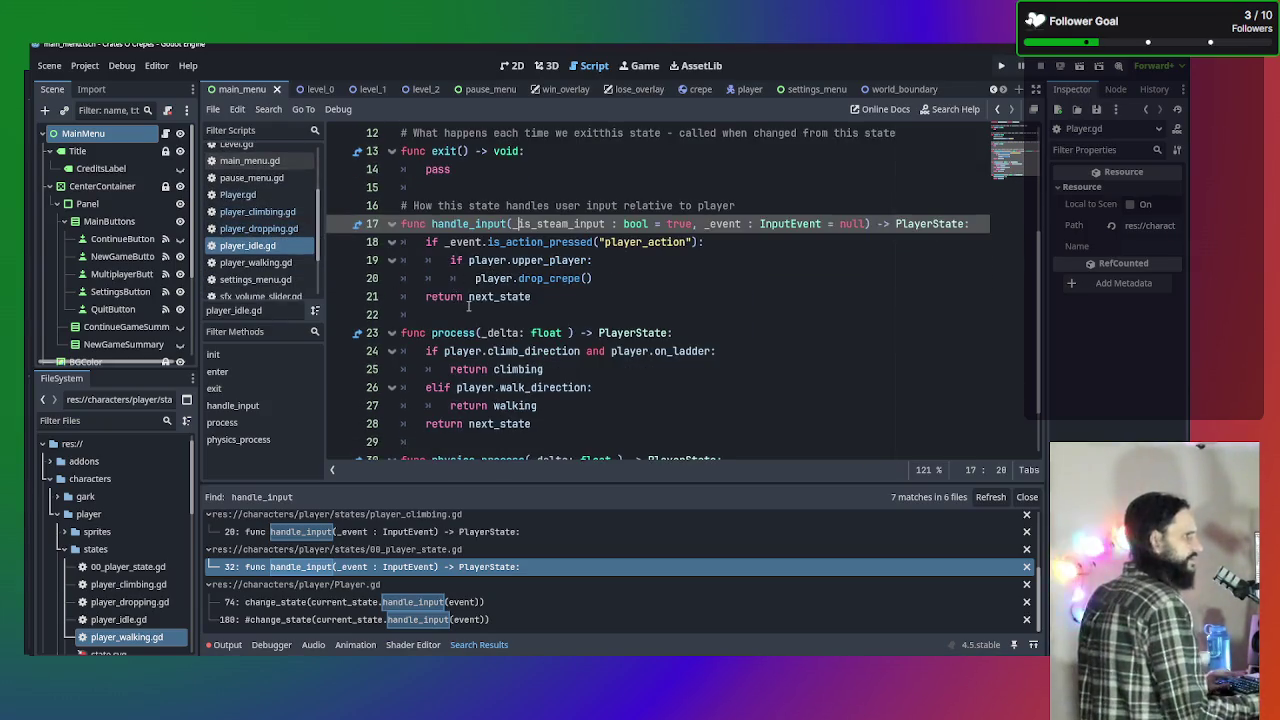
scroll(427, 298, down, 1)
scroll(413, 290, up, 1)
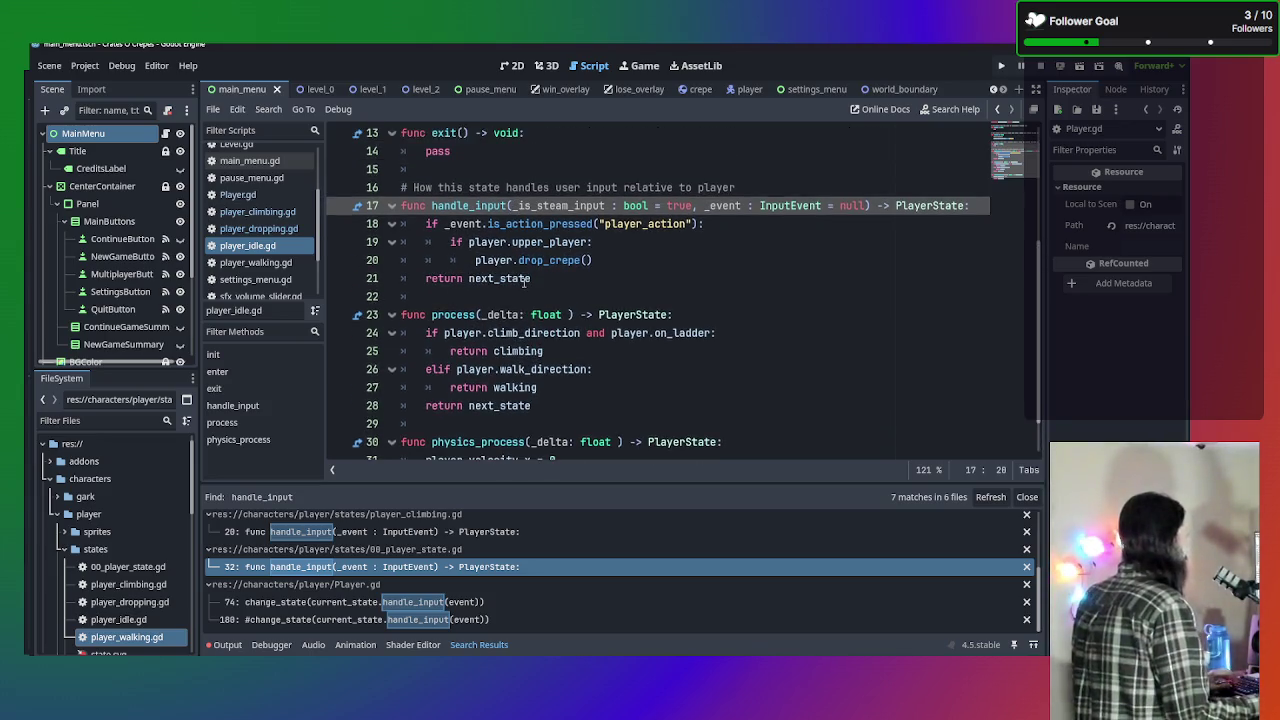
click(262, 266)
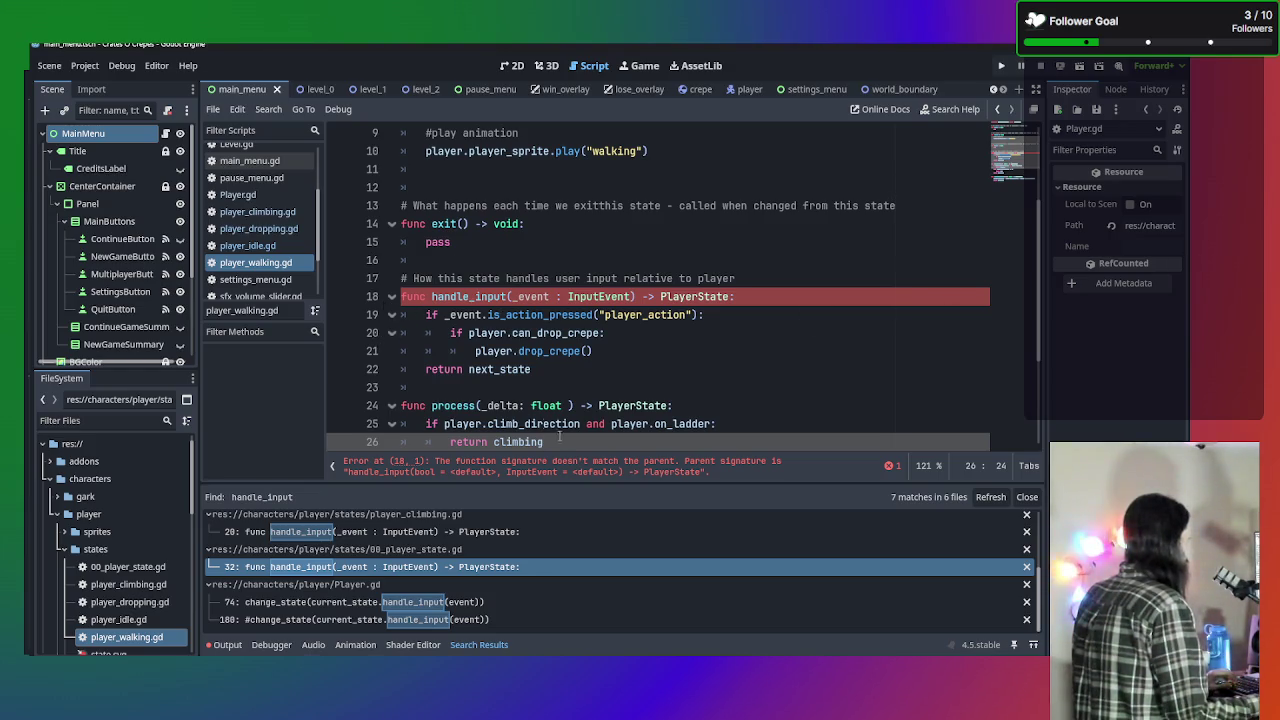
Replace player_walking.gd line 18 with handle_input(is_steam_input : bool = true, _event : InputEvent = null).
click(402, 296)
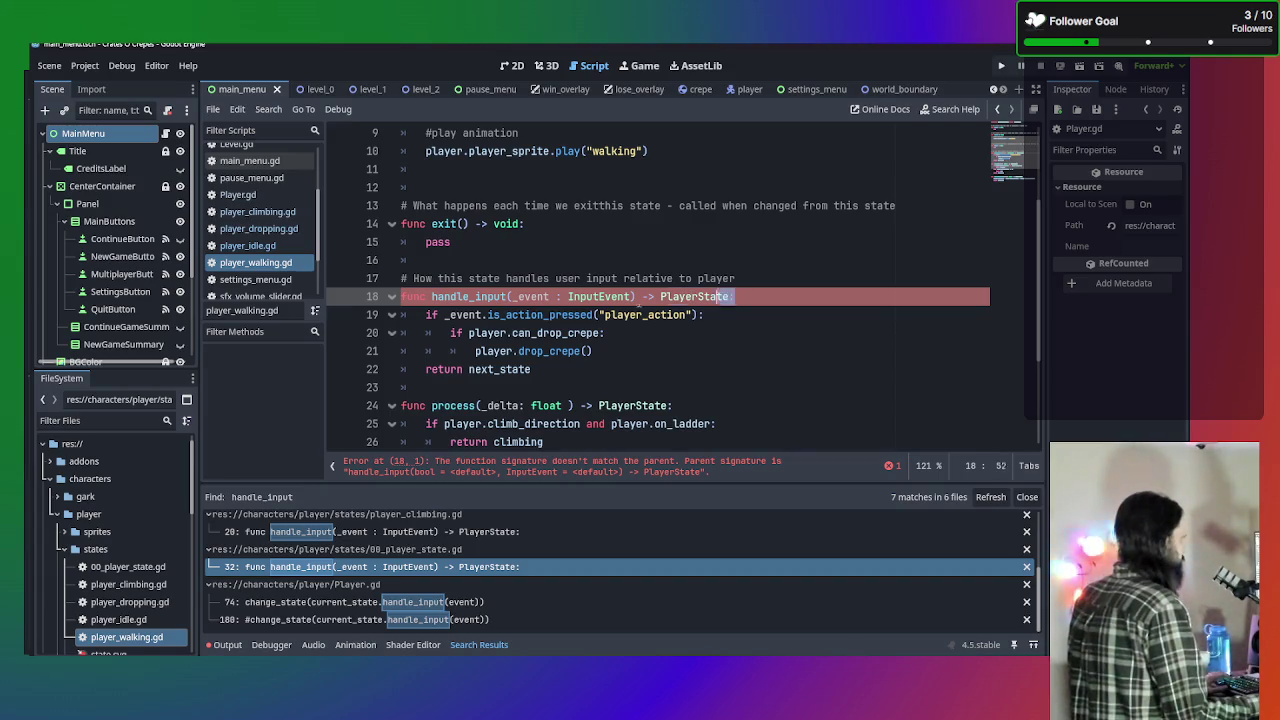
drag(734, 296, 362, 293)
text(func handle_input(is_steam_input : bool = true, _event : InputEvent = null) -> PlayerState:)
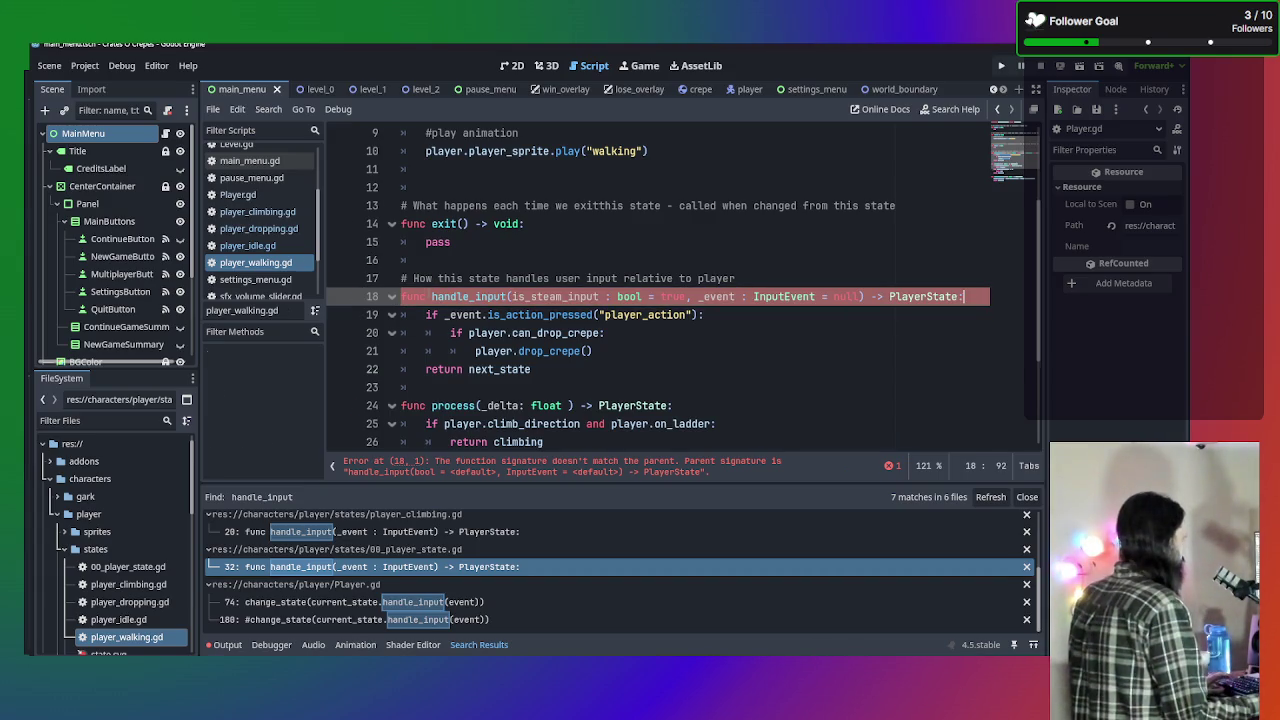
click(508, 296)
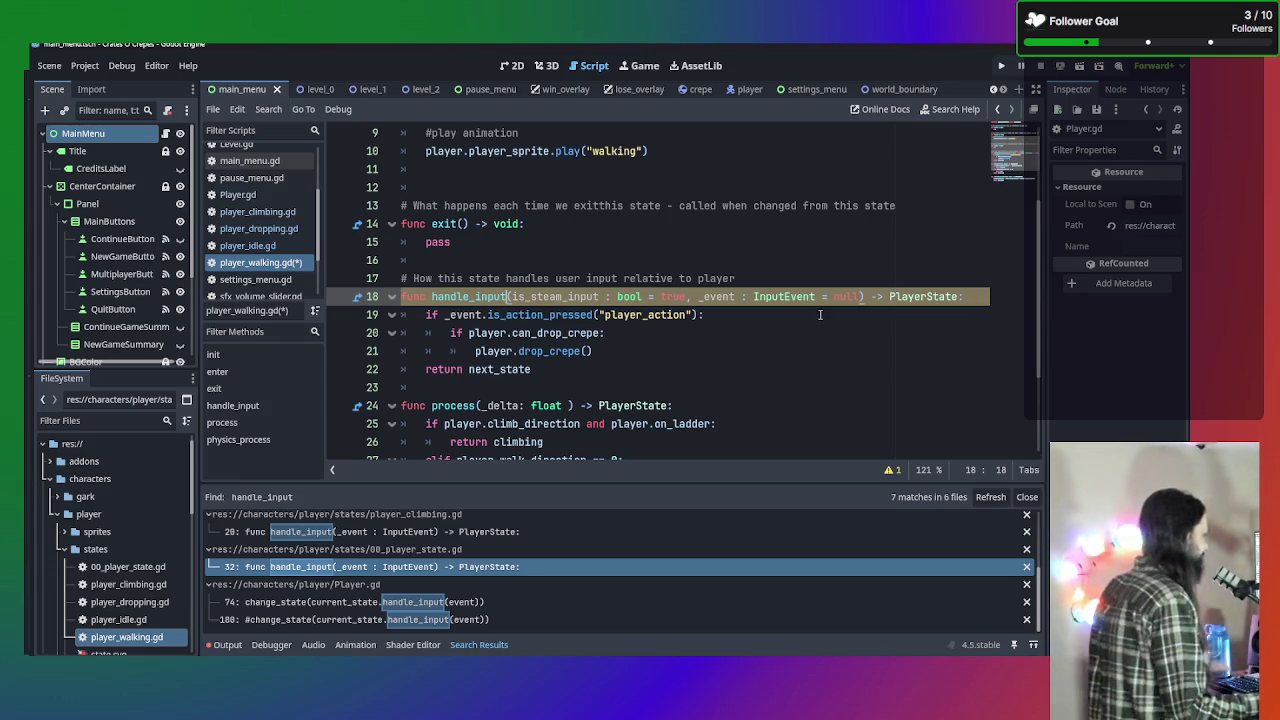
click(735, 314)
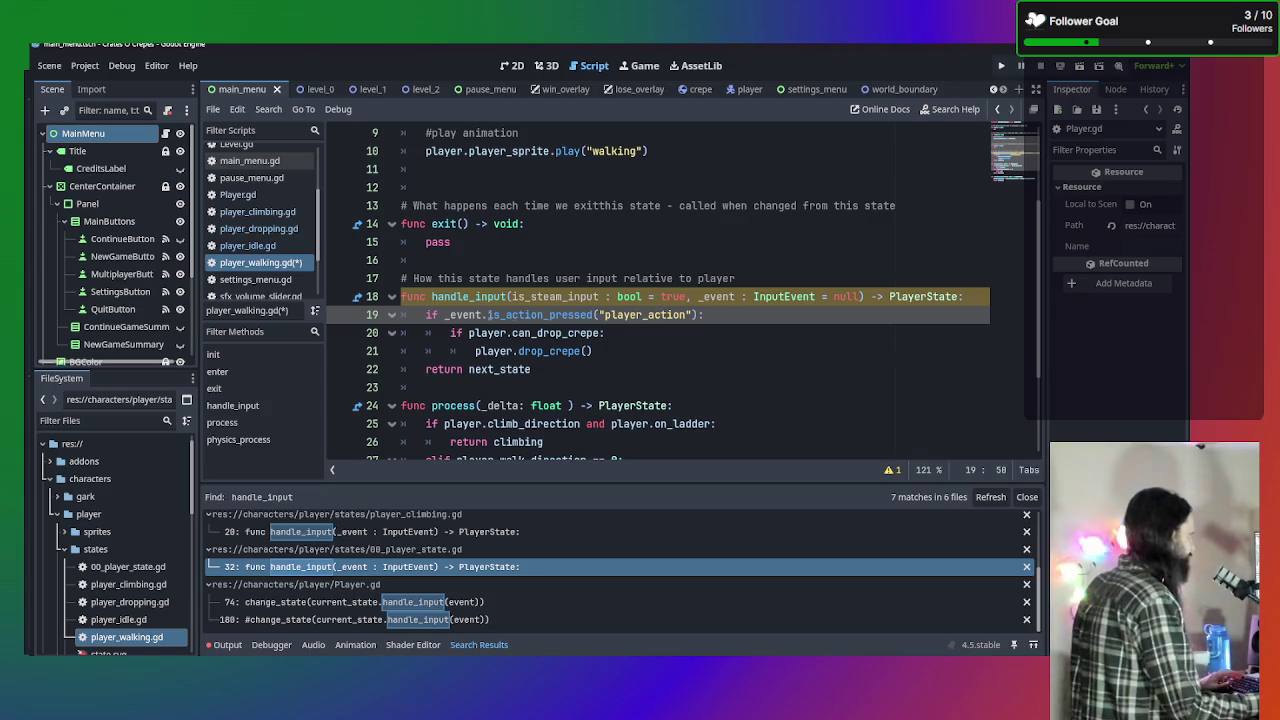
click(702, 314)
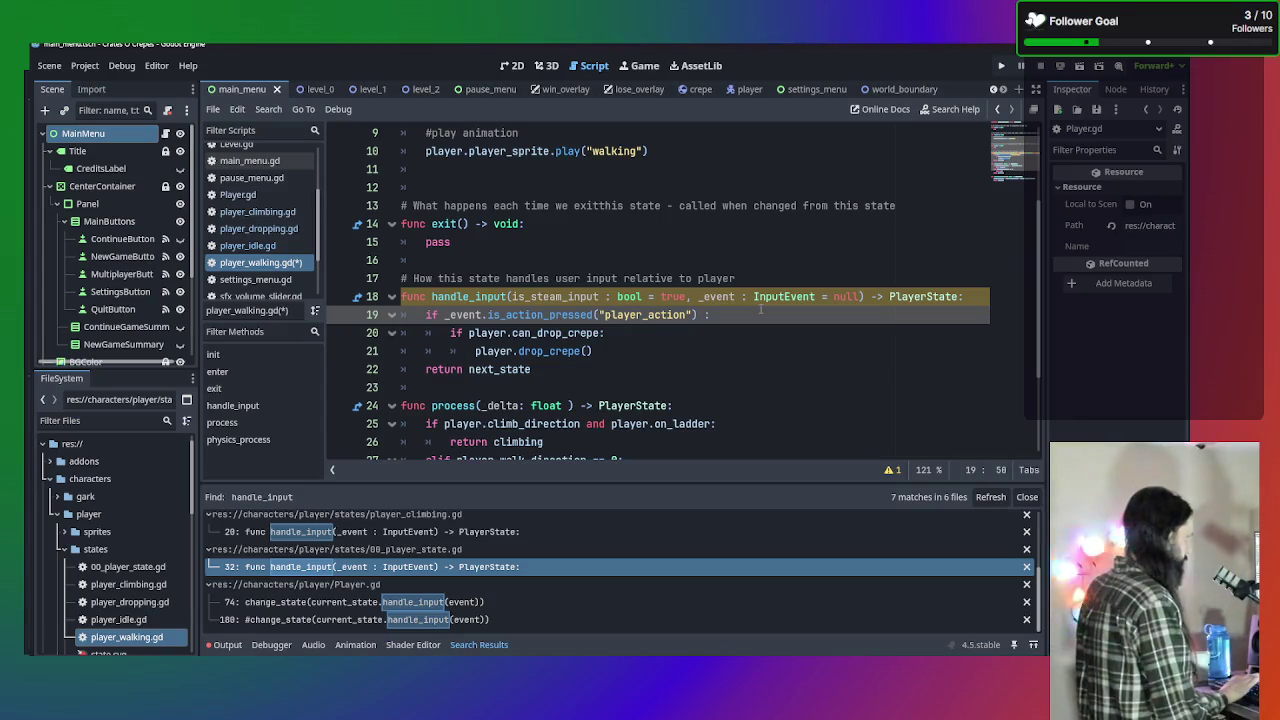
Change the player_action check to an elif and insert an 'if is_steam_input:' branch above it.
key(BackSpace)
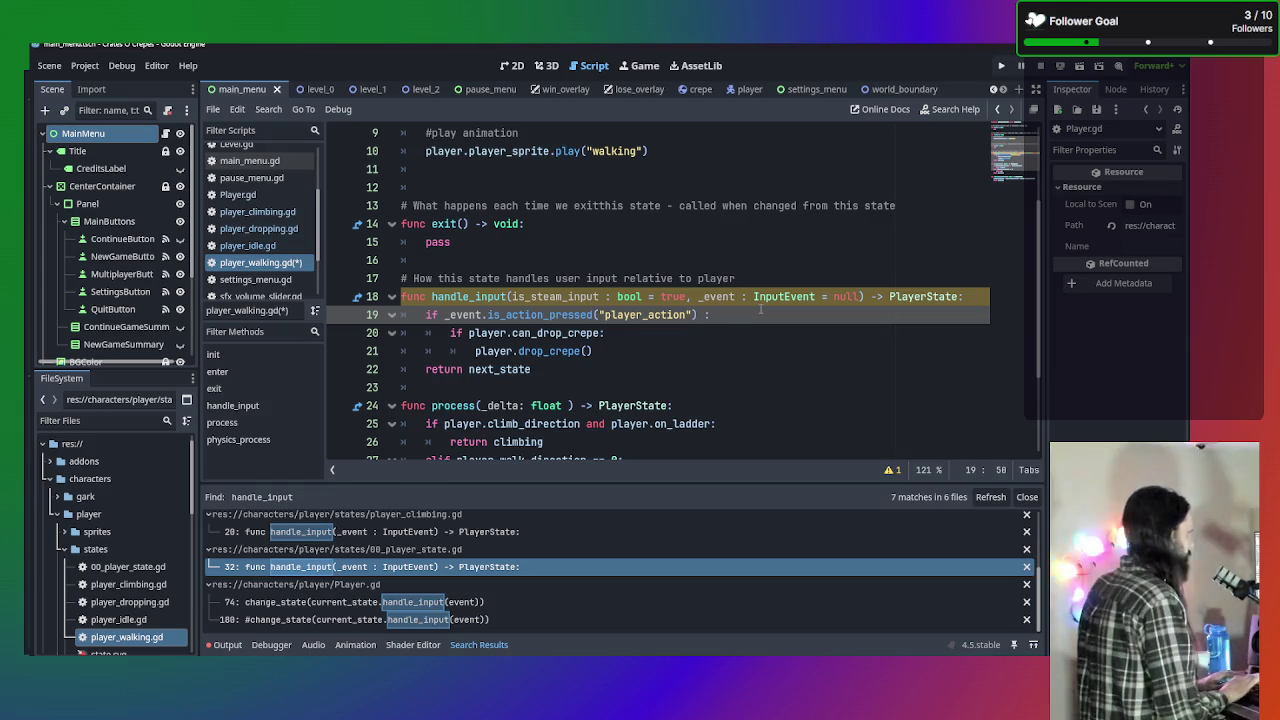
text(or )
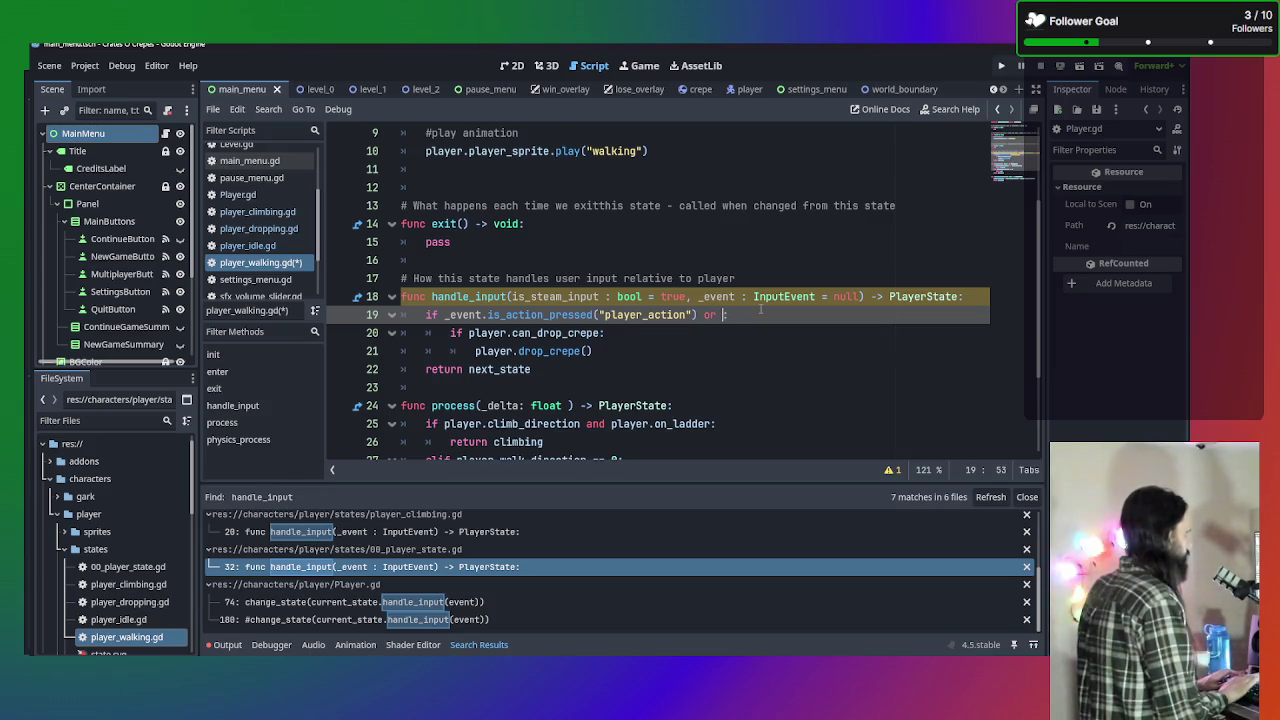
text(is)
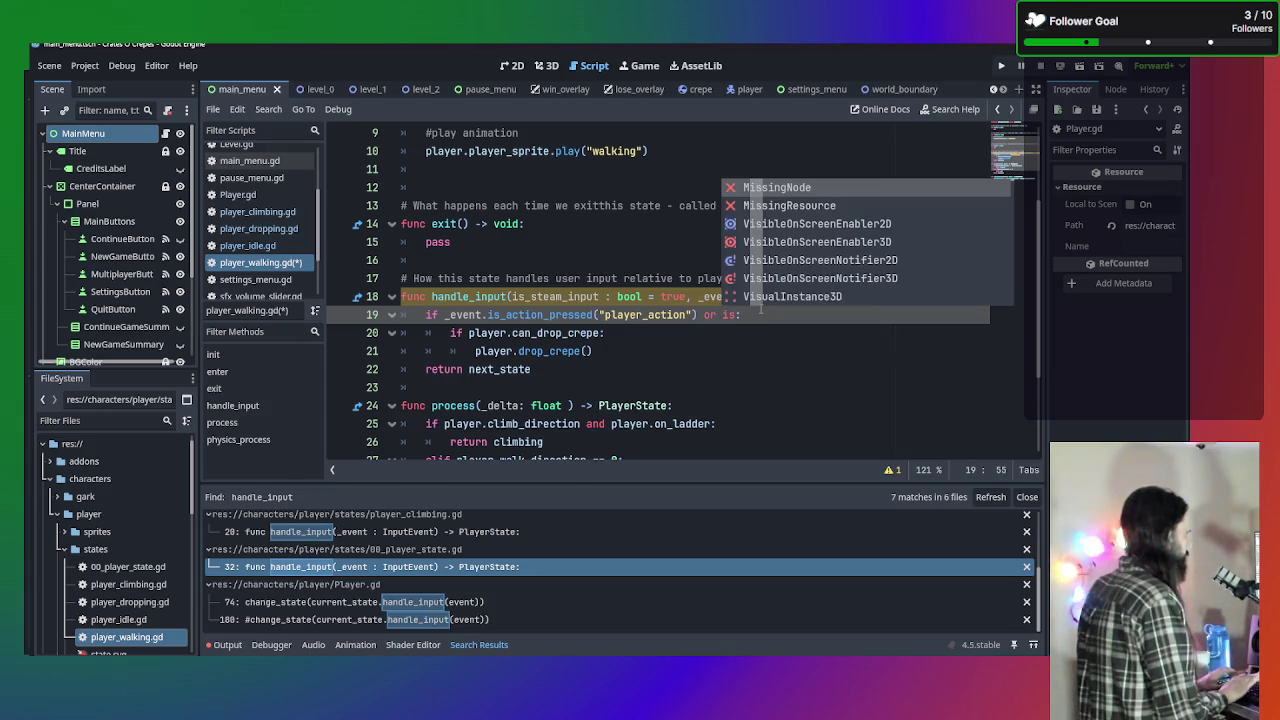
text(_steam)
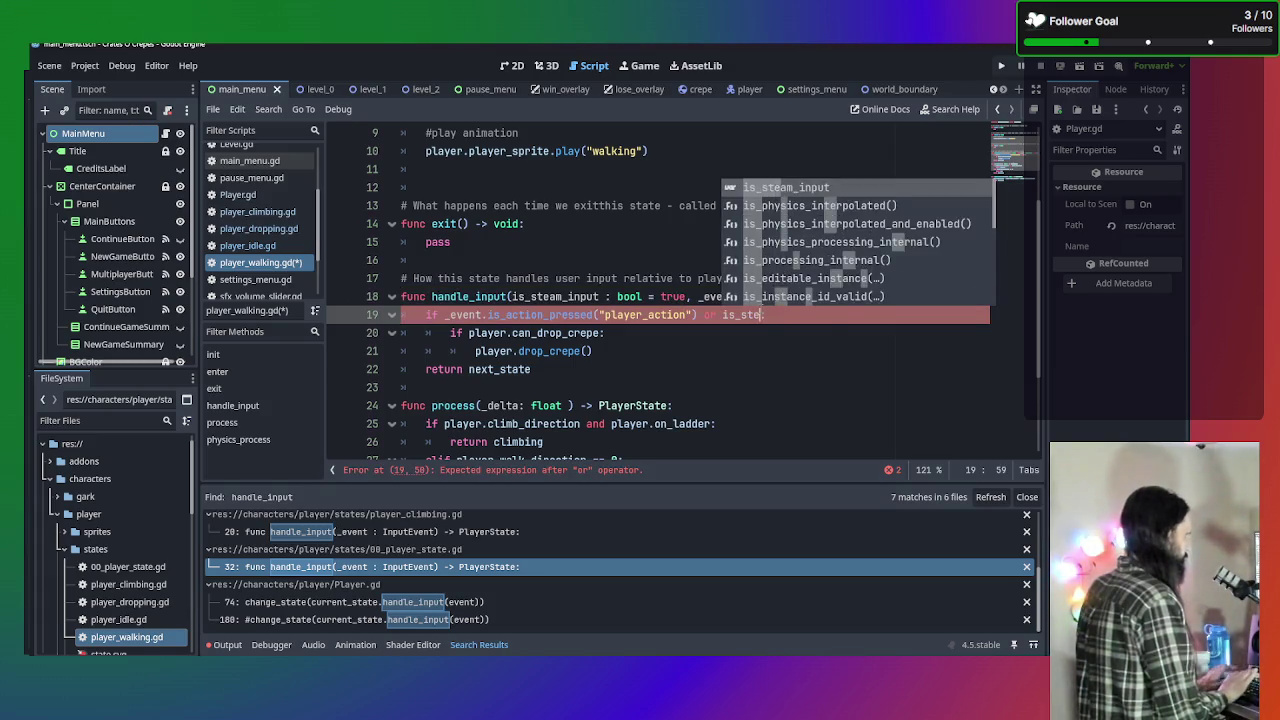
key(Return)
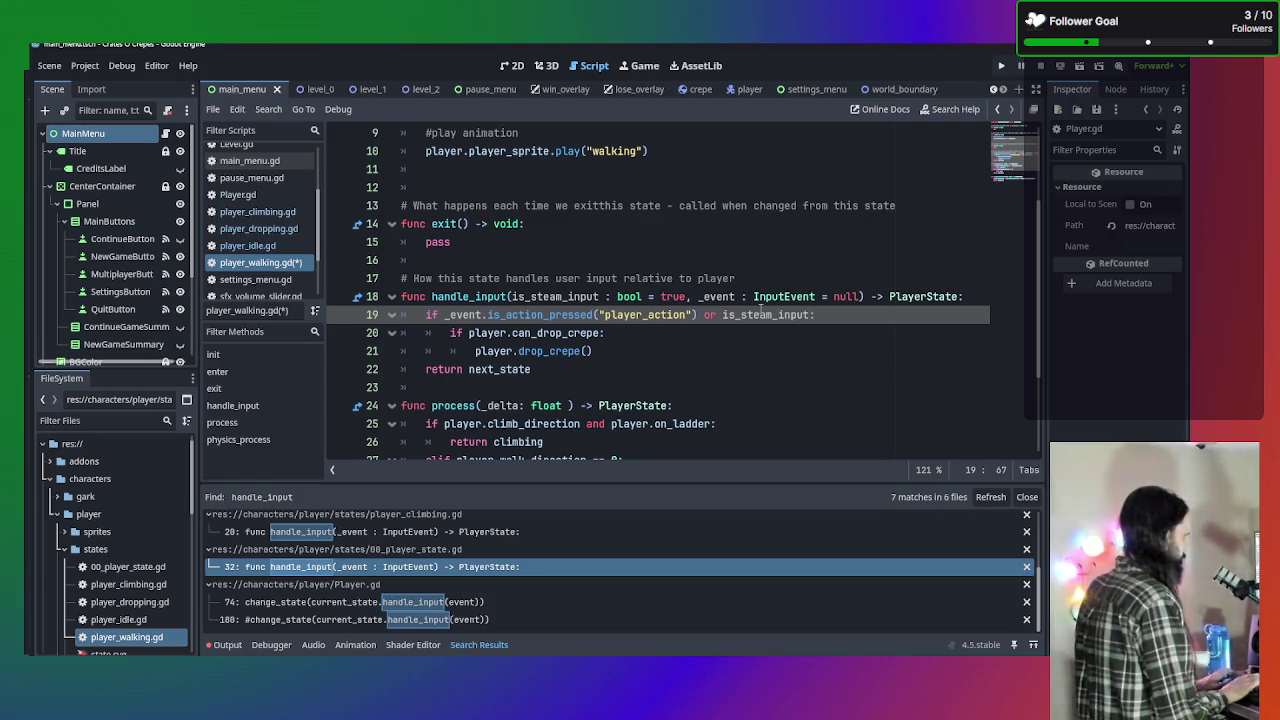
key(BackSpace)
key(BackSpace)
key(BackSpace)
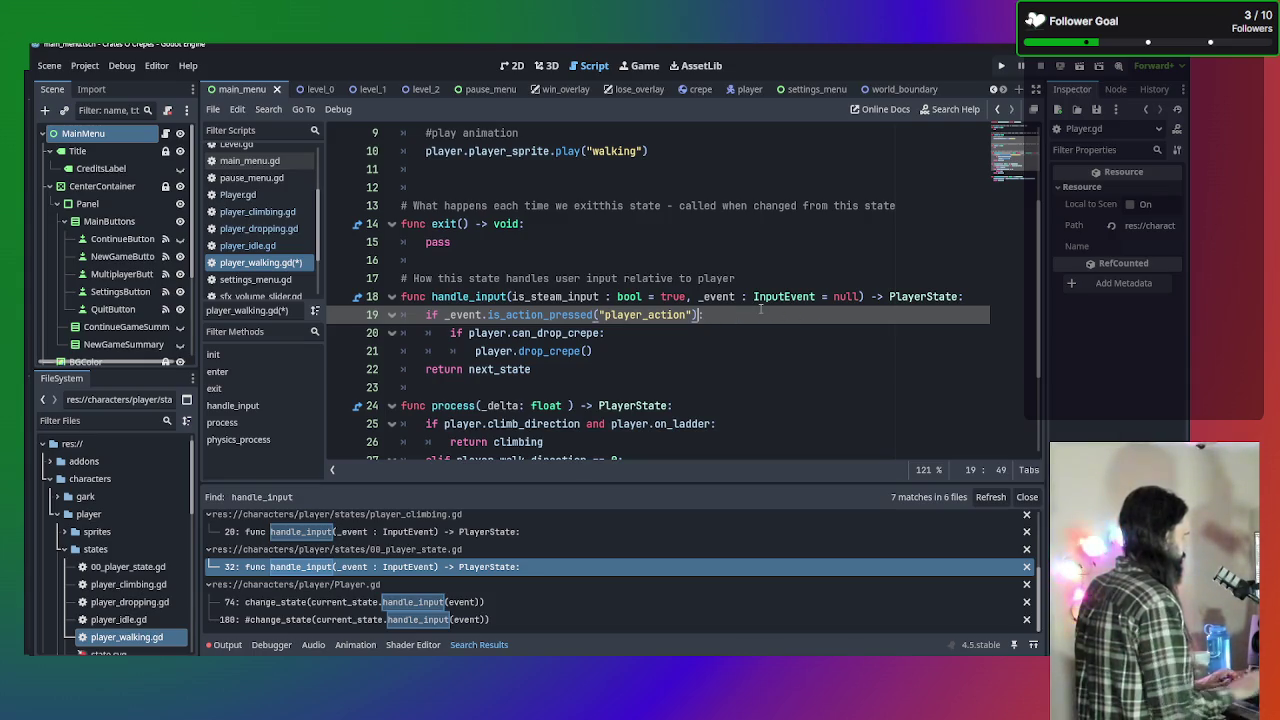
click(415, 316)
text(el)
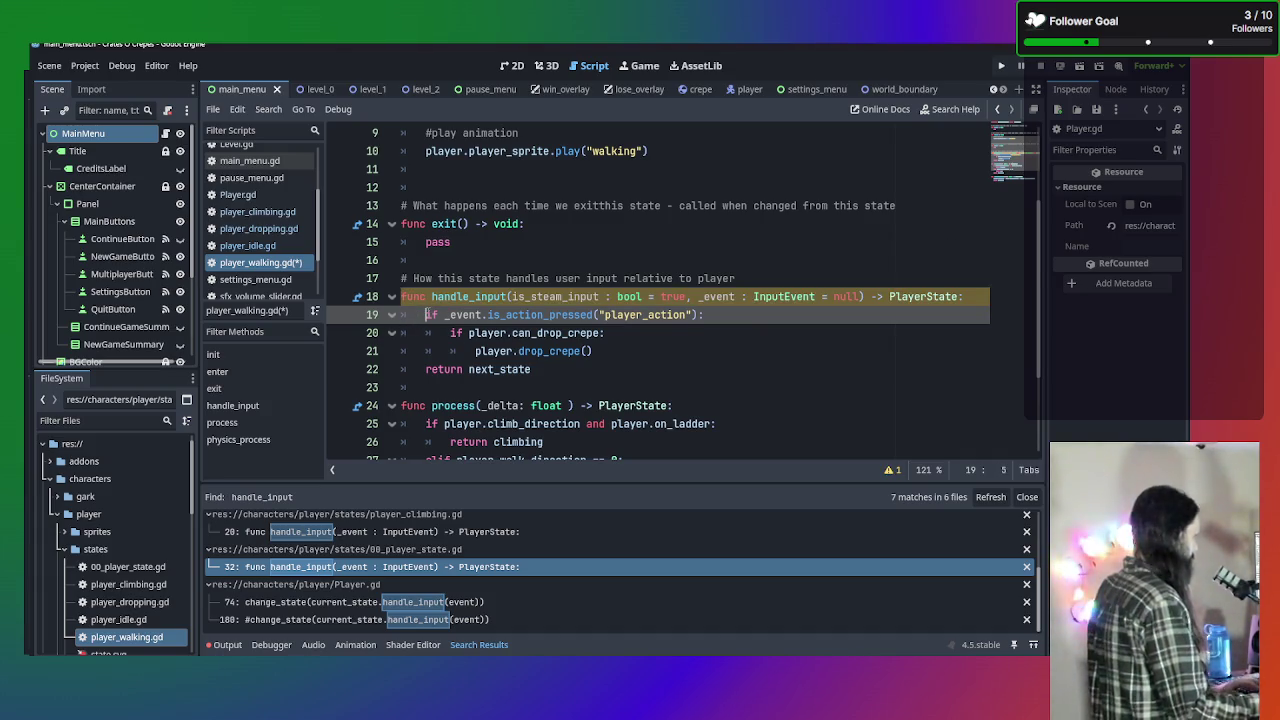
click(428, 313)
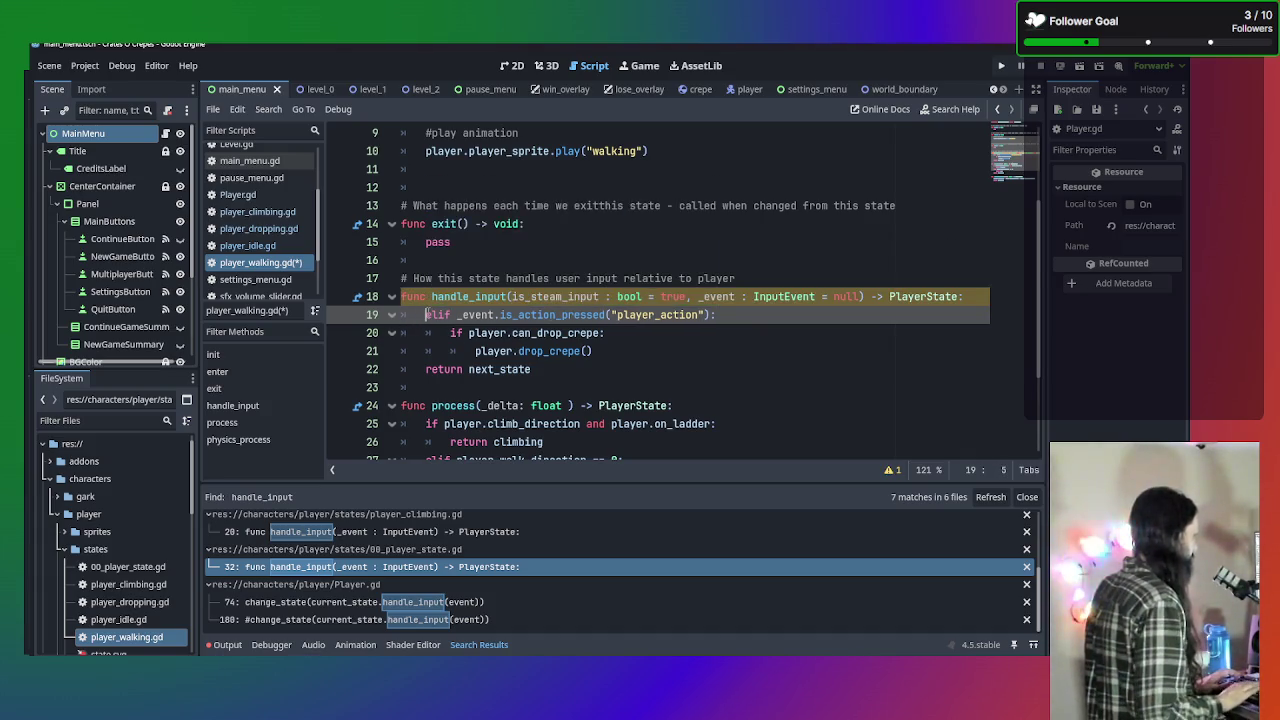
key(Return)
key(Up)
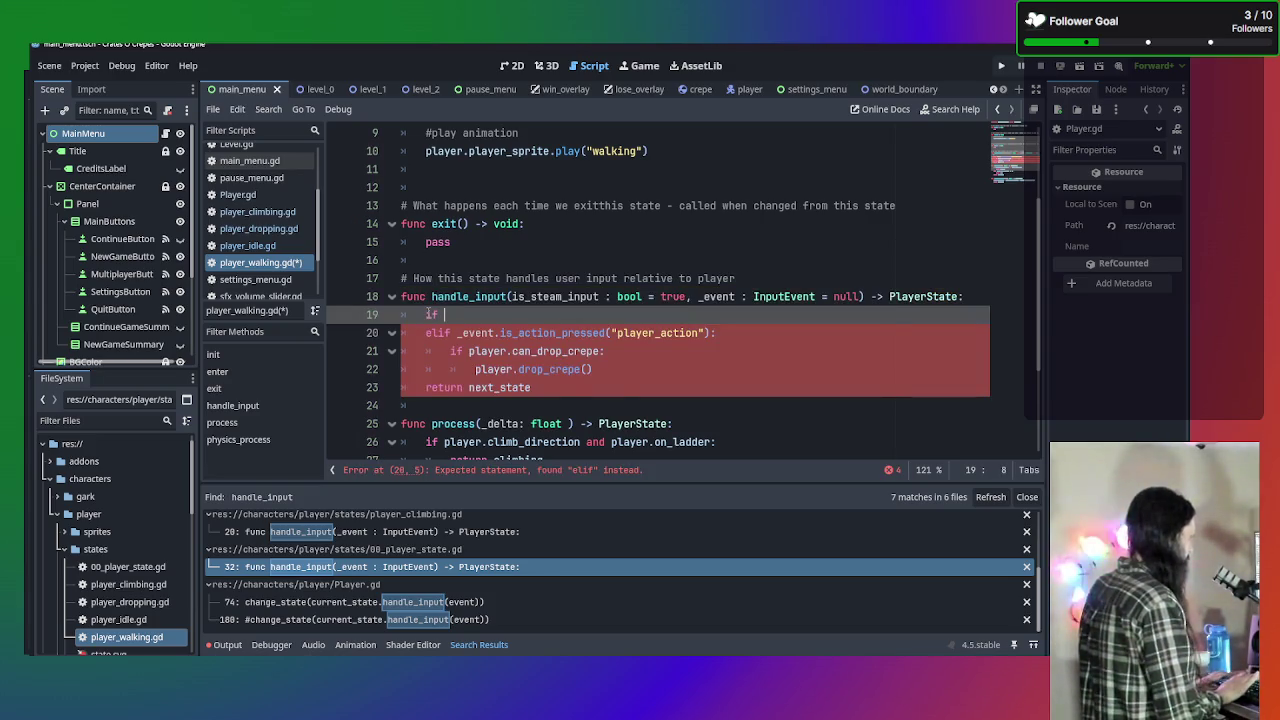
text(if )
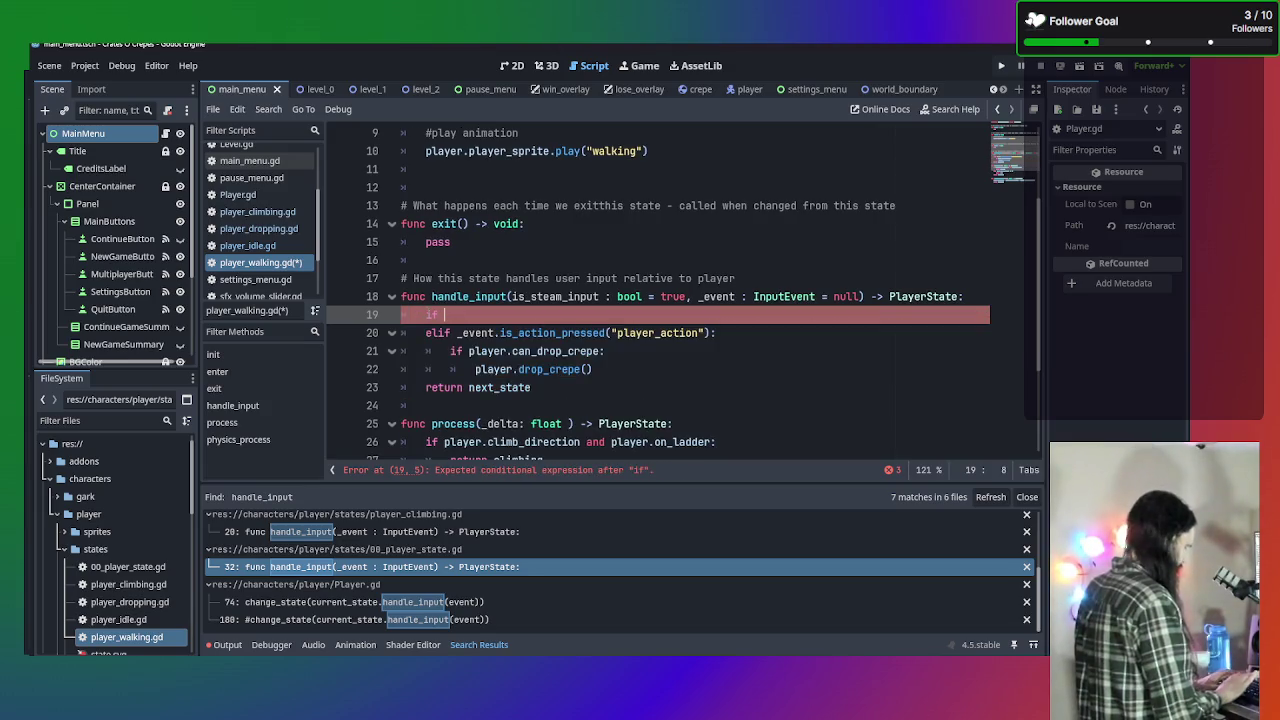
text(is)
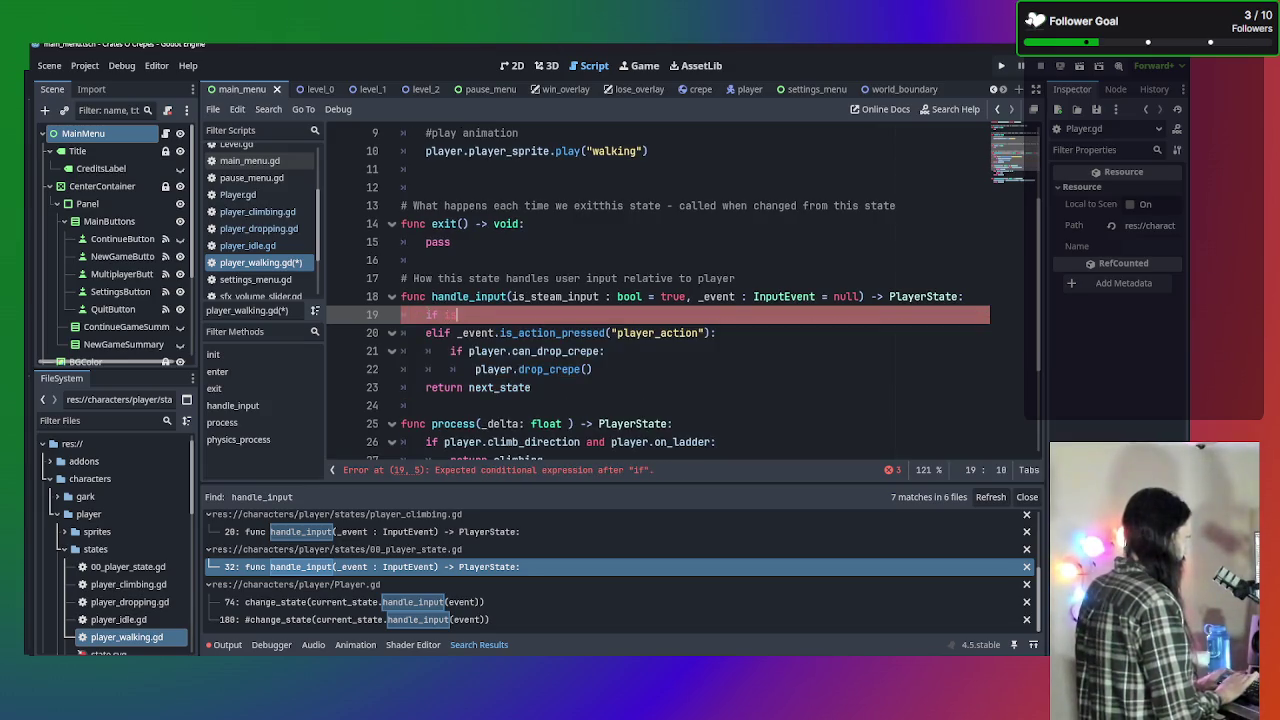
key(Return)
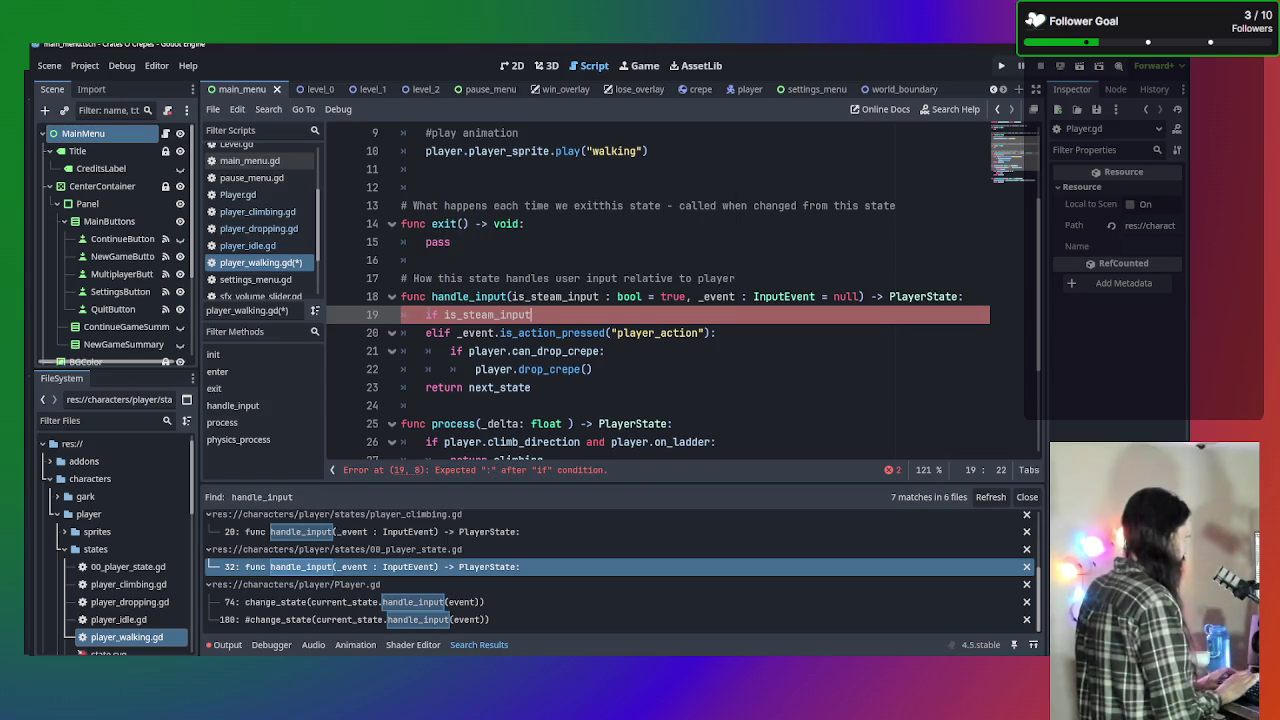
text(:)
key(Return)
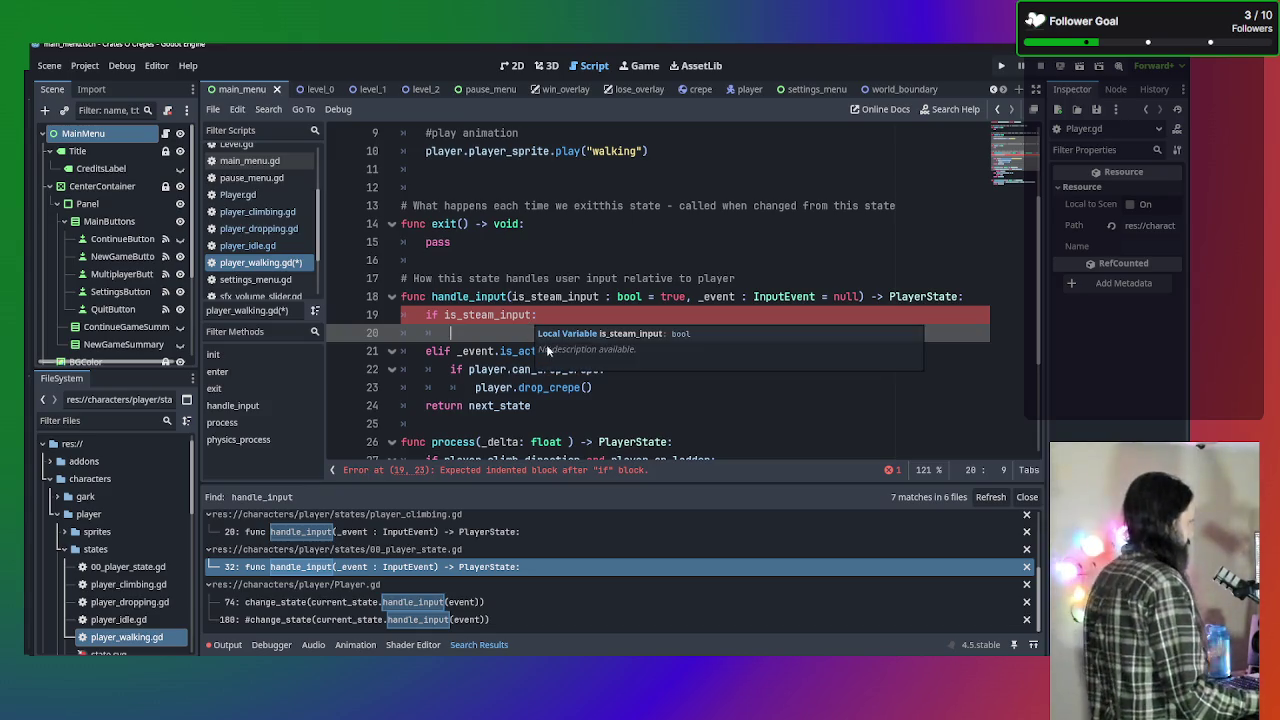
Copy the can_drop_crepe check and drop_crepe call into the new is_steam_input branch.
mouse_move(593, 387)
mouse_down()
mouse_move(480, 387)
mouse_move(447, 372)
mouse_up()
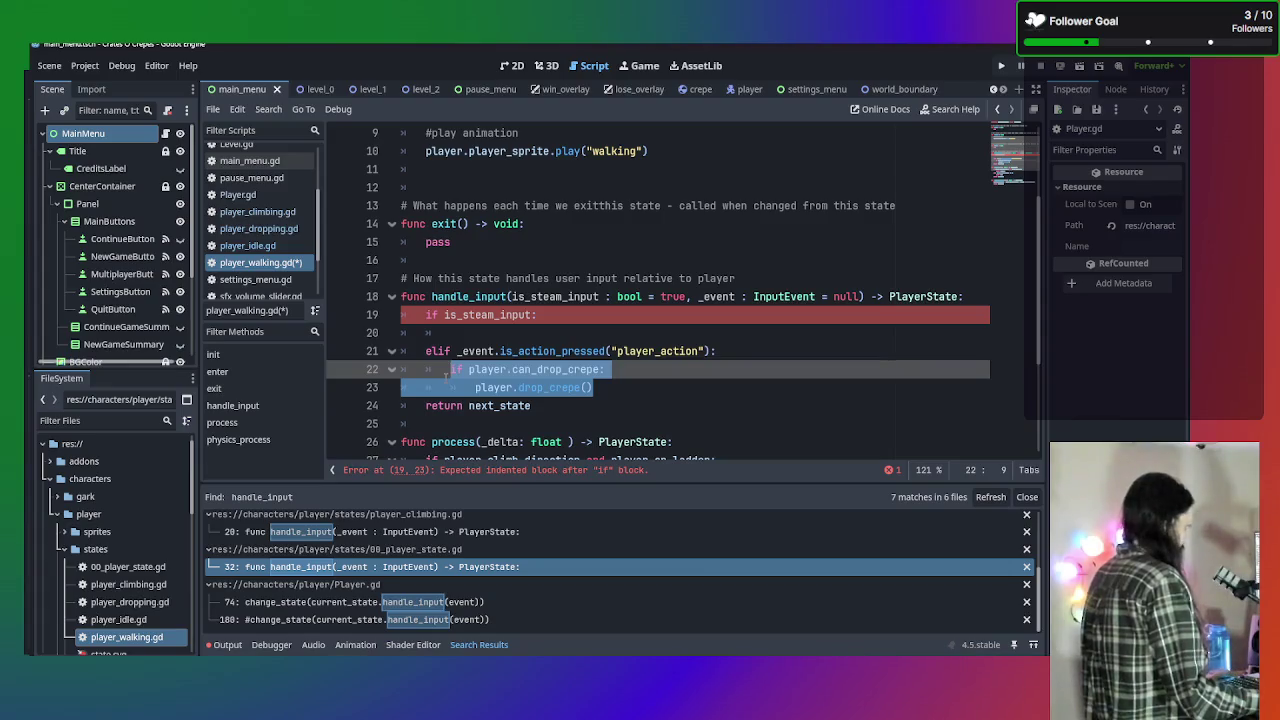
key(ctrl+c)
click(500, 333)
key(ctrl+v)
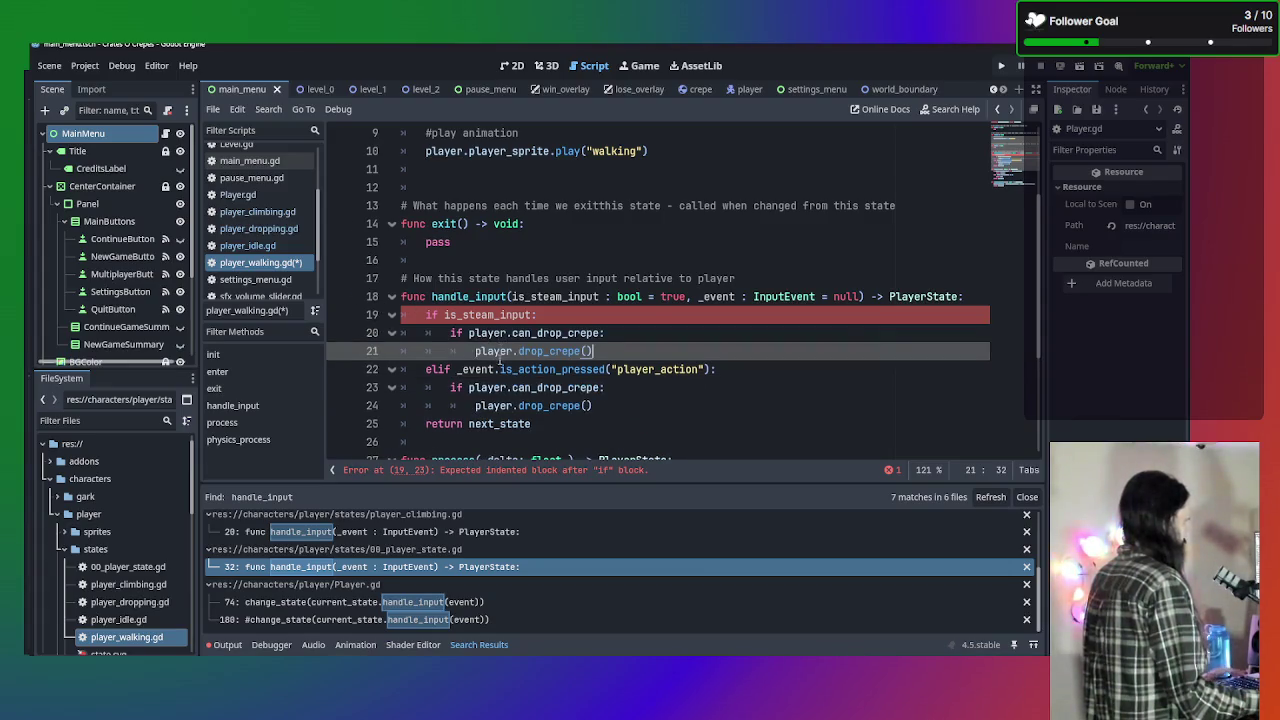
click(710, 410)
click(653, 318)
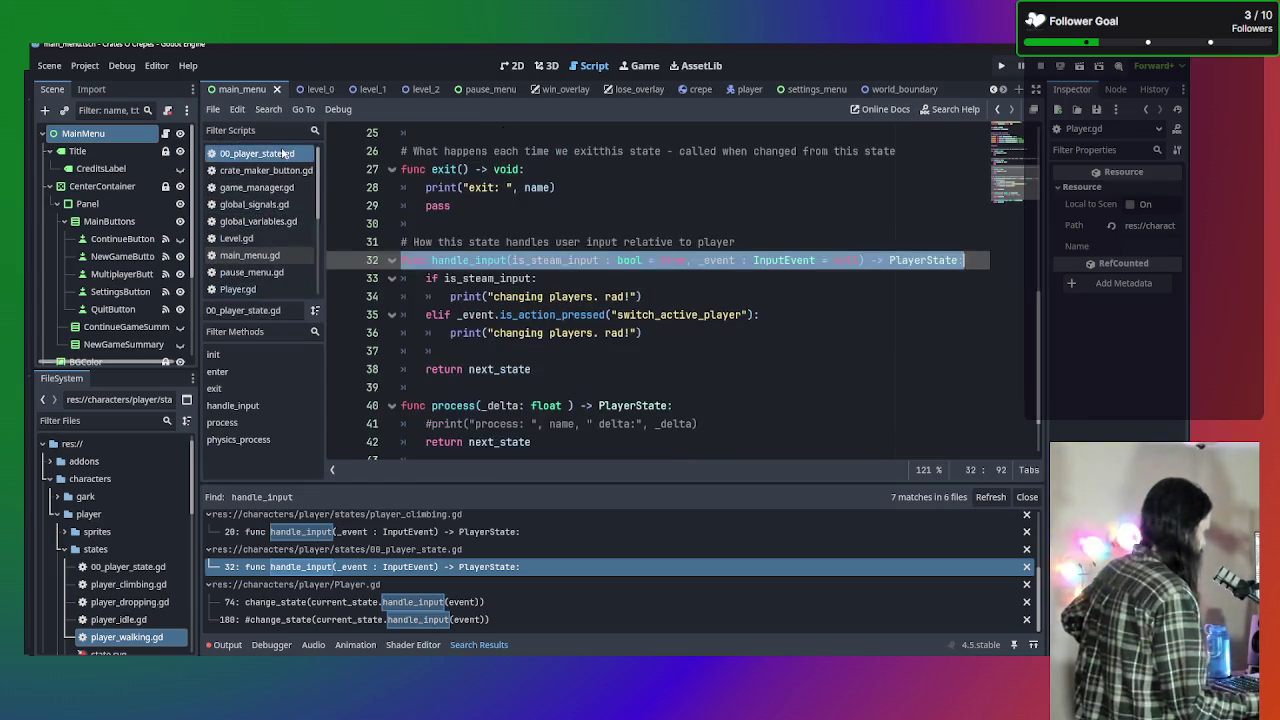
click(587, 283)
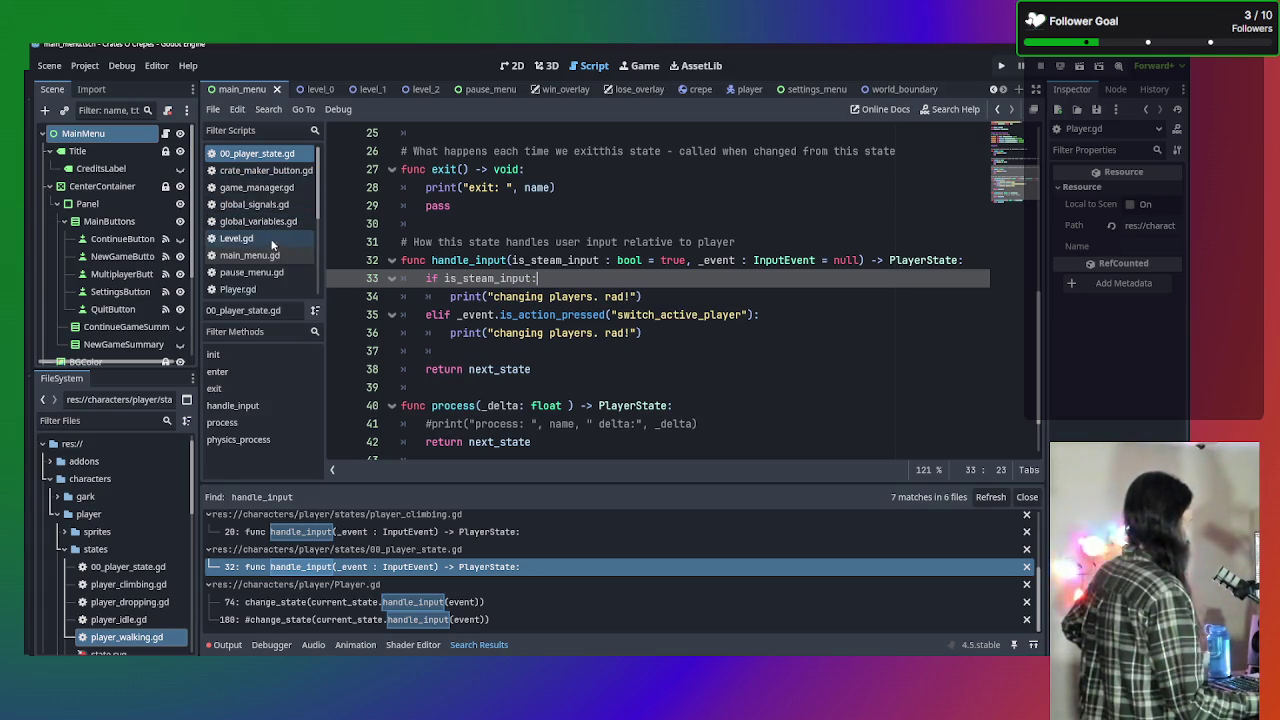
scroll(270, 235, down, 2)
click(273, 233)
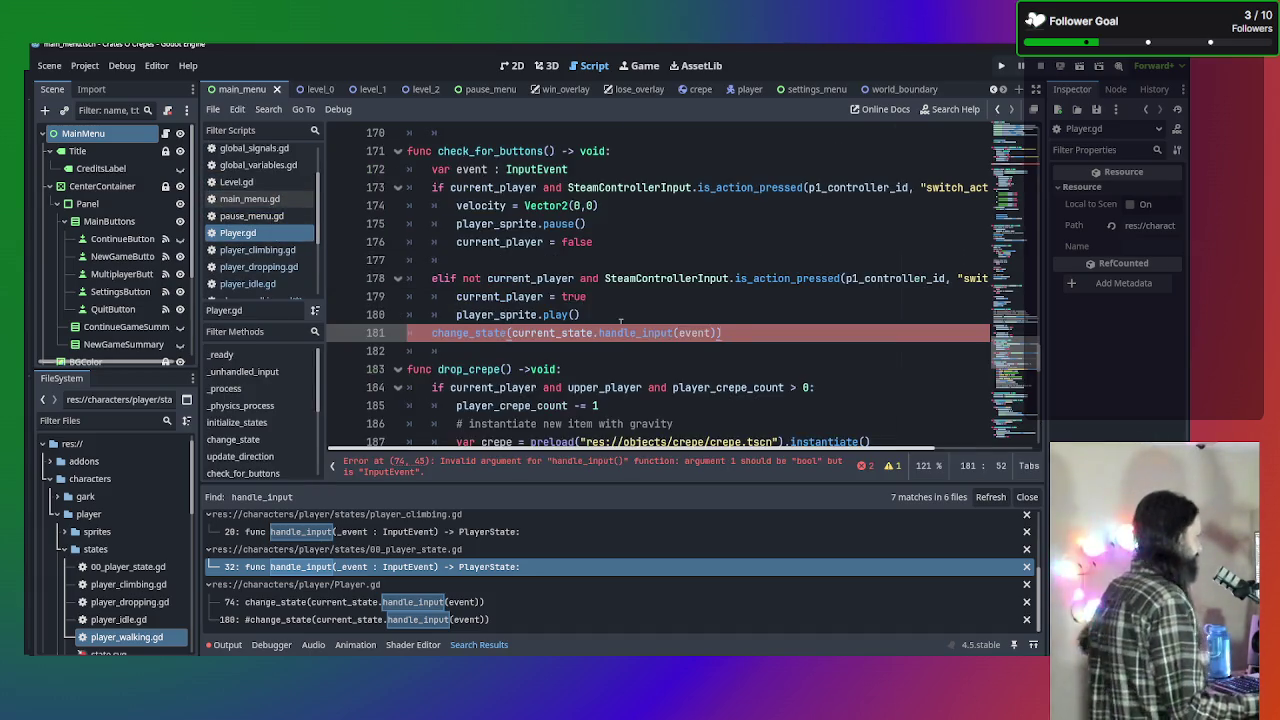
scroll(596, 351, up, 2)
scroll(596, 351, up, 1)
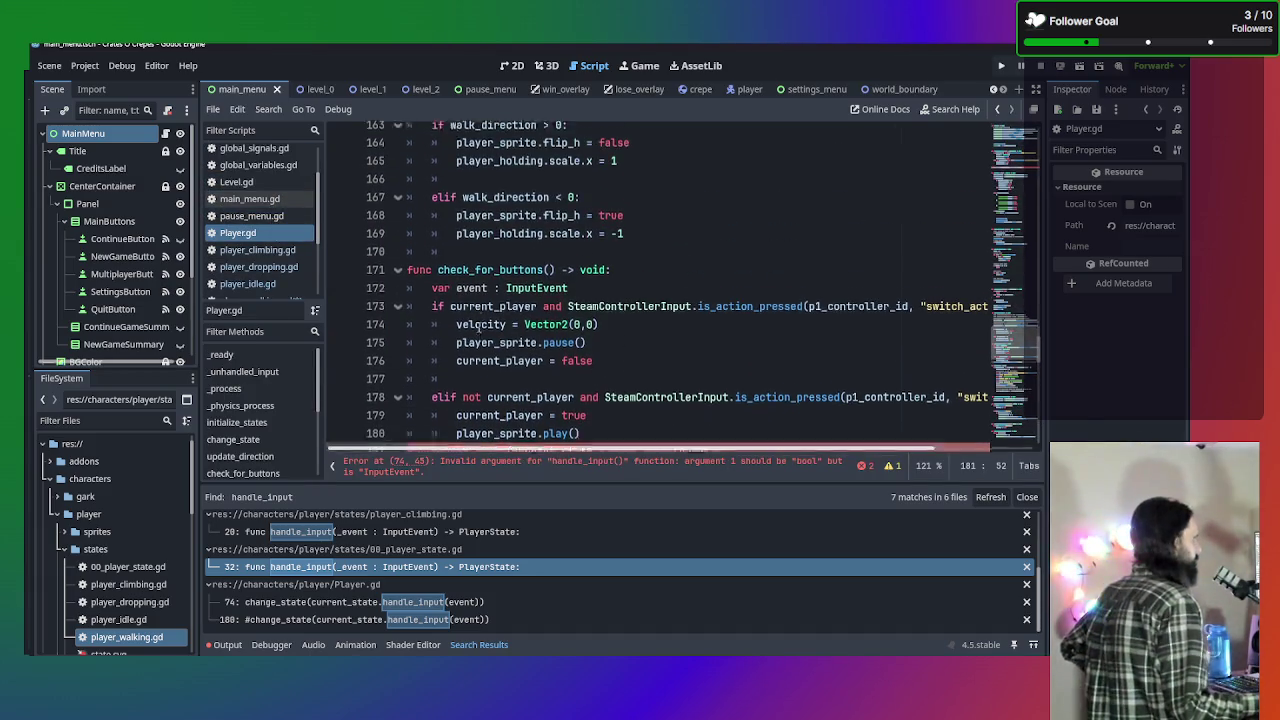
scroll(585, 360, down, 4)
scroll(579, 367, up, 2)
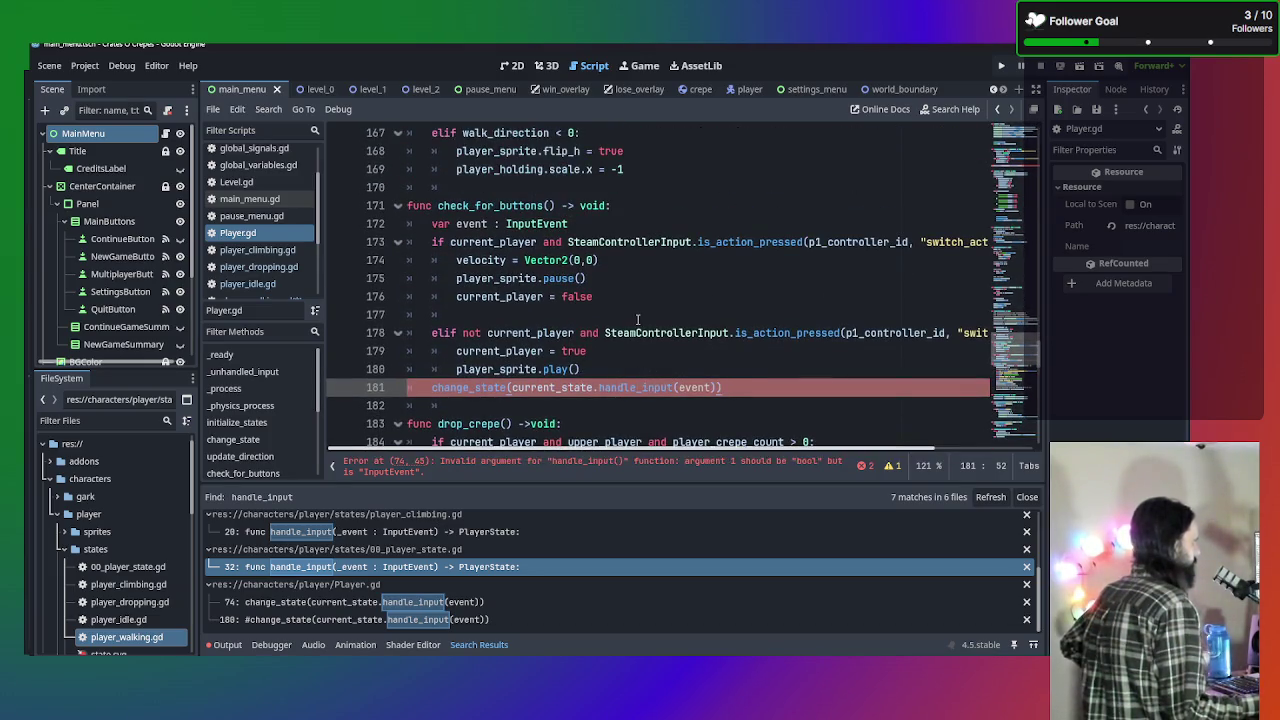
mouse_move(785, 333)
mouse_down()
mouse_move(935, 333)
mouse_move(763, 320)
mouse_move(786, 333)
mouse_move(975, 333)
mouse_move(745, 333)
mouse_up()
click(765, 351)
click(635, 367)
drag(635, 367, 293, 350)
click(703, 357)
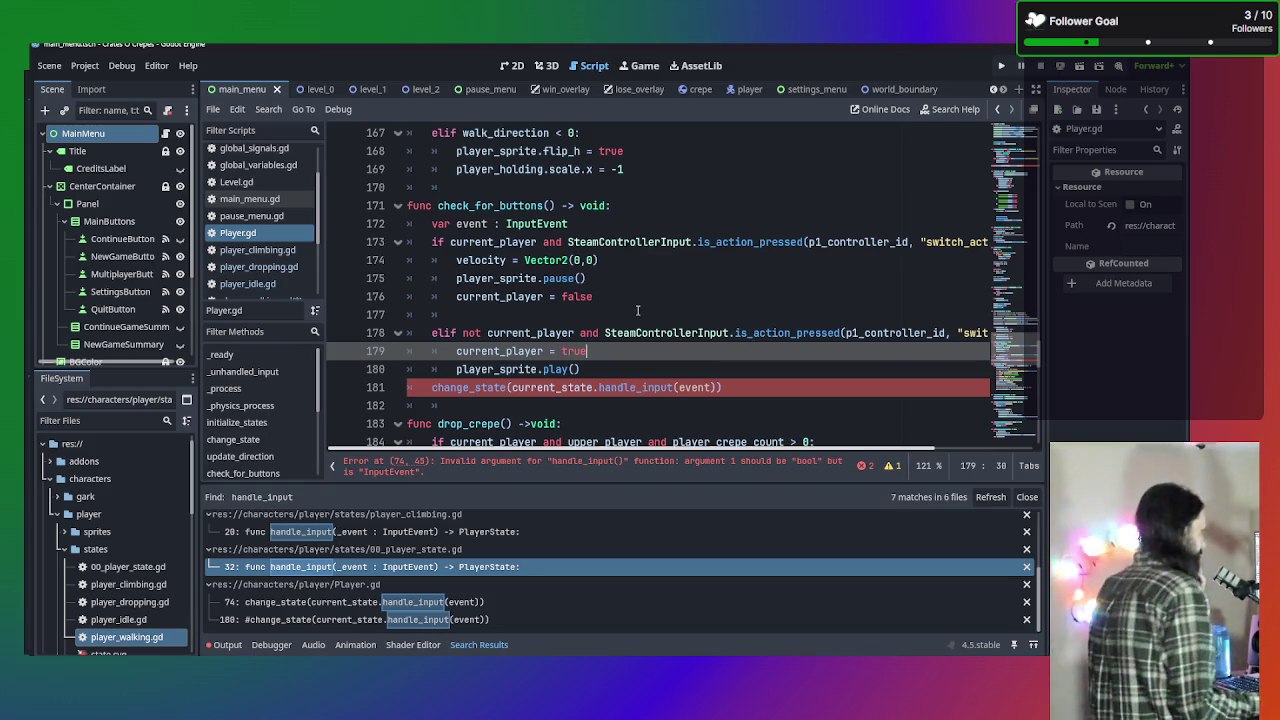
mouse_move(765, 332)
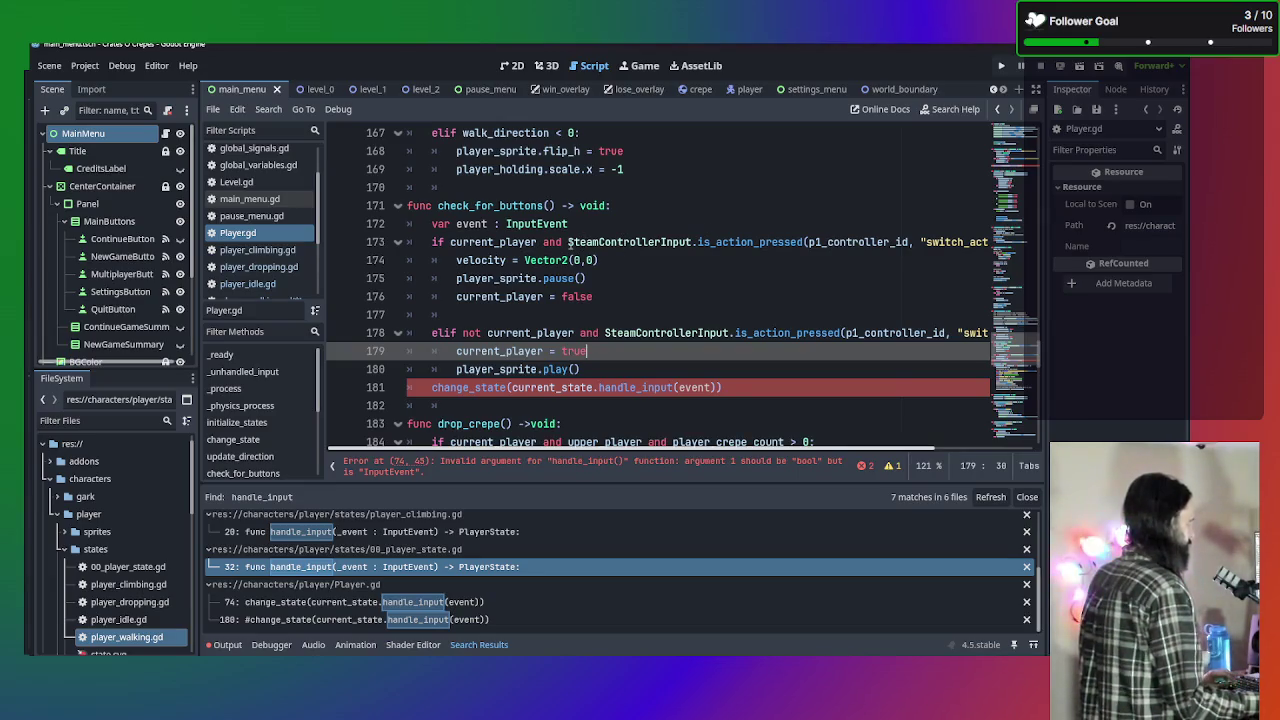
drag(569, 242, 1068, 243)
drag(977, 243, 963, 243)
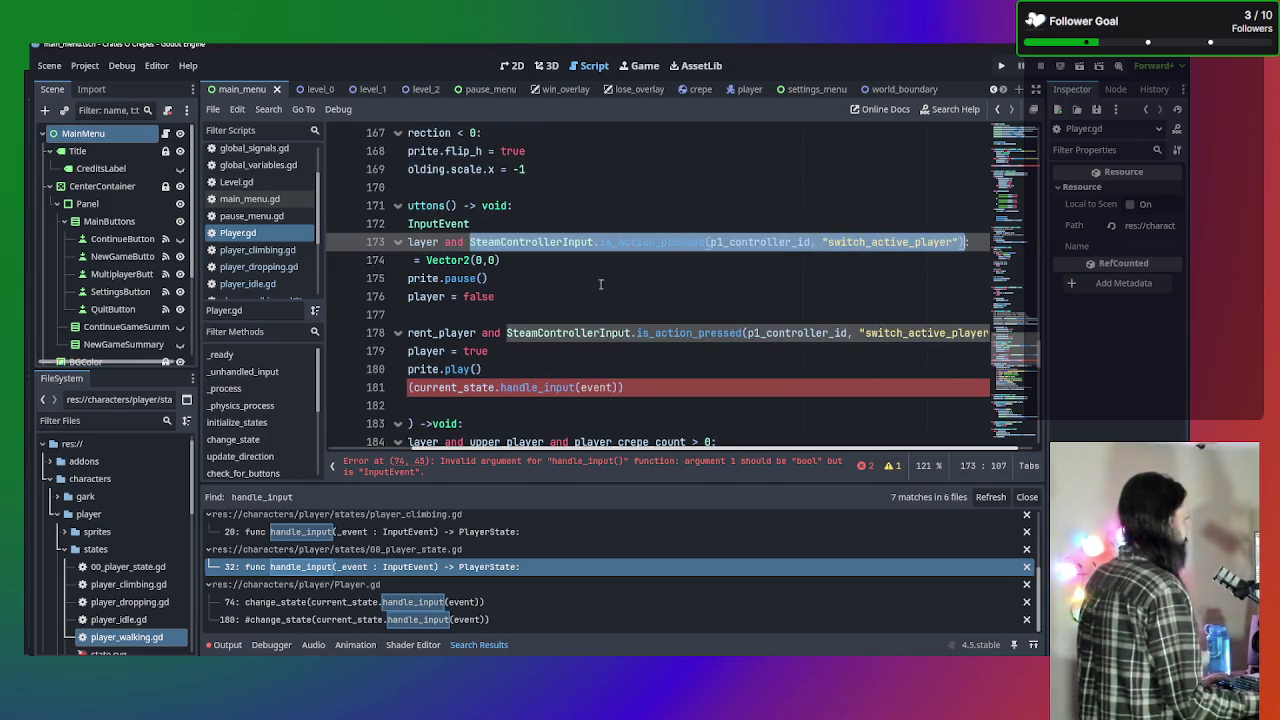
drag(600, 298, 334, 286)
click(676, 290)
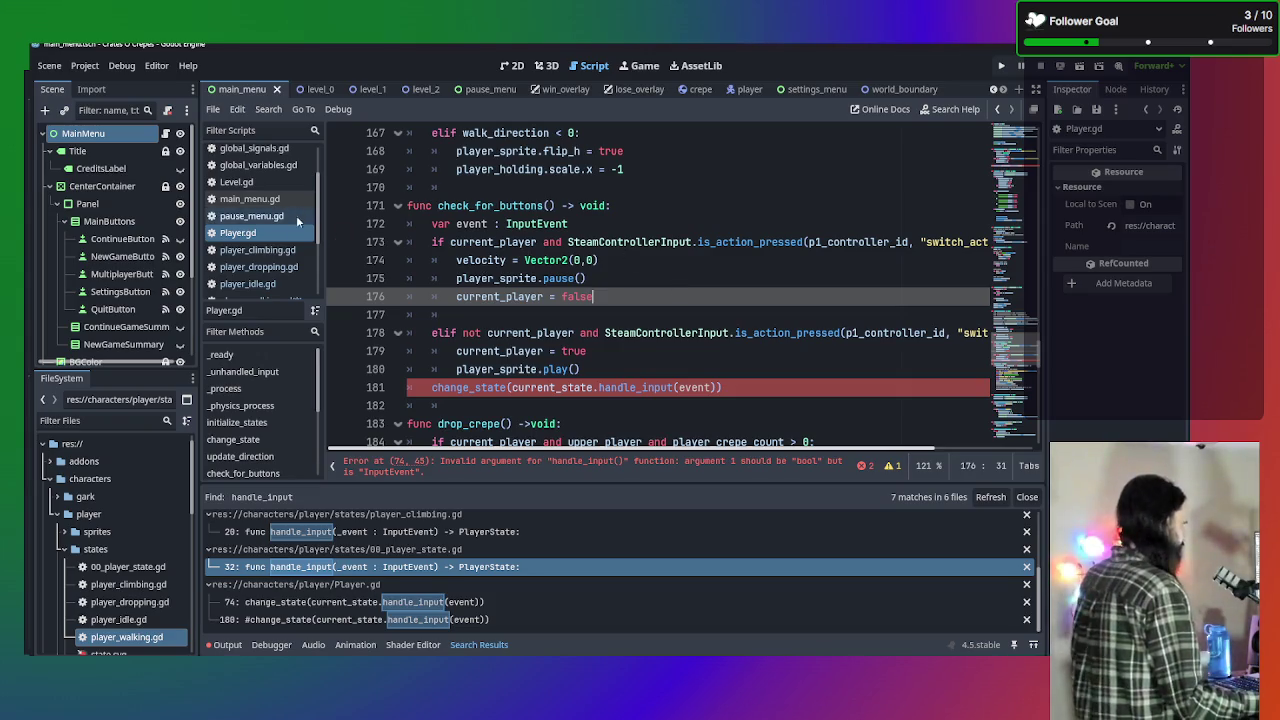
click(256, 217)
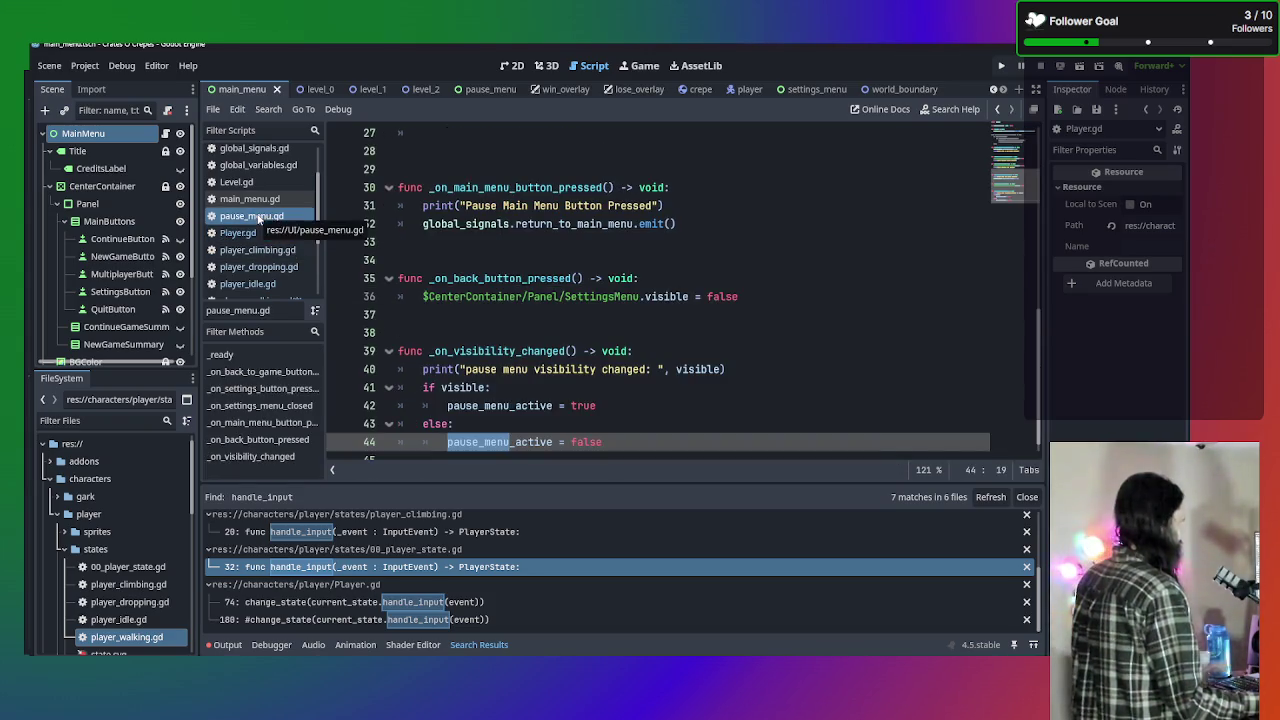
click(258, 205)
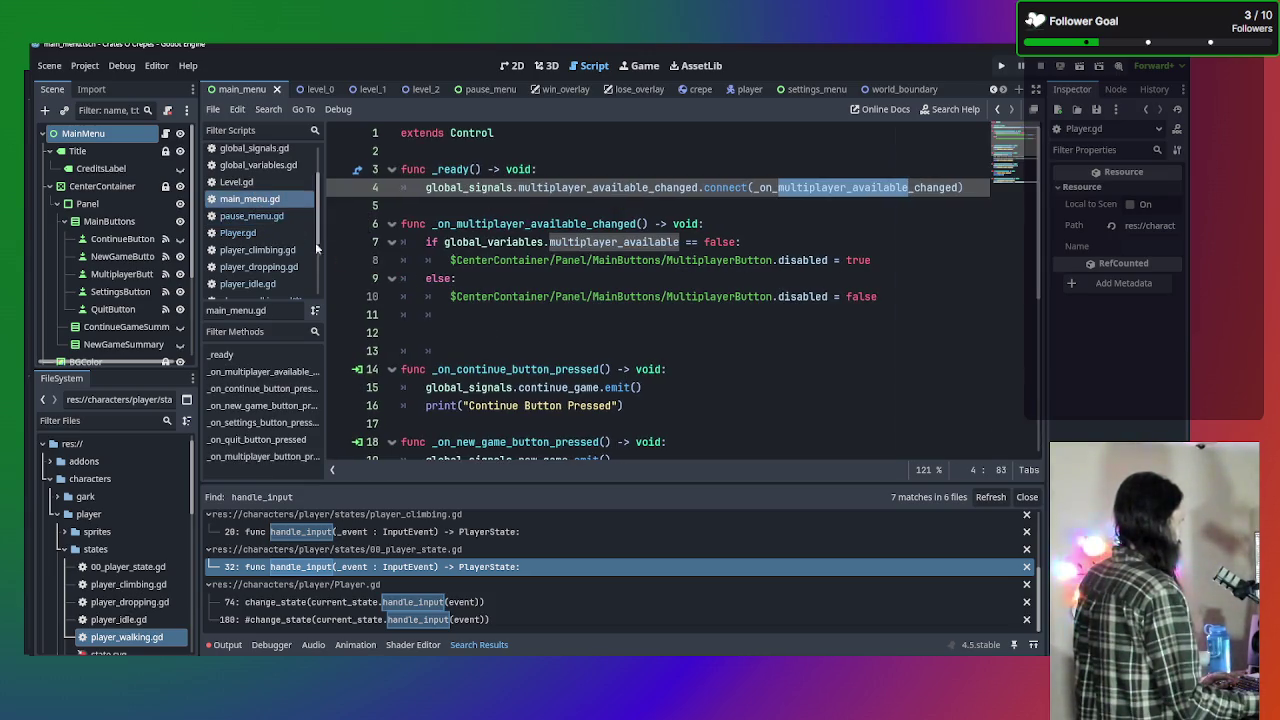
click(262, 216)
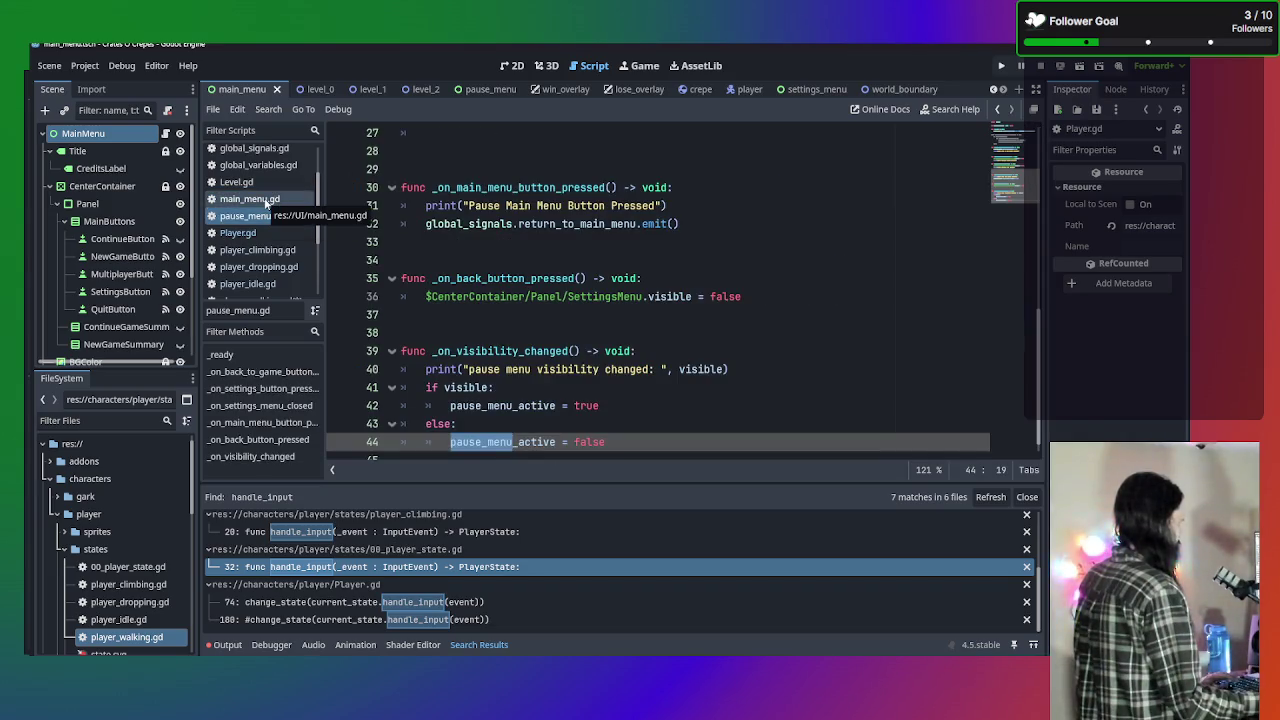
drag(620, 406, 405, 388)
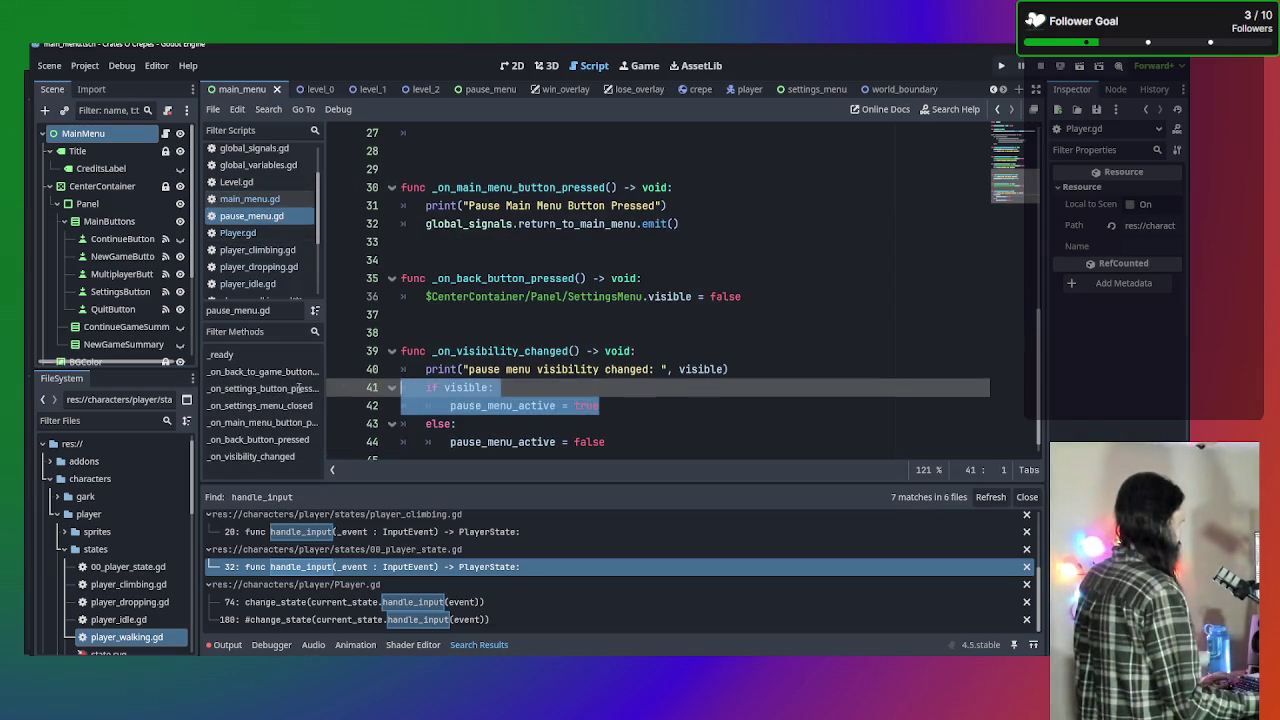
click(587, 351)
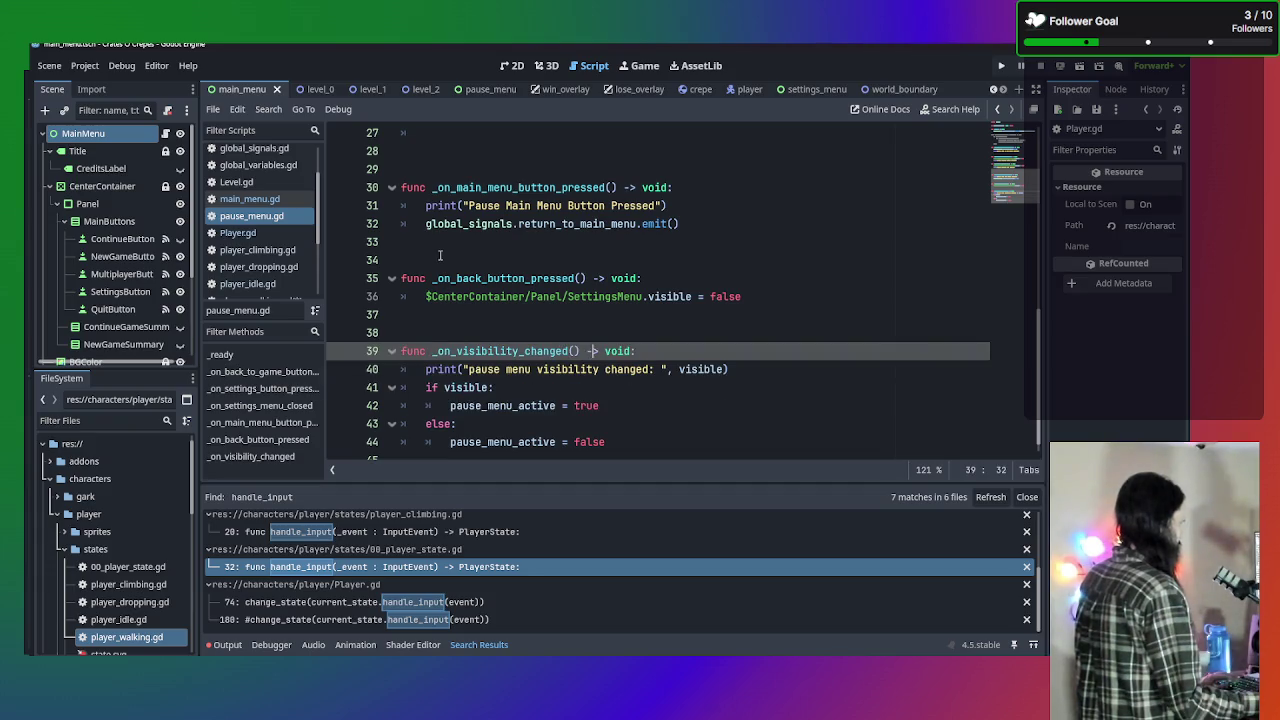
click(245, 234)
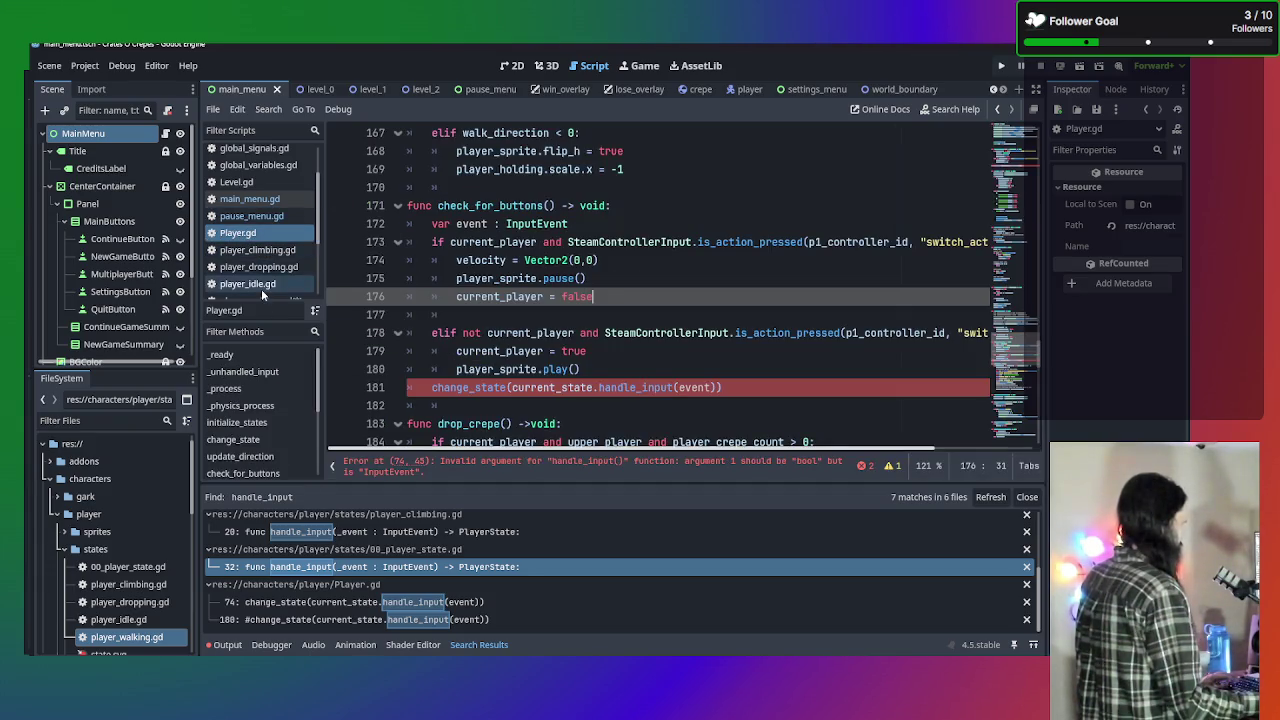
click(261, 287)
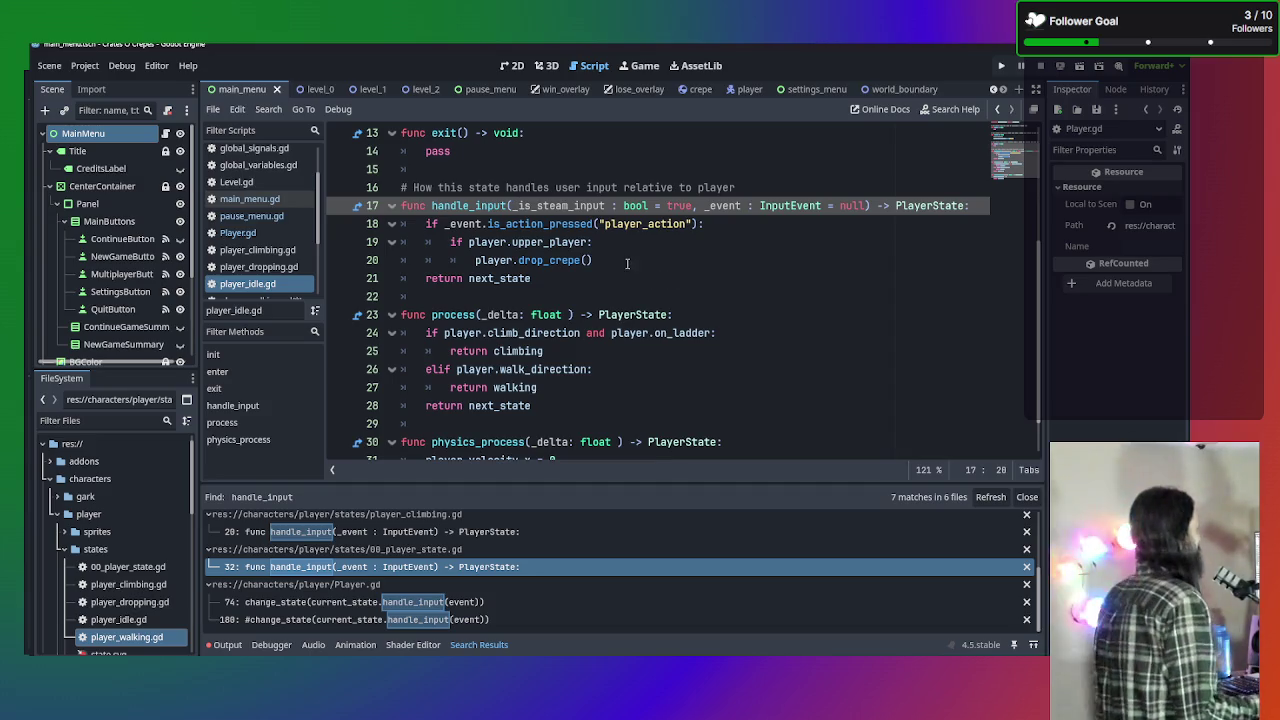
click(666, 246)
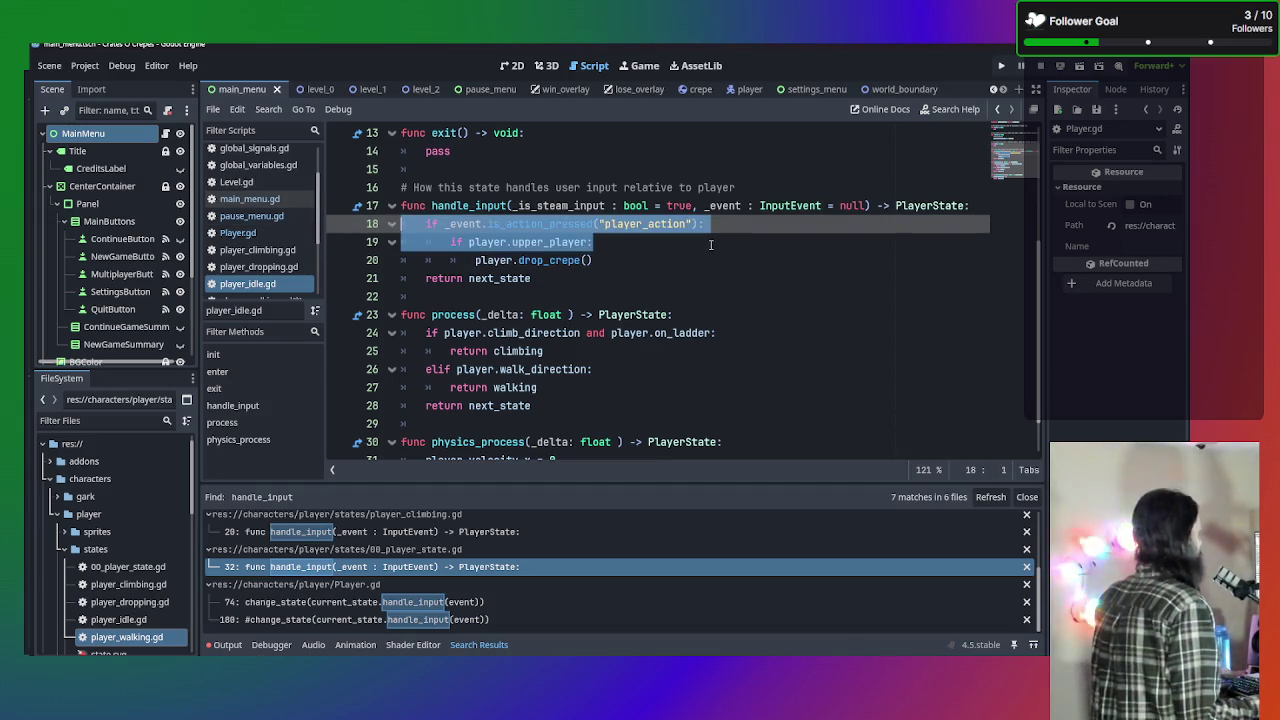
scroll(618, 225, up, 1)
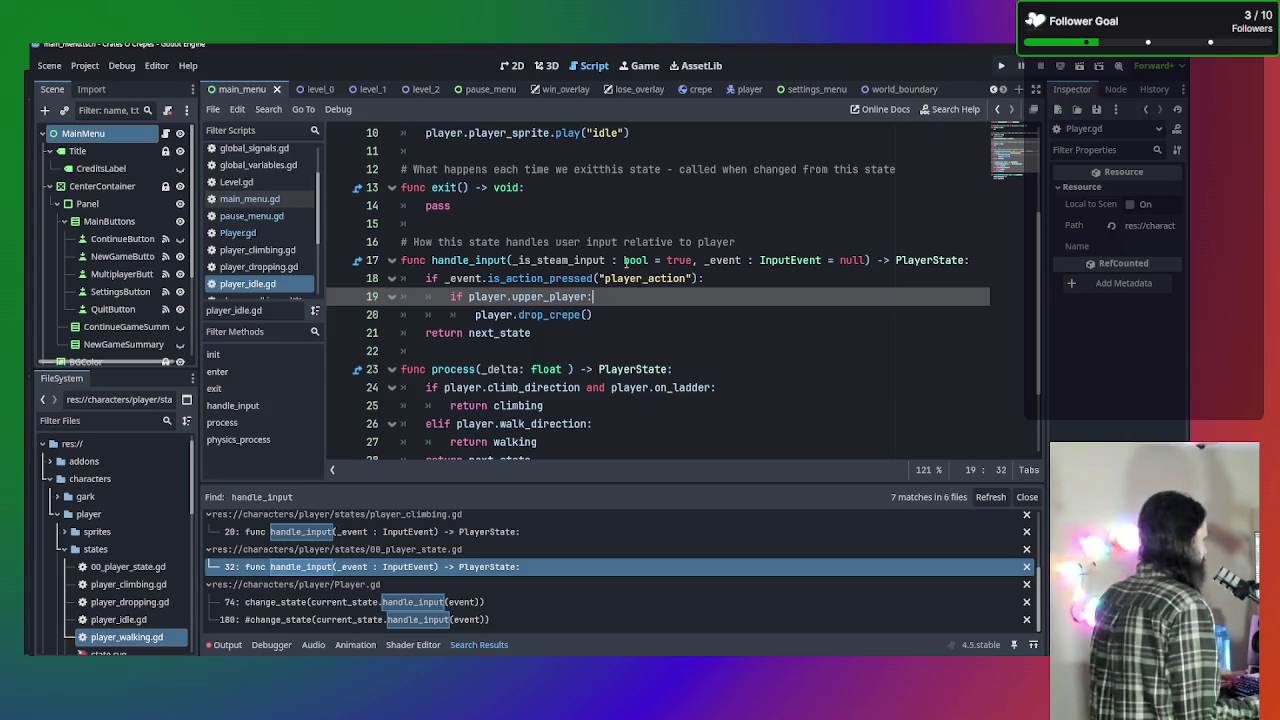
scroll(275, 255, up, 1)
click(270, 252)
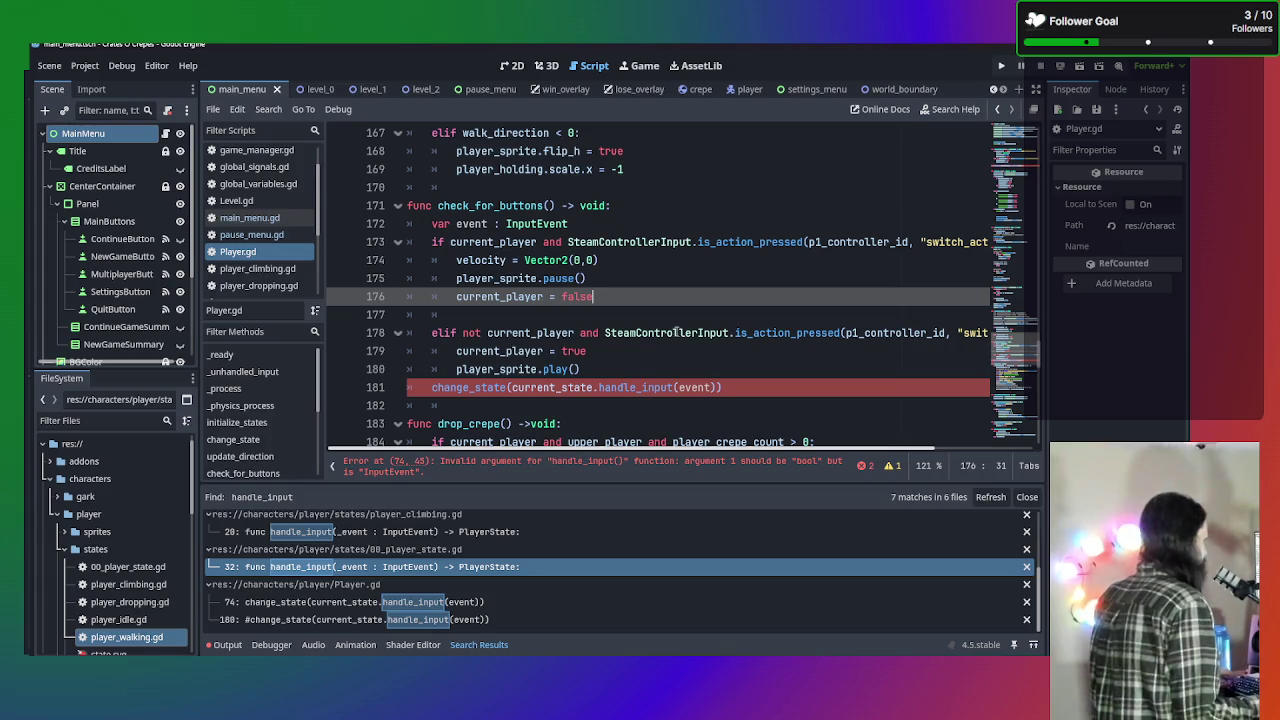
mouse_move(677, 332)
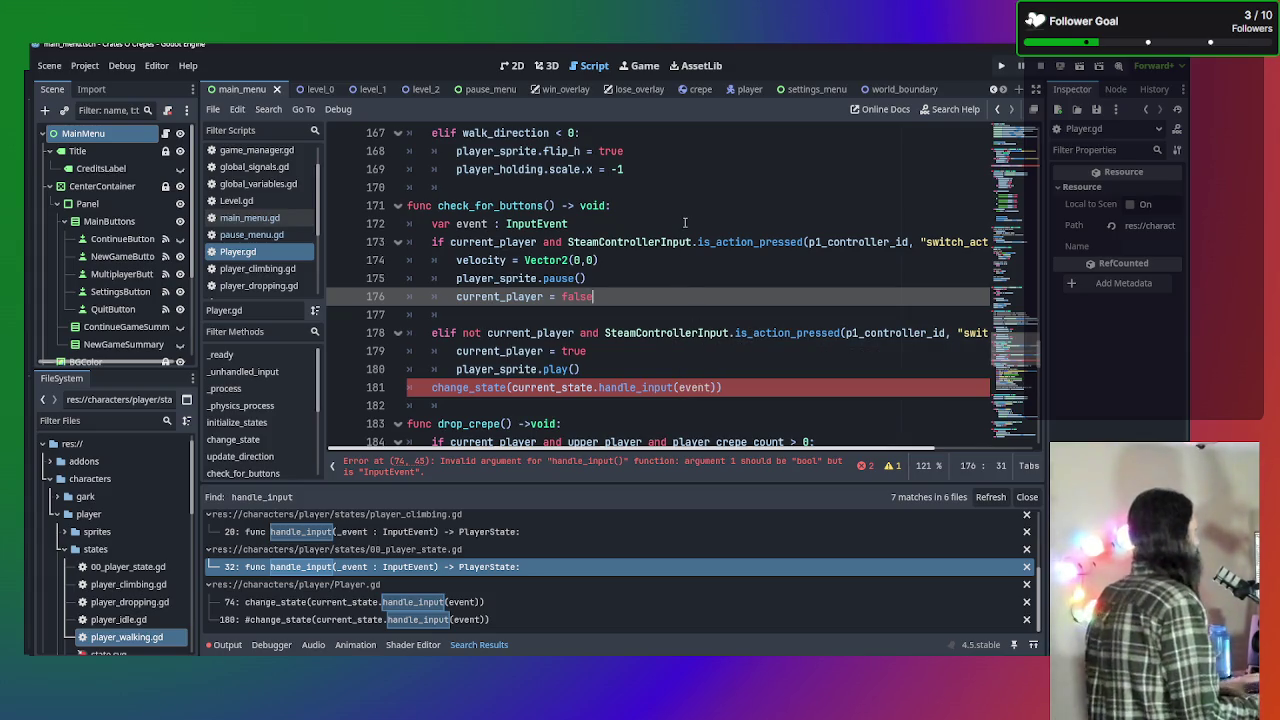
click(724, 386)
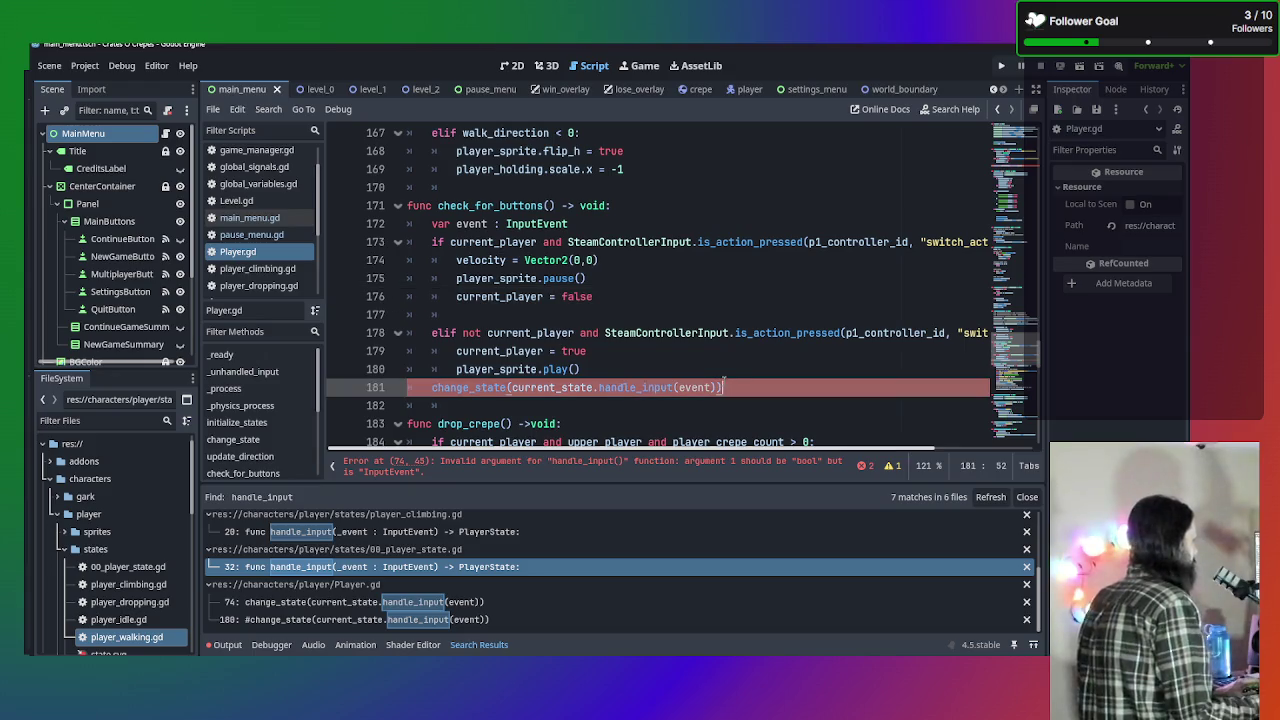
mouse_move(686, 381)
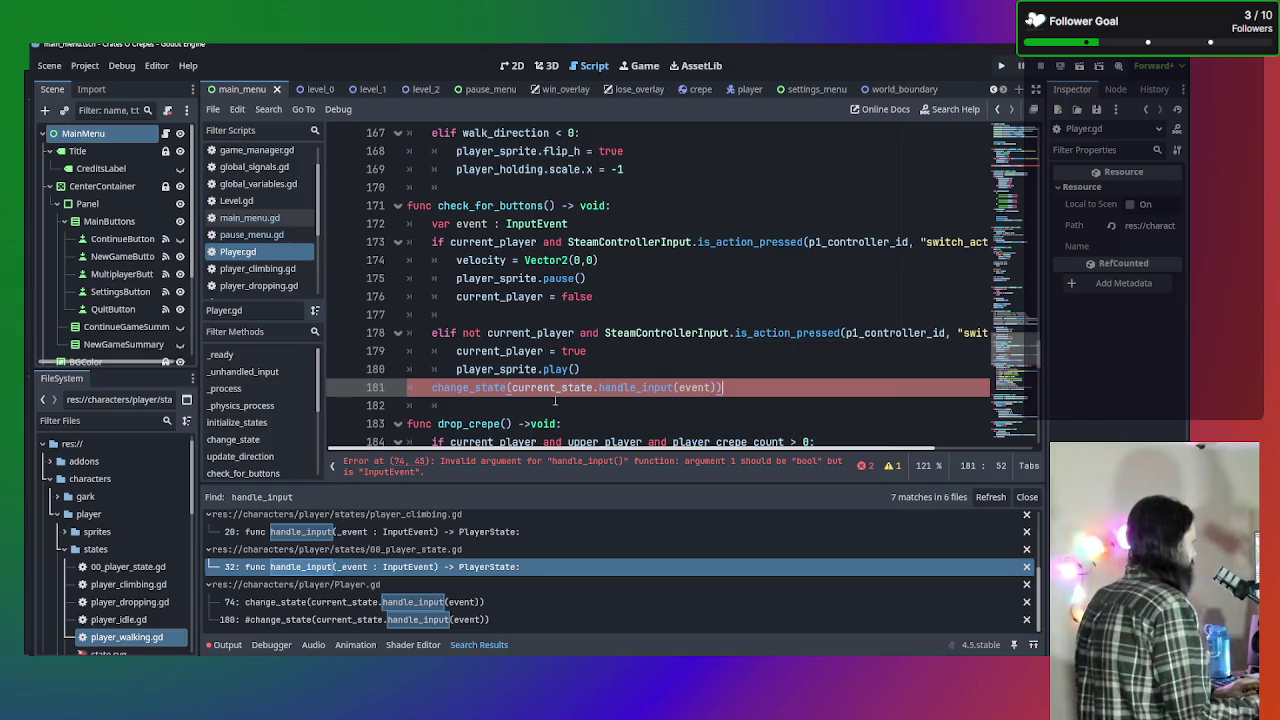
mouse_move(552, 387)
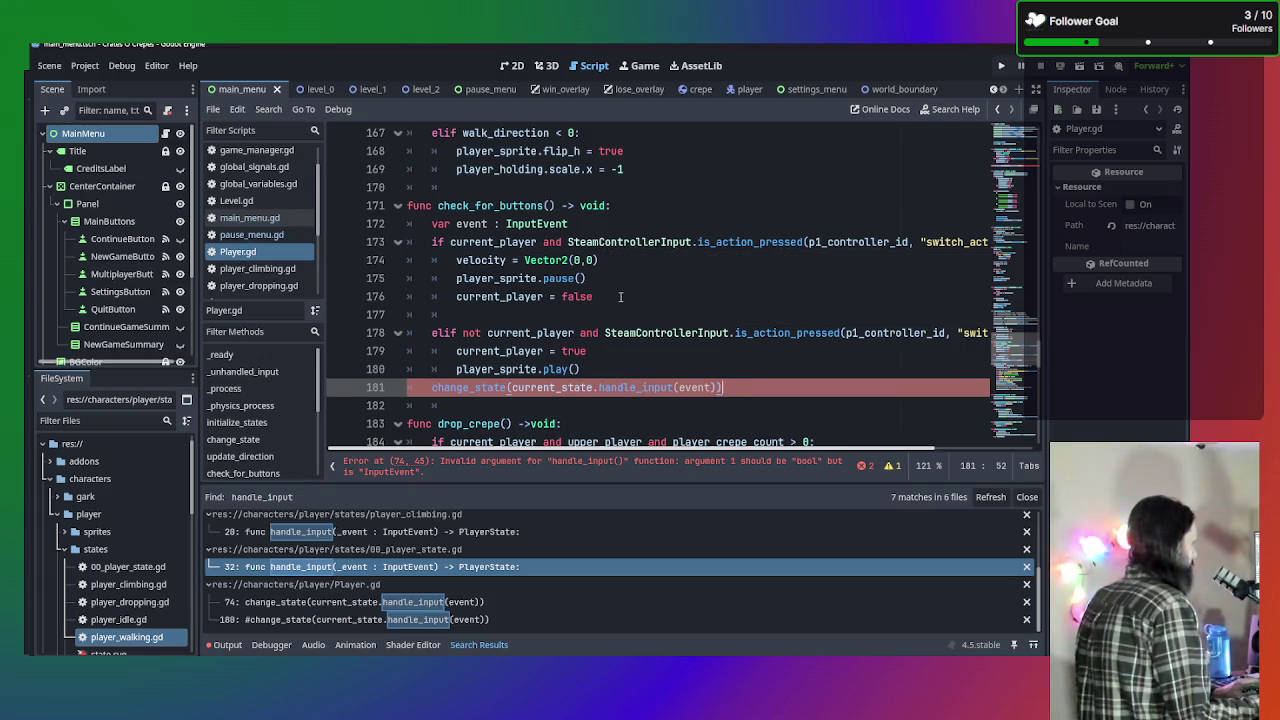
key(Up)
key(Up)
key(Up)
text(event = InputEvent()
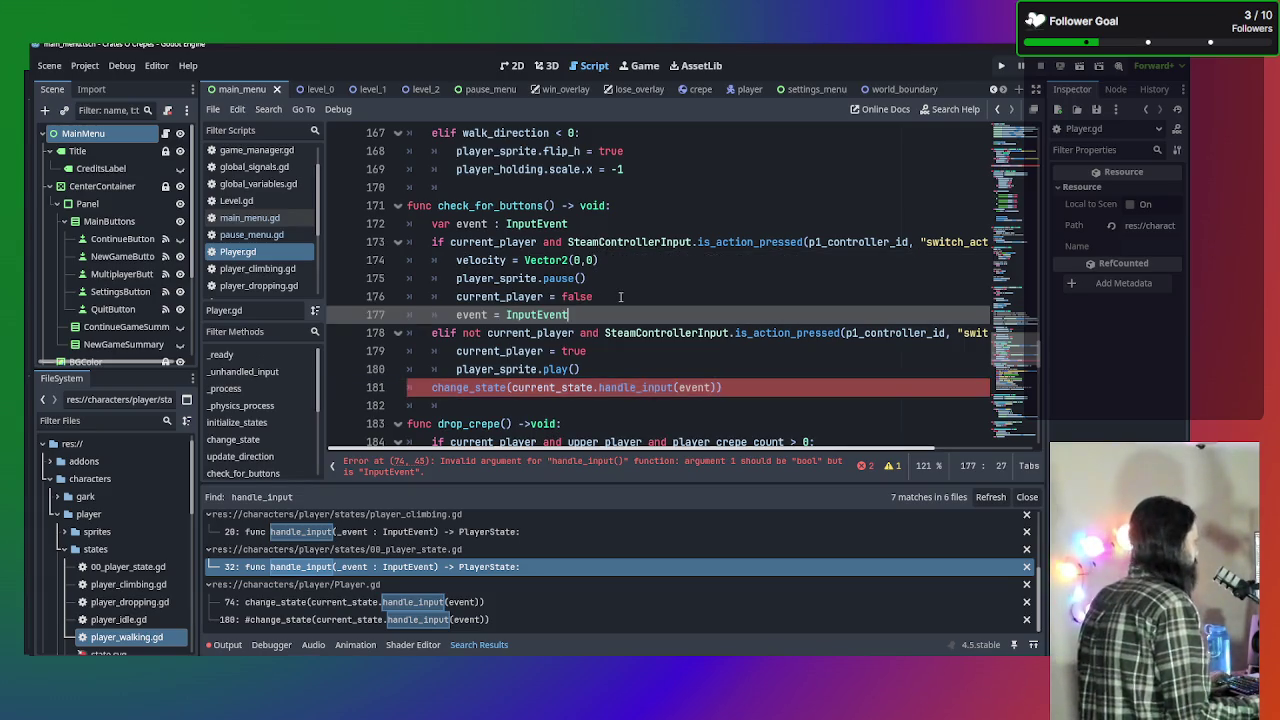
Delete the unfinished event assignment and comment out line 172's event declaration, keeping change_state on line 180 active.
key(BackSpace)
key(BackSpace)
key(BackSpace)
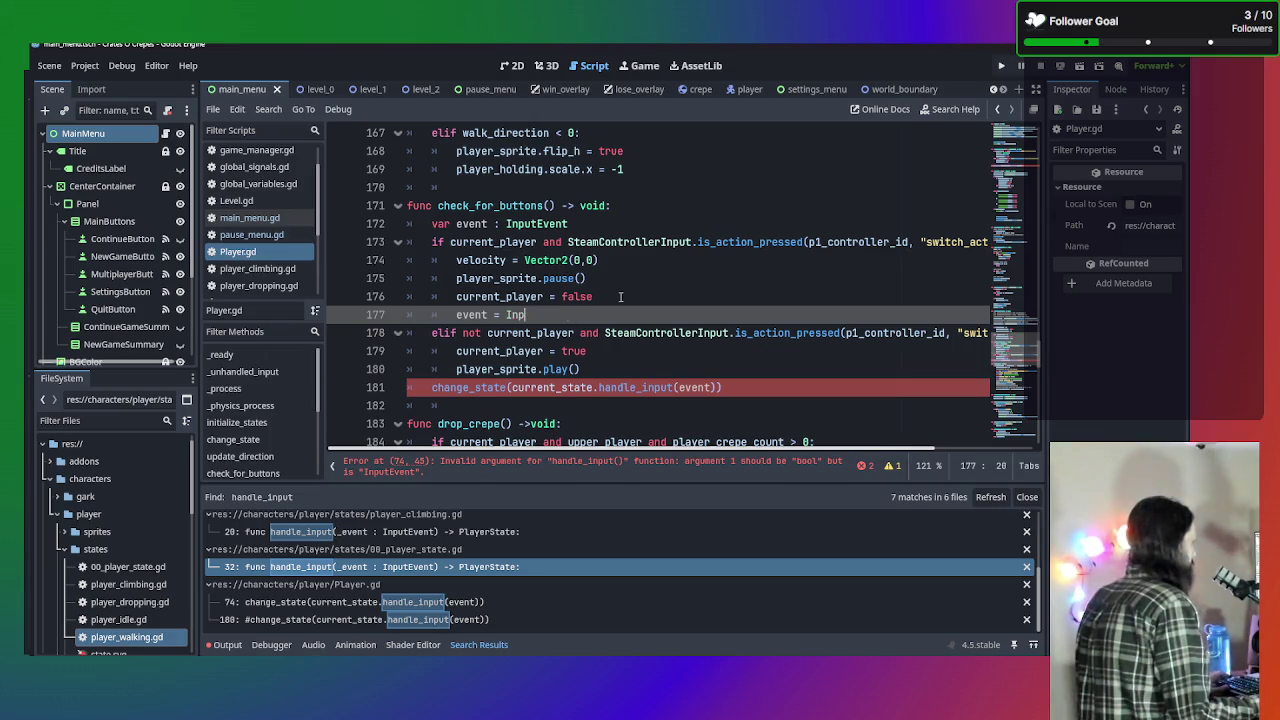
key(Up)
key(Up)
key(Up)
key(ctrl+k)
key(Down)
key(Down)
key(Down)
key(ctrl+k)
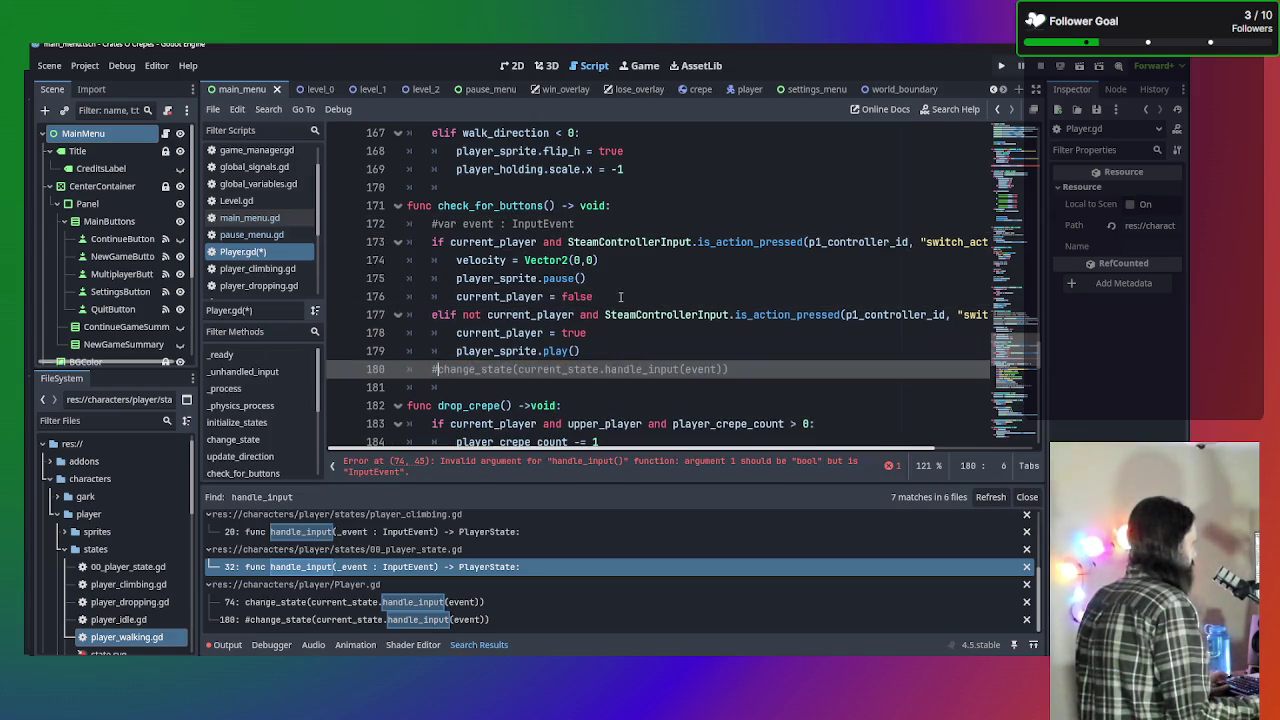
key(ctrl+k)
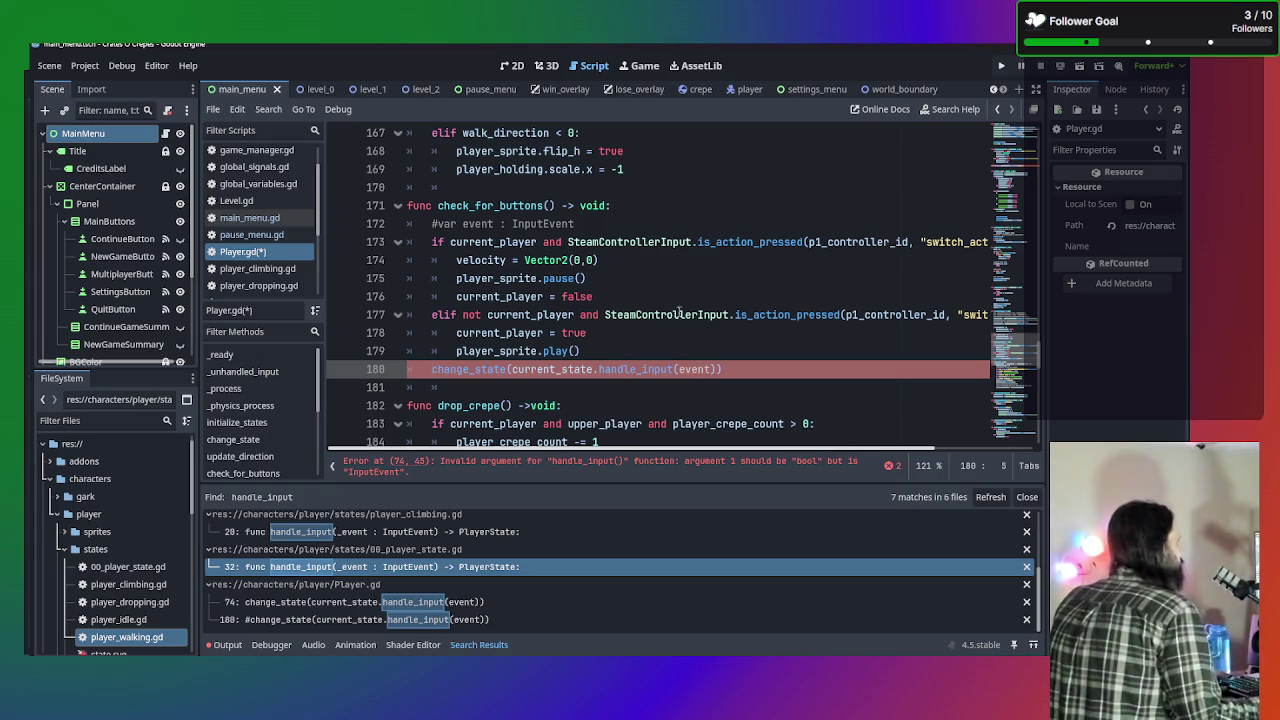
mouse_move(678, 314)
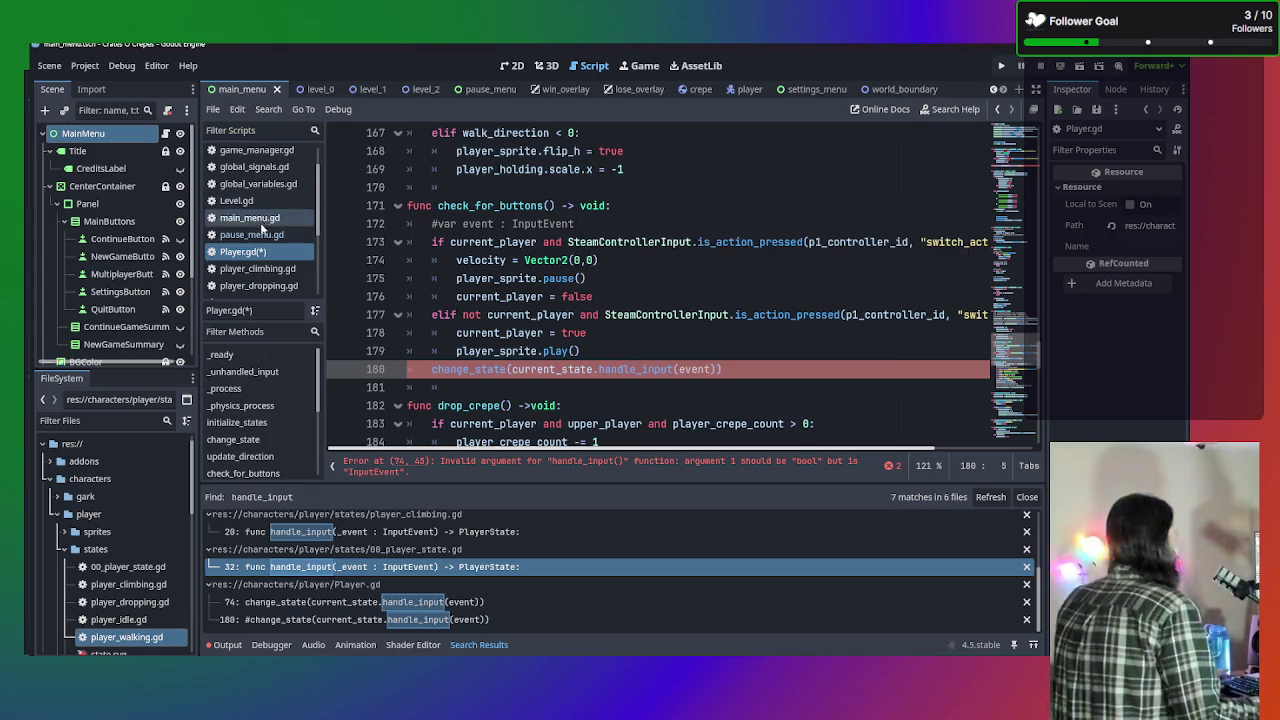
click(258, 268)
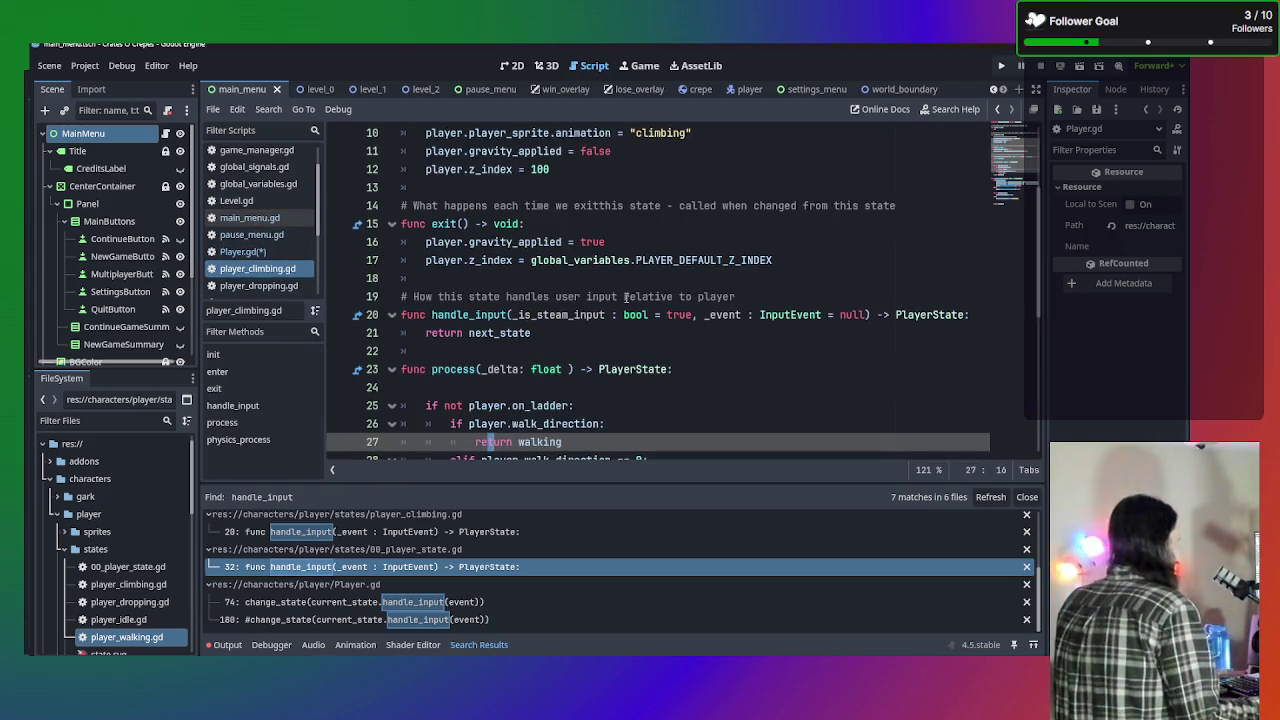
Undo the is_steam_input handle_input edits in the climbing, dropping, idle and walking state scripts.
scroll(622, 304, down, 1)
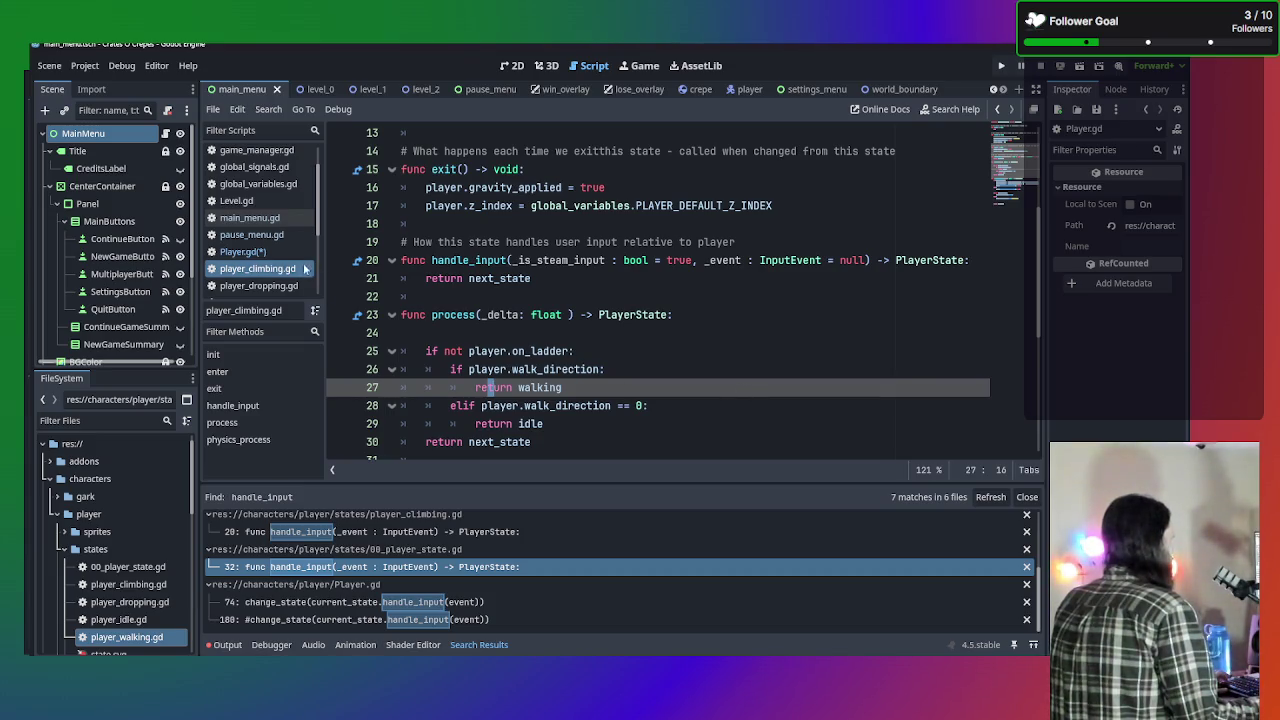
key(ctrl+z)
key(ctrl+z)
key(ctrl+z)
key(ctrl+z)
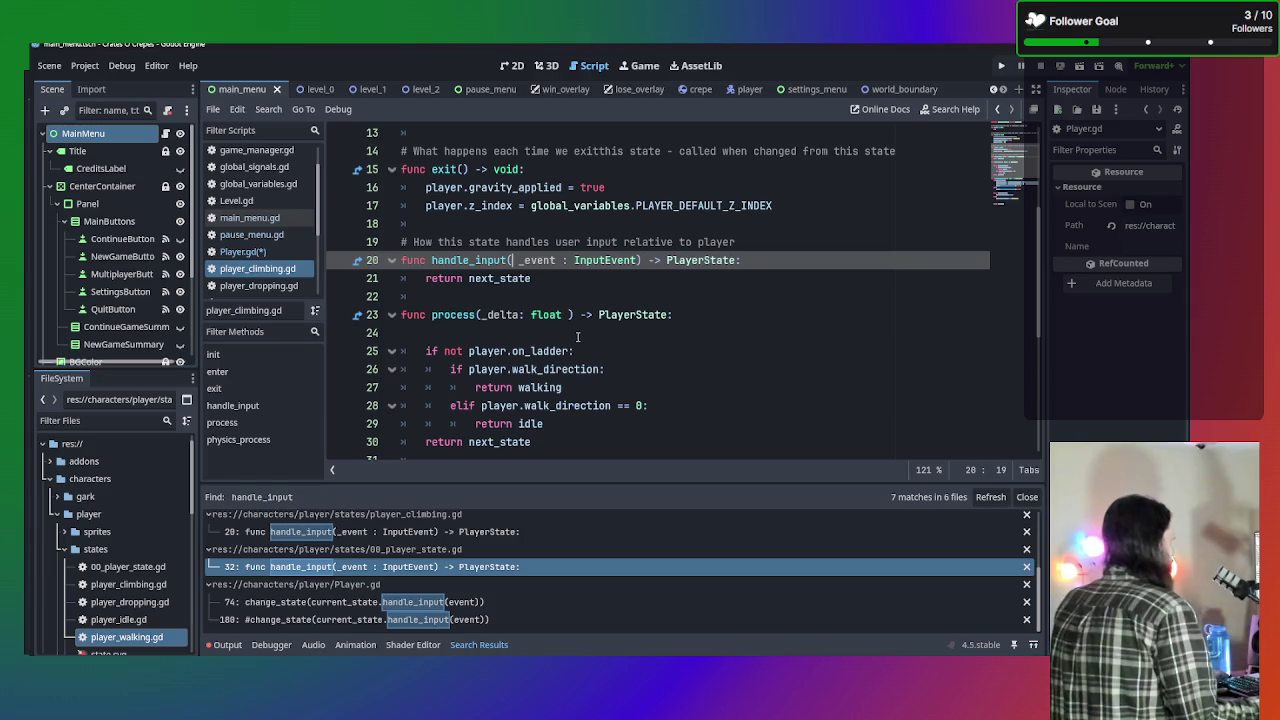
click(280, 286)
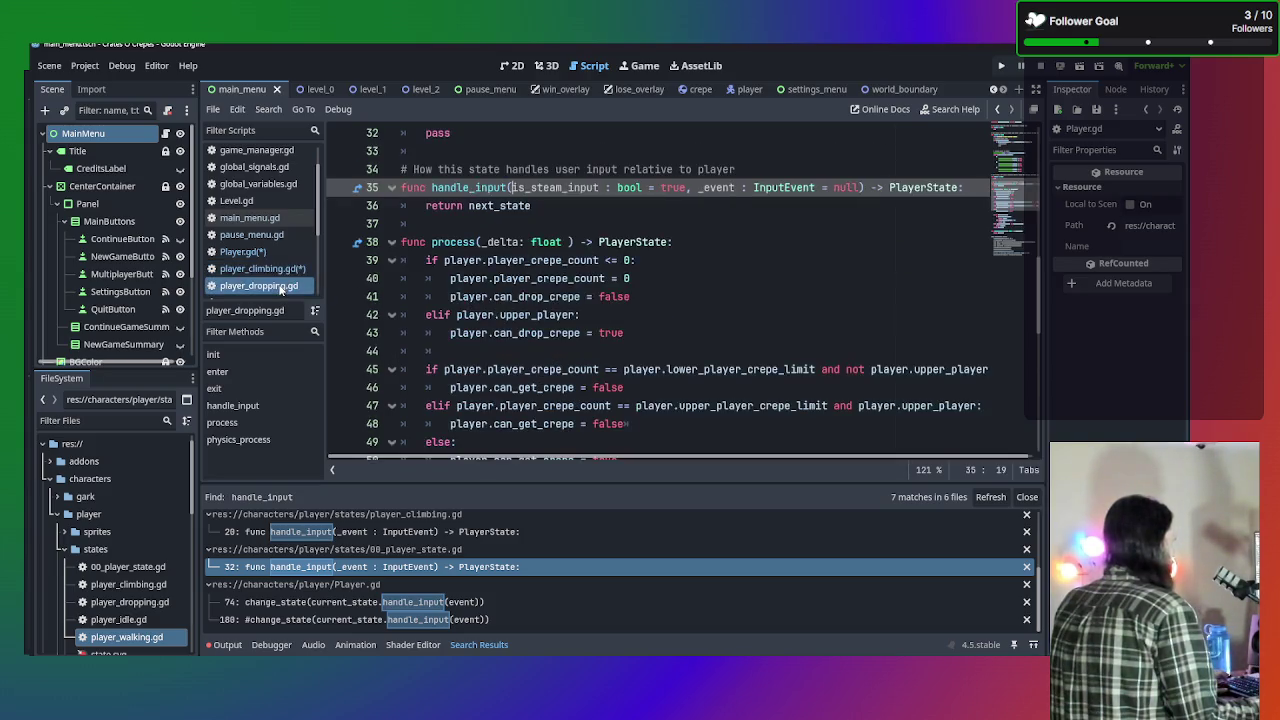
click(800, 259)
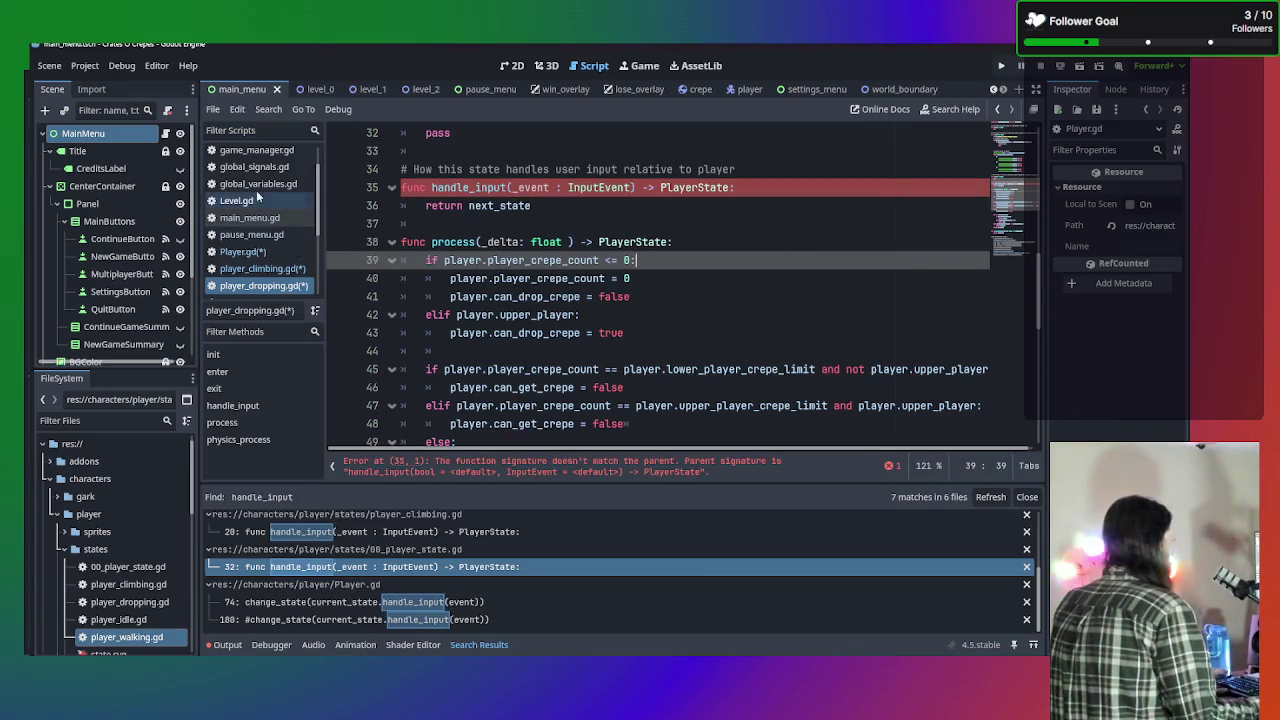
scroll(256, 289, down, 1)
click(262, 250)
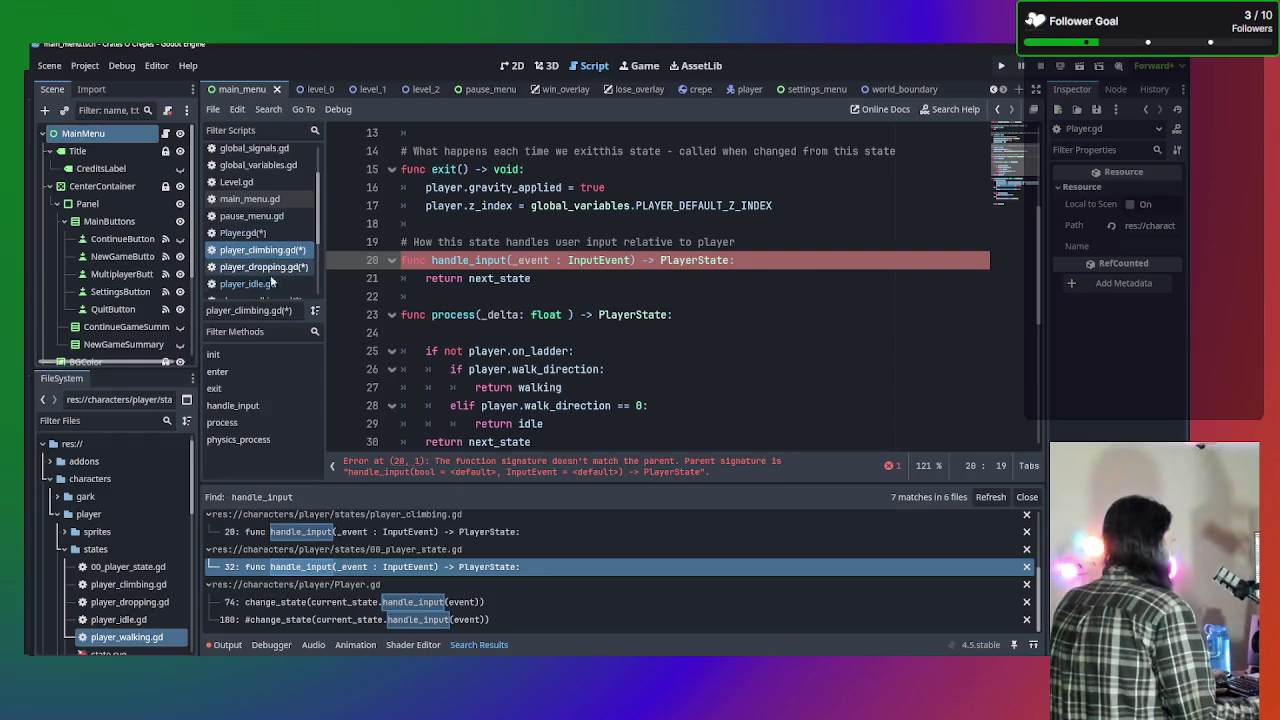
click(262, 284)
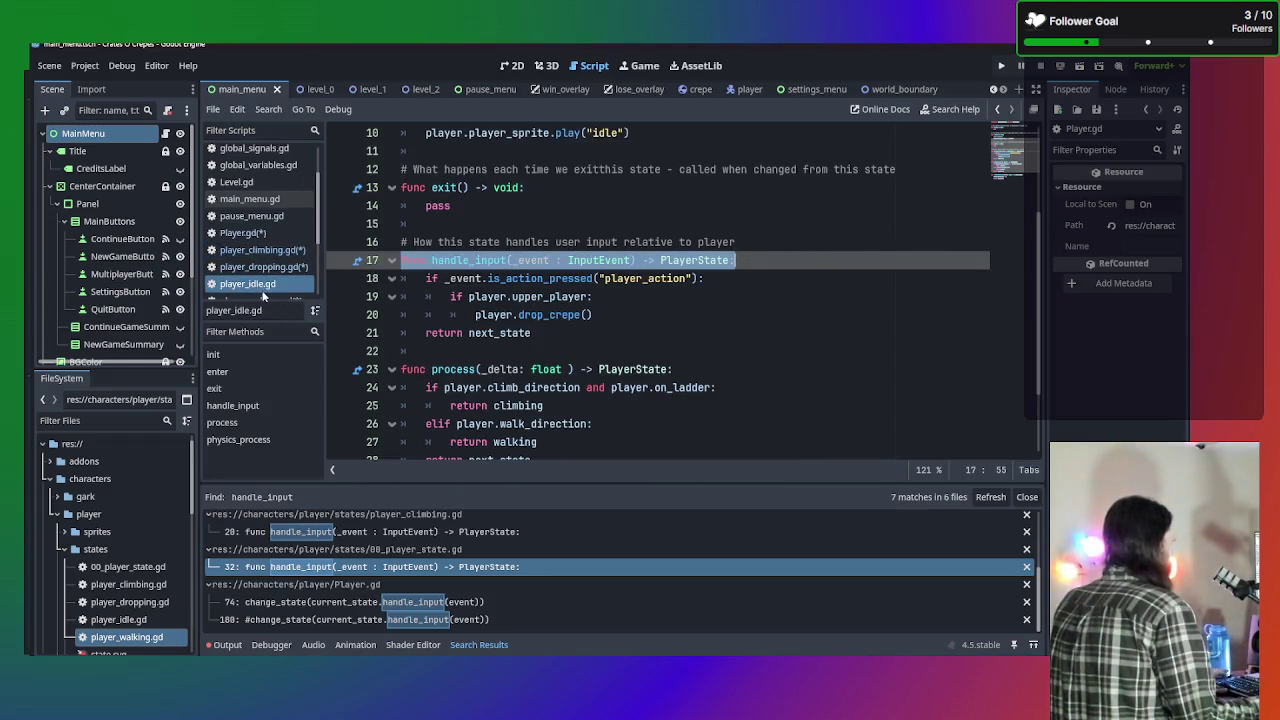
scroll(264, 296, down, 1)
click(262, 281)
key(ctrl+z)
key(ctrl+z)
key(ctrl+z)
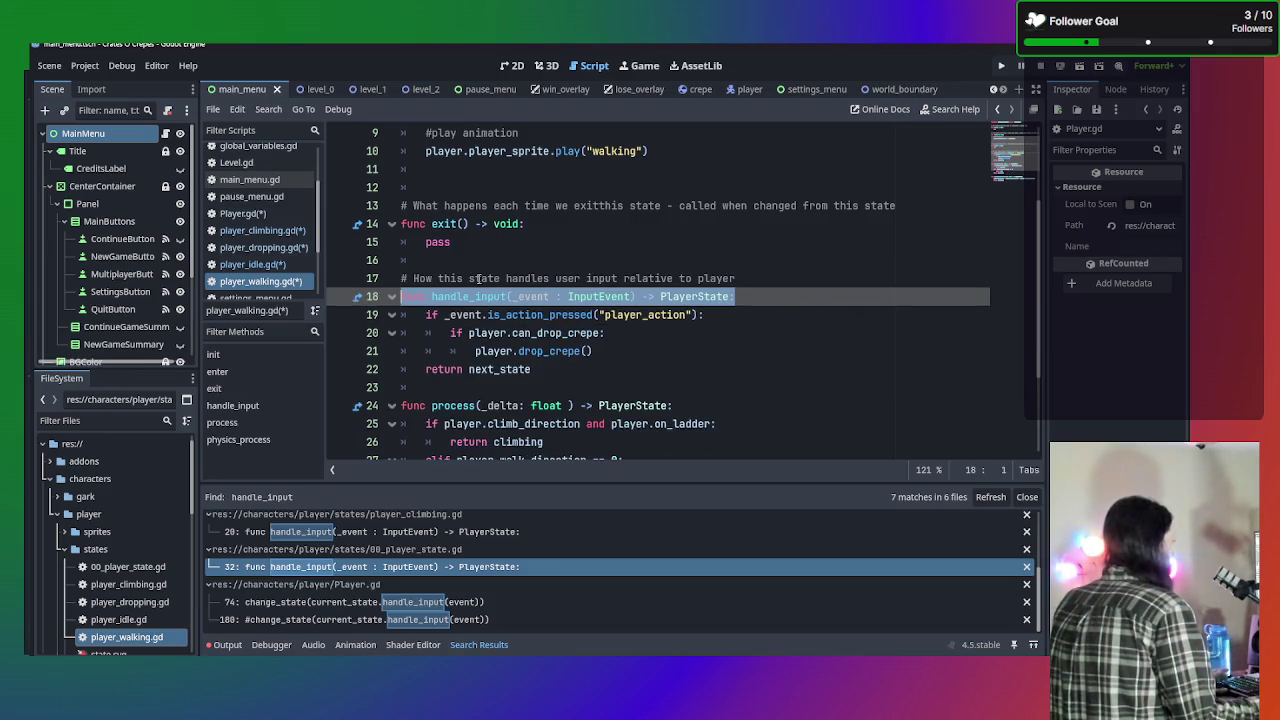
scroll(280, 280, down, 3)
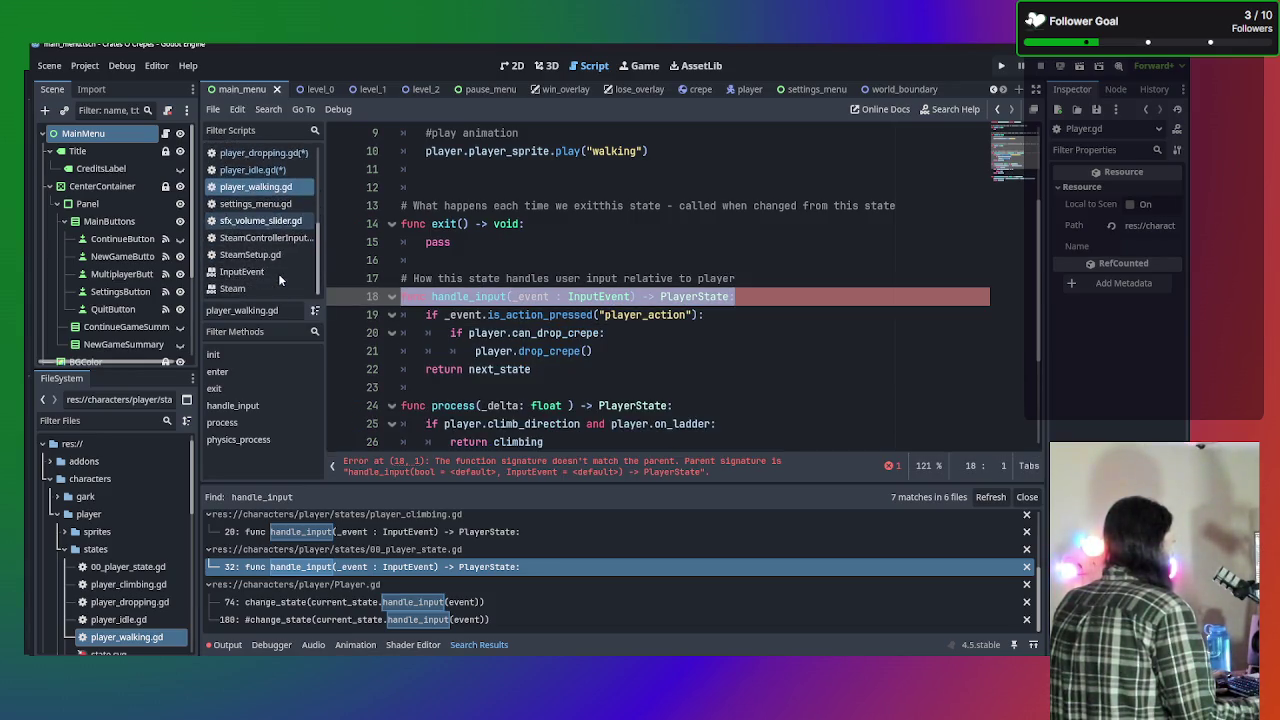
scroll(278, 273, up, 5)
Undo 00_player_state.gd's is_steam_input check and restore handle_input(_event : InputEvent).
click(259, 153)
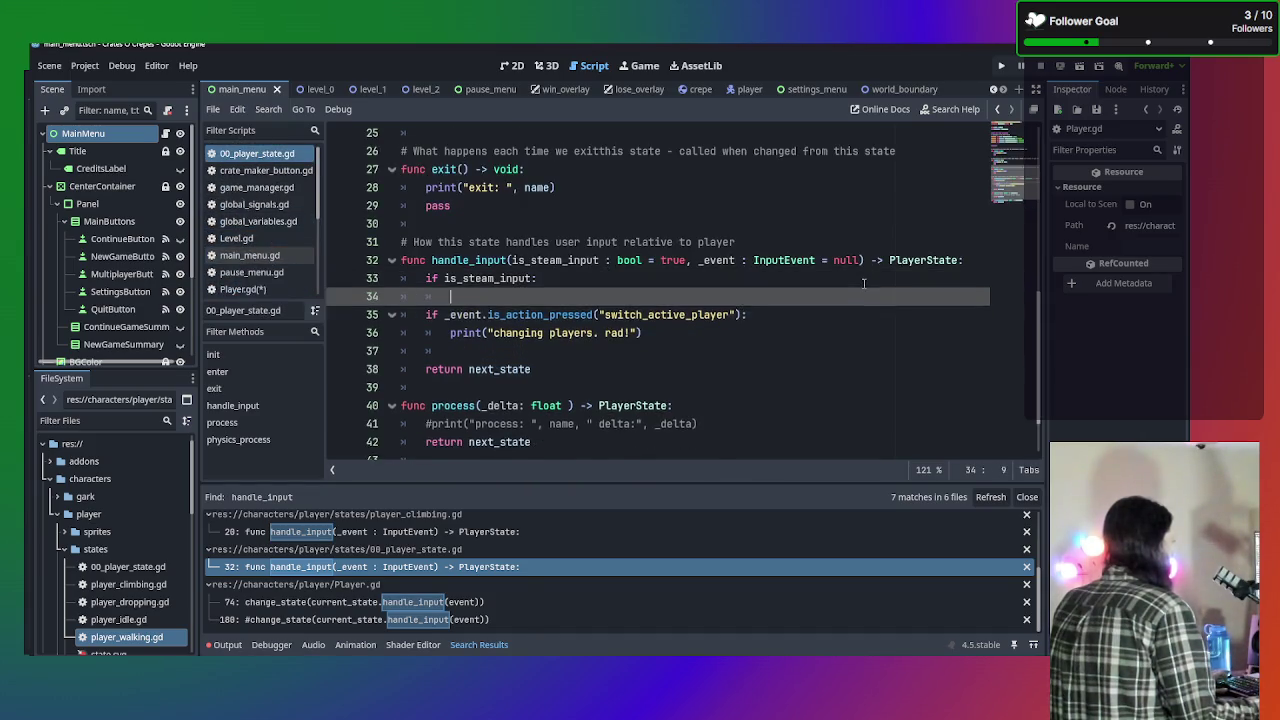
key(ctrl+z)
key(ctrl+z)
key(ctrl+z)
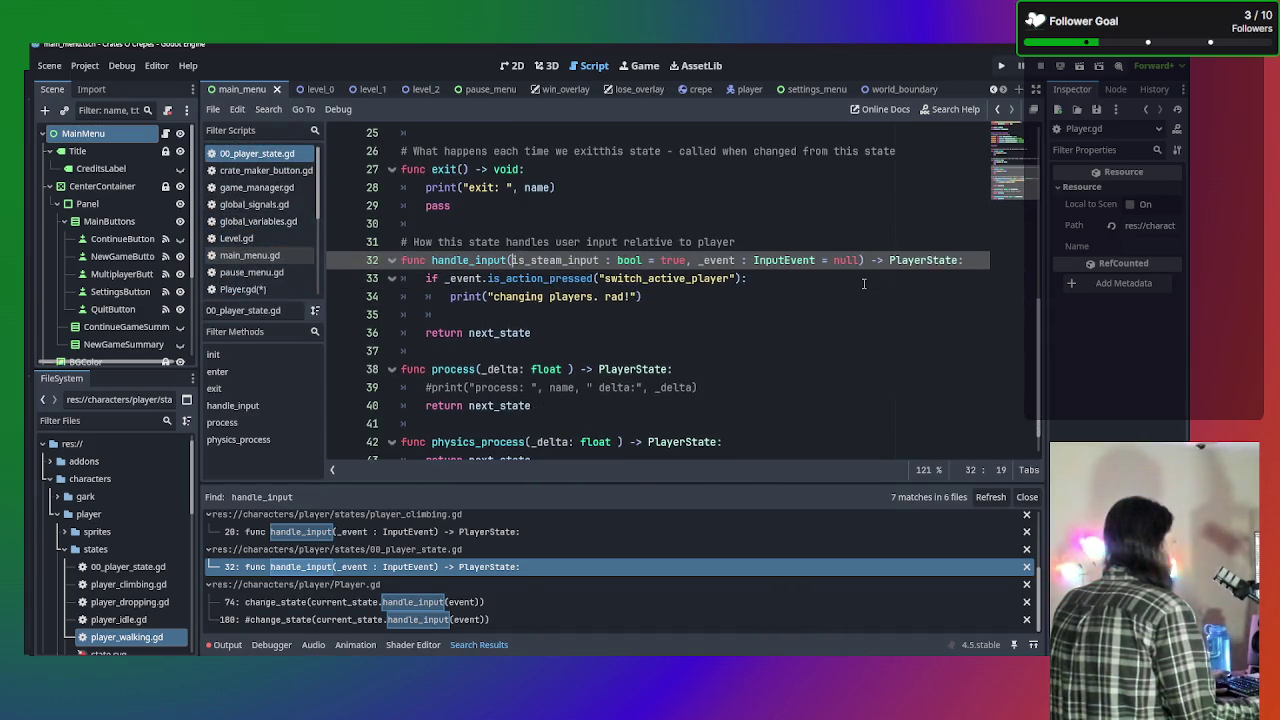
key(ctrl+z)
key(ctrl+z)
key(ctrl+z)
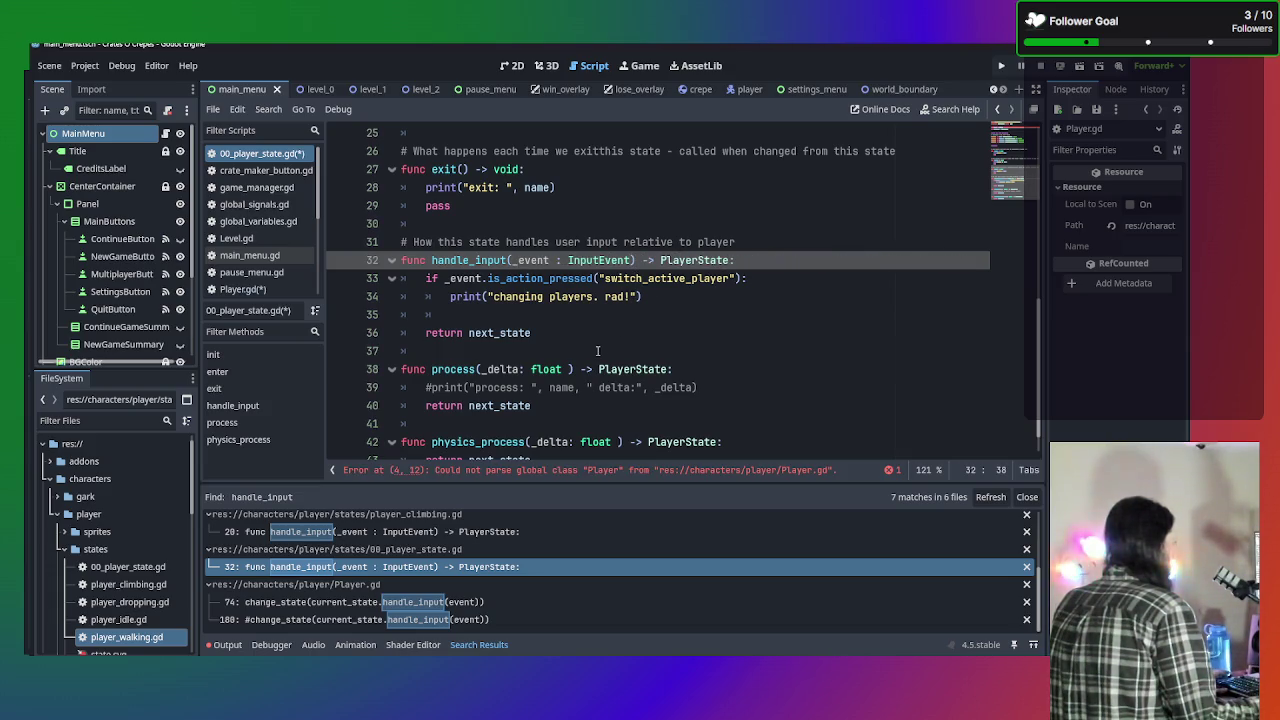
Open Player.gd, review _unhandled_input, and uncomment 'var event : InputEvent' on line 172.
click(240, 289)
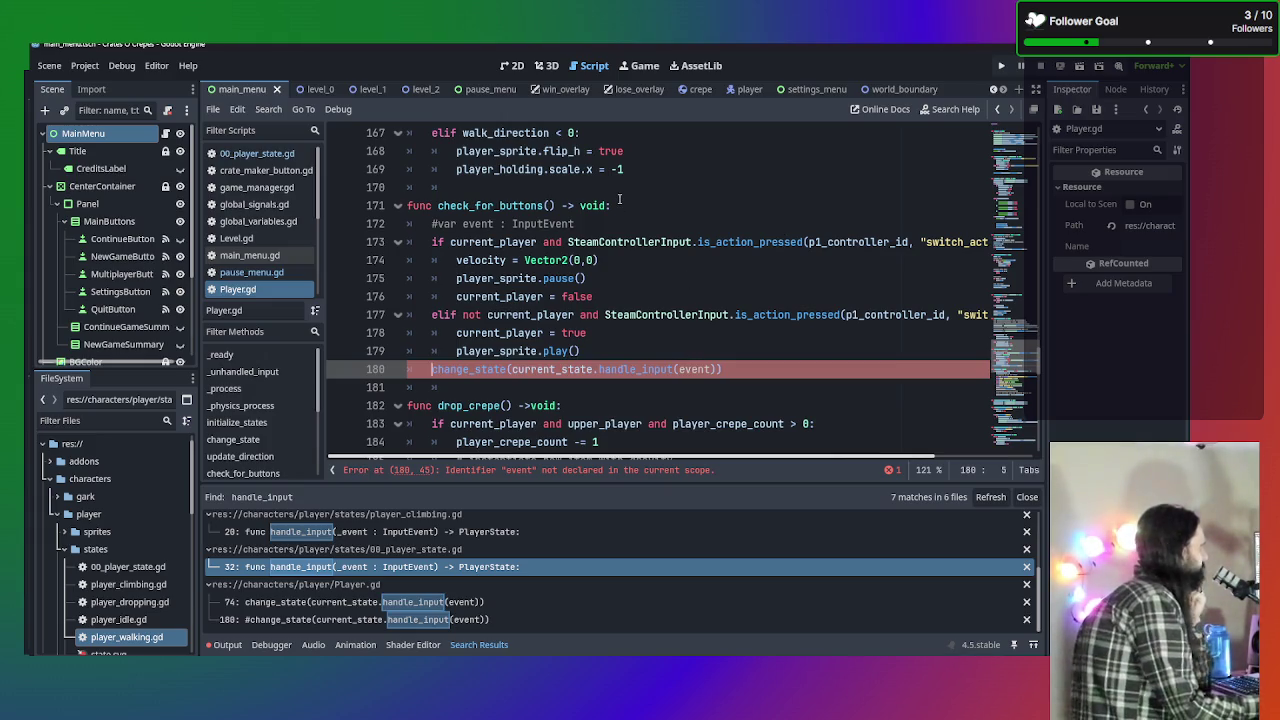
scroll(702, 296, up, 8)
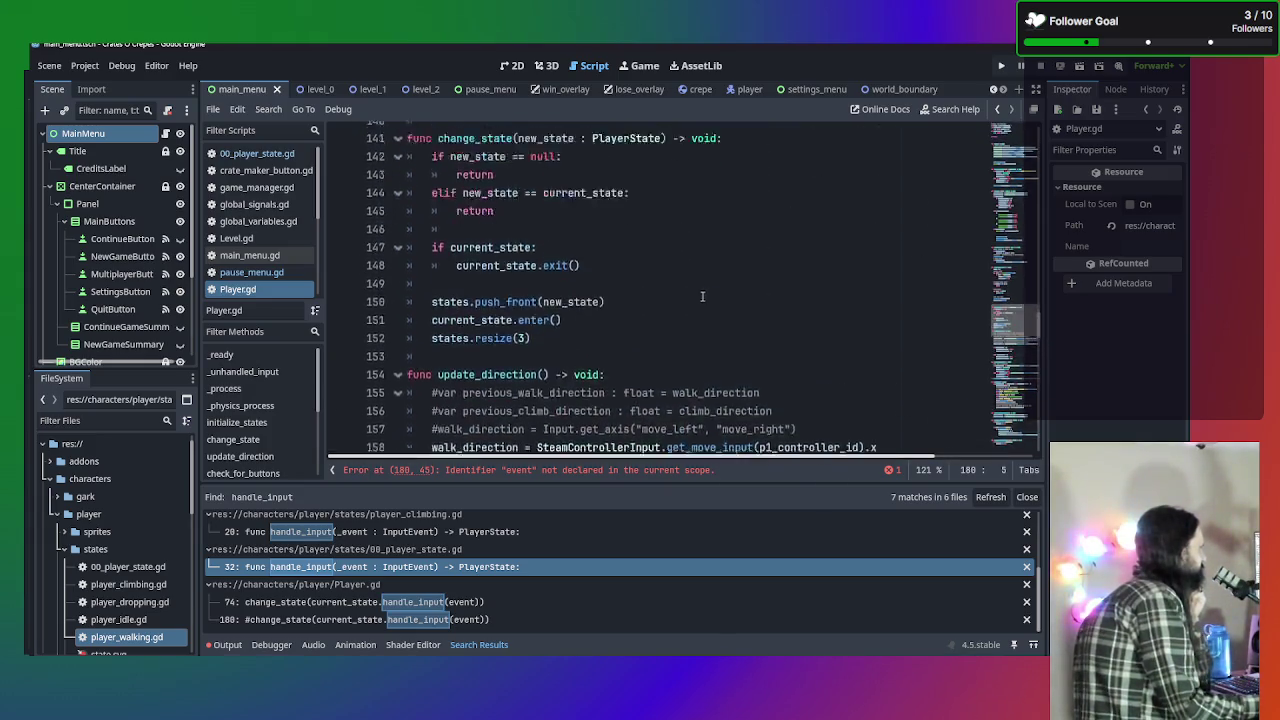
scroll(702, 296, up, 20)
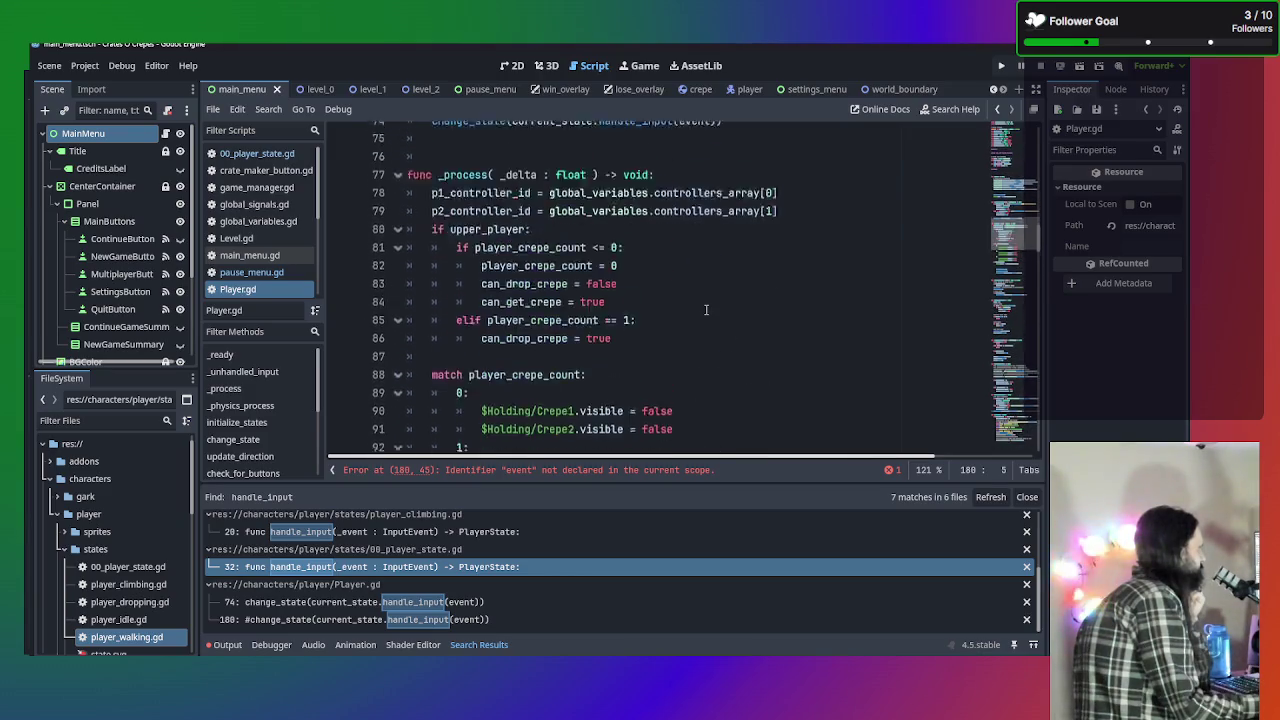
scroll(706, 310, up, 6)
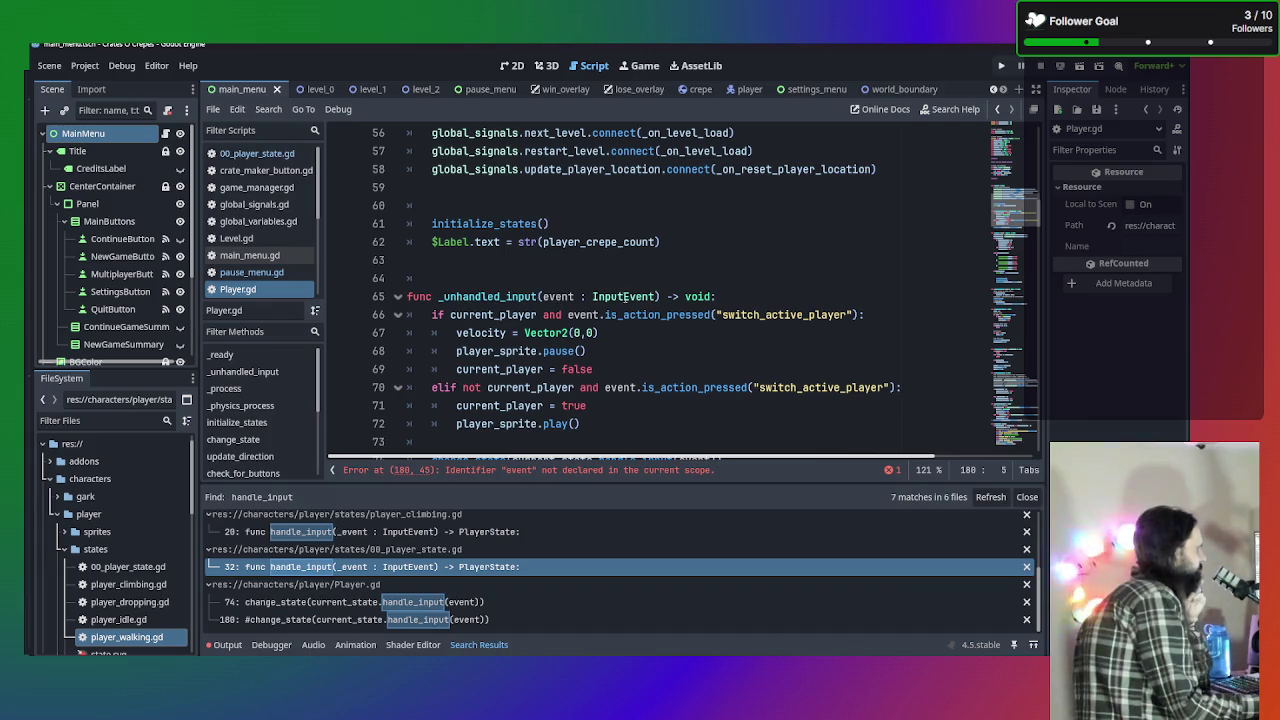
mouse_move(627, 296)
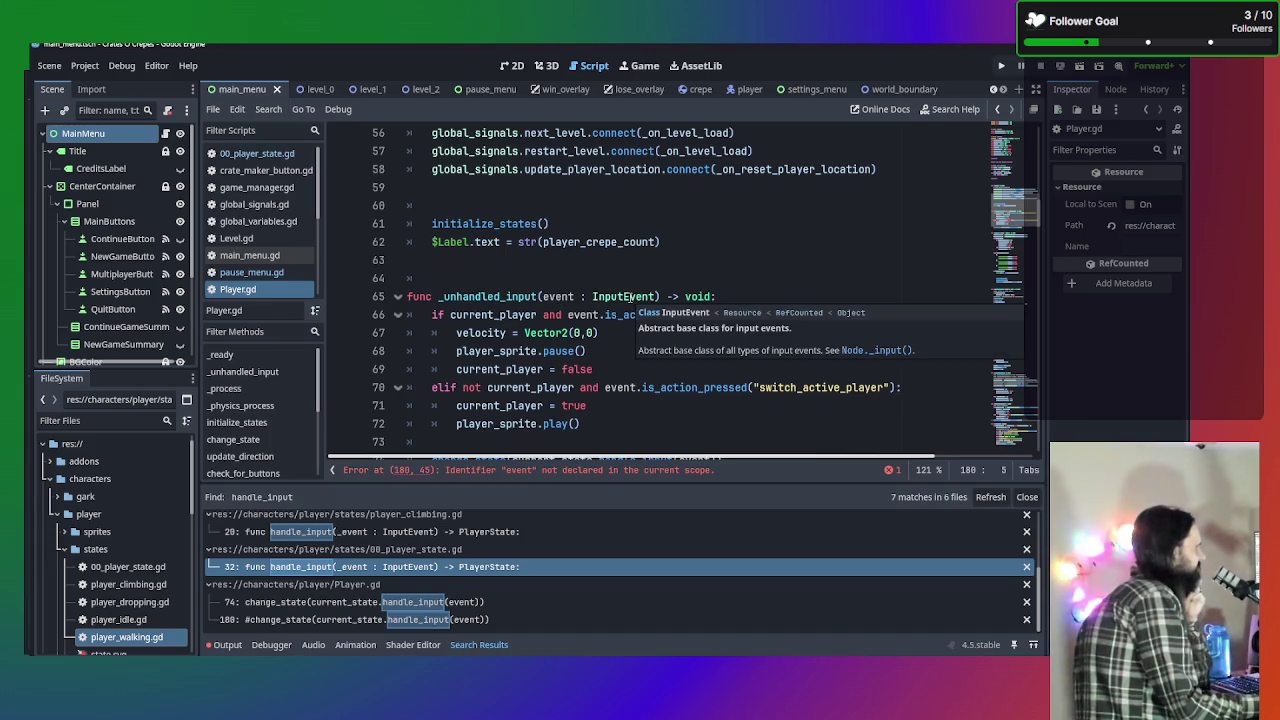
scroll(628, 296, down, 20)
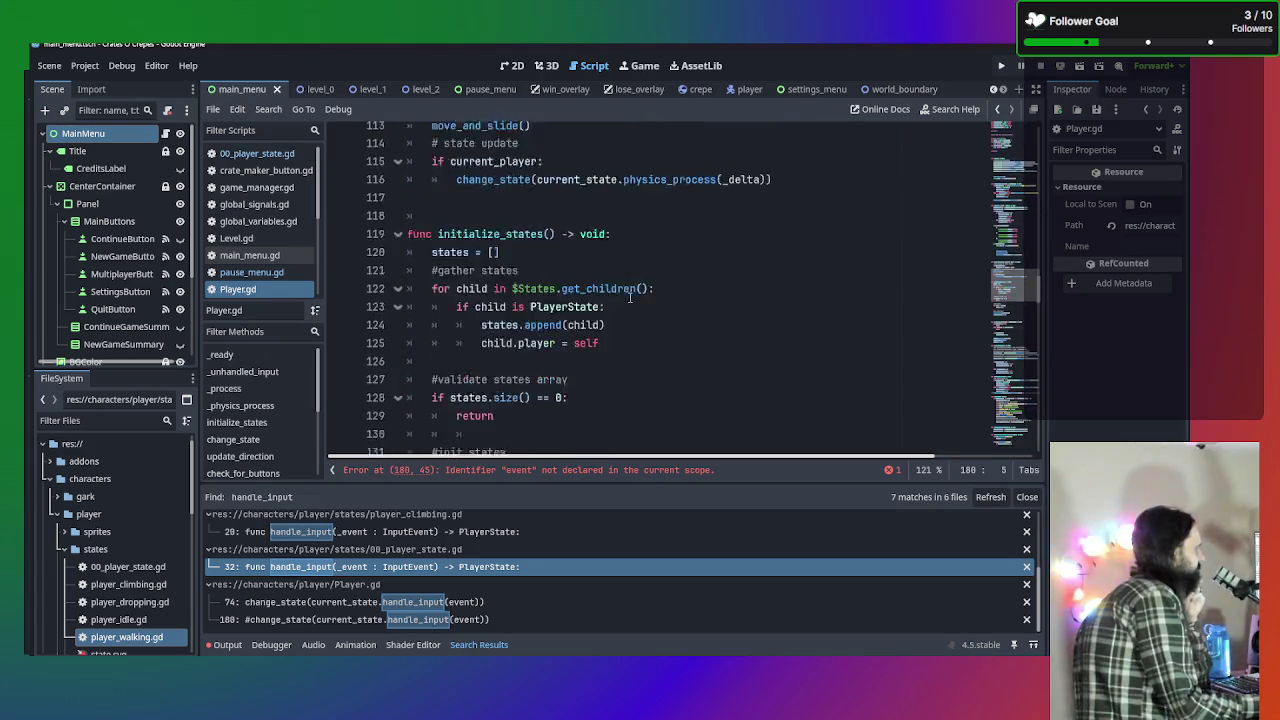
scroll(630, 296, up, 2)
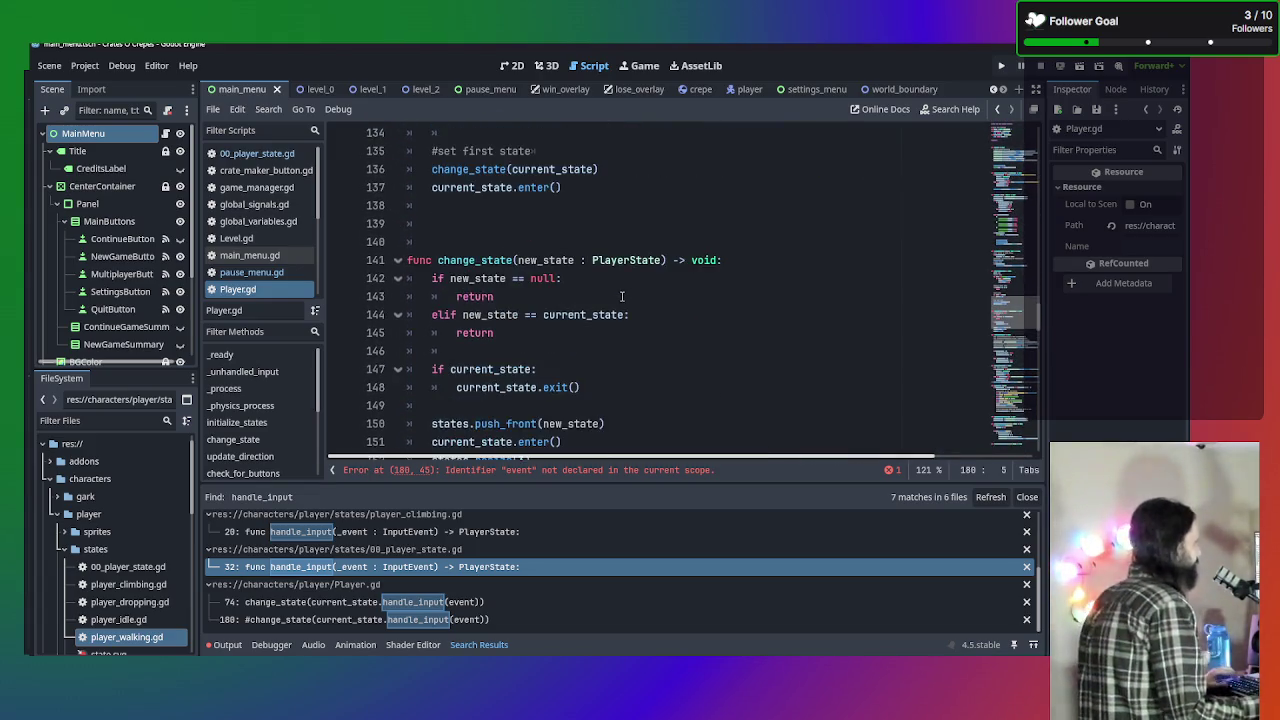
scroll(626, 296, down, 6)
scroll(622, 297, down, 5)
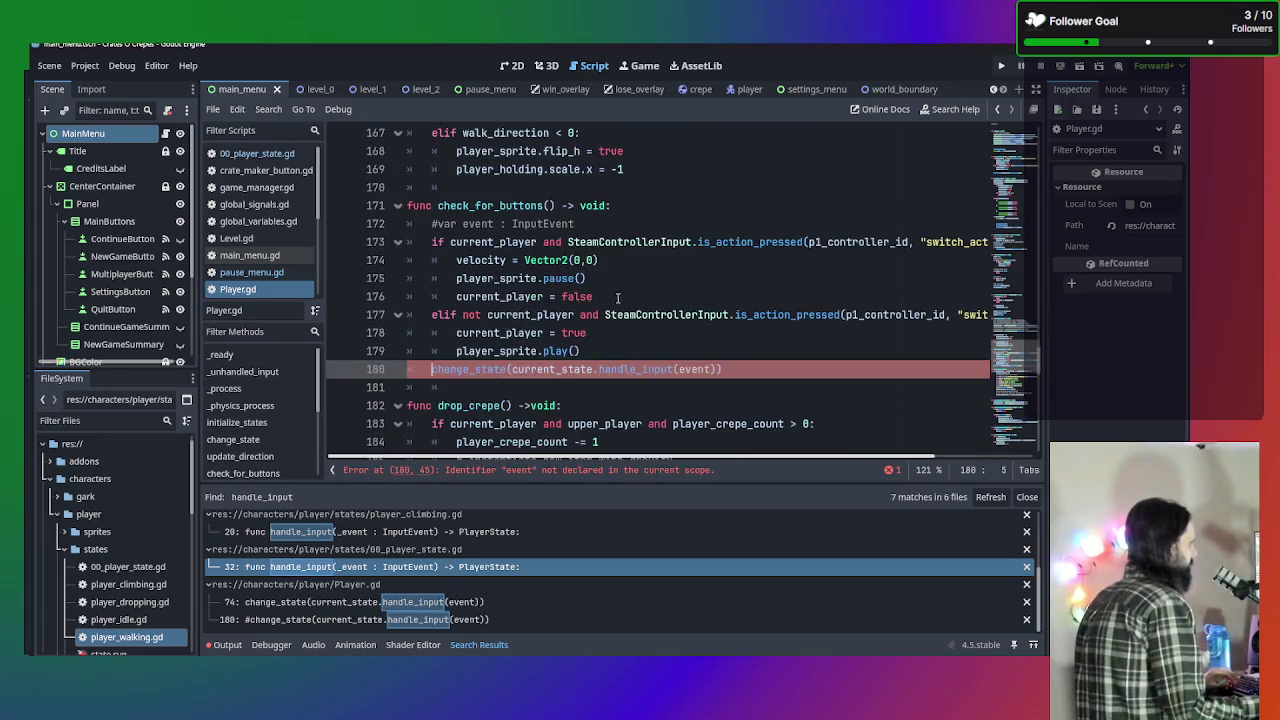
click(591, 222)
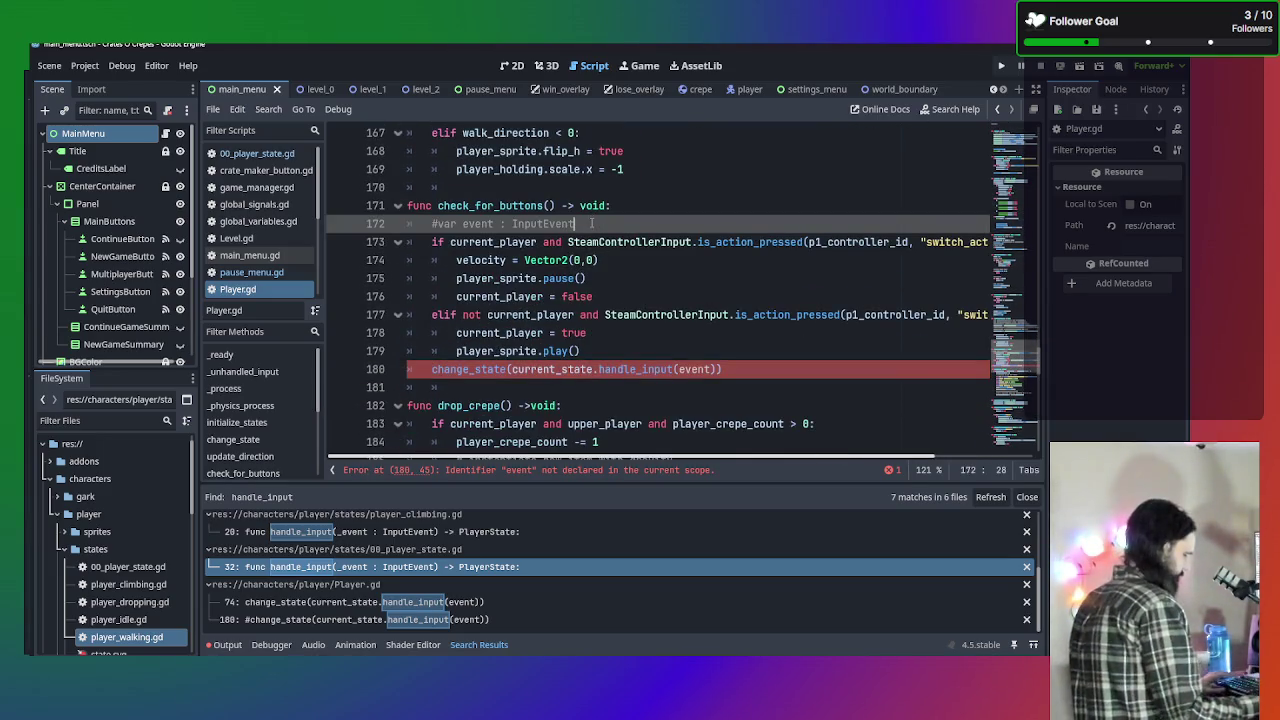
key(ctrl+k)
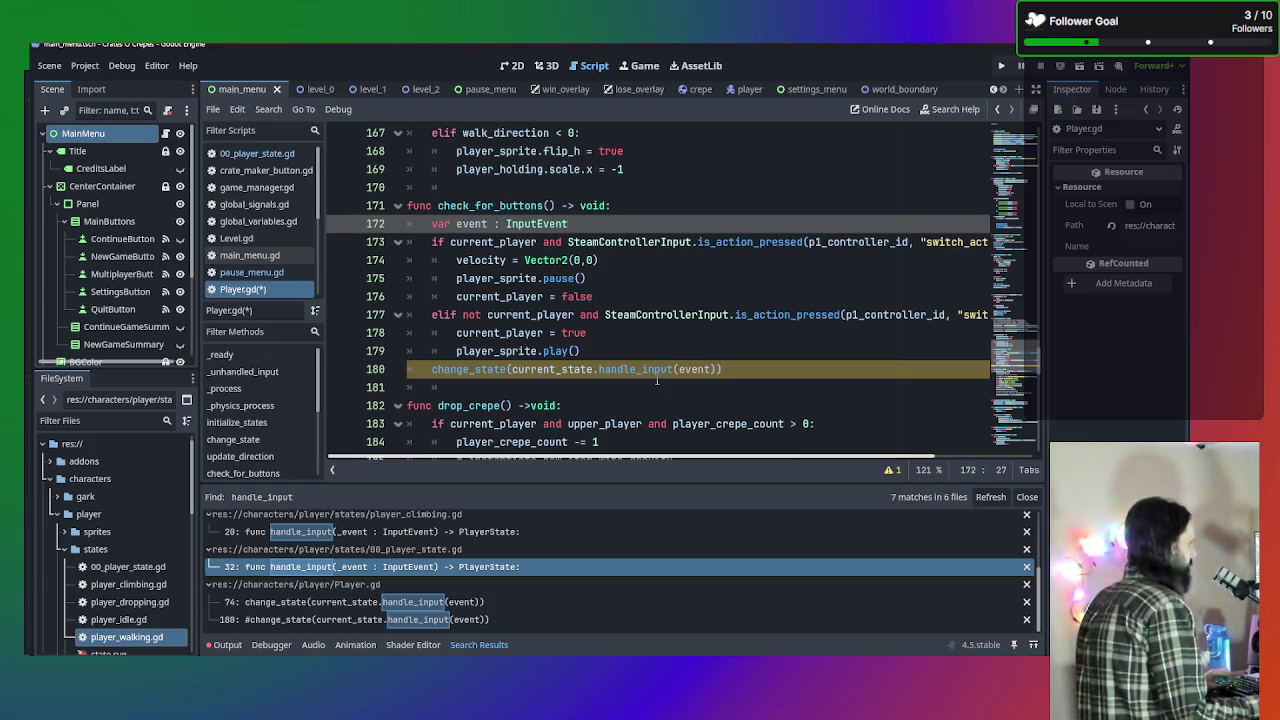
Add an empty new line below 'current_player = false' in check_for_buttons.
mouse_move(700, 368)
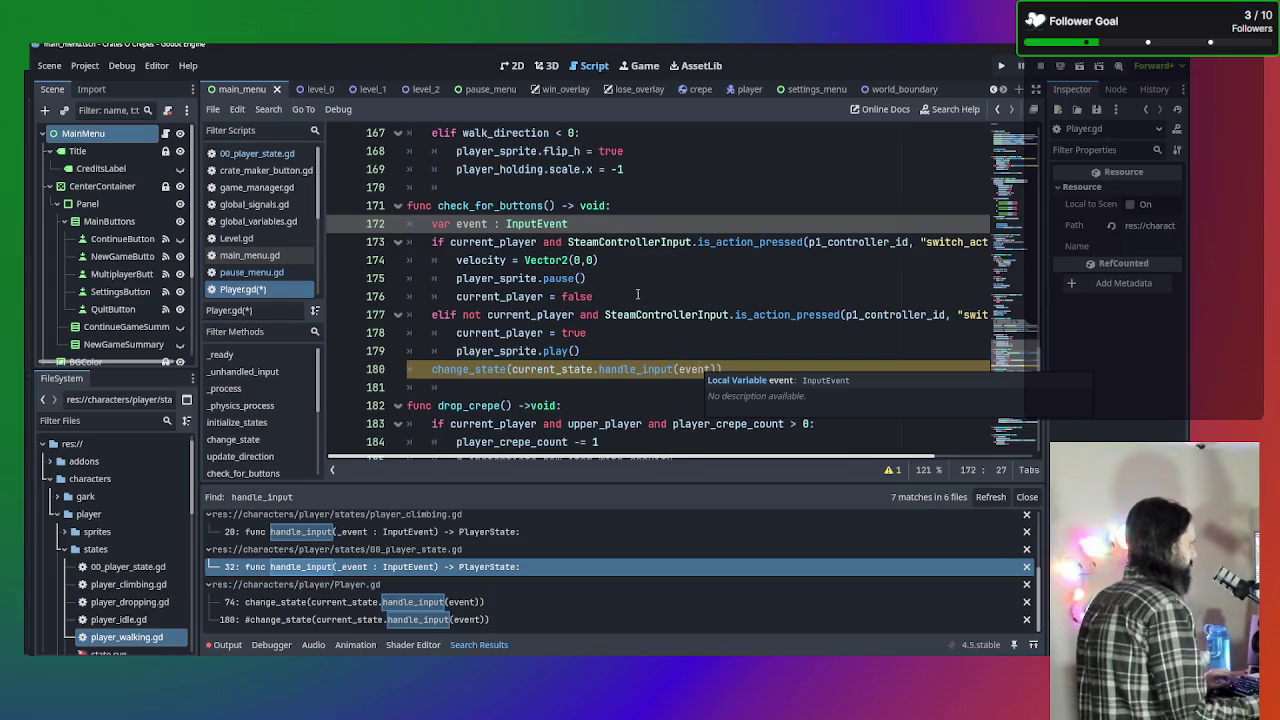
mouse_move(558, 226)
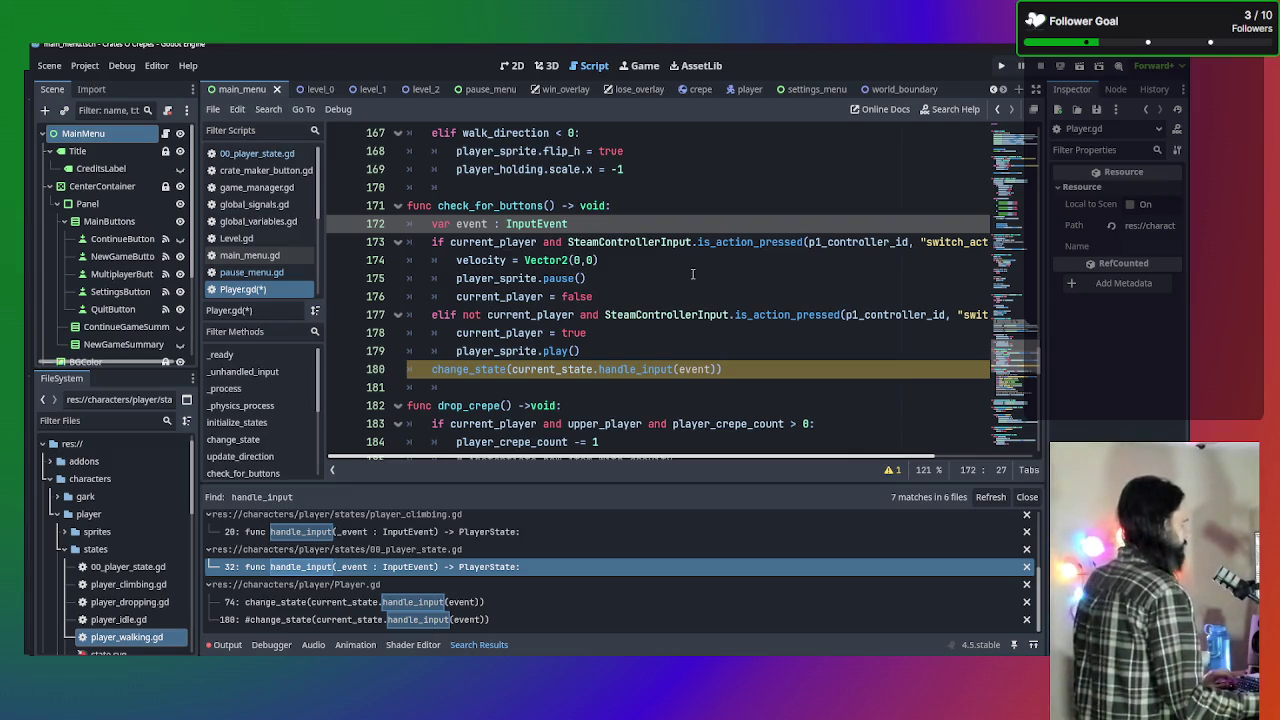
drag(700, 276, 945, 268)
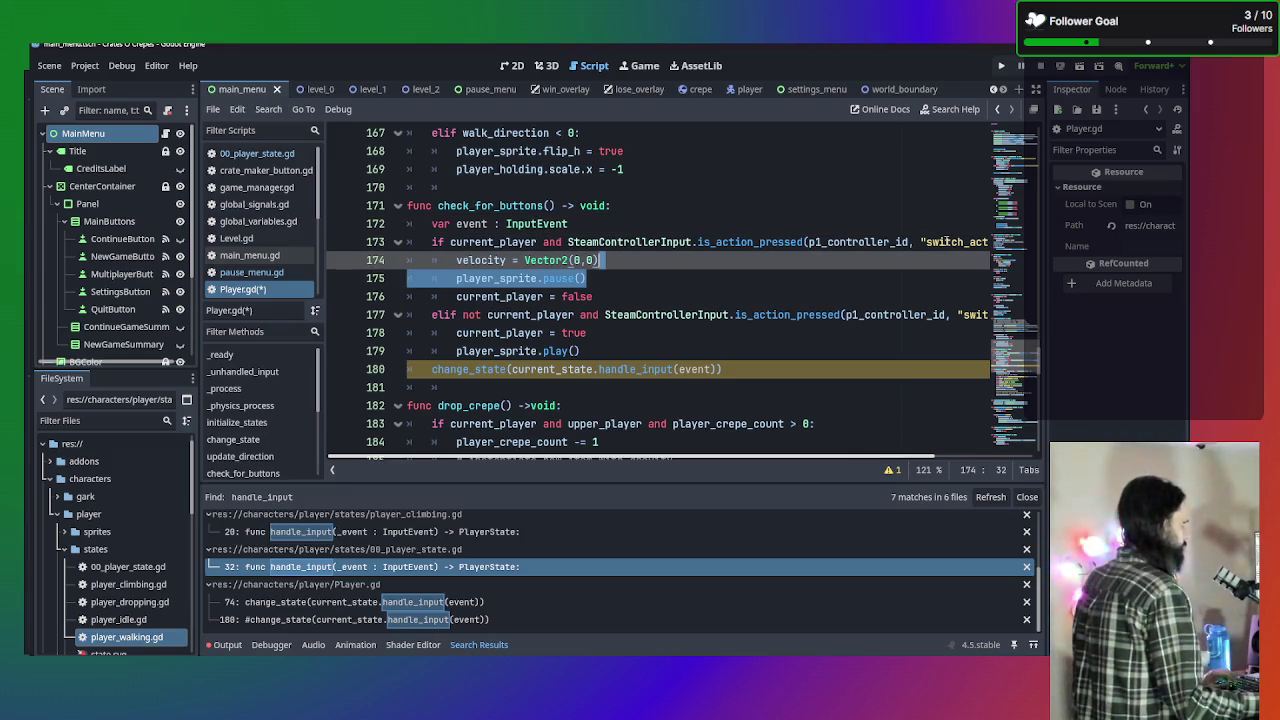
key(Down)
key(Down)
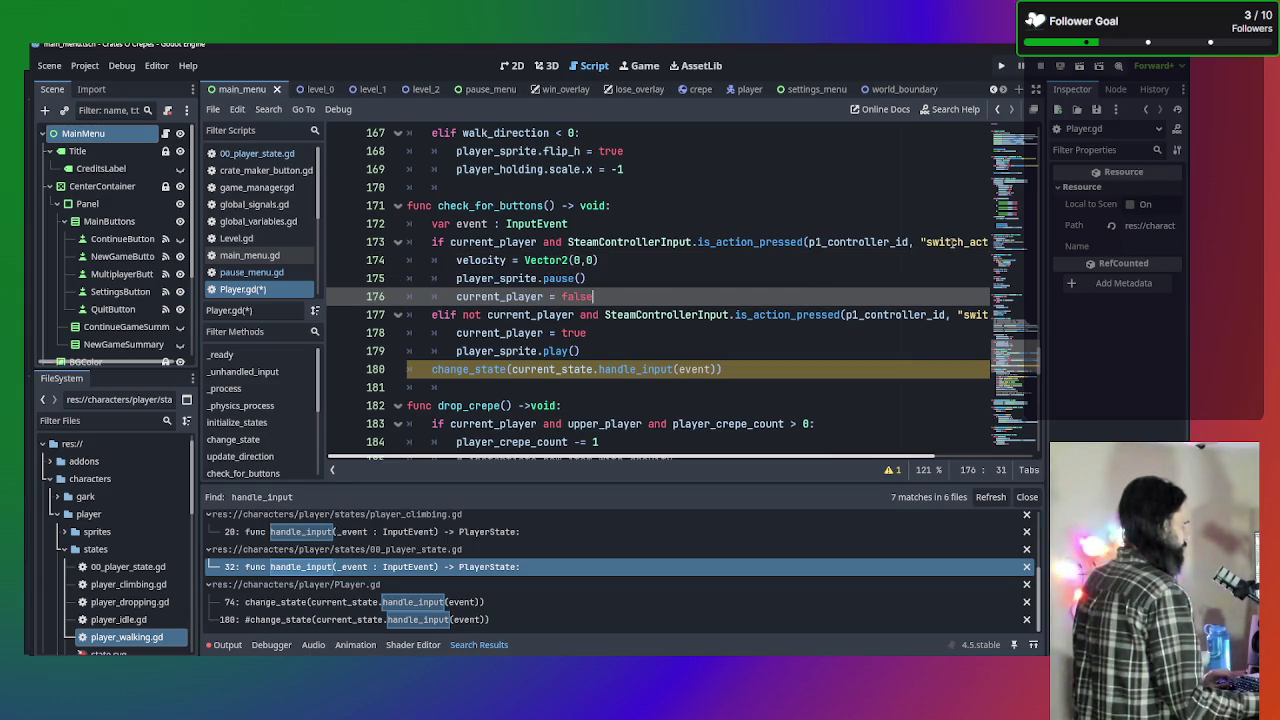
click(765, 242)
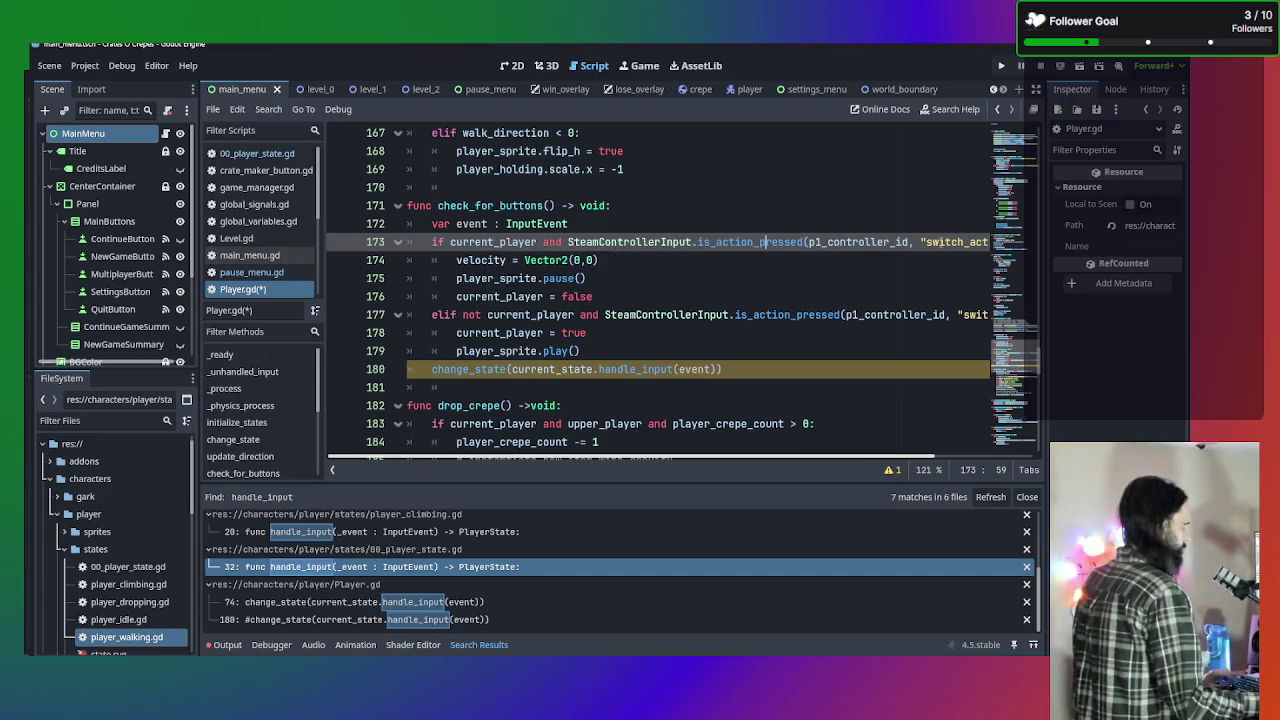
click(728, 262)
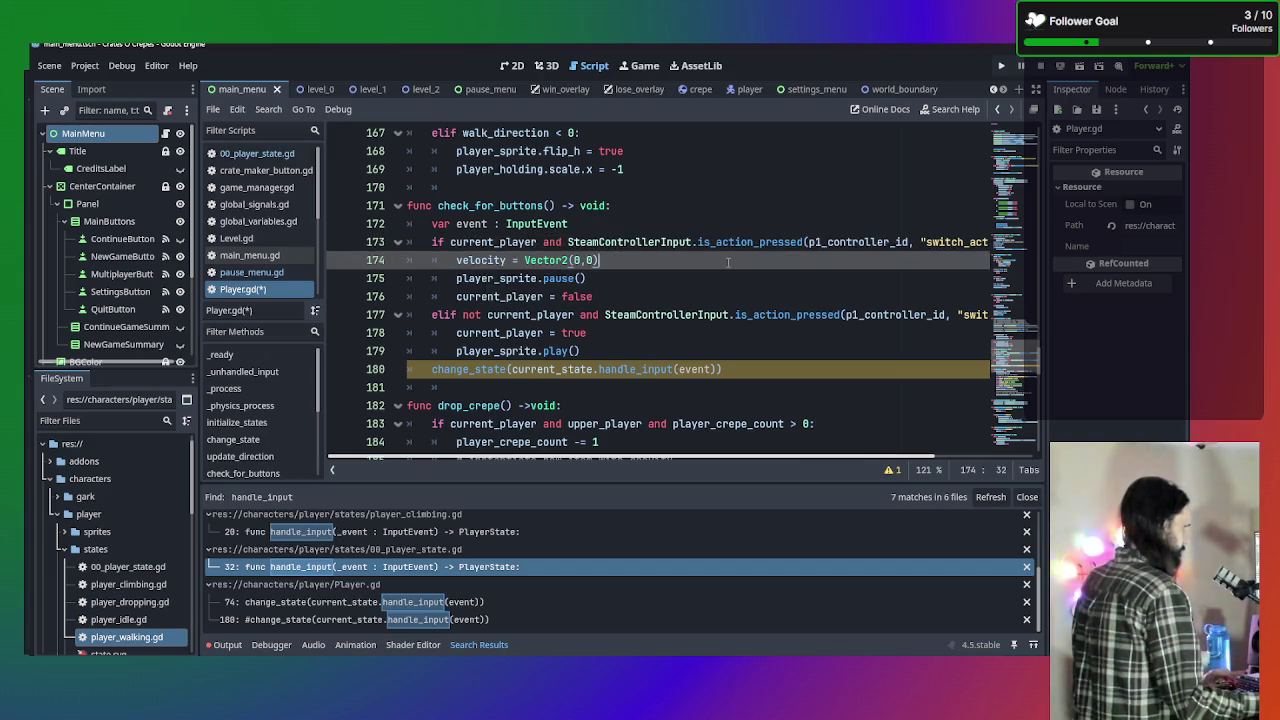
click(671, 299)
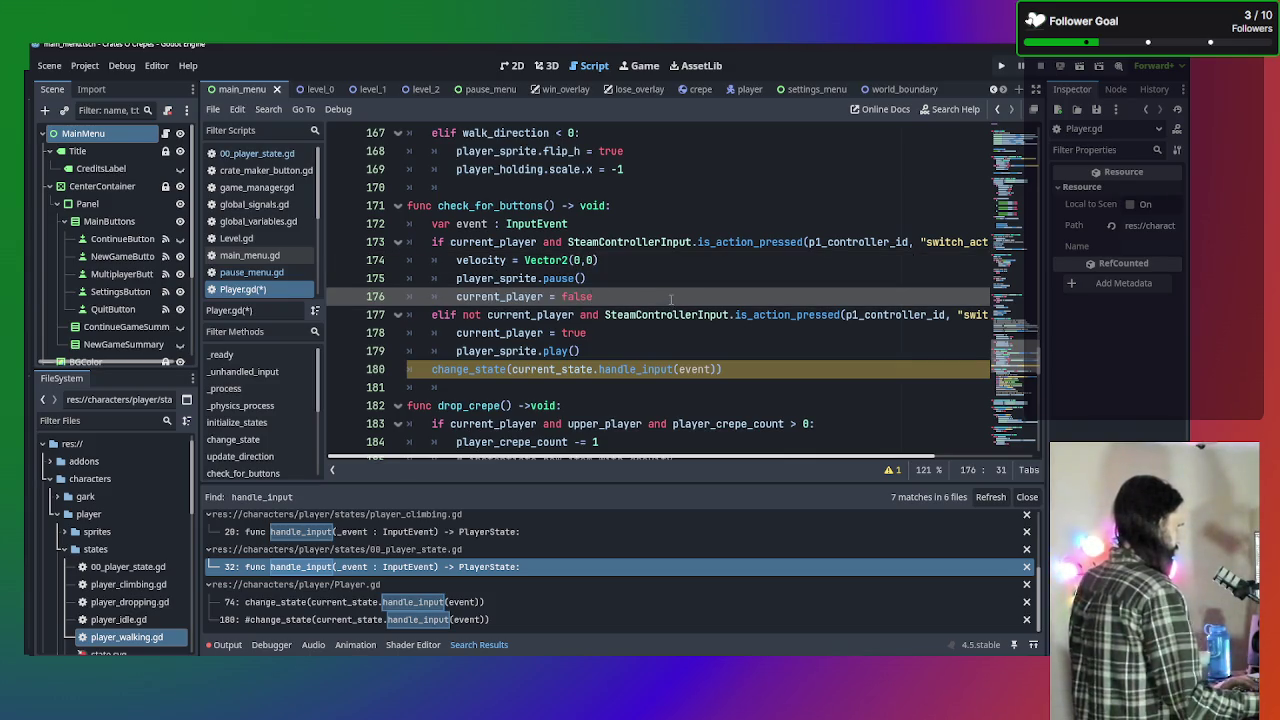
key(Return)
On line 177 enter 'event = InputEvent', accepting InputEvent from autocomplete.
text(event)
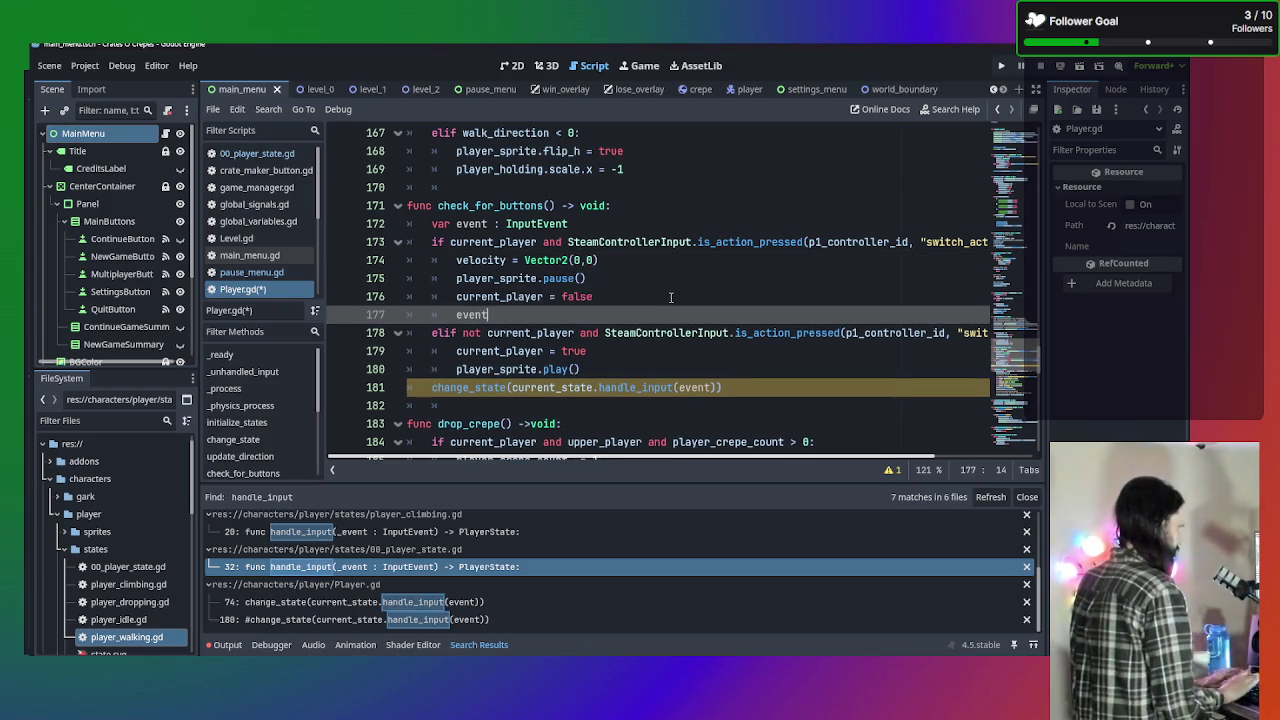
text( =)
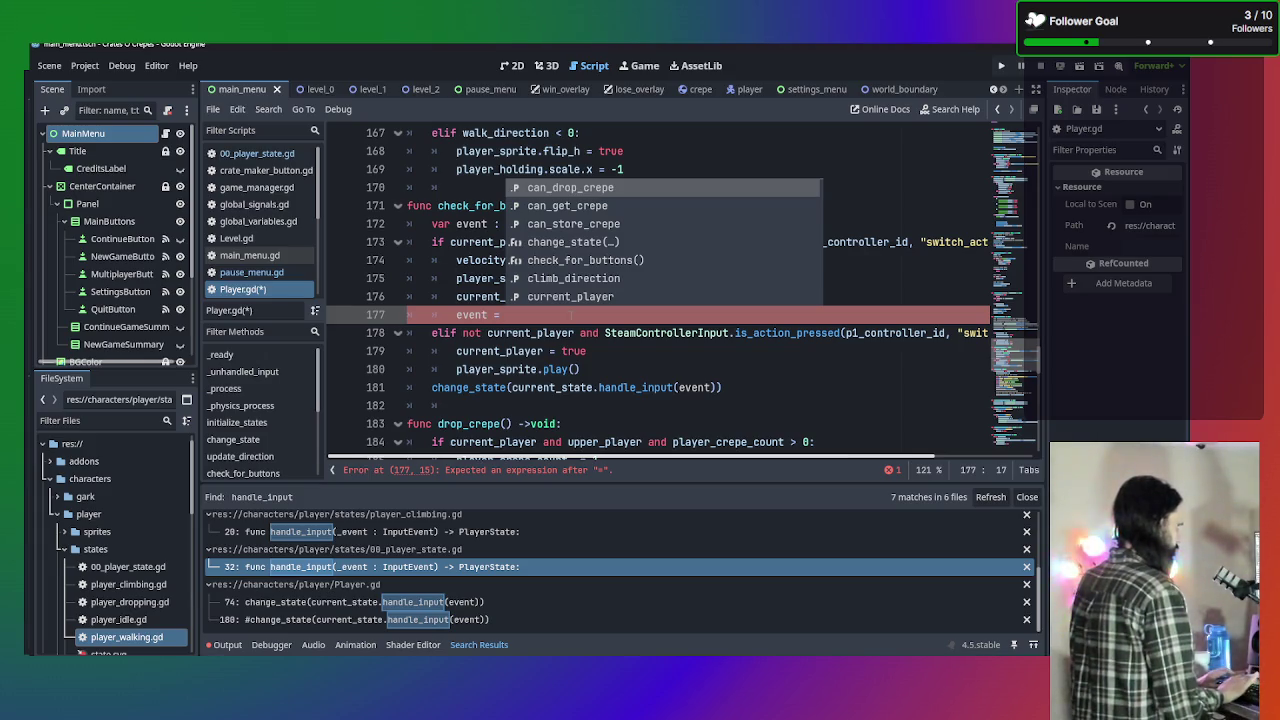
text(E)
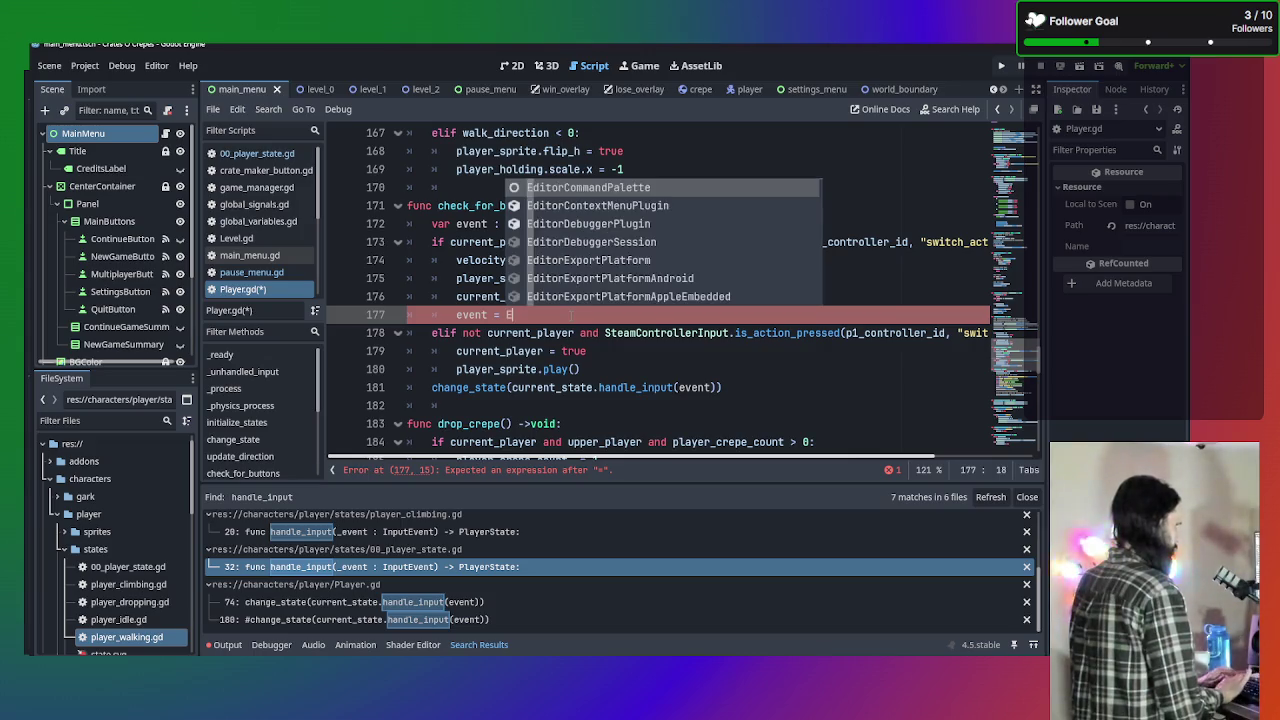
key(BackSpace)
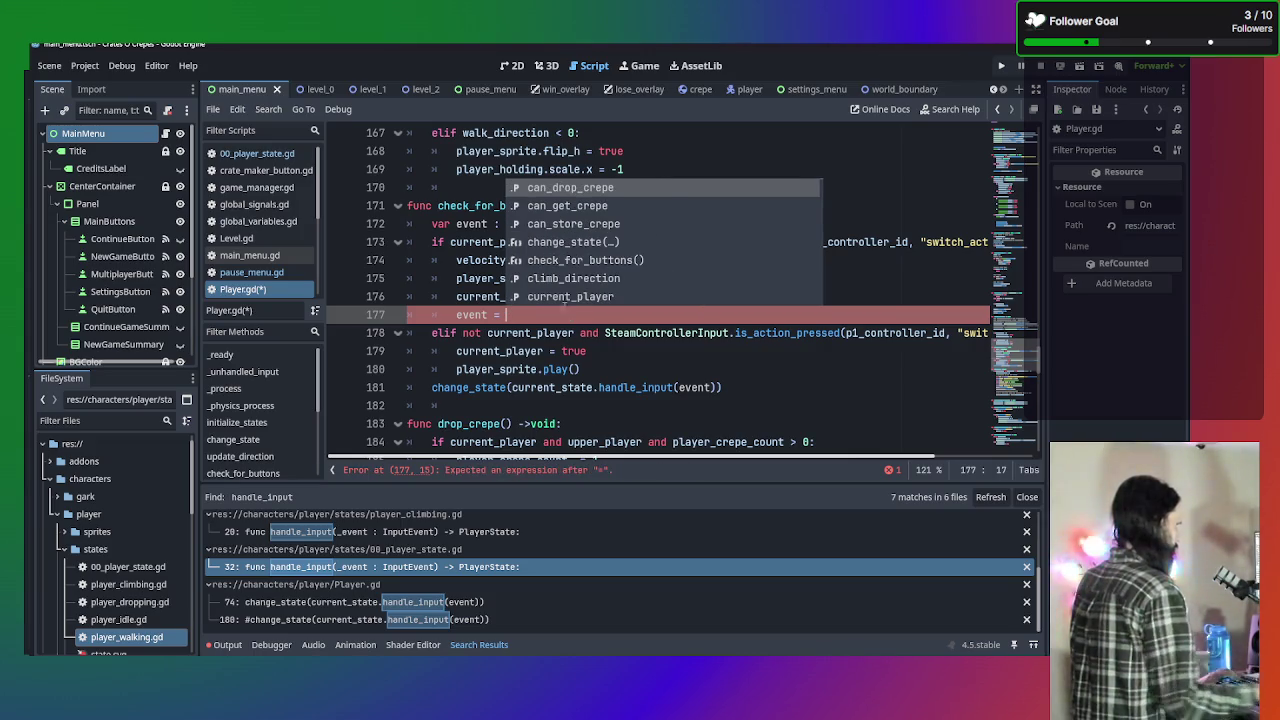
click(596, 187)
click(595, 314)
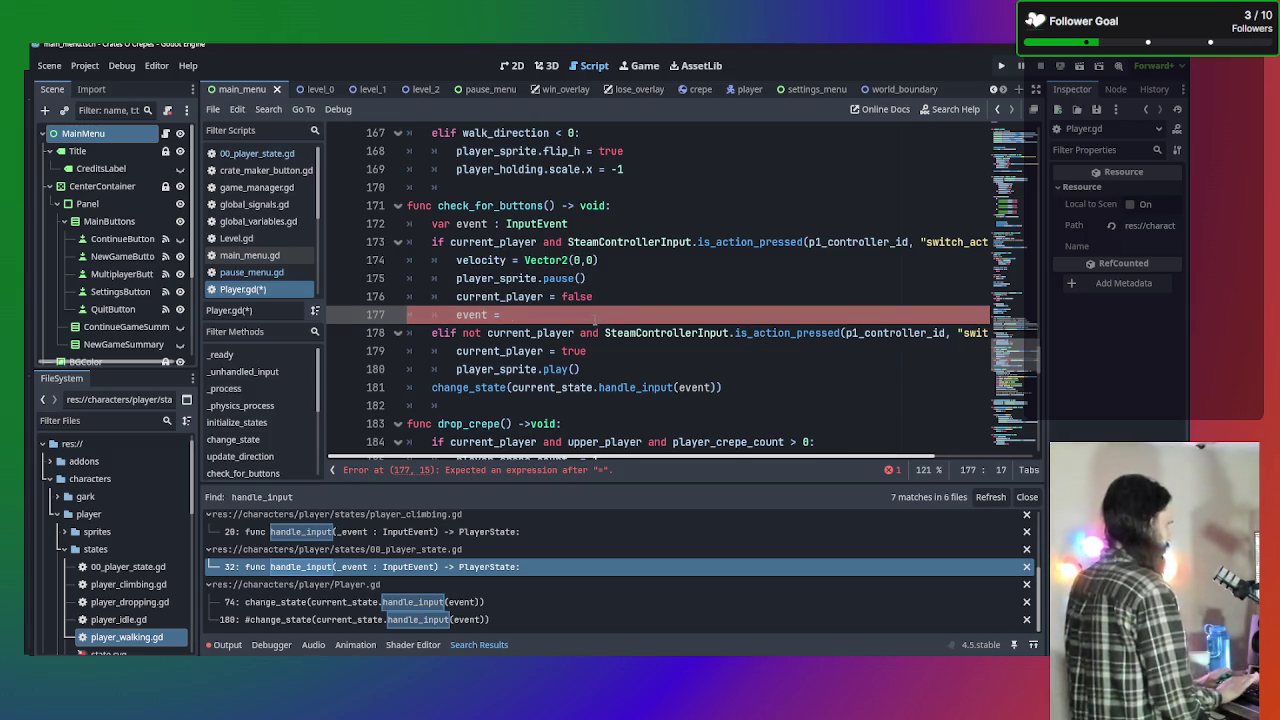
text(Inp)
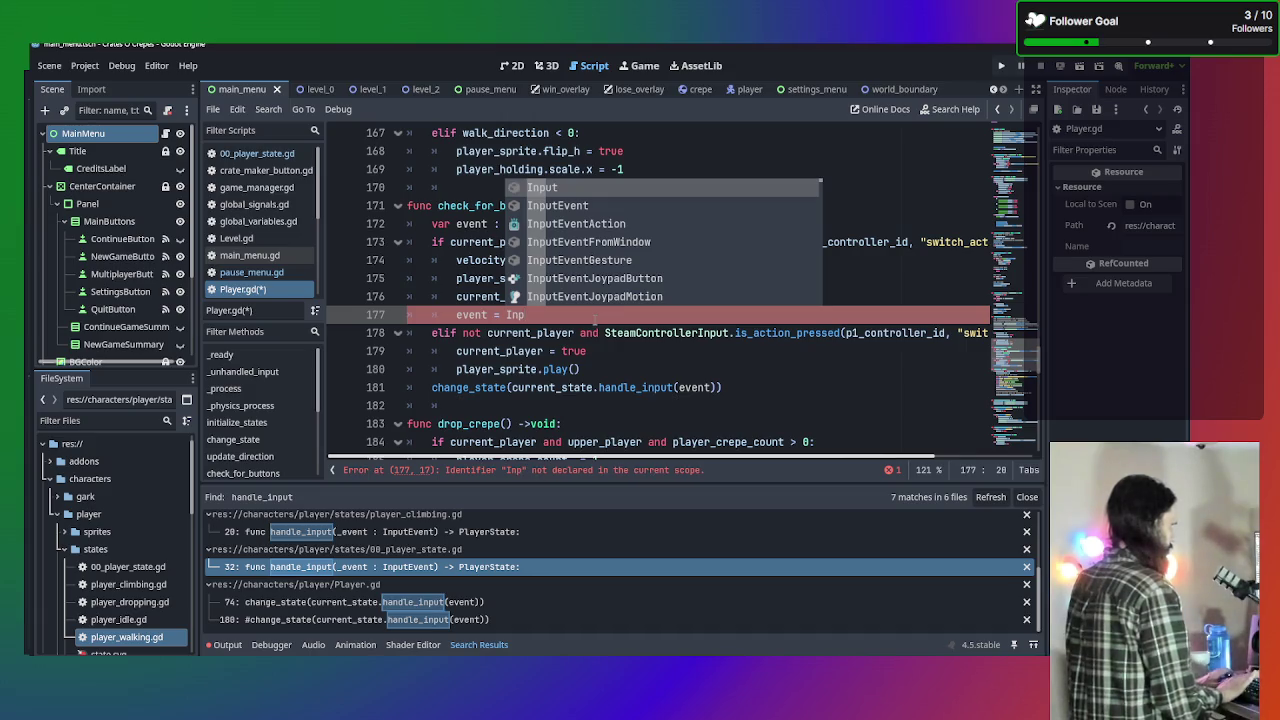
key(Down)
key(Return)
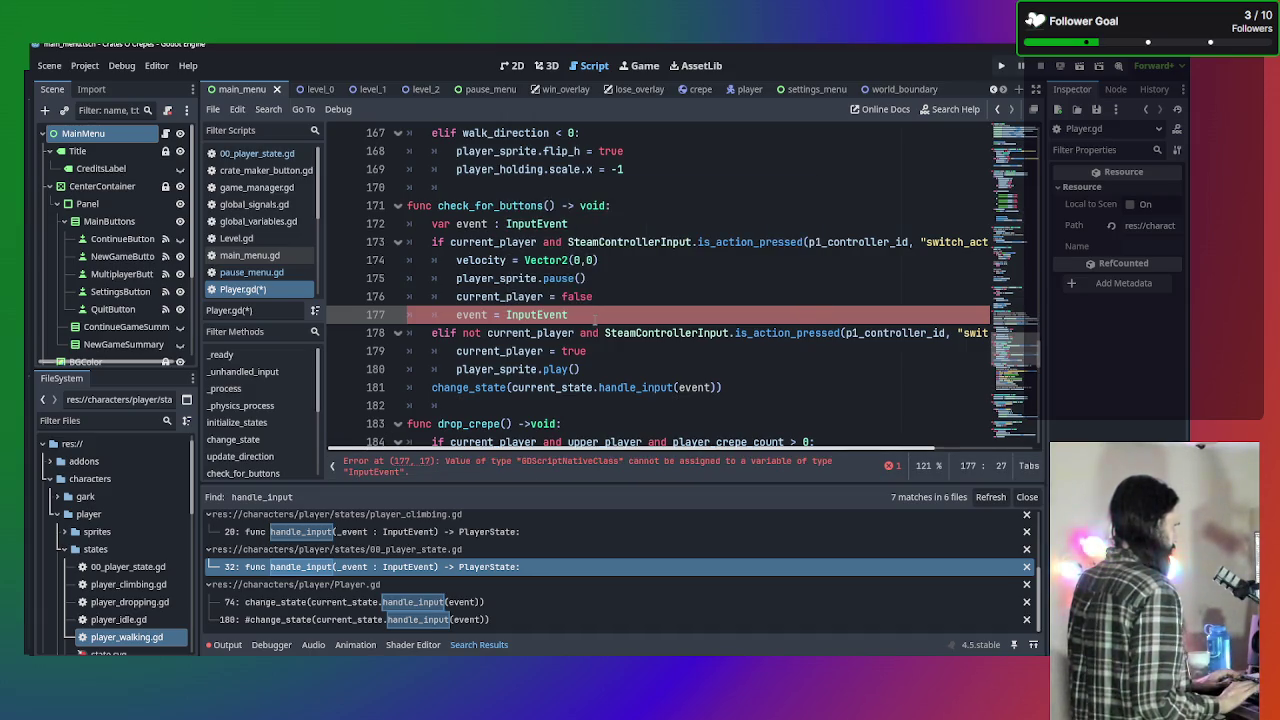
Remove the stray parenthesis after InputEvent and open the Node._input() documentation.
text(()
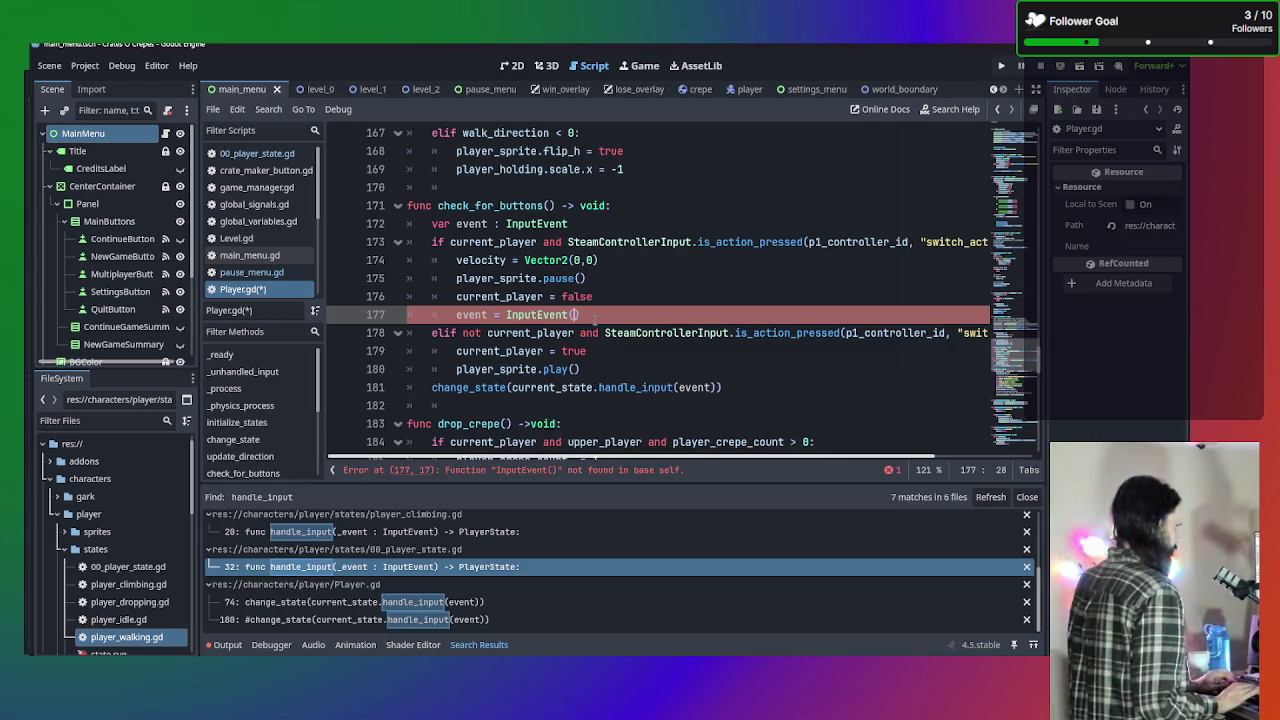
key(BackSpace)
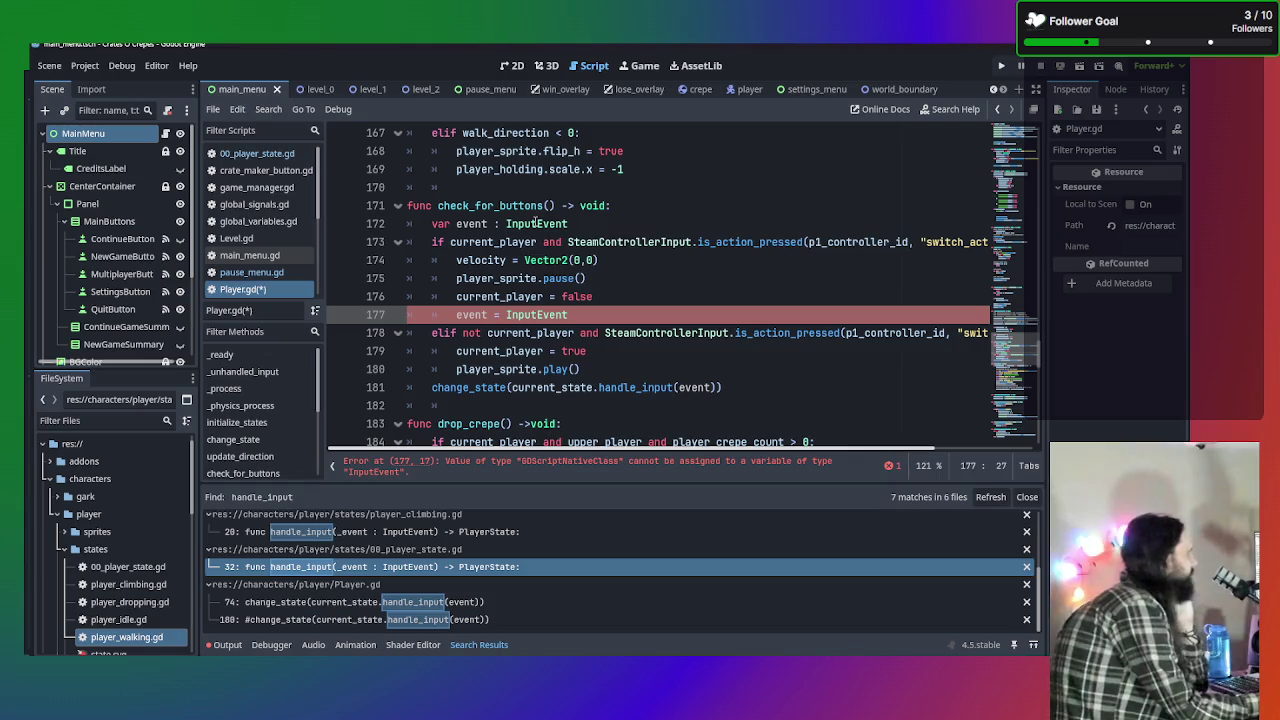
mouse_move(535, 222)
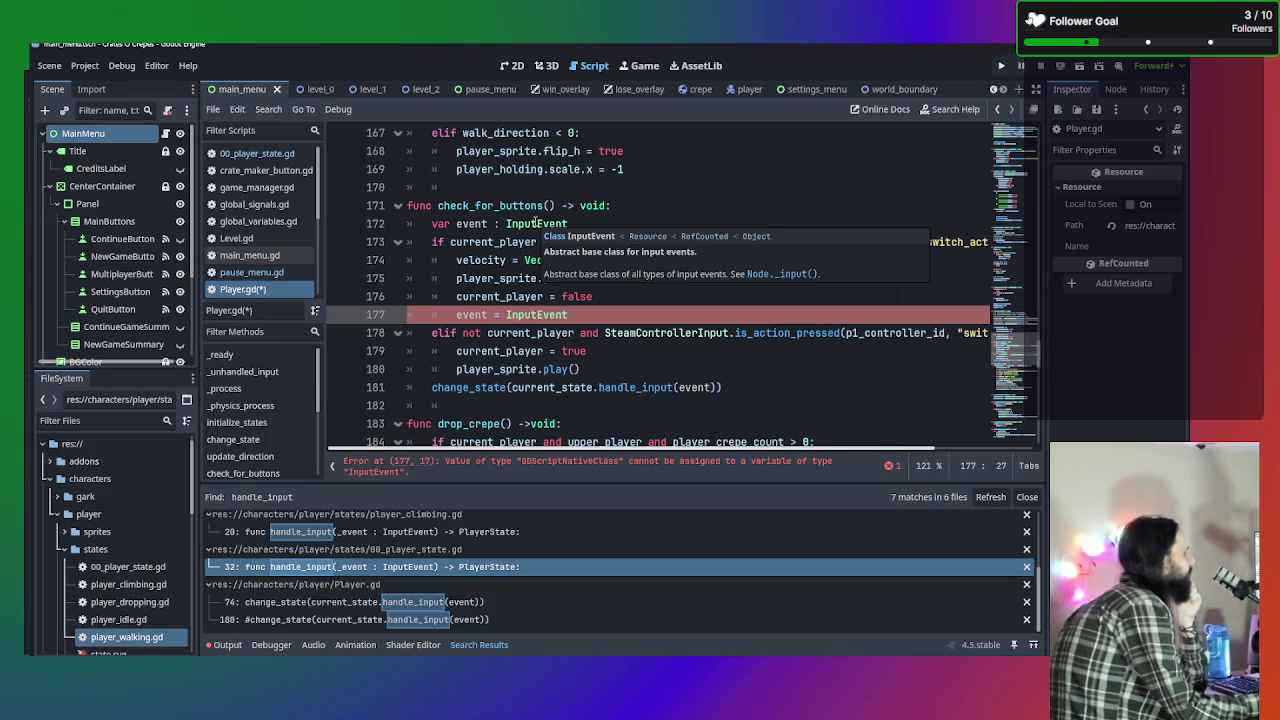
click(761, 273)
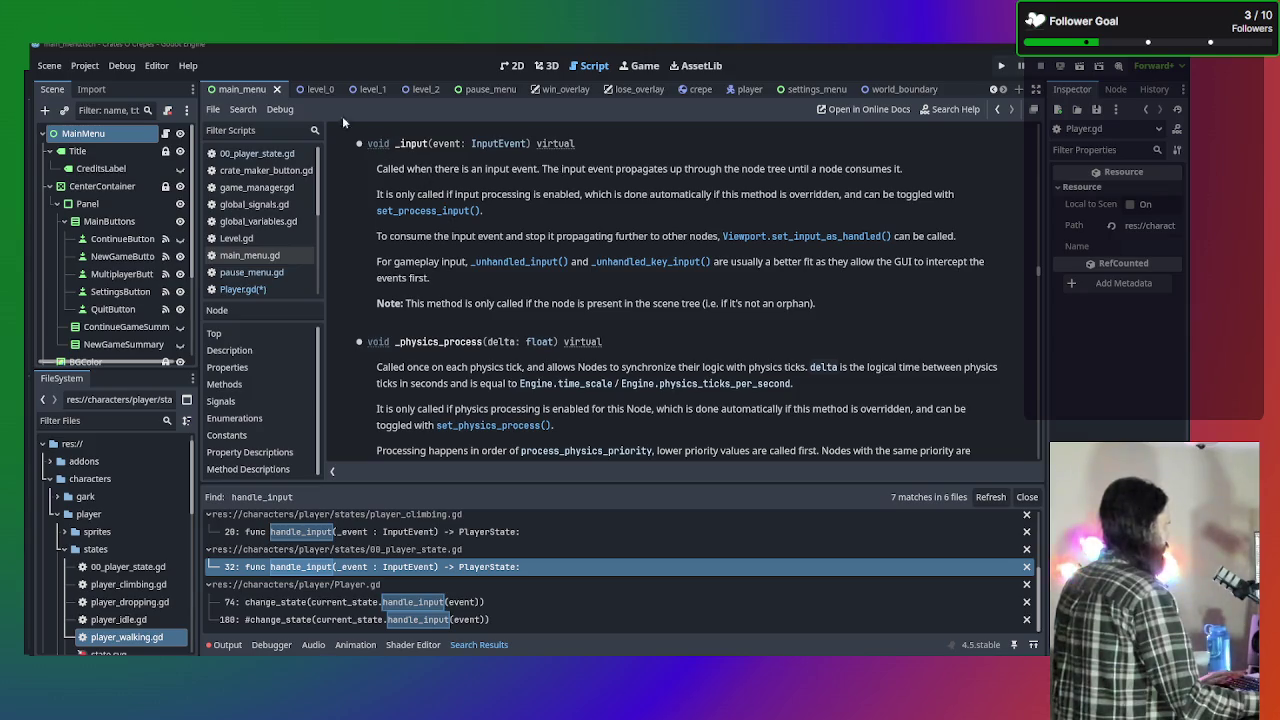
Go back from the _input docs to Player.gd and select InputEvent on line 177.
click(997, 109)
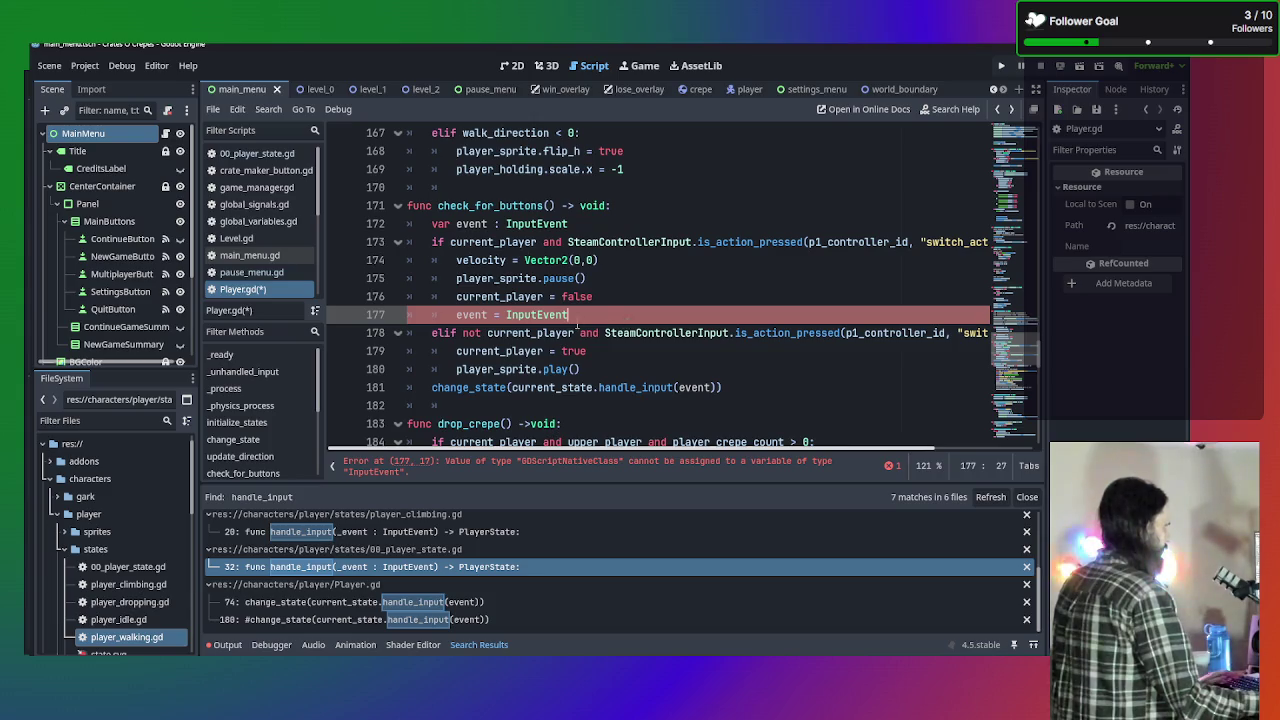
key(shift+Left)
key(shift+Left)
key(shift+Left)
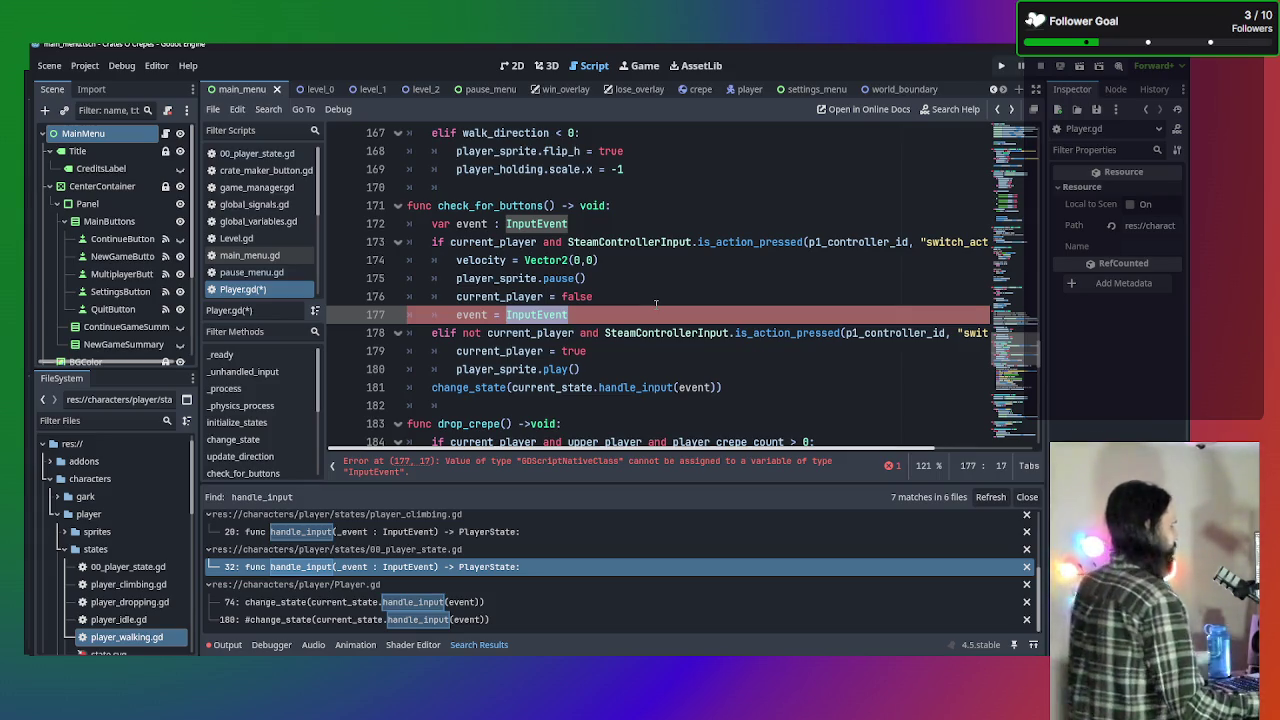
Change the event declaration on line 172 from InputEvent to Object.
click(718, 294)
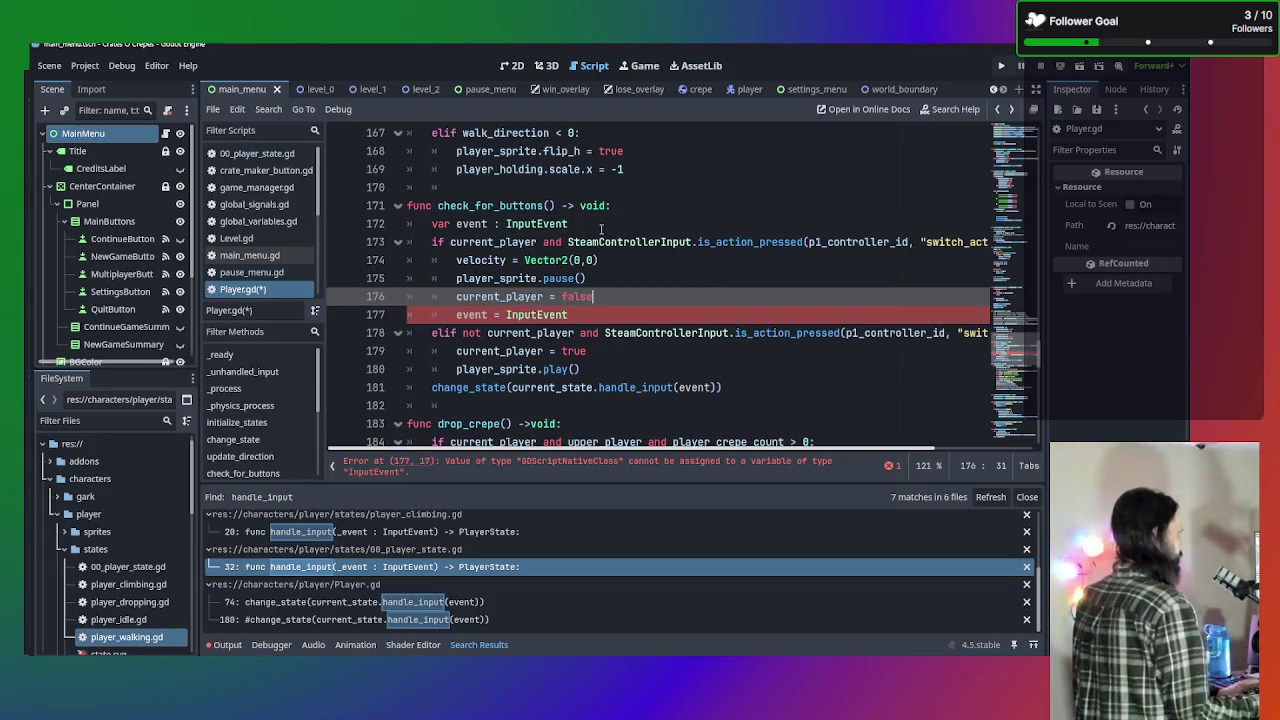
click(628, 318)
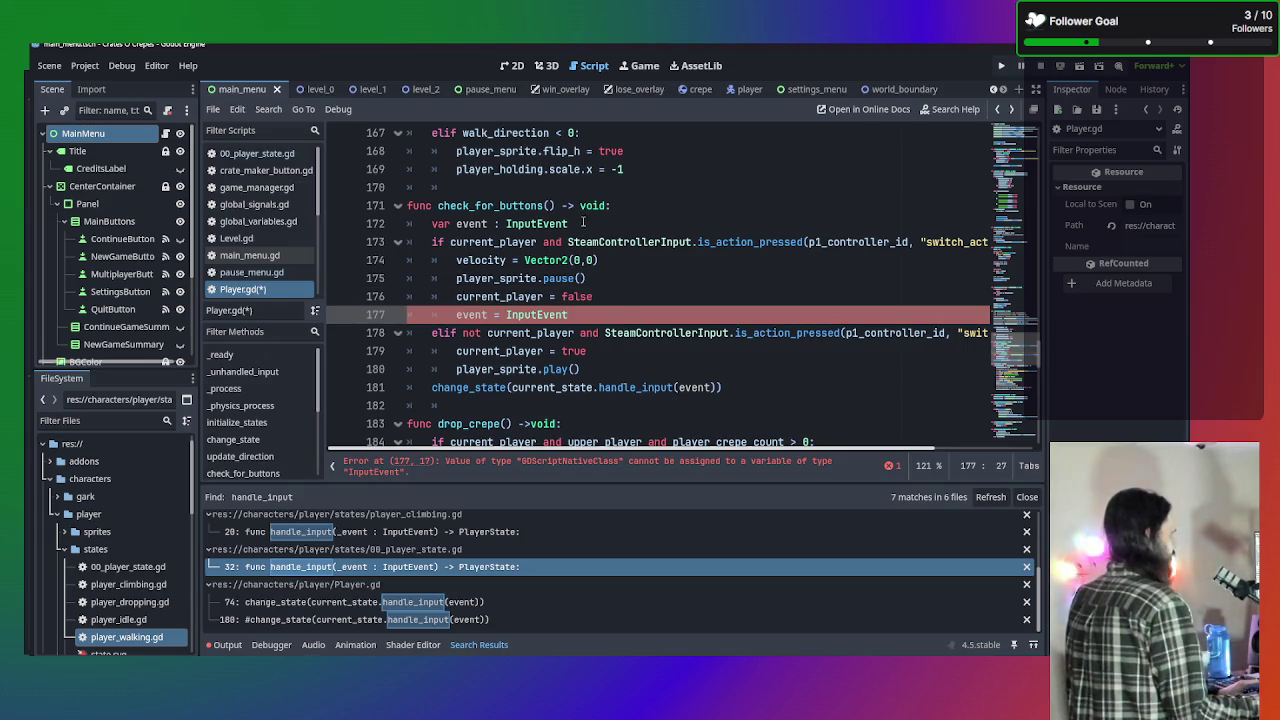
double_click(537, 224)
text(Vector)
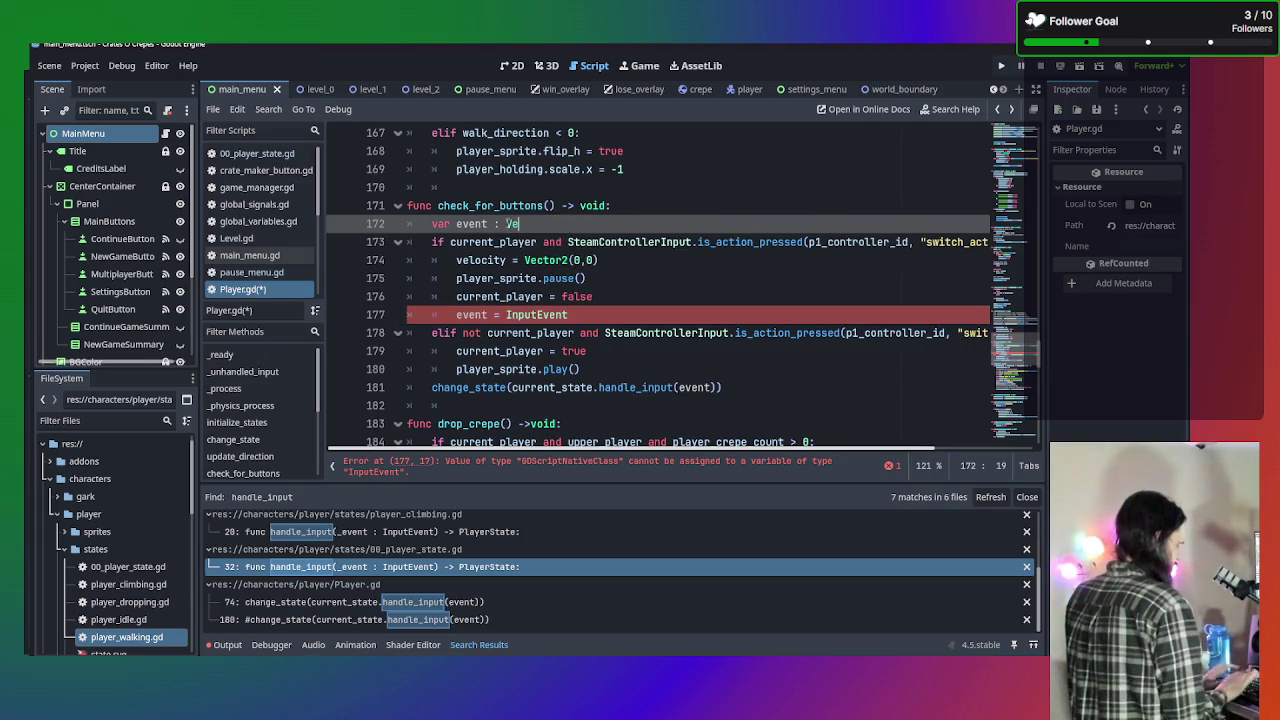
key(BackSpace)
key(BackSpace)
key(BackSpace)
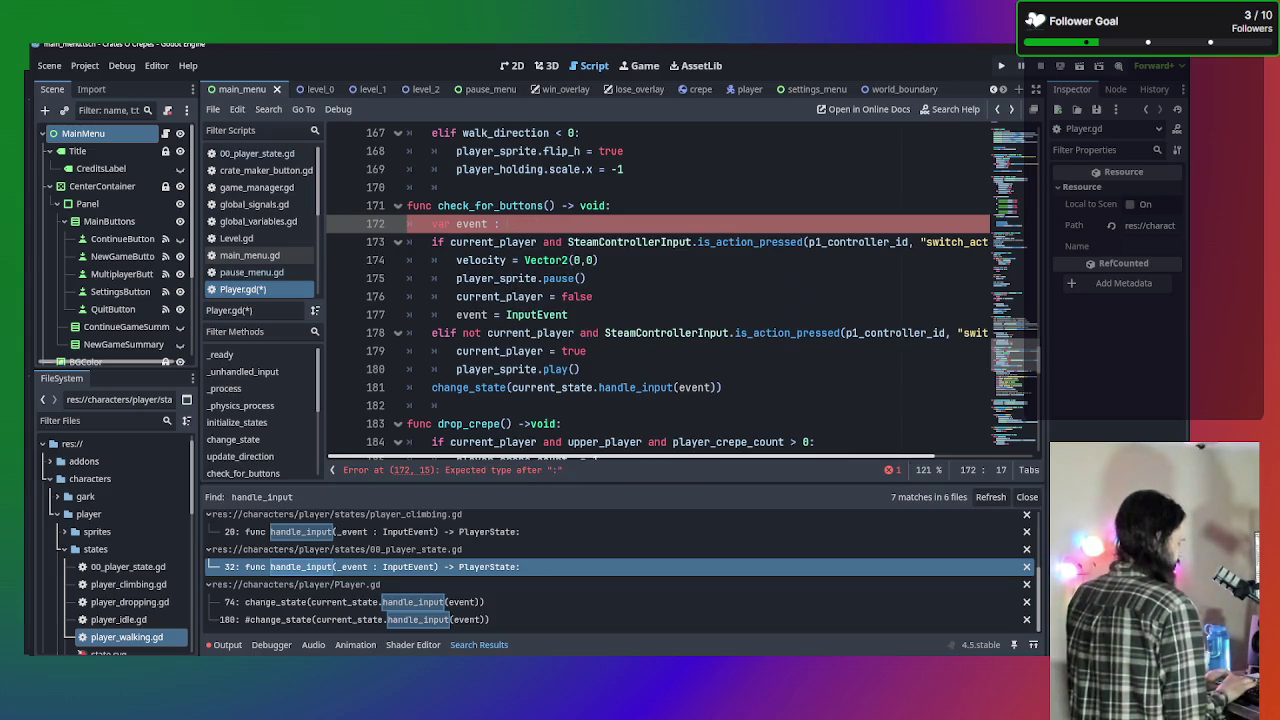
text(Ob)
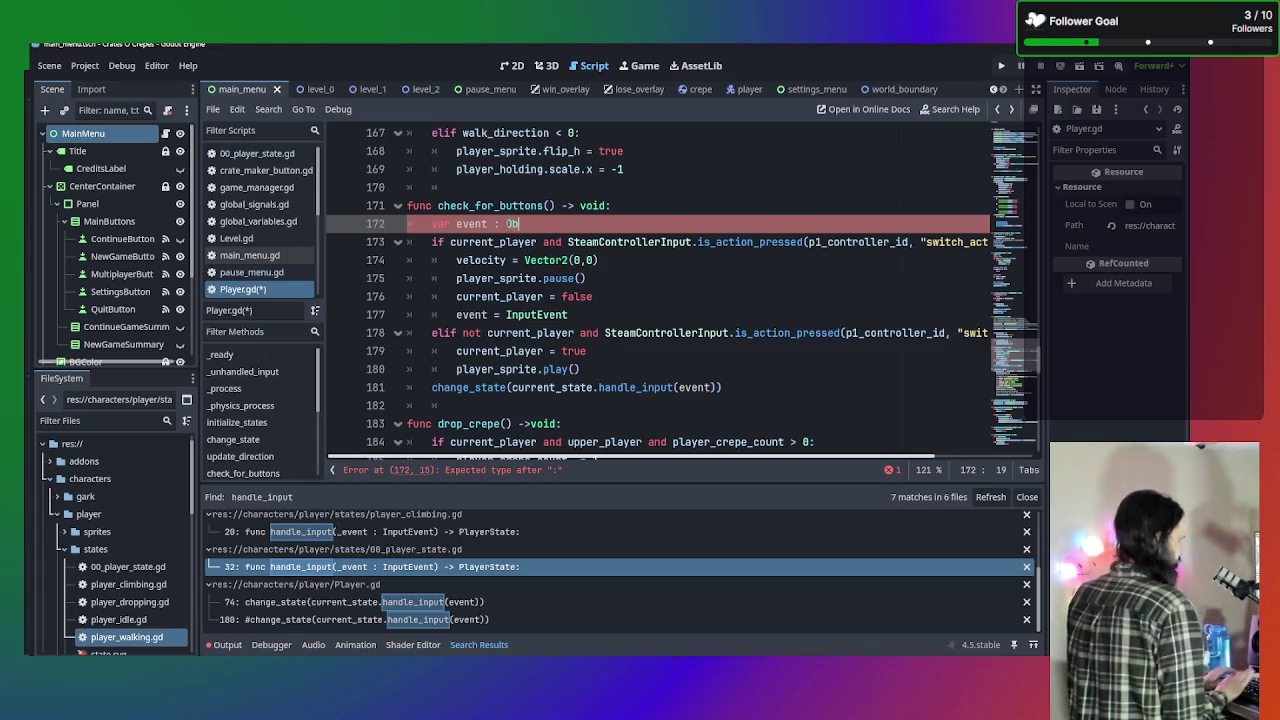
key(Return)
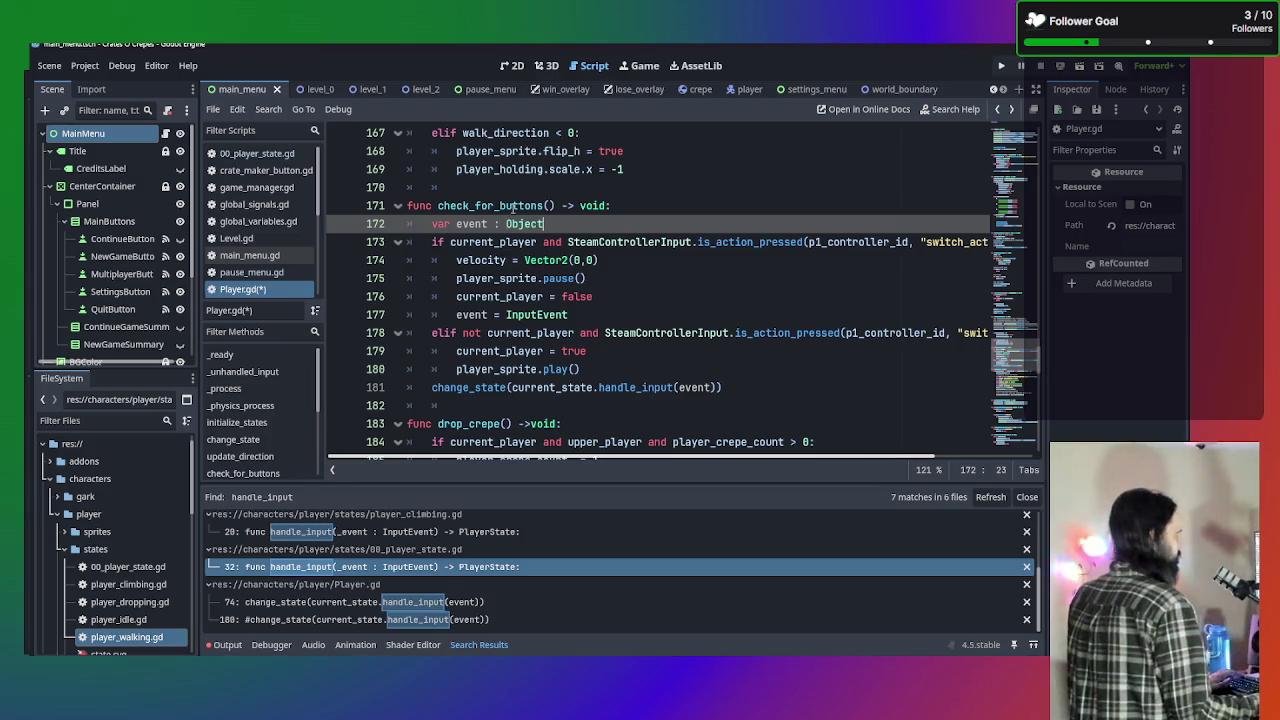
mouse_move(530, 222)
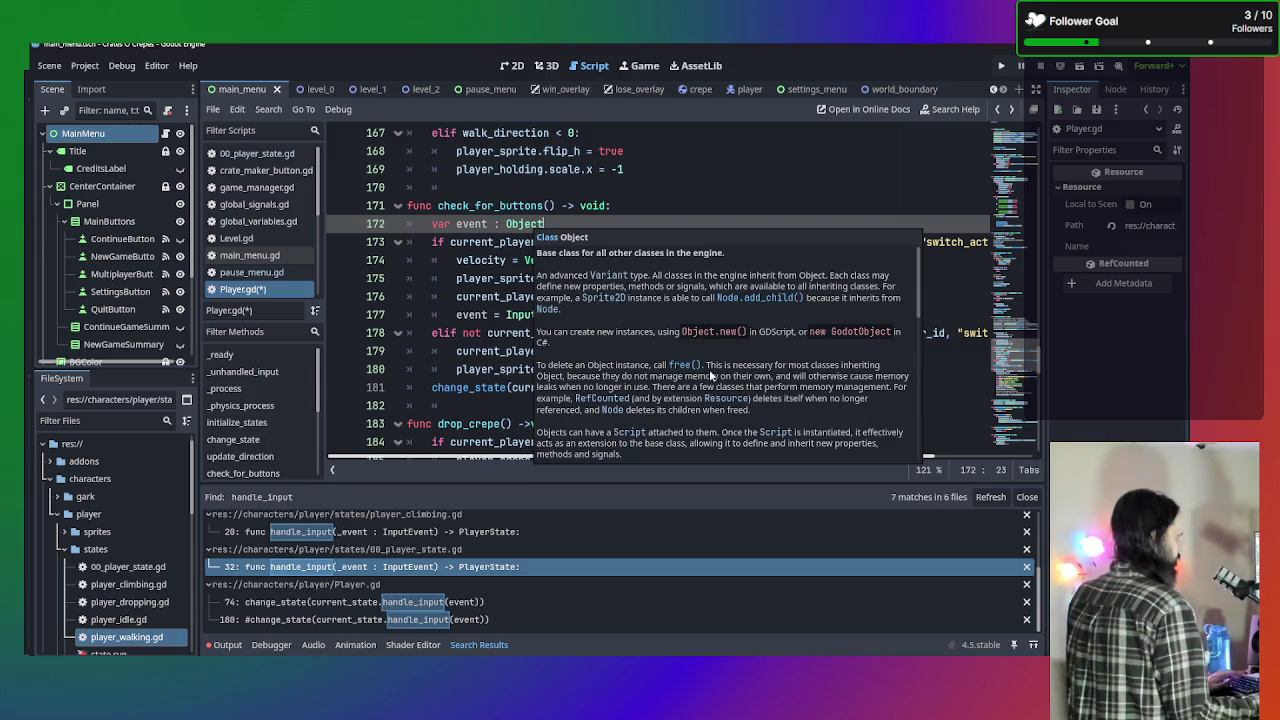
key(ctrl+shift+Left)
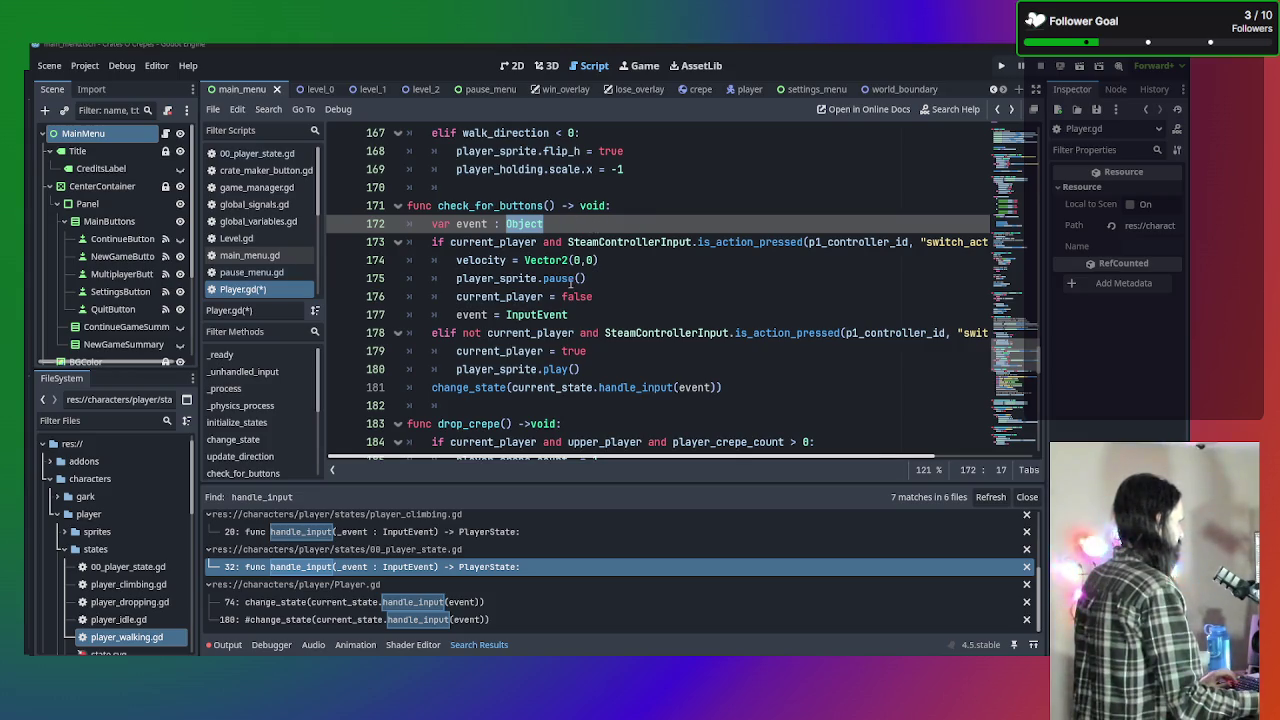
drag(588, 313, 525, 314)
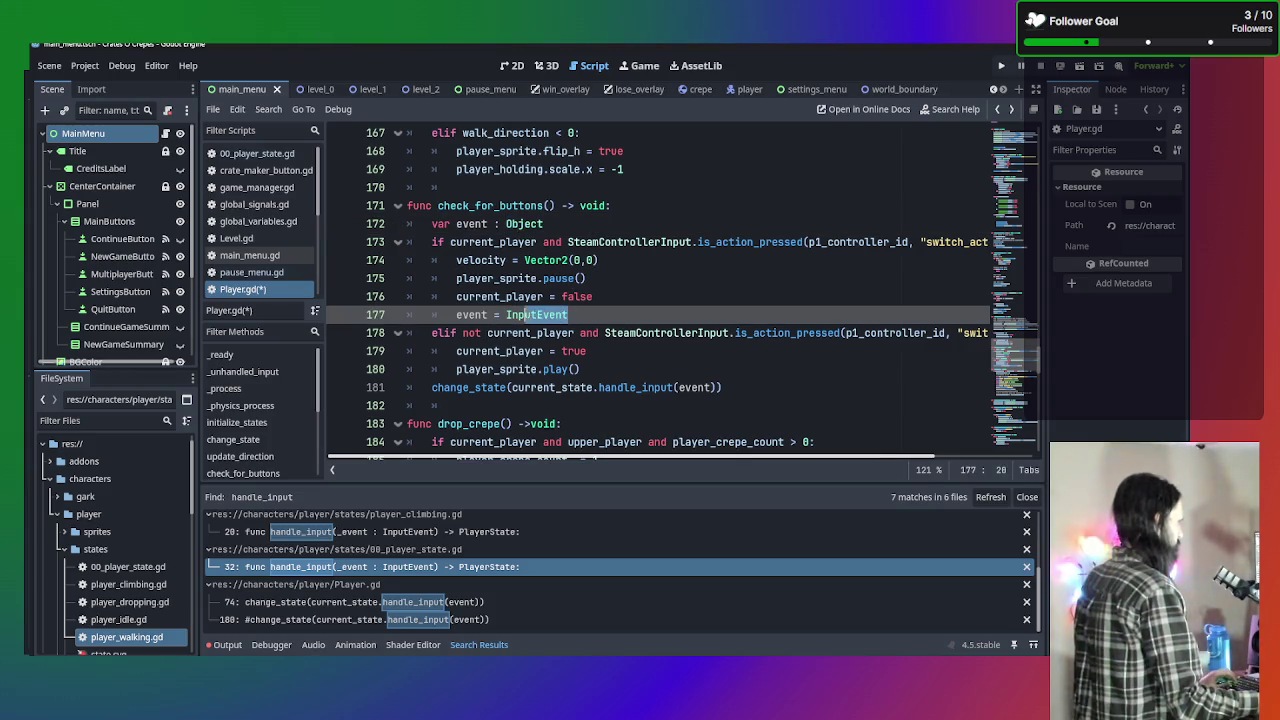
Revert line 172 to ': InputEvent' and replace InputEvent() on line 177 with _input().
click(578, 224)
key(BackSpace)
key(BackSpace)
key(BackSpace)
text(Ve)
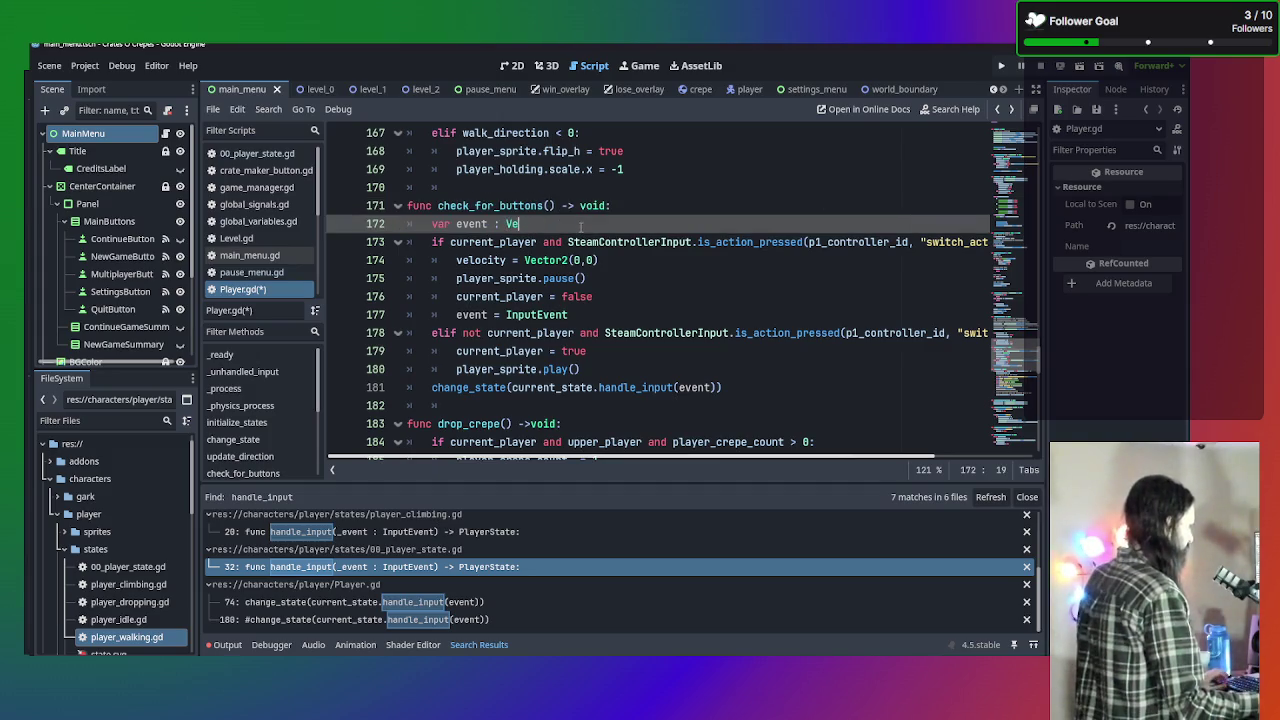
text(ctor)
key(ctrl+z)
key(ctrl+z)
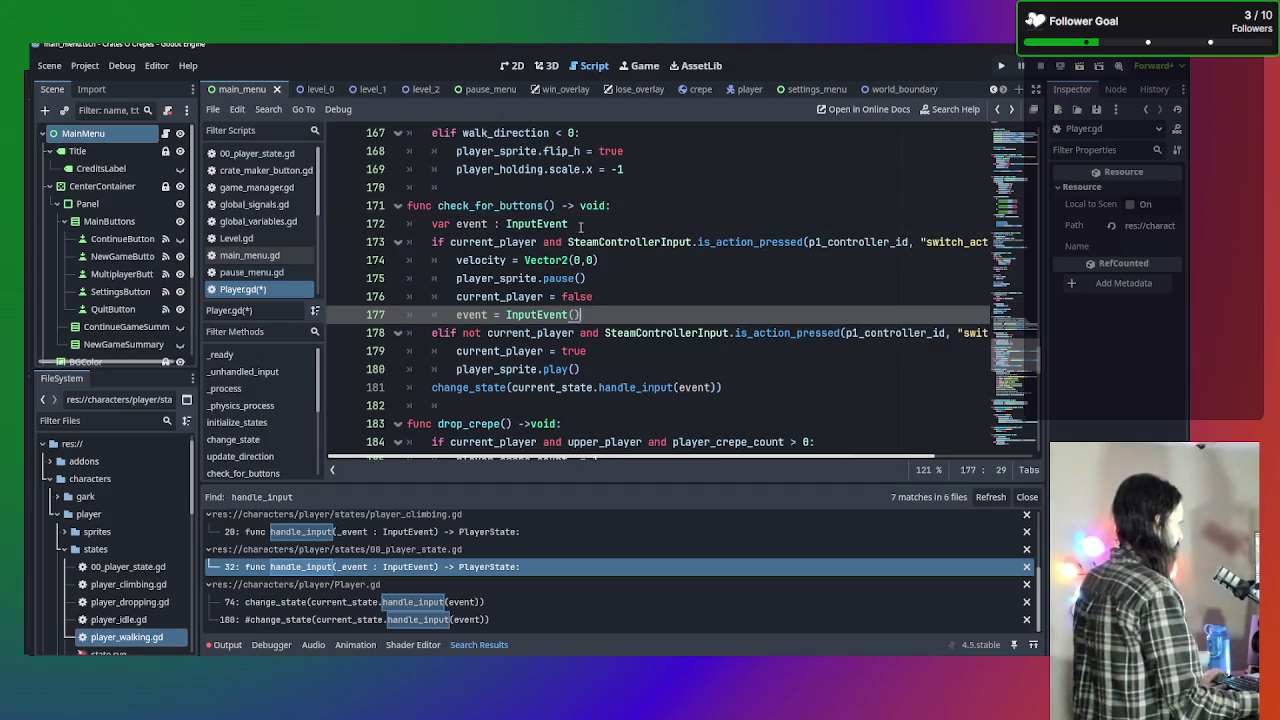
drag(580, 314, 506, 314)
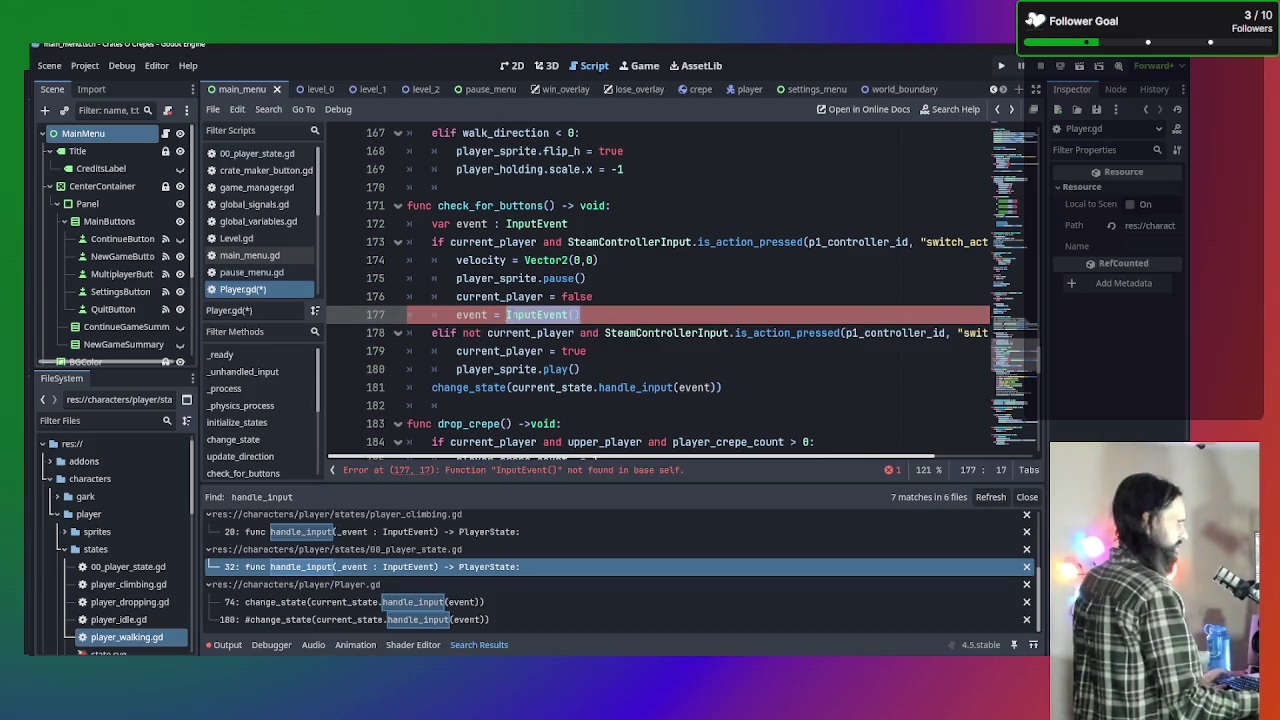
text(_input)
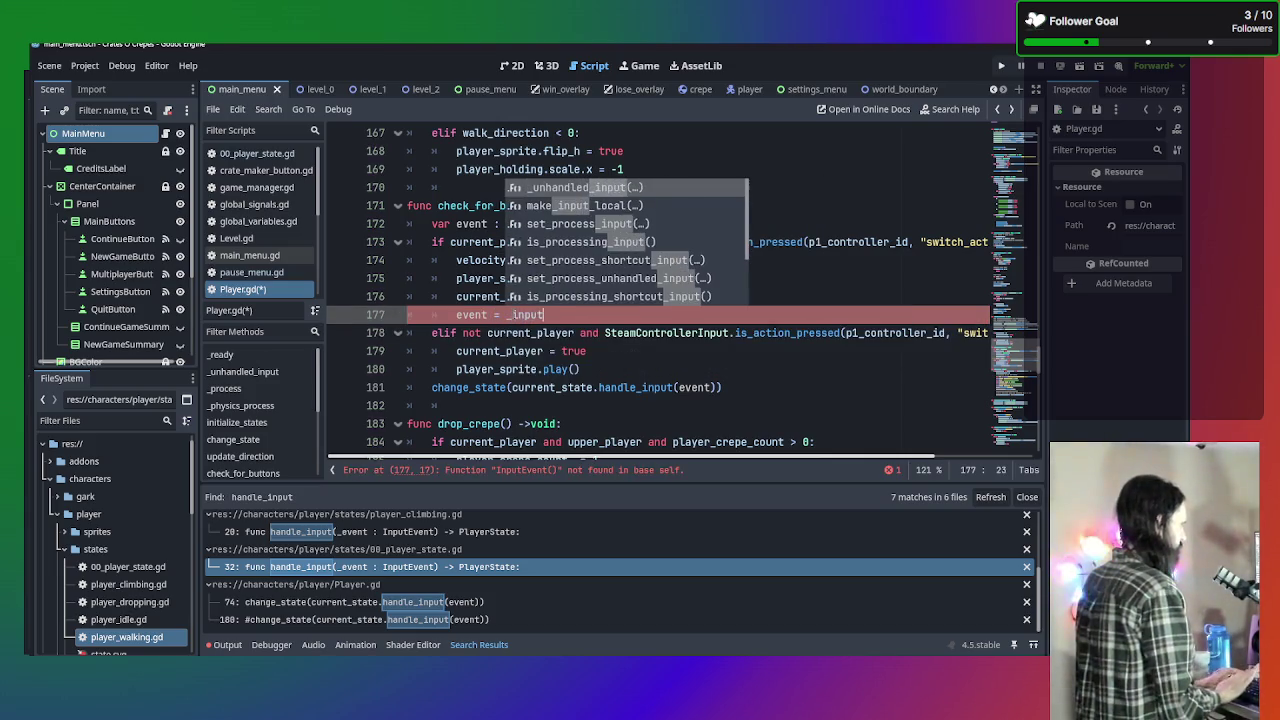
text(()
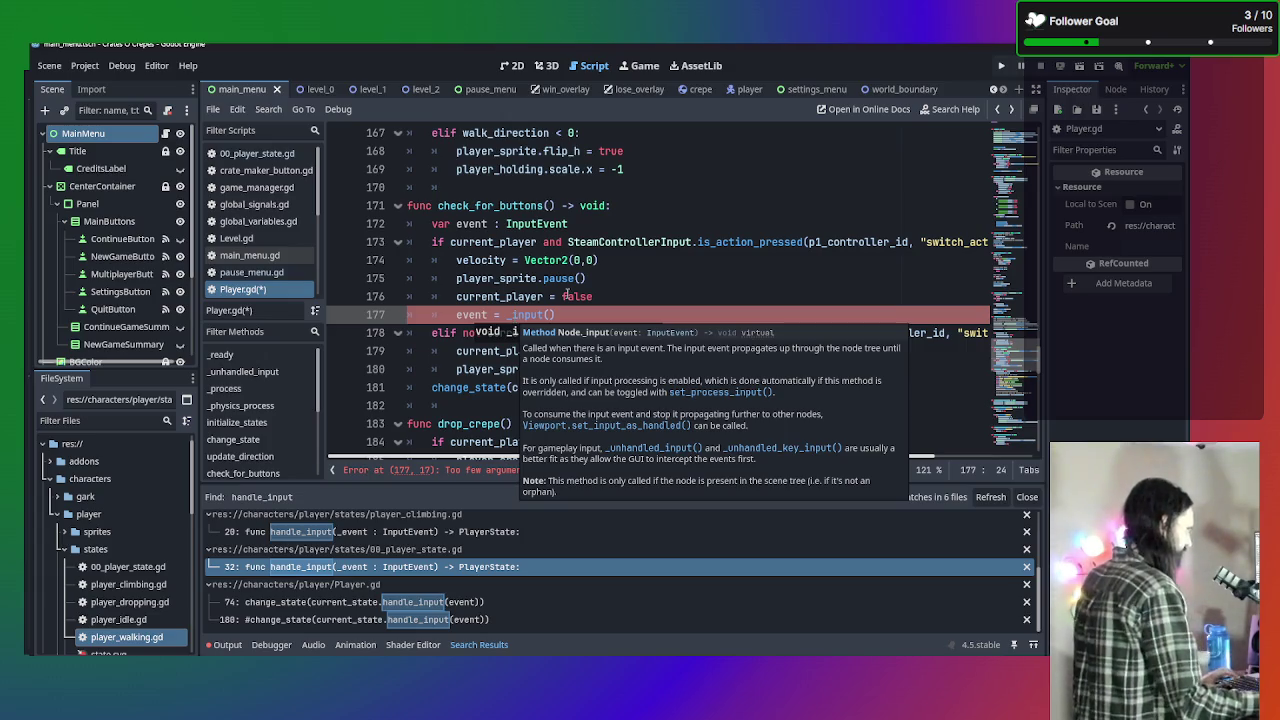
Make line 177's _input call pass "switch_active_player", matching line 178's action name.
click(632, 314)
key(shift+Up)
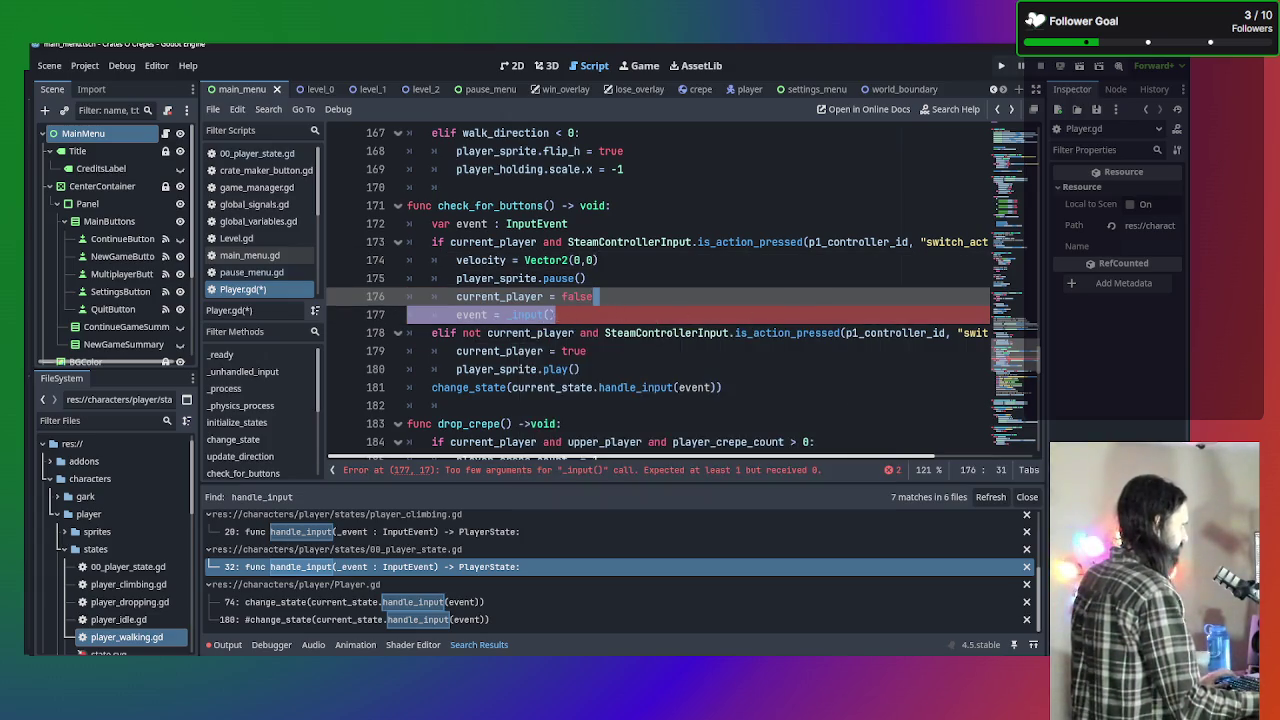
click(551, 314)
text(")
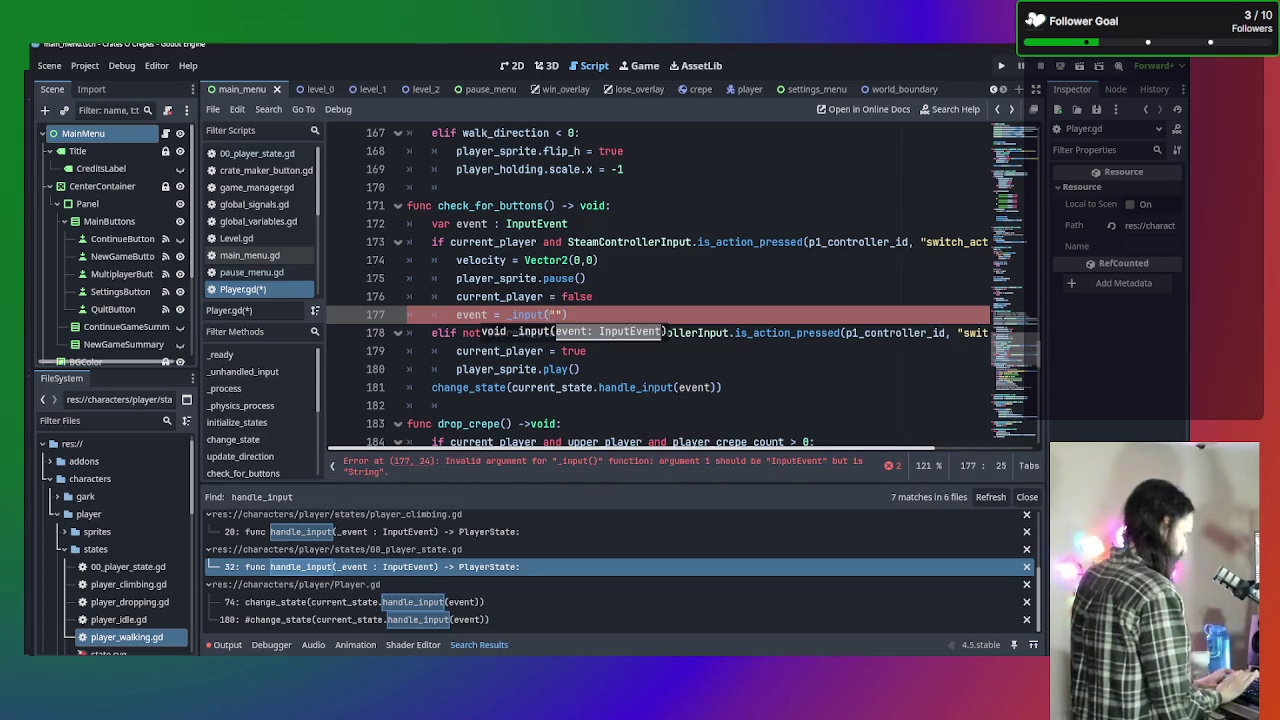
text(switch)
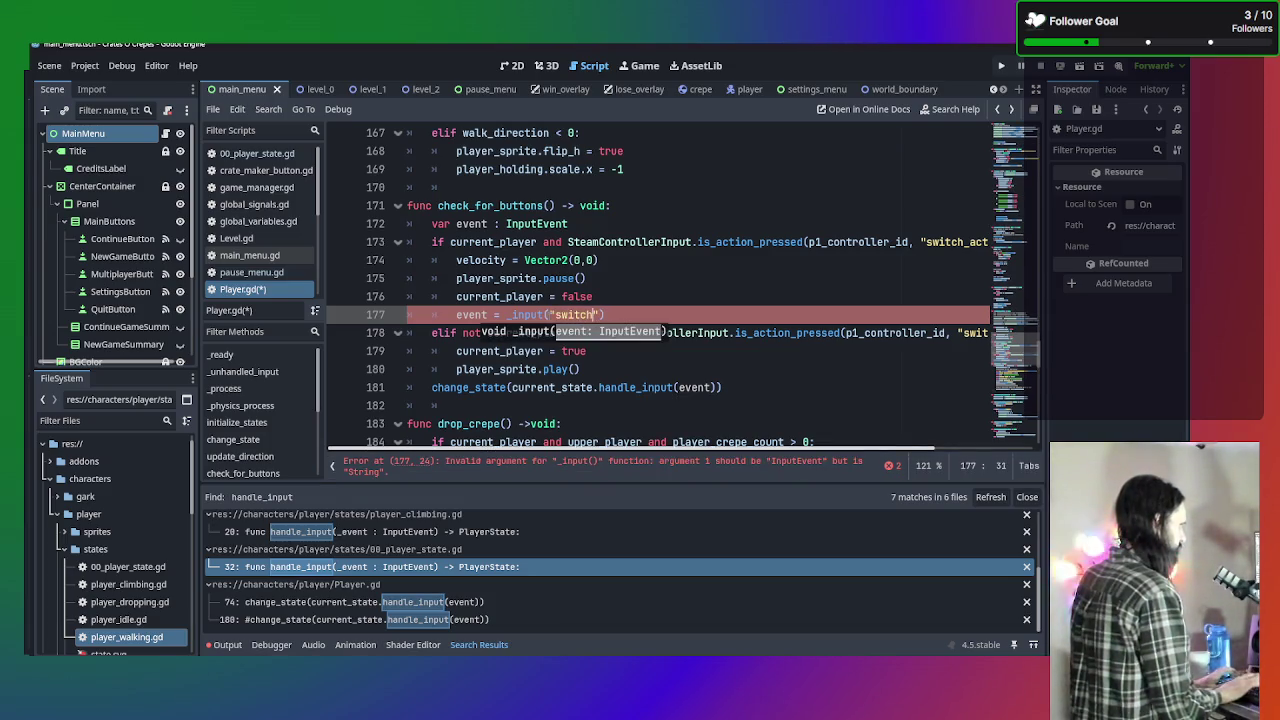
text(_a)
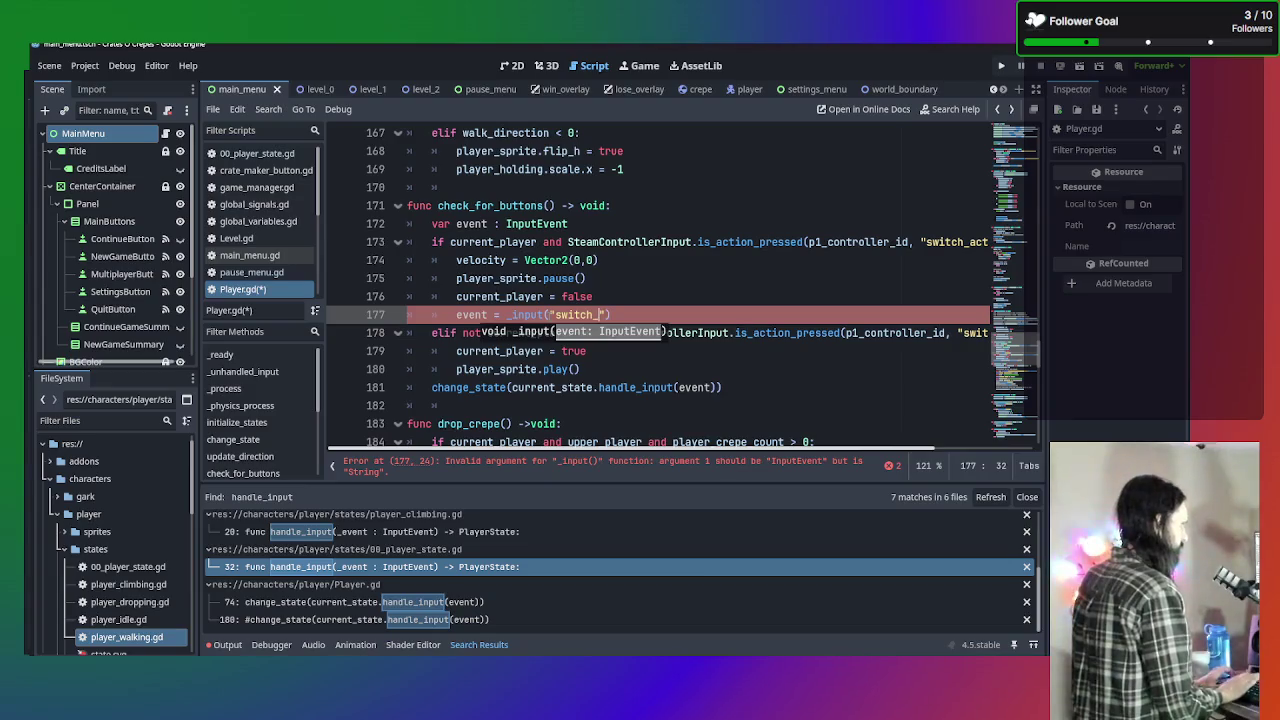
text(ction)
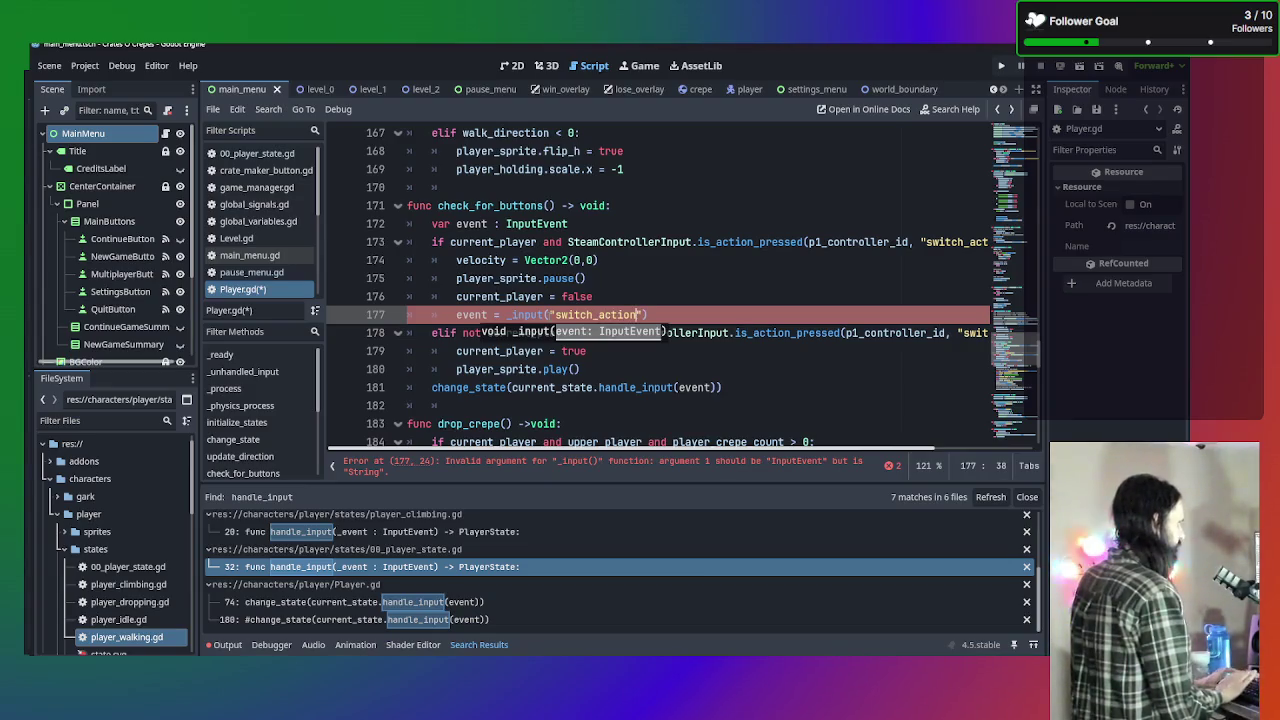
key(End)
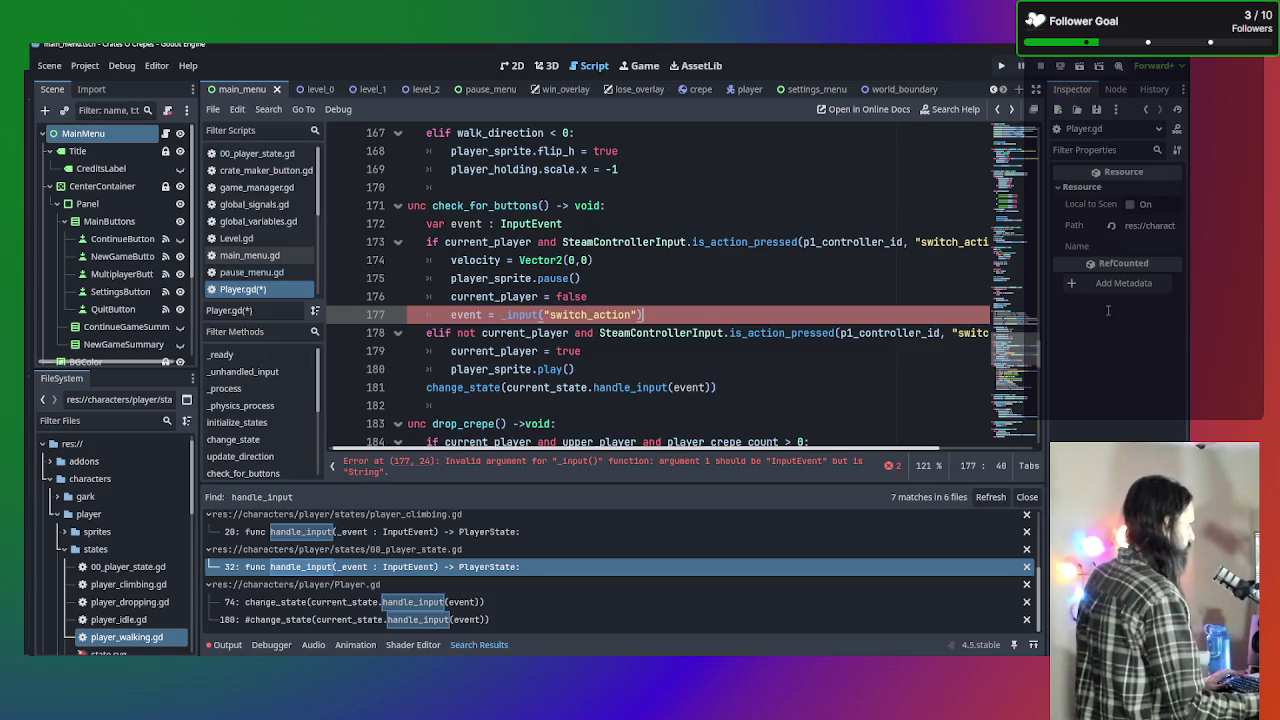
drag(866, 308, 450, 262)
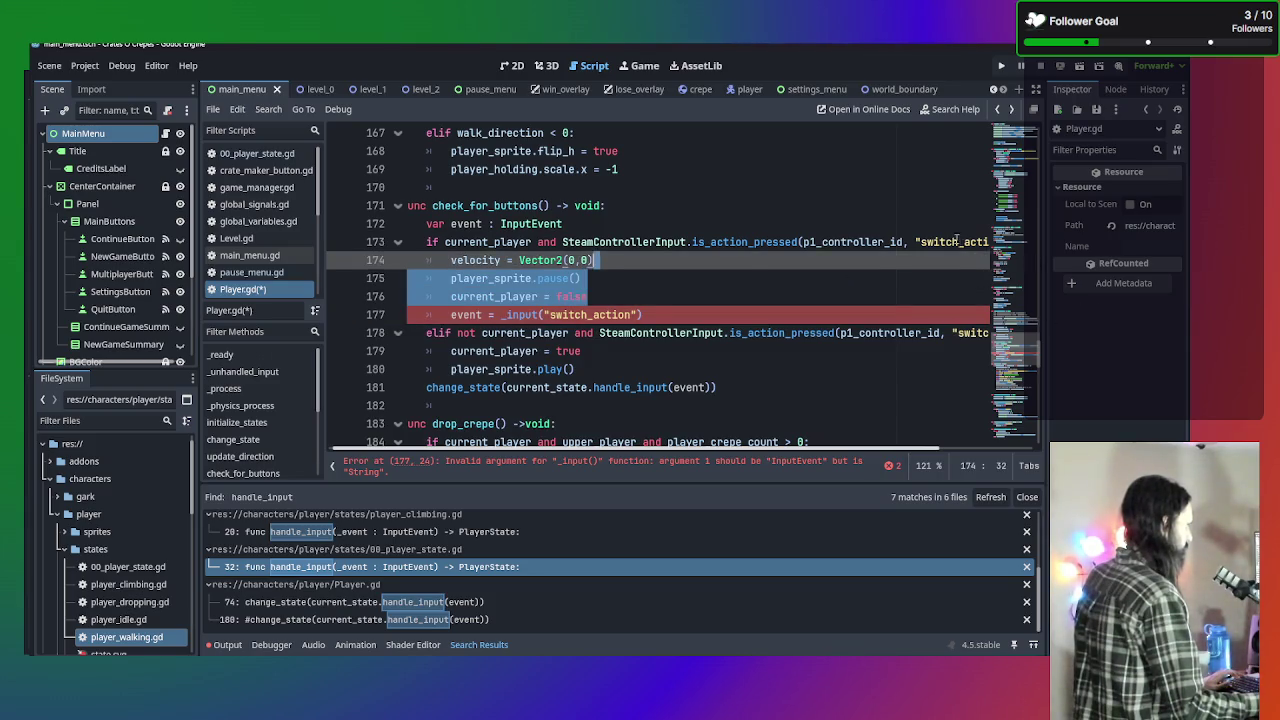
drag(956, 241, 964, 258)
drag(538, 313, 519, 312)
text(ctive_p)
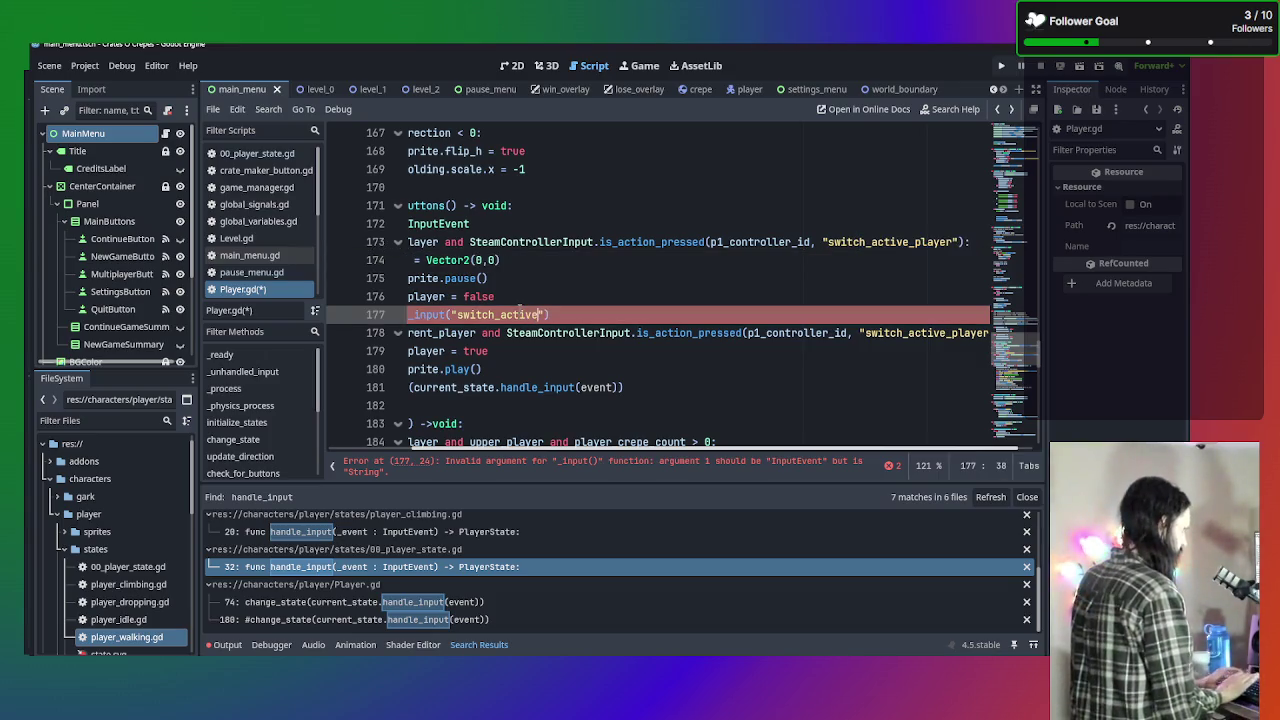
text(layer)
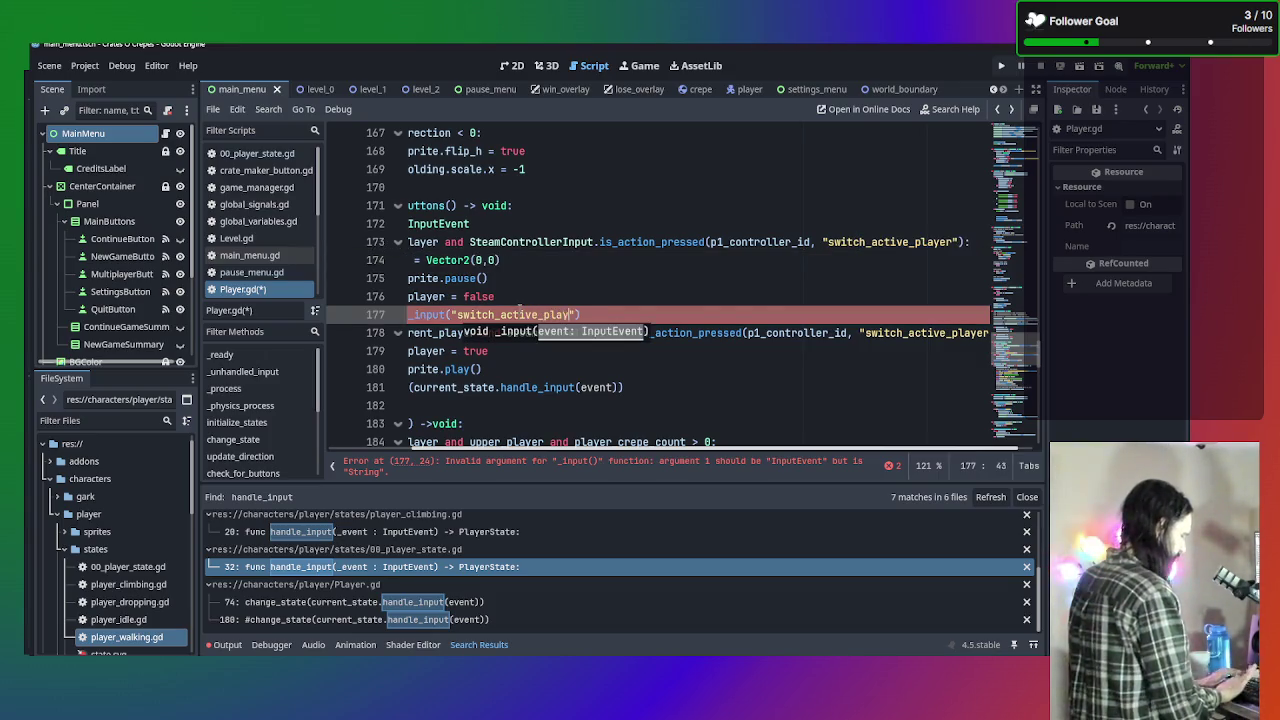
click(608, 364)
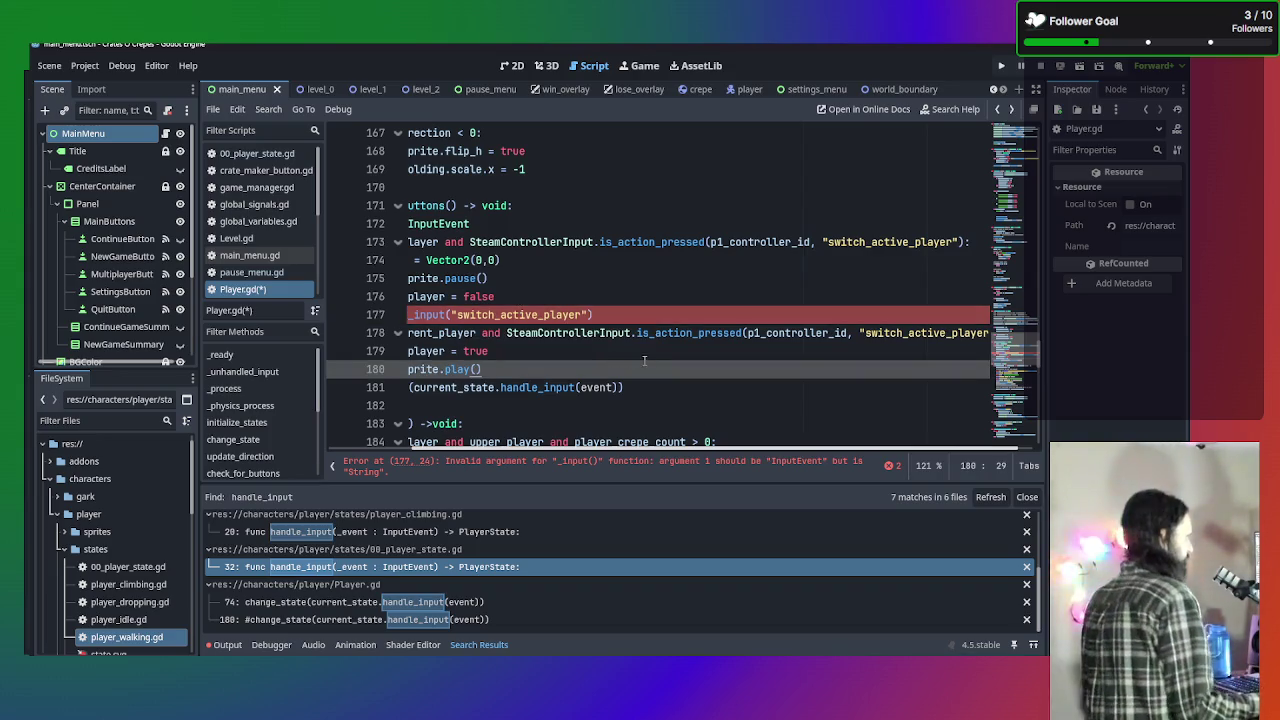
click(732, 334)
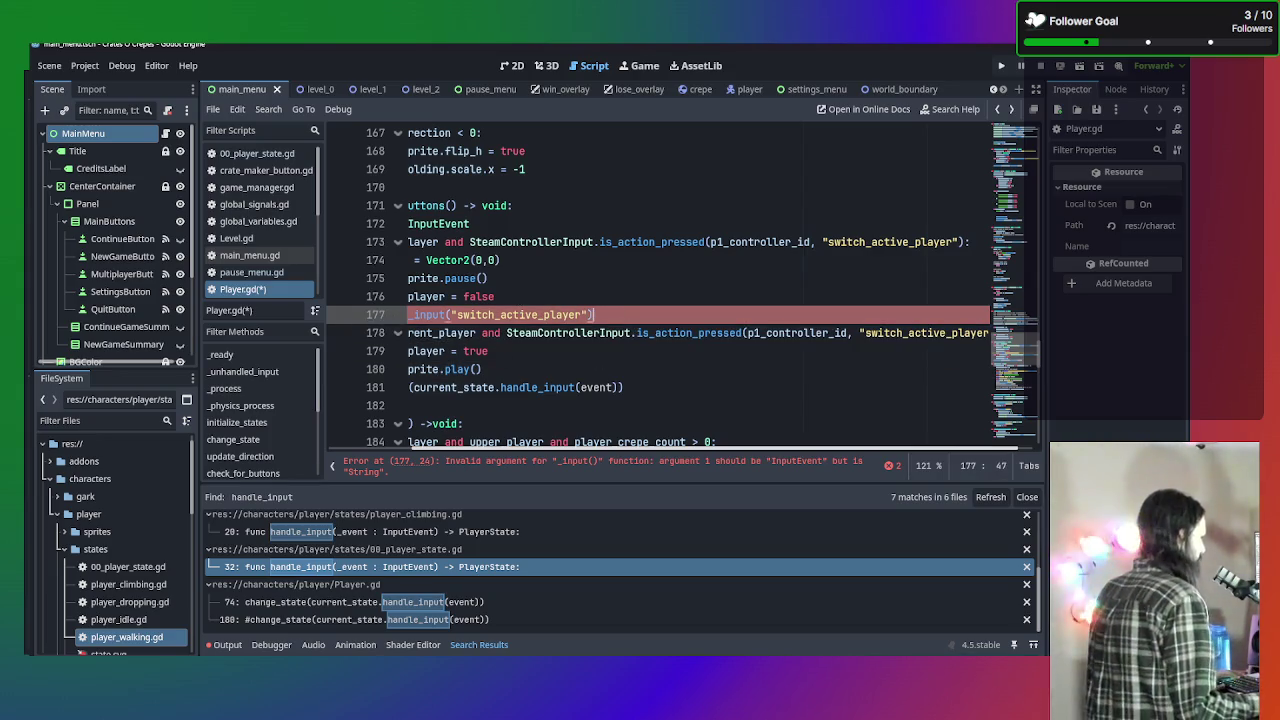
drag(590, 314, 400, 314)
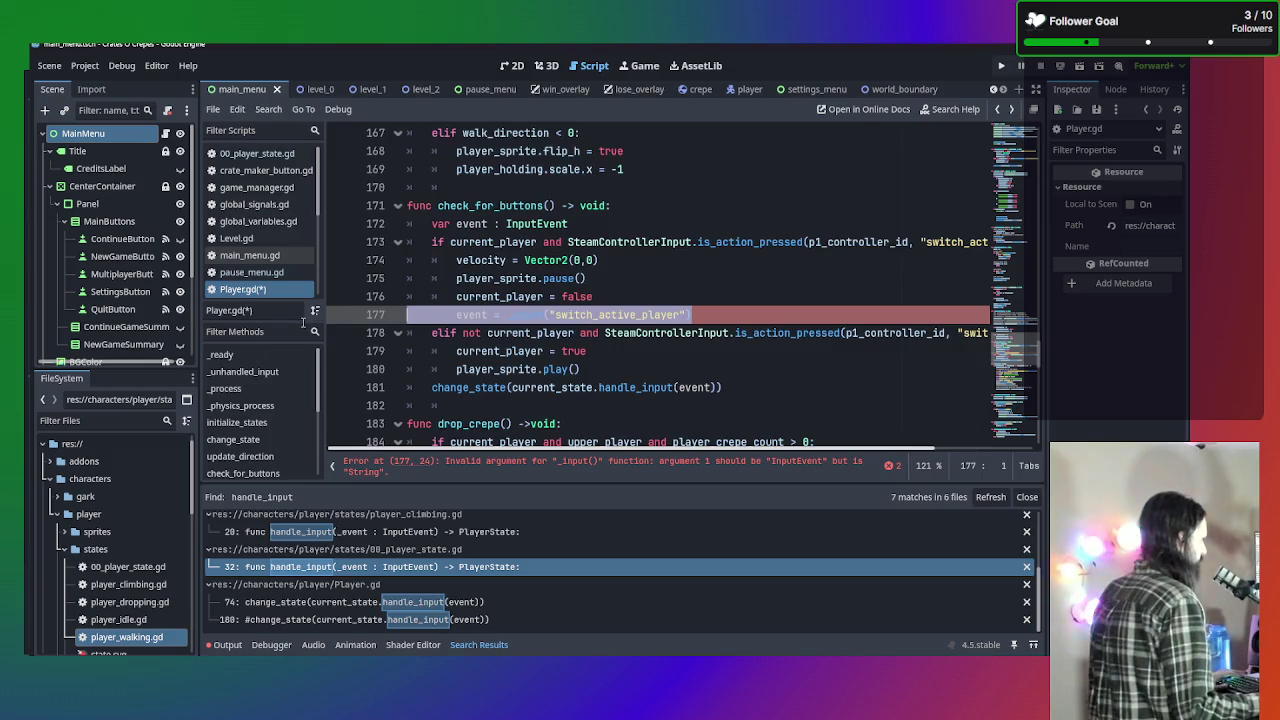
click(757, 332)
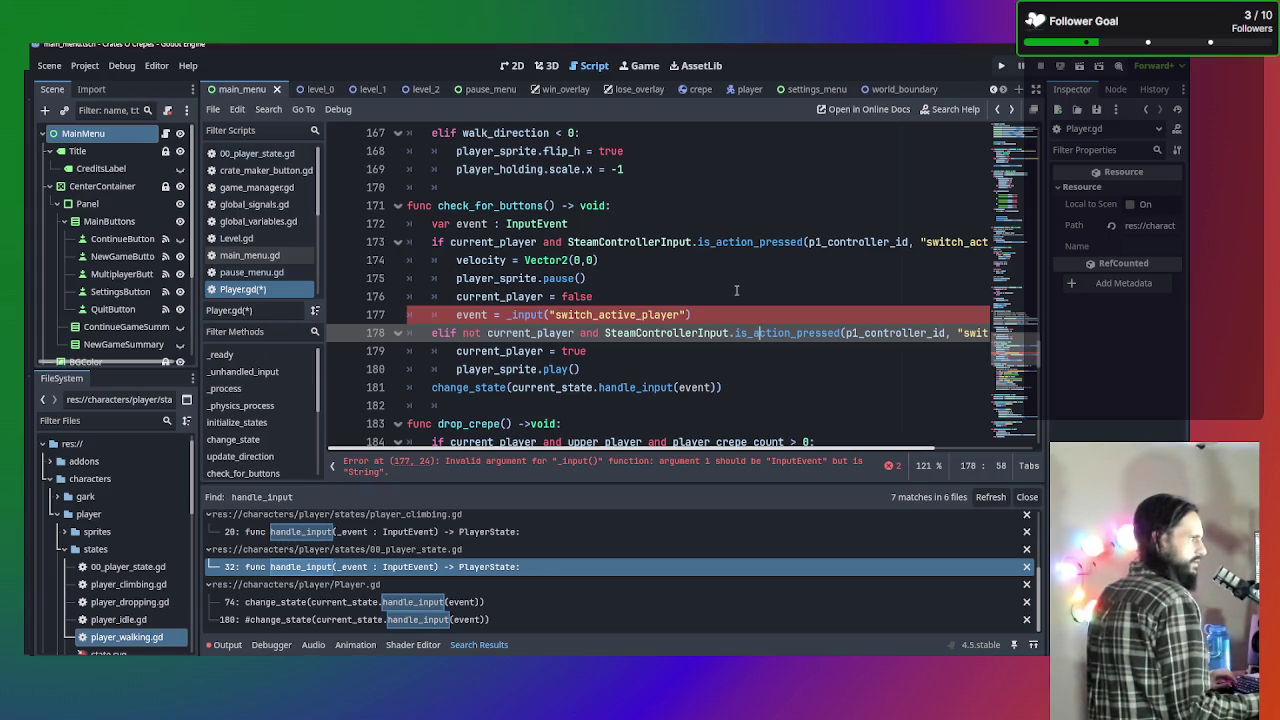
click(676, 314)
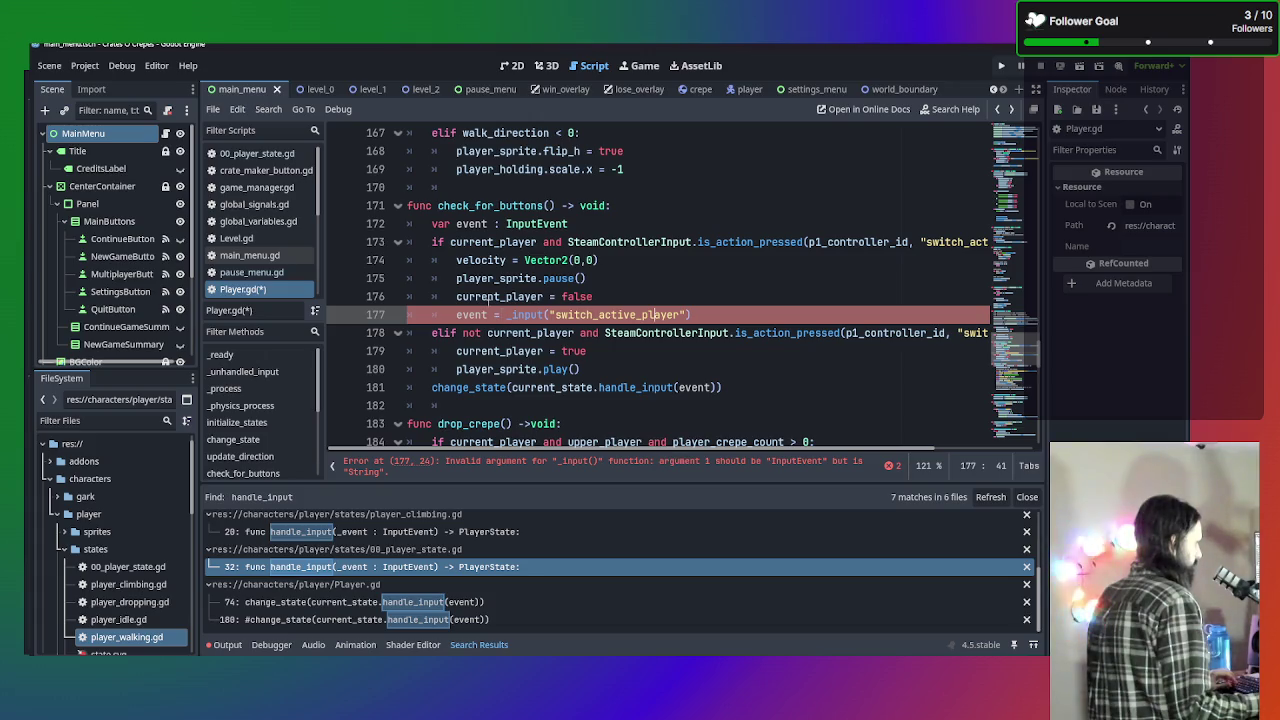
Remove the InputEvent type from event on line 172, undo it, and select line 177.
click(568, 224)
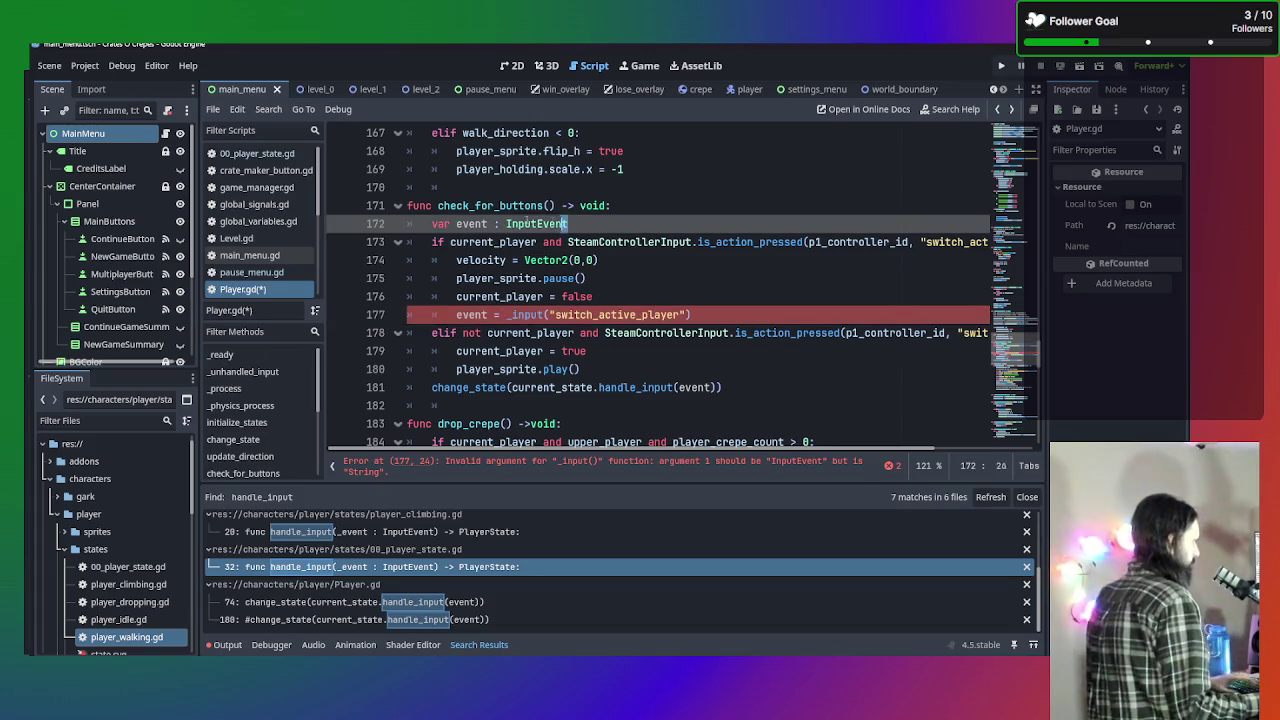
key(ctrl+shift+Left)
key(ctrl+shift+Left)
key(BackSpace)
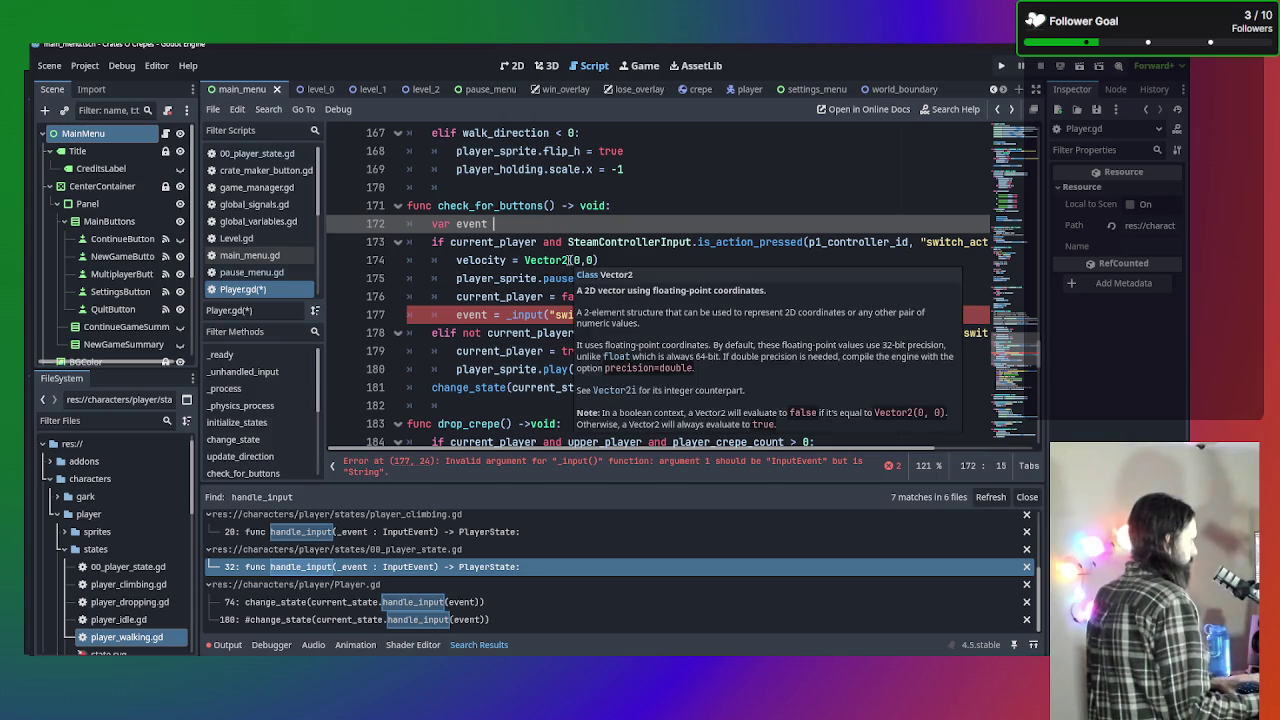
key(ctrl+z)
click(630, 369)
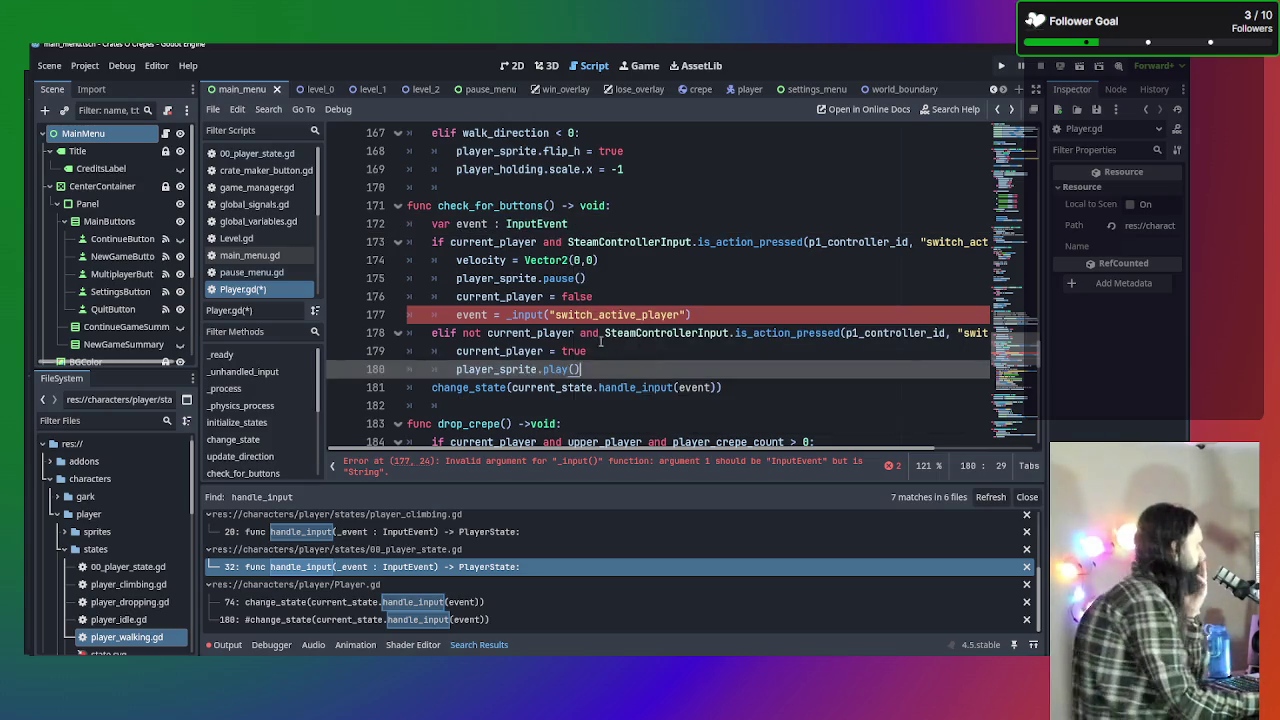
triple_click(530, 315)
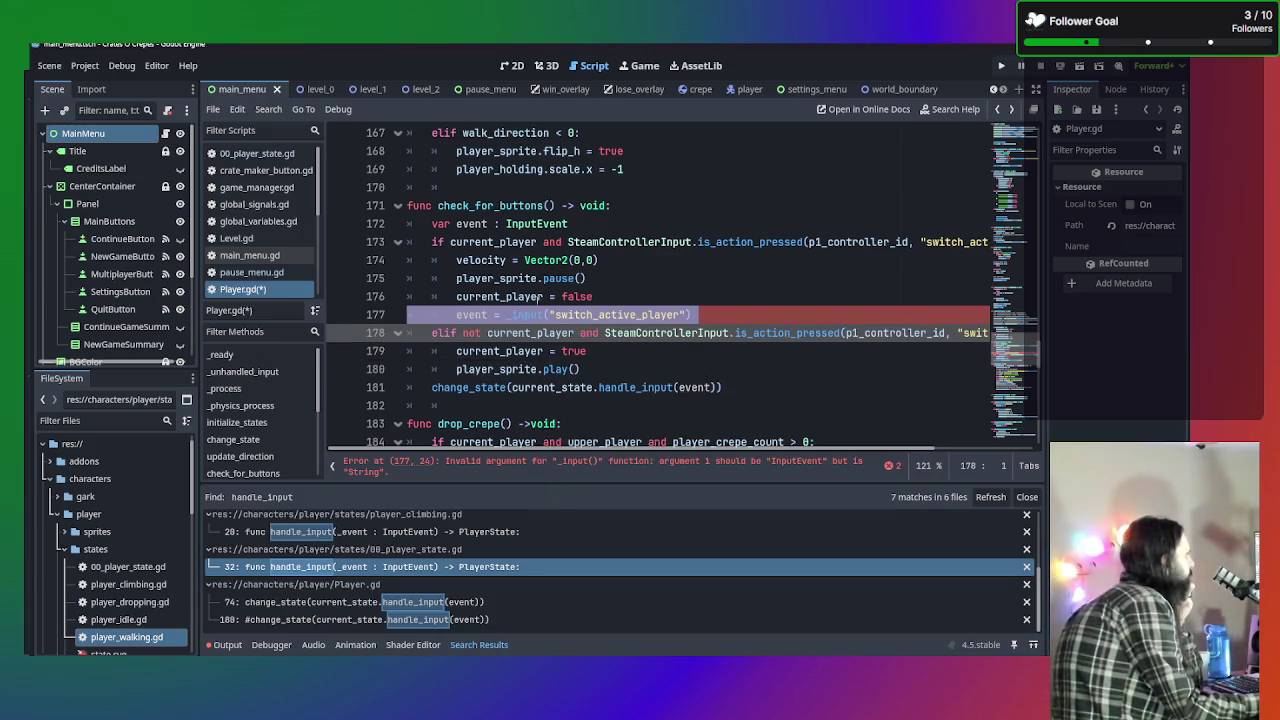
Prefix line 177's call with 'Node.' so it reads Node._input("switch_active_player").
mouse_move(538, 318)
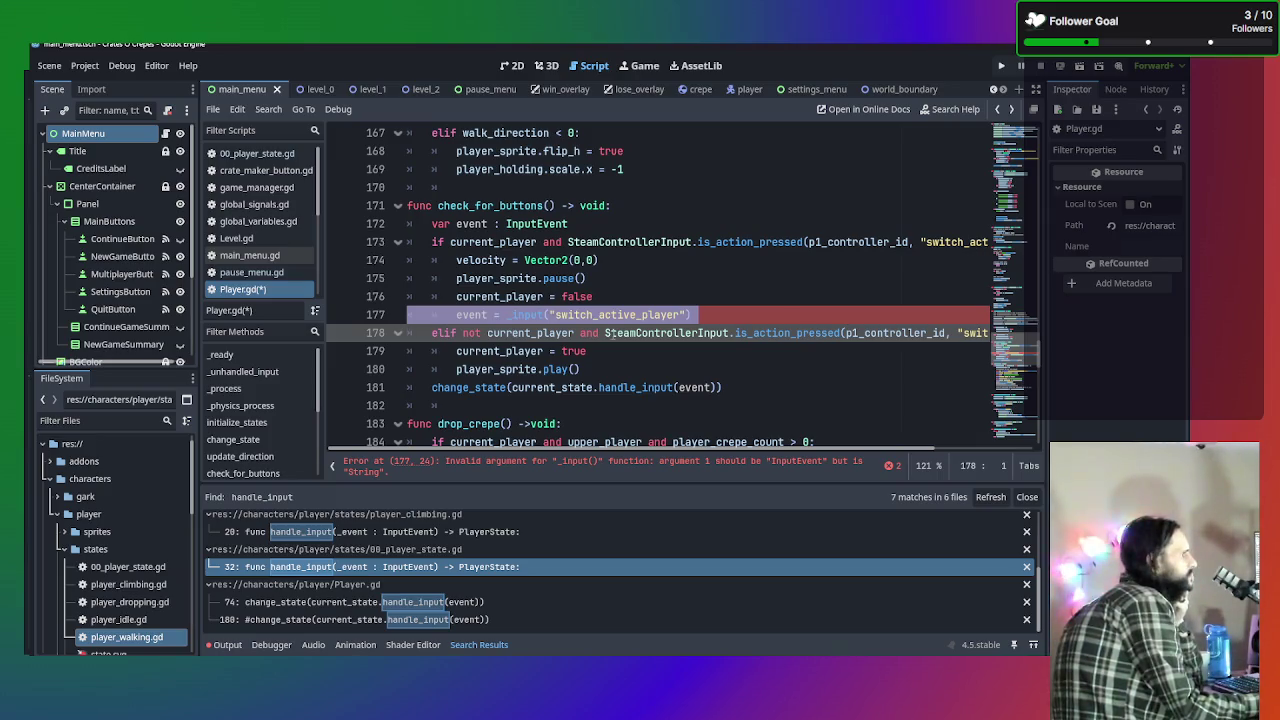
click(505, 314)
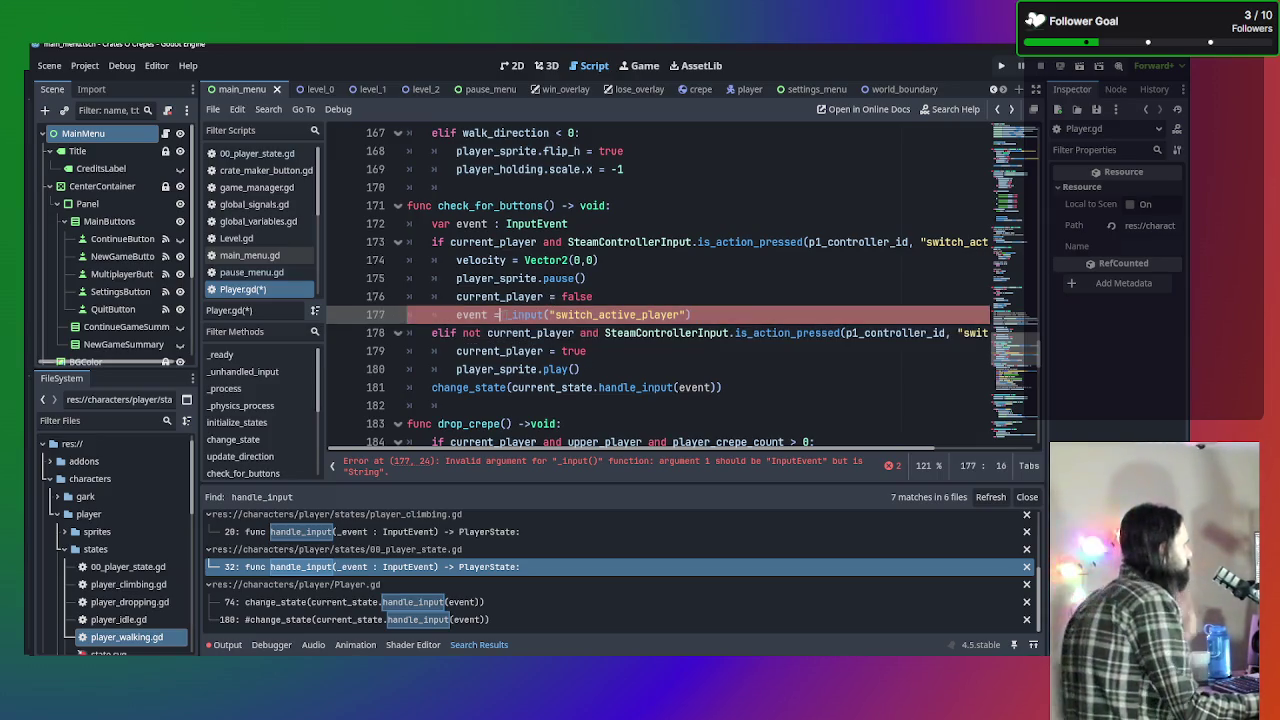
text(Node.)
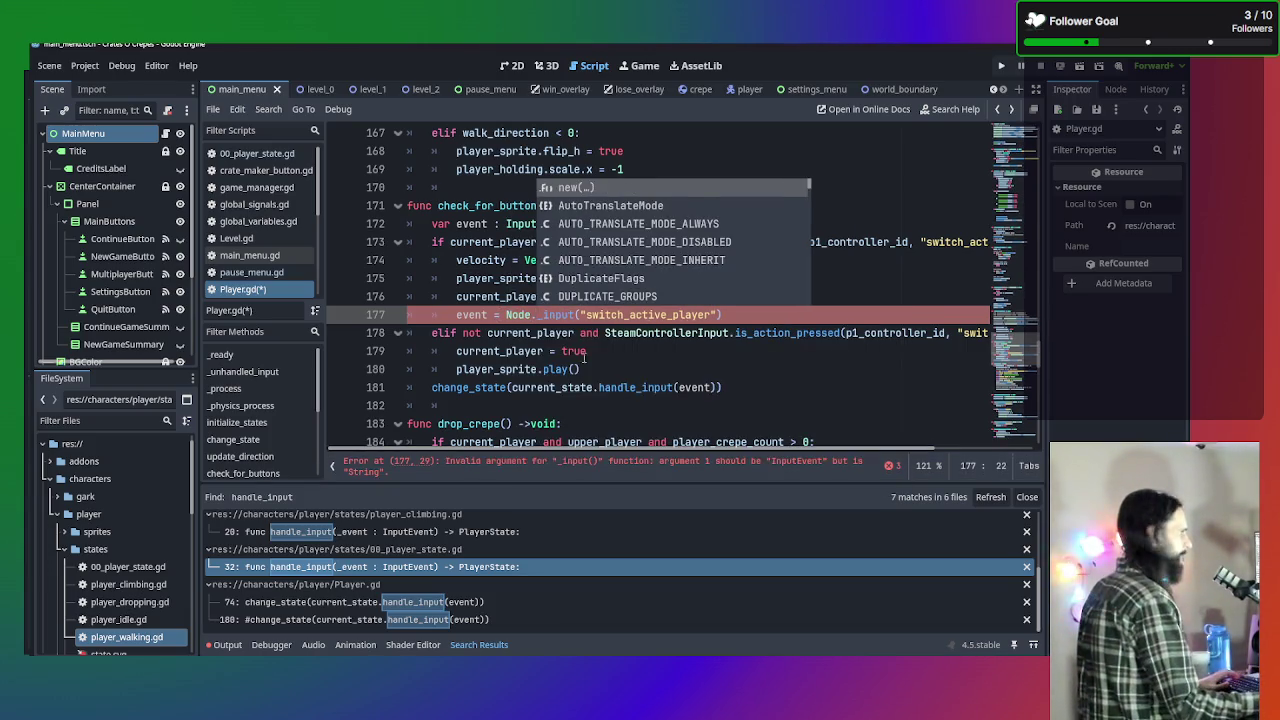
click(743, 410)
click(665, 298)
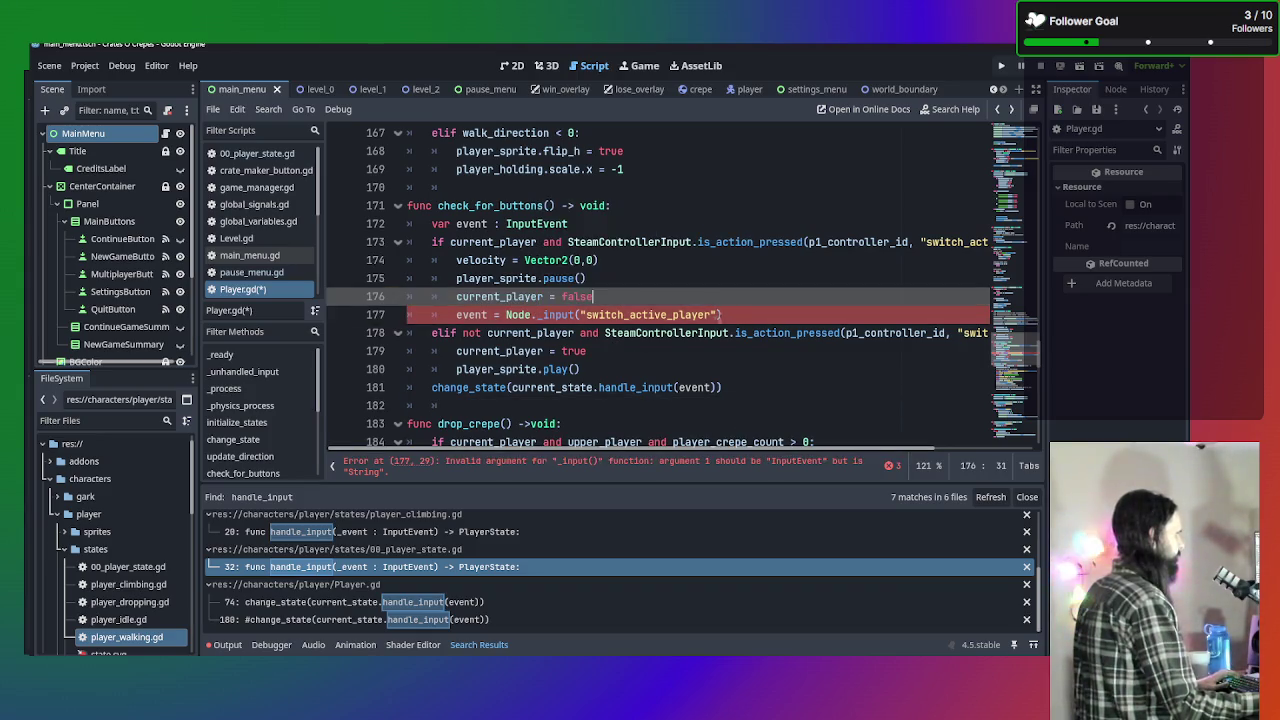
click(674, 315)
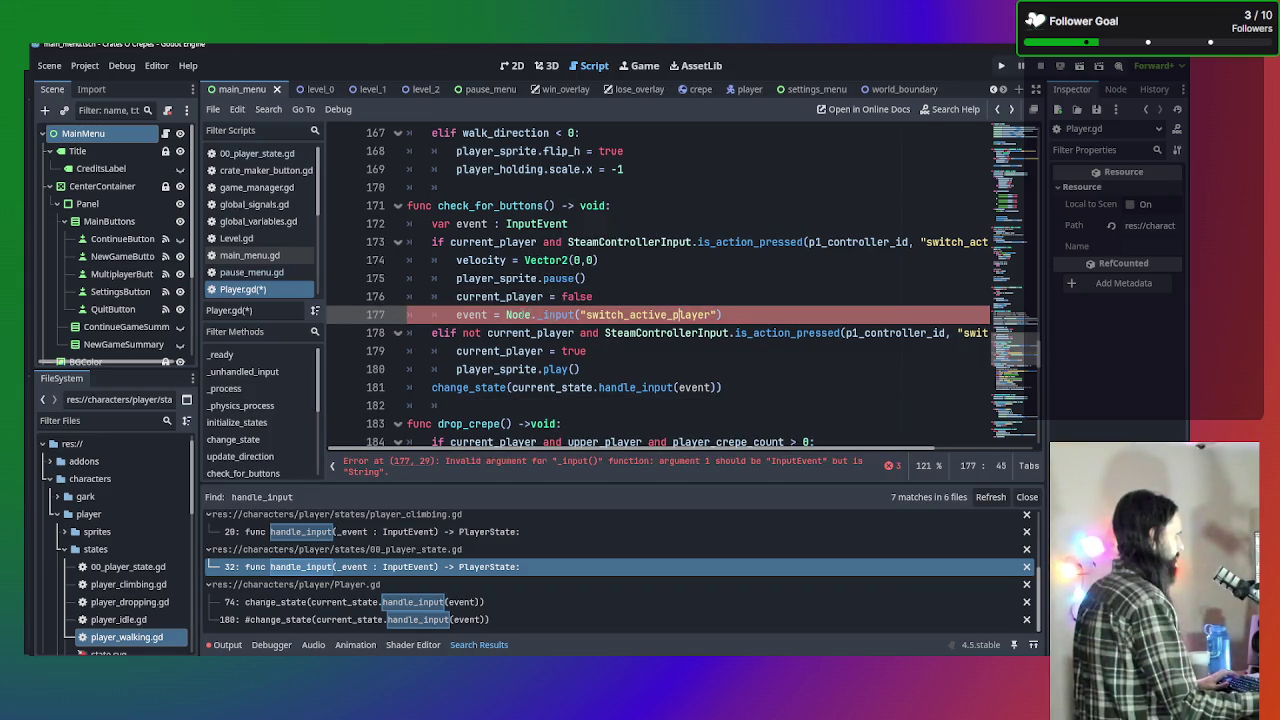
mouse_move(674, 314)
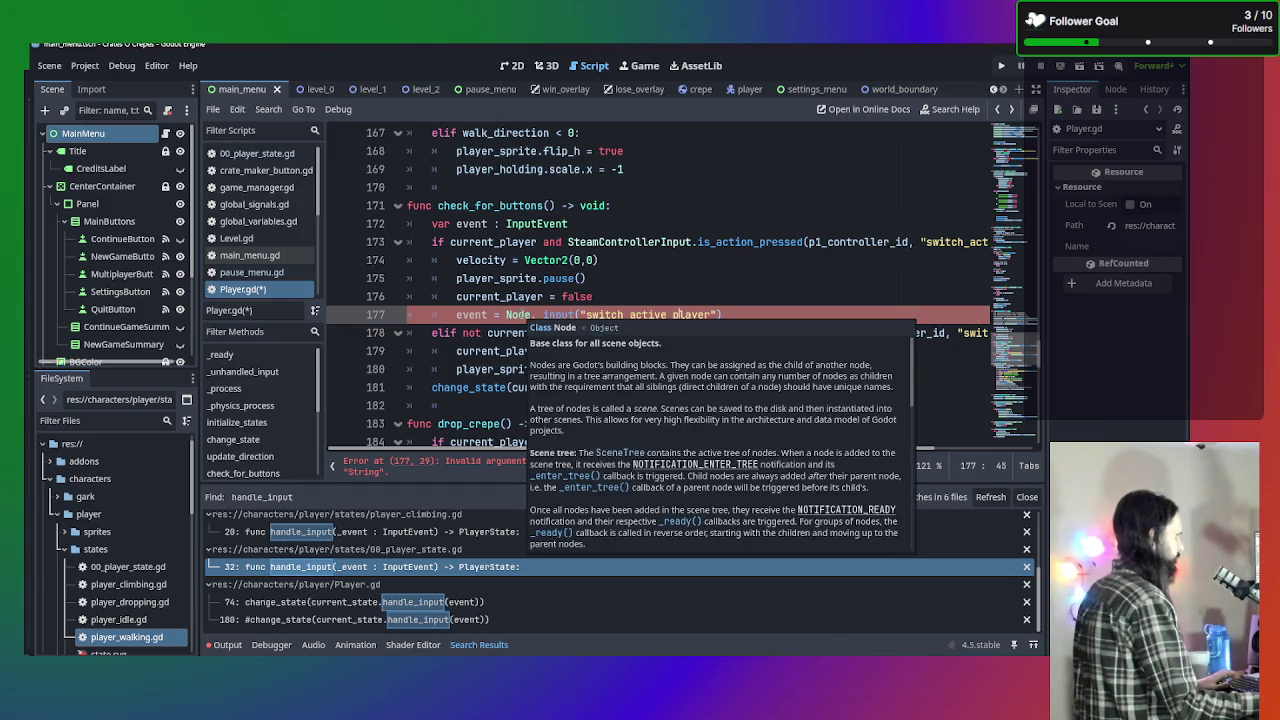
click(834, 260)
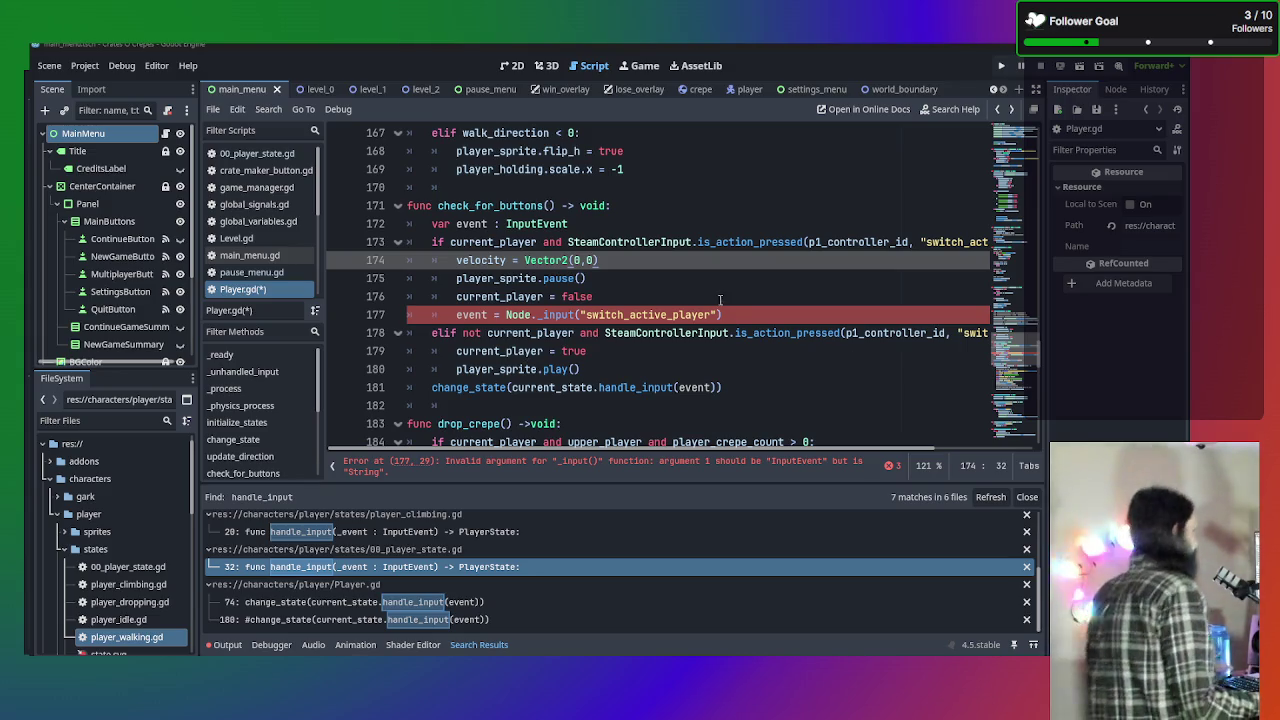
click(796, 314)
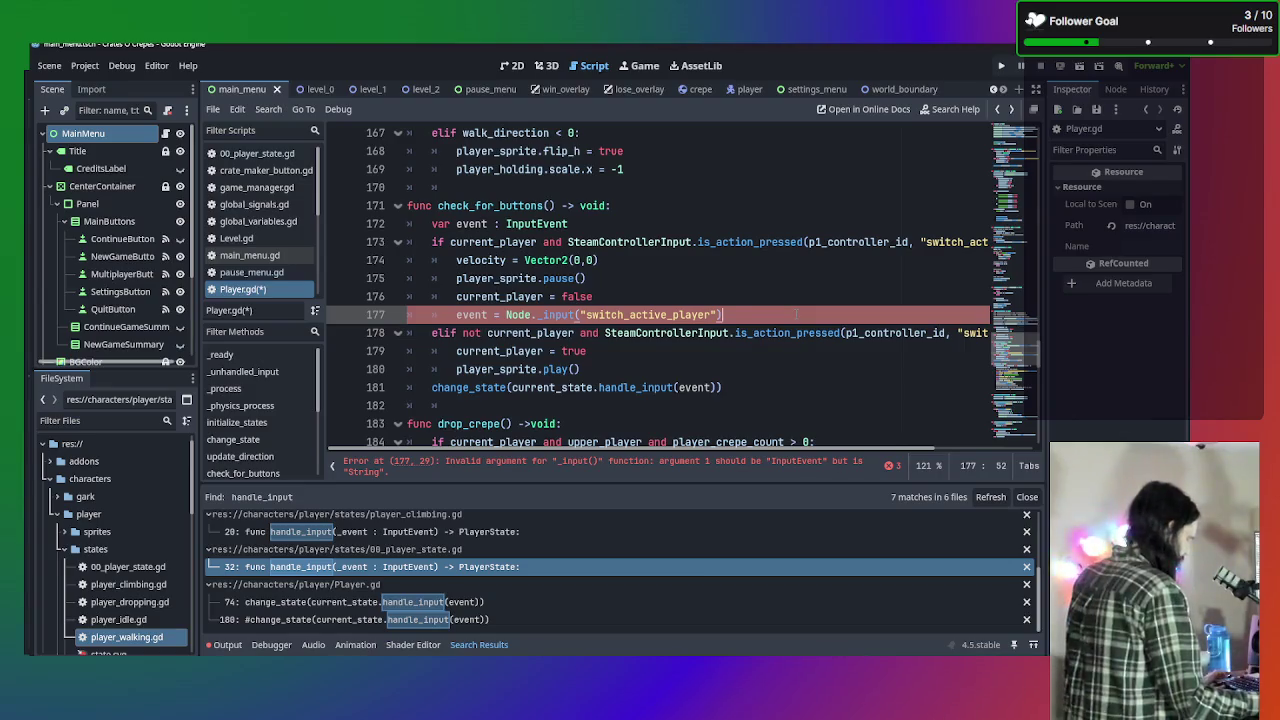
Delete the event assignment on line 177 and its leftover empty line.
key(ctrl+z)
key(ctrl+z)
key(ctrl+z)
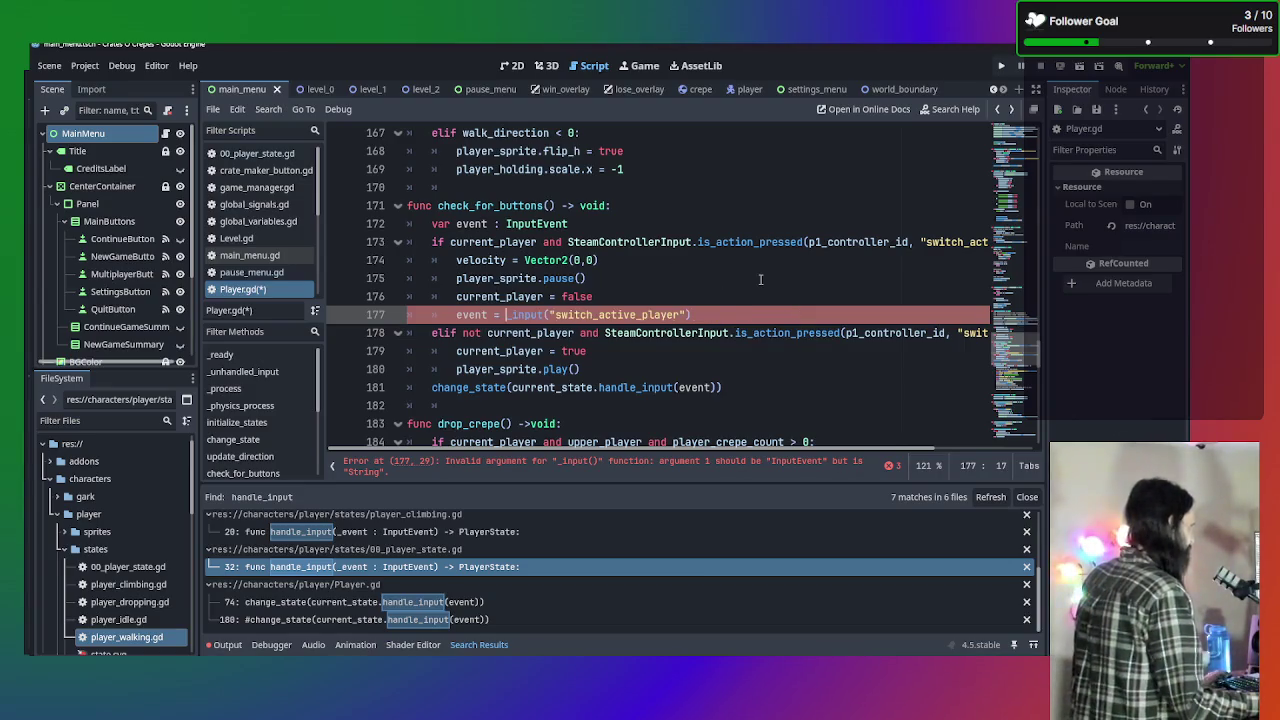
key(BackSpace)
key(BackSpace)
key(BackSpace)
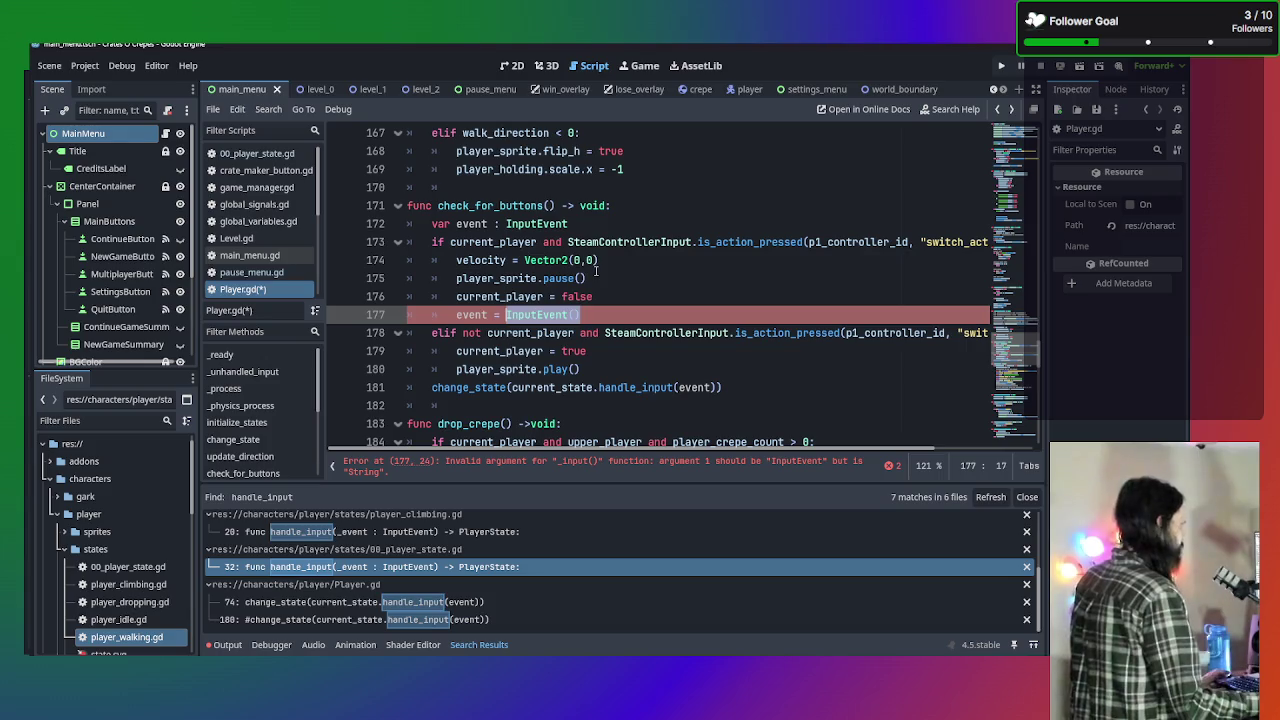
text(Inp)
key(BackSpace)
key(BackSpace)
key(BackSpace)
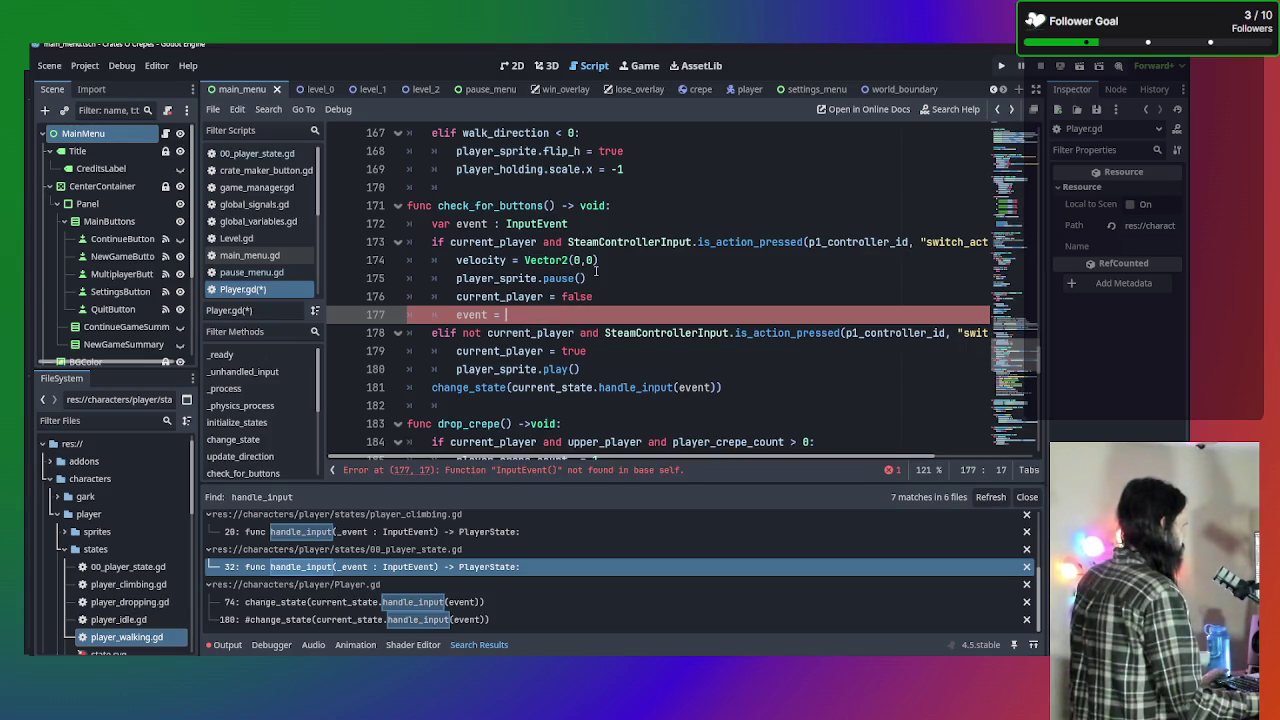
click(597, 213)
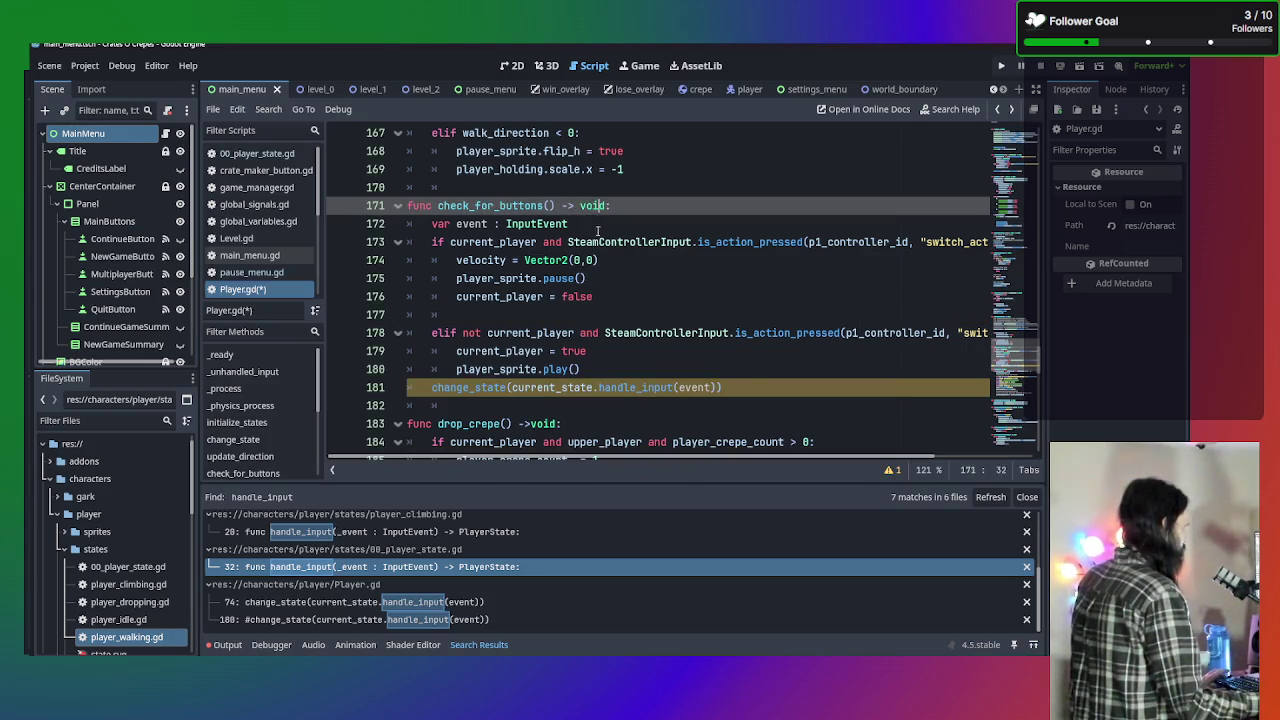
click(750, 382)
click(627, 224)
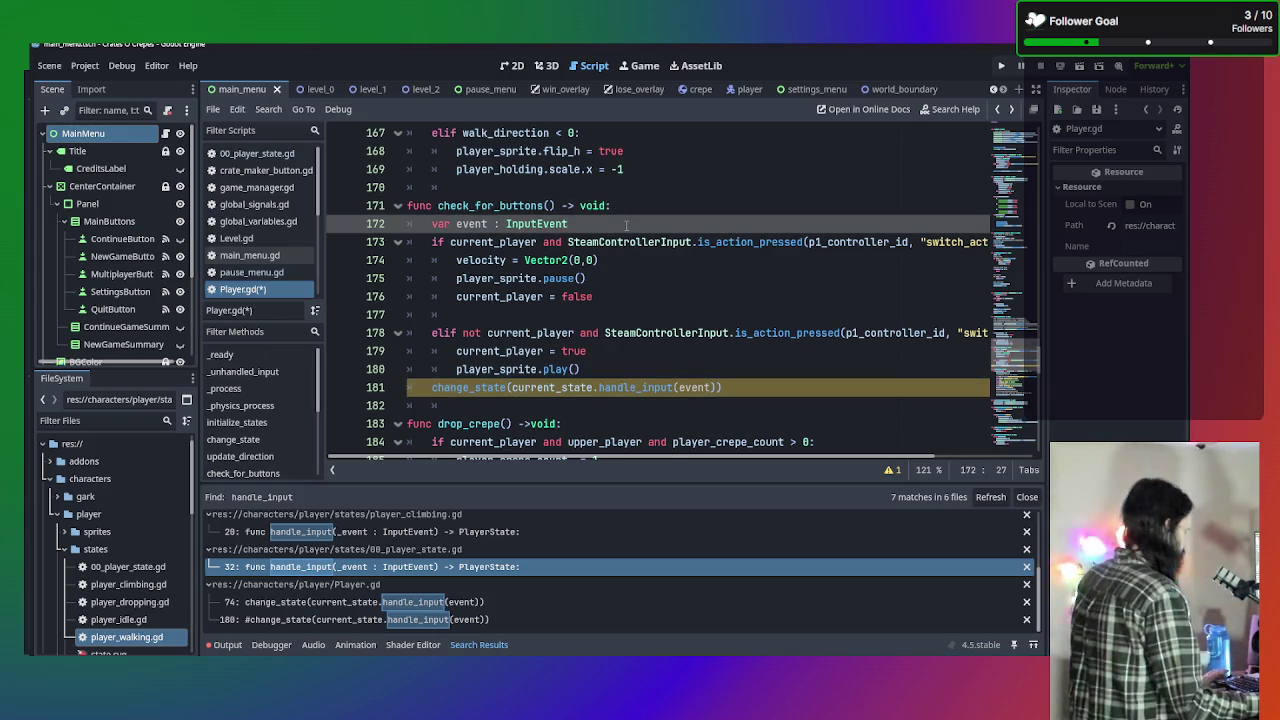
click(725, 316)
key(BackSpace)
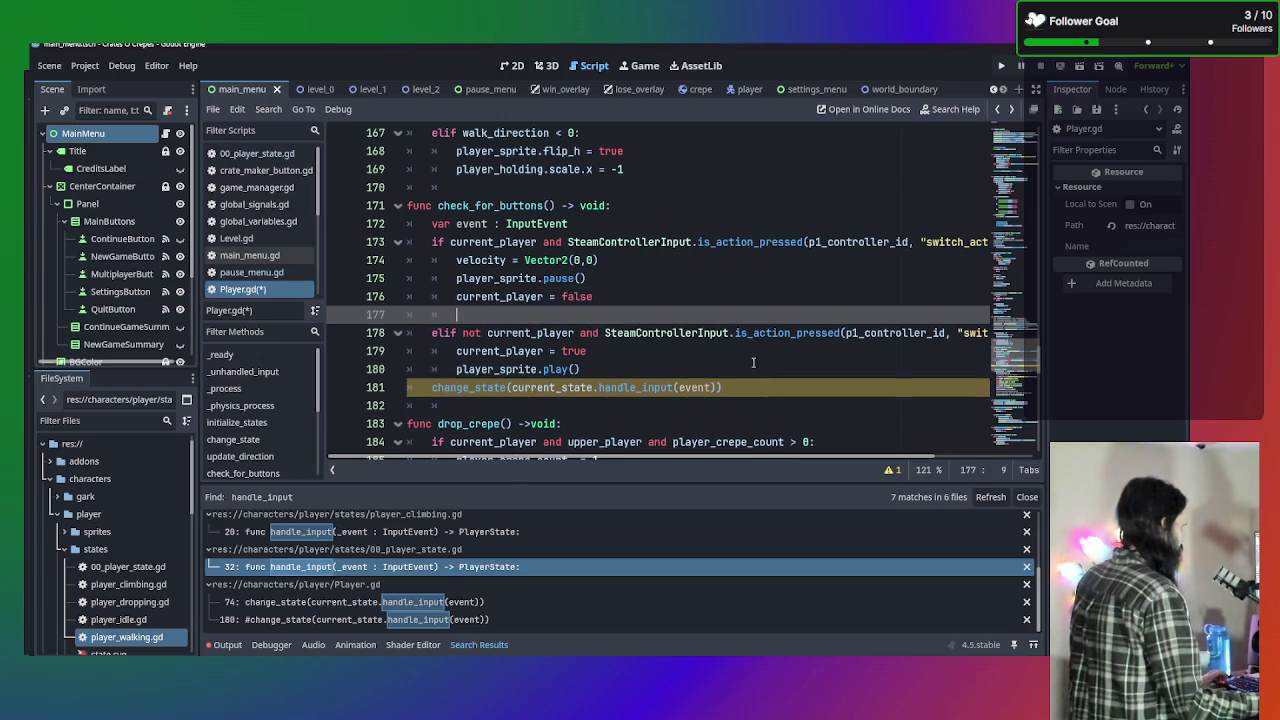
Comment out the change_state call and the 'var event' declaration with Ctrl+K.
click(751, 368)
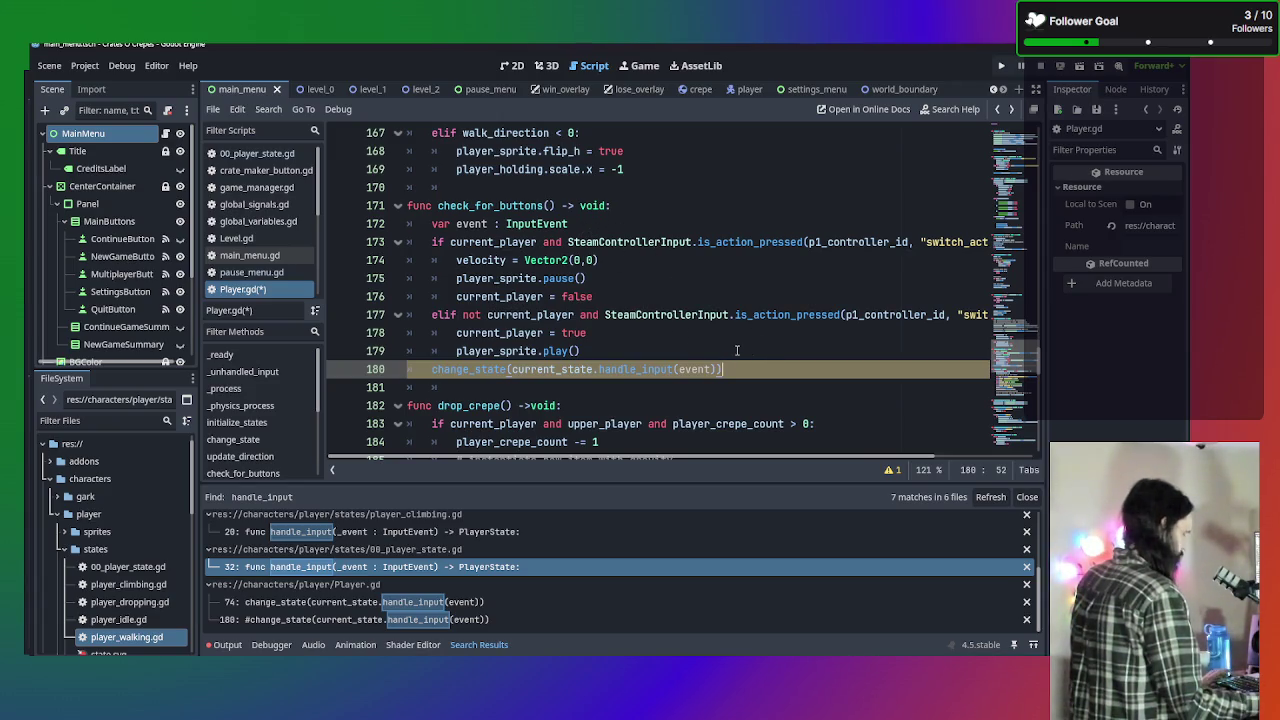
key(ctrl+k)
key(Up)
key(Up)
key(Up)
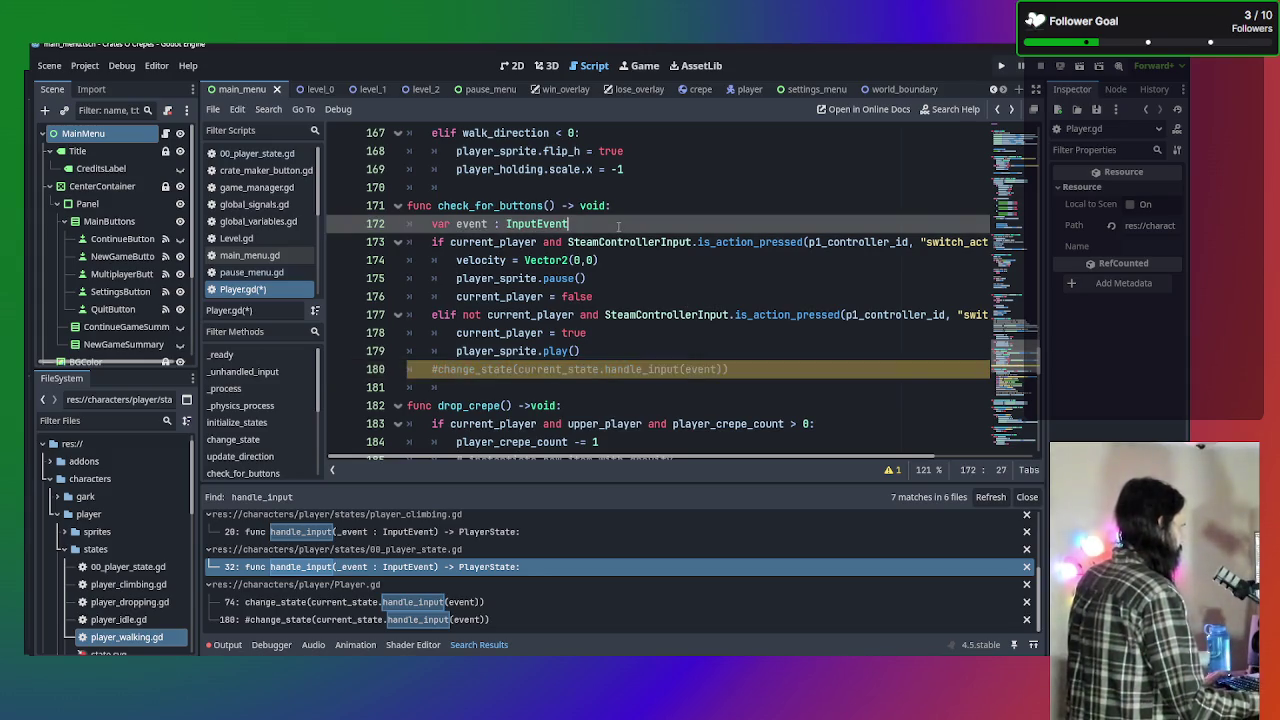
key(ctrl+k)
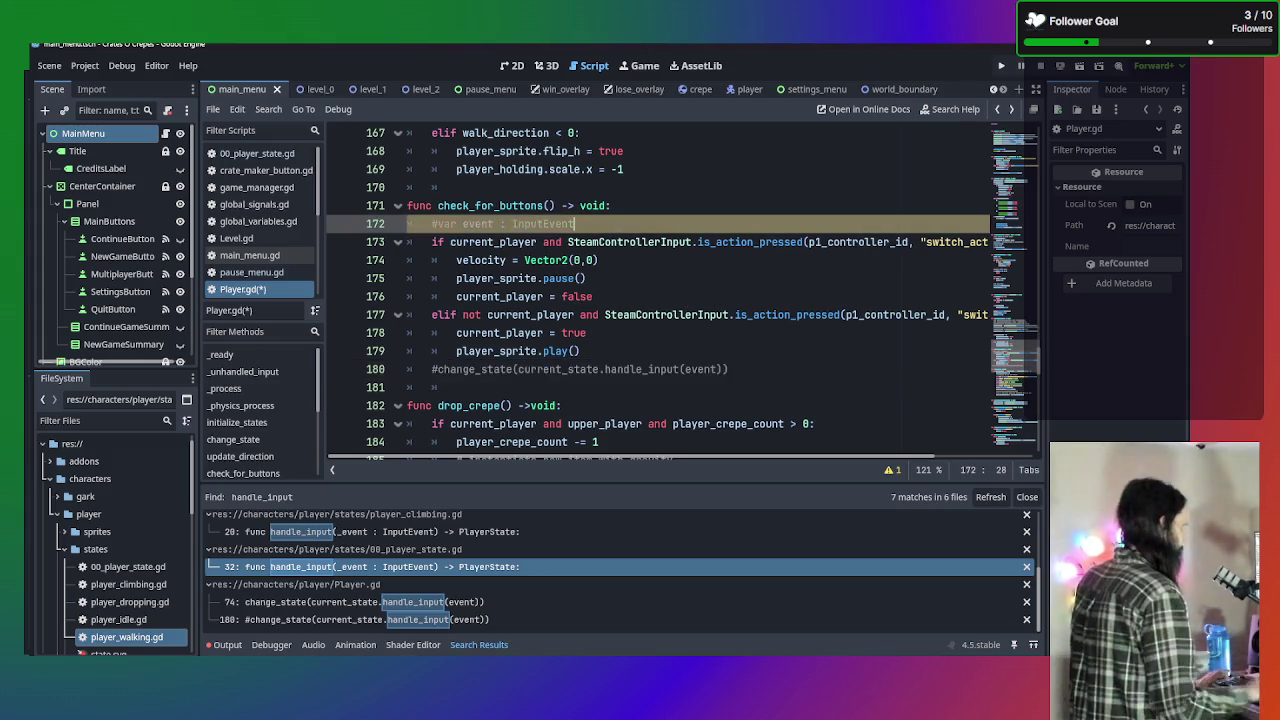
Scroll Player.gd up to the _unhandled_input function near line 65.
scroll(656, 259, up, 3)
scroll(656, 259, up, 5)
scroll(680, 300, down, 7)
scroll(701, 340, up, 11)
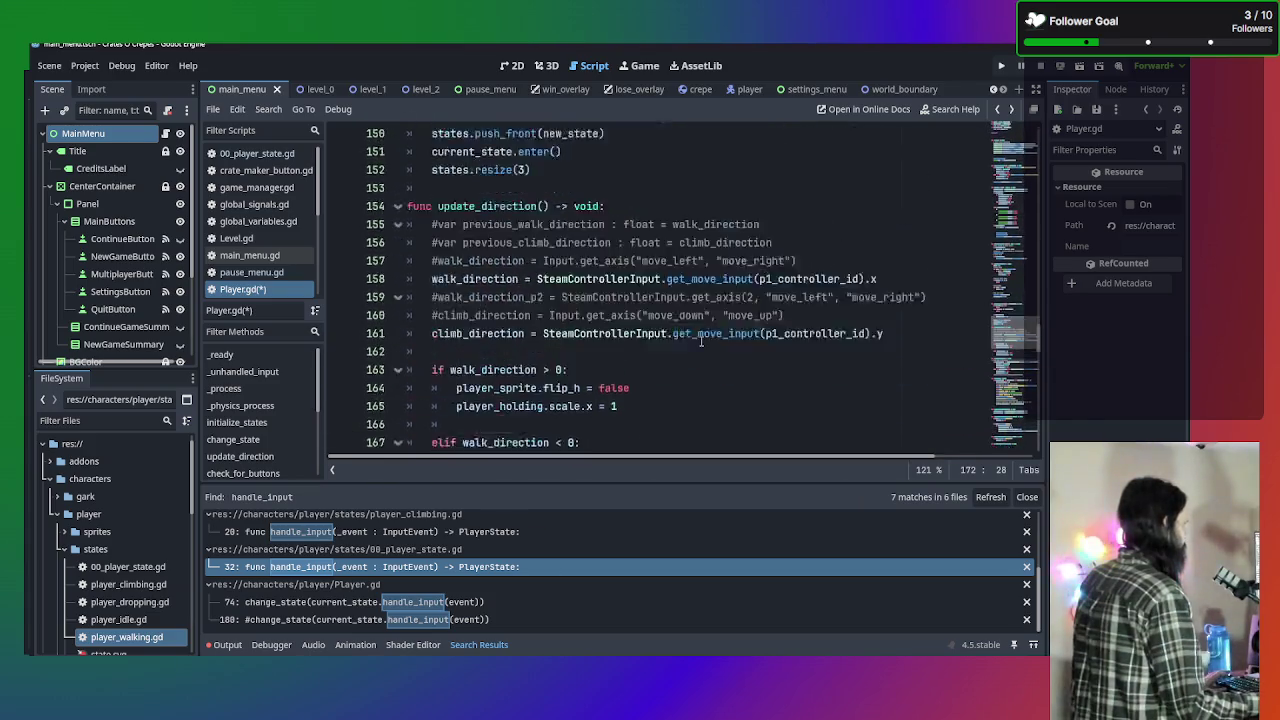
scroll(701, 340, up, 10)
scroll(695, 341, down, 4)
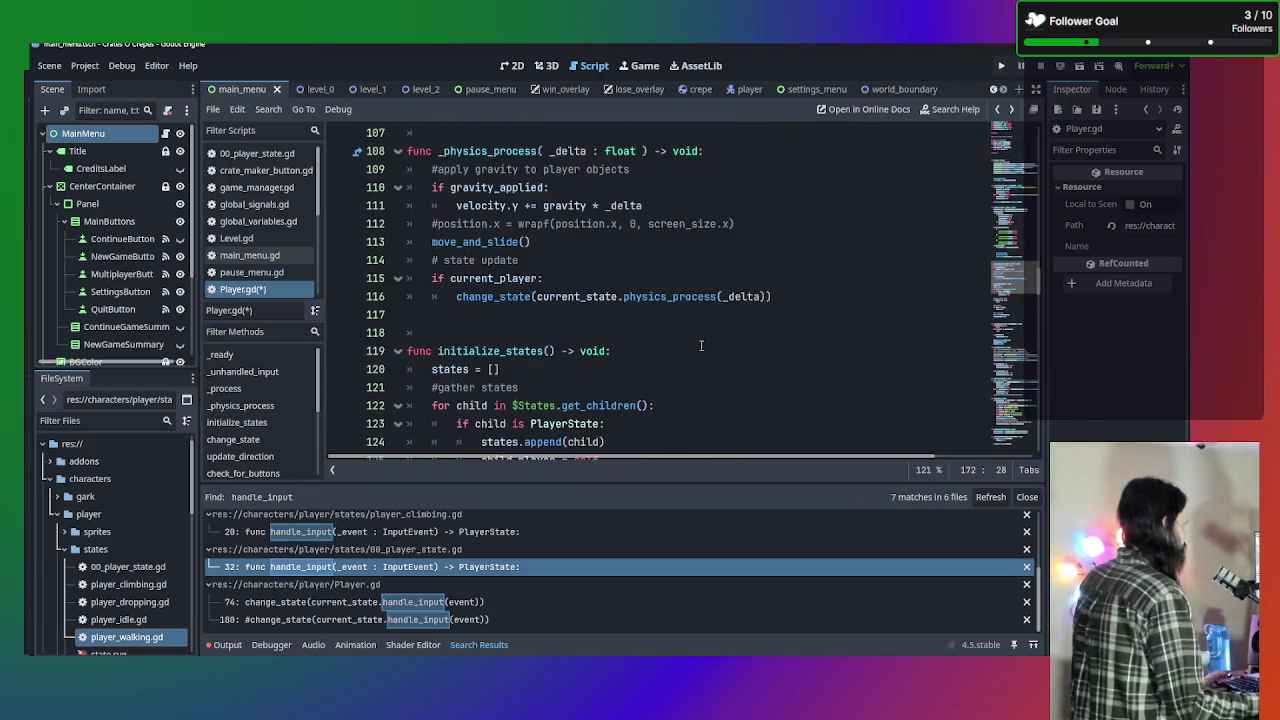
scroll(692, 341, up, 2)
scroll(690, 339, down, 5)
scroll(685, 335, up, 6)
scroll(685, 335, up, 5)
scroll(685, 335, down, 6)
scroll(685, 335, up, 7)
scroll(685, 335, up, 13)
scroll(686, 331, down, 6)
scroll(686, 331, down, 3)
scroll(690, 325, up, 10)
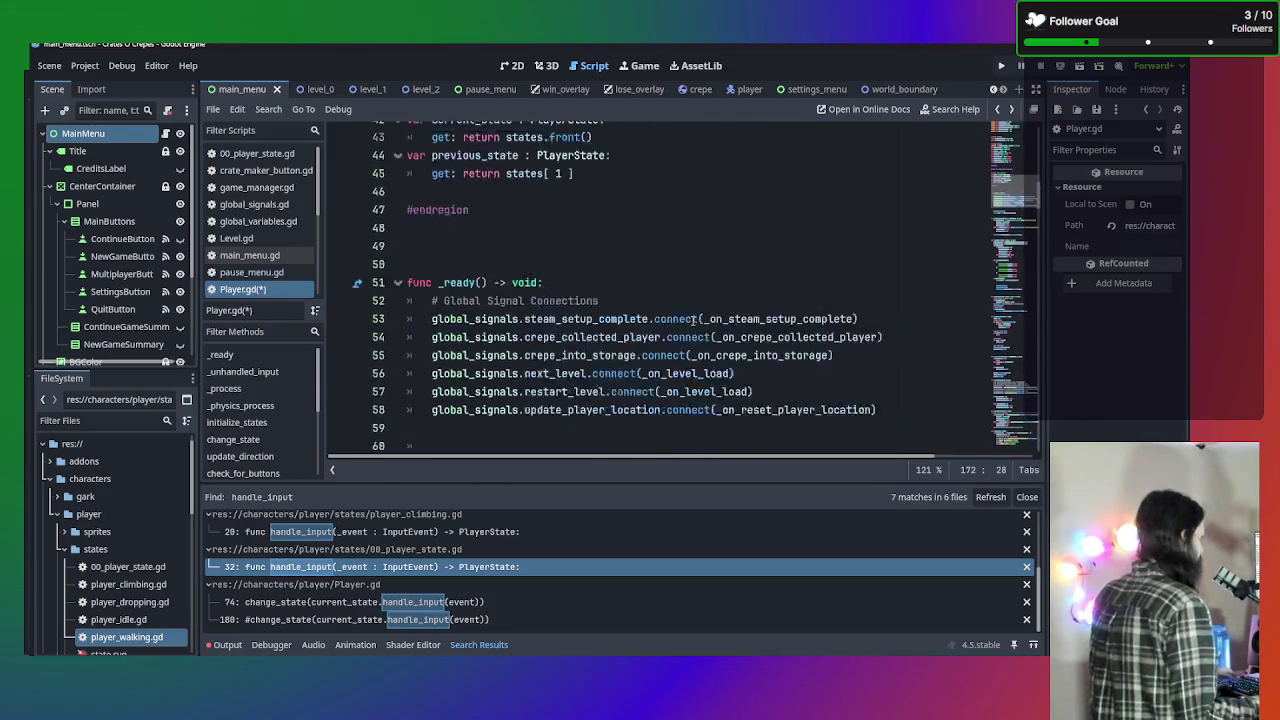
scroll(692, 320, down, 1)
scroll(692, 320, up, 9)
scroll(692, 320, down, 16)
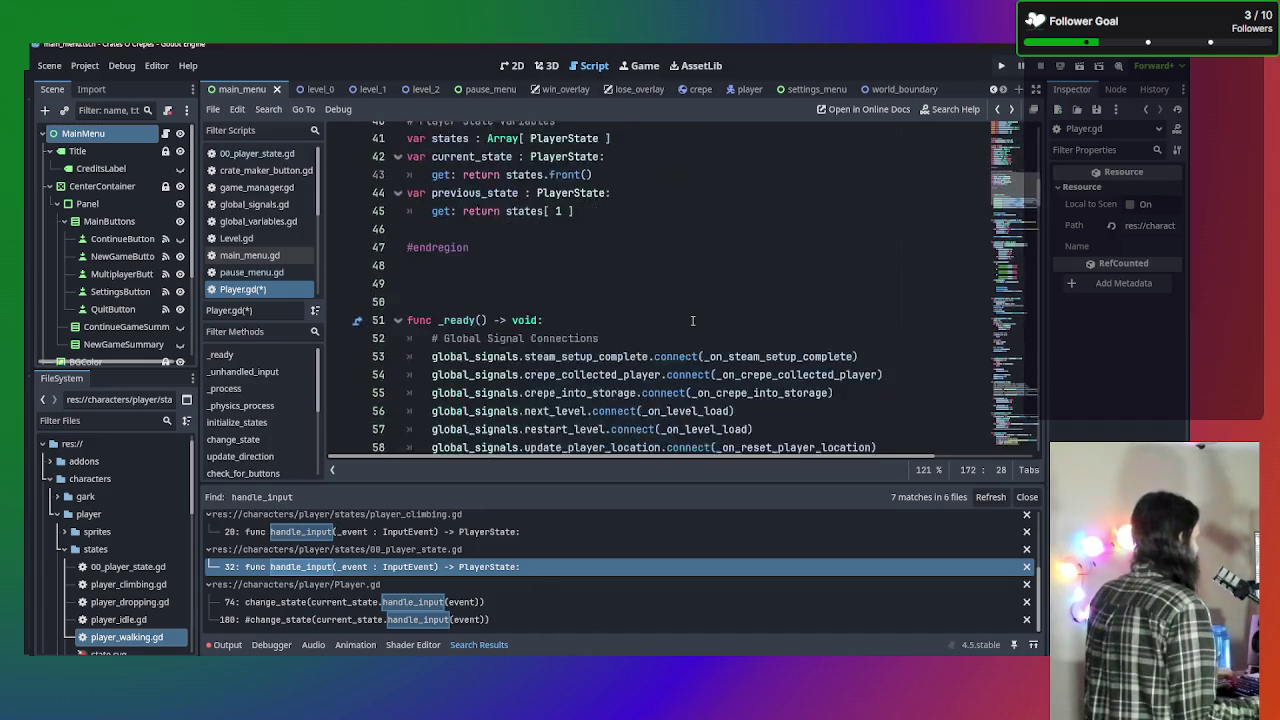
scroll(692, 320, down, 13)
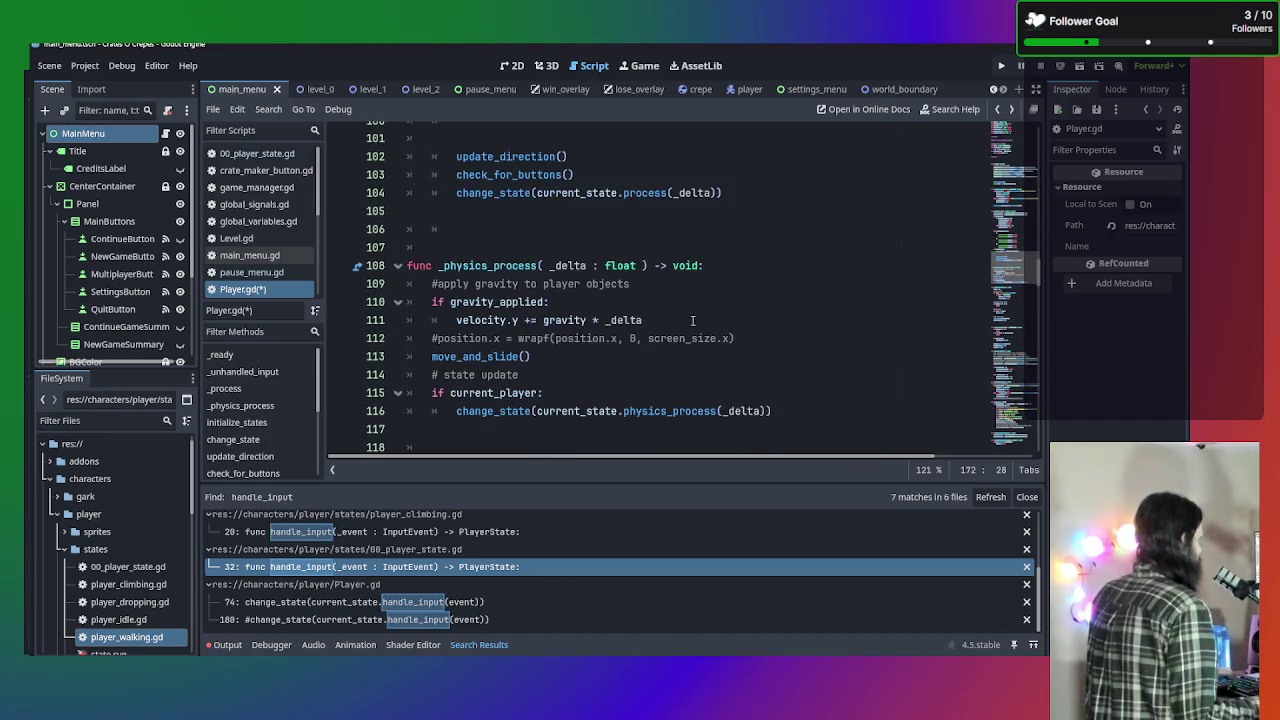
scroll(692, 320, down, 2)
scroll(692, 320, up, 2)
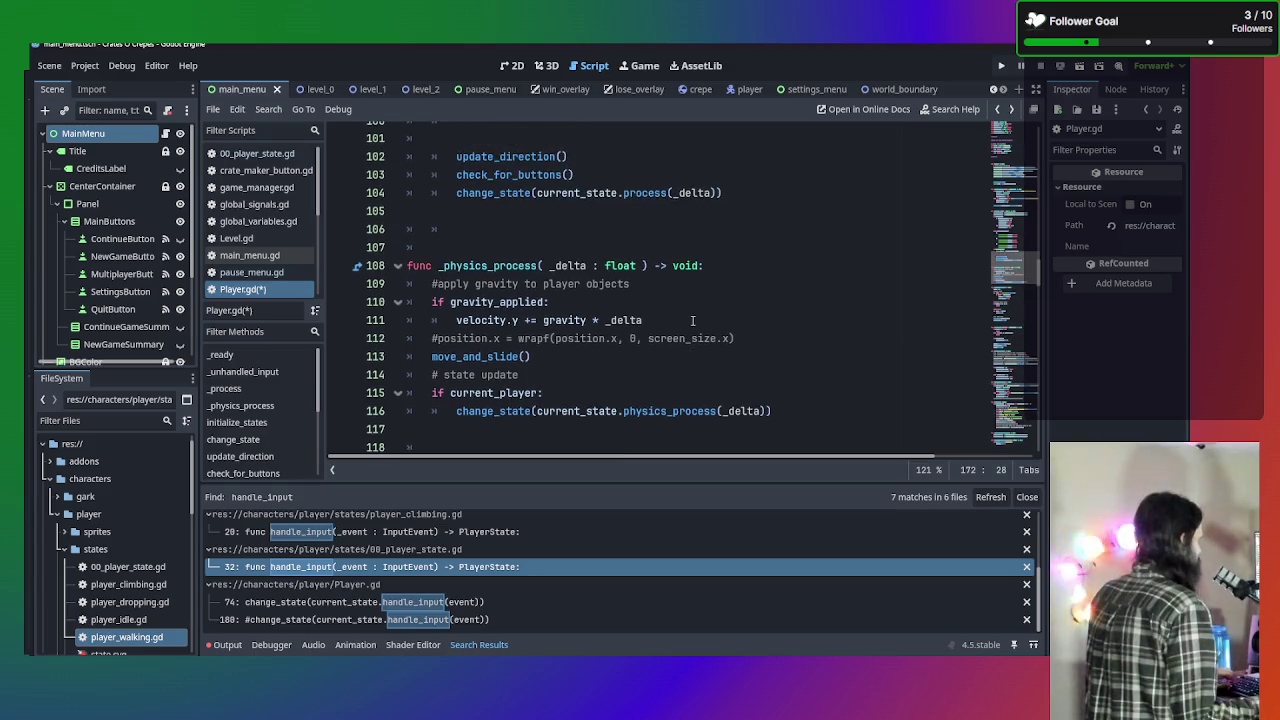
scroll(692, 320, up, 3)
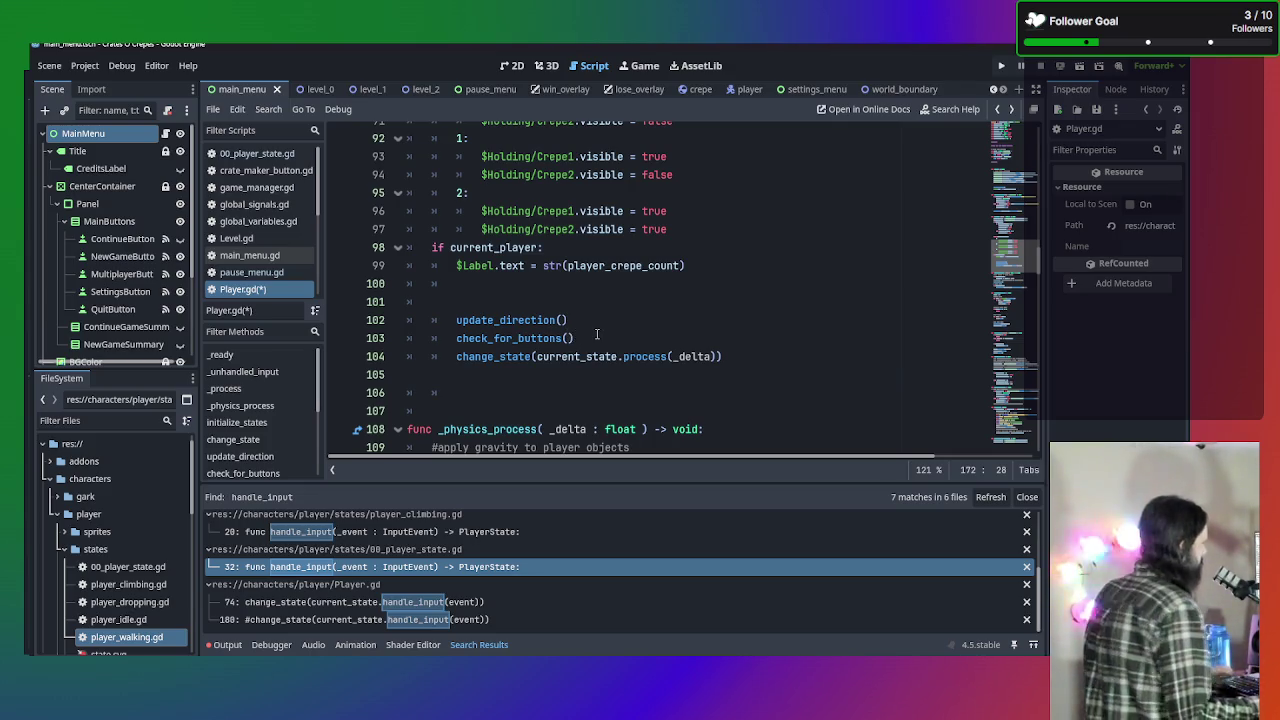
scroll(598, 333, down, 15)
scroll(598, 333, down, 8)
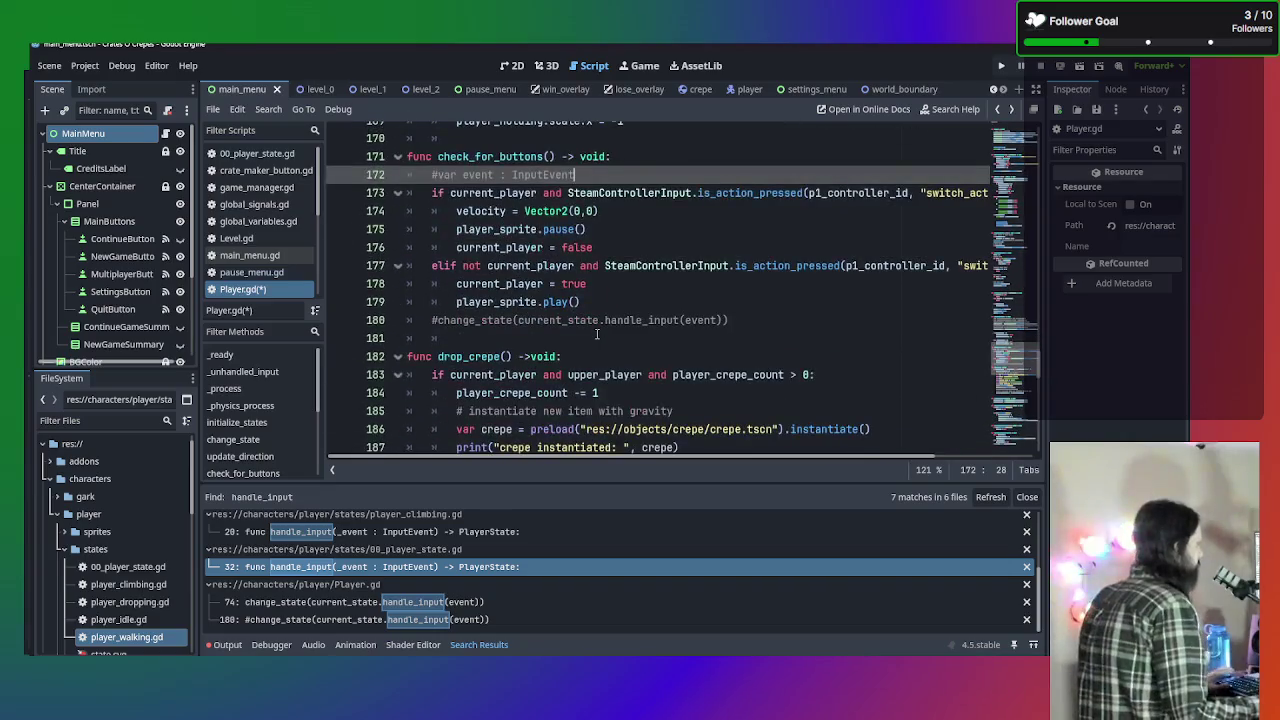
scroll(618, 232, up, 3)
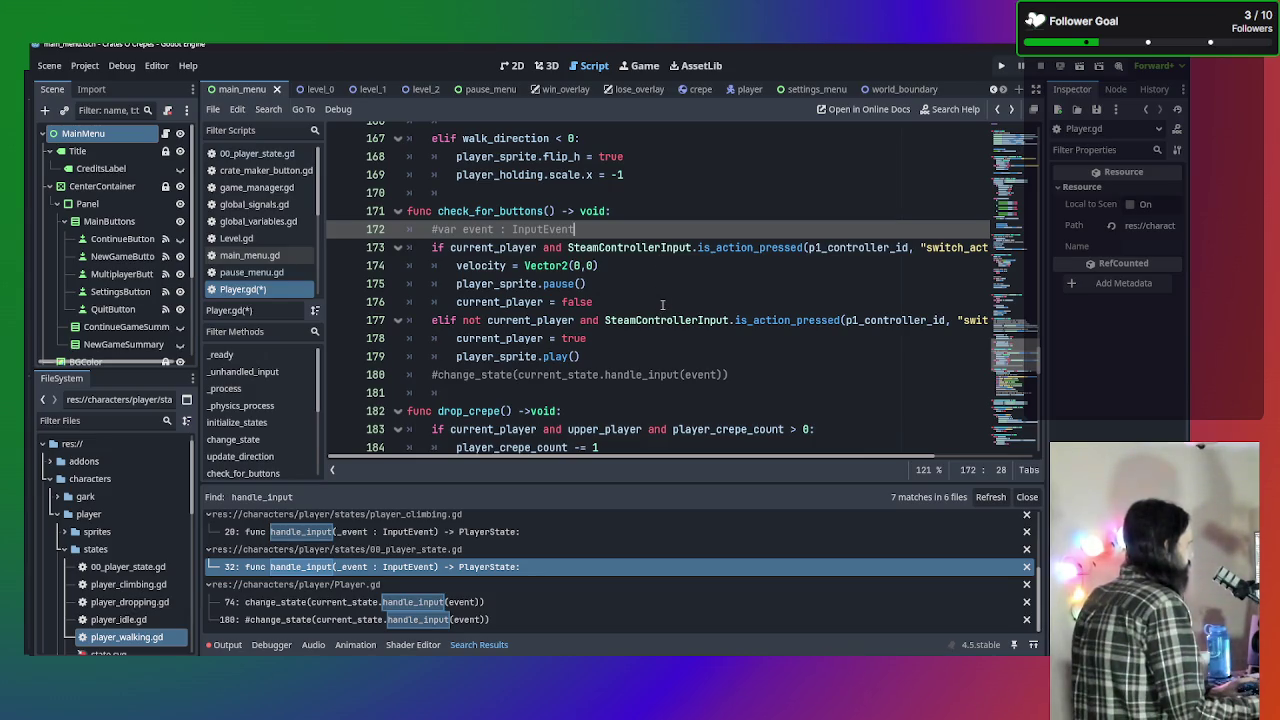
scroll(662, 304, up, 15)
scroll(662, 304, up, 15)
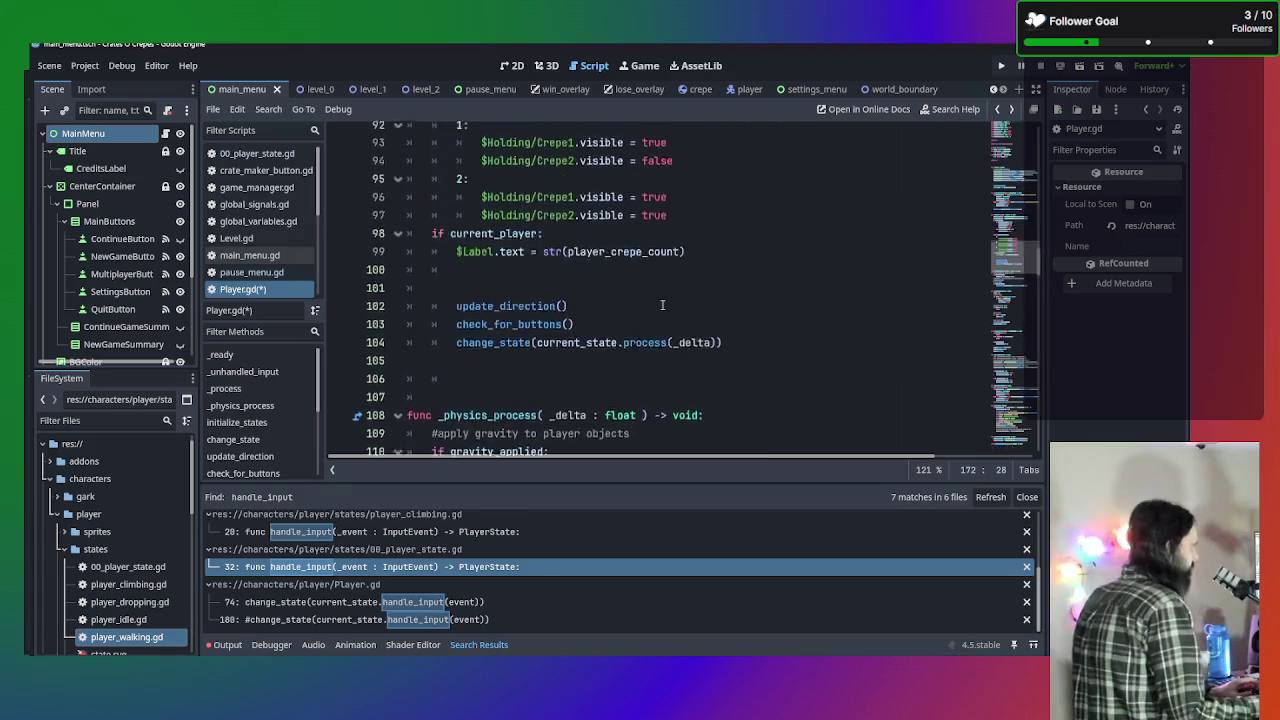
scroll(662, 304, down, 2)
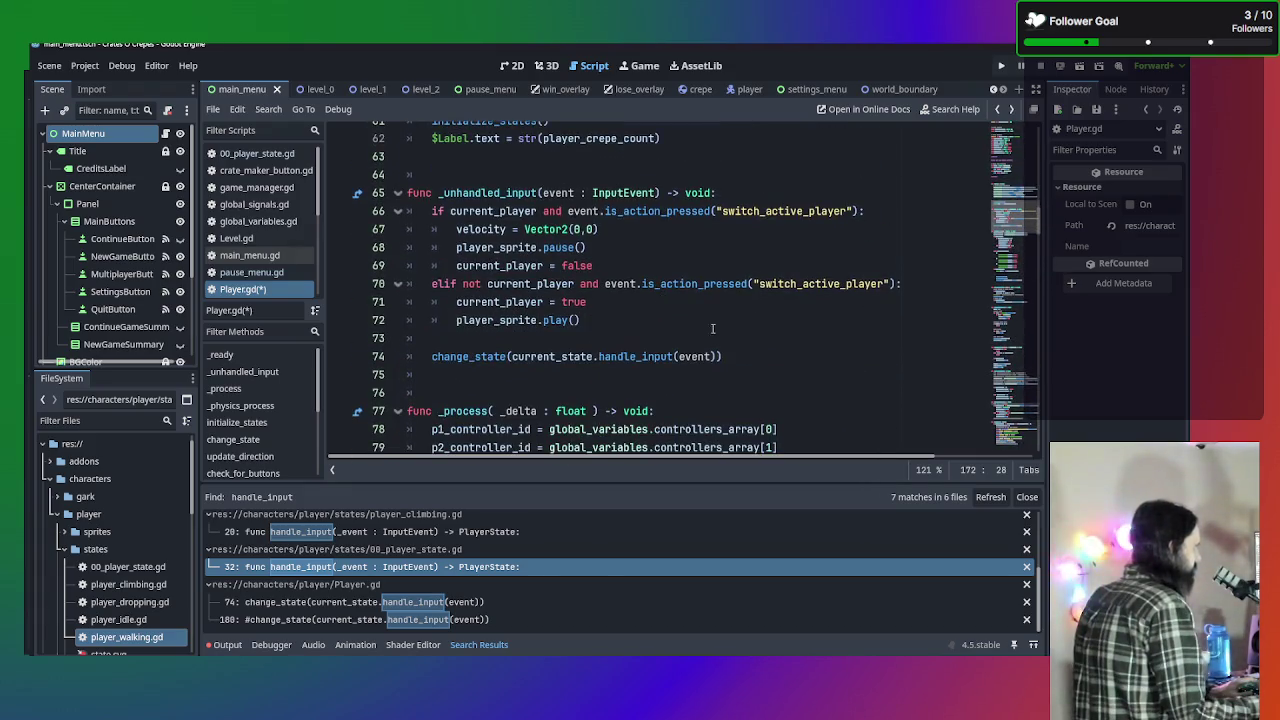
Add print(event) after 'current_player = false' on line 69, then run the game with F5.
click(722, 356)
drag(722, 356, 175, 172)
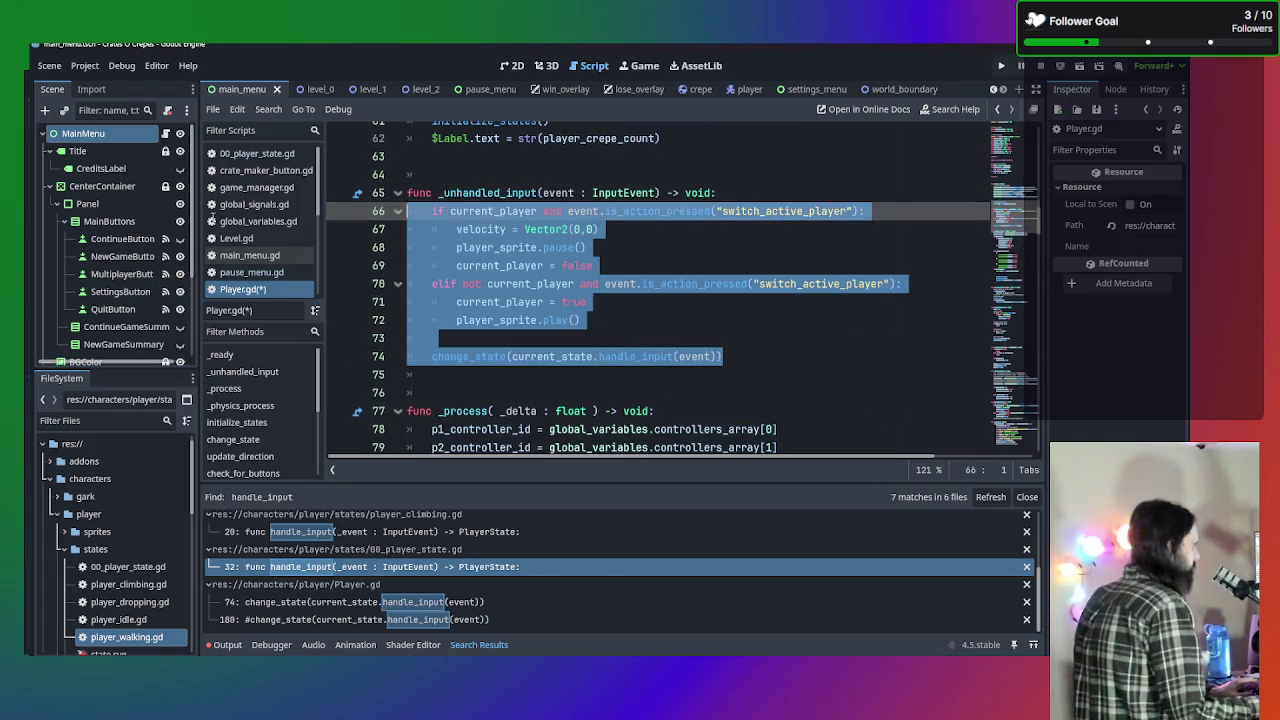
click(543, 265)
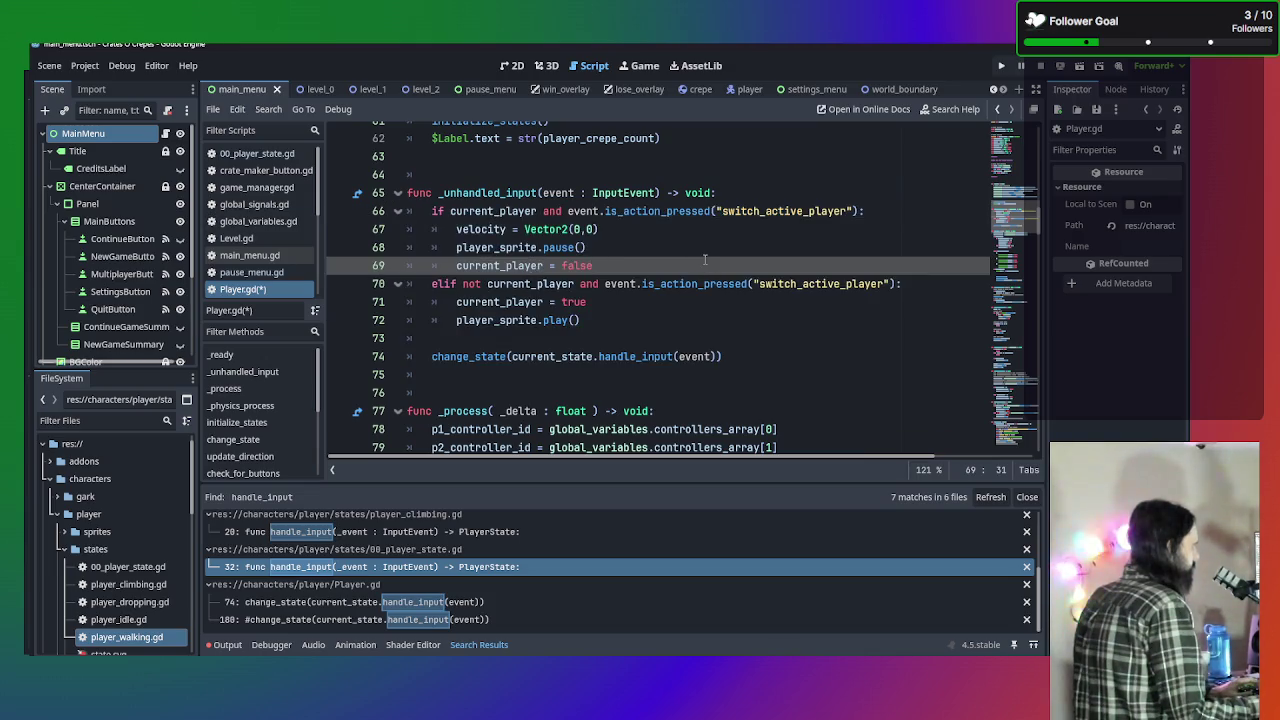
key(Return)
text(print)
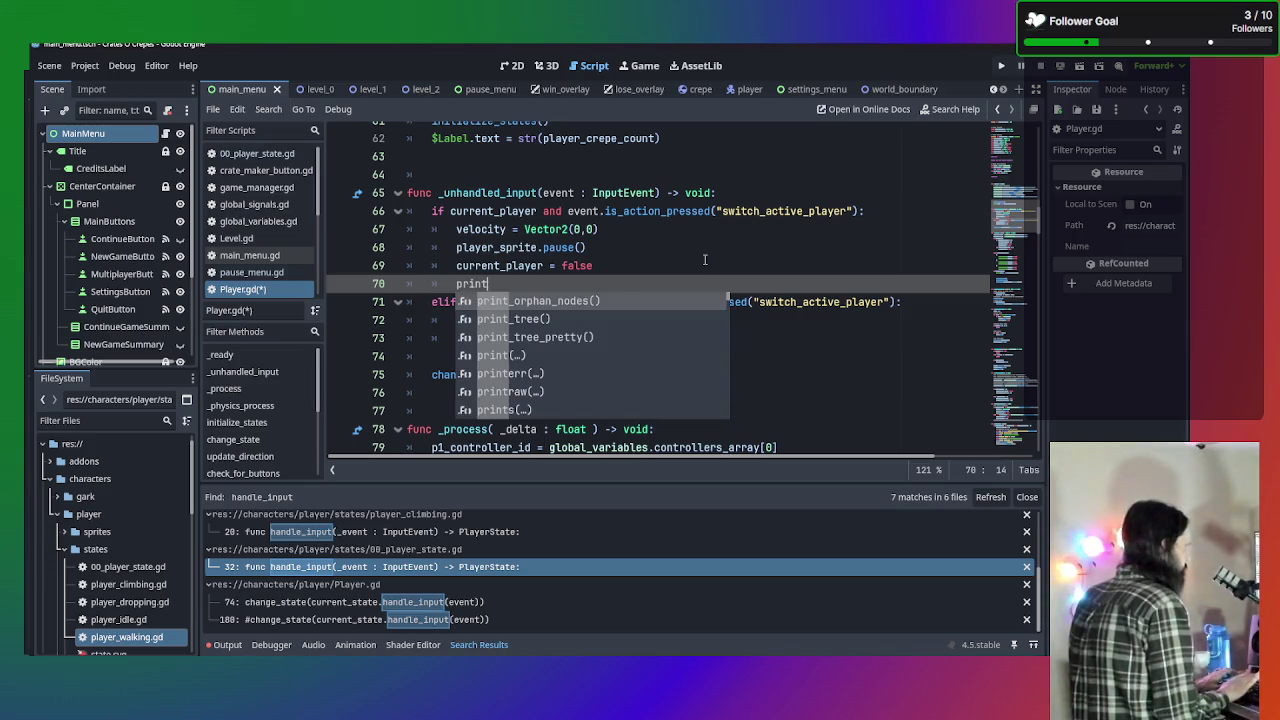
text(()
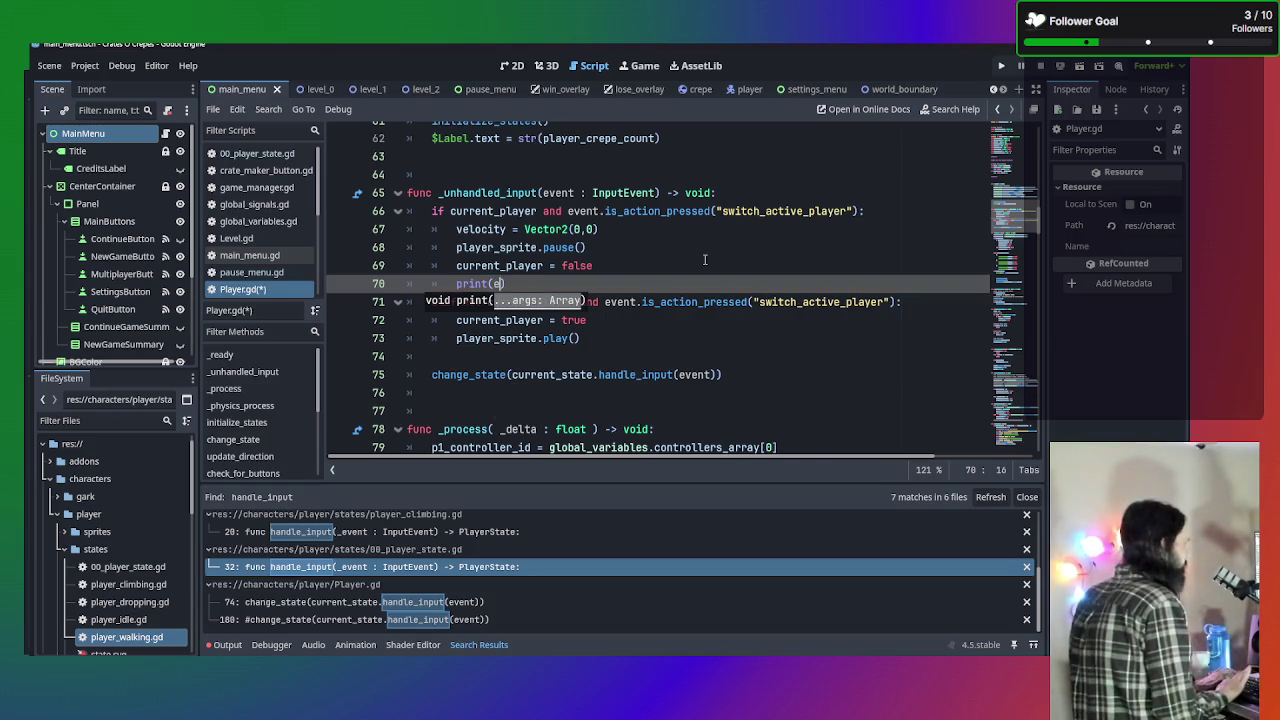
text(event)
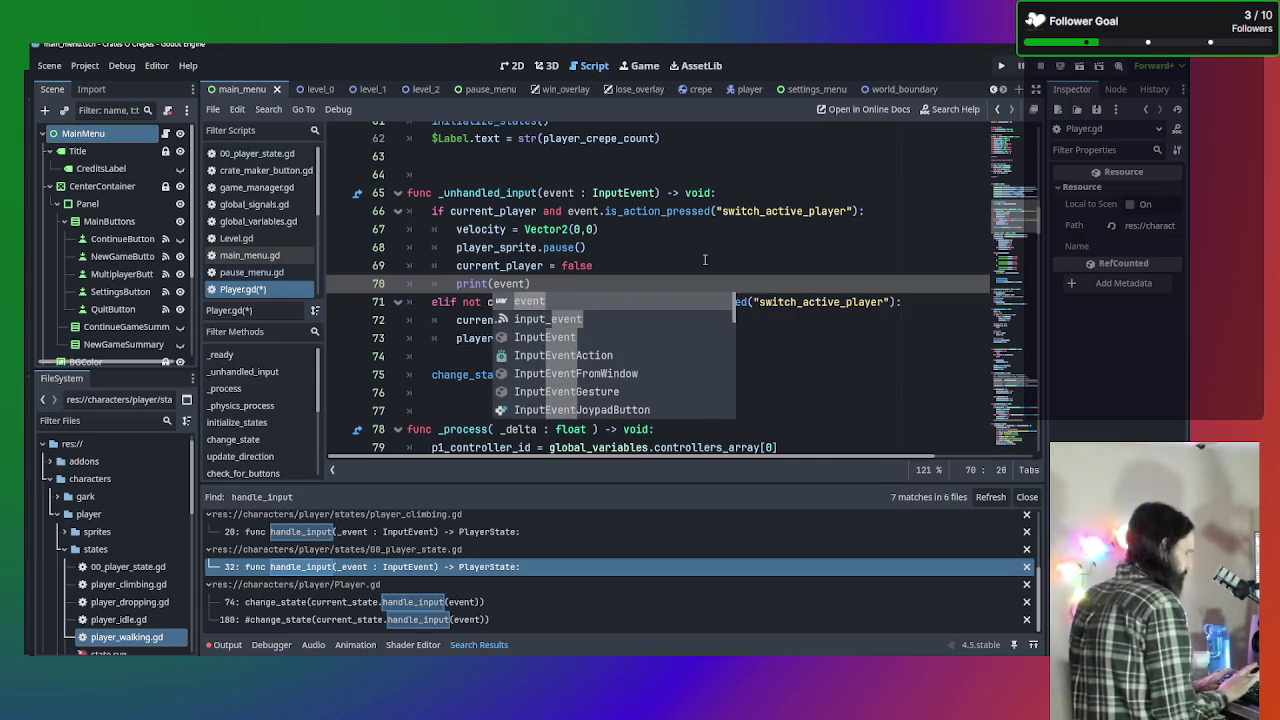
text())
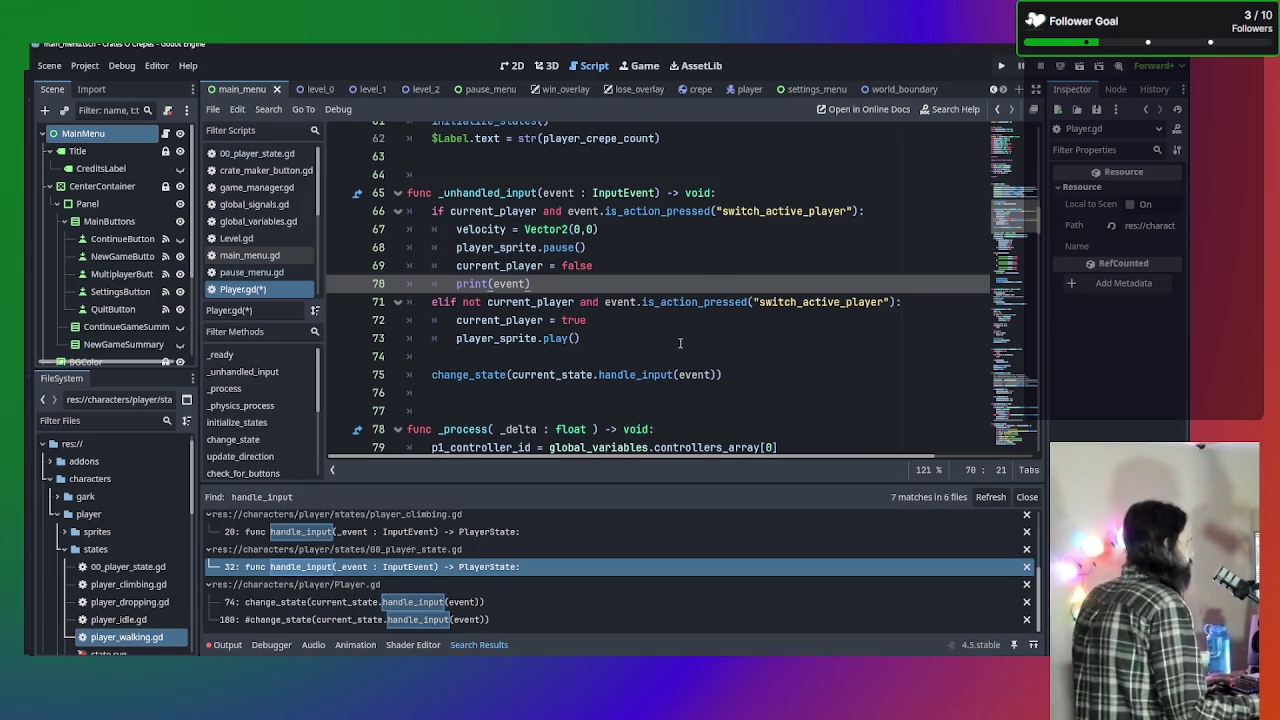
click(680, 343)
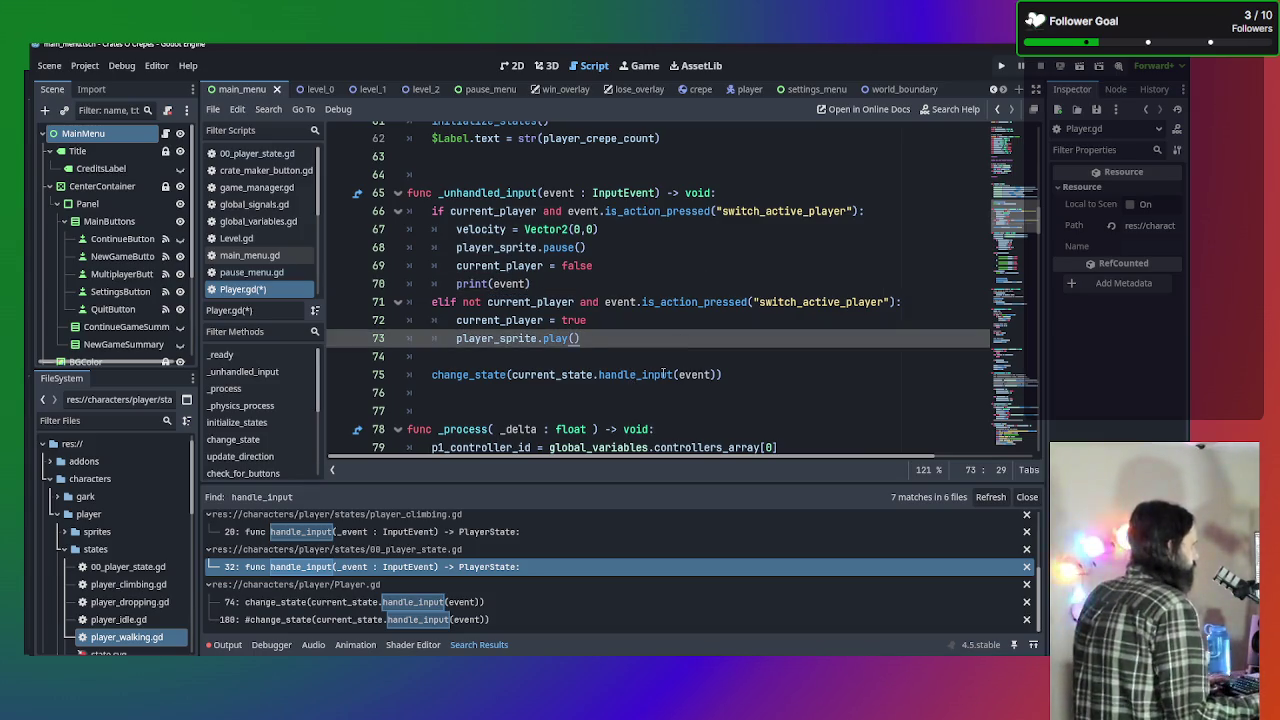
mouse_move(663, 373)
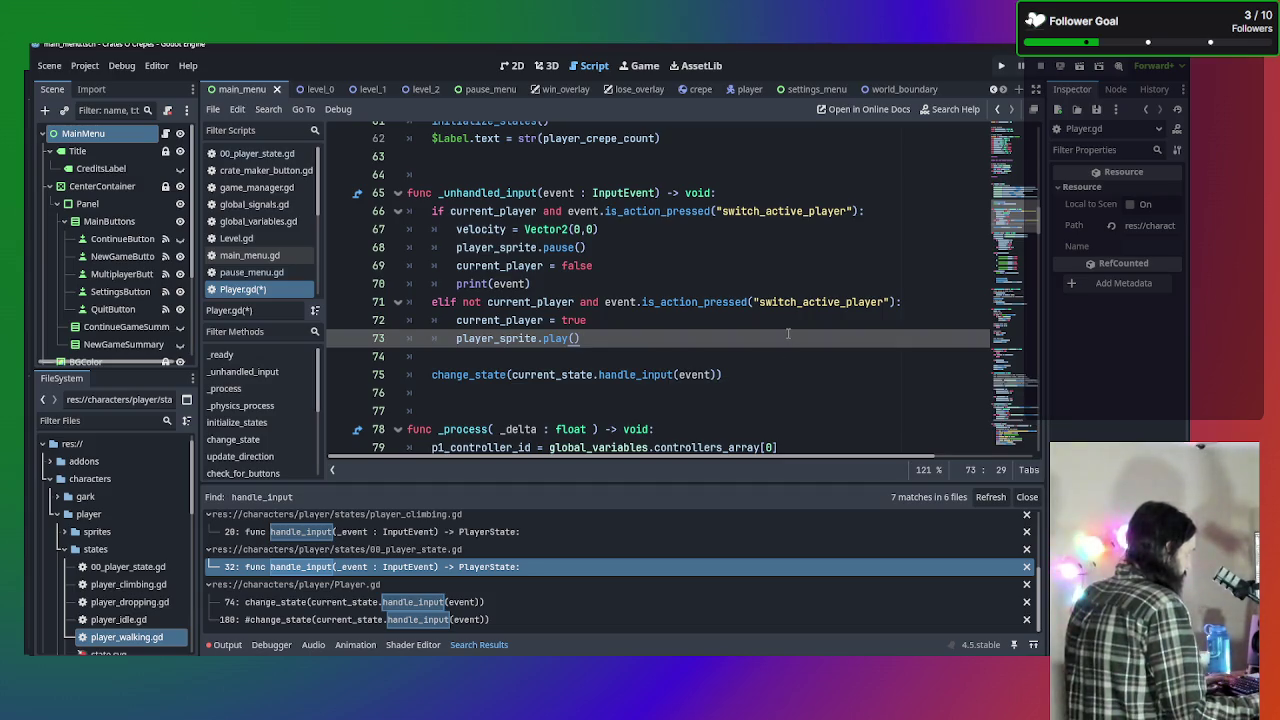
key(F5)
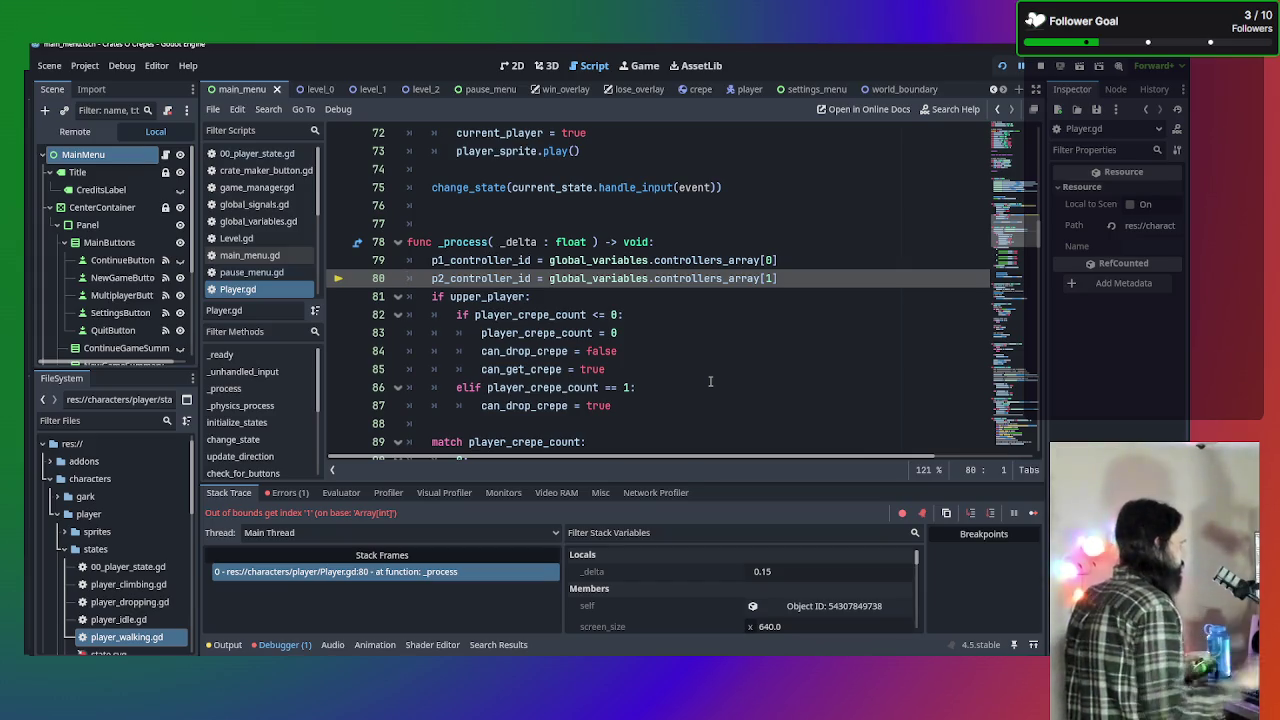
Close the crashed game, relaunch, start New Game into Level 1, then stop the run.
mouse_move(375, 646)
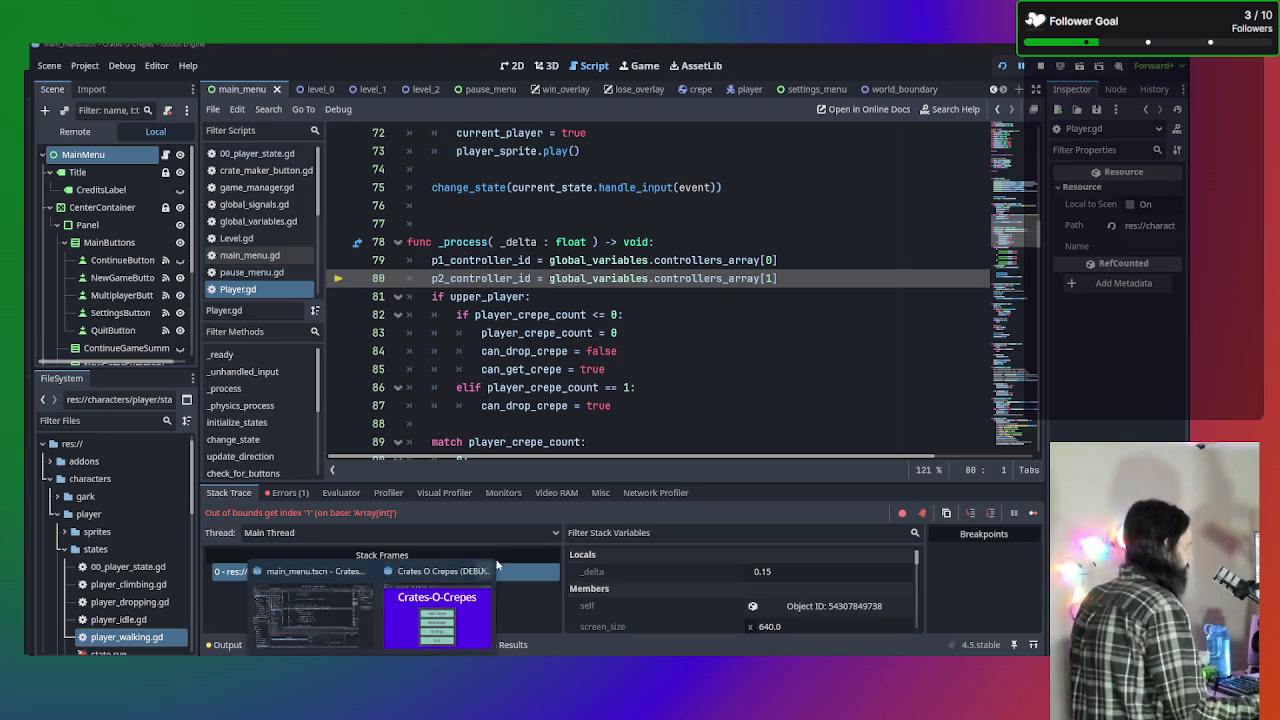
click(485, 572)
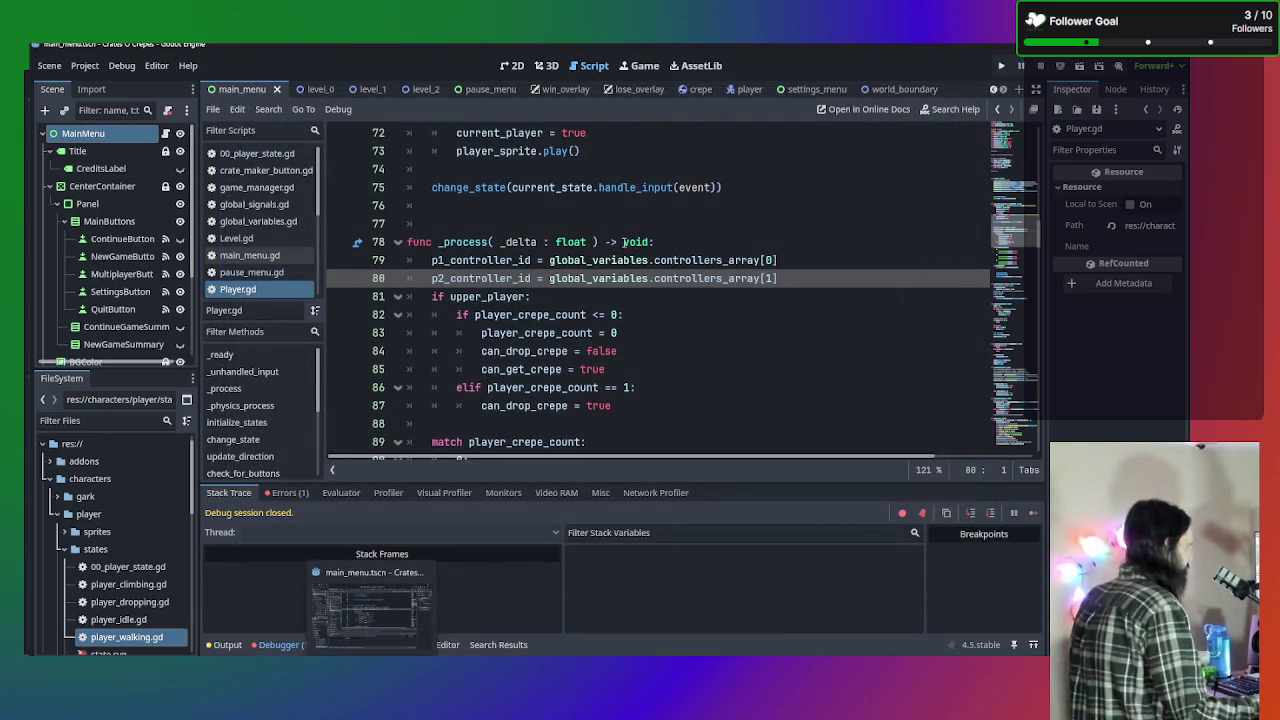
key(F5)
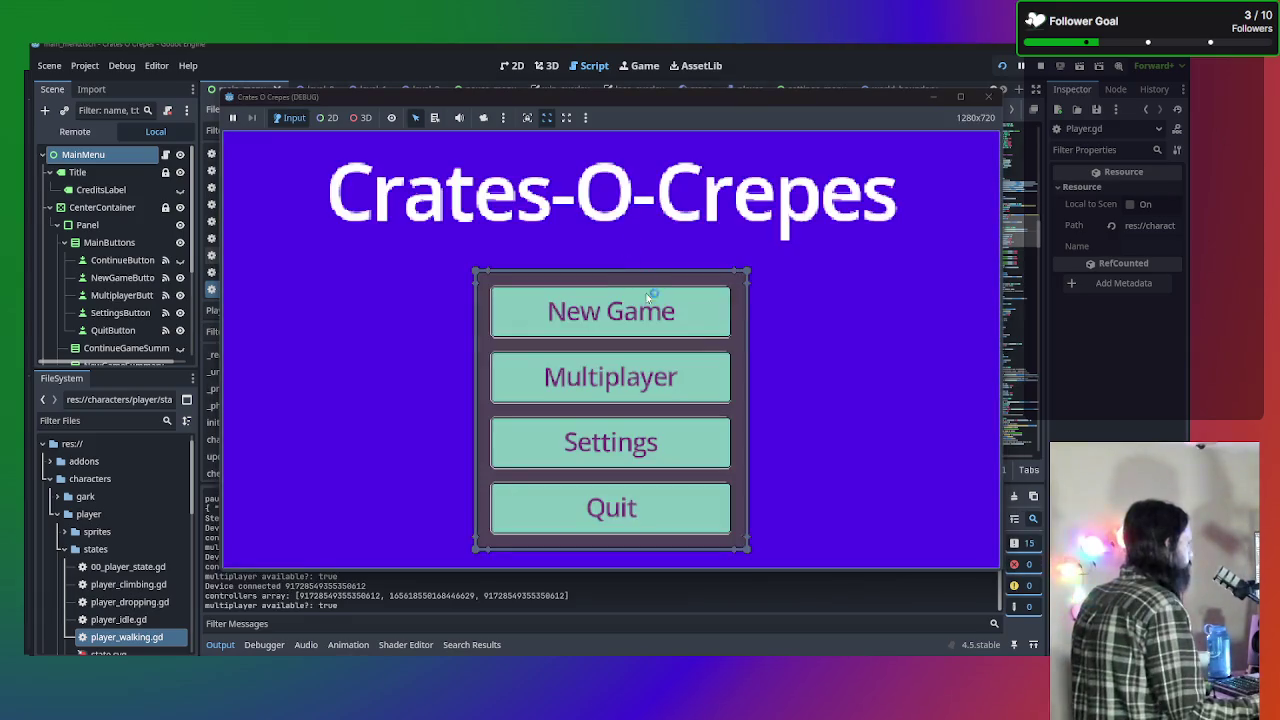
click(660, 318)
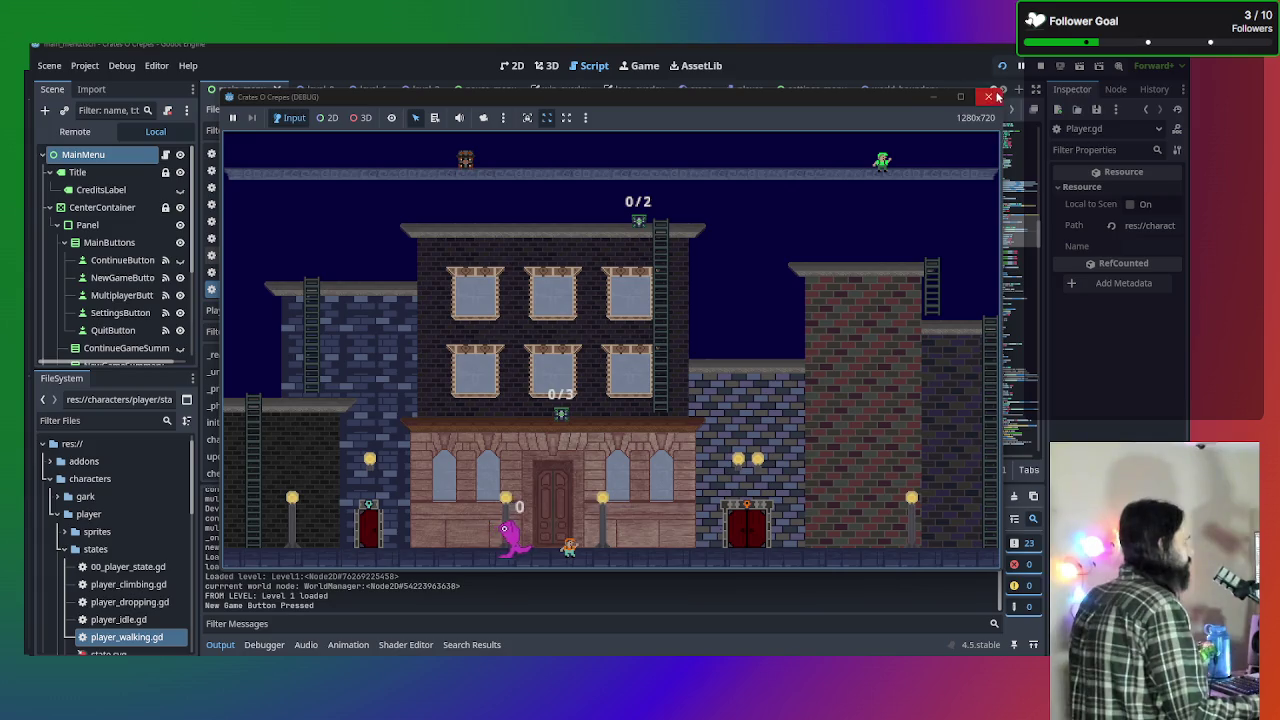
click(989, 97)
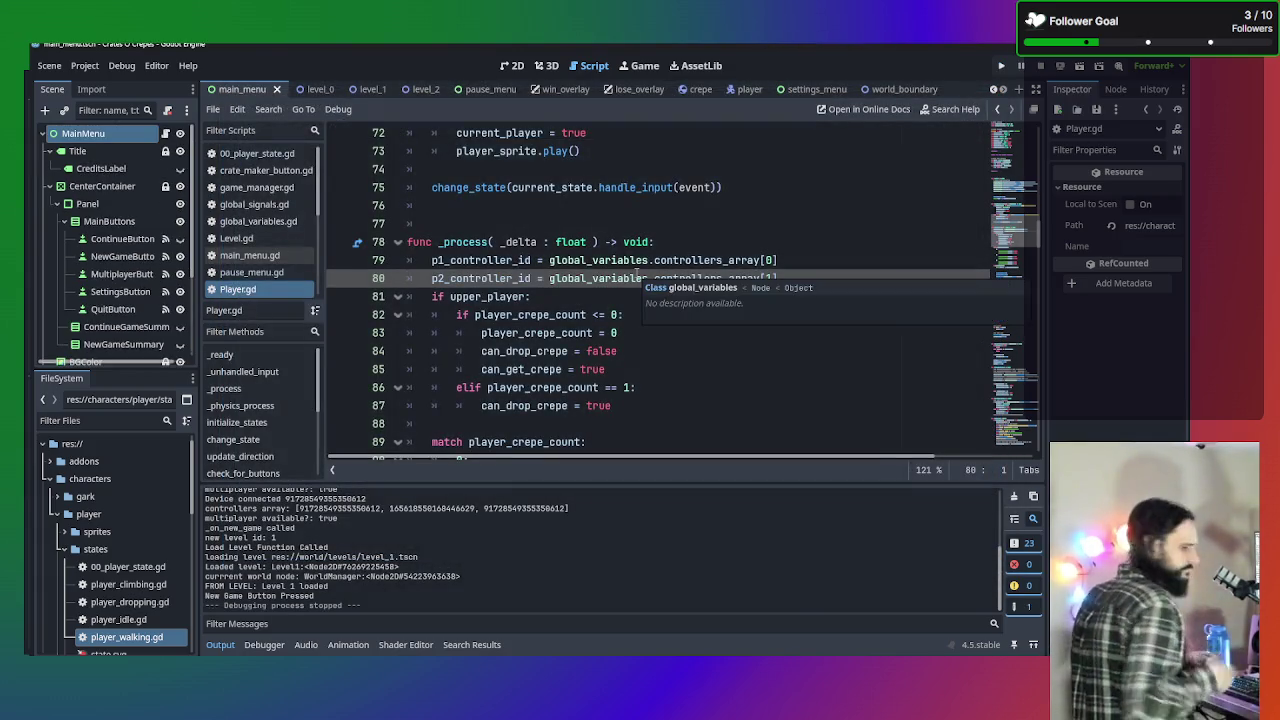
scroll(636, 275, down, 3)
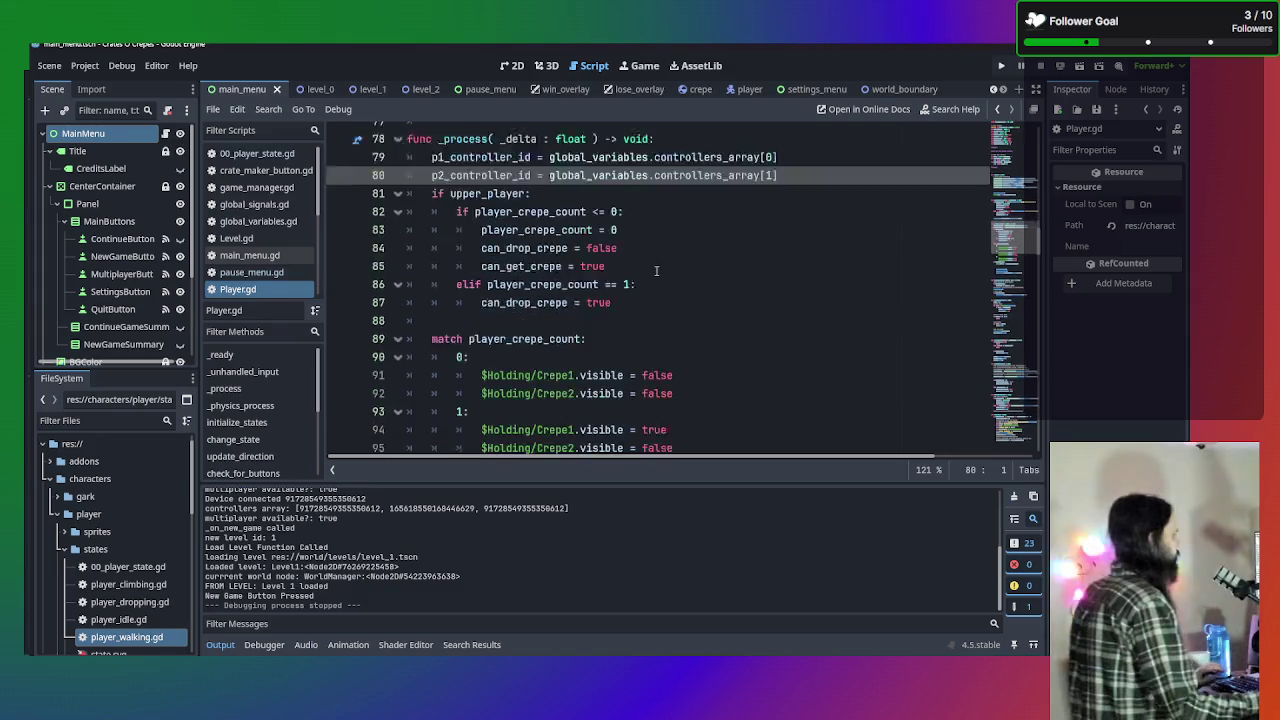
scroll(576, 261, up, 10)
scroll(576, 261, up, 5)
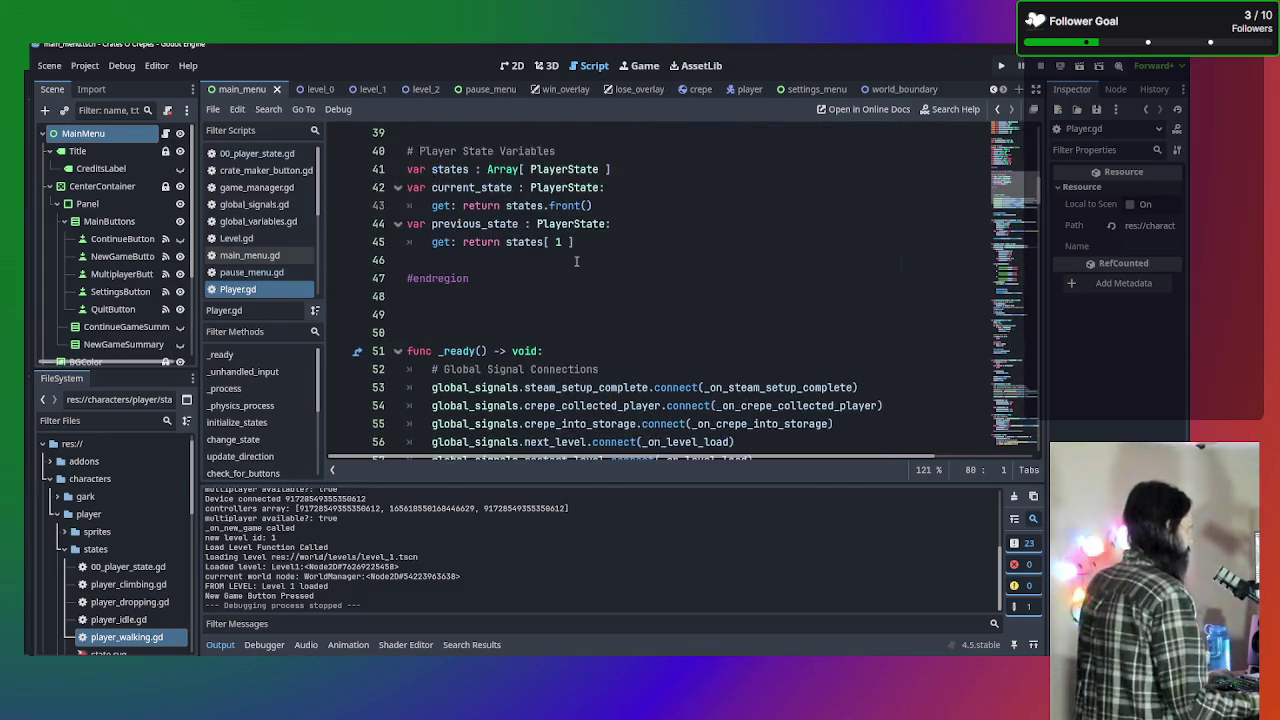
scroll(576, 261, down, 8)
scroll(574, 260, down, 1)
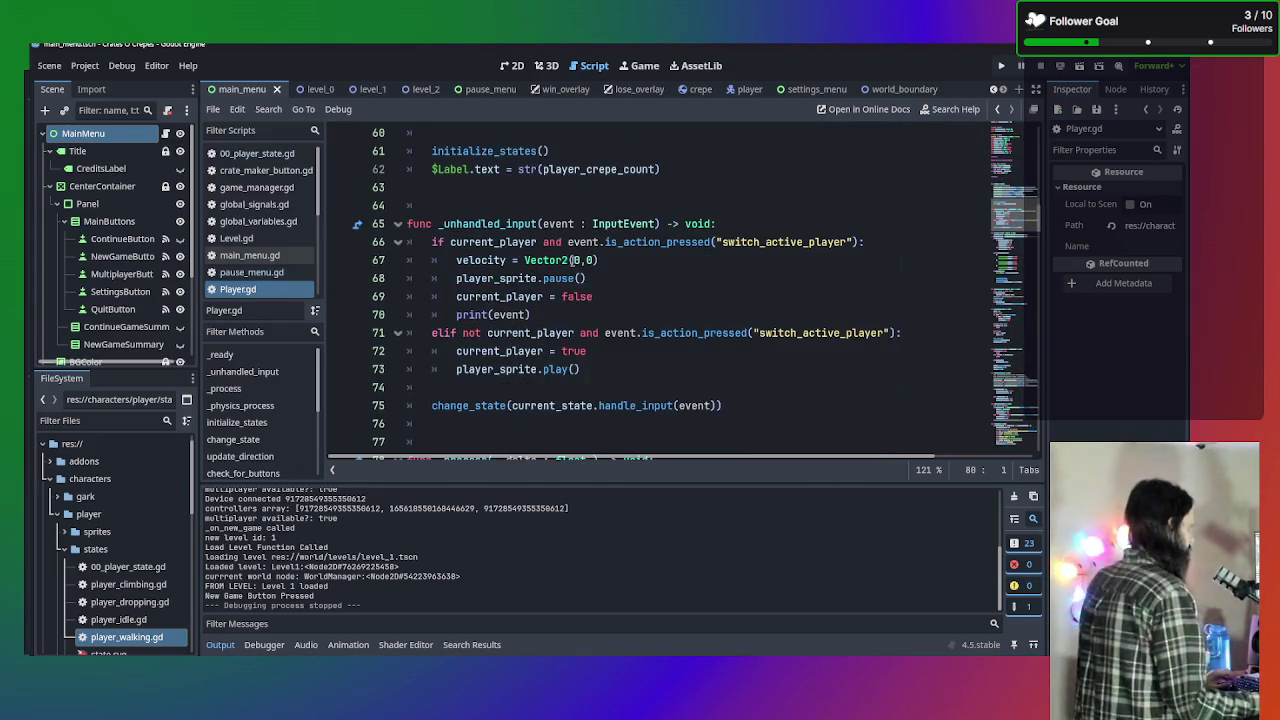
scroll(574, 260, up, 8)
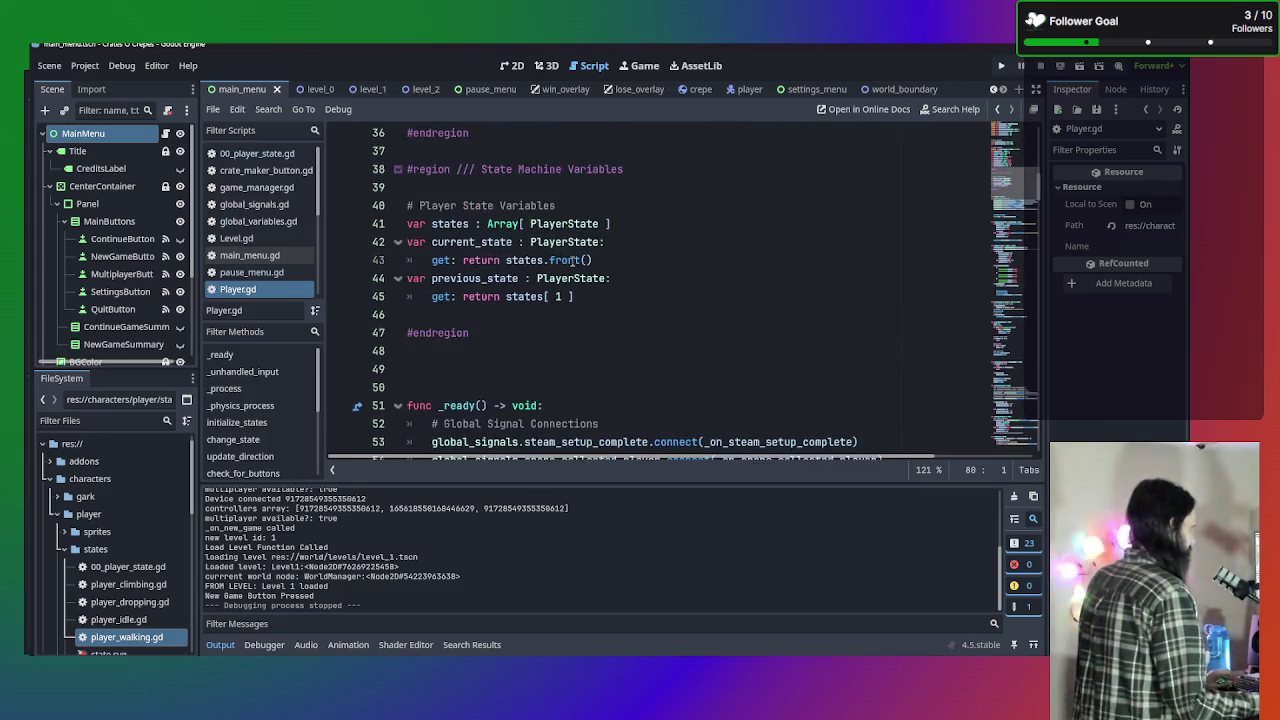
scroll(574, 260, down, 8)
scroll(572, 260, down, 15)
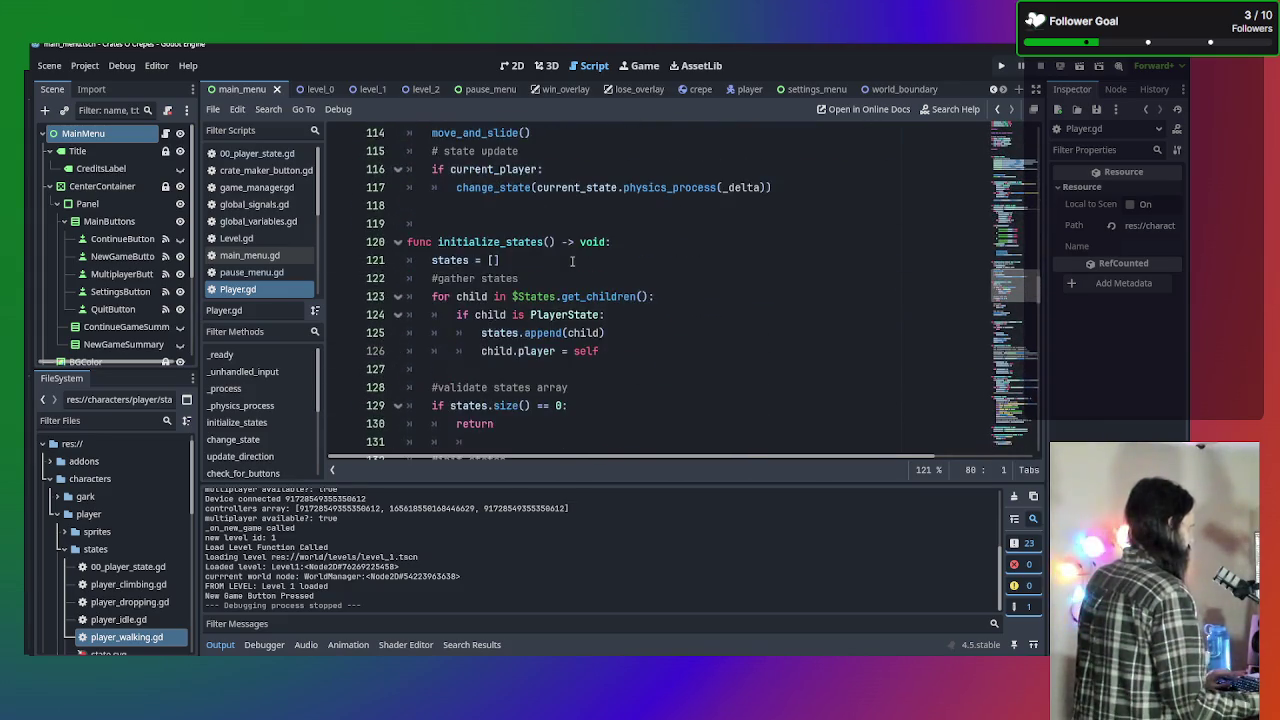
scroll(572, 260, down, 18)
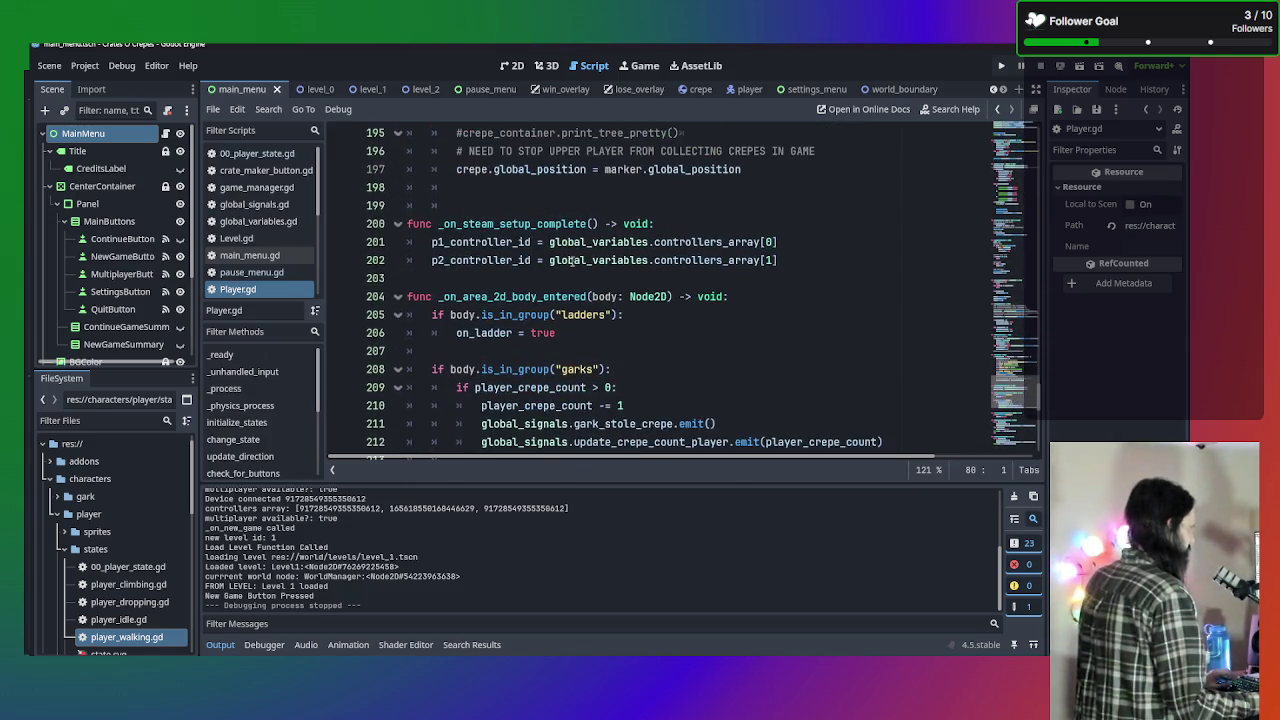
scroll(572, 260, down, 5)
scroll(572, 260, down, 5)
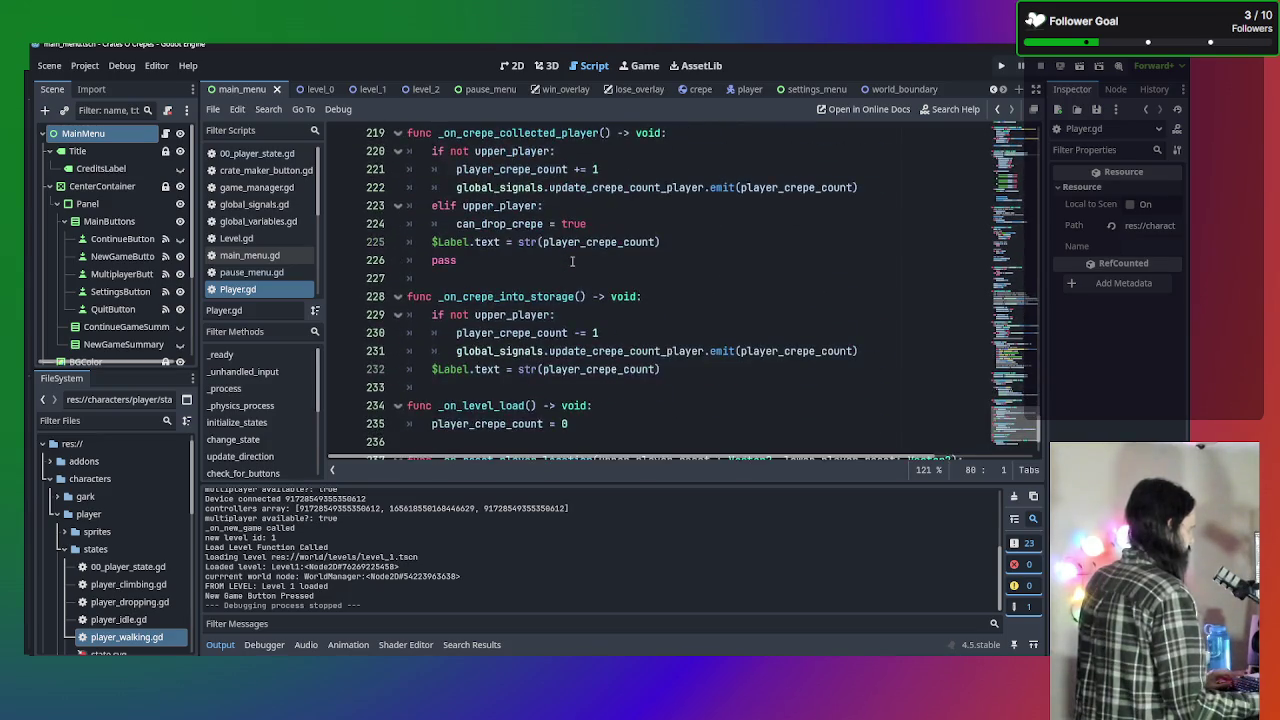
scroll(572, 260, up, 20)
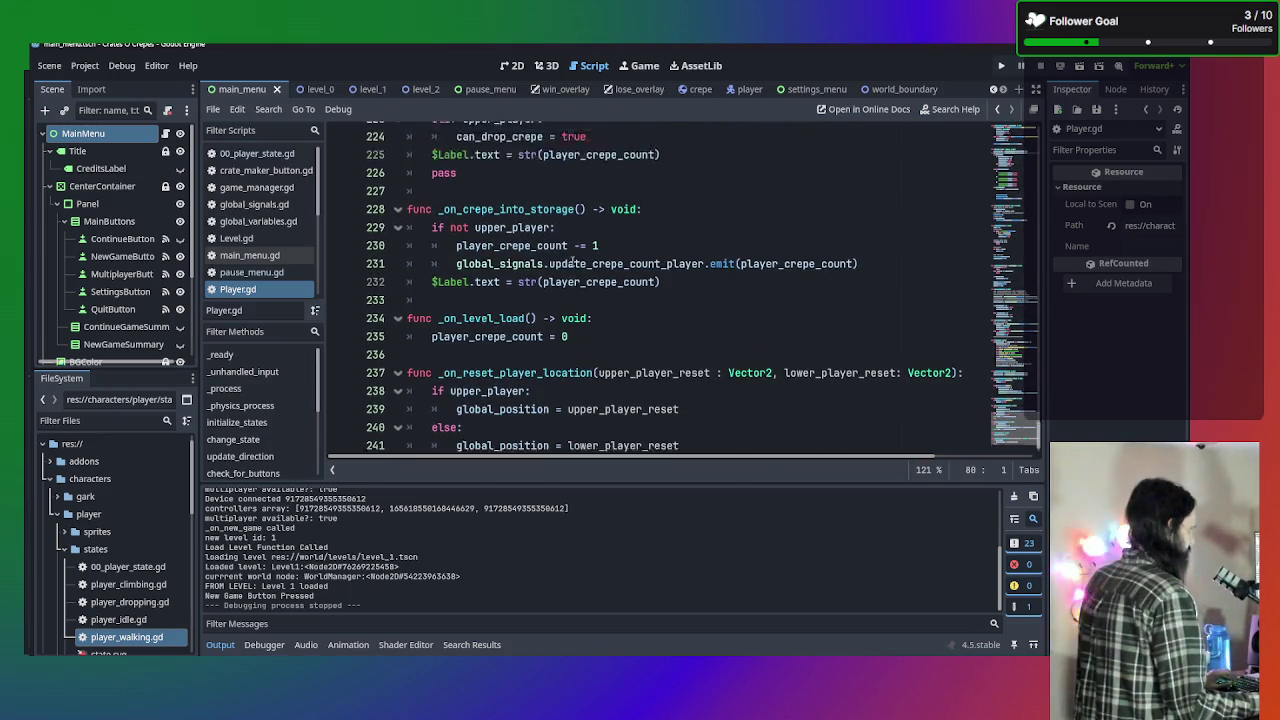
scroll(572, 260, up, 15)
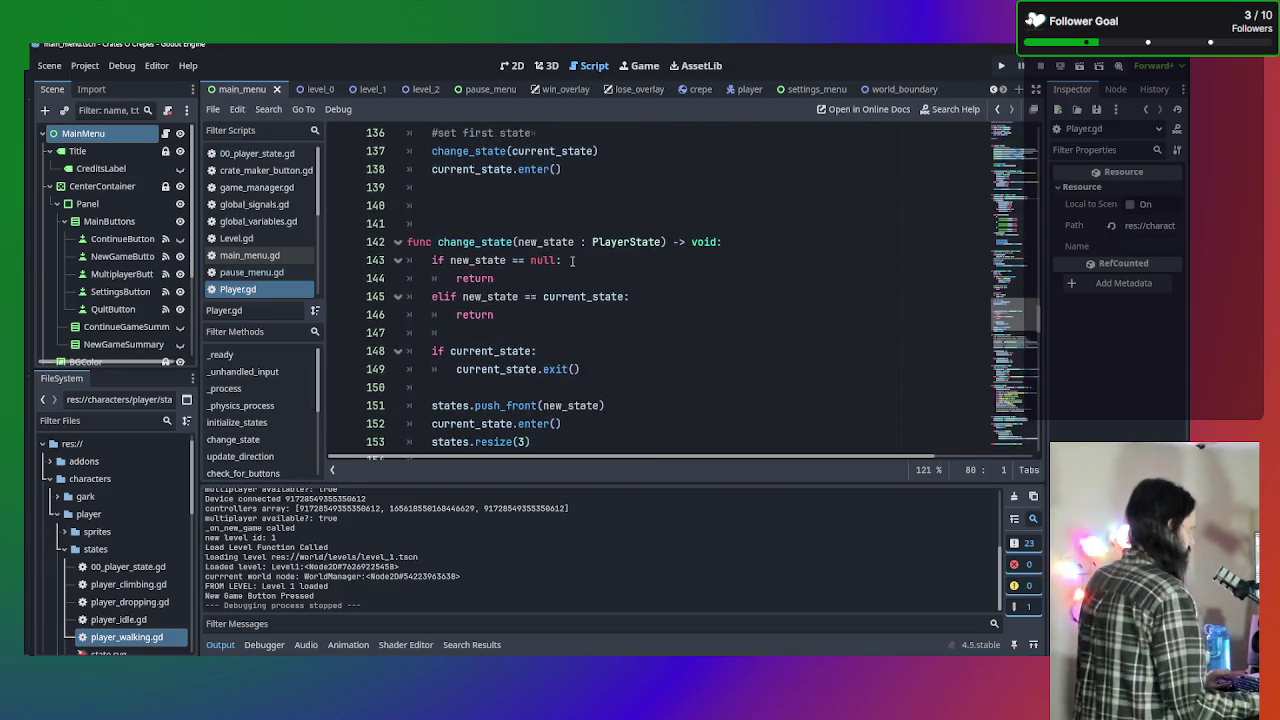
scroll(572, 260, up, 11)
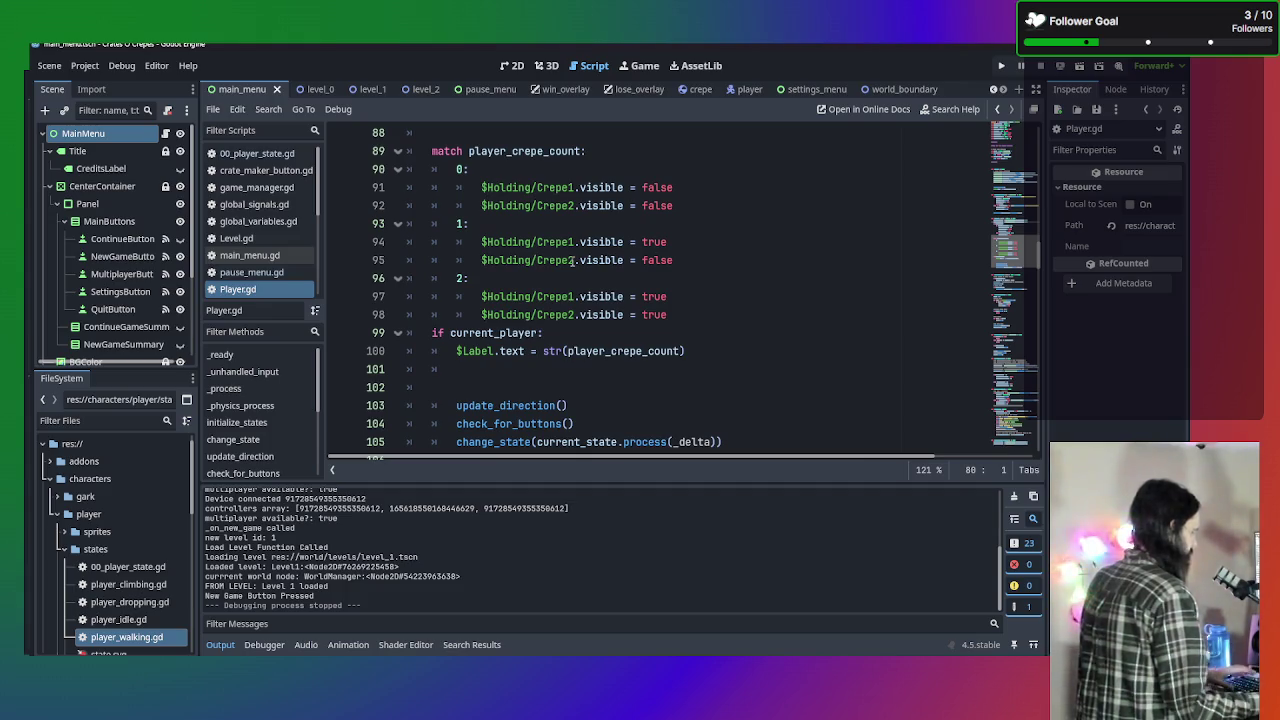
Run the game, start a New Game on Level 1, walk the player left and right, then stop it.
key(F5)
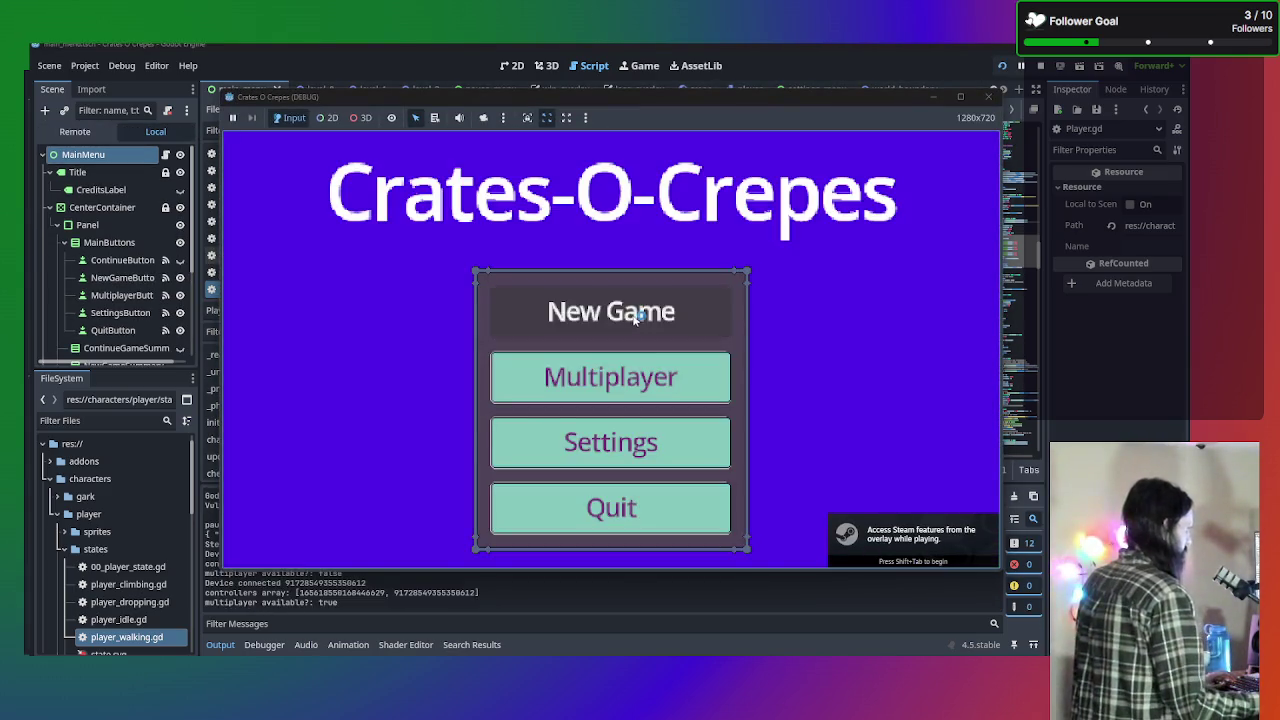
click(636, 319)
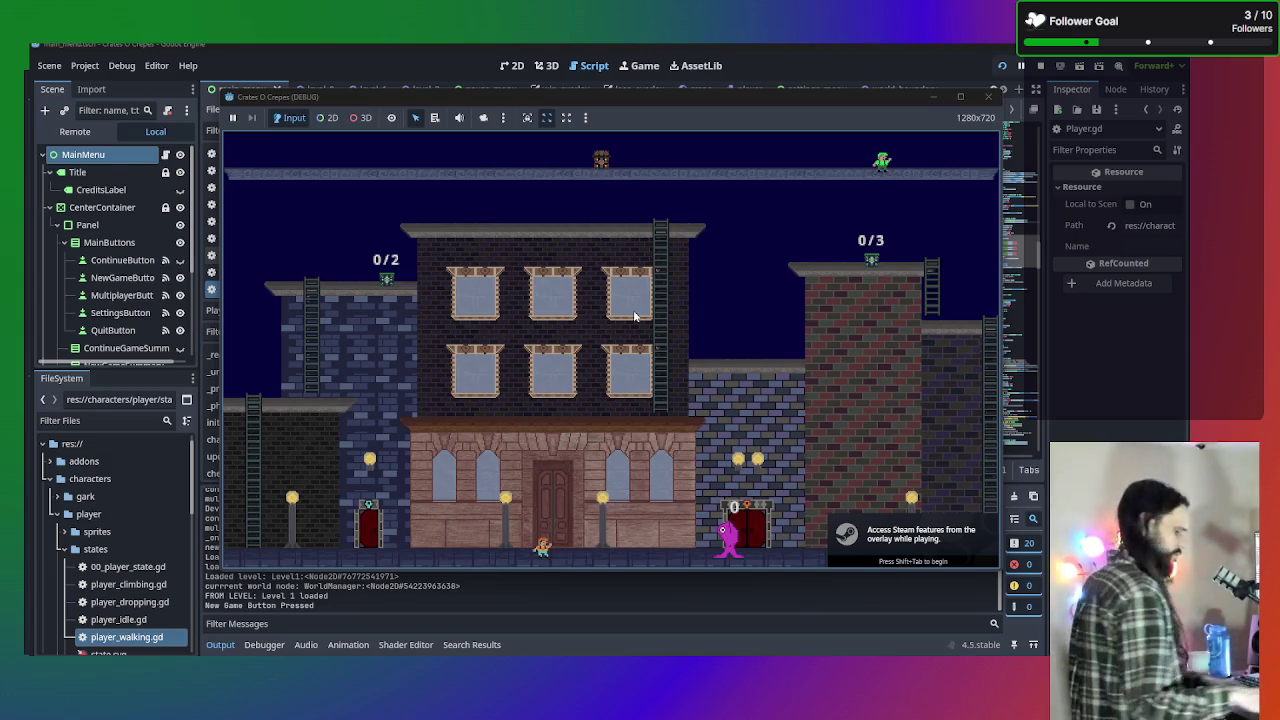
key(Left)
key(Right)
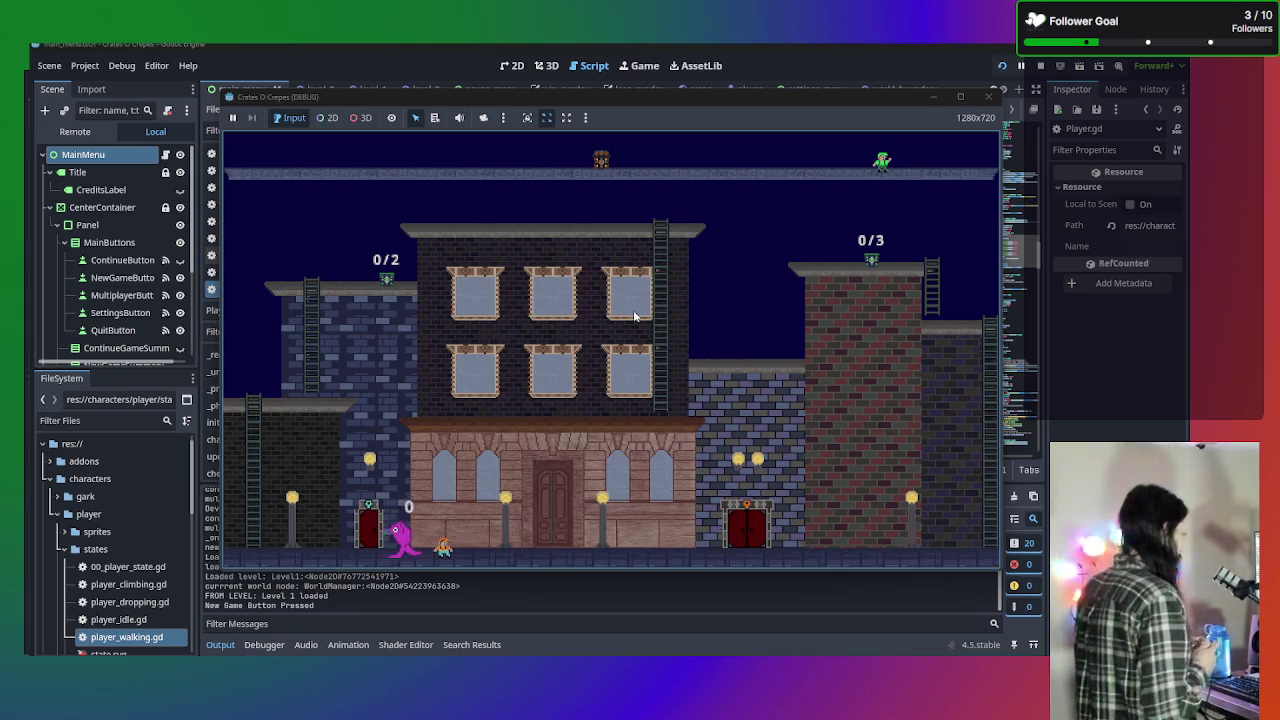
click(427, 599)
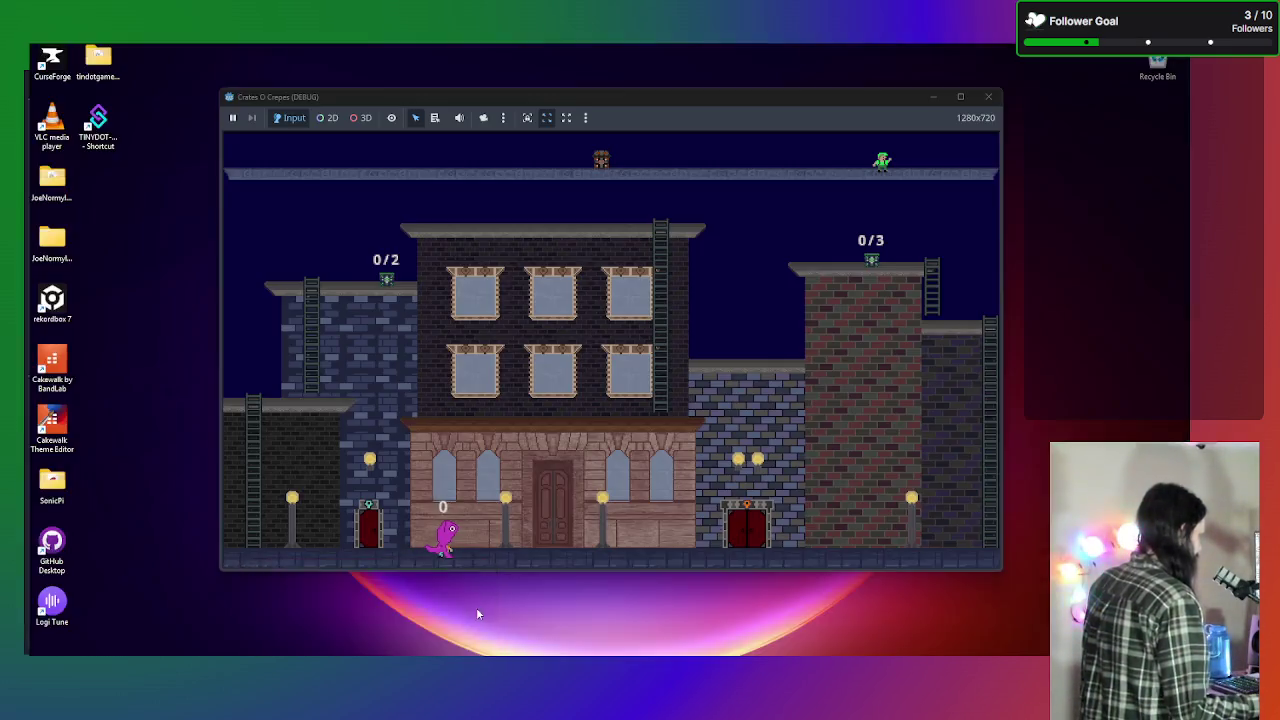
click(476, 607)
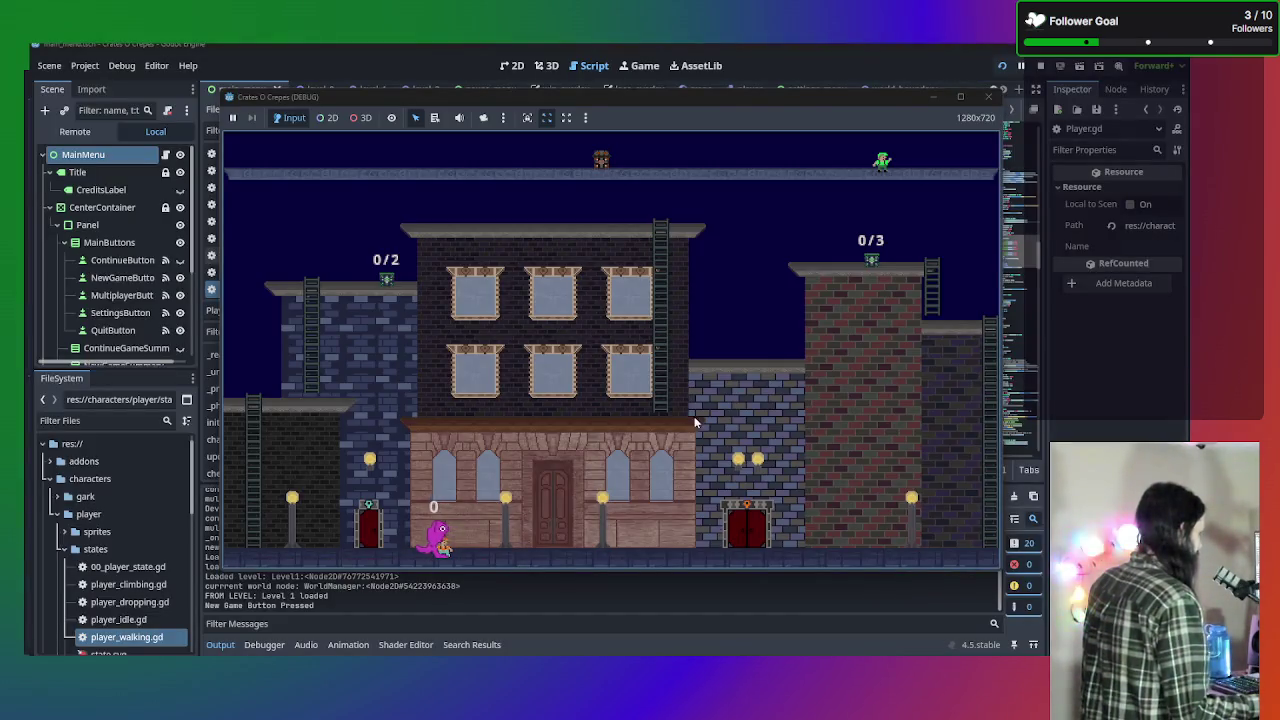
click(989, 96)
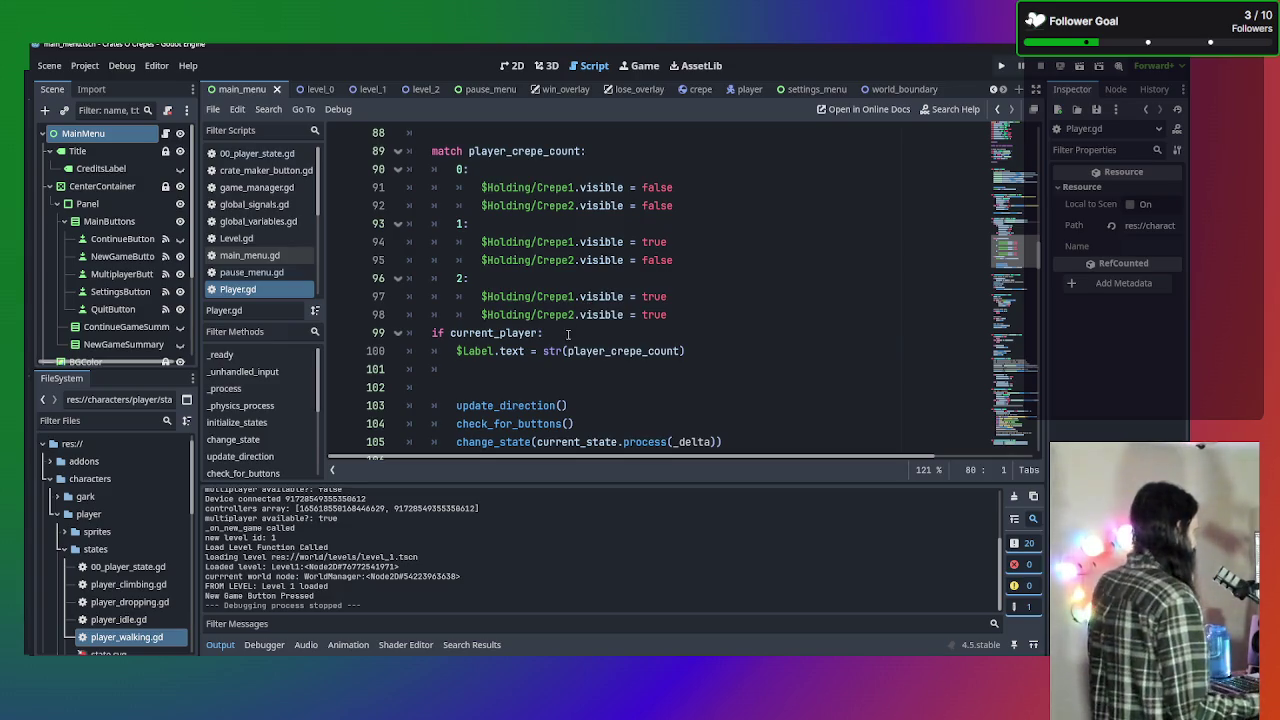
Select lines 66–73, the switch_active_player toggle block in _unhandled_input.
scroll(716, 378, down, 6)
scroll(694, 336, up, 11)
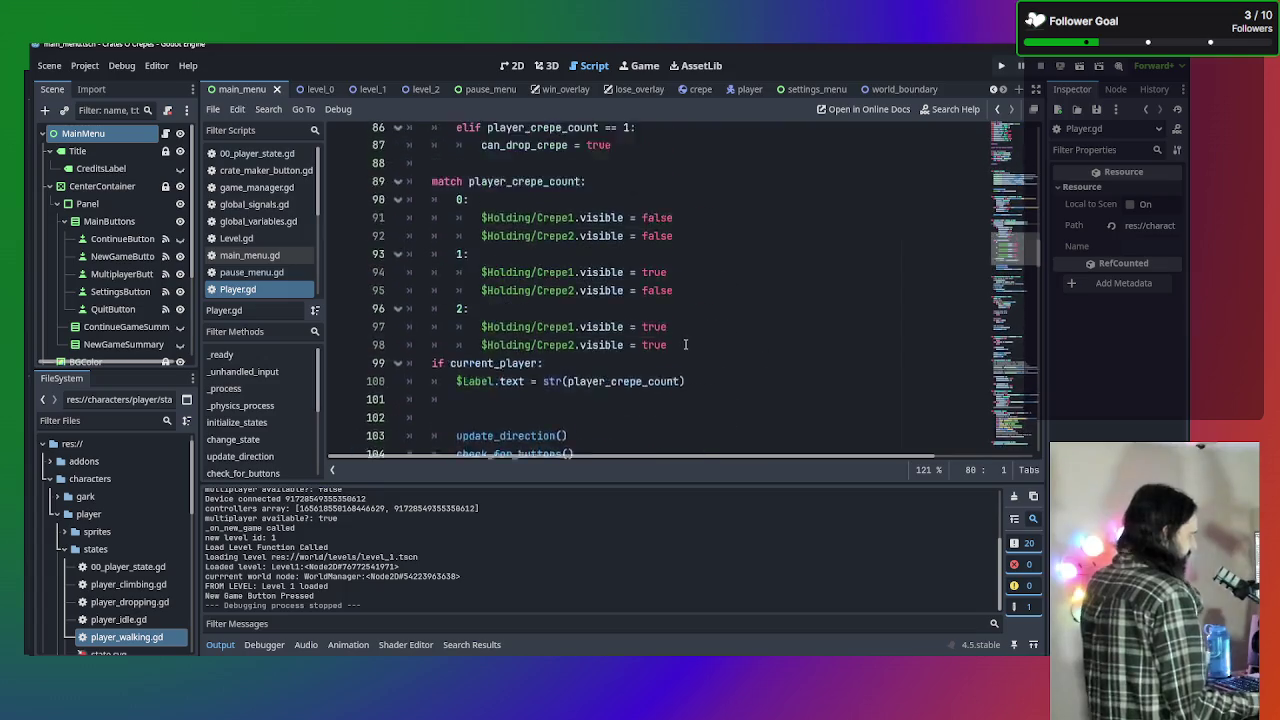
scroll(679, 314, down, 8)
scroll(679, 313, down, 14)
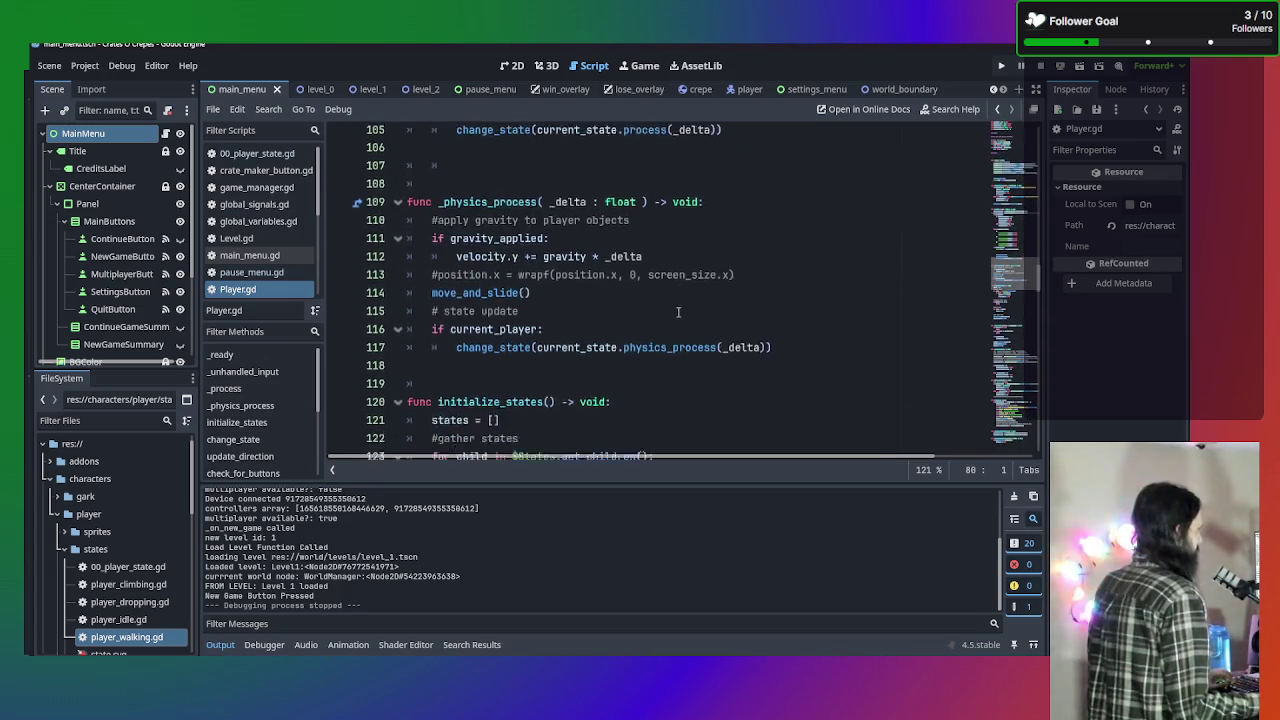
scroll(678, 313, down, 14)
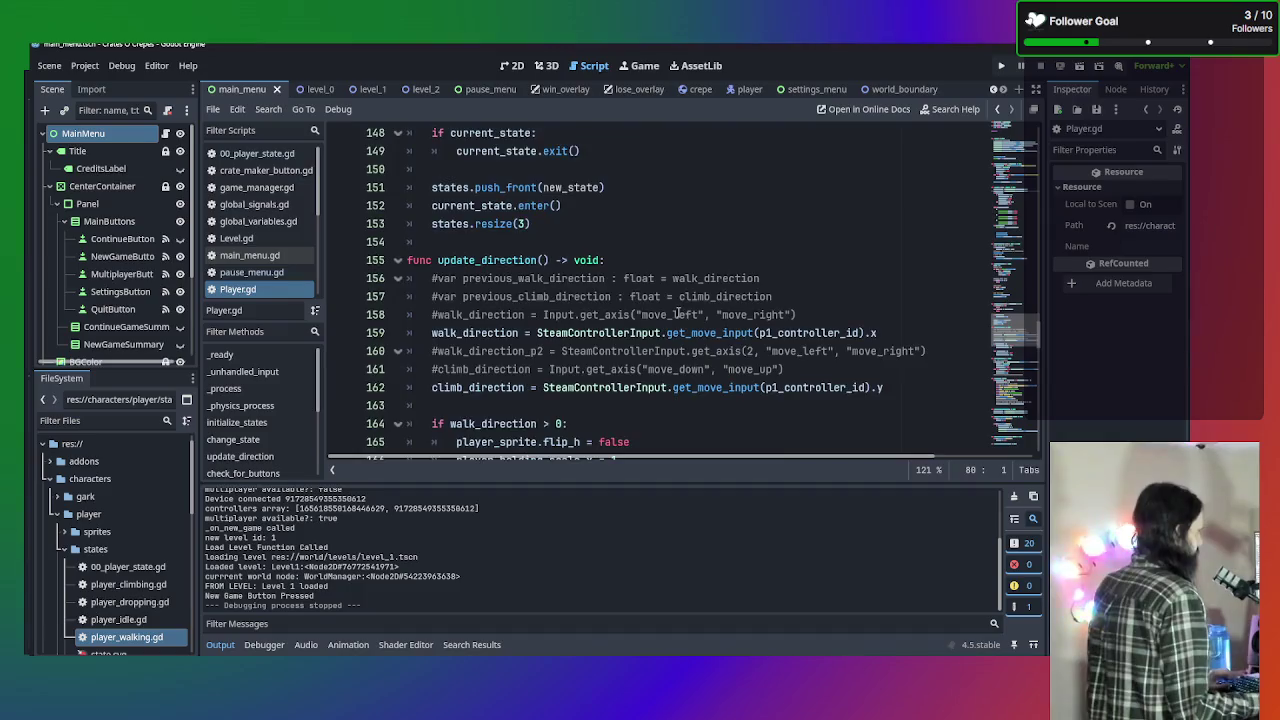
scroll(678, 313, down, 6)
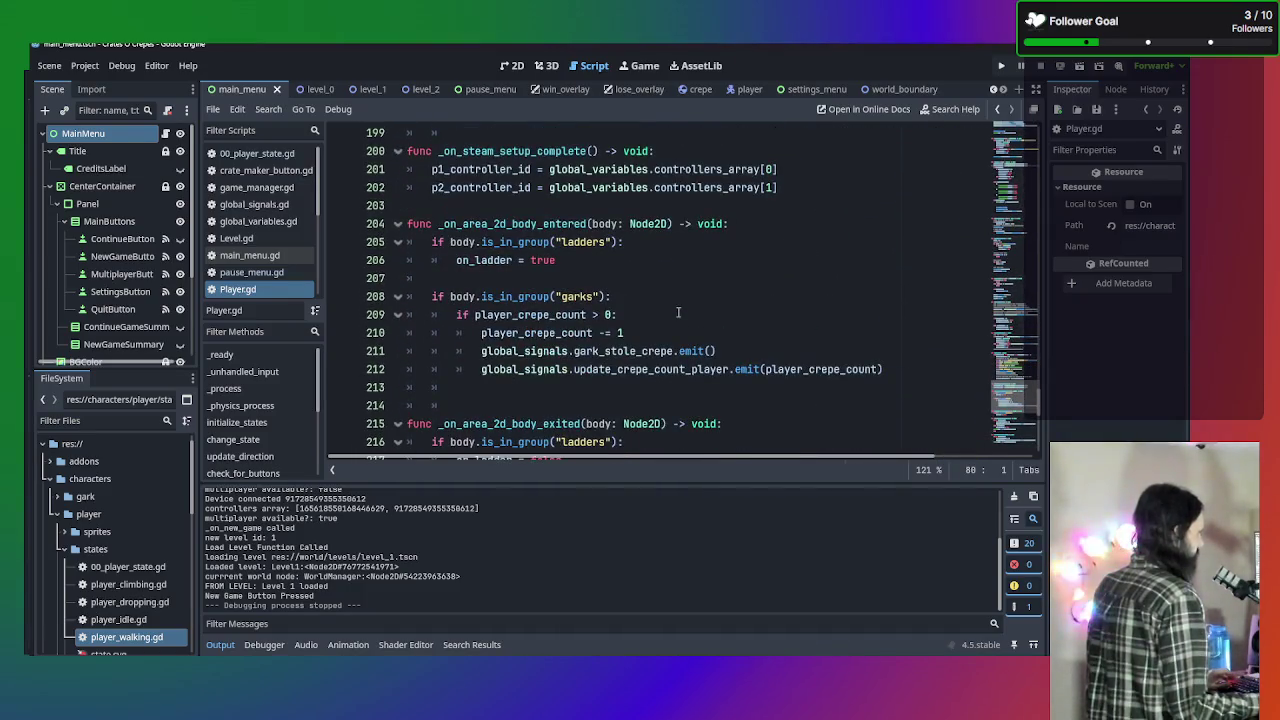
scroll(678, 313, up, 15)
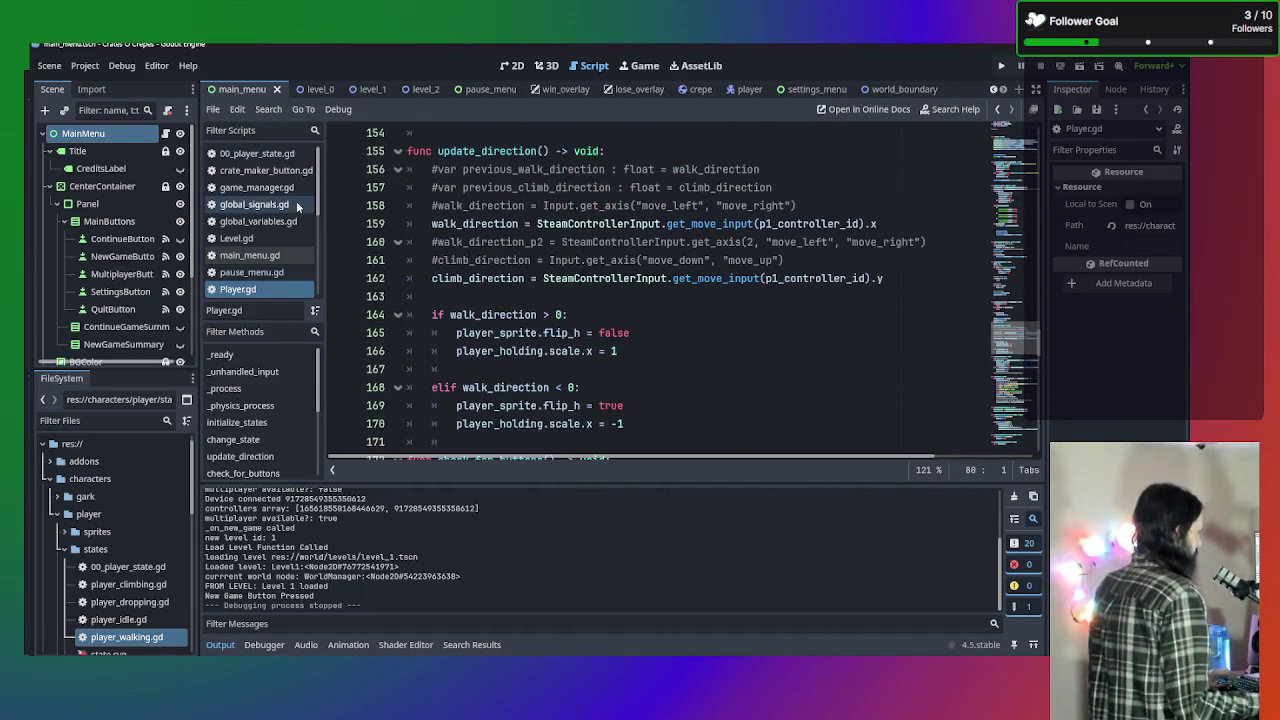
scroll(654, 313, up, 18)
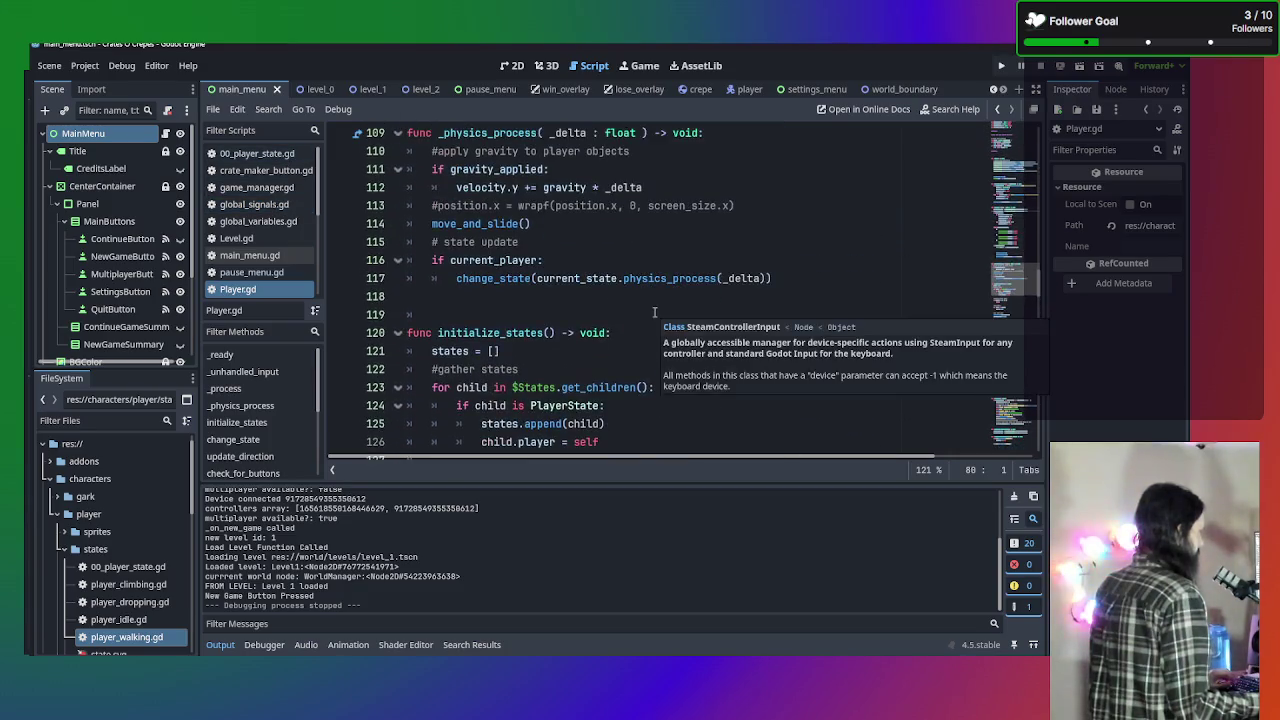
scroll(654, 313, up, 13)
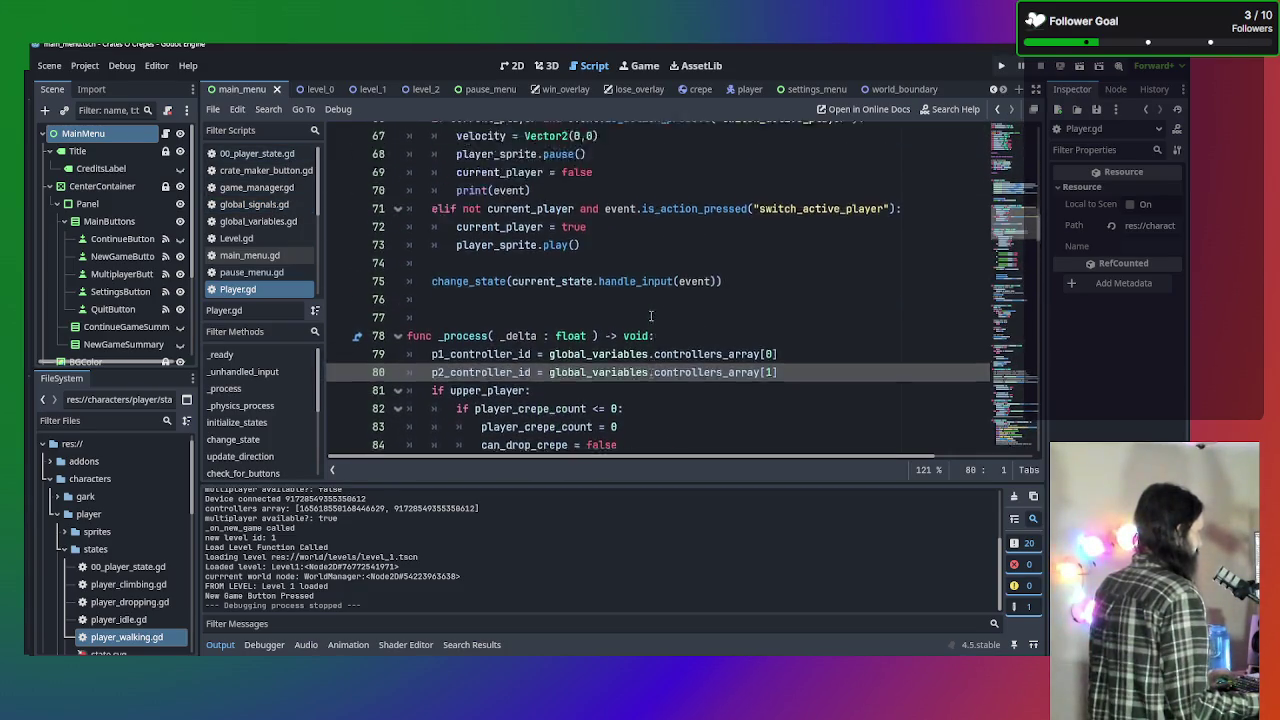
click(772, 388)
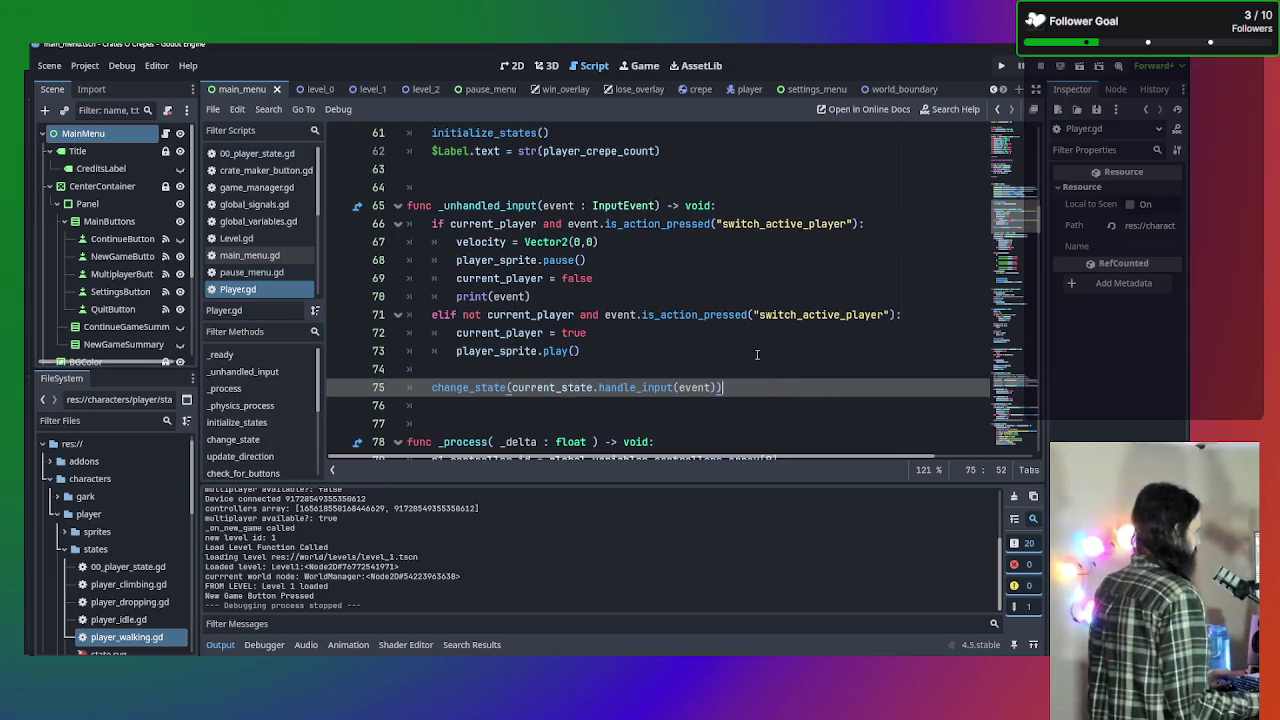
click(757, 354)
mouse_move(757, 354)
mouse_down()
mouse_move(480, 316)
mouse_move(264, 230)
mouse_up()
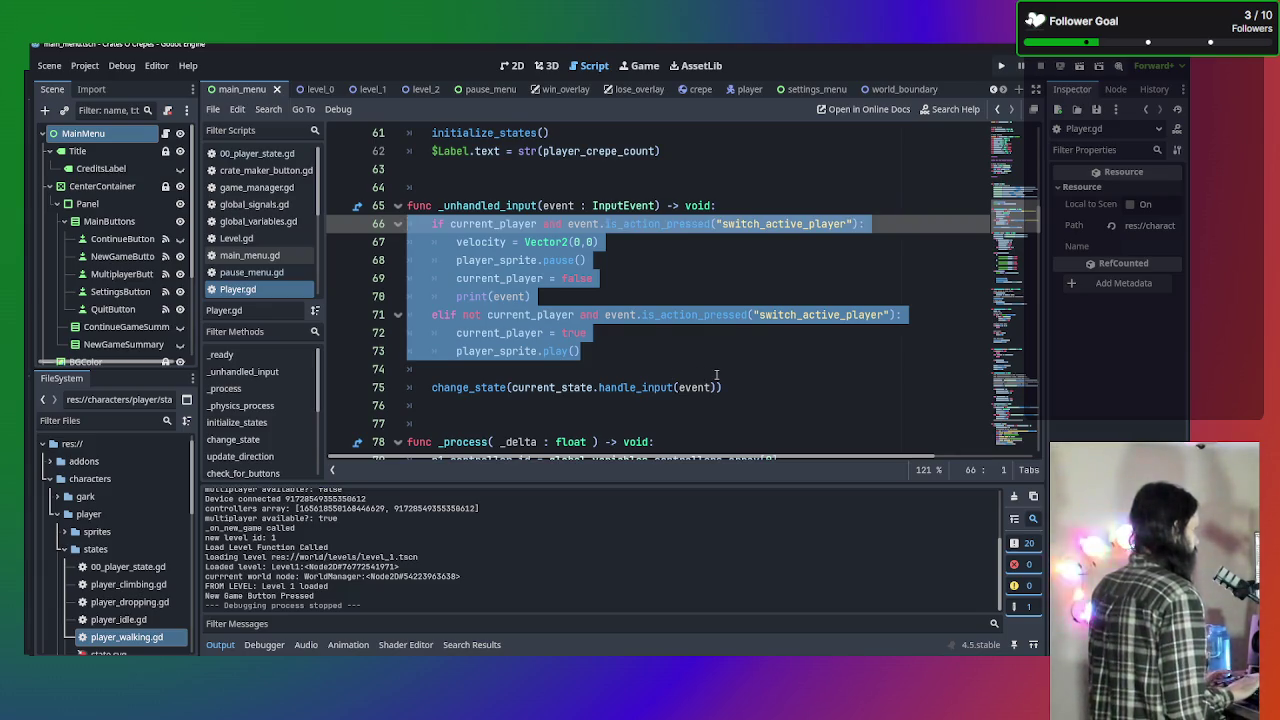
Comment out the selected lines 66–73 with Ctrl+K.
ctrl+scroll(716, 374, up, 1)
ctrl+scroll(716, 374, down, 1)
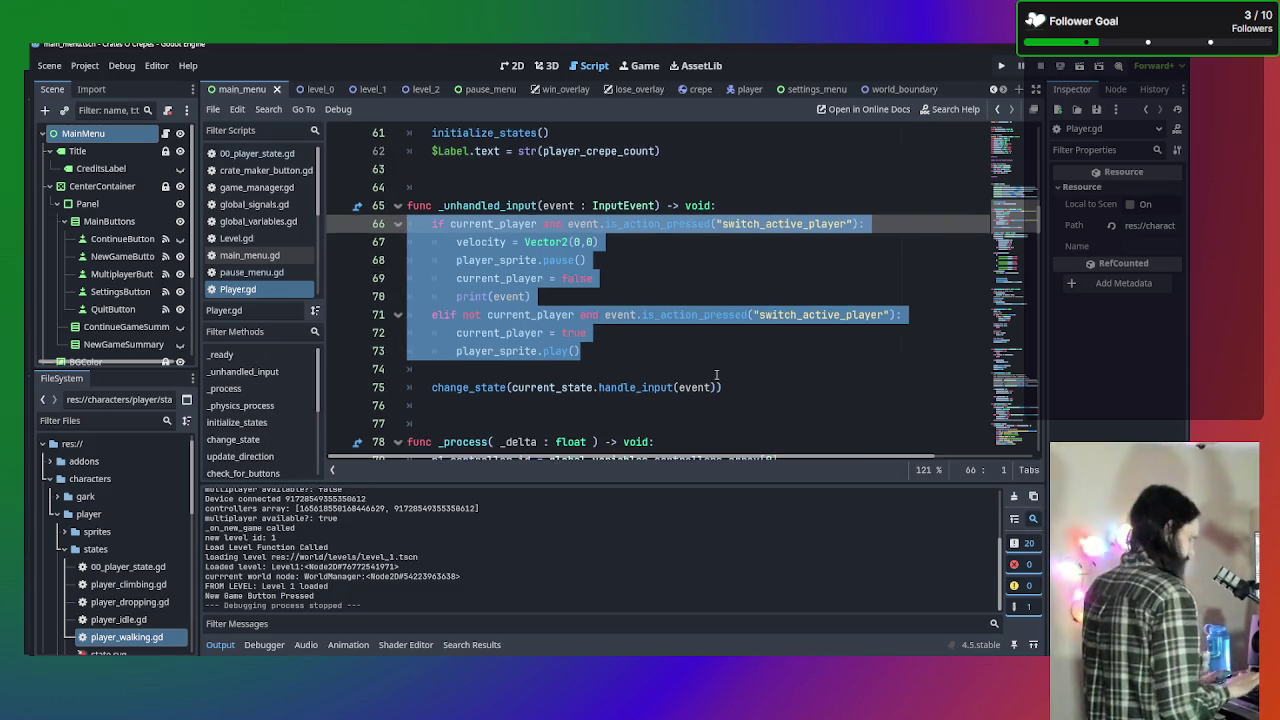
key(ctrl+k)
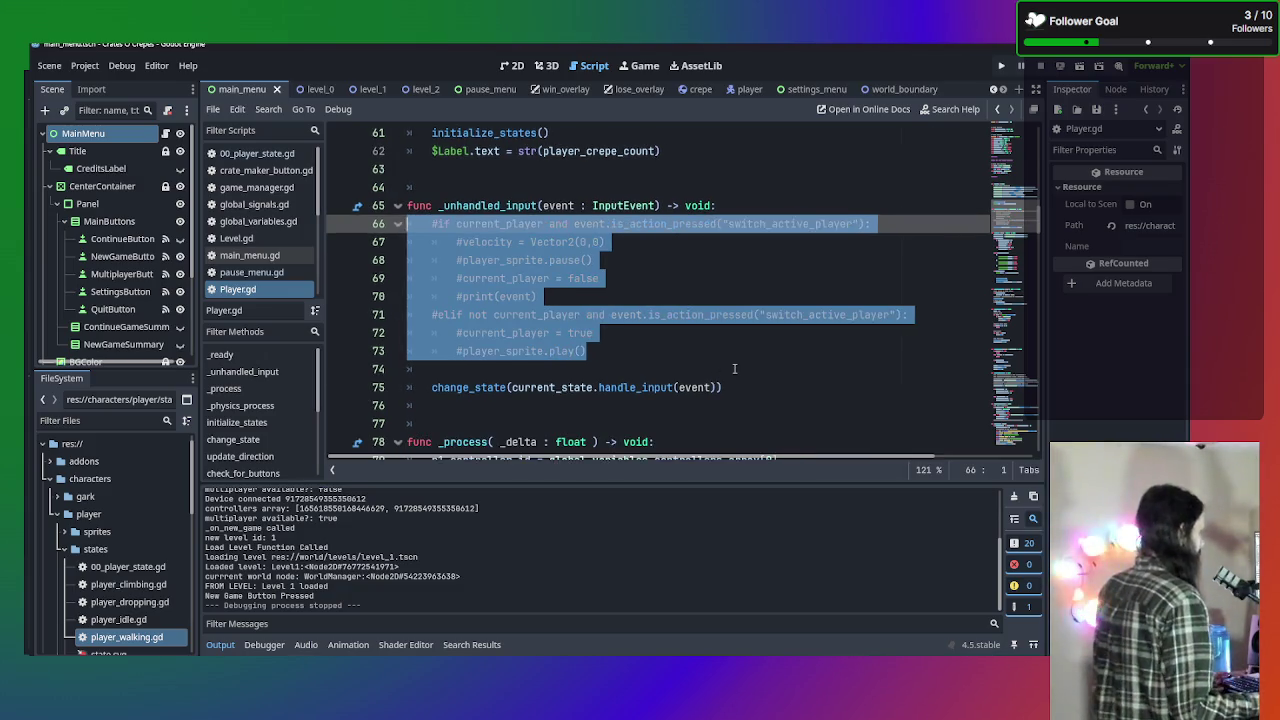
Delete the half-typed 'print_ev' text and remove the empty line 74.
click(734, 369)
click(628, 296)
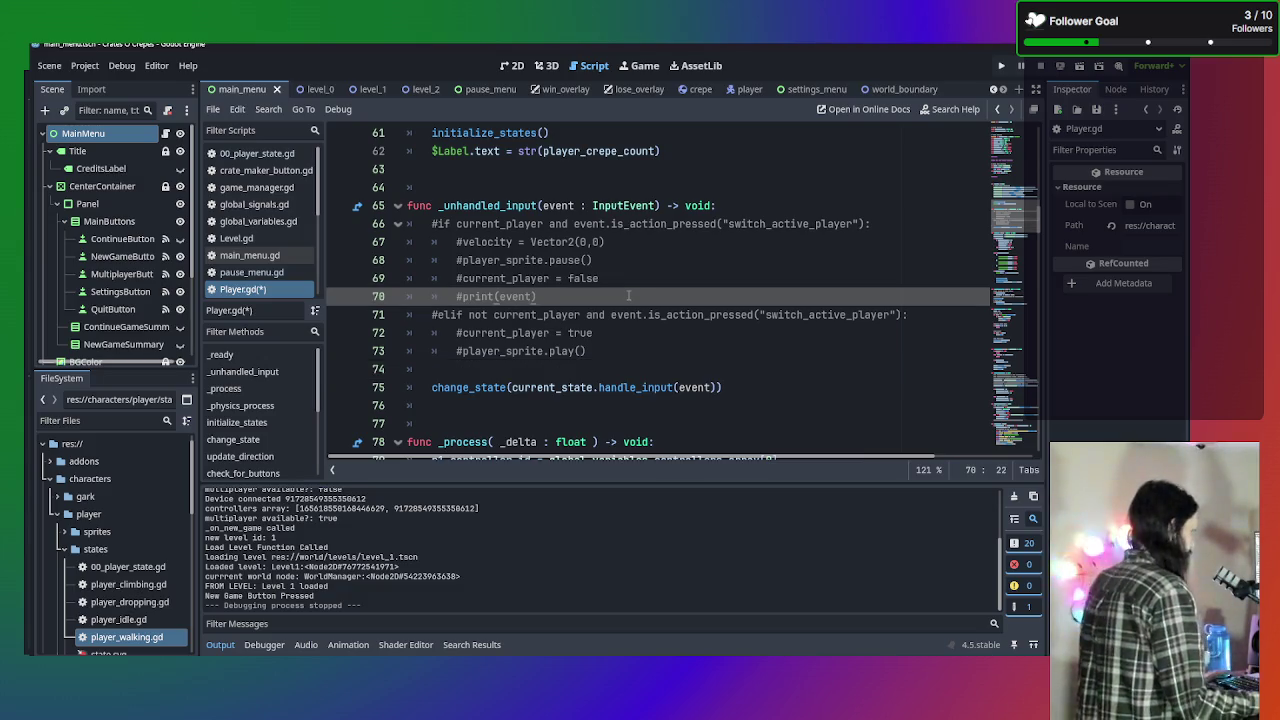
click(515, 375)
text(print)
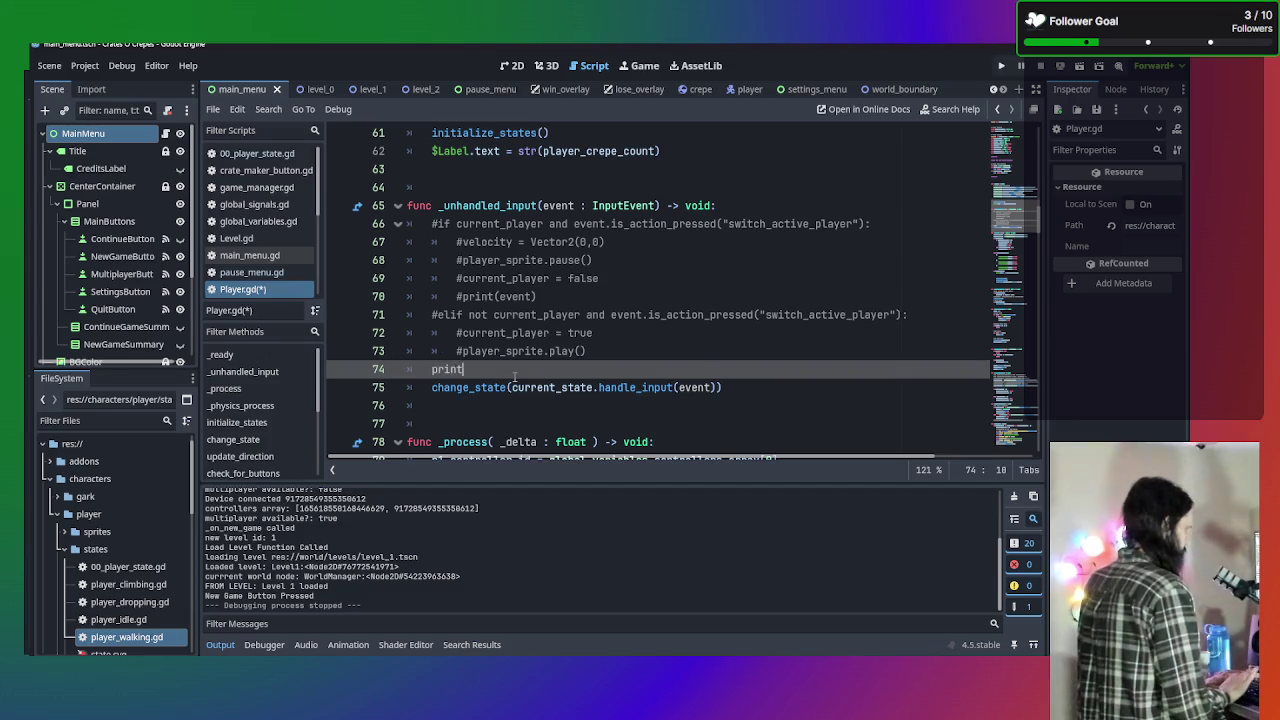
text(_)
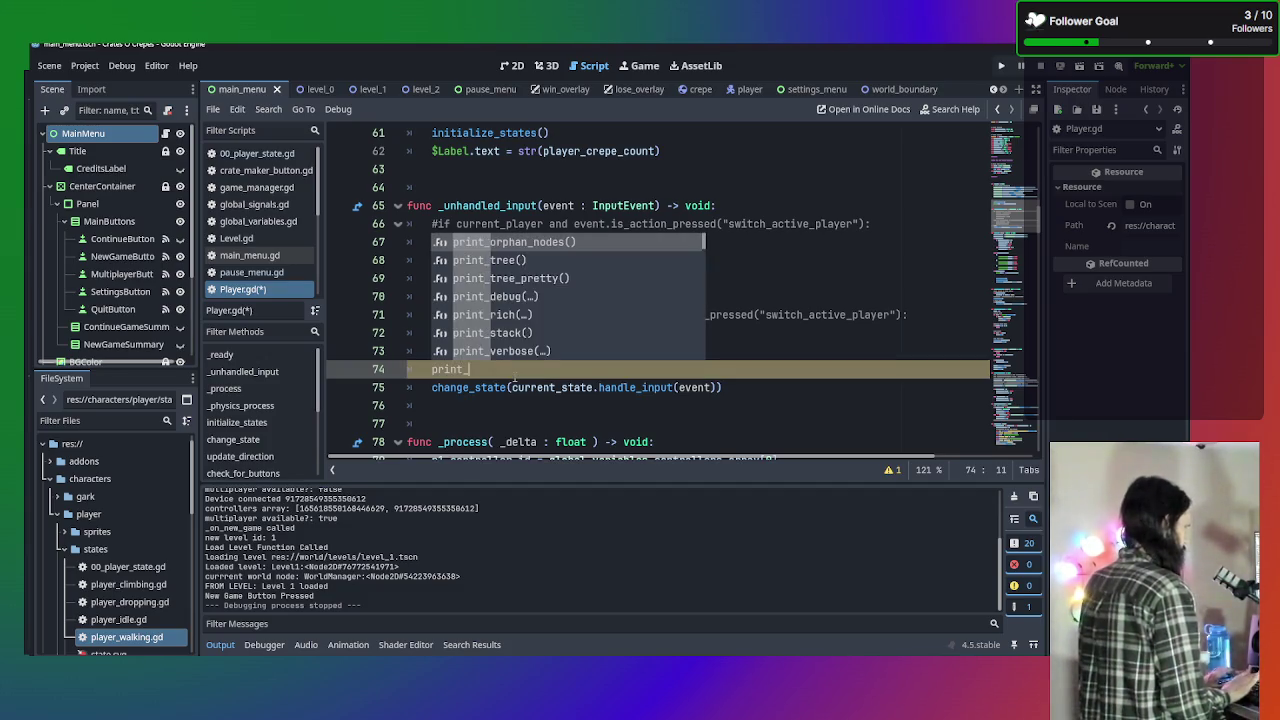
text(event)
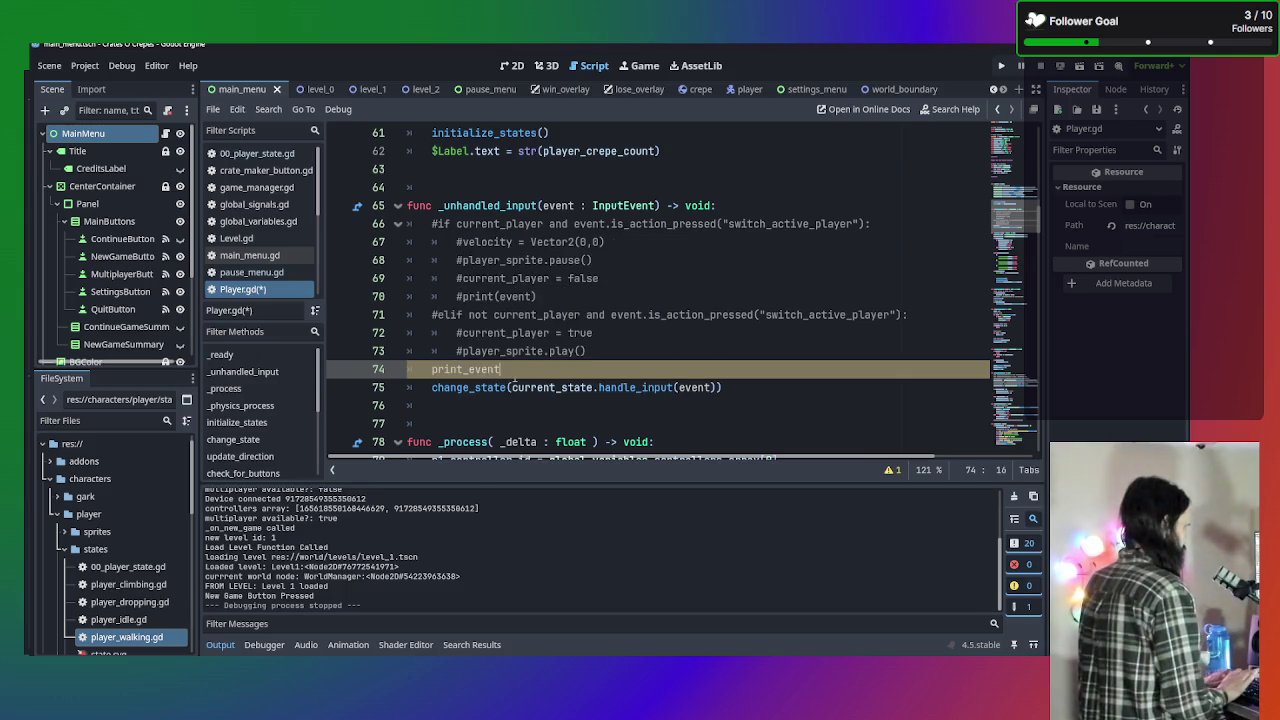
key(BackSpace)
key(BackSpace)
key(BackSpace)
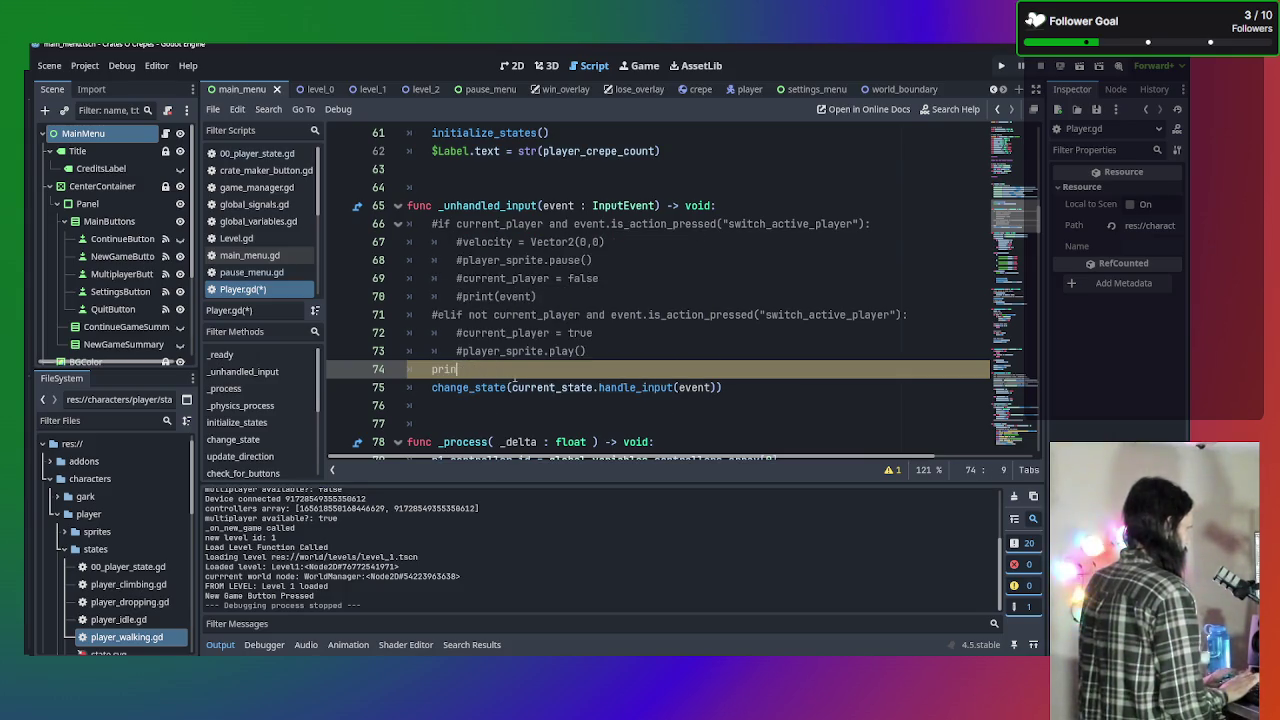
key(BackSpace)
key(BackSpace)
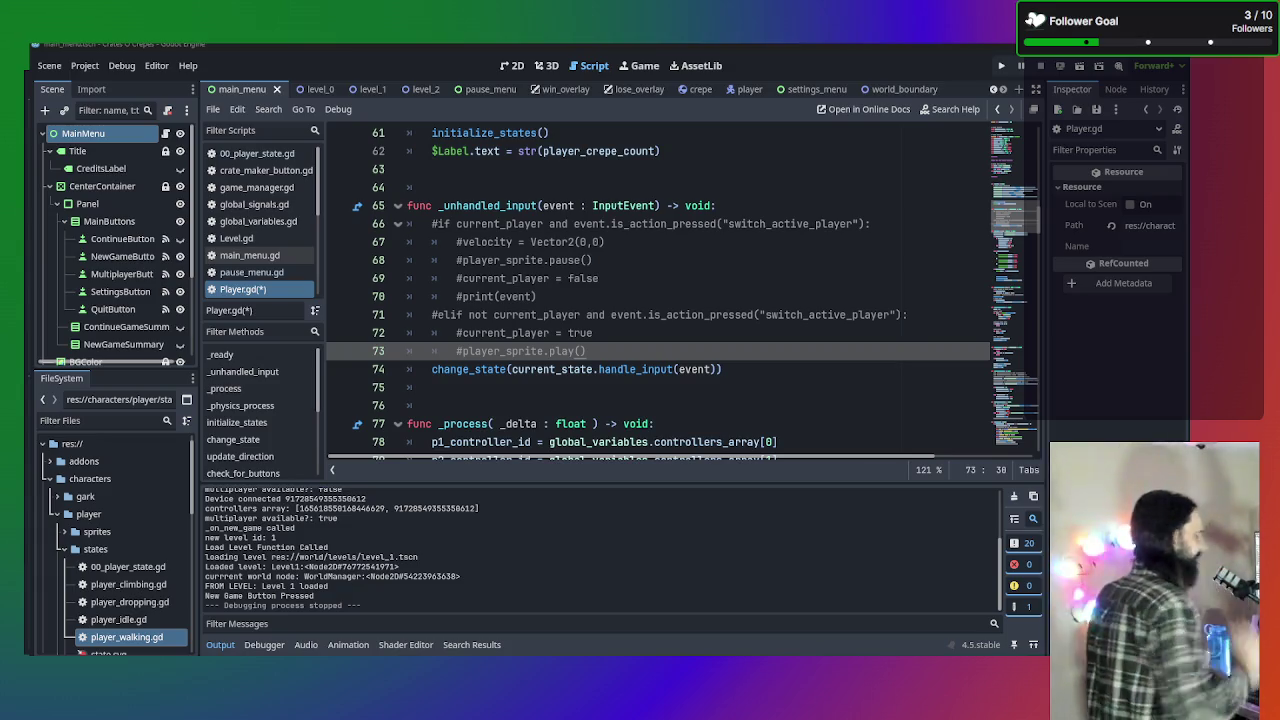
Uncomment the 'var event : InputEvent' declaration on line 172 in check_for_buttons.
click(772, 333)
scroll(772, 337, down, 5)
scroll(772, 337, up, 5)
scroll(790, 338, down, 12)
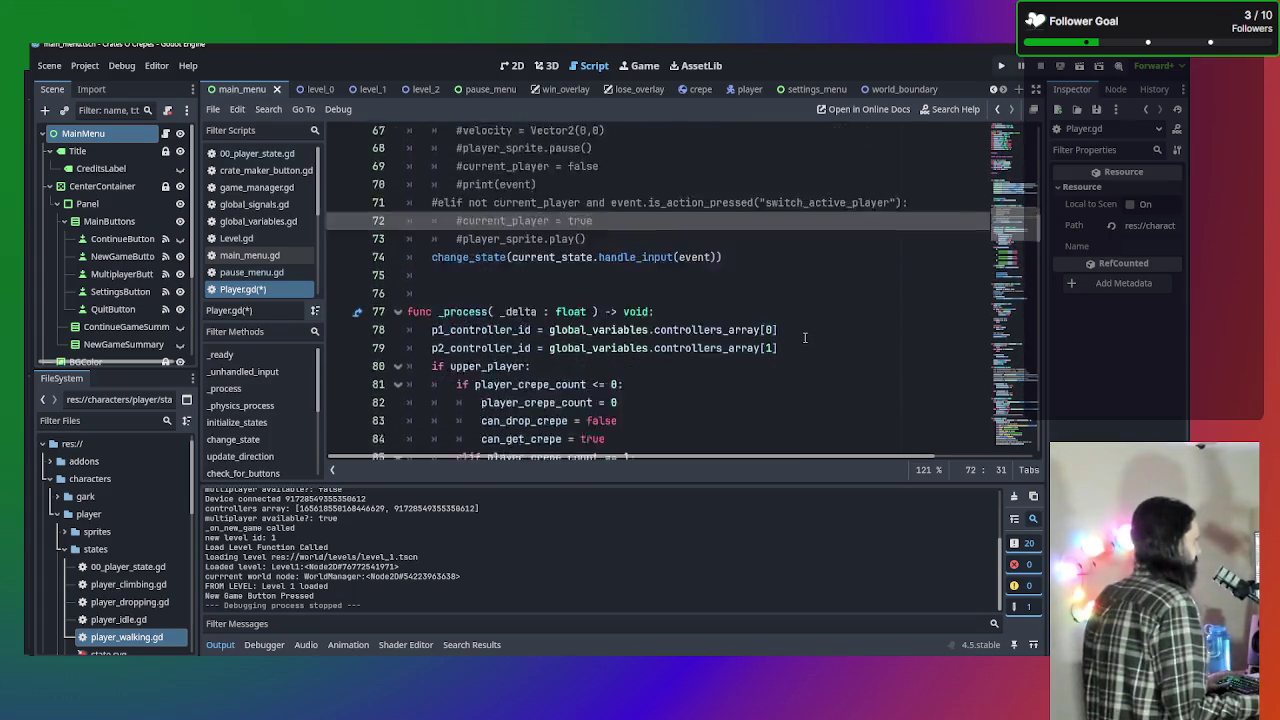
scroll(798, 339, down, 4)
scroll(798, 339, down, 2)
scroll(786, 341, down, 5)
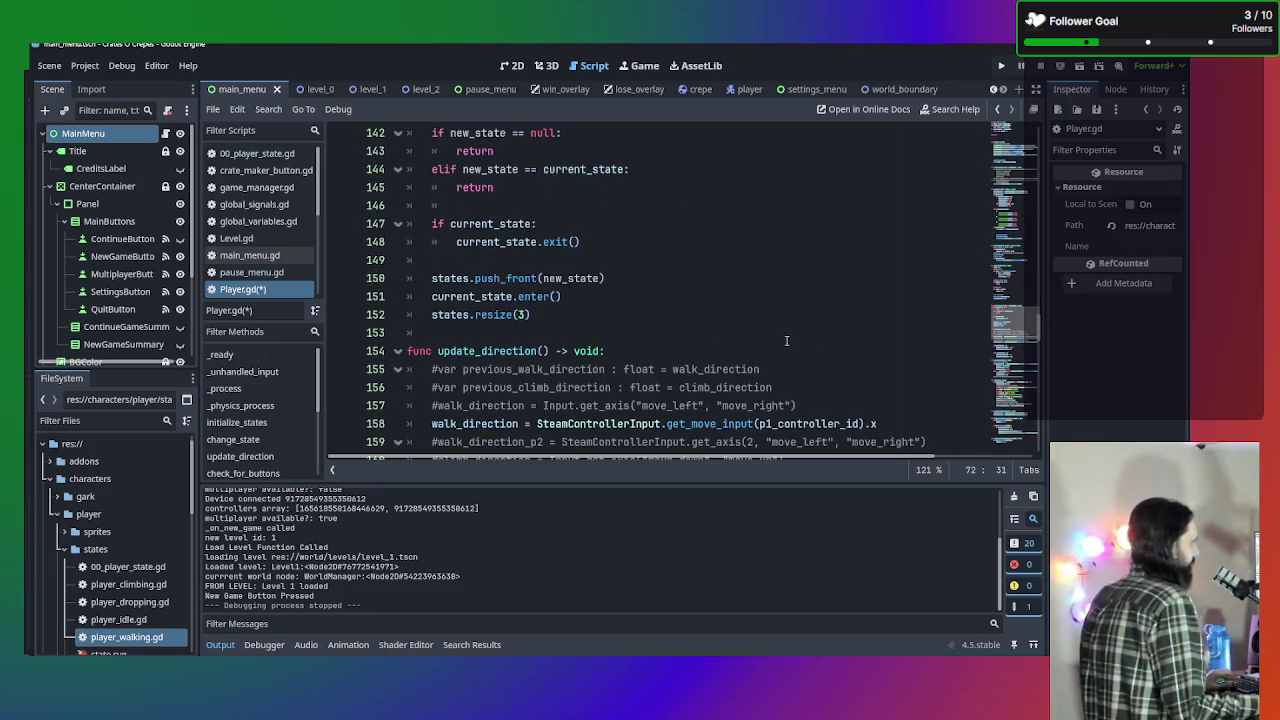
scroll(786, 341, down, 7)
scroll(786, 341, down, 1)
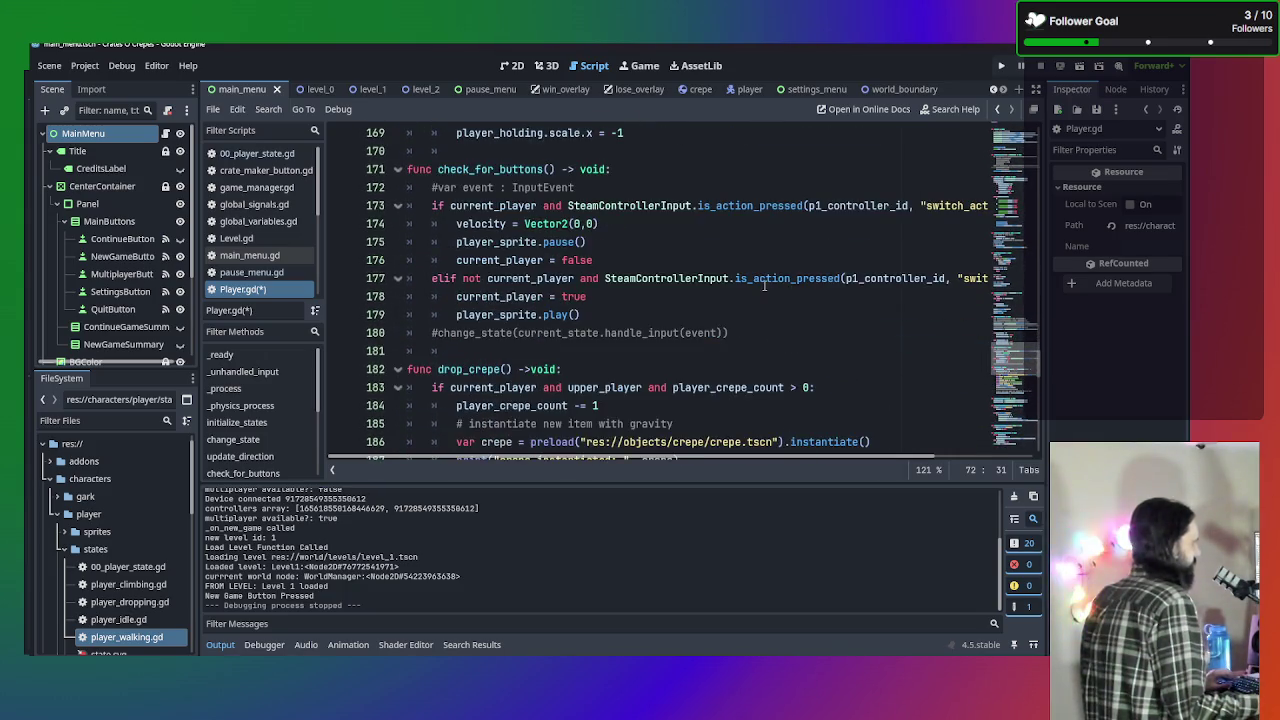
scroll(765, 286, down, 1)
click(700, 241)
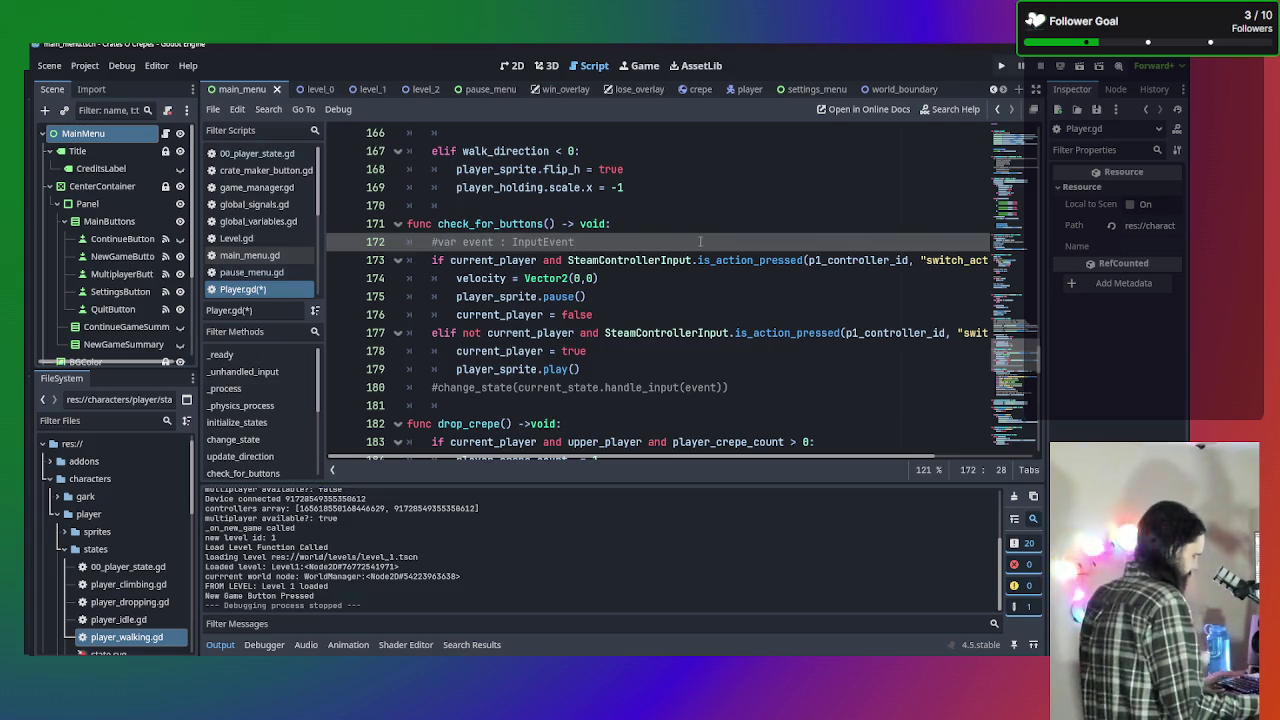
key(ctrl+k)
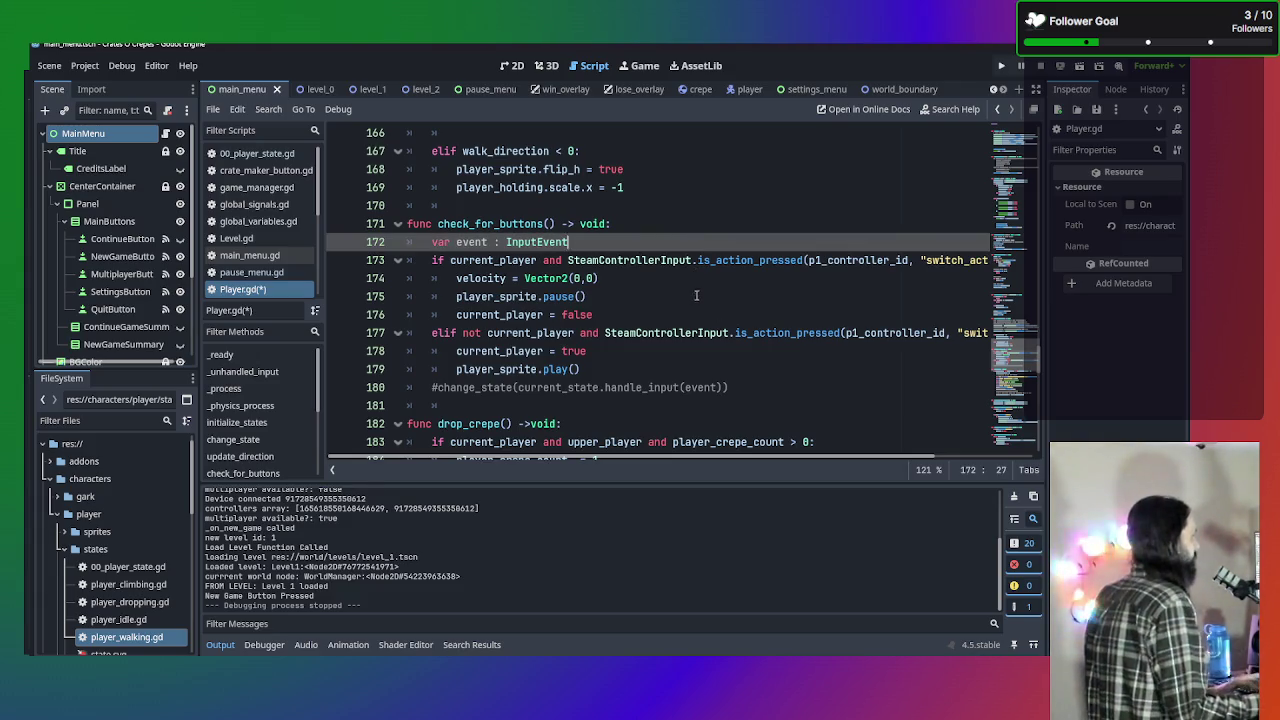
Add a new line 'event.action =' after 'current_player = false'.
click(694, 315)
key(Return)
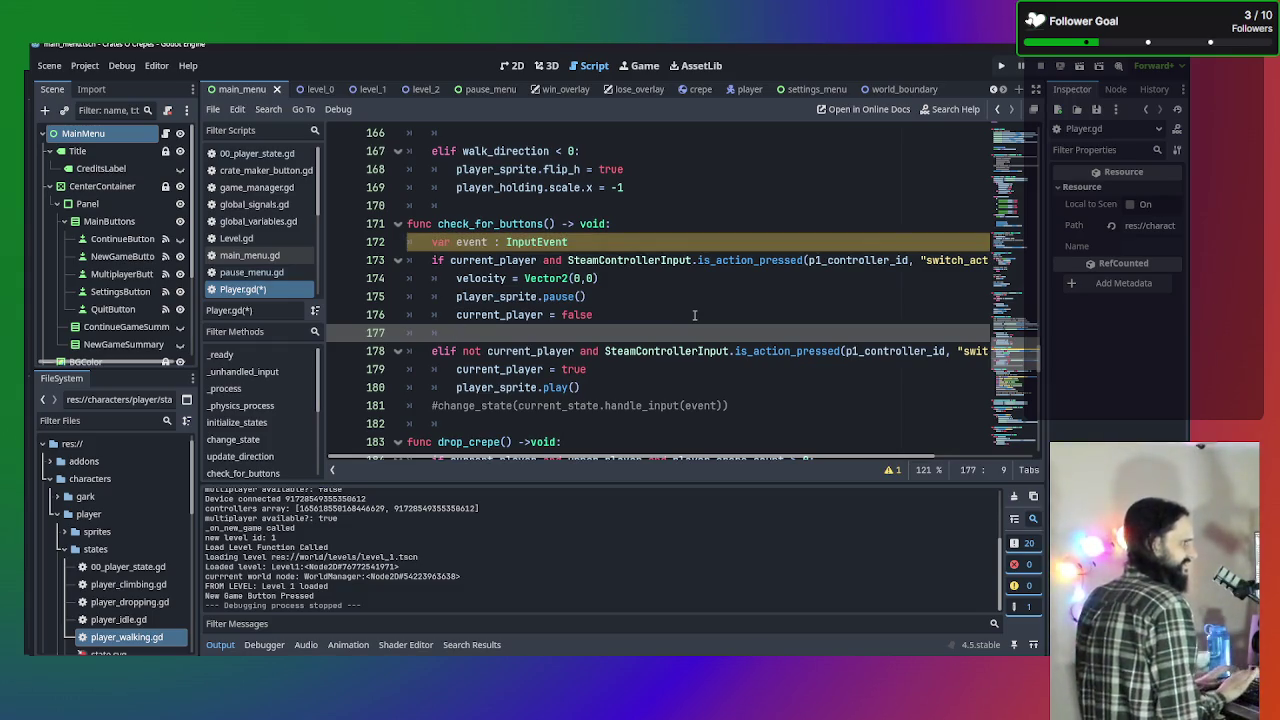
text(event)
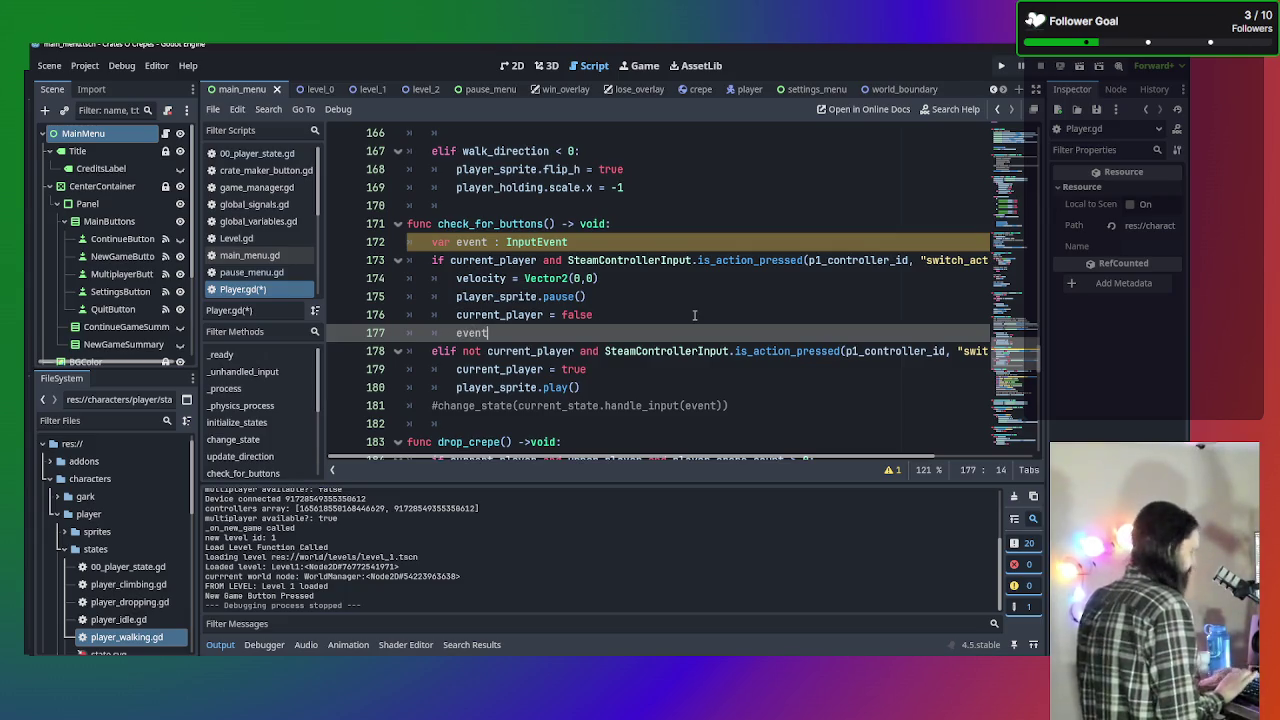
text(.a)
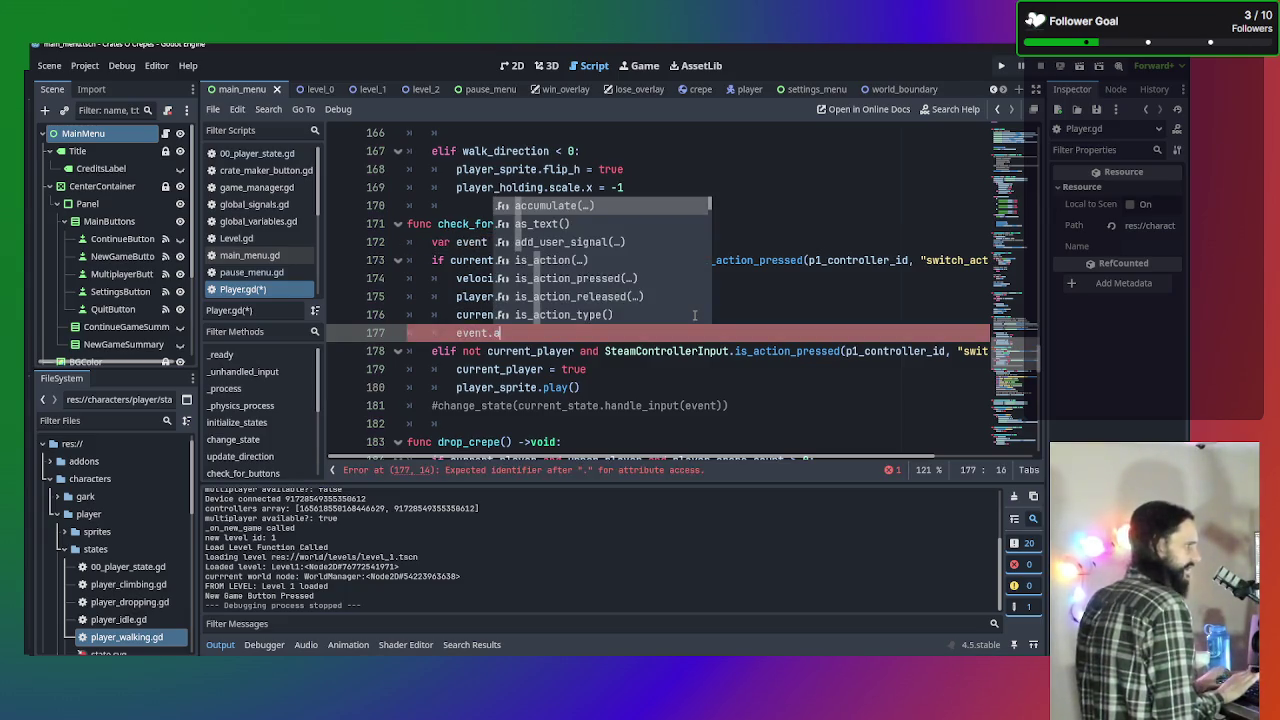
text(ction =)
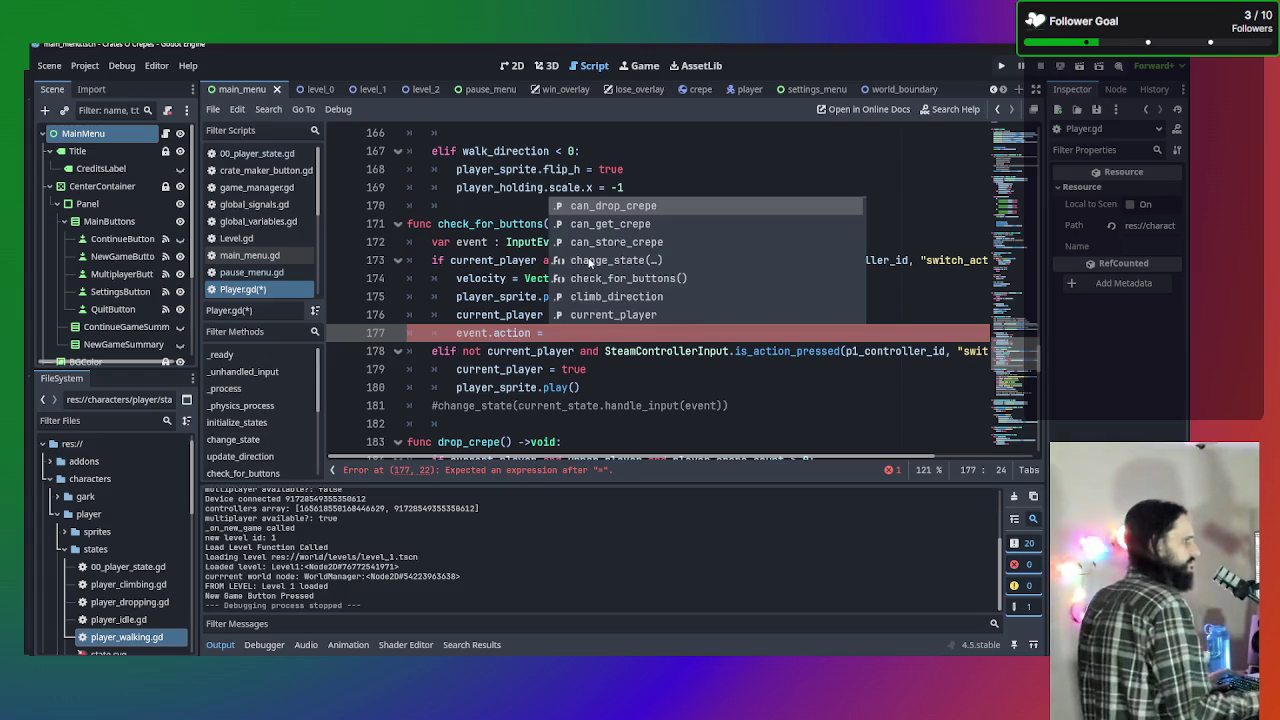
Retype the 'Event' part of the InputEvent type name on line 172.
click(520, 242)
drag(595, 242, 537, 244)
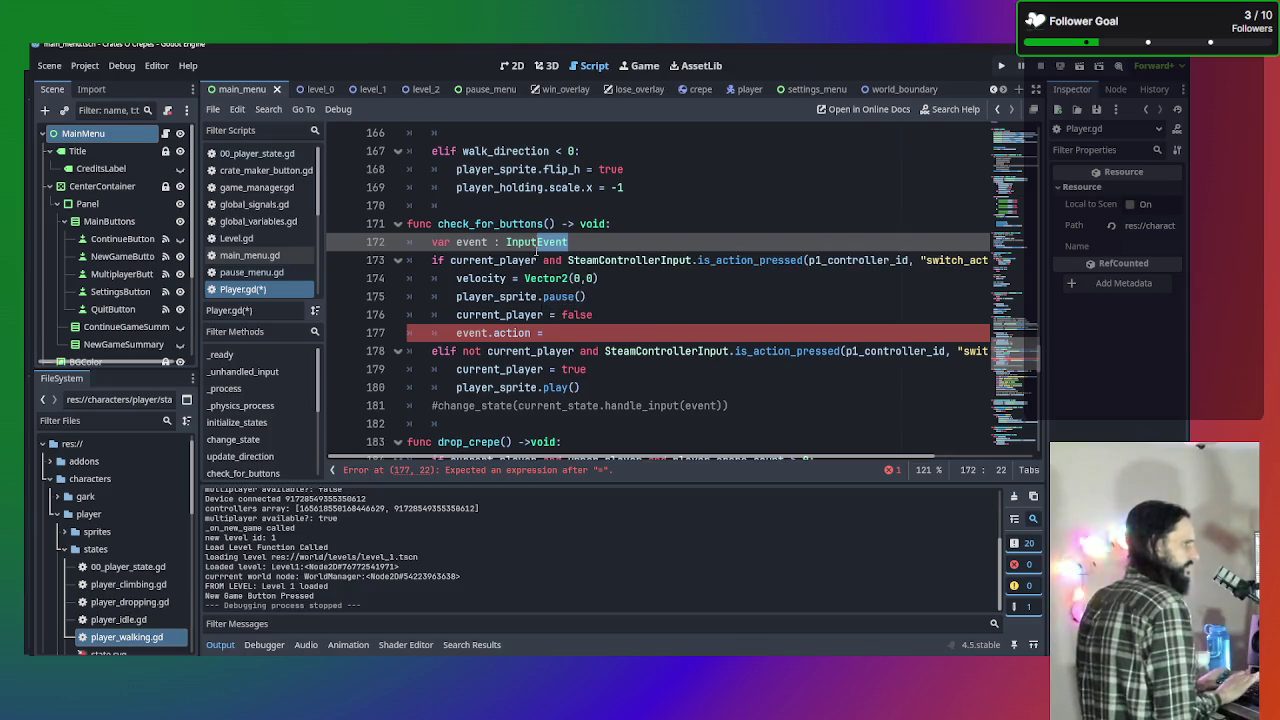
text(A)
key(BackSpace)
text(Event)
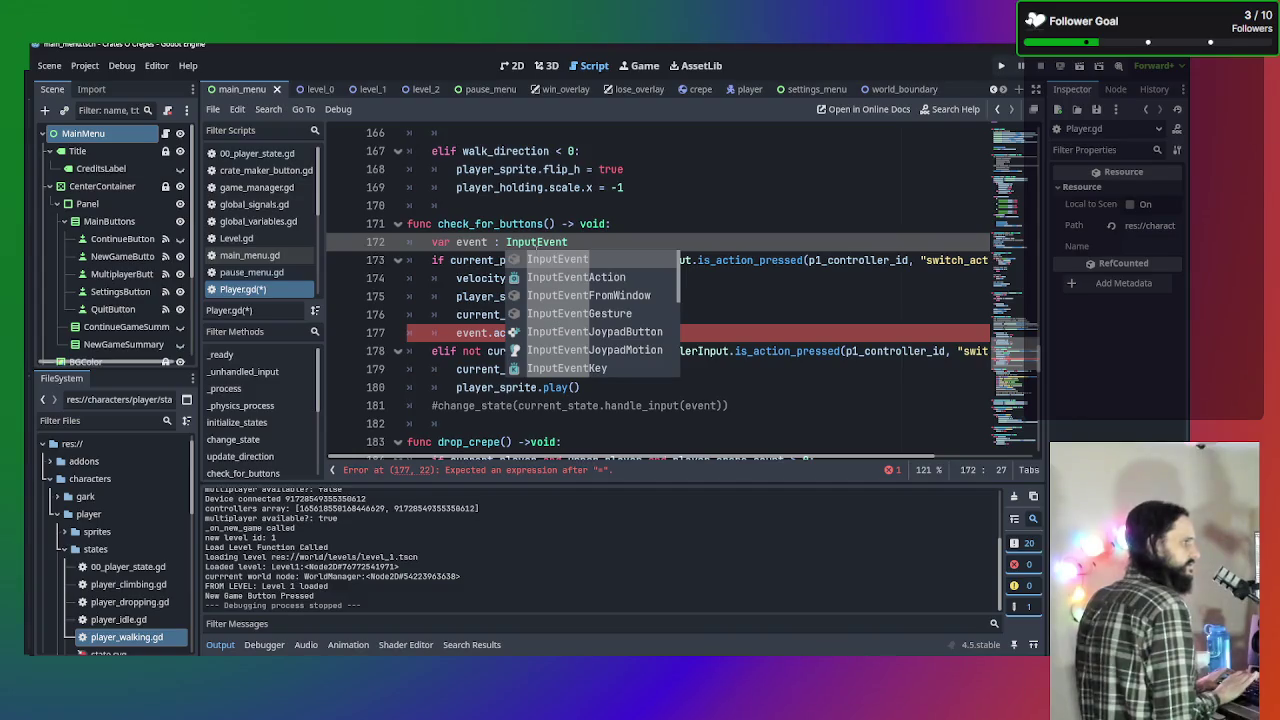
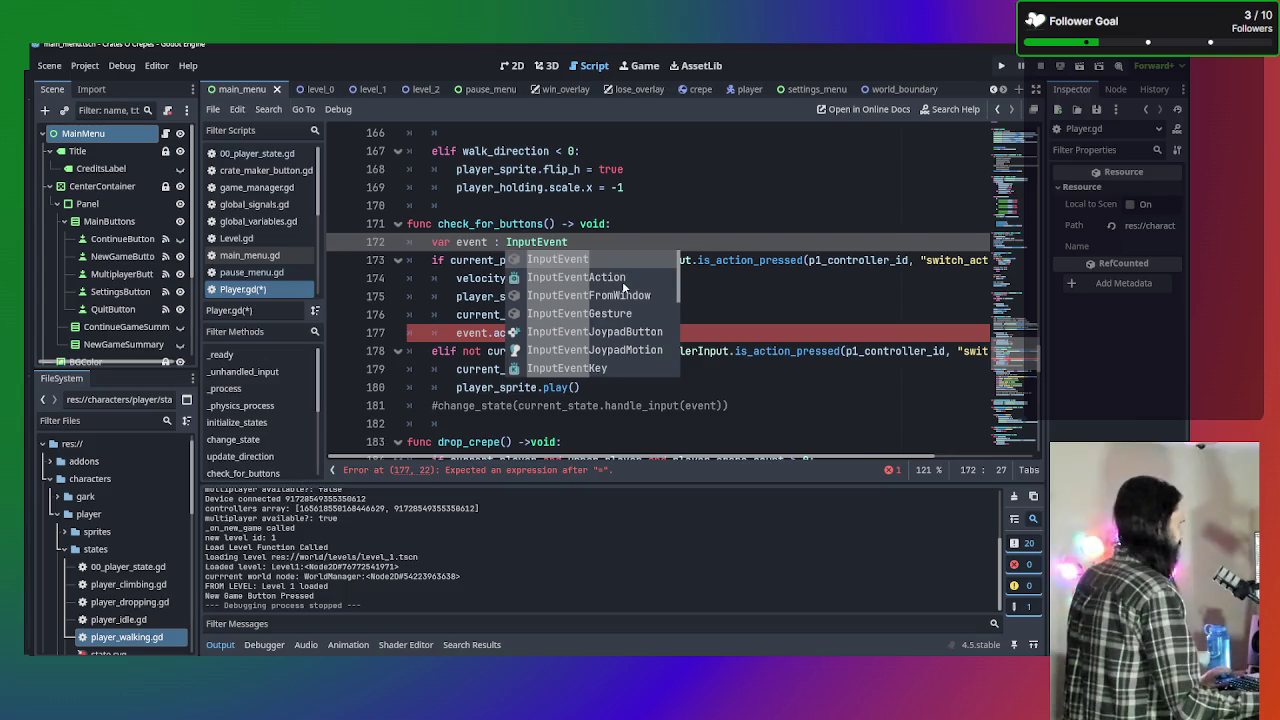
Rewrite line 172 as var event : InputEvent = InputEventAction.new().
click(622, 281)
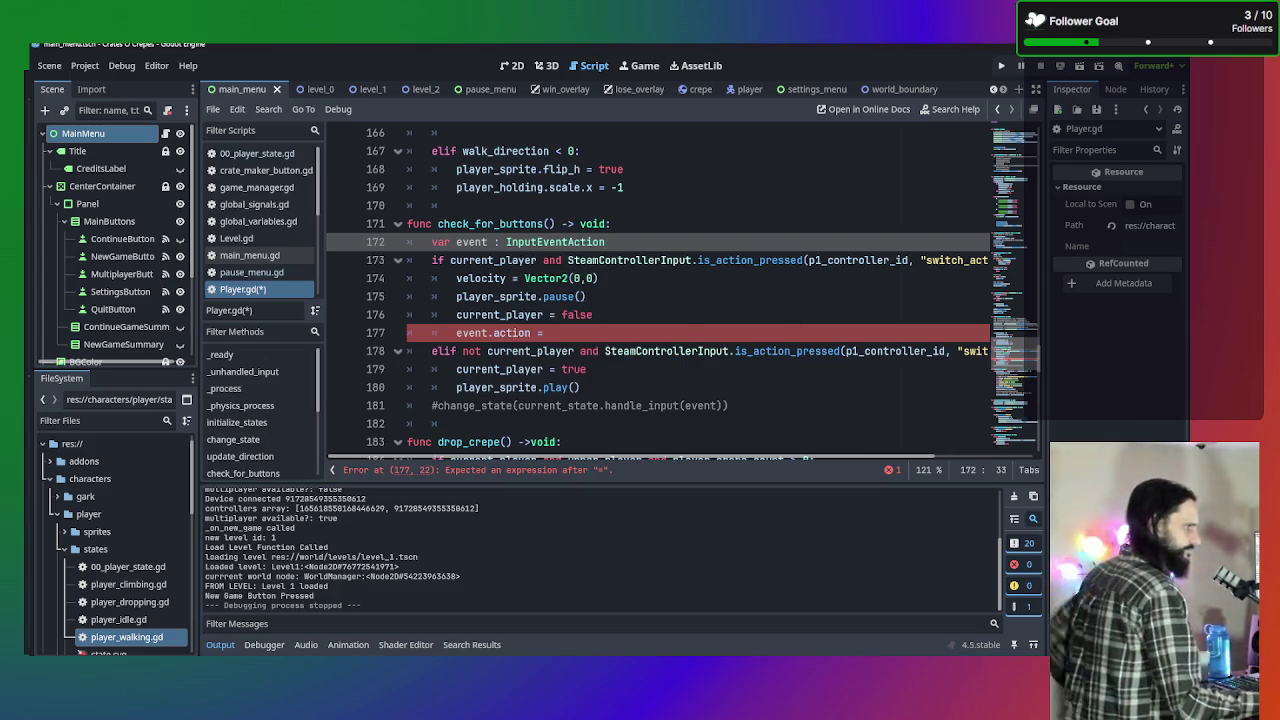
text(.new()
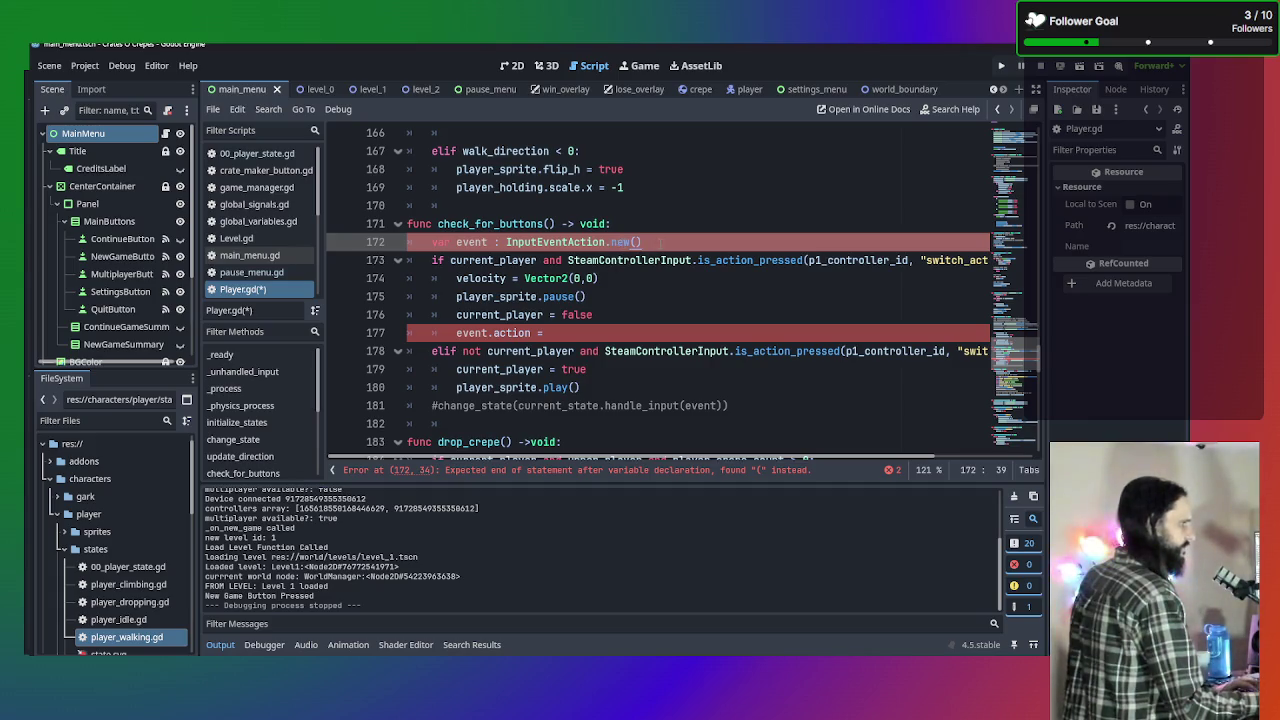
click(680, 286)
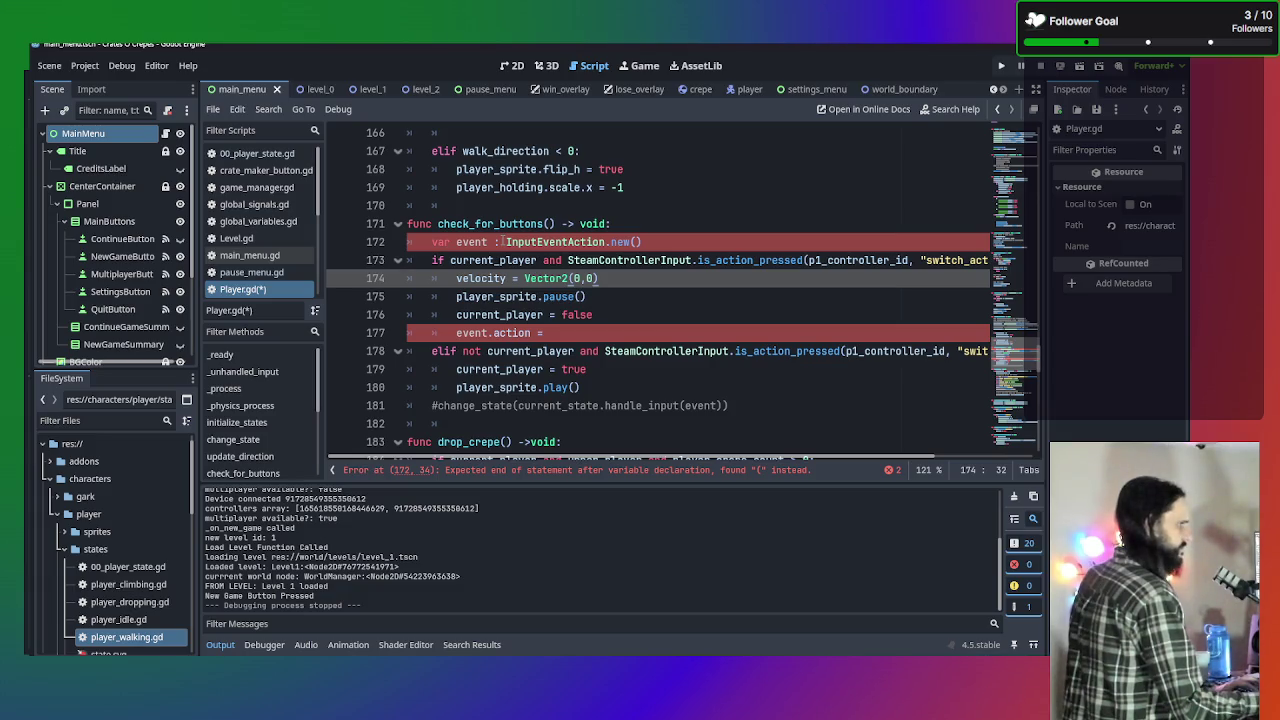
drag(645, 241, 563, 242)
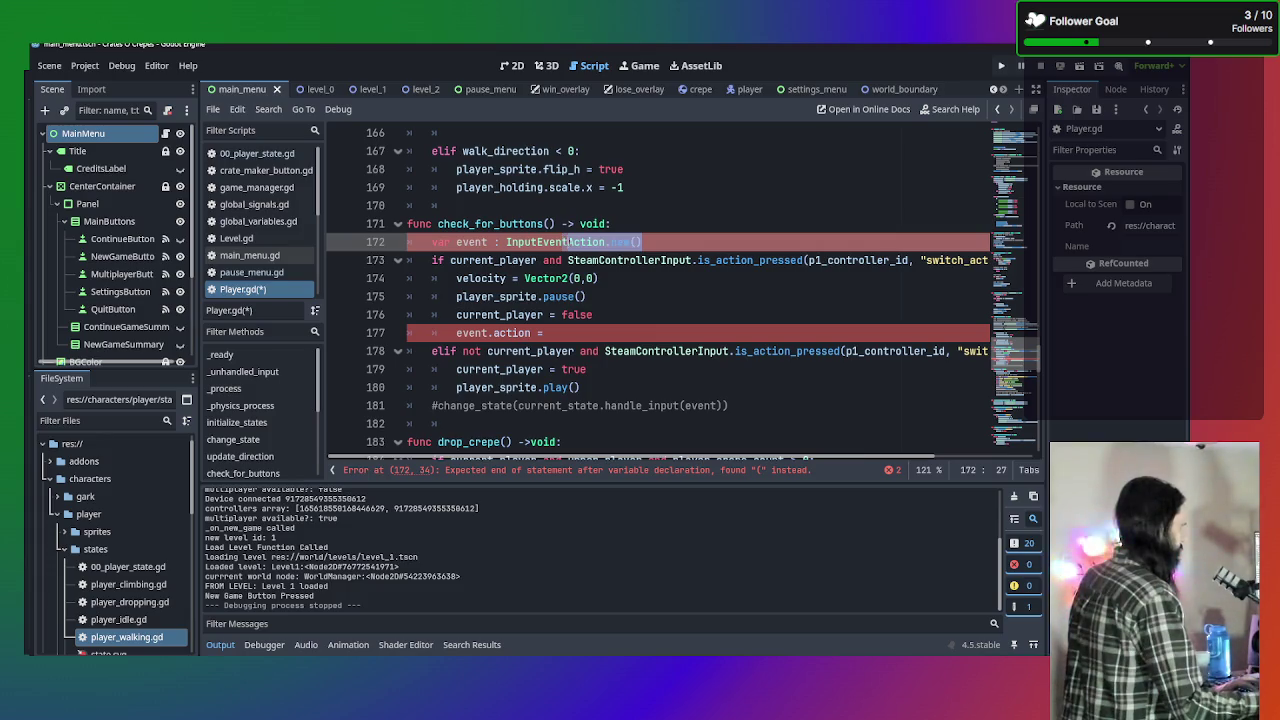
key(BackSpace)
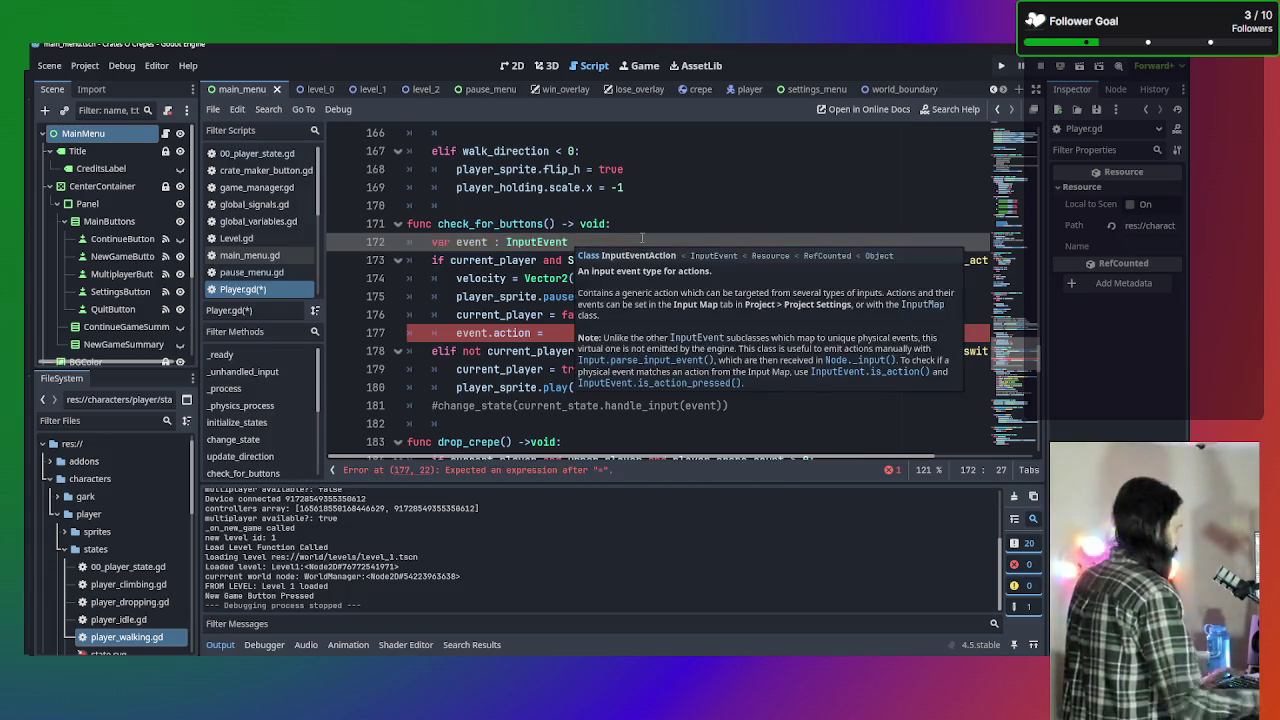
text(= Inp)
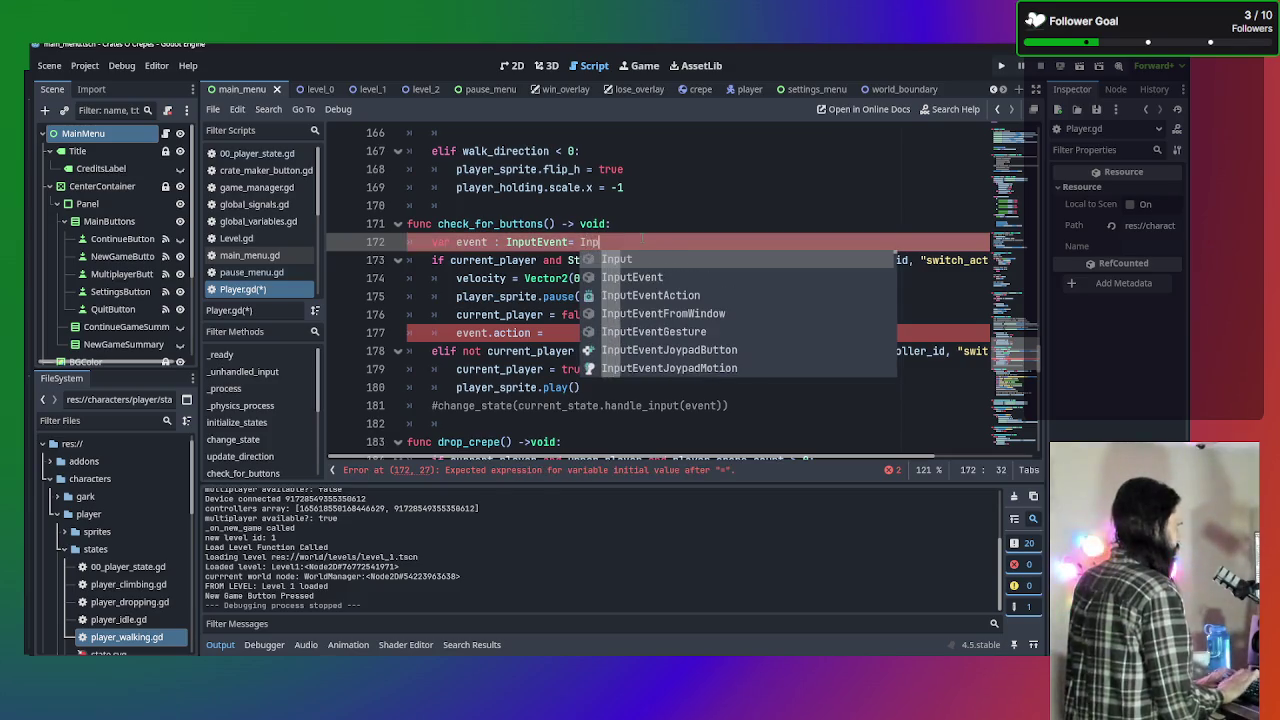
text(.)
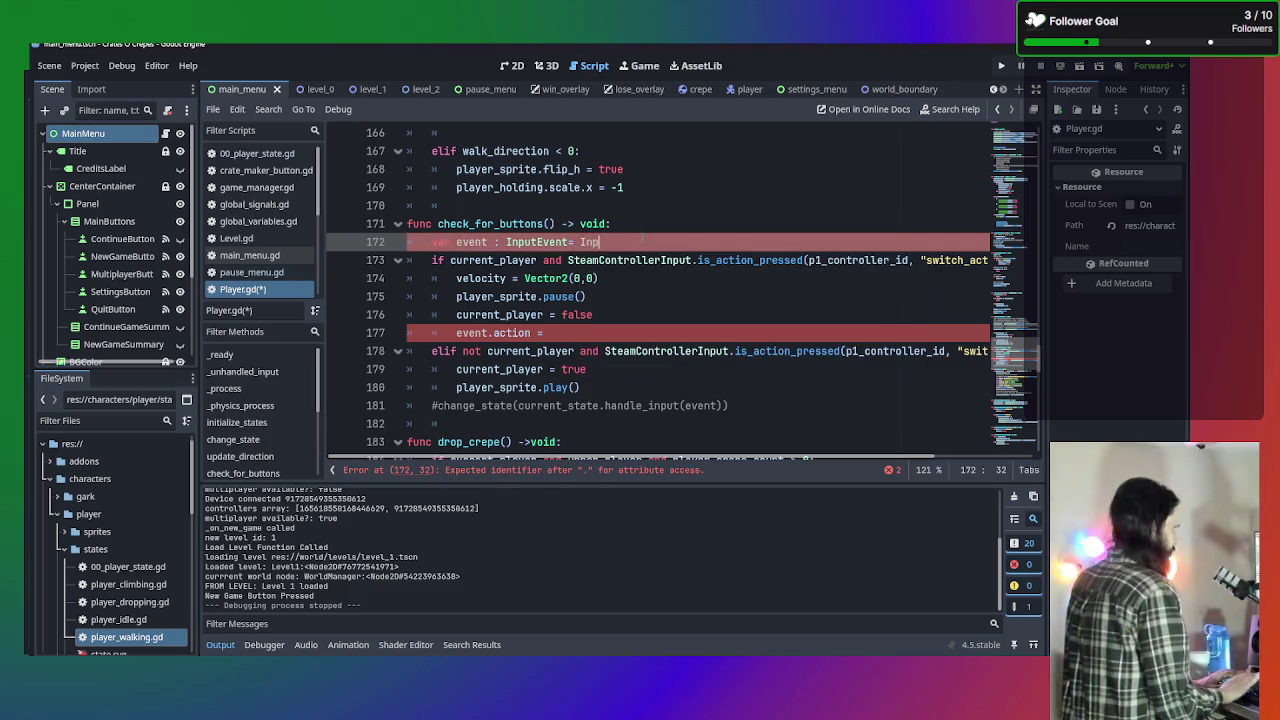
text(ut.Ac)
key(BackSpace)
key(BackSpace)
key(BackSpace)
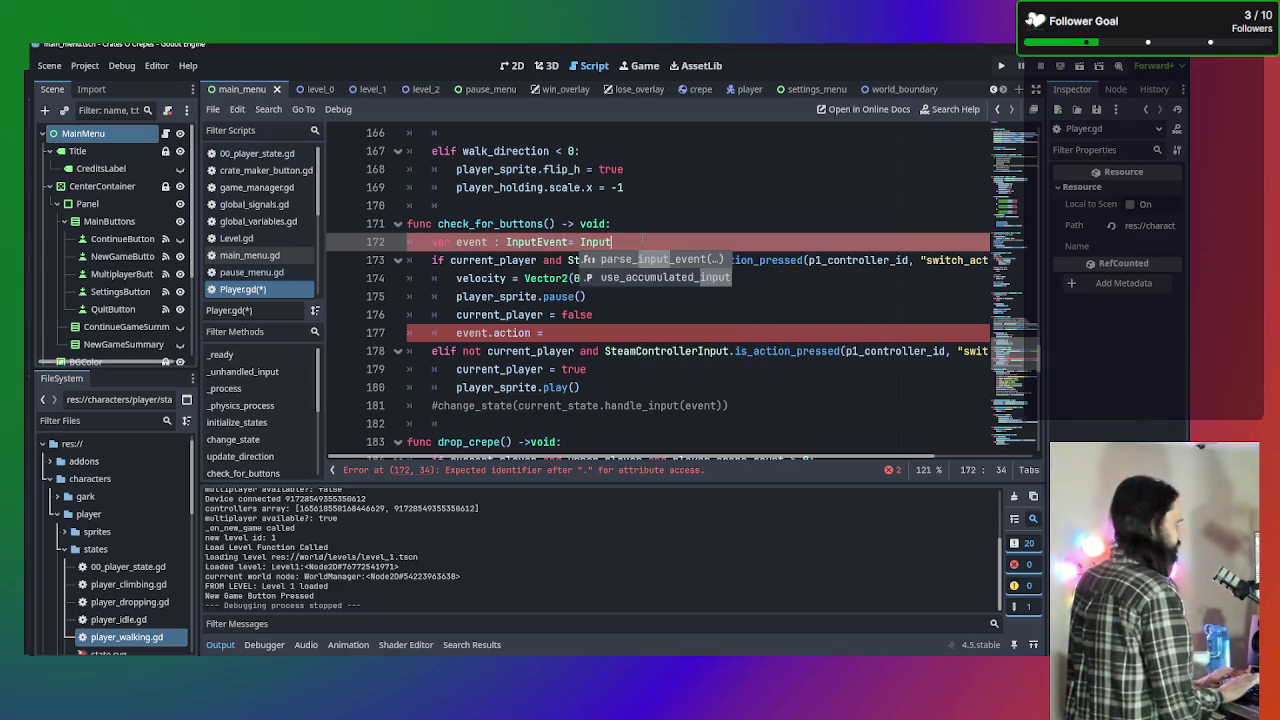
text(Event)
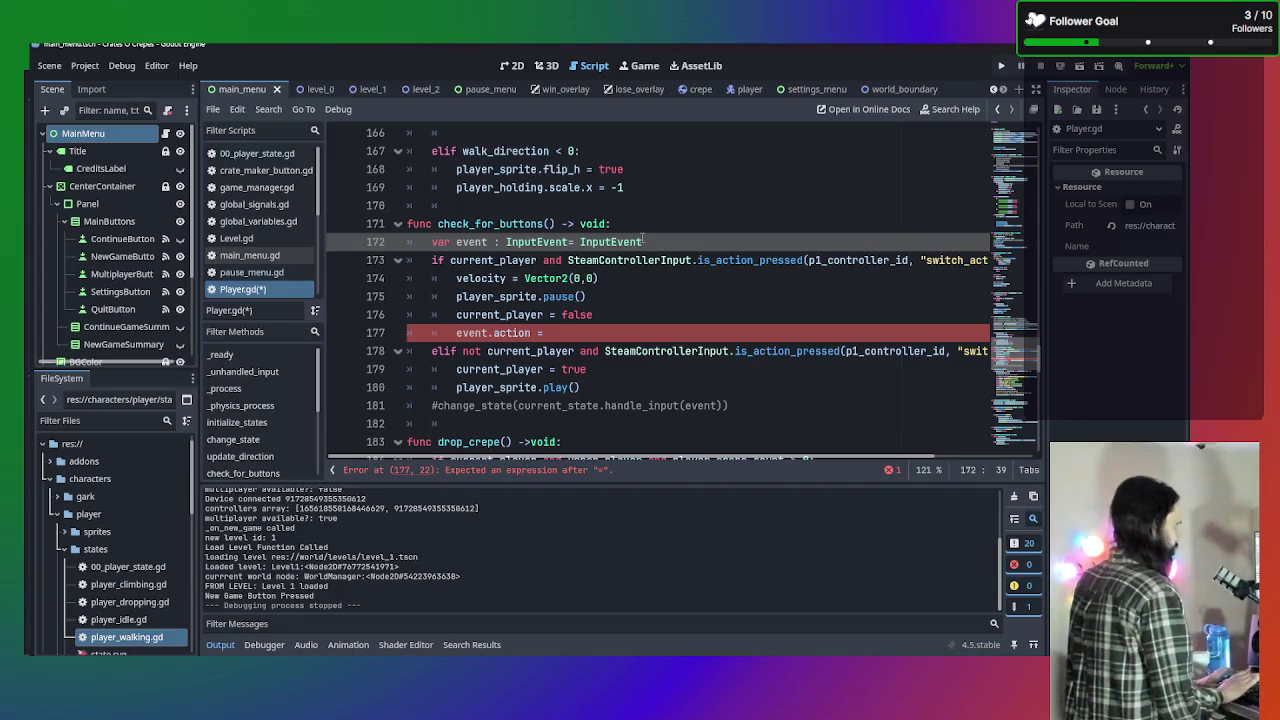
text(Action)
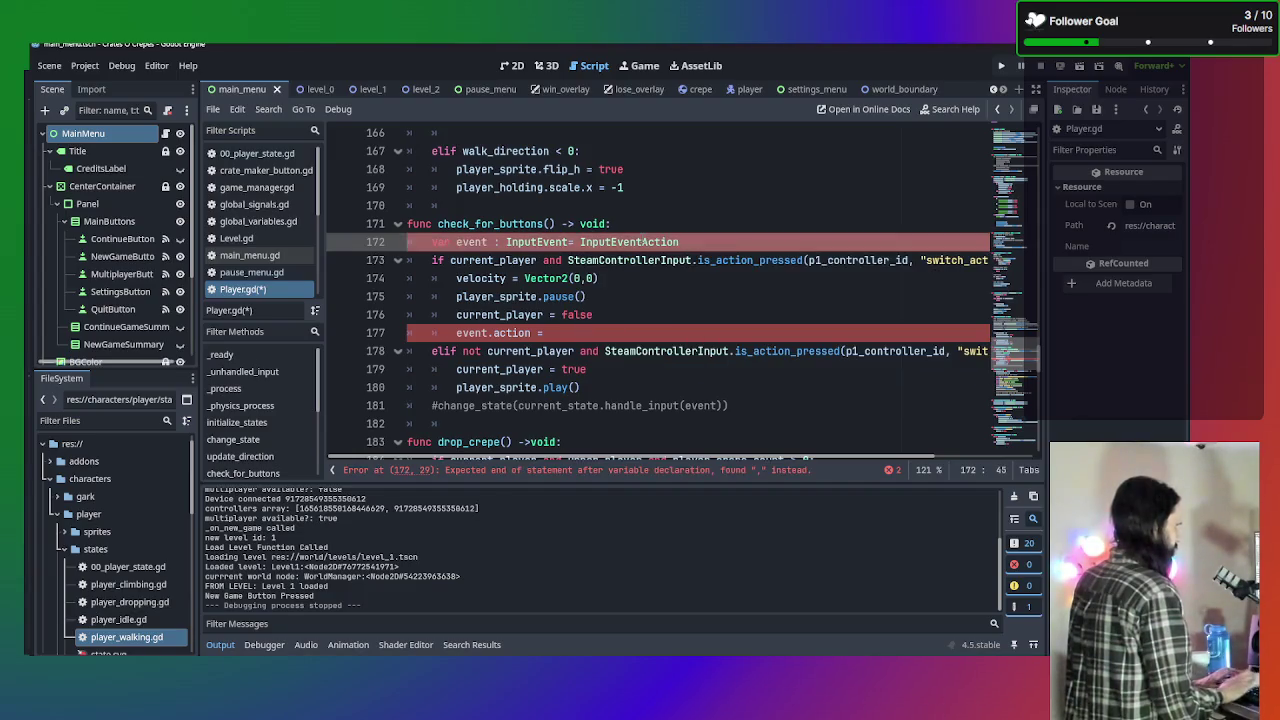
text(.new())
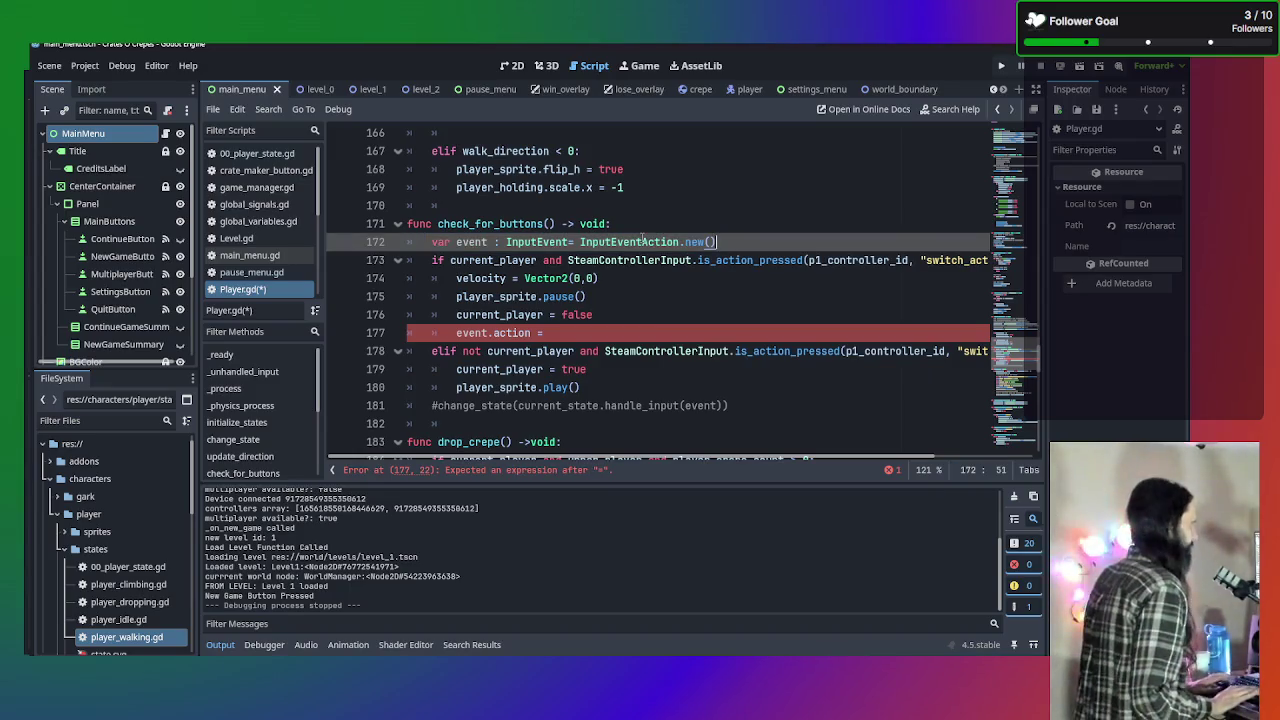
click(629, 351)
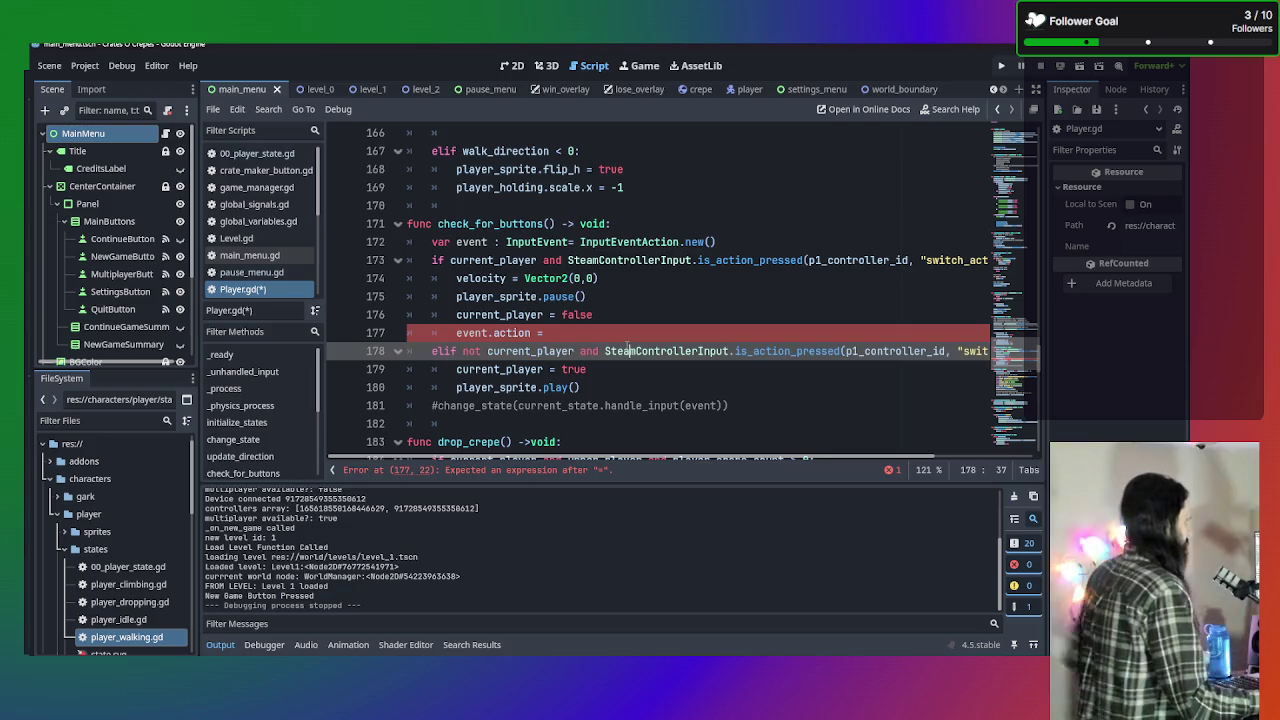
Fill line 177 as event.action = "switch_active_player", taking the name from line 173.
key(Up)
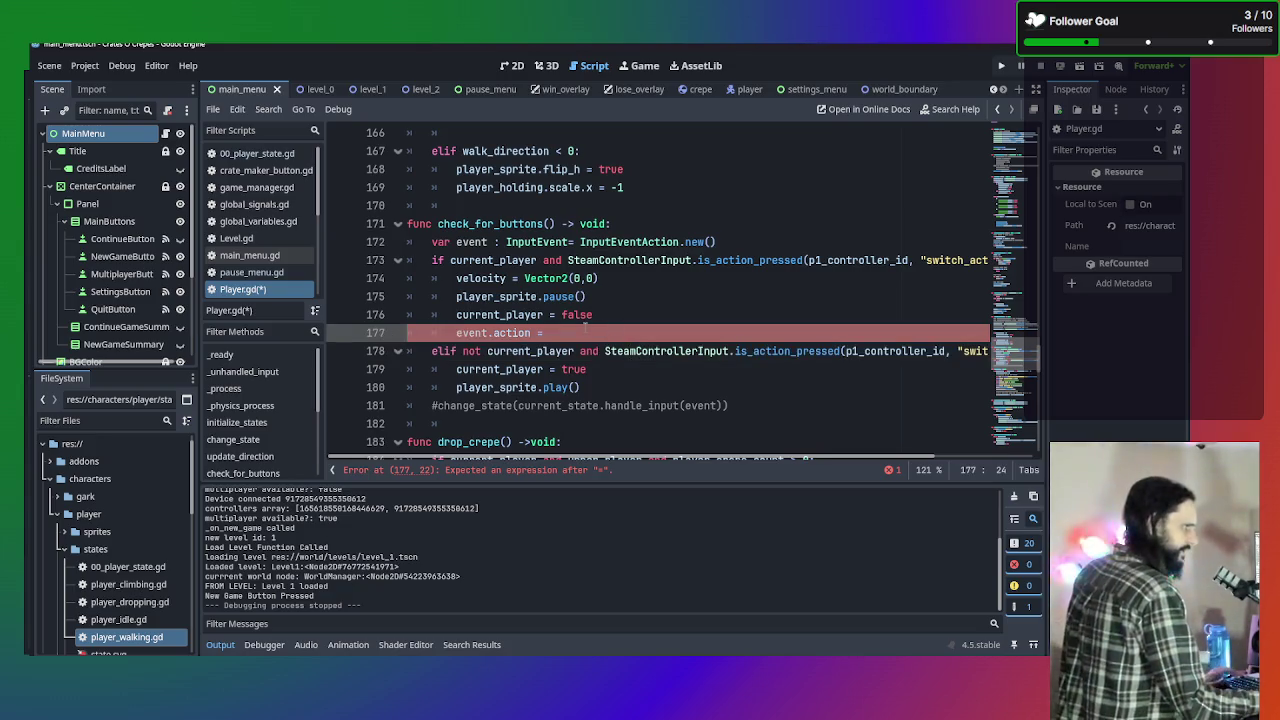
text(")
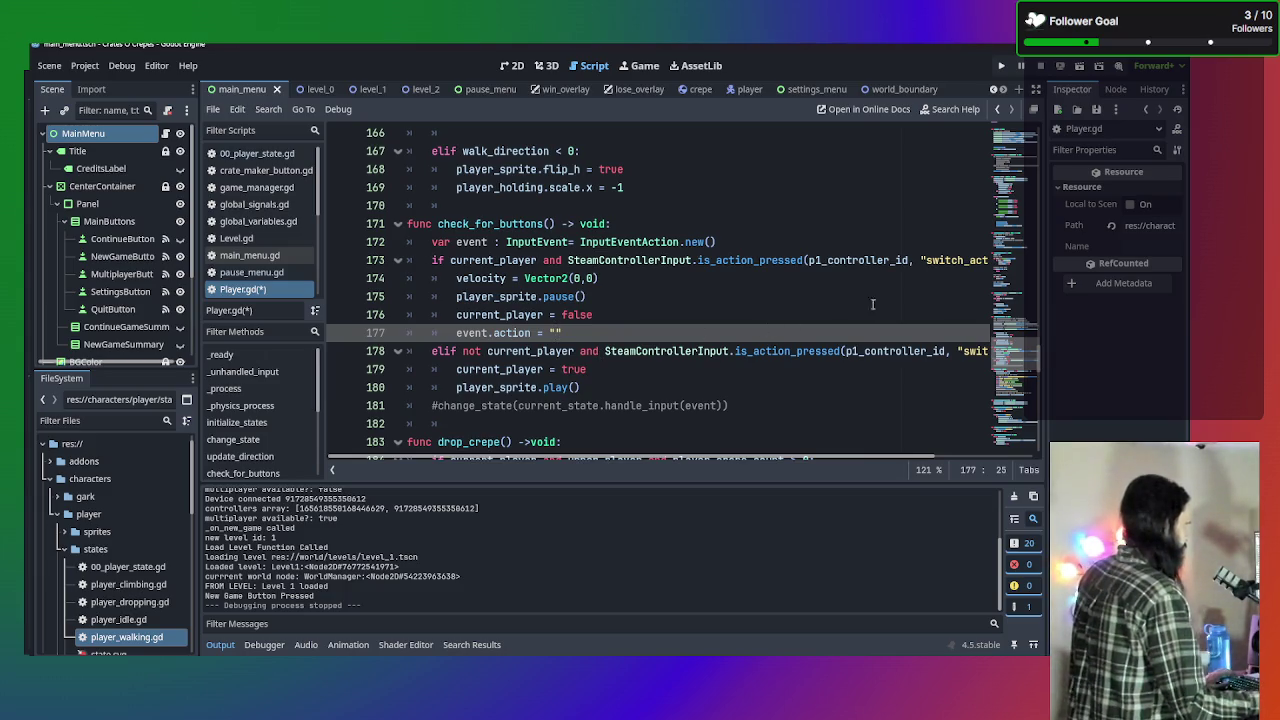
mouse_move(743, 316)
mouse_down()
mouse_move(947, 303)
mouse_move(930, 333)
mouse_up()
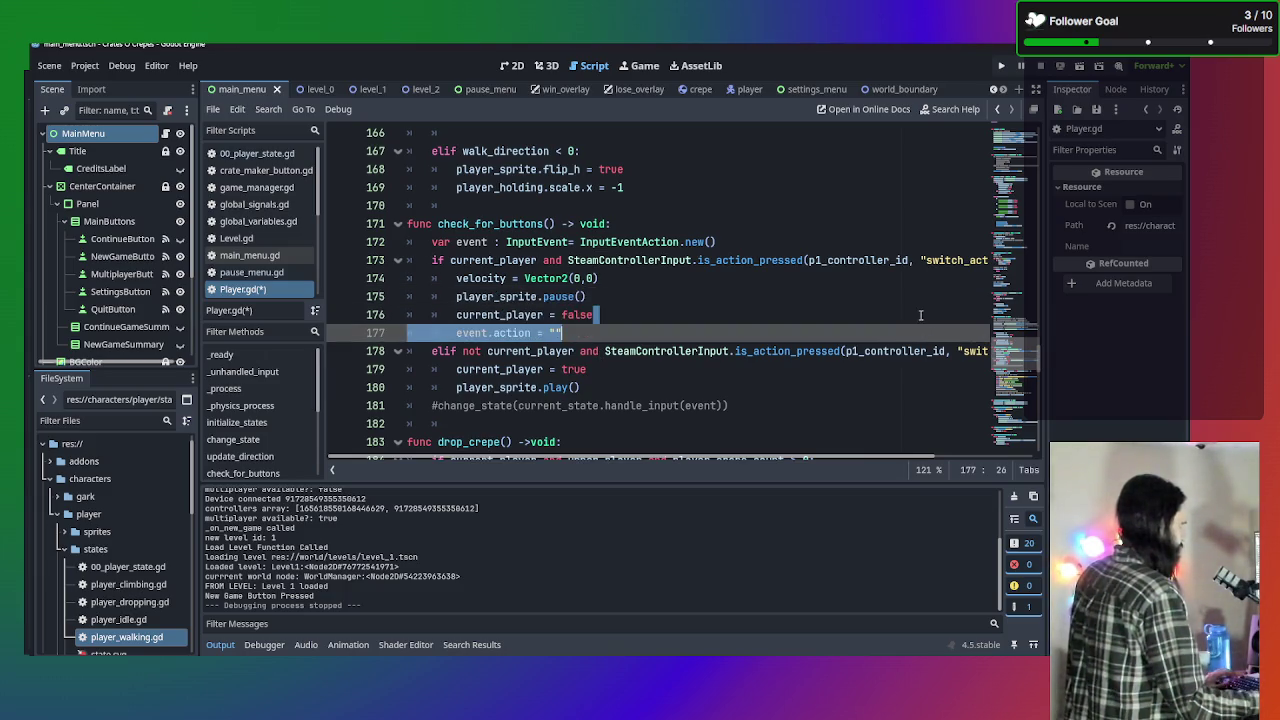
click(921, 316)
click(959, 259)
double_click(955, 259)
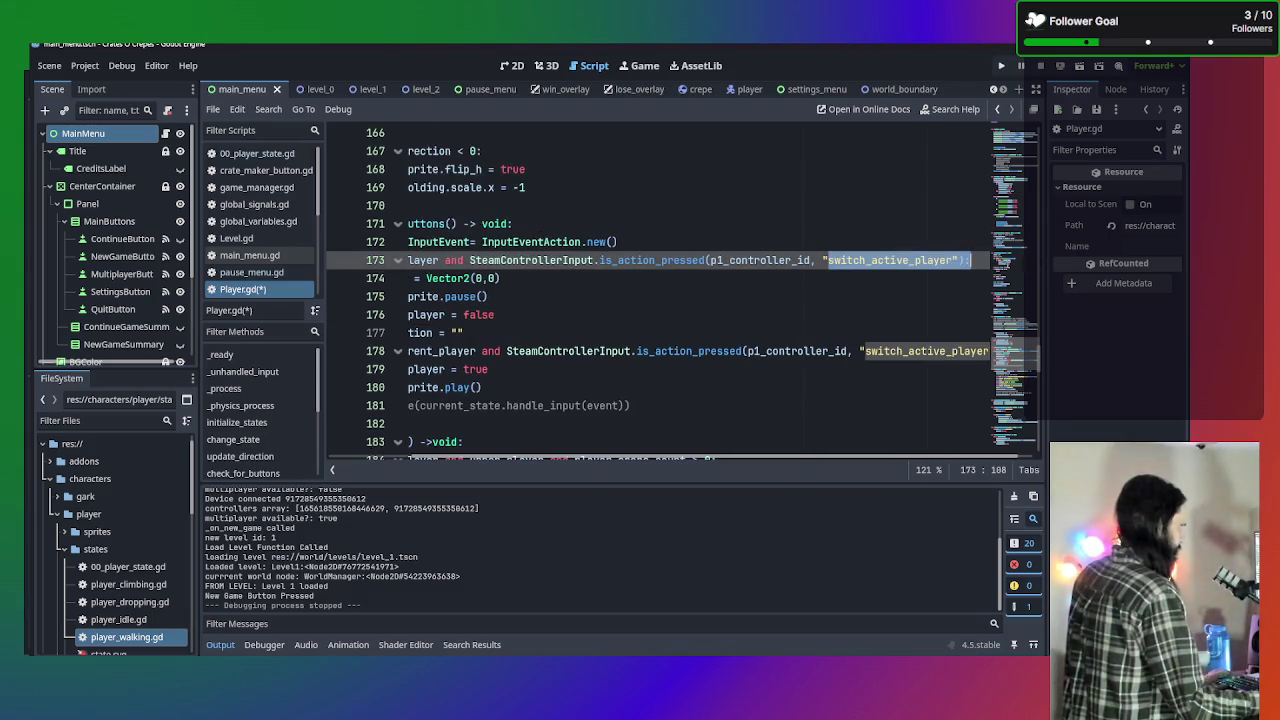
triple_click(503, 334)
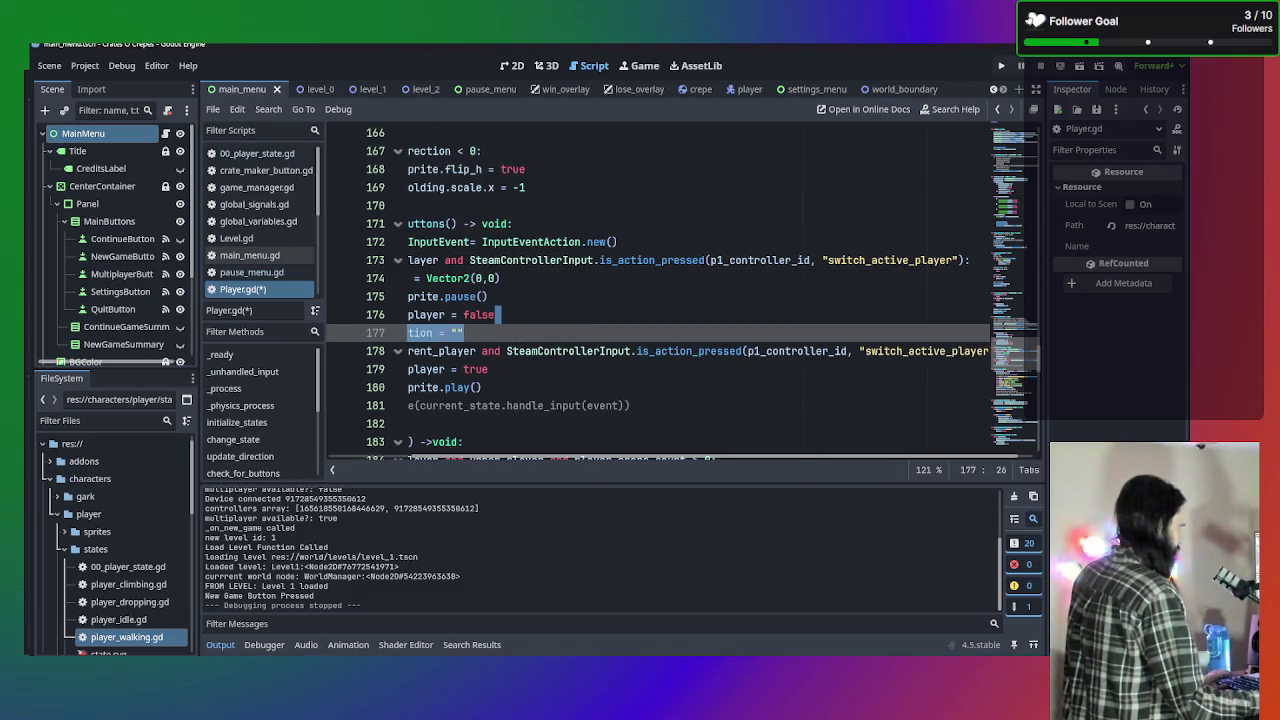
key(Left)
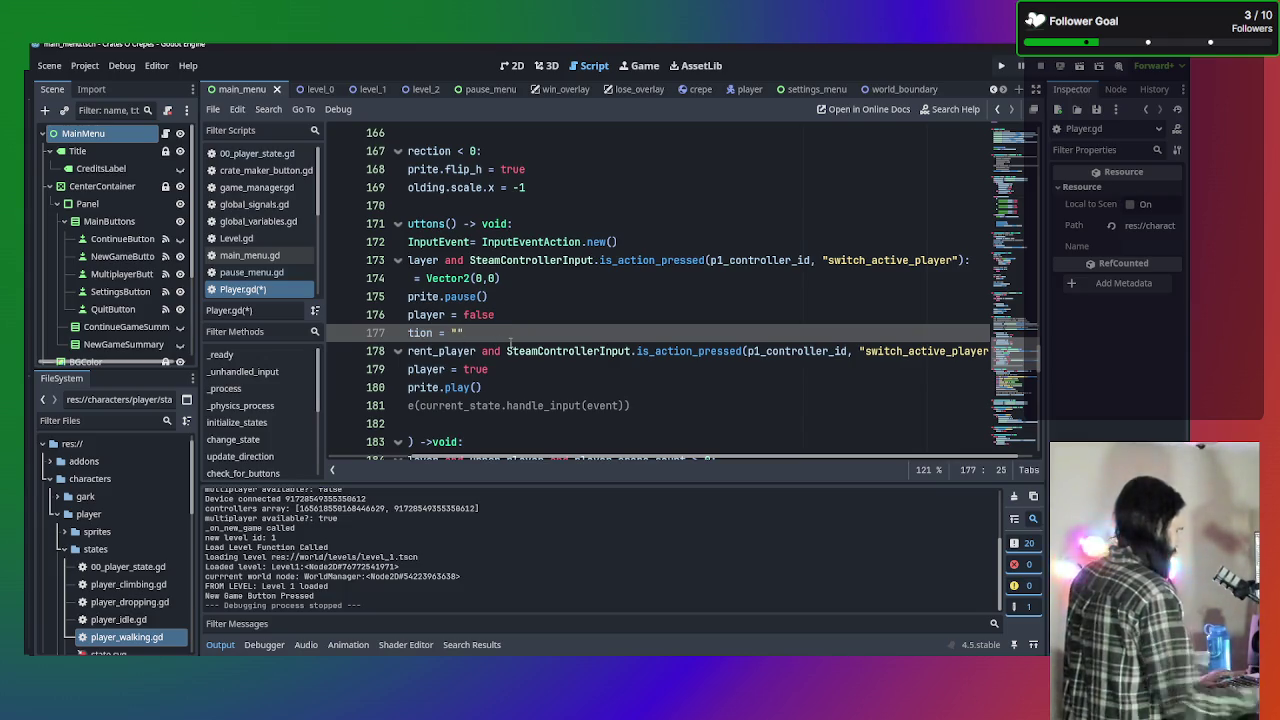
text(switch_active_player)
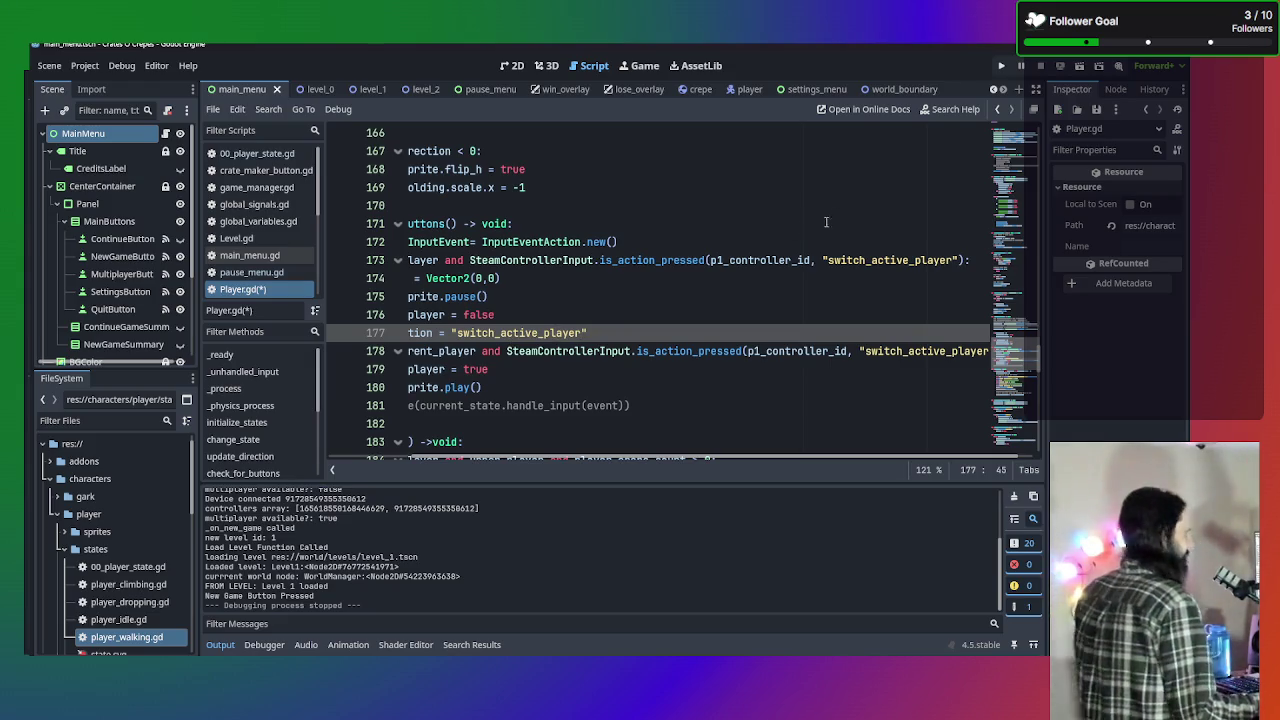
click(753, 315)
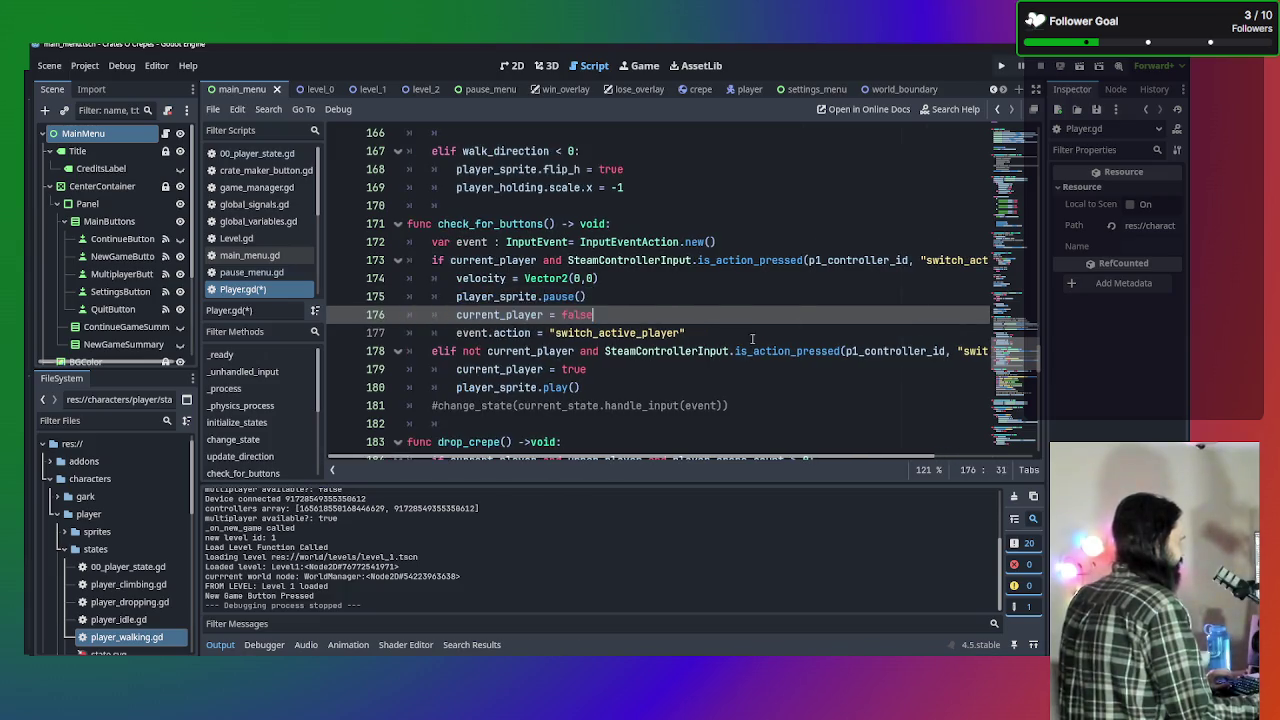
click(752, 340)
Save Player.gd and start line 178 with event.press.
key(ctrl+s)
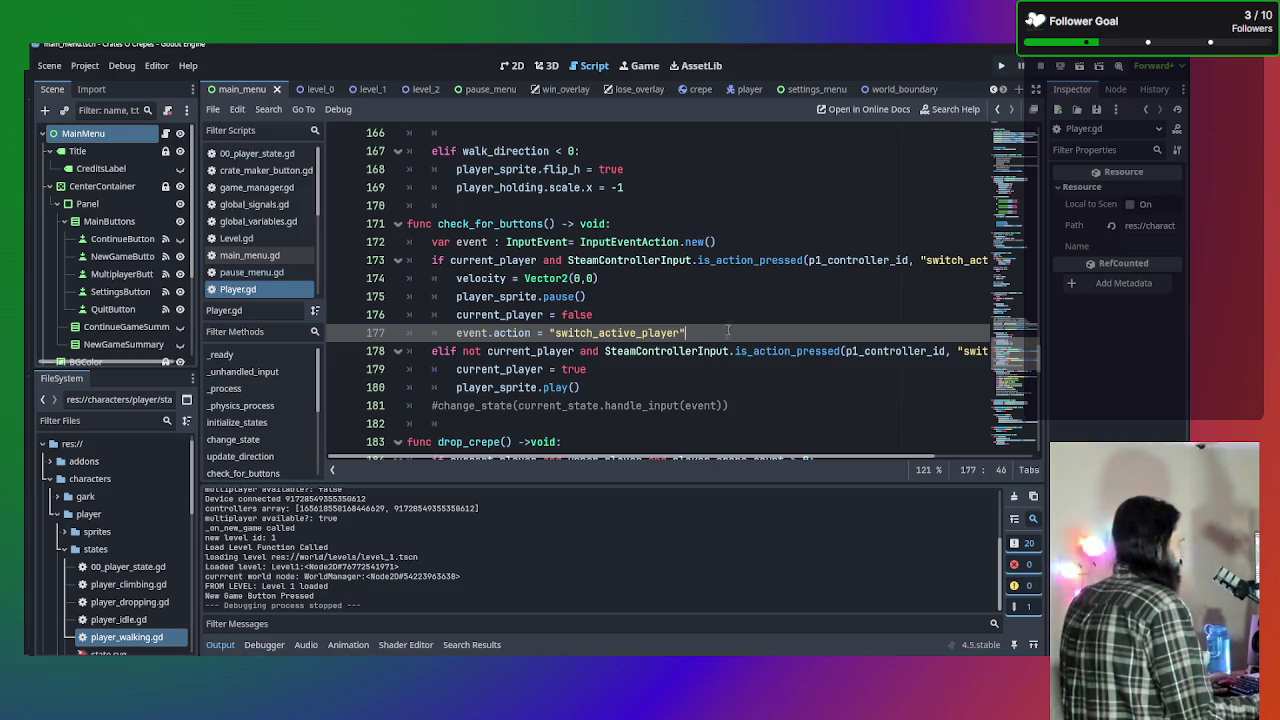
key(Return)
text(event.)
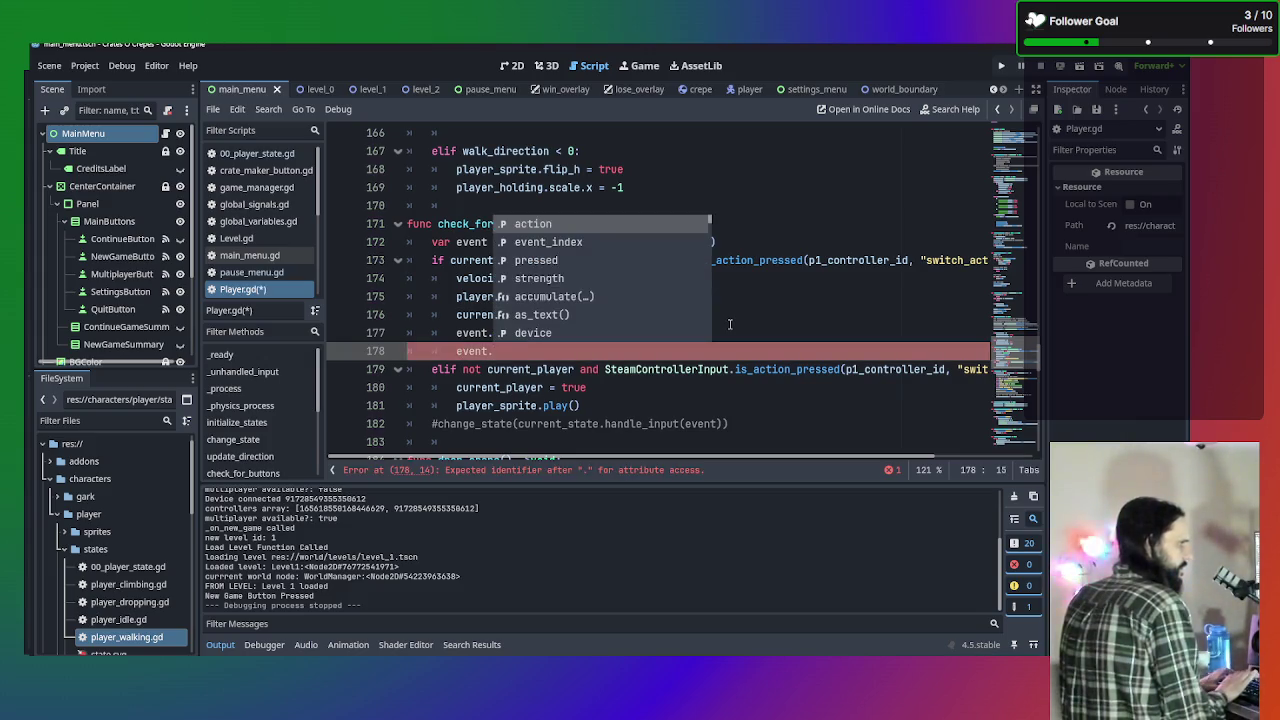
text(press)
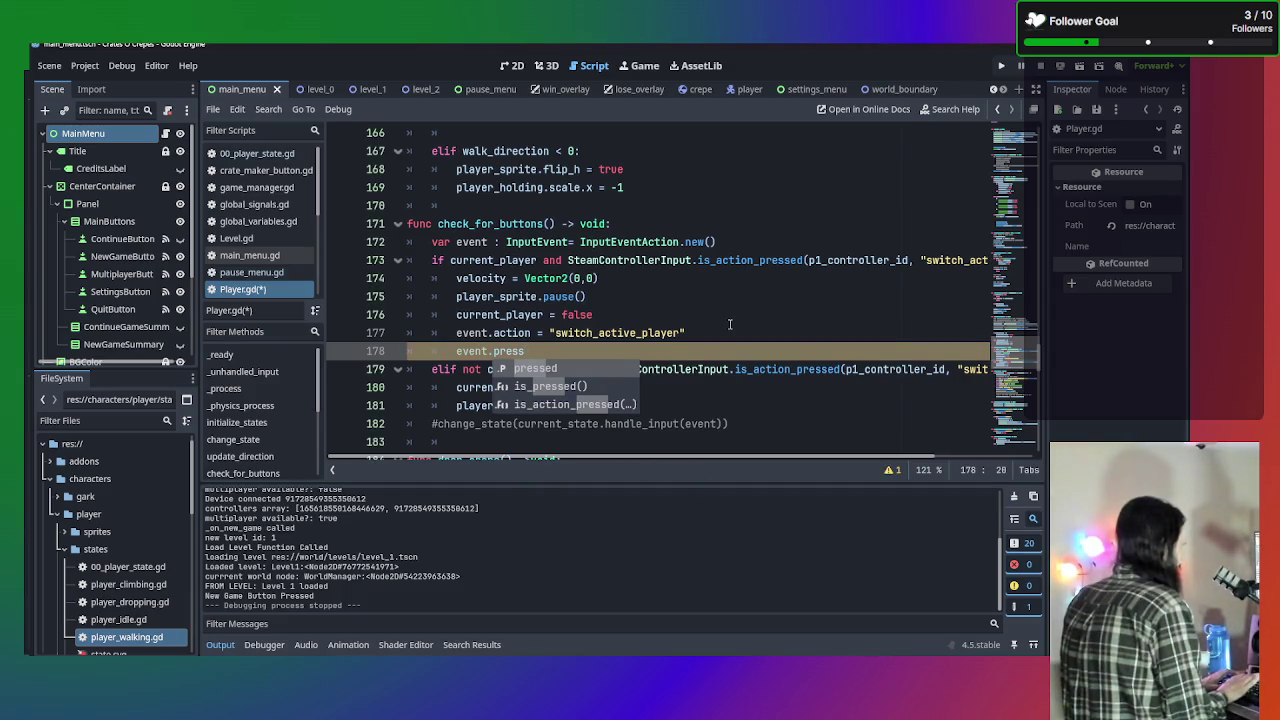
Complete line 178 as event.pressed = true, reverting a brief is_action_pressed attempt.
key(Return)
text(= true)
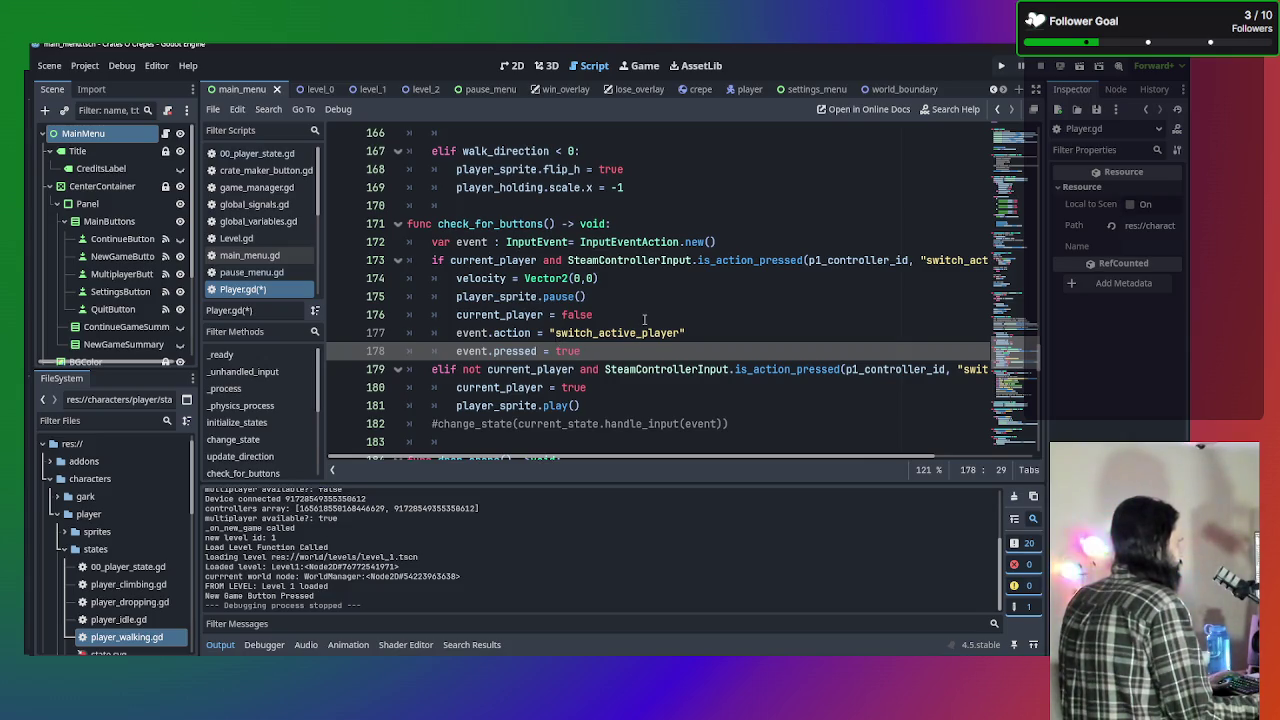
drag(538, 351, 493, 351)
text(is)
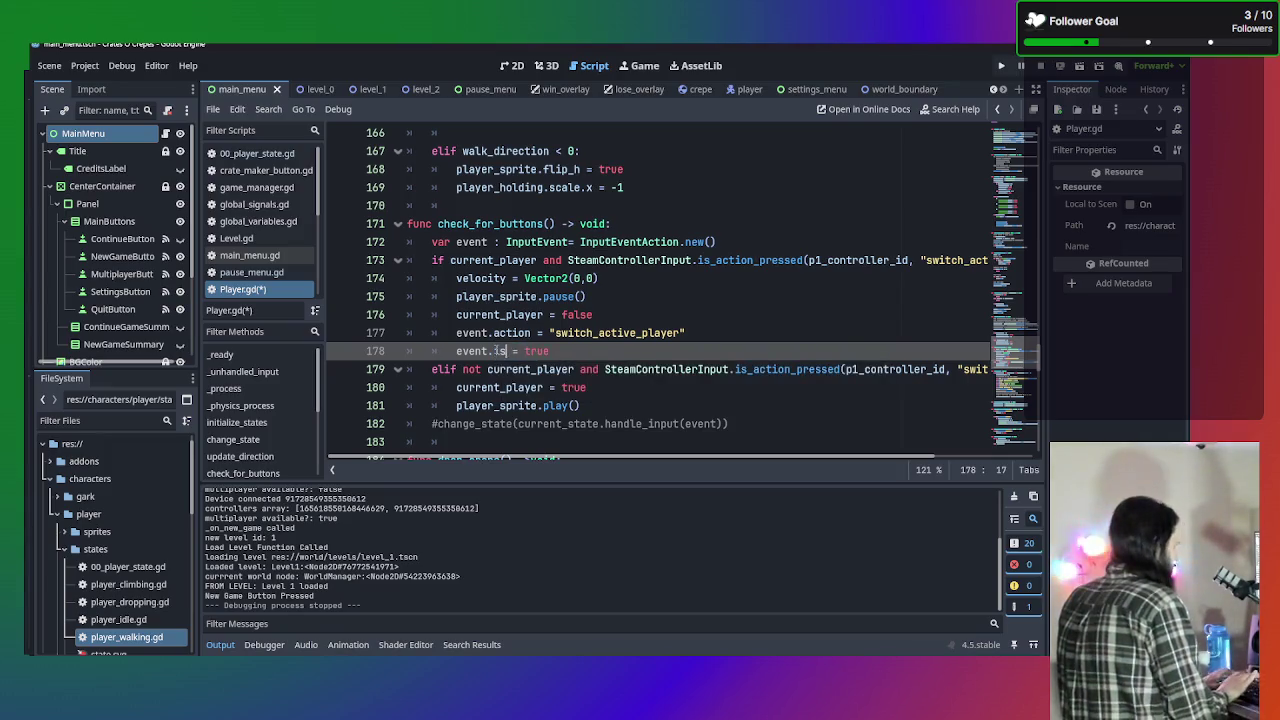
key(Down)
key(Return)
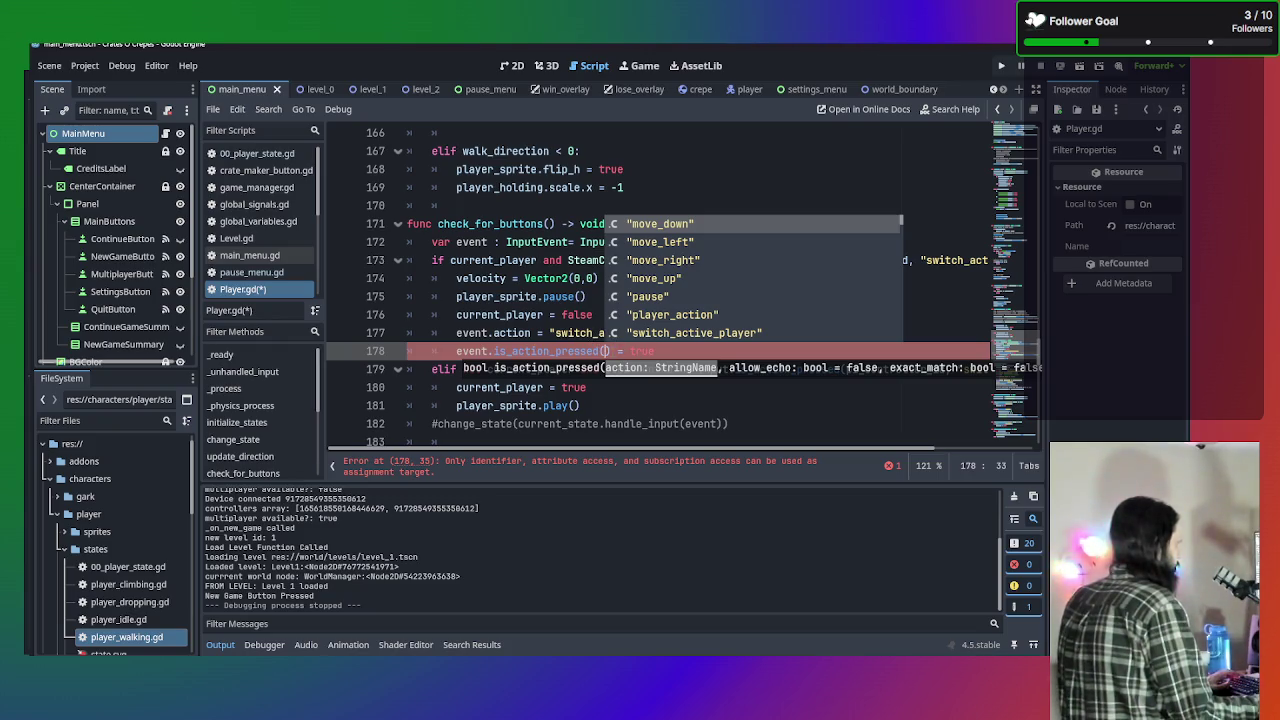
key(BackSpace)
key(BackSpace)
key(BackSpace)
key(Delete)
text(pressed)
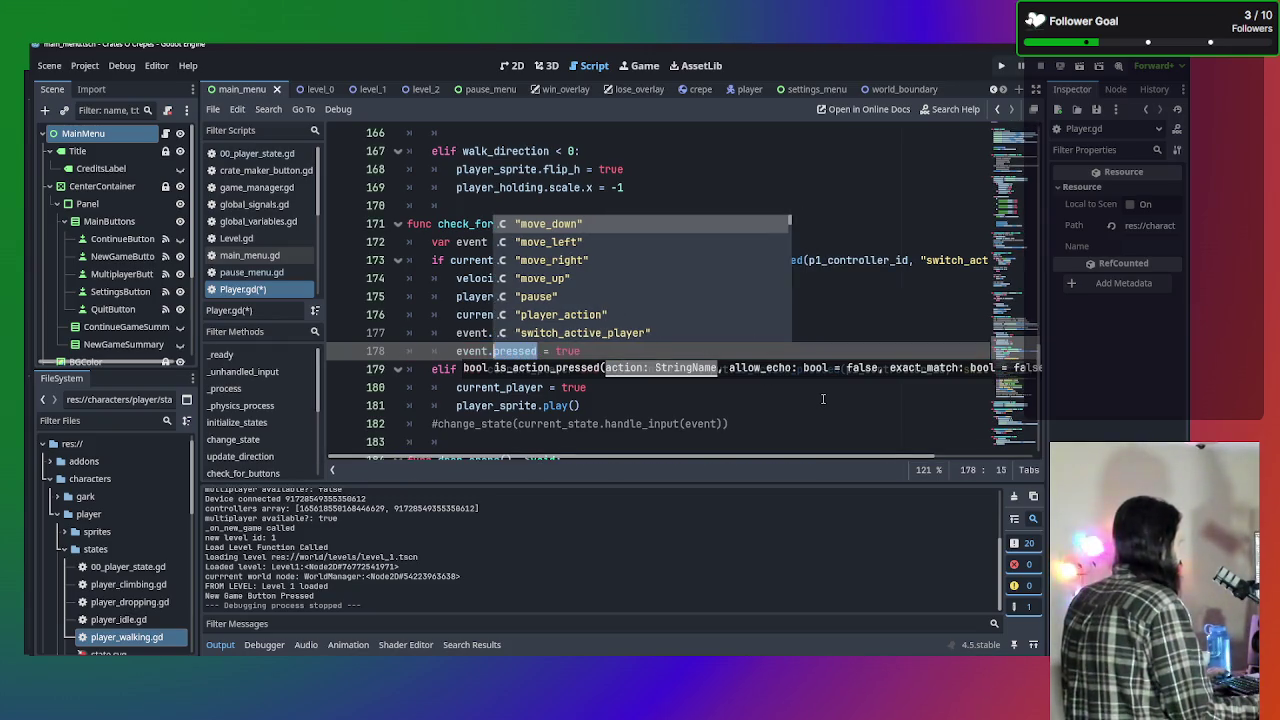
click(713, 397)
click(608, 351)
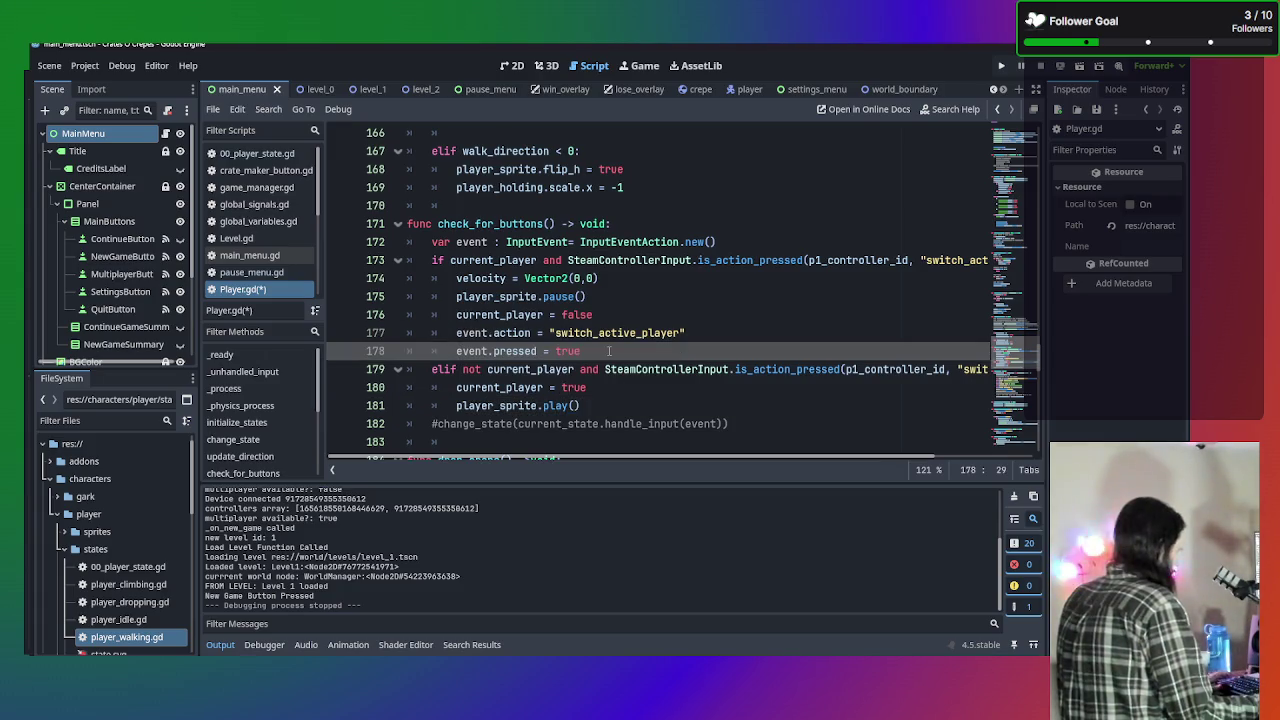
click(633, 404)
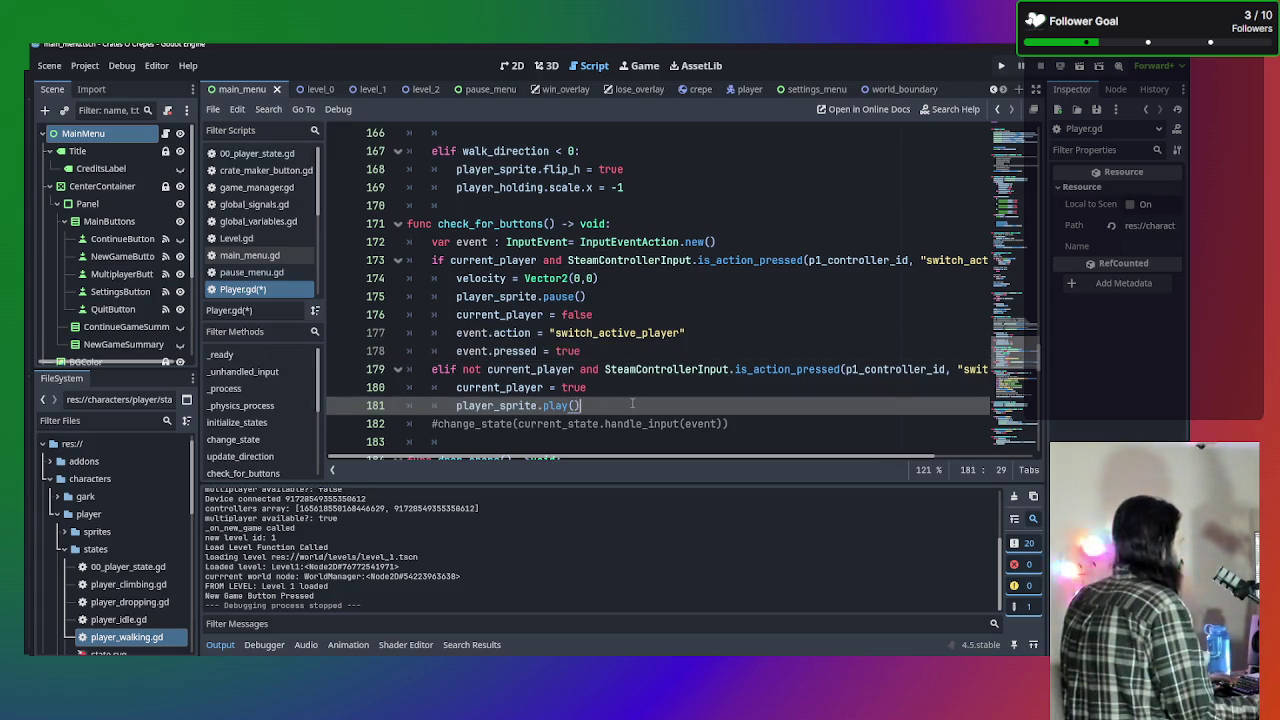
scroll(632, 403, down, 1)
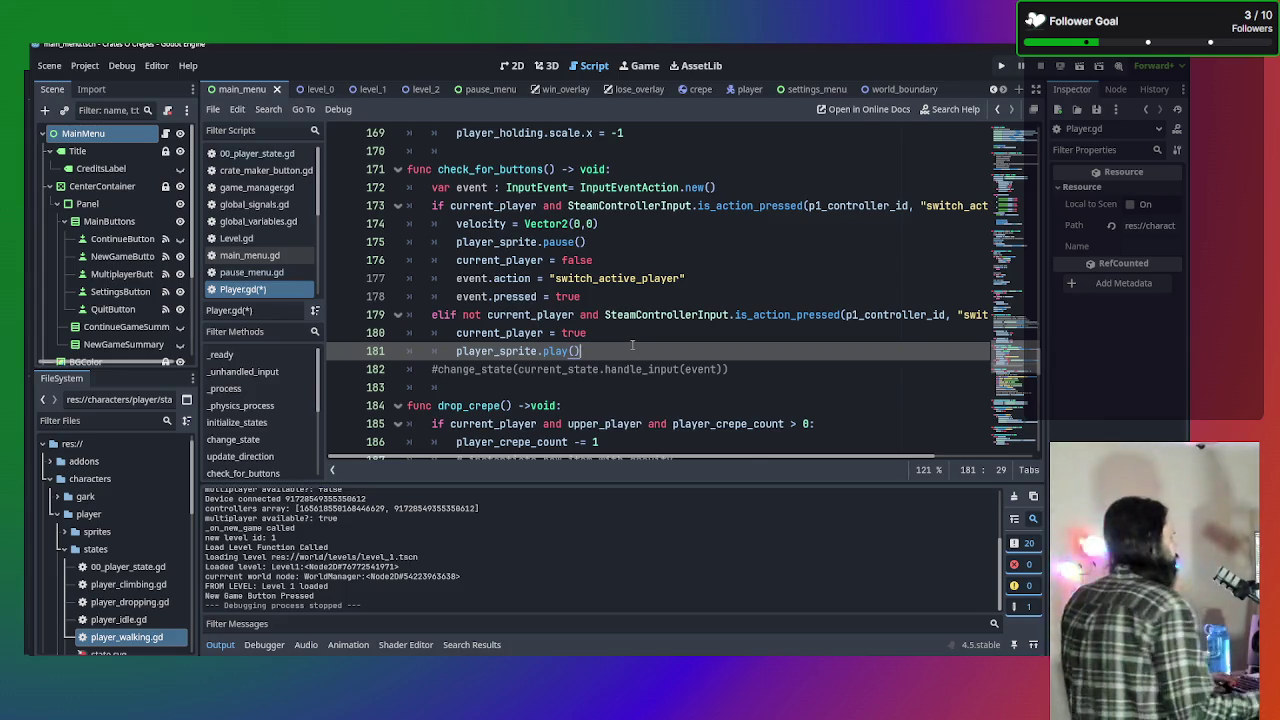
scroll(640, 346, up, 9)
scroll(648, 346, up, 20)
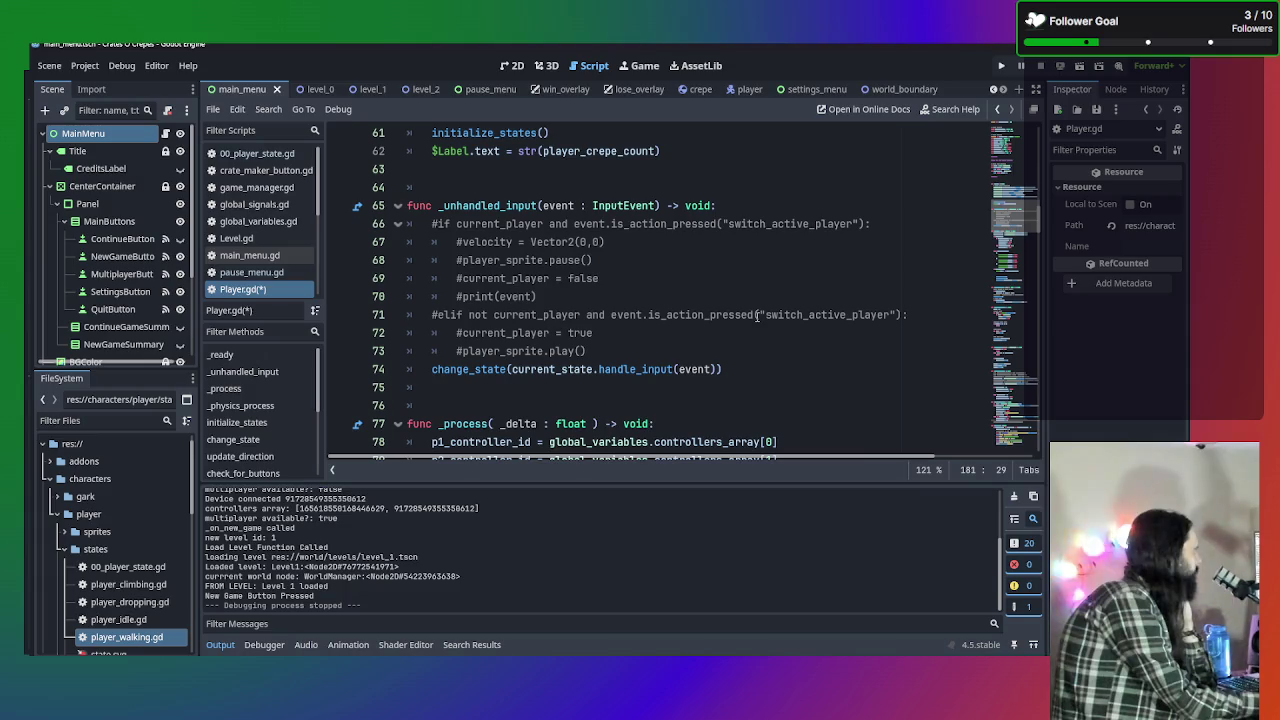
scroll(547, 325, down, 15)
scroll(547, 325, down, 17)
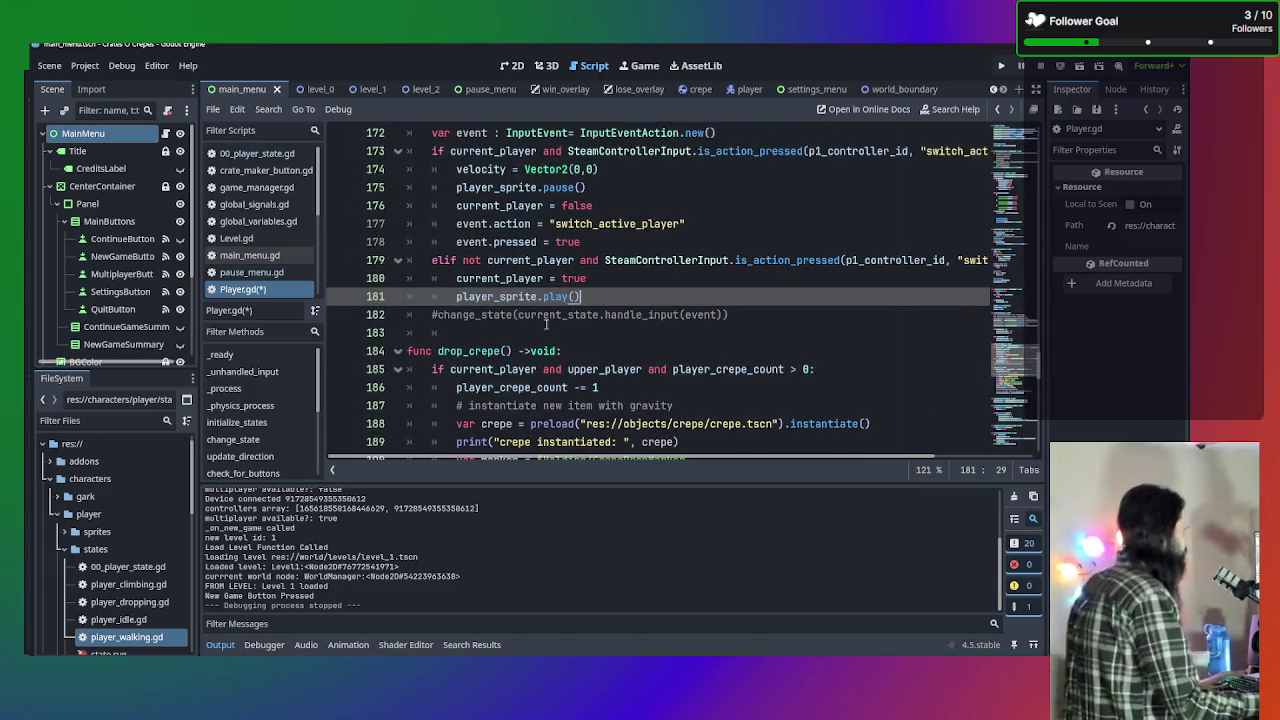
scroll(746, 273, up, 1)
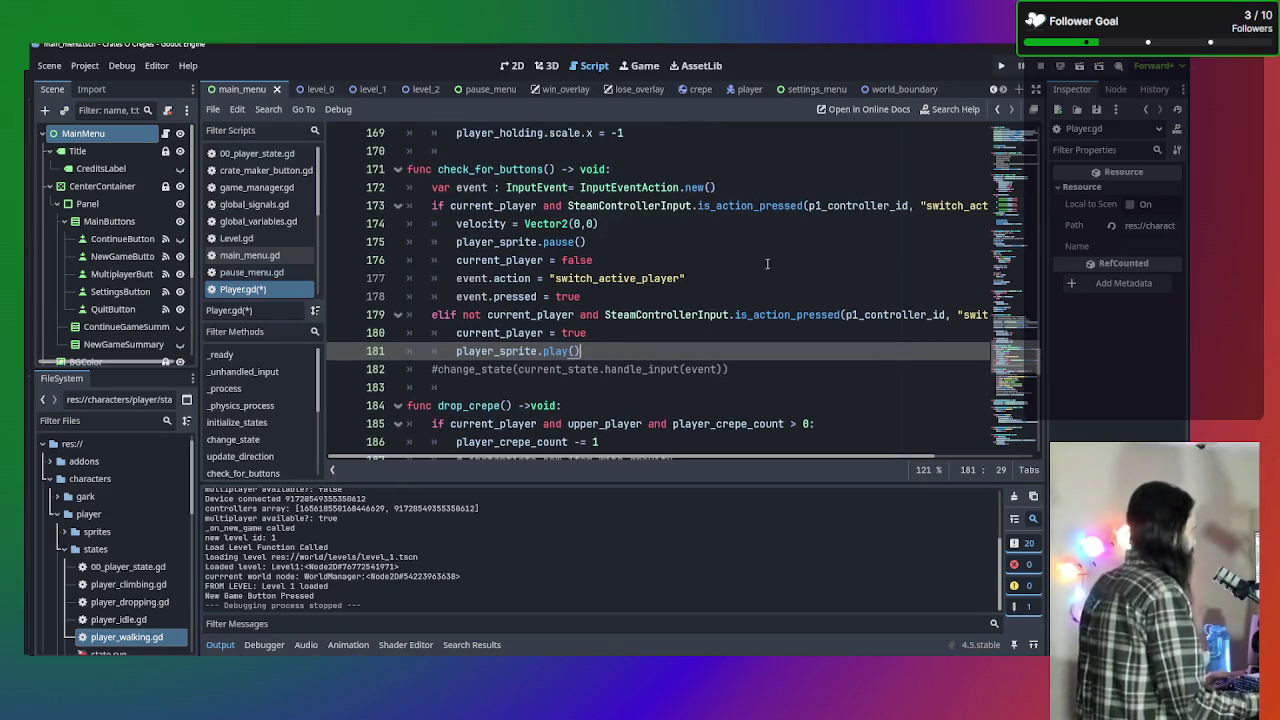
Cut the event.action and event.pressed lines, try them under the declaration, then restore them.
drag(582, 296, 357, 284)
key(ctrl+c)
key(BackSpace)
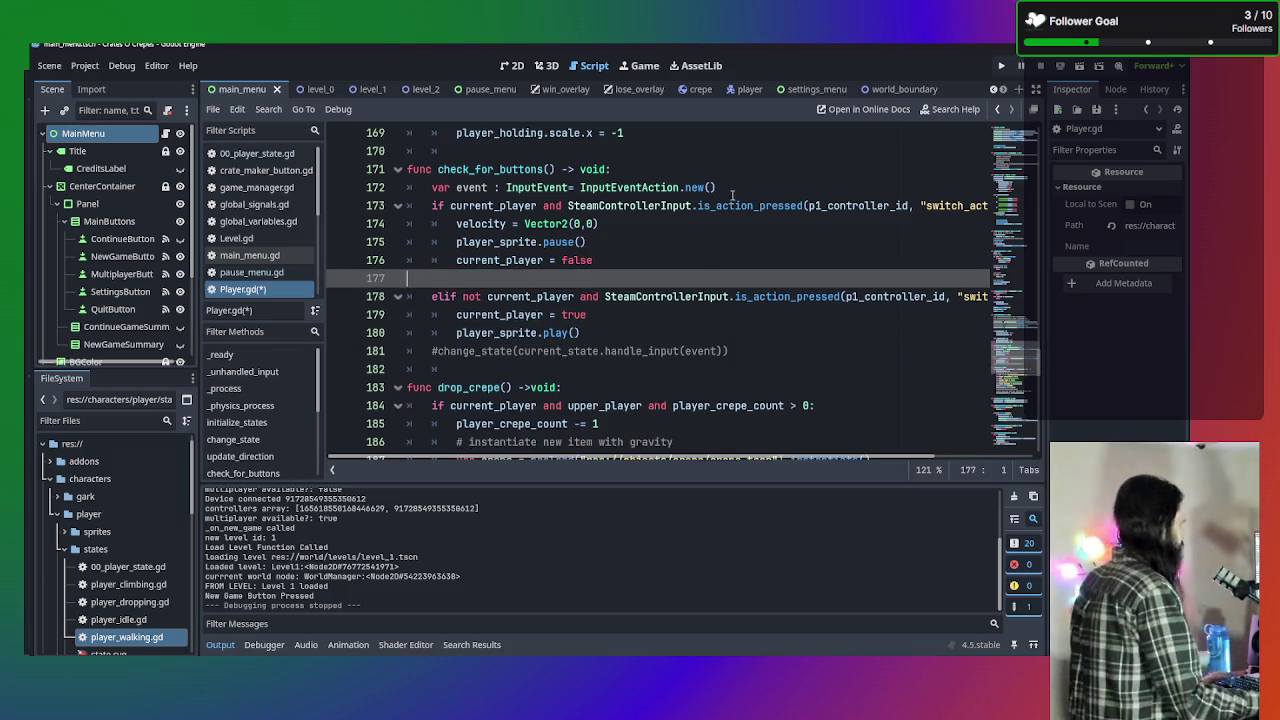
click(773, 189)
key(Return)
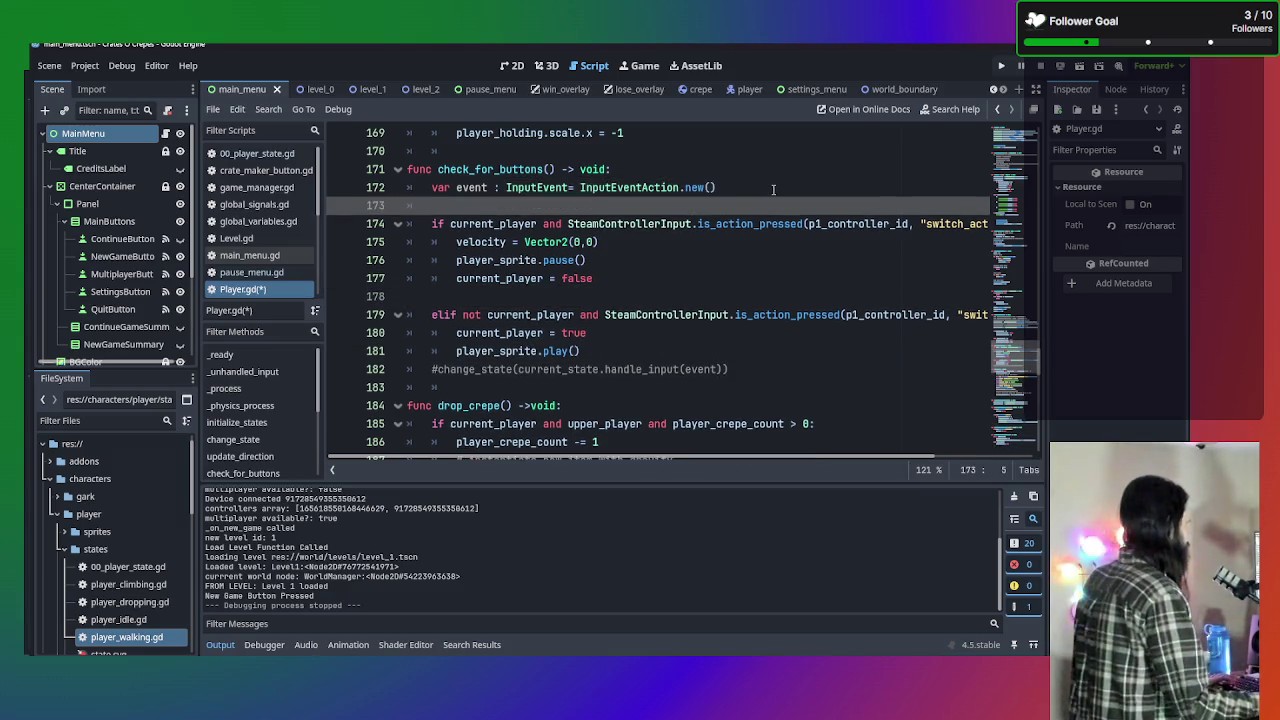
key(ctrl+v)
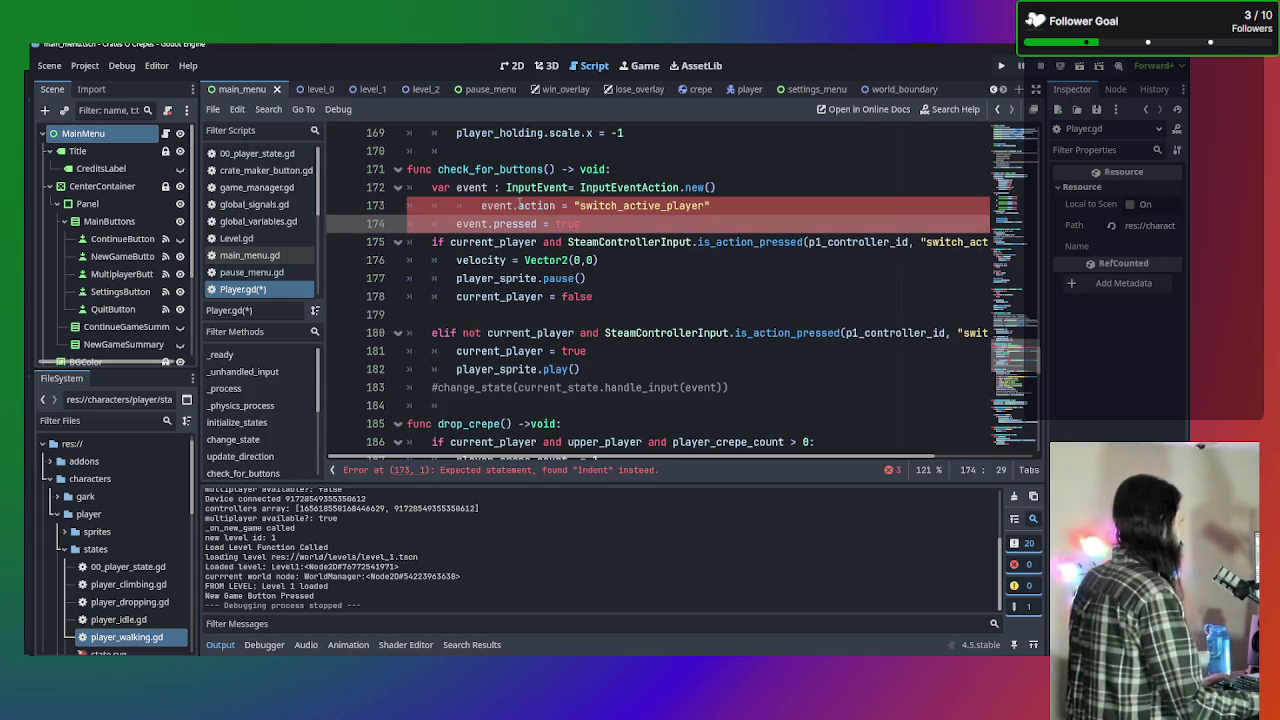
key(ctrl+z)
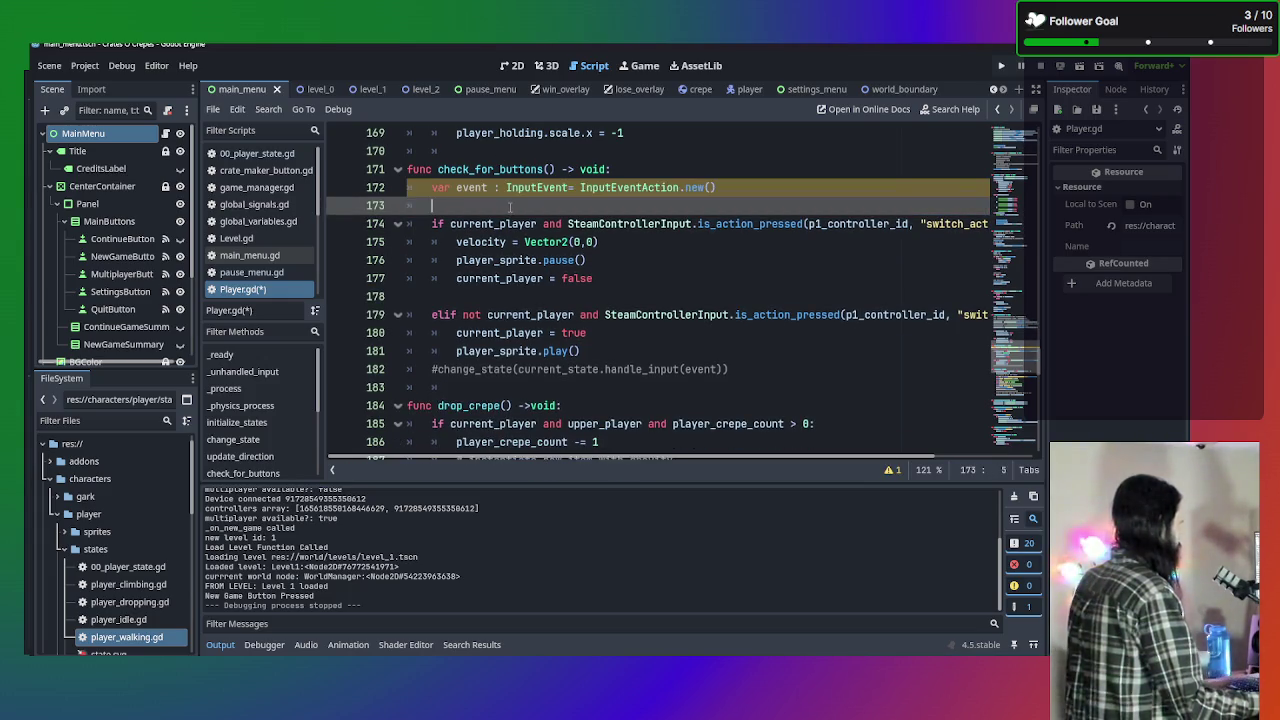
key(BackSpace)
key(BackSpace)
click(658, 260)
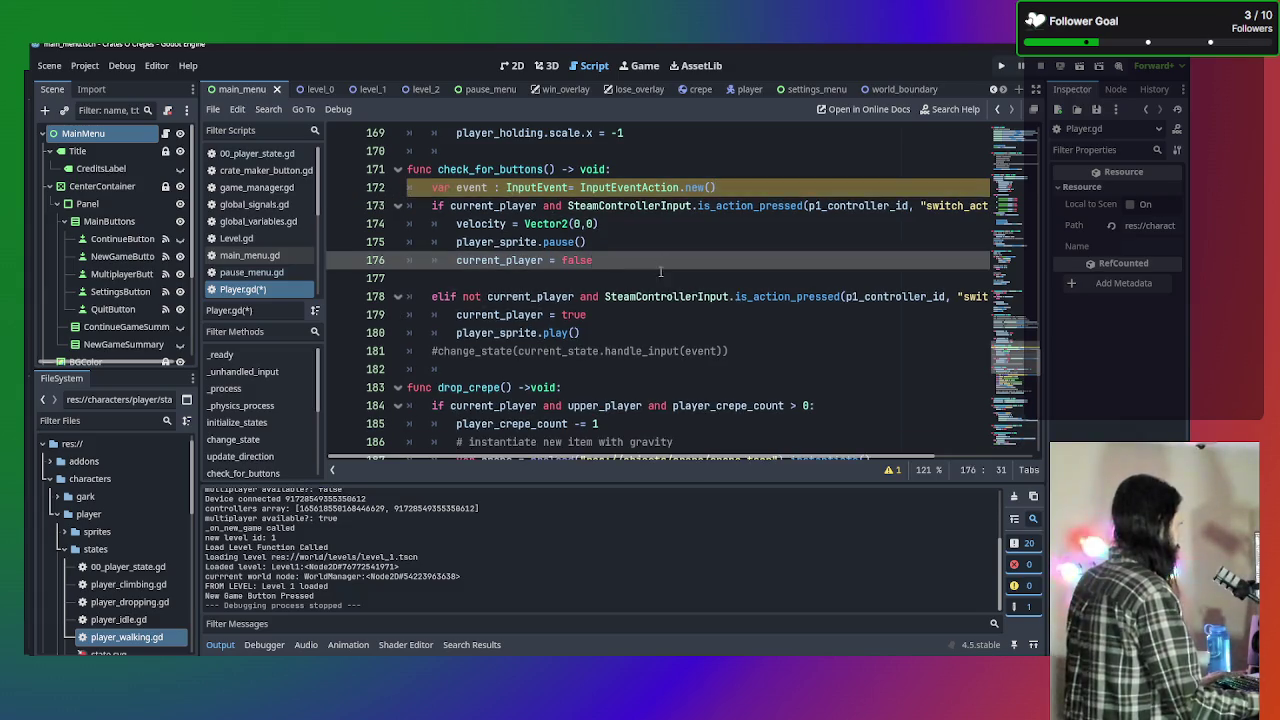
click(660, 271)
key(ctrl+v)
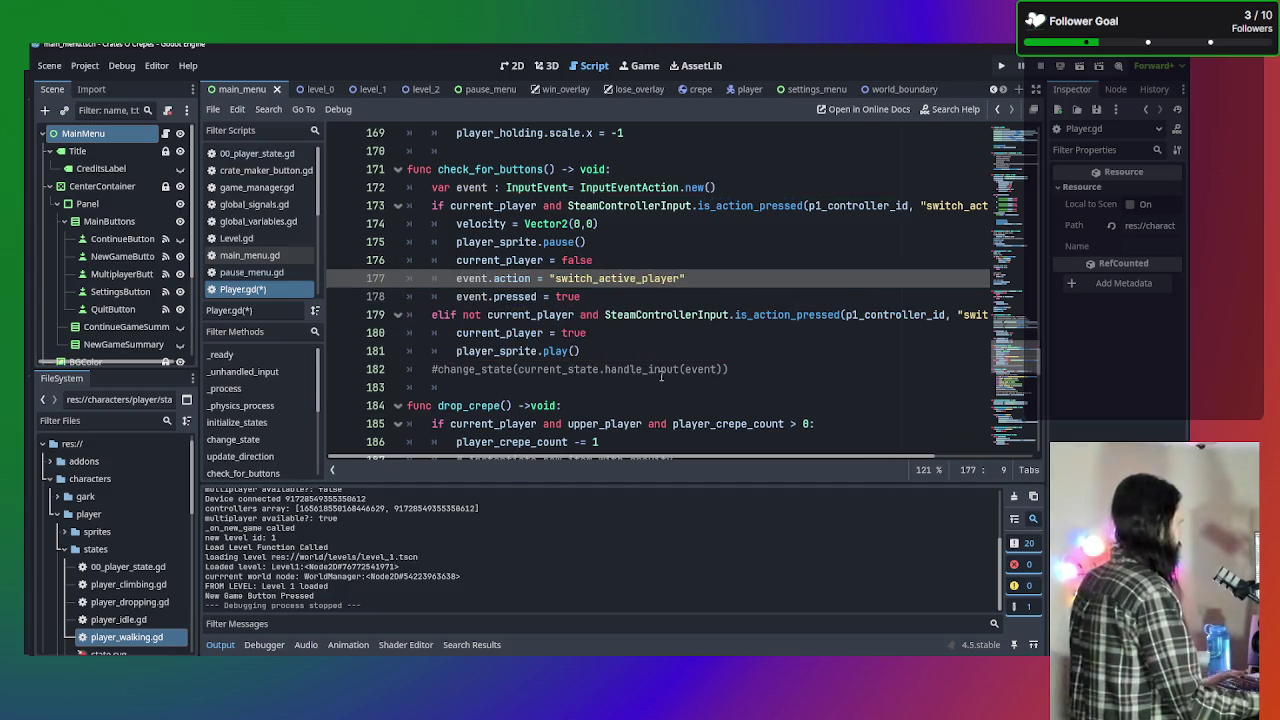
Paste the two event lines into the elif branch after player_sprite.play() and fix indentation.
click(745, 358)
key(Return)
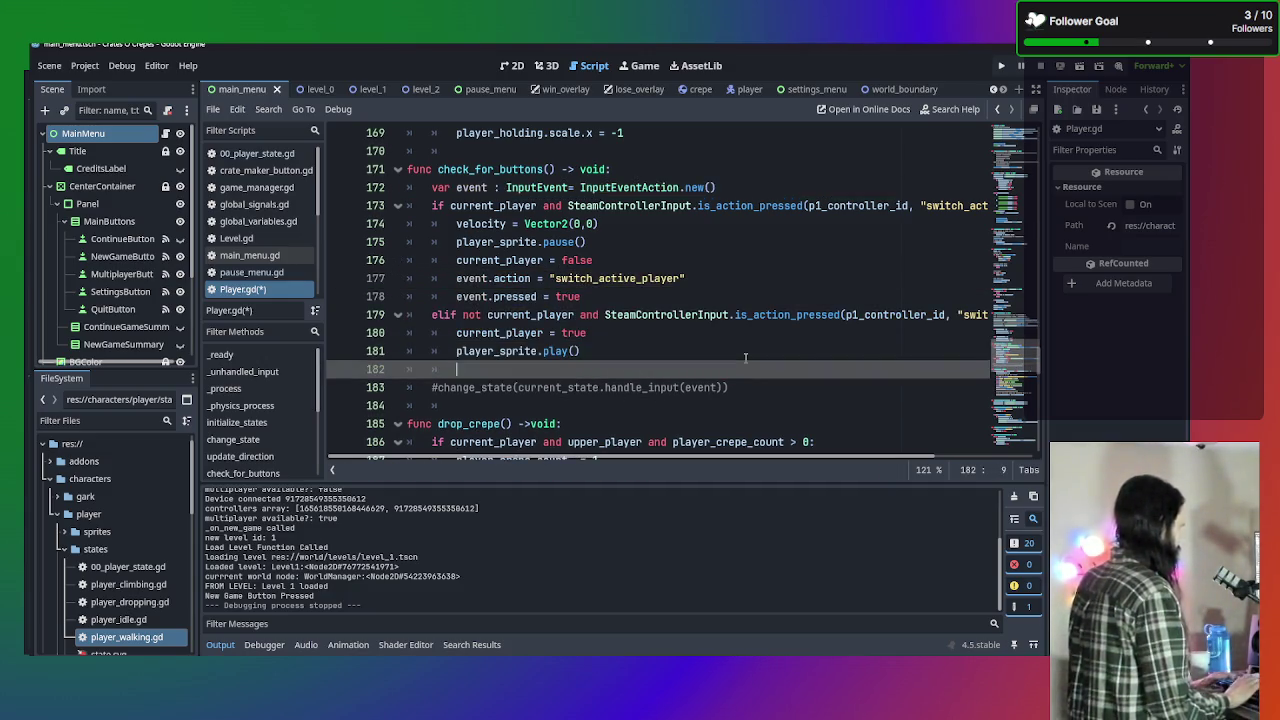
key(ctrl+v)
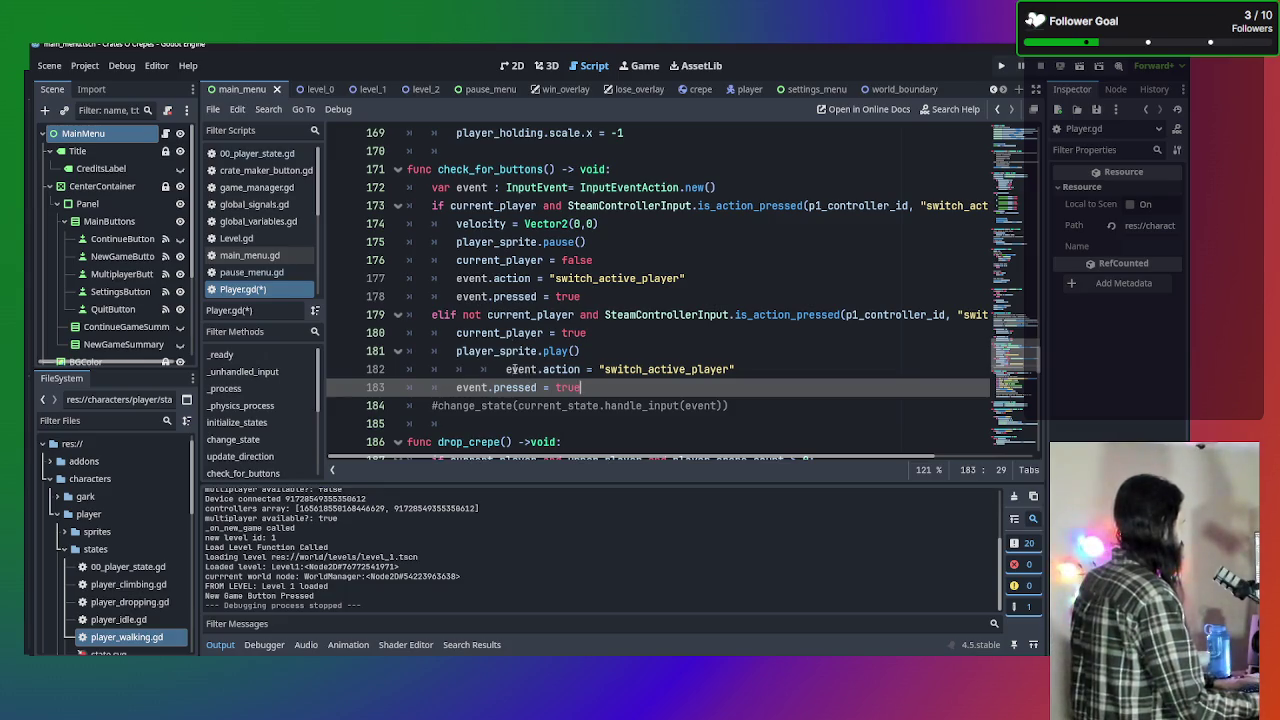
key(BackSpace)
key(BackSpace)
key(BackSpace)
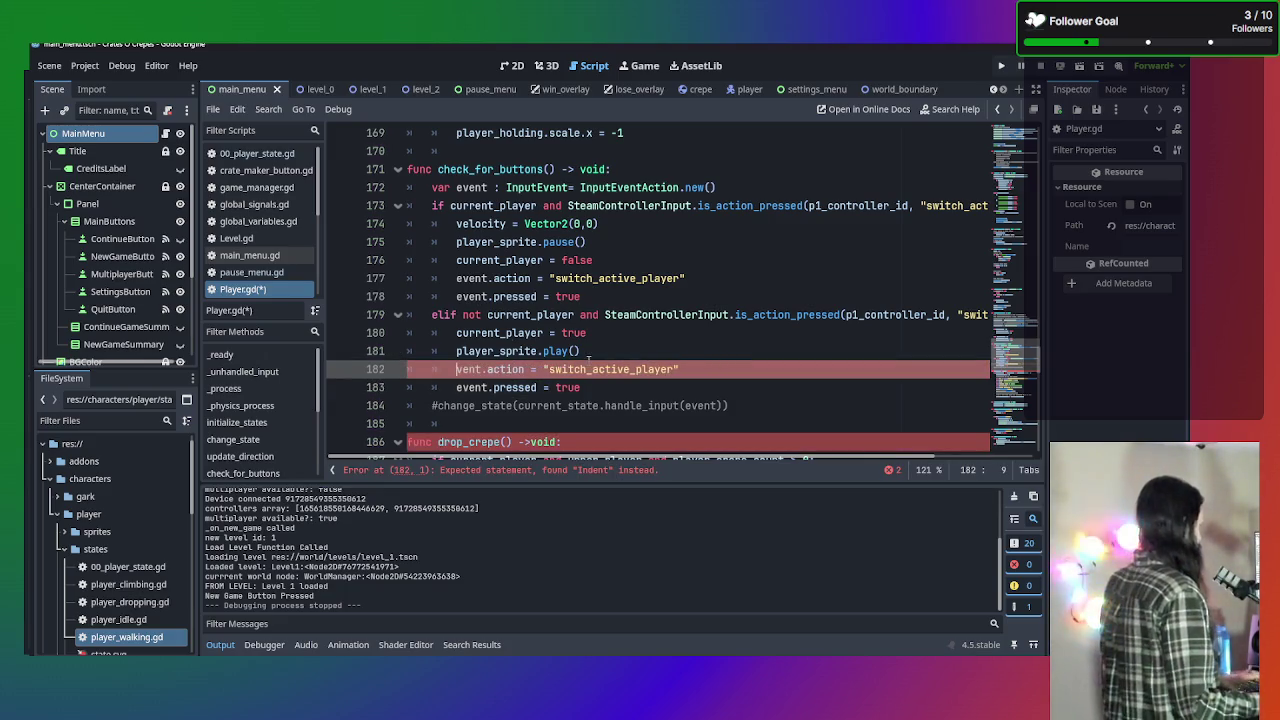
text(e)
click(871, 403)
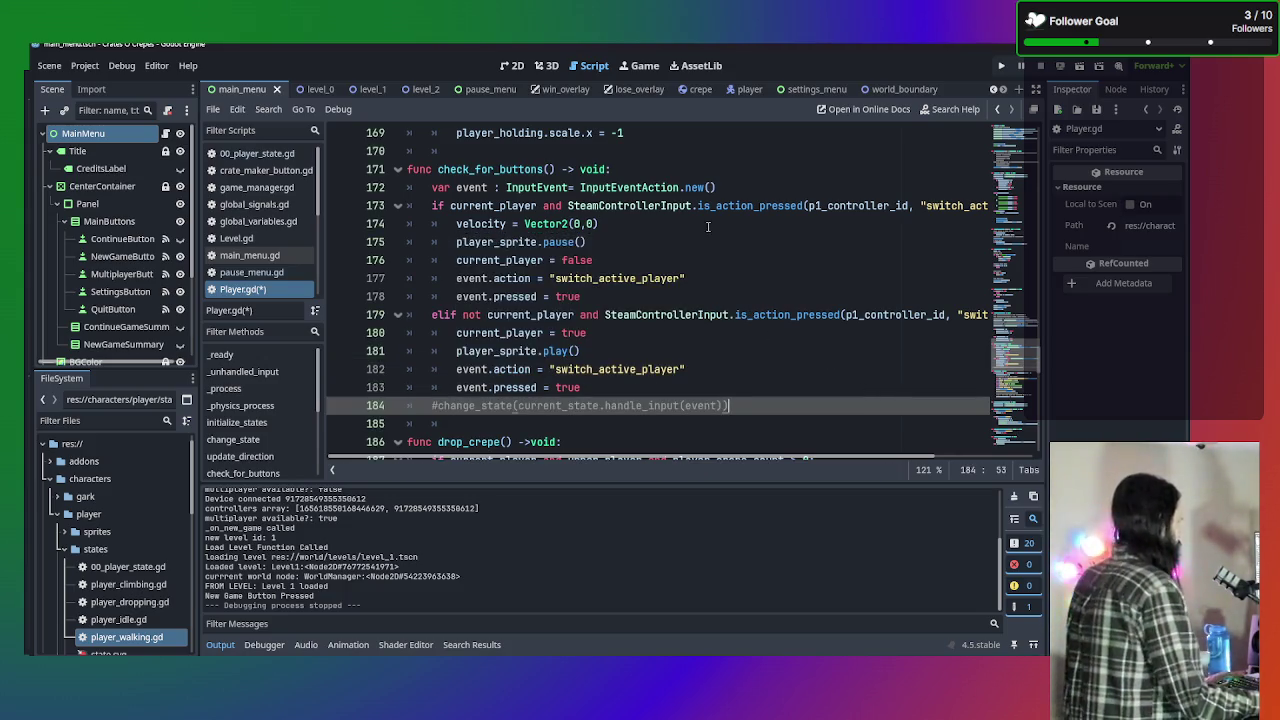
click(742, 187)
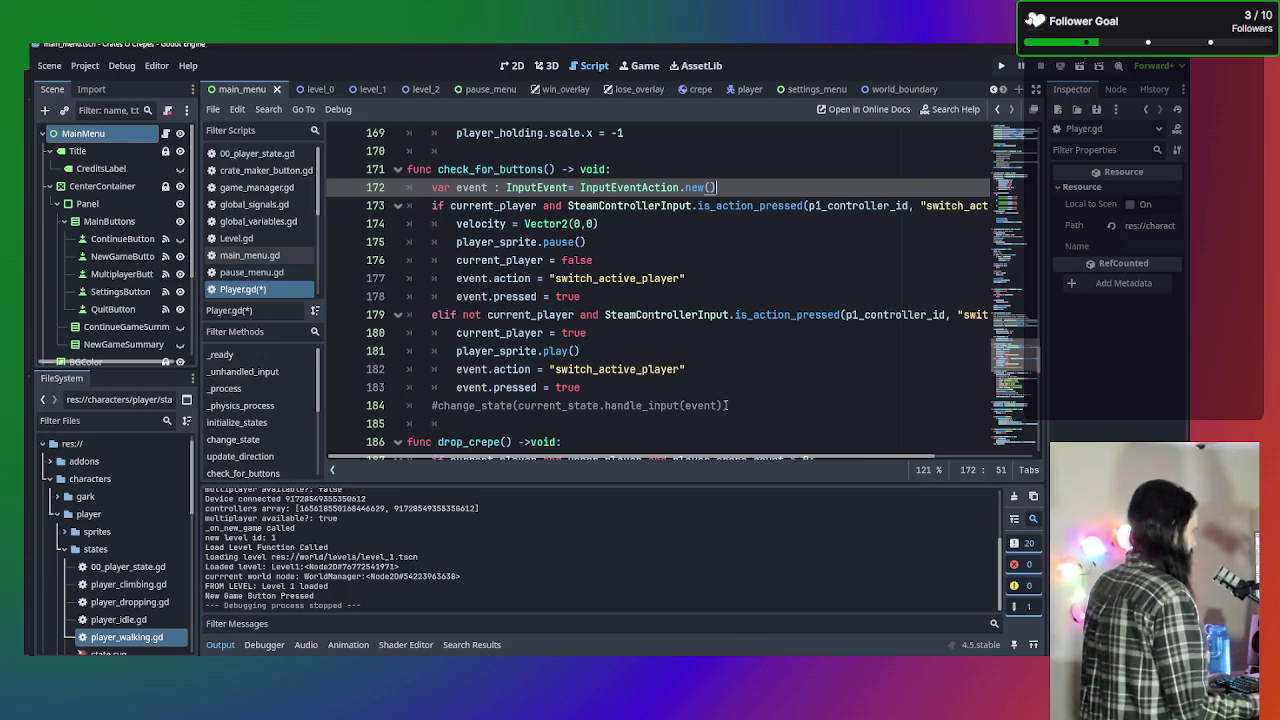
click(727, 389)
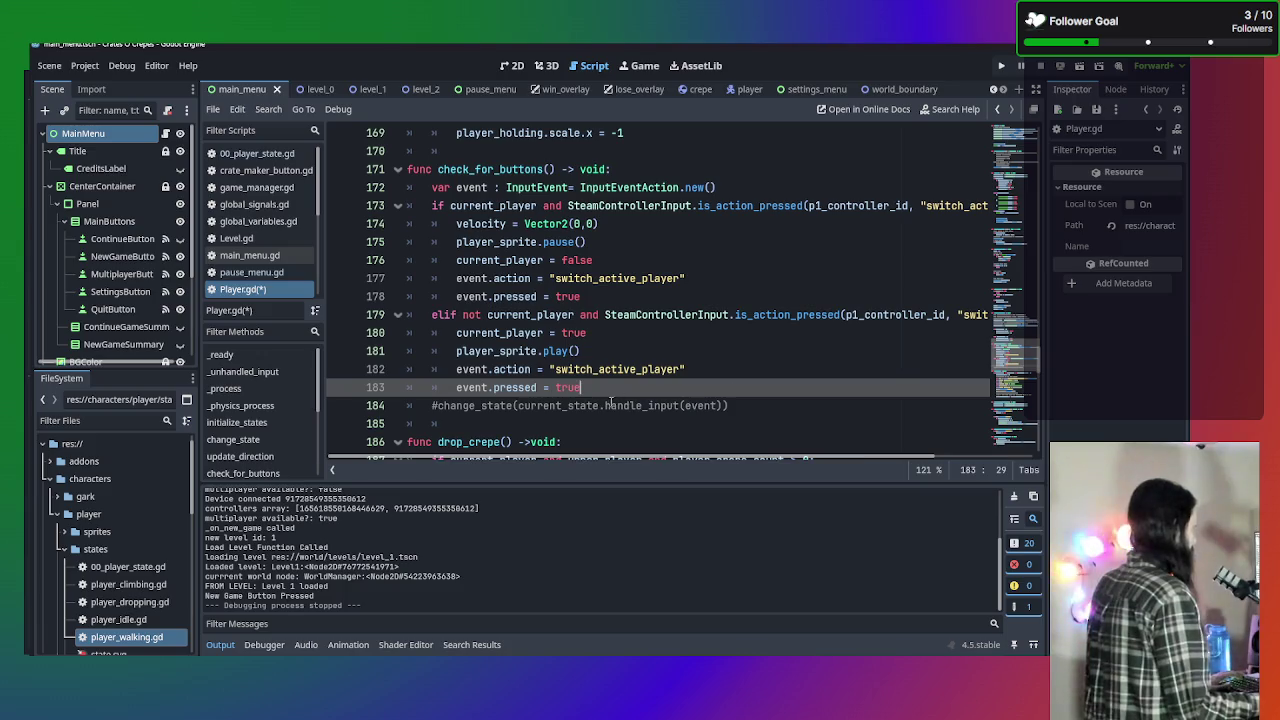
key(Return)
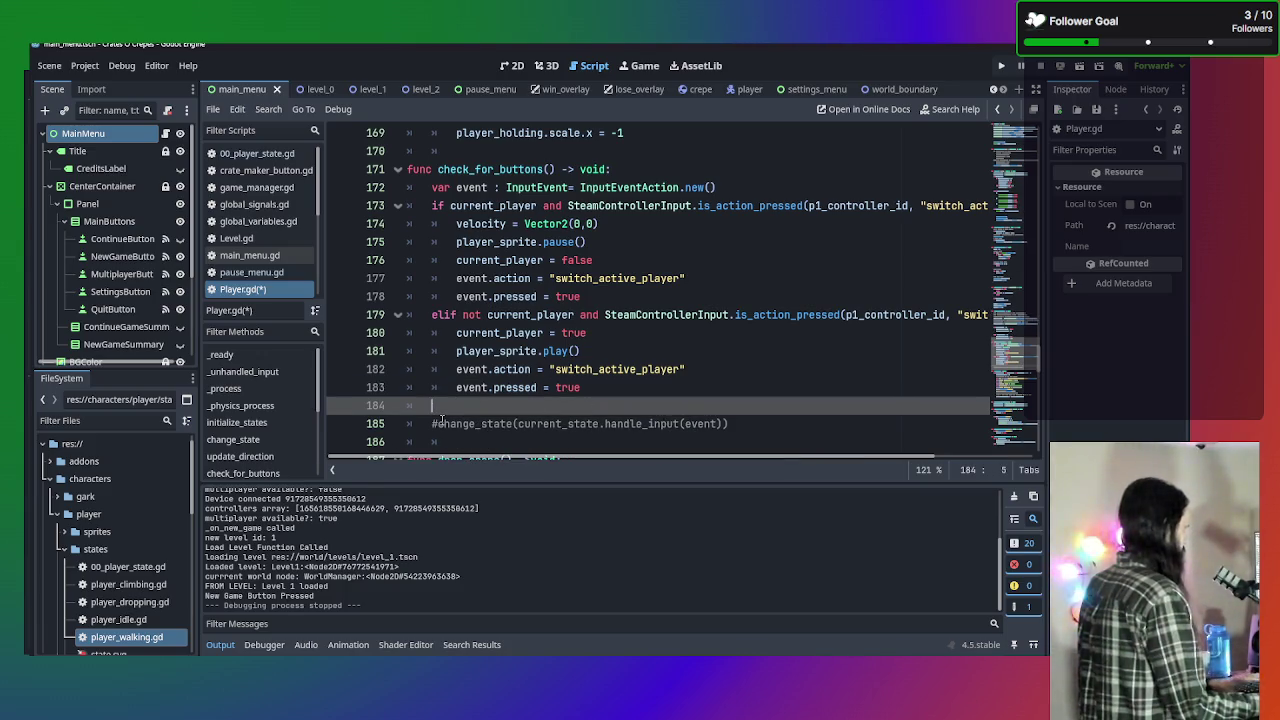
Add 'if event :' and place the uncommented change_state call indented beneath it.
key(BackSpace)
text(if)
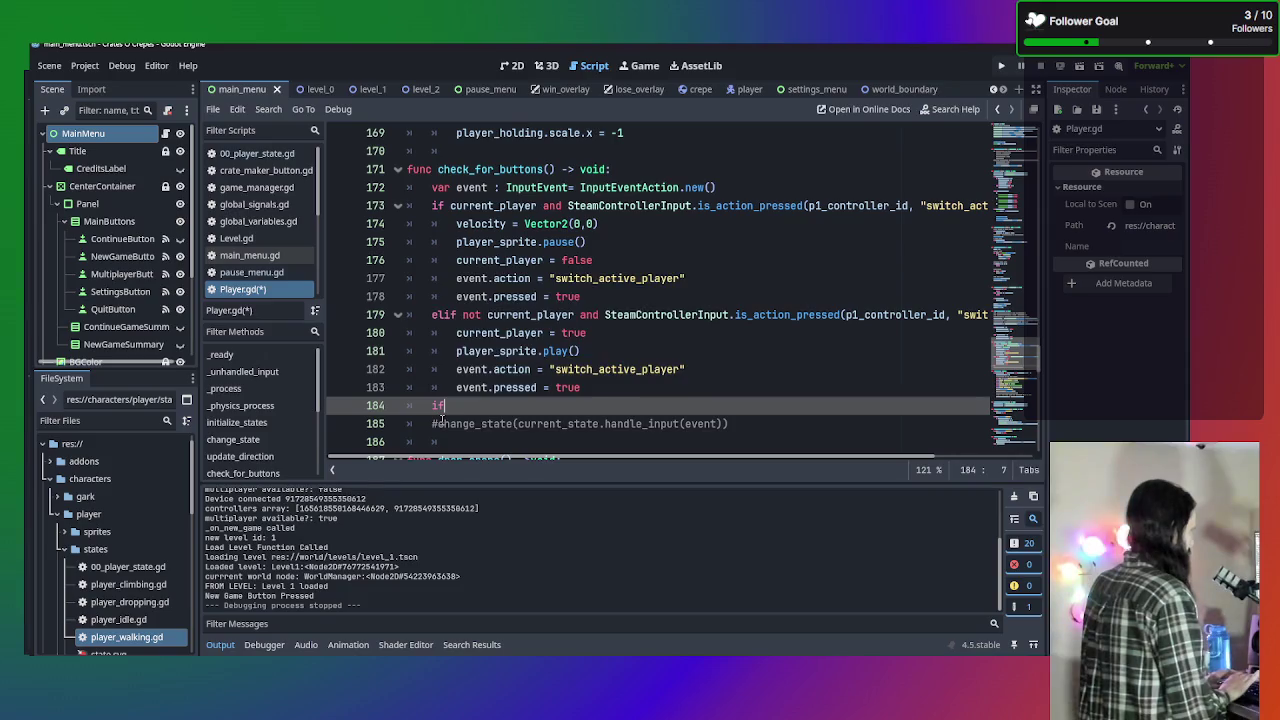
text( e)
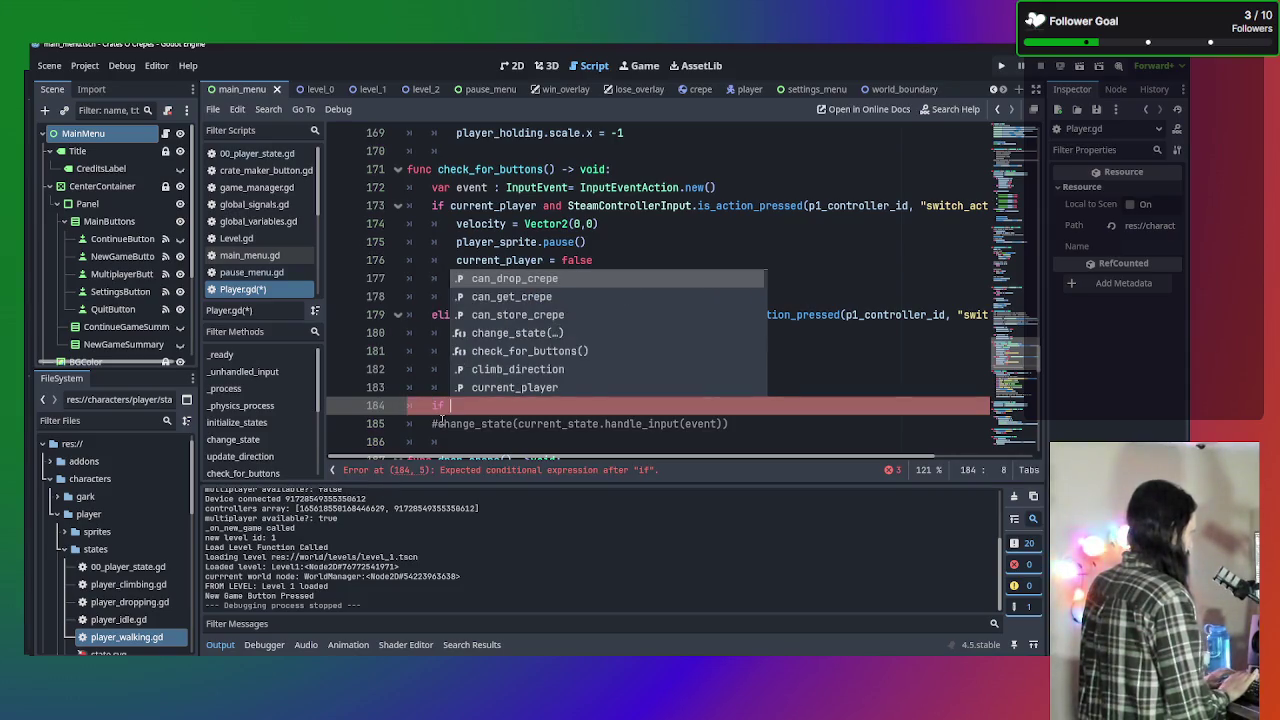
text(ven)
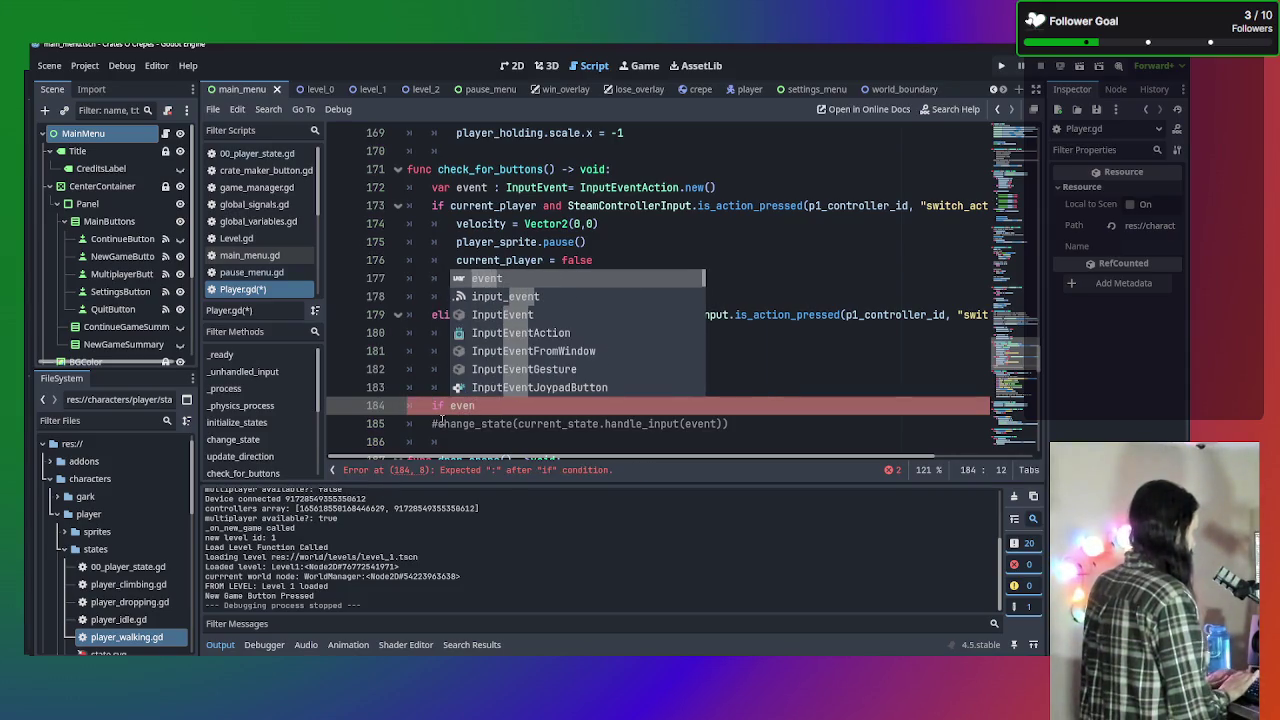
text(t :)
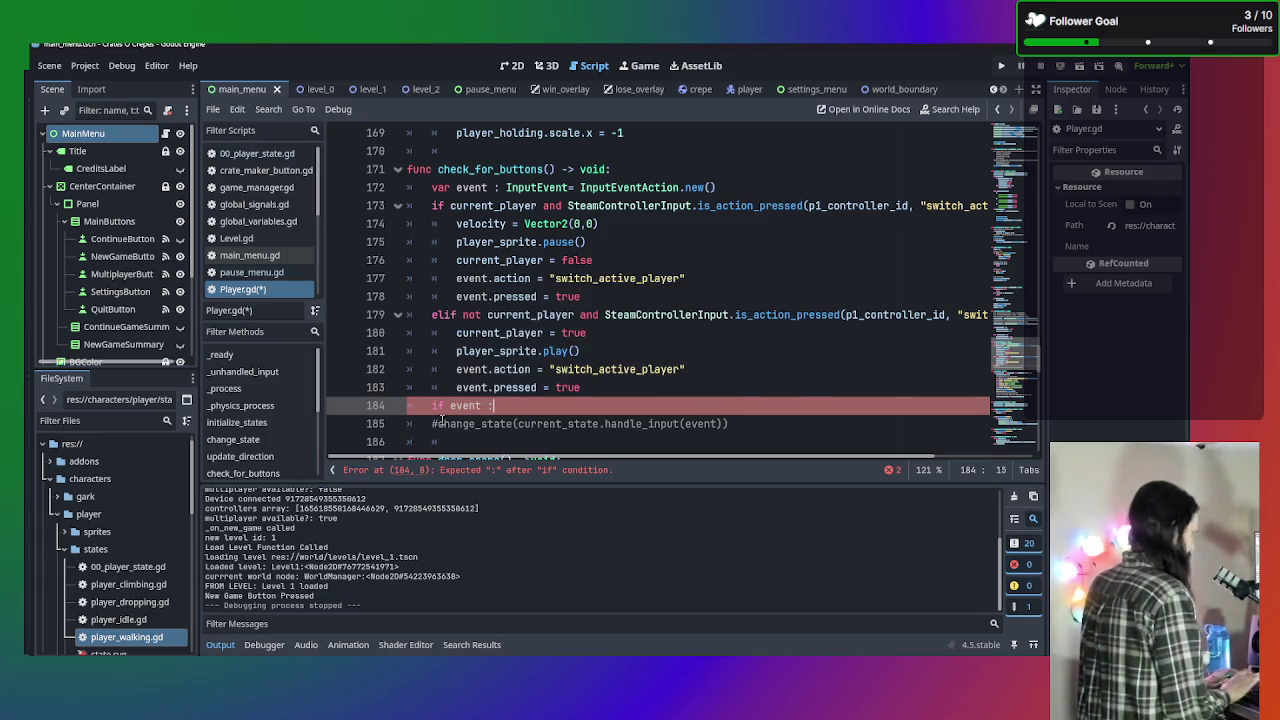
key(Delete)
key(Tab)
Save Player.gd and run the project with F5.
click(798, 355)
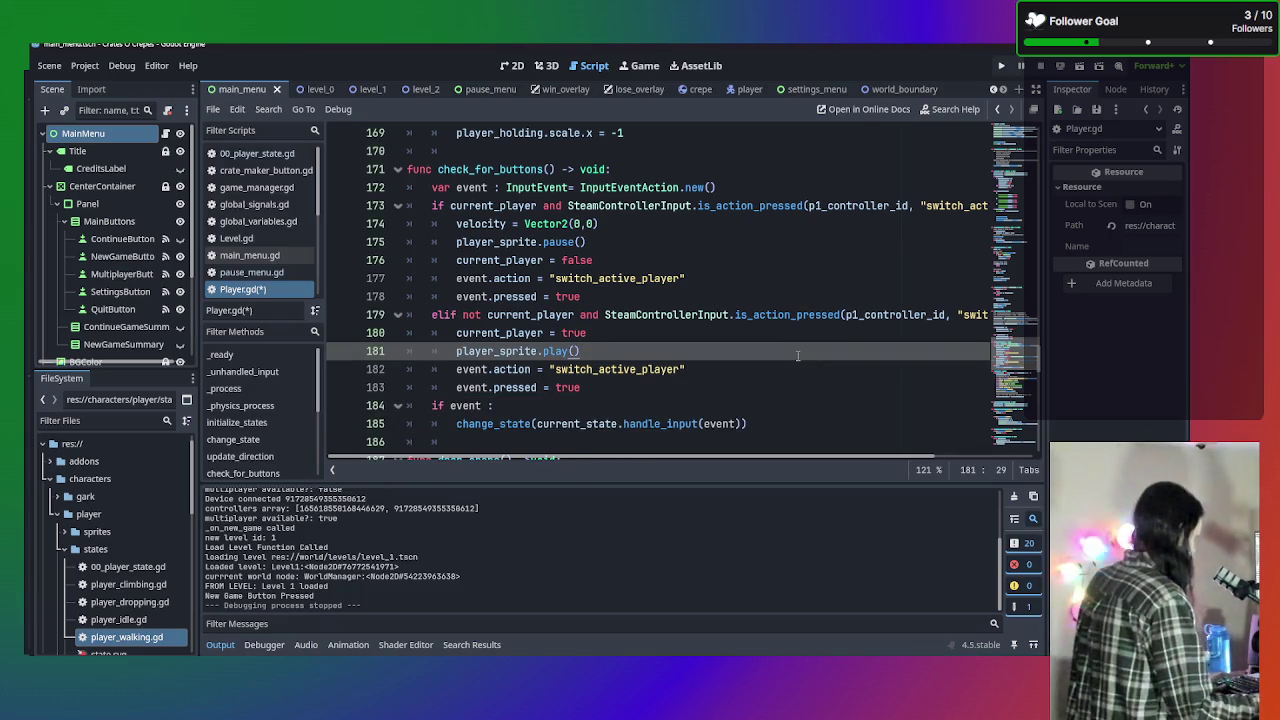
key(ctrl+s)
click(885, 367)
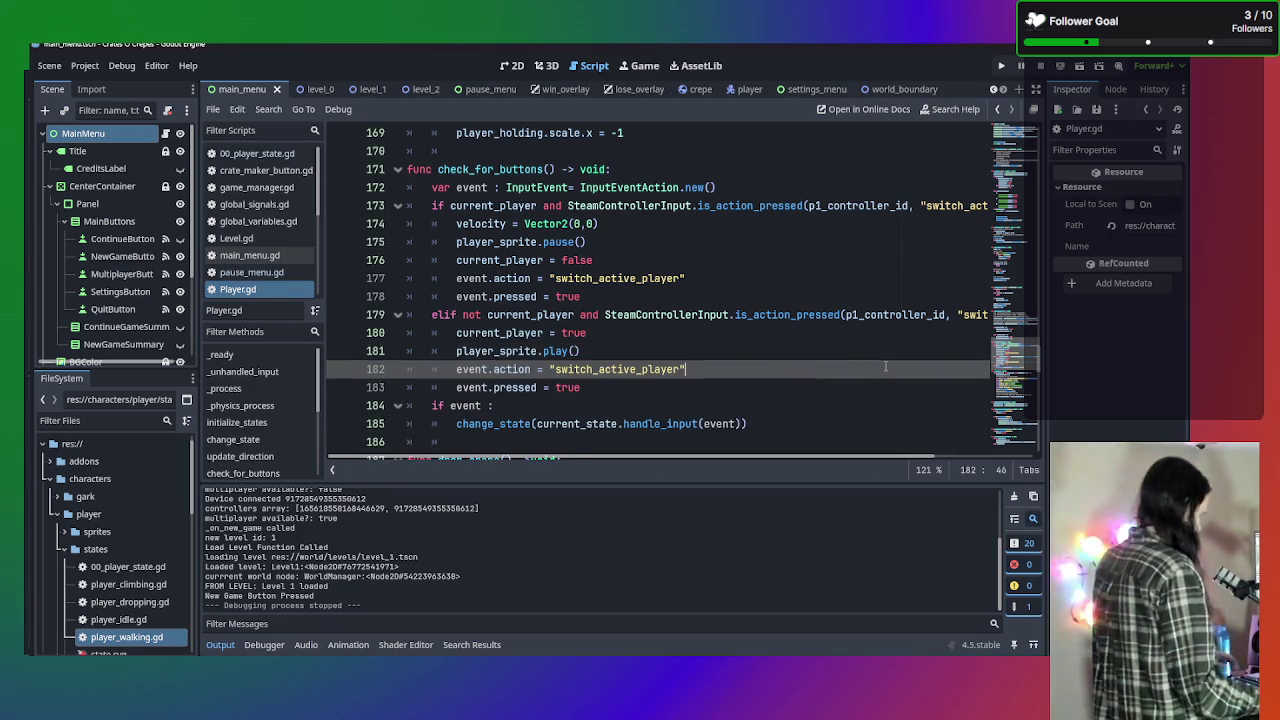
key(F5)
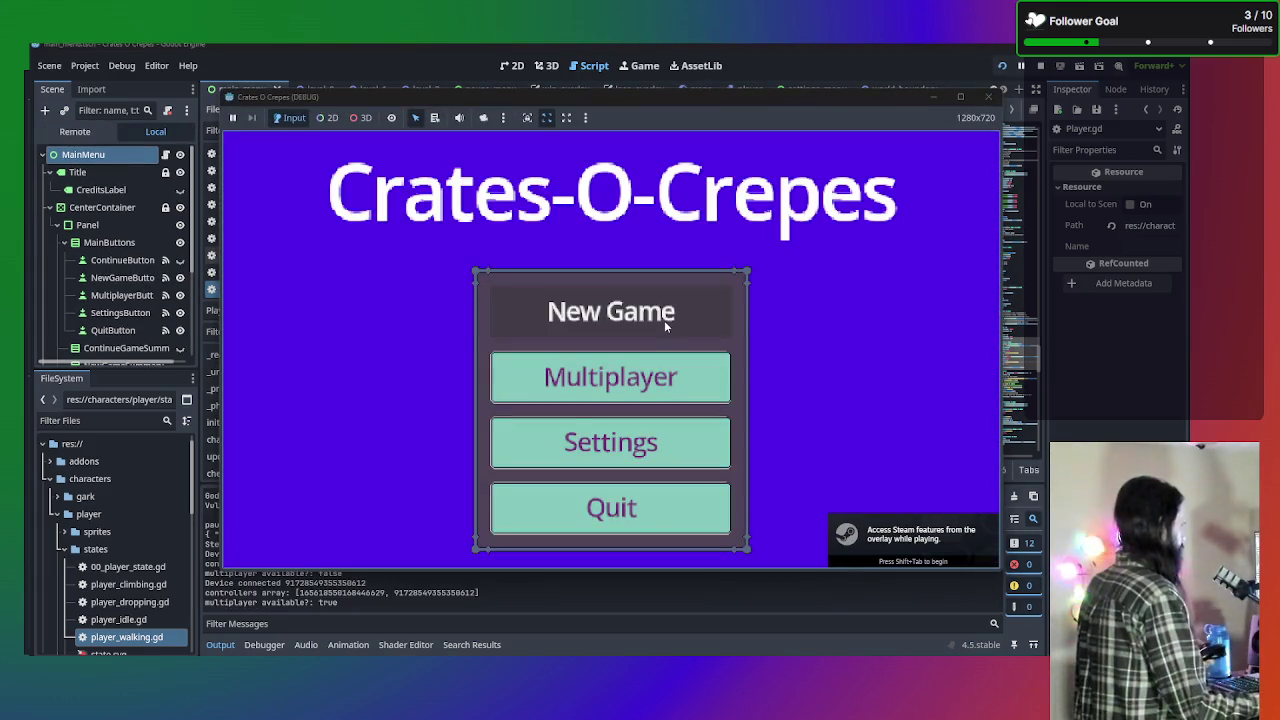
Start a New Game, walk the player left, then stop the running game.
click(663, 320)
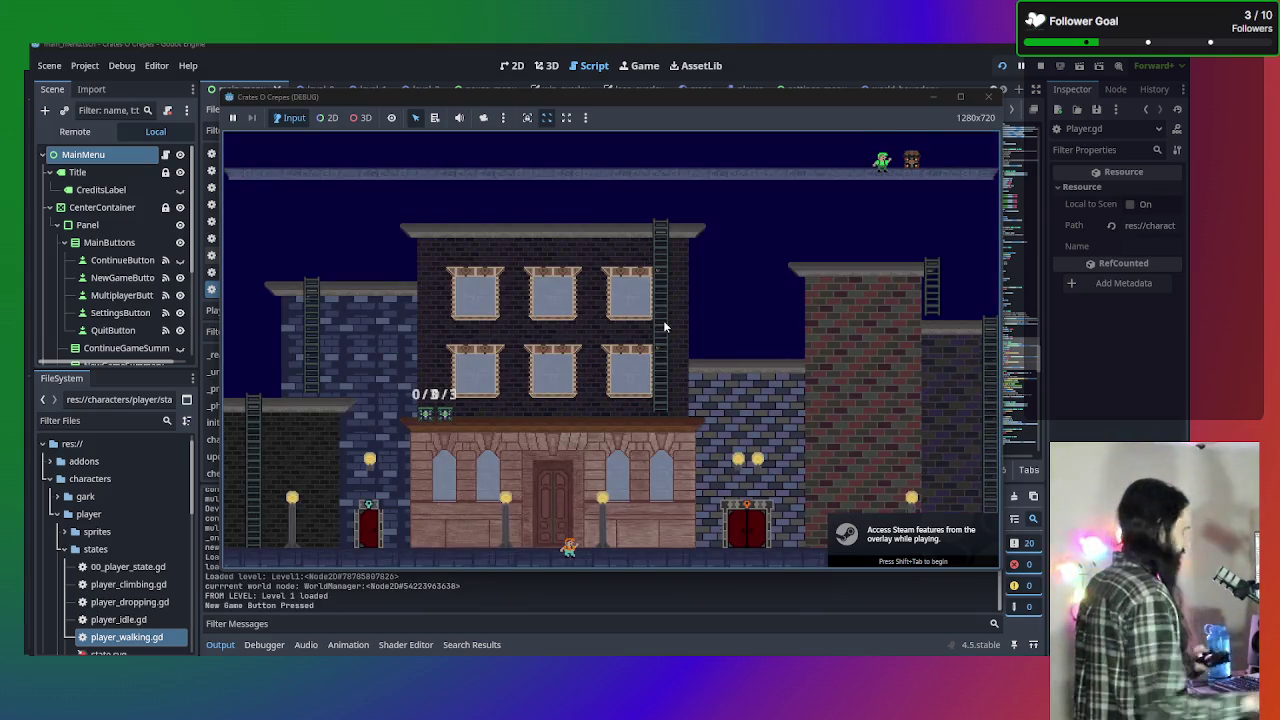
key(Left)
key(Left)
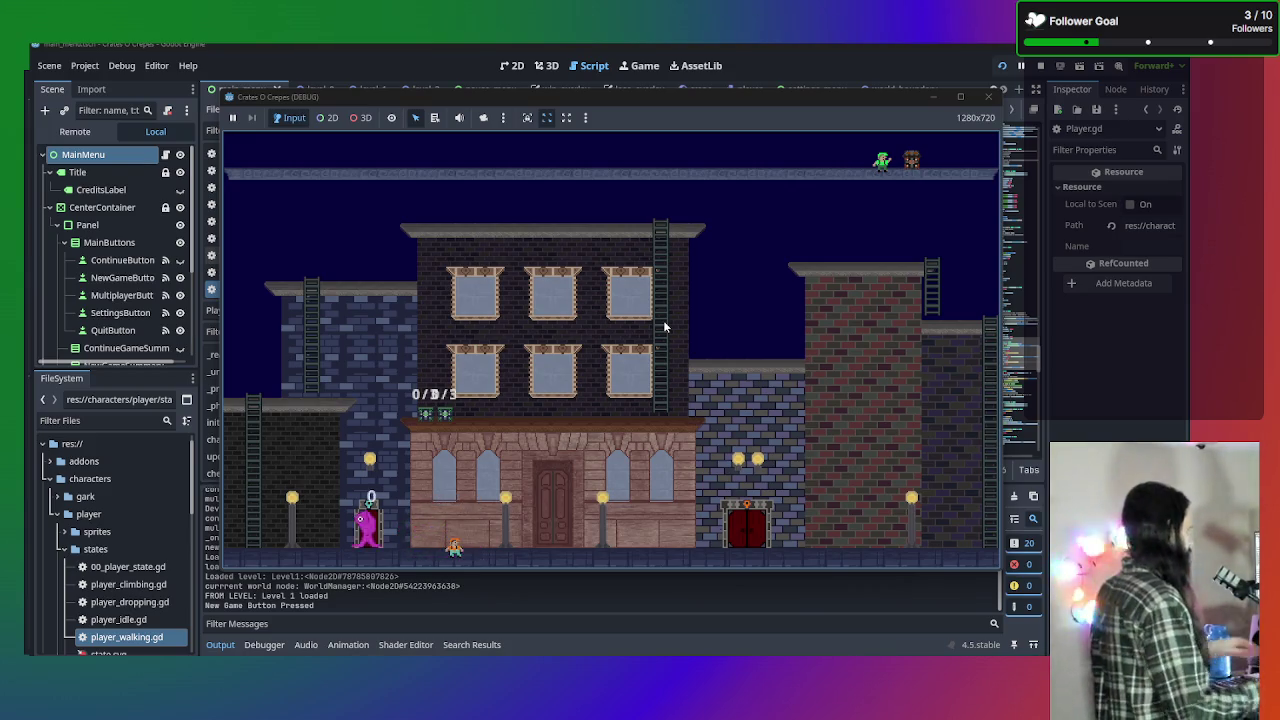
click(991, 96)
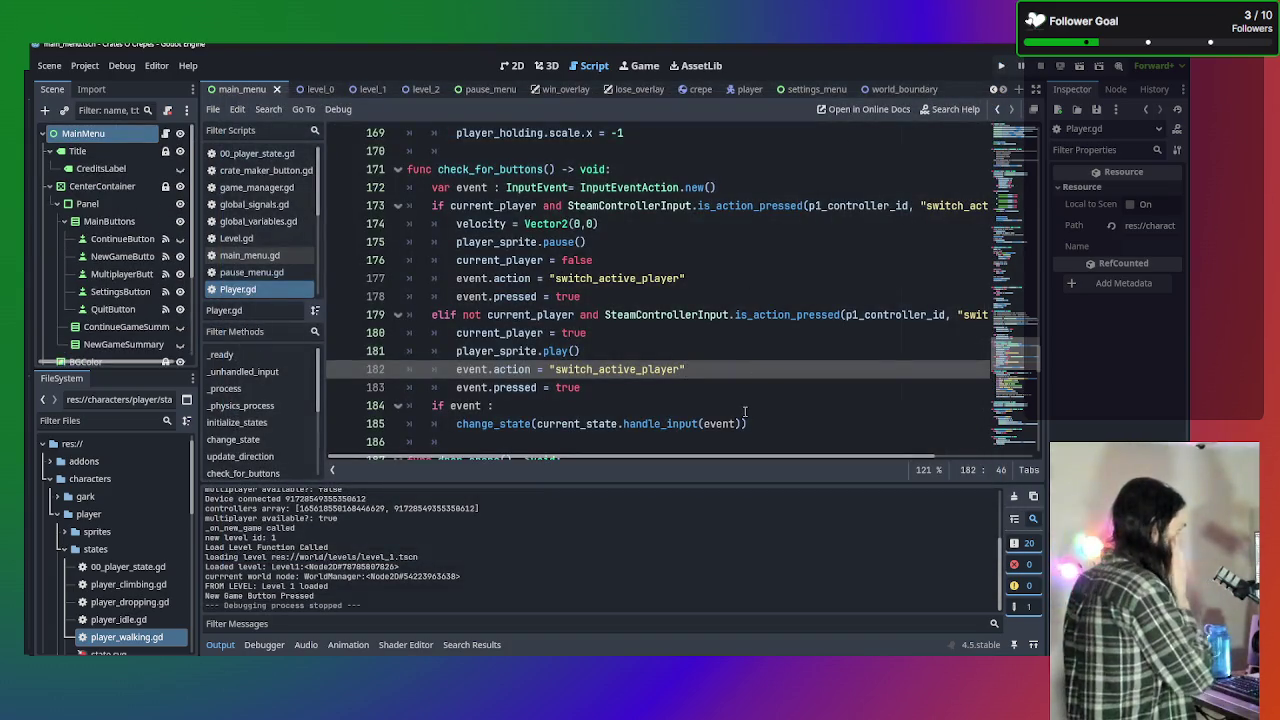
scroll(689, 335, up, 20)
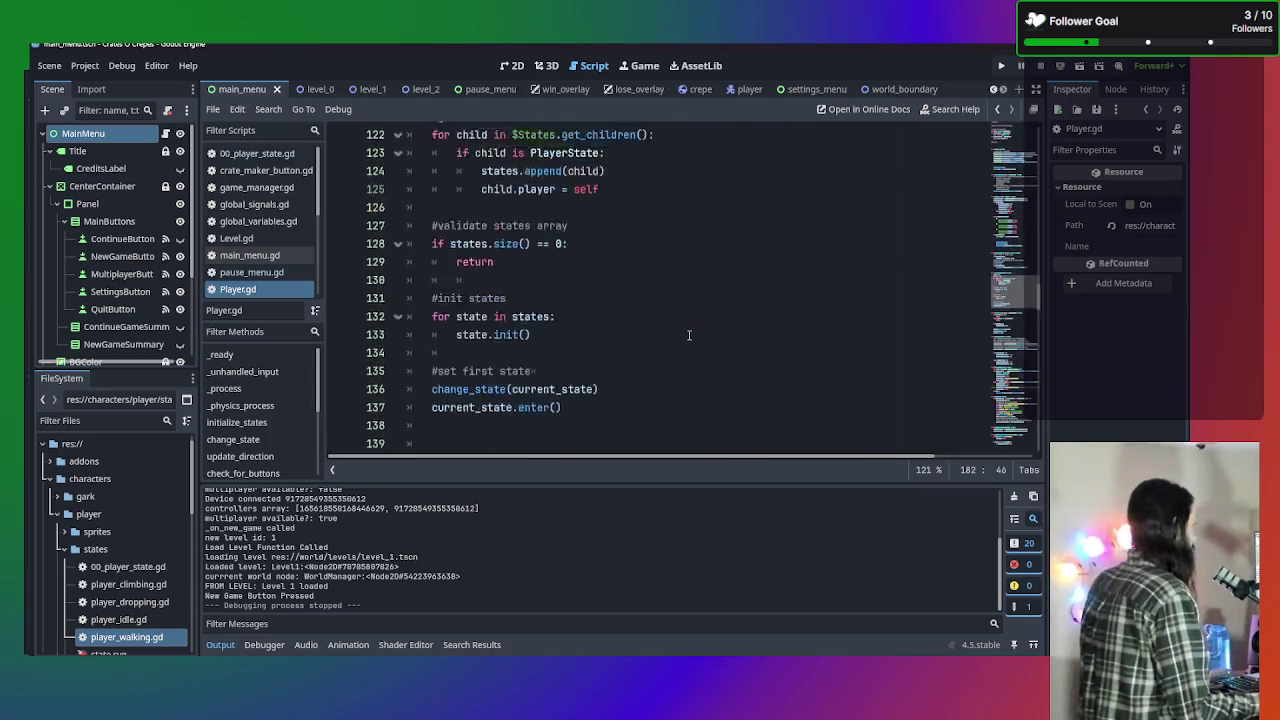
scroll(689, 335, up, 8)
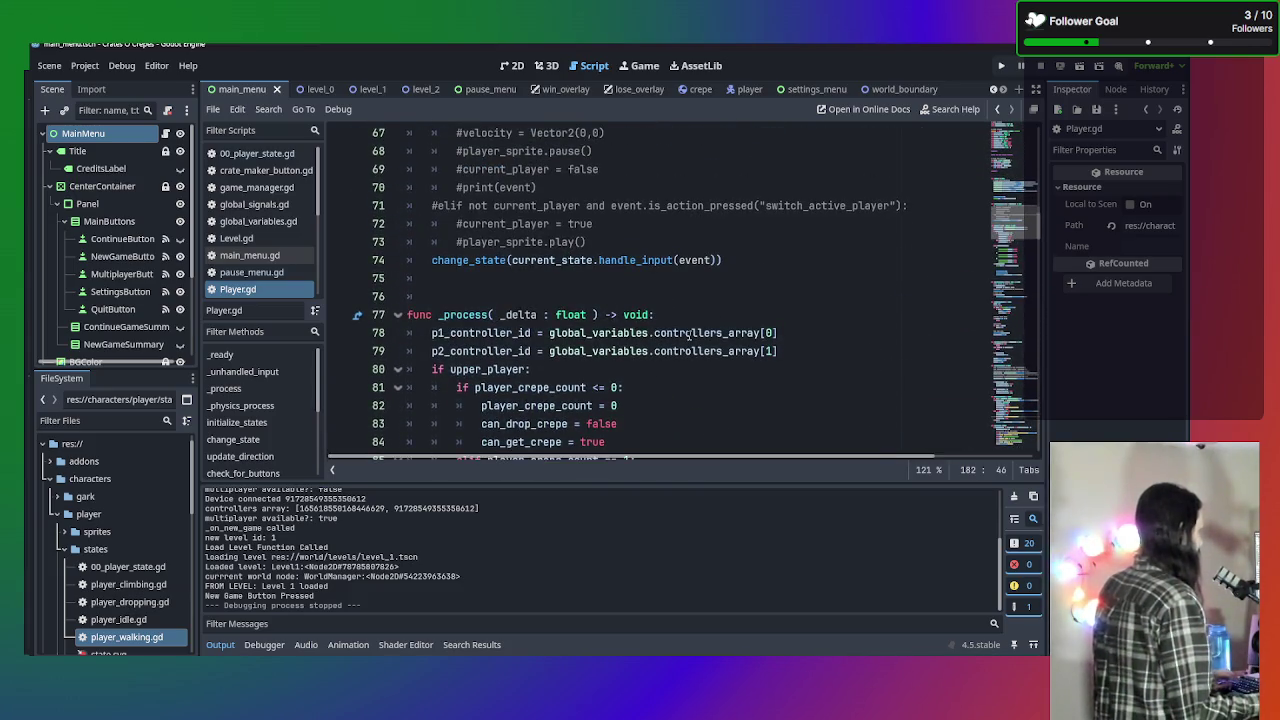
scroll(689, 335, up, 2)
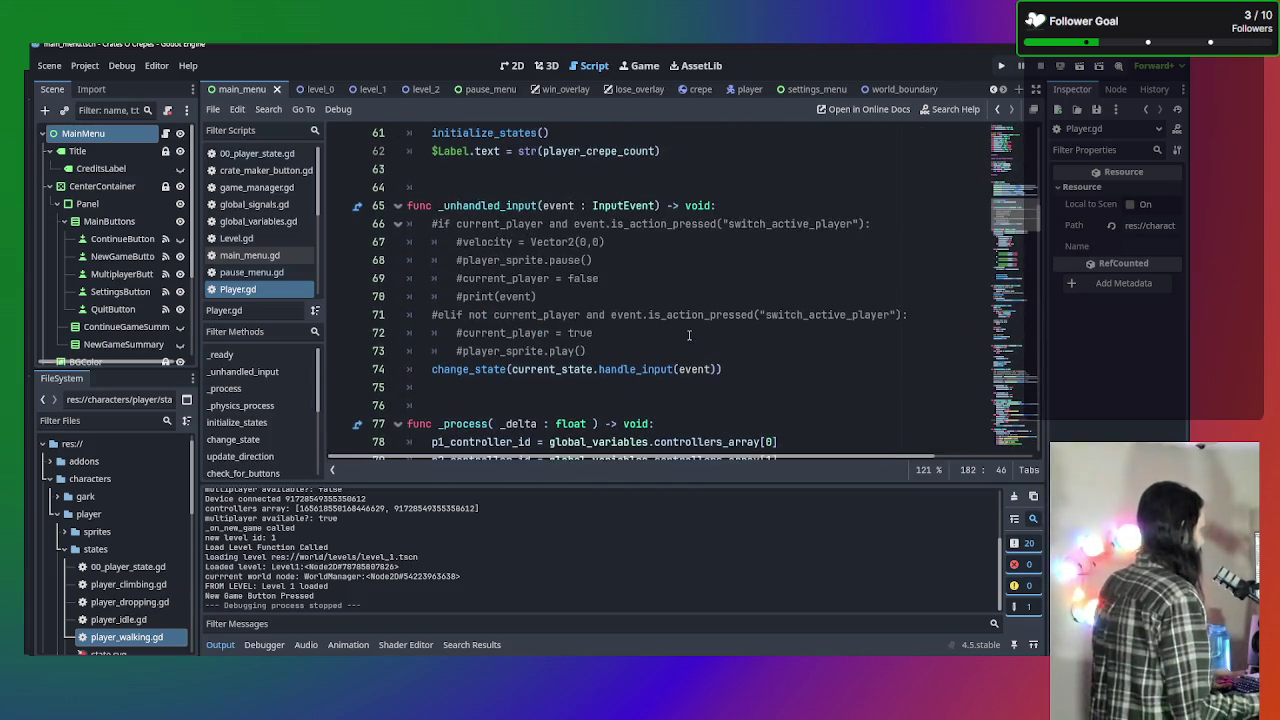
click(750, 370)
key(ctrl+k)
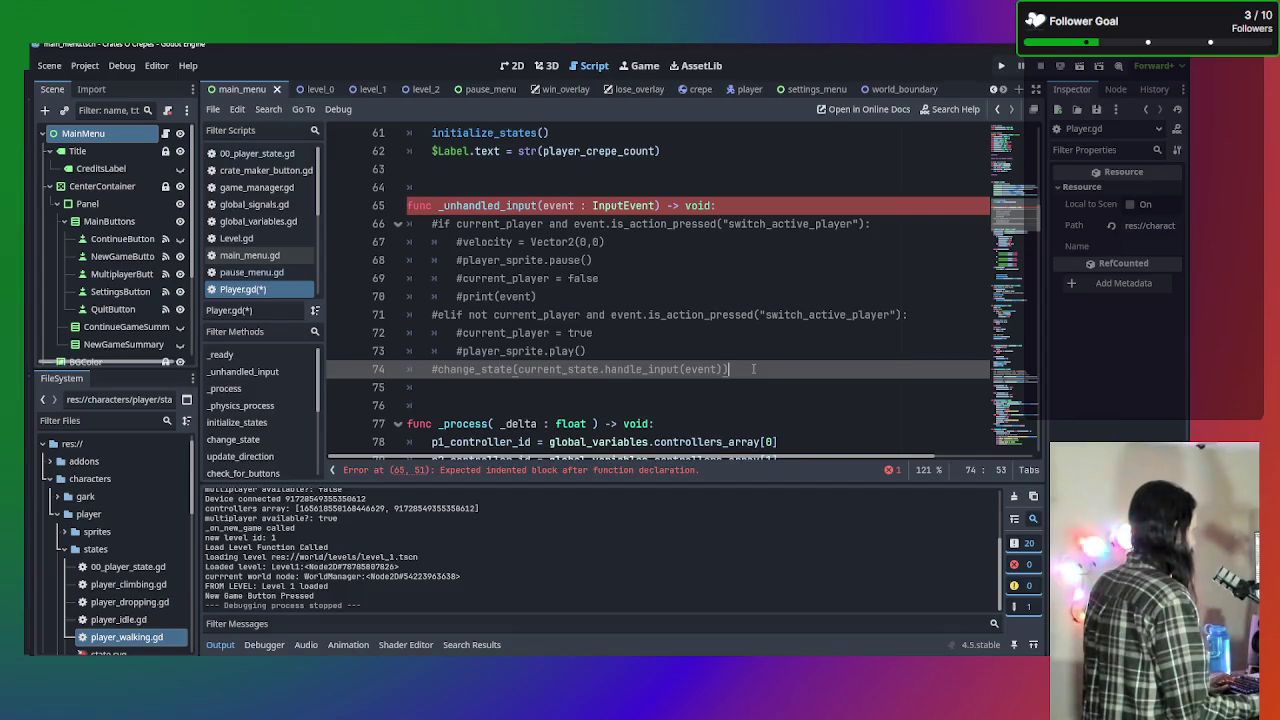
key(ctrl+z)
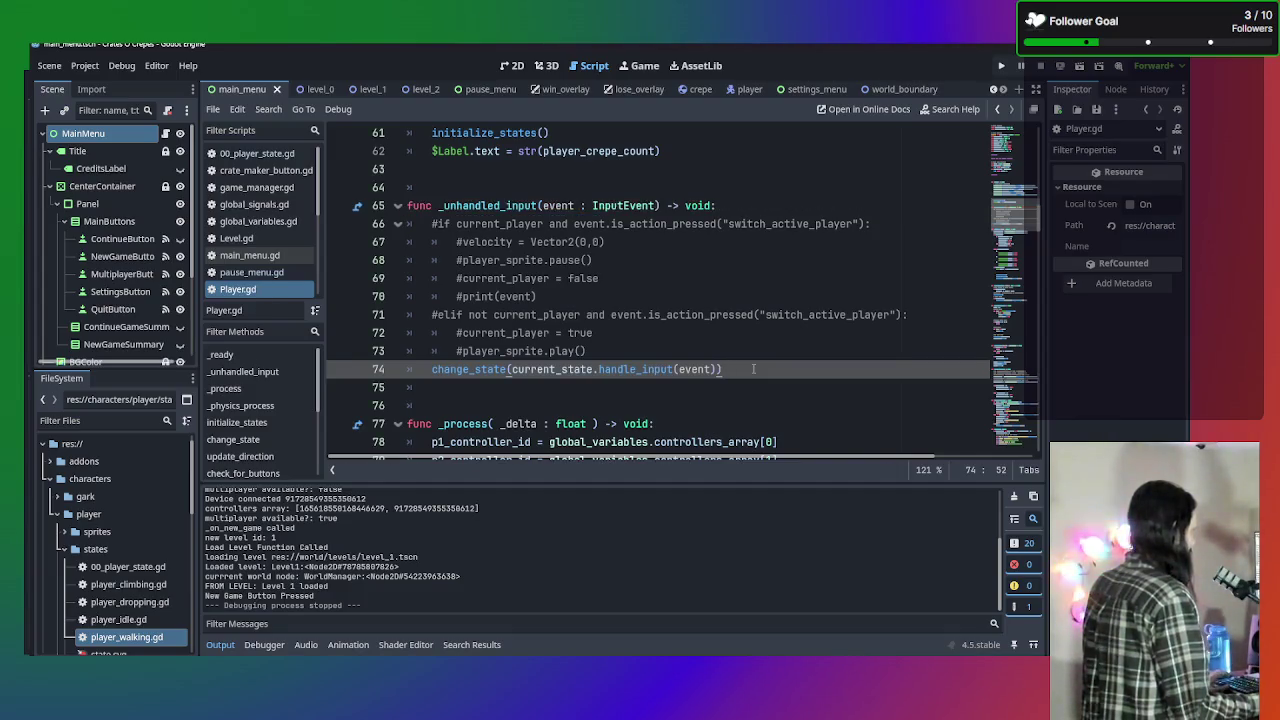
scroll(753, 369, down, 20)
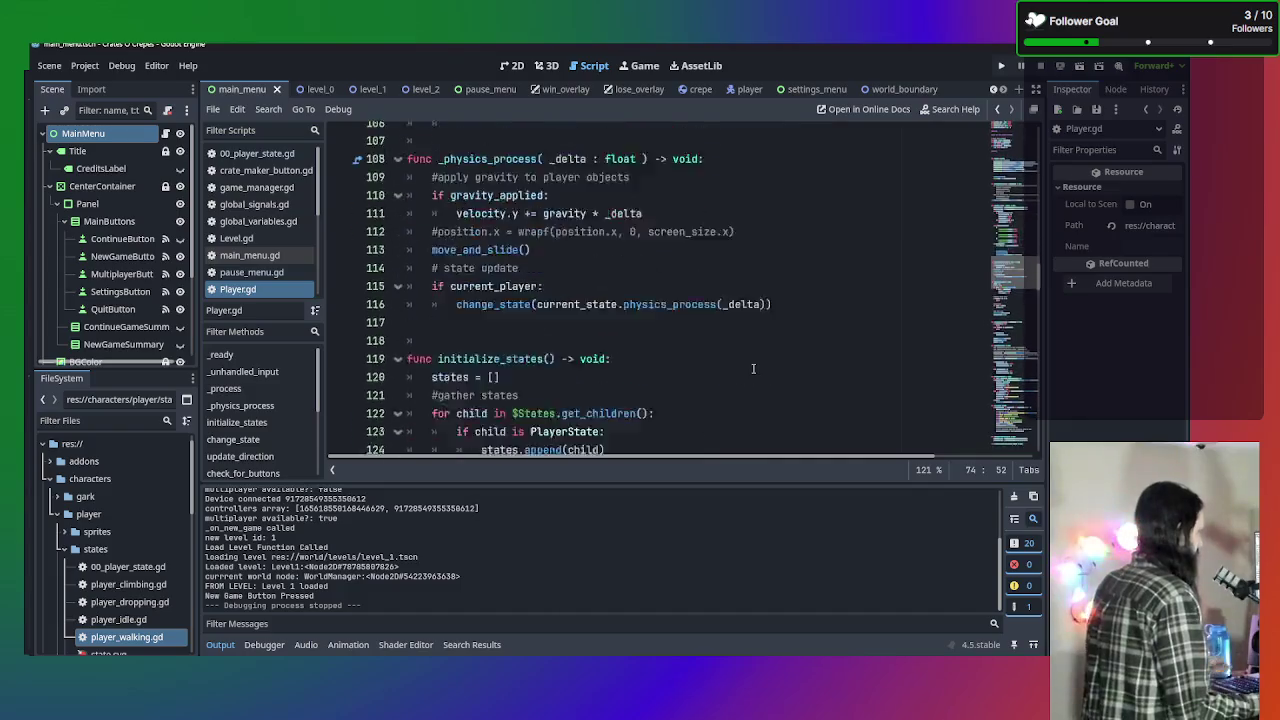
scroll(753, 369, down, 12)
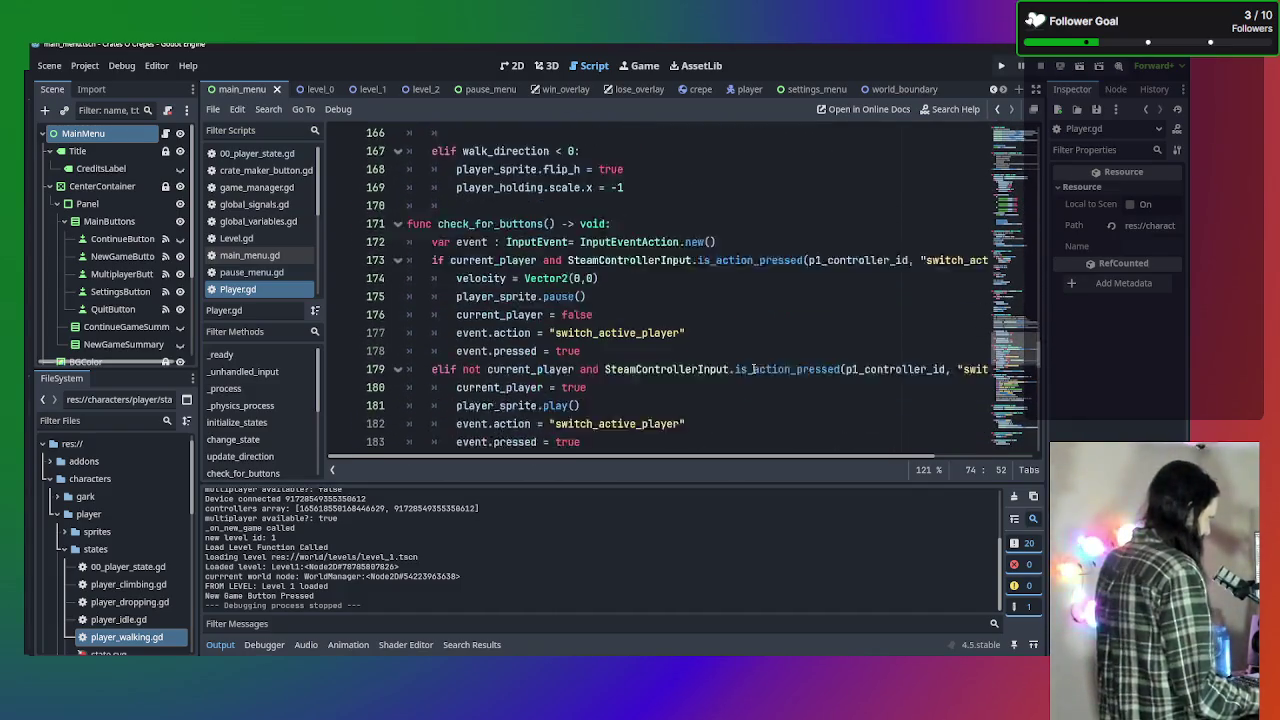
scroll(753, 369, down, 11)
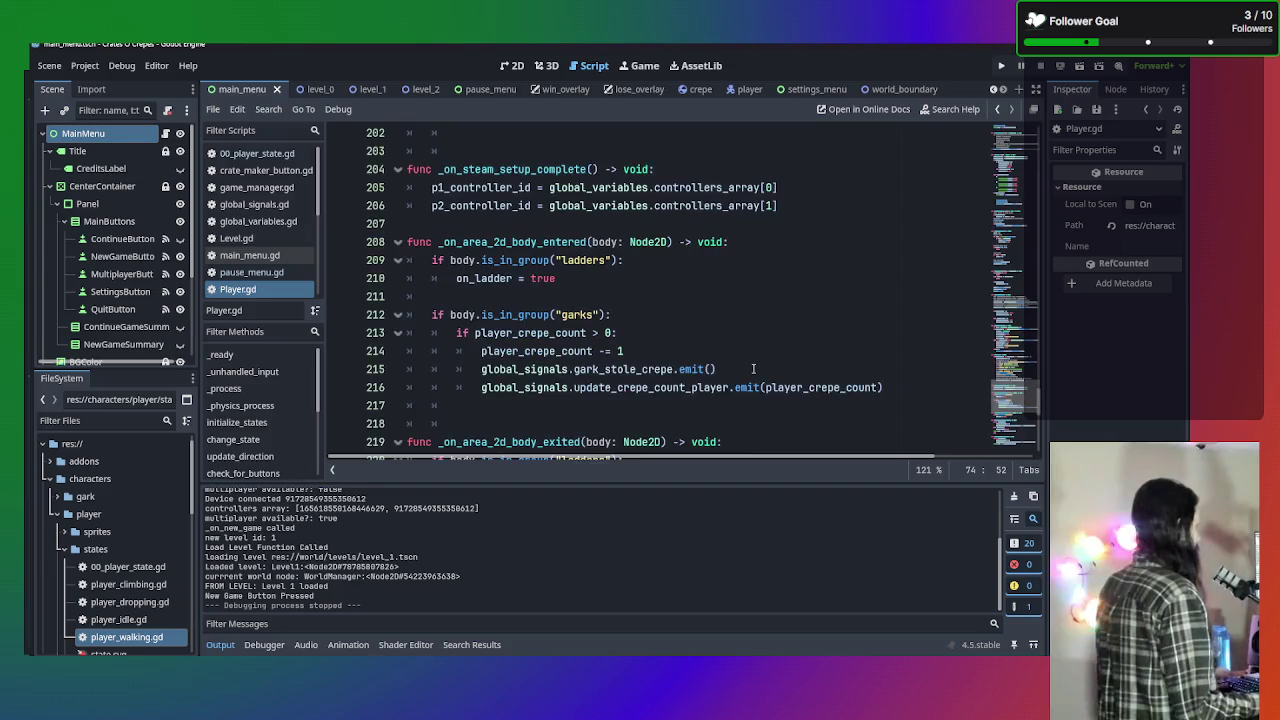
scroll(753, 369, up, 10)
scroll(753, 369, down, 2)
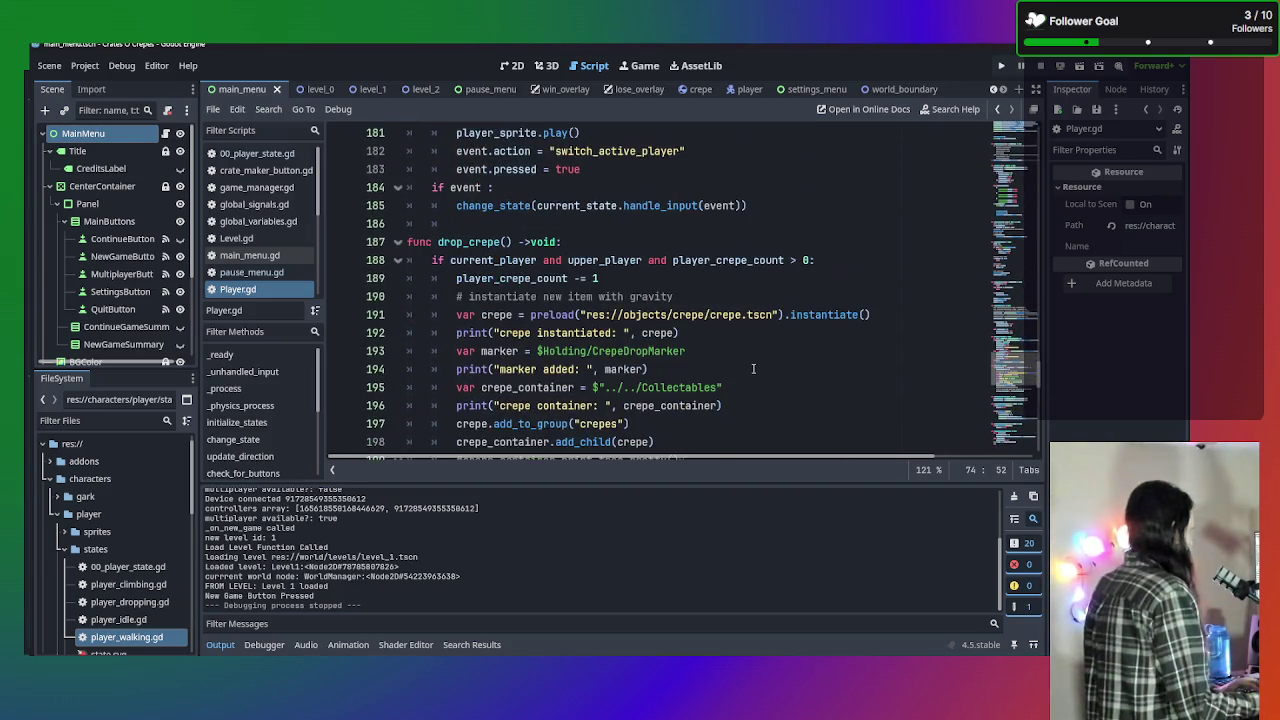
scroll(753, 369, up, 7)
scroll(753, 369, down, 4)
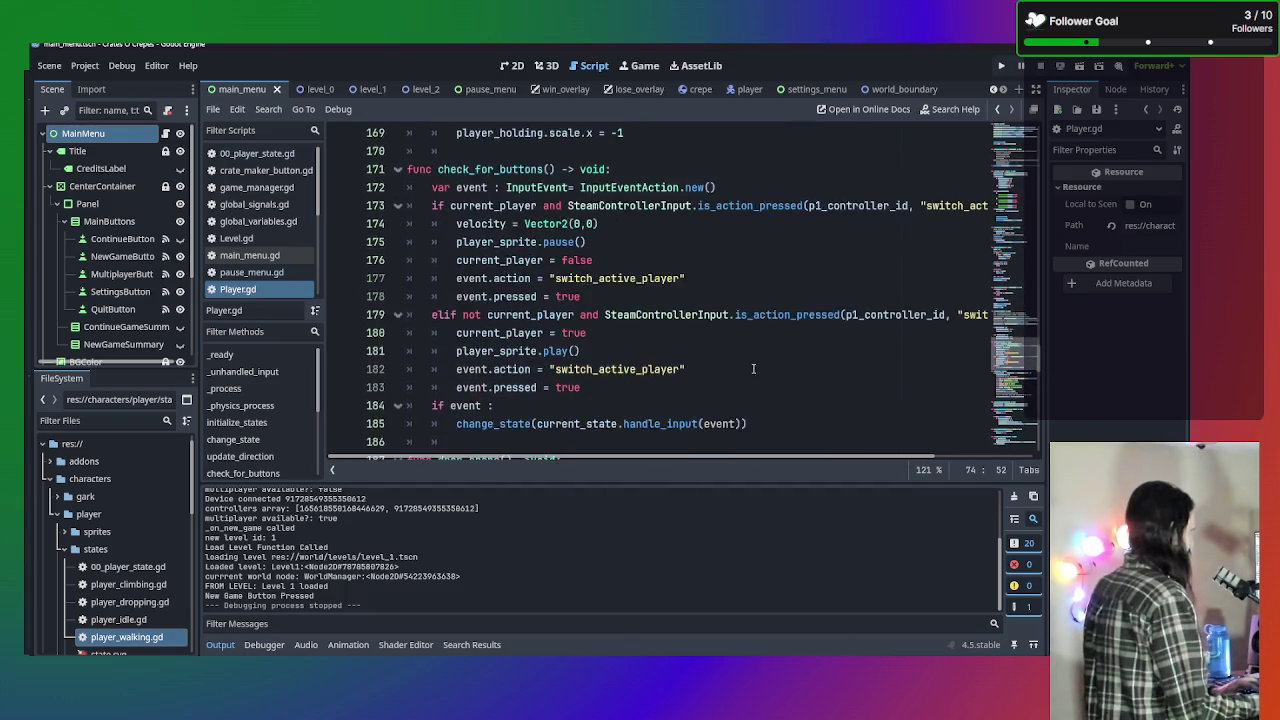
click(755, 187)
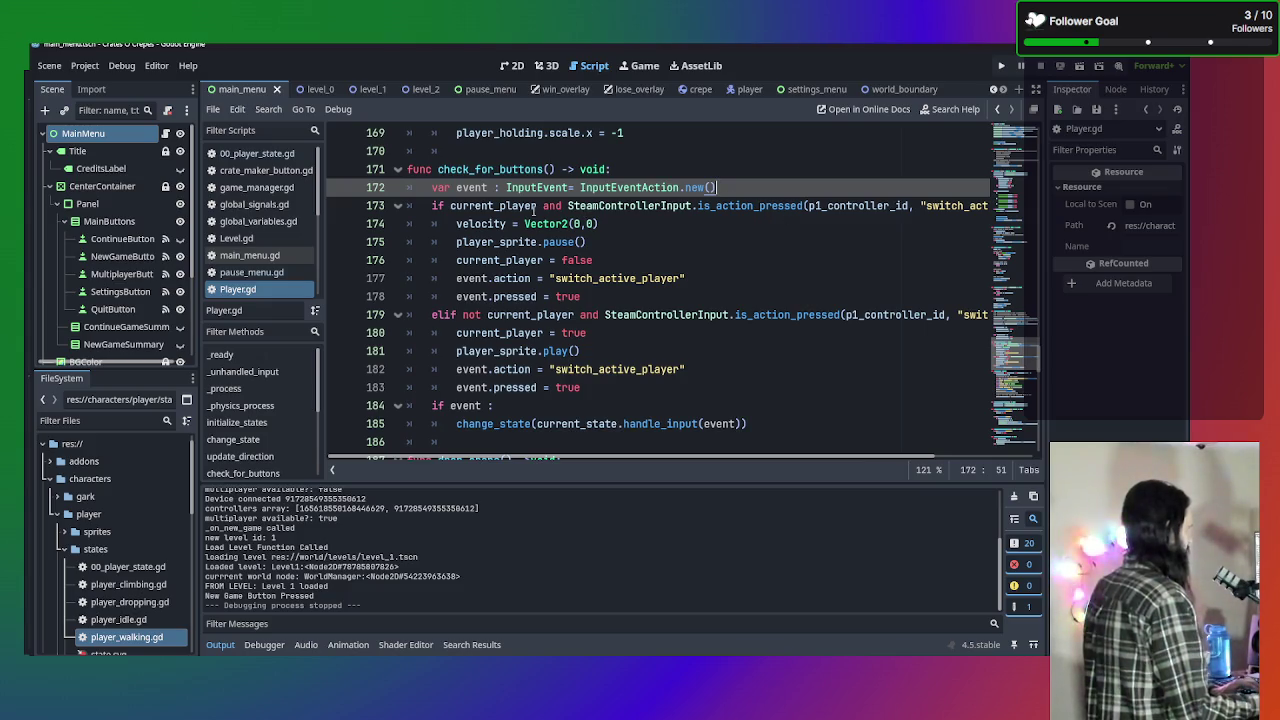
mouse_move(797, 207)
mouse_down()
mouse_move(990, 205)
mouse_move(430, 205)
mouse_move(455, 205)
mouse_up()
click(829, 224)
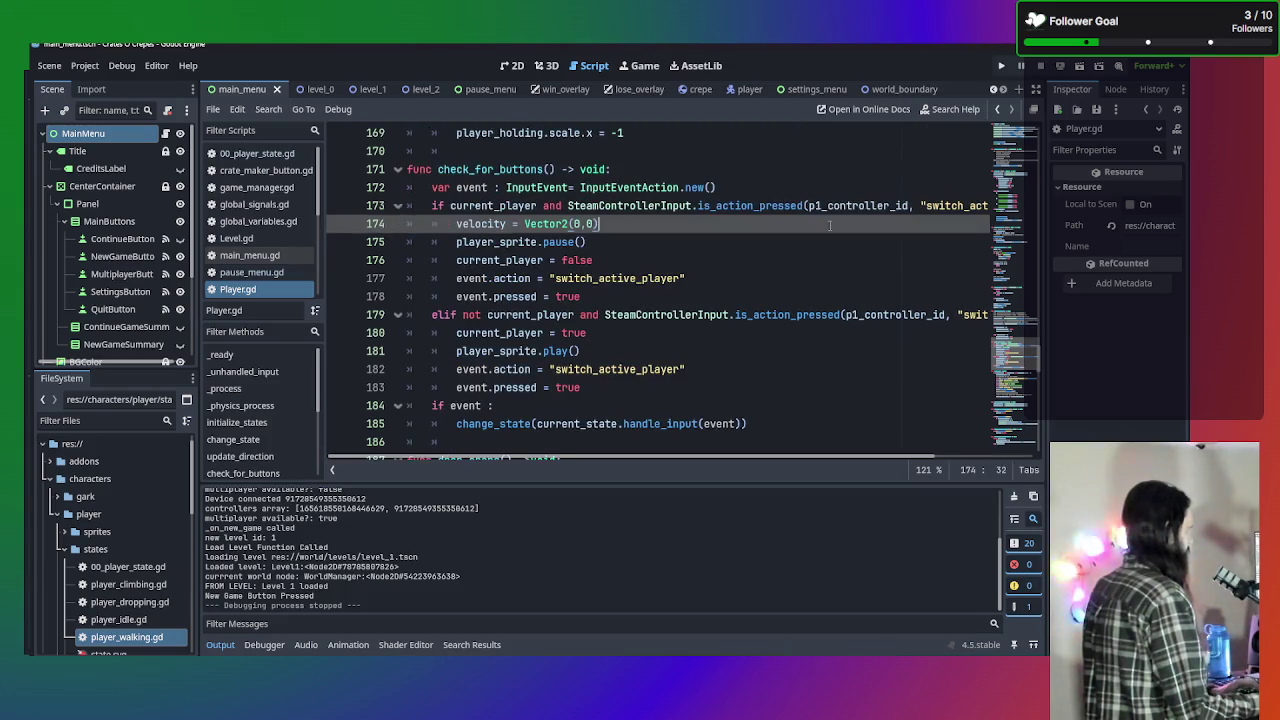
click(956, 205)
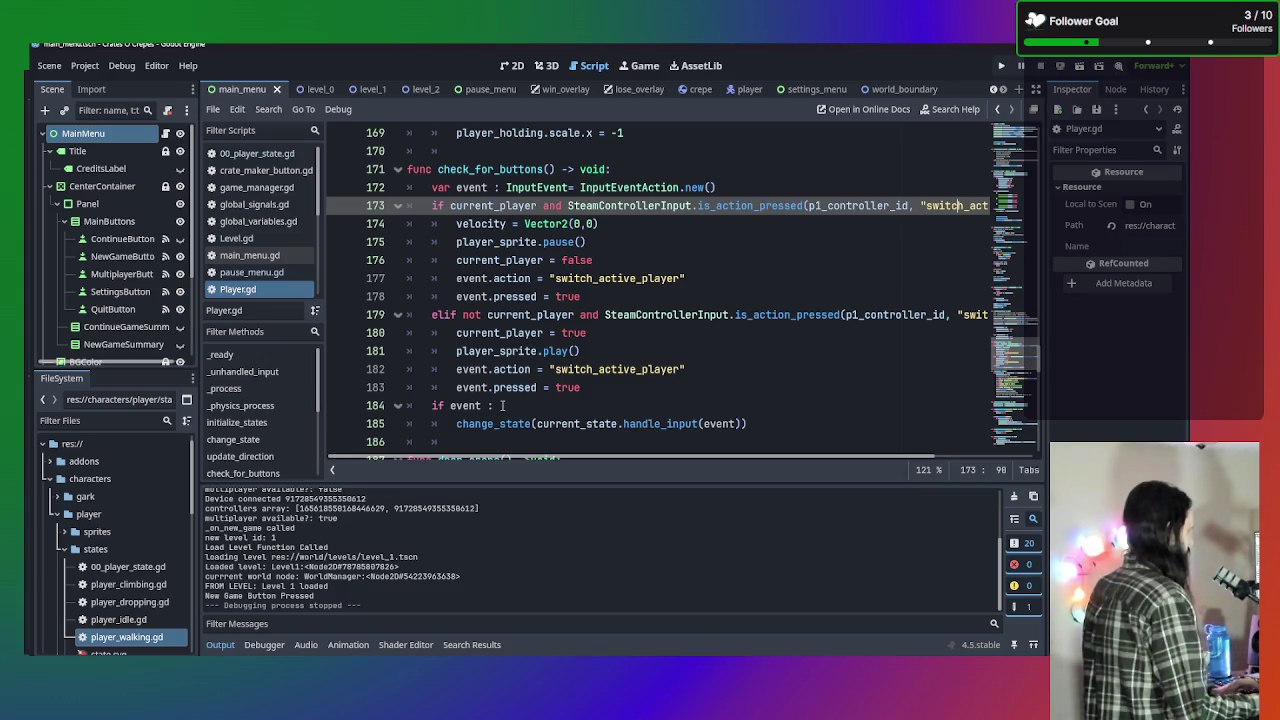
click(769, 426)
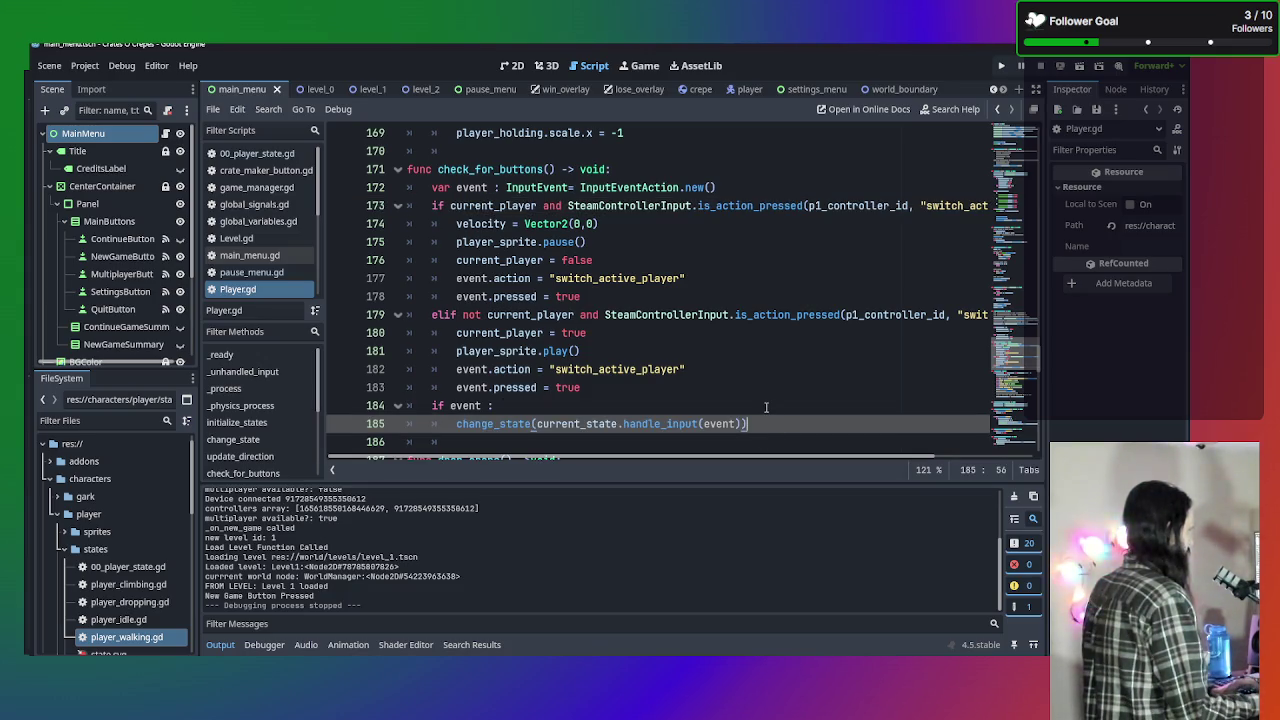
Add an else: branch calling change_state(current_state) and save Player.gd.
key(Return)
text(e)
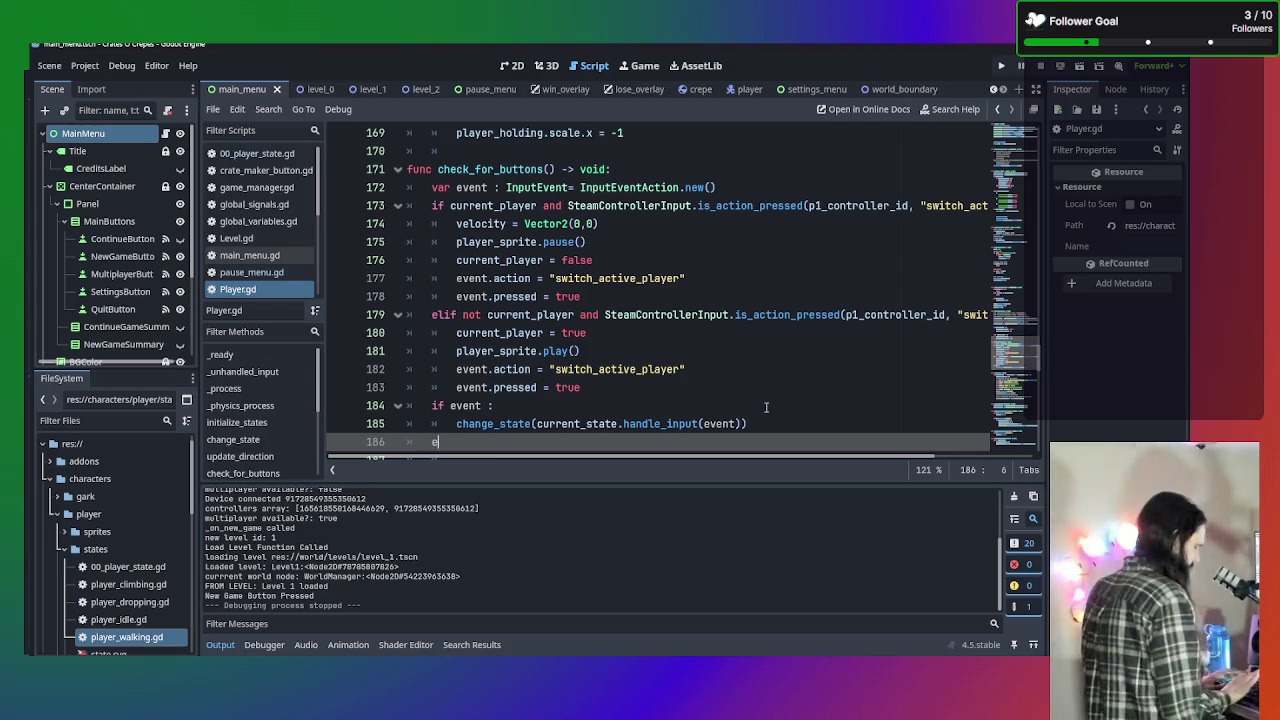
text(lse change)
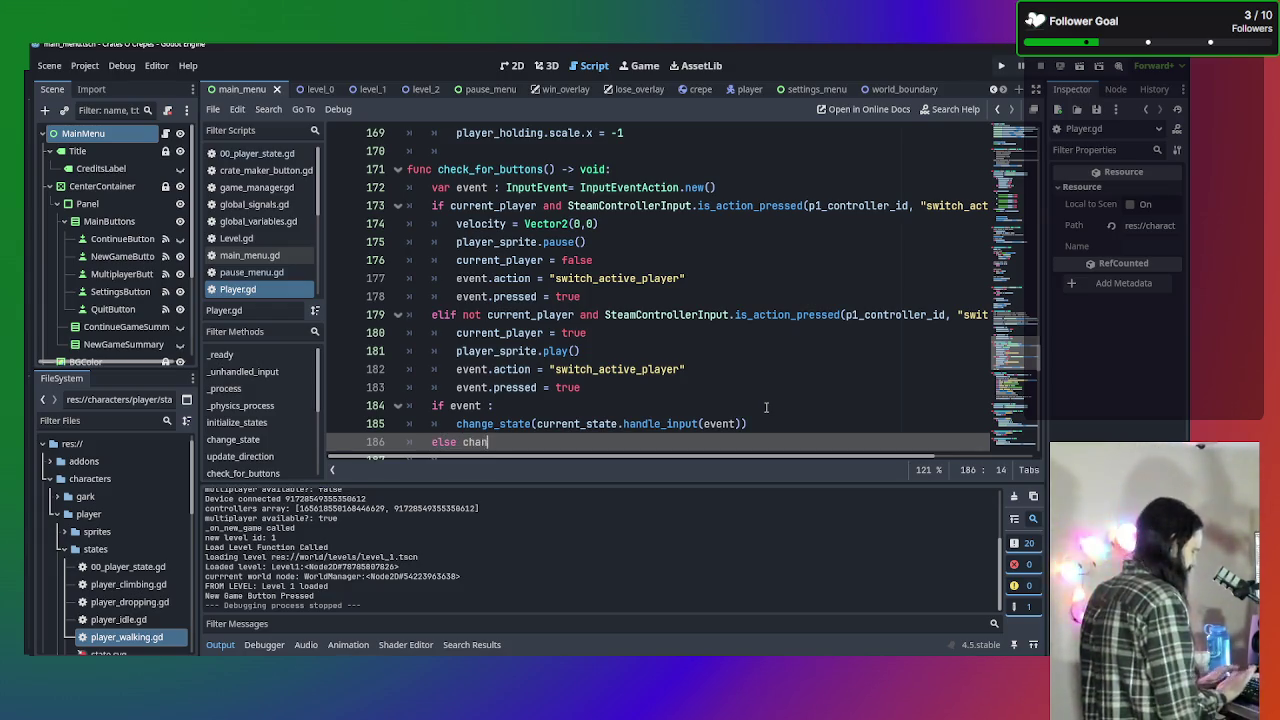
key(Return)
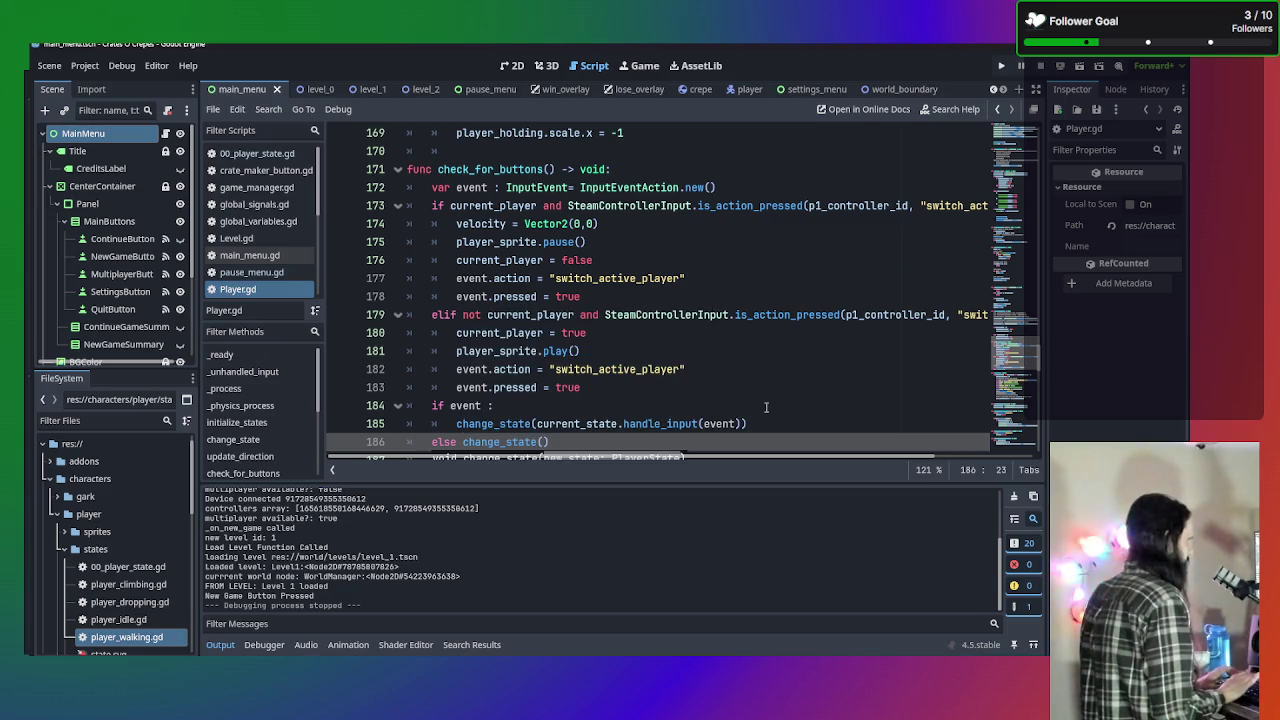
text(cu)
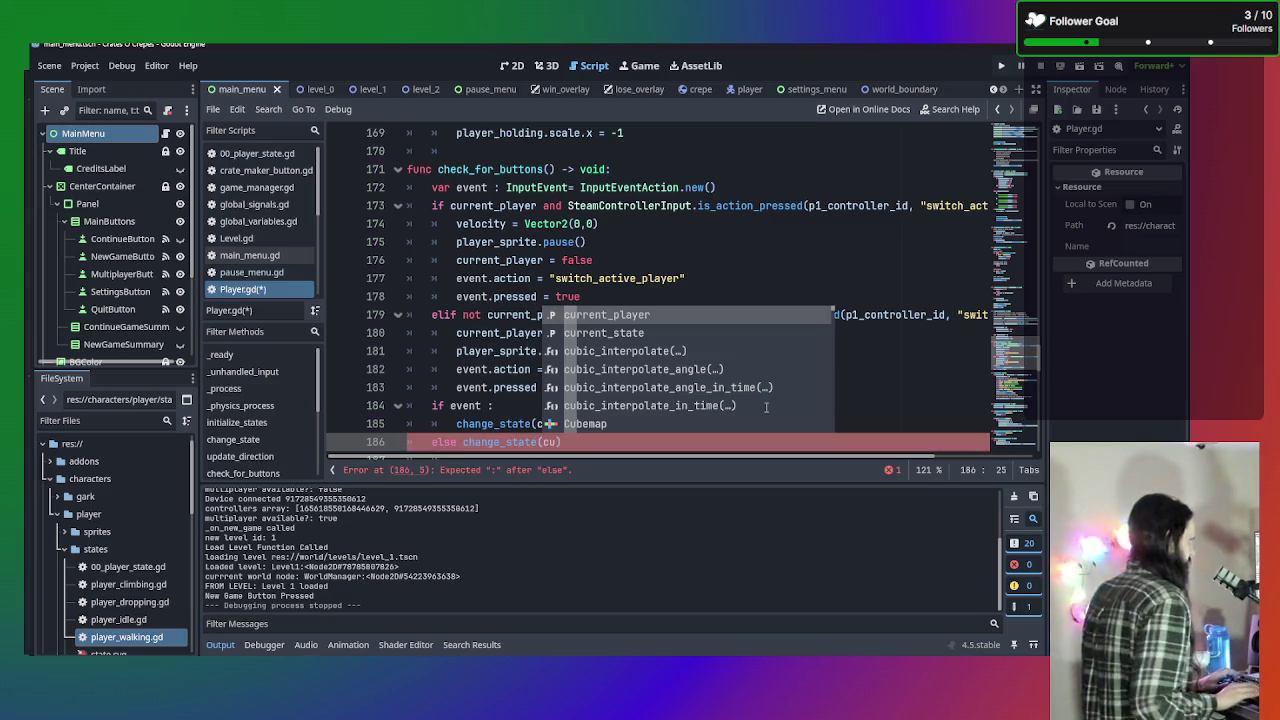
key(Down)
key(Return)
key(ctrl+s)
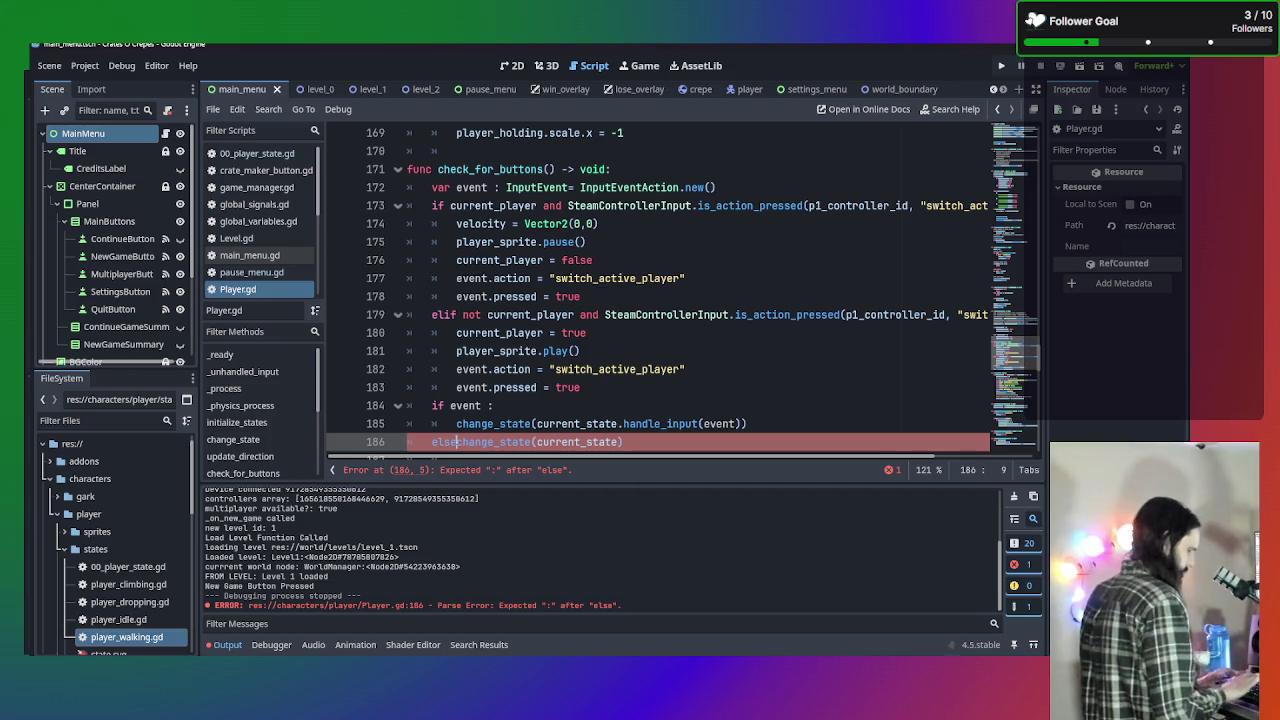
text(:)
key(Return)
key(ctrl+s)
Scroll through the script to review it, then run the project with F5.
scroll(455, 432, up, 20)
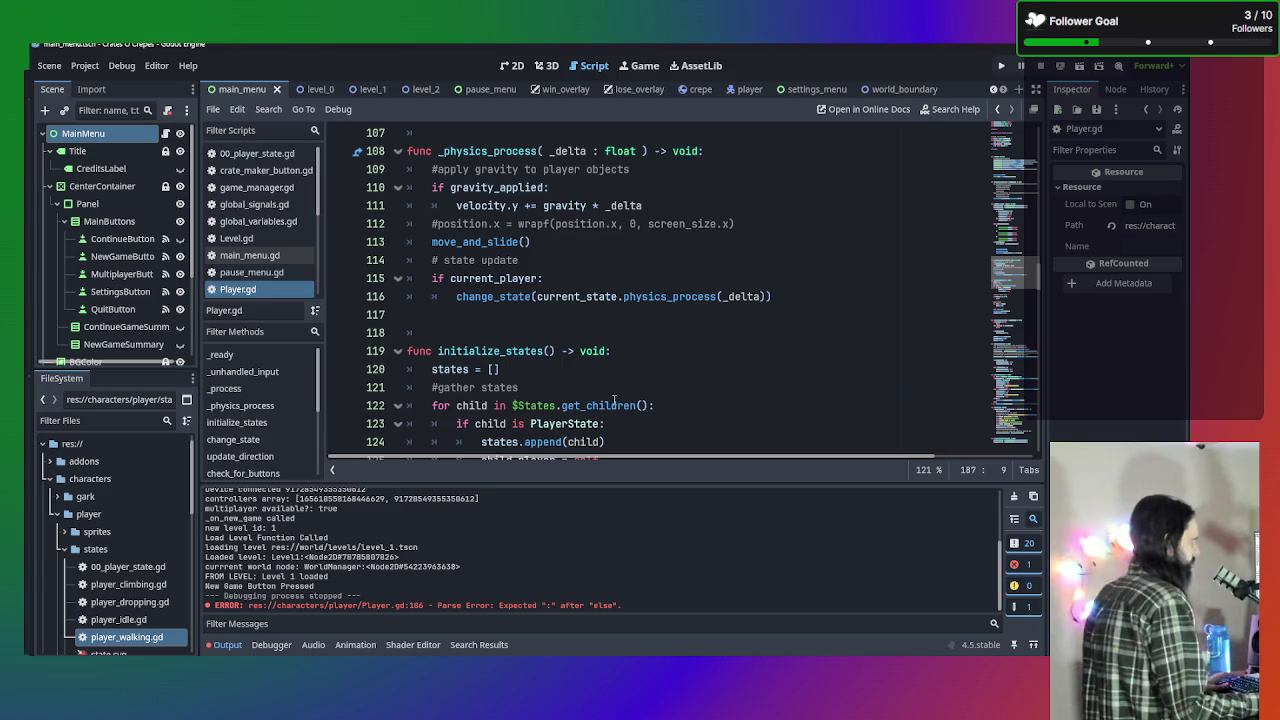
scroll(614, 400, up, 2)
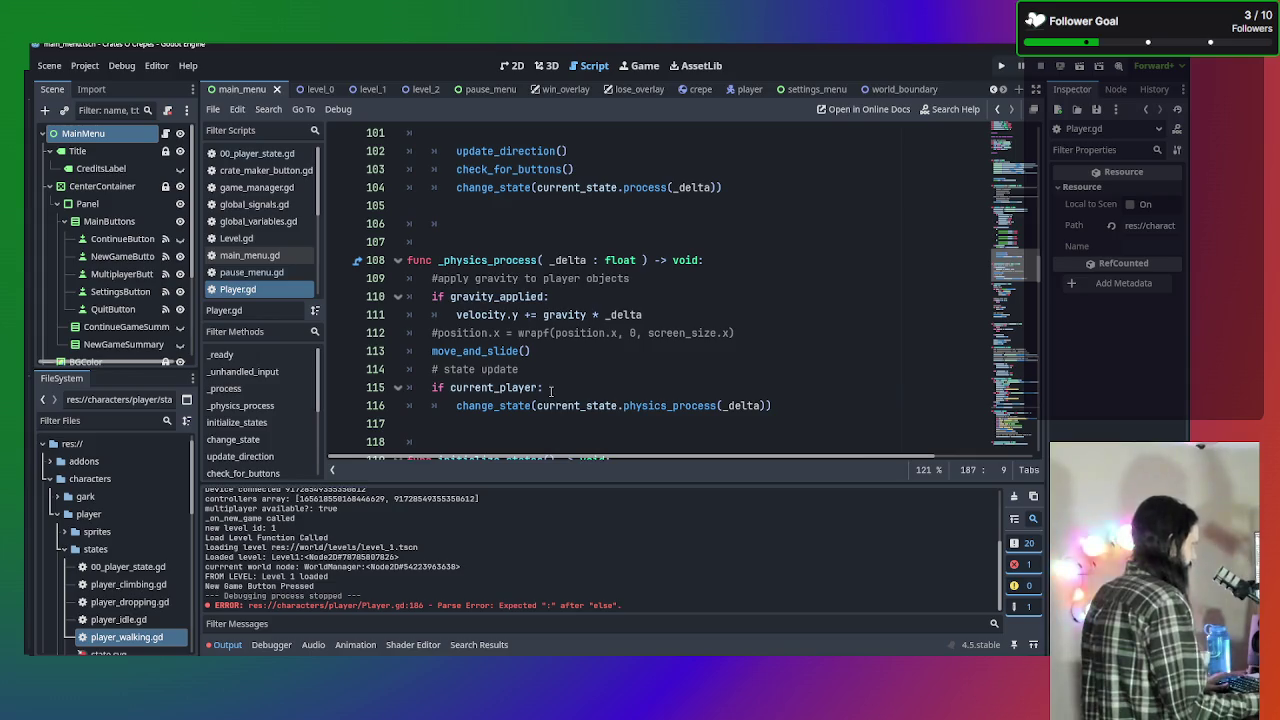
scroll(578, 356, down, 9)
scroll(578, 356, up, 7)
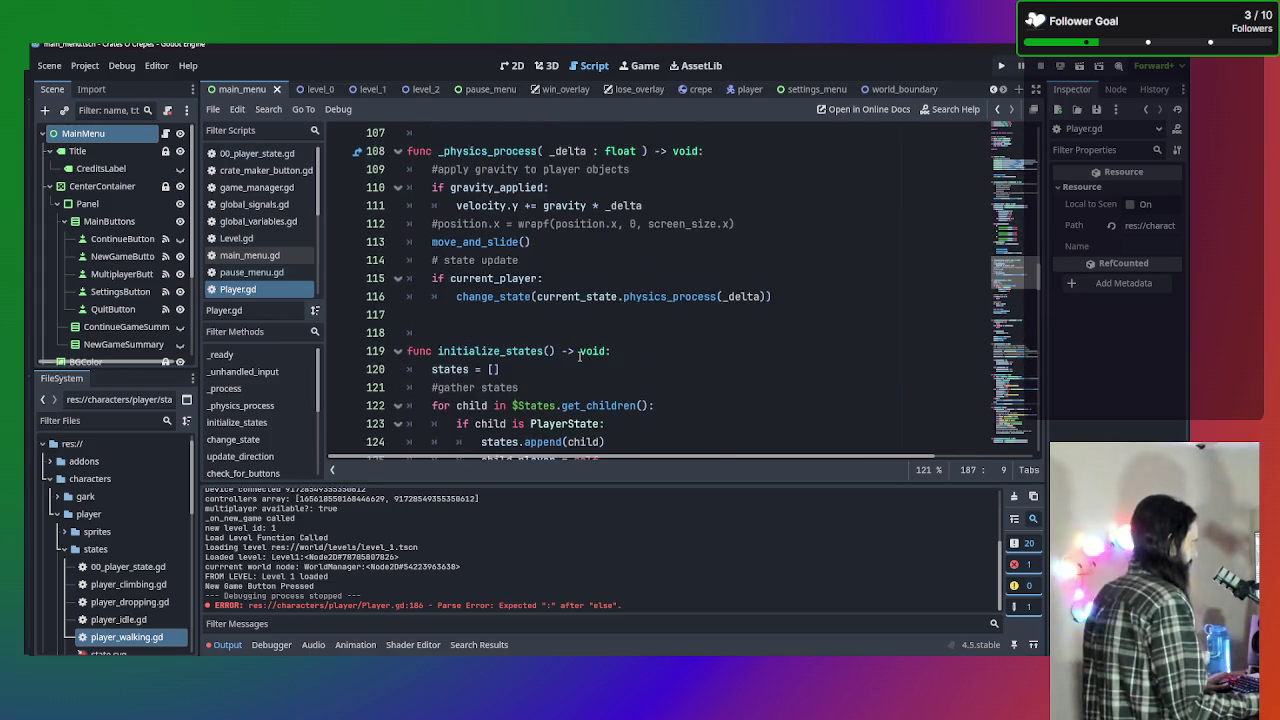
scroll(578, 356, up, 2)
scroll(578, 356, down, 18)
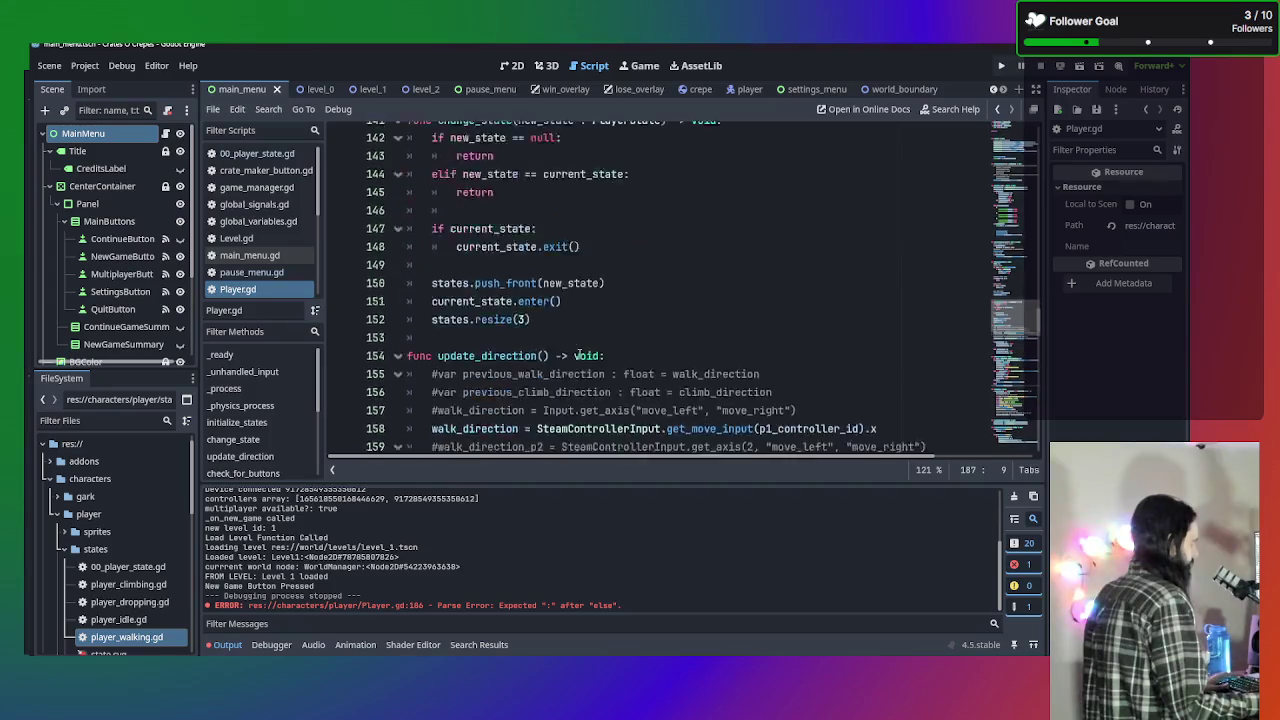
scroll(578, 356, down, 9)
scroll(580, 350, up, 4)
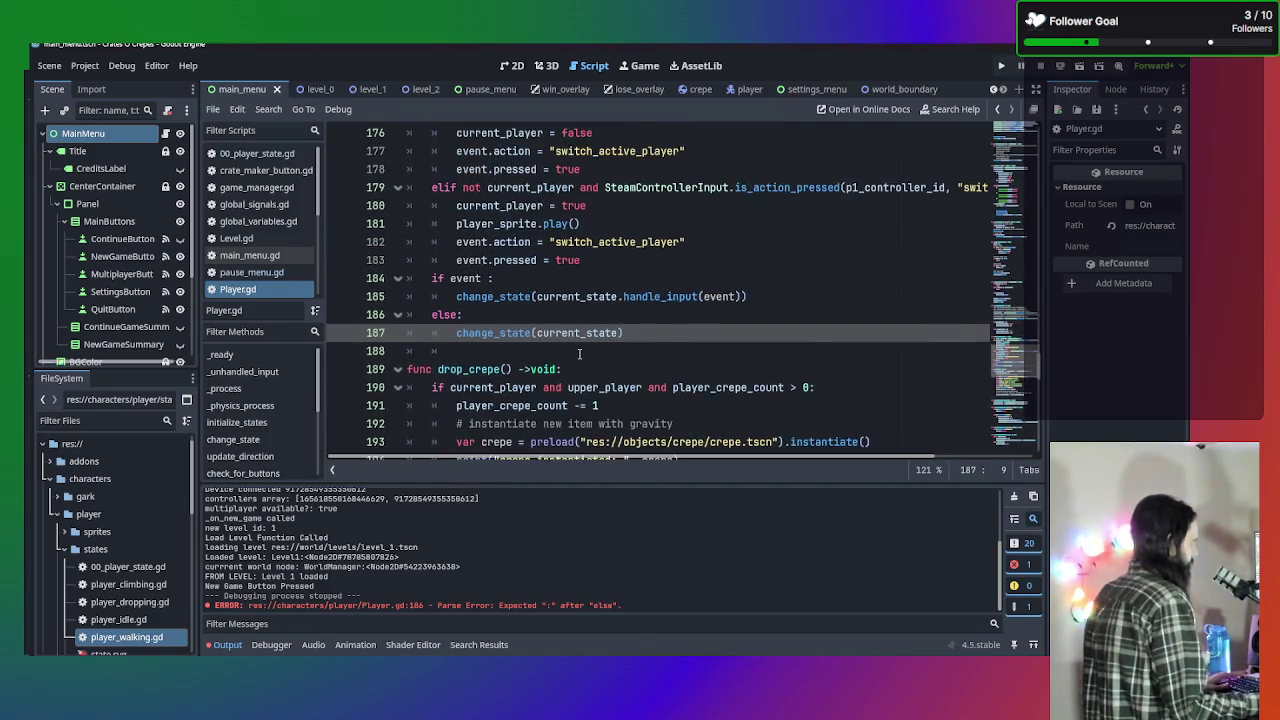
scroll(579, 352, up, 1)
scroll(579, 352, down, 1)
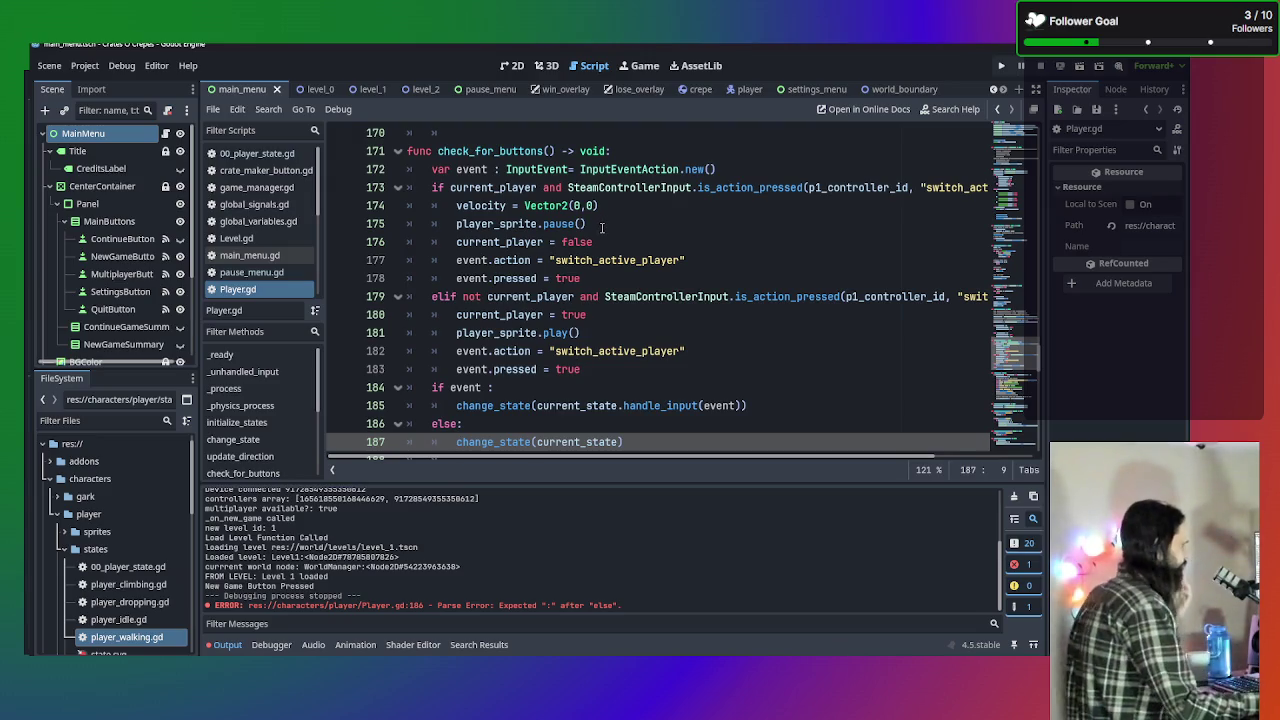
key(F5)
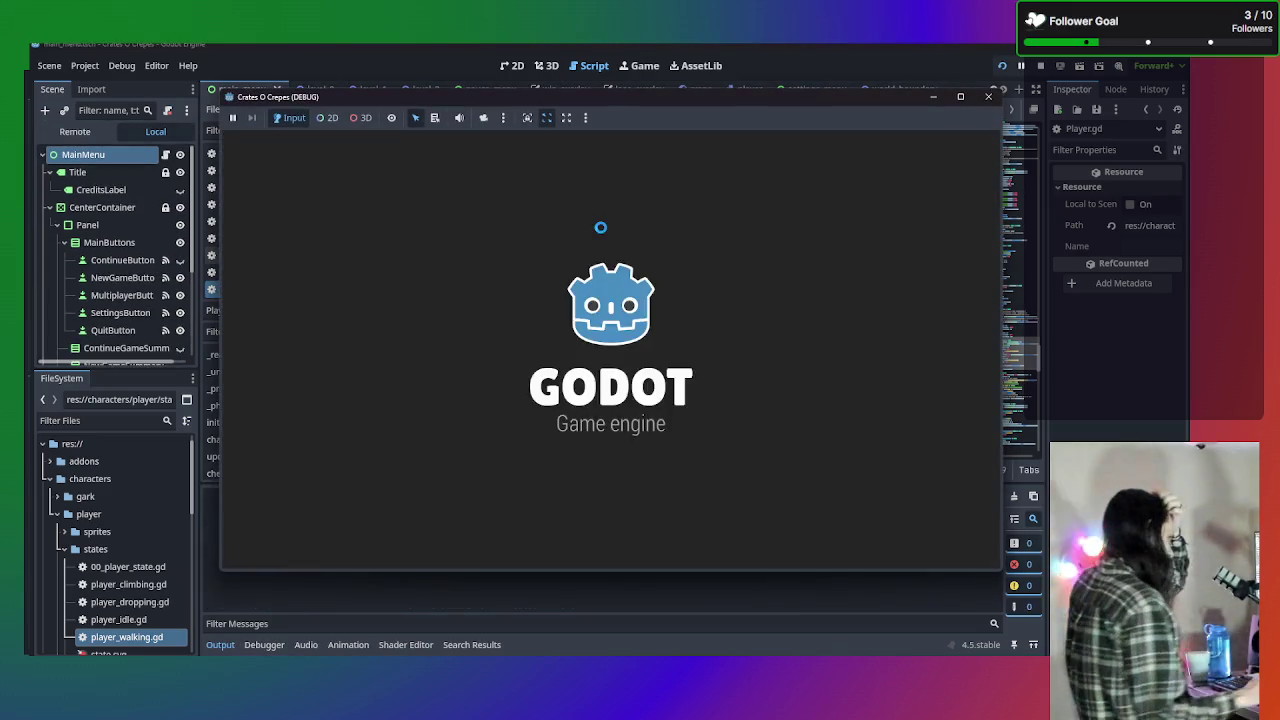
Start a New Game, walk the character left and right, dismiss the Steam overlay, then stop the game.
click(680, 290)
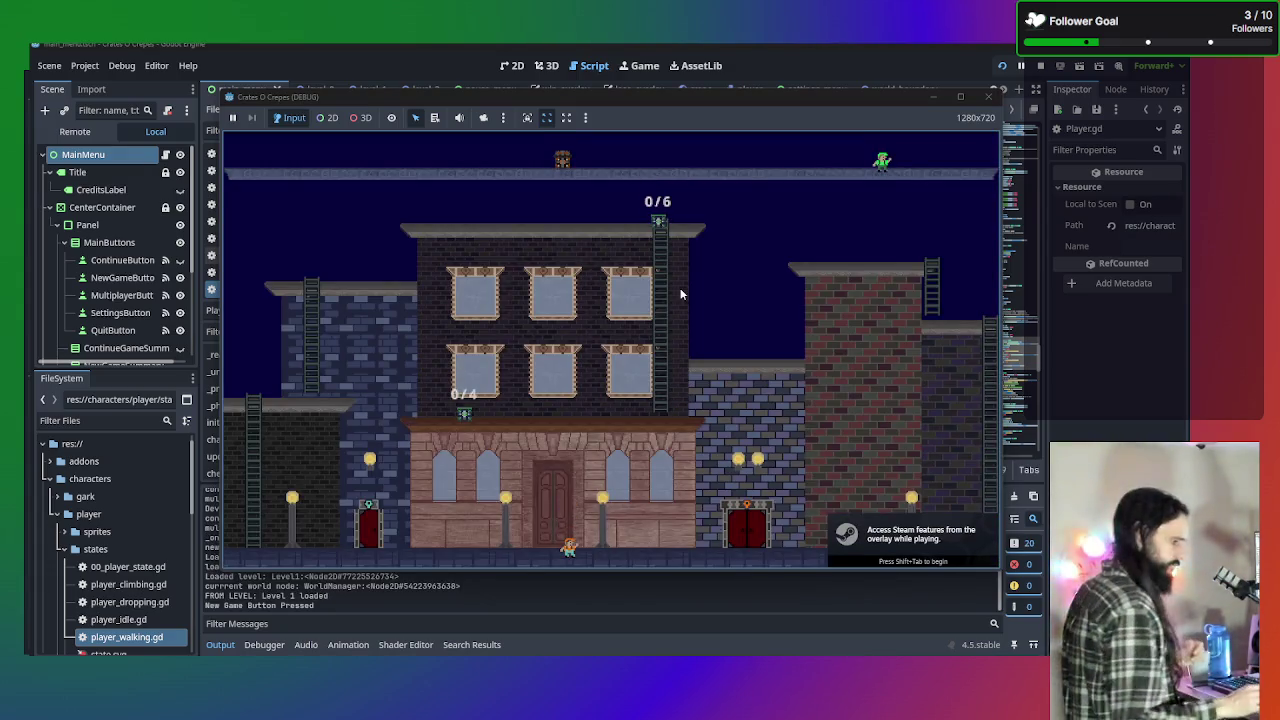
key(Left)
key(Right)
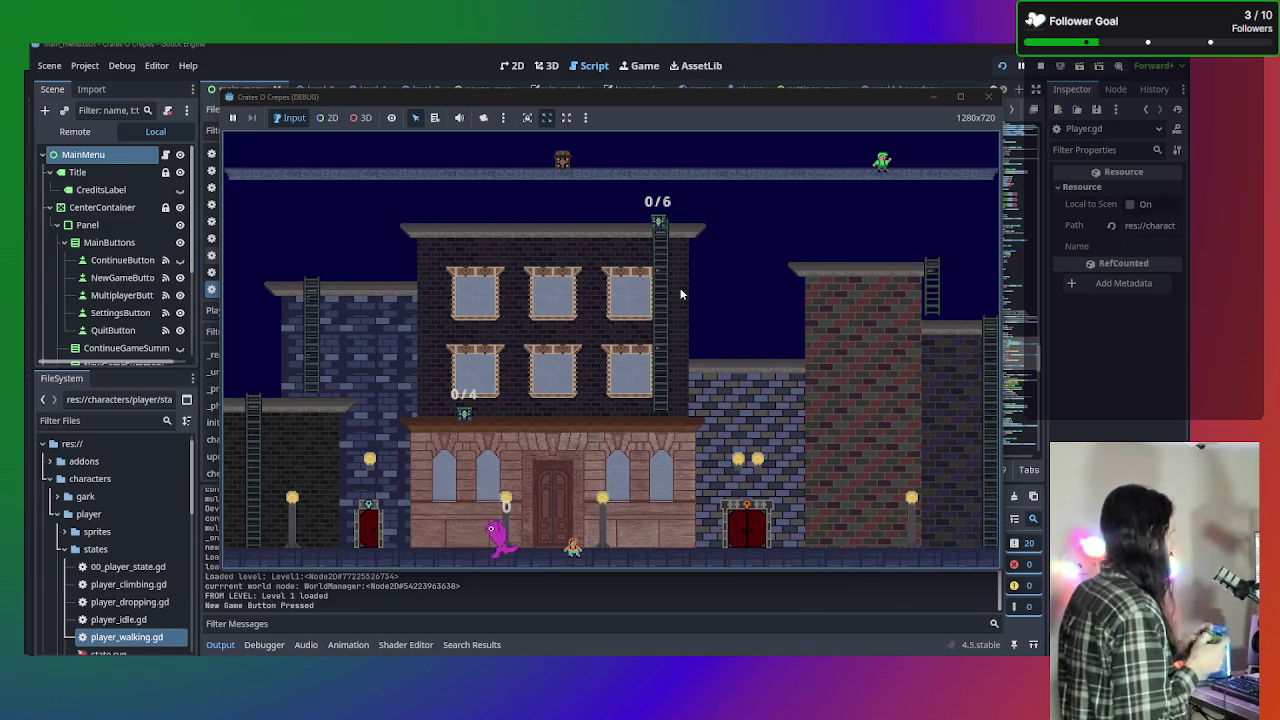
key(alt+Tab)
key(shift+Tab)
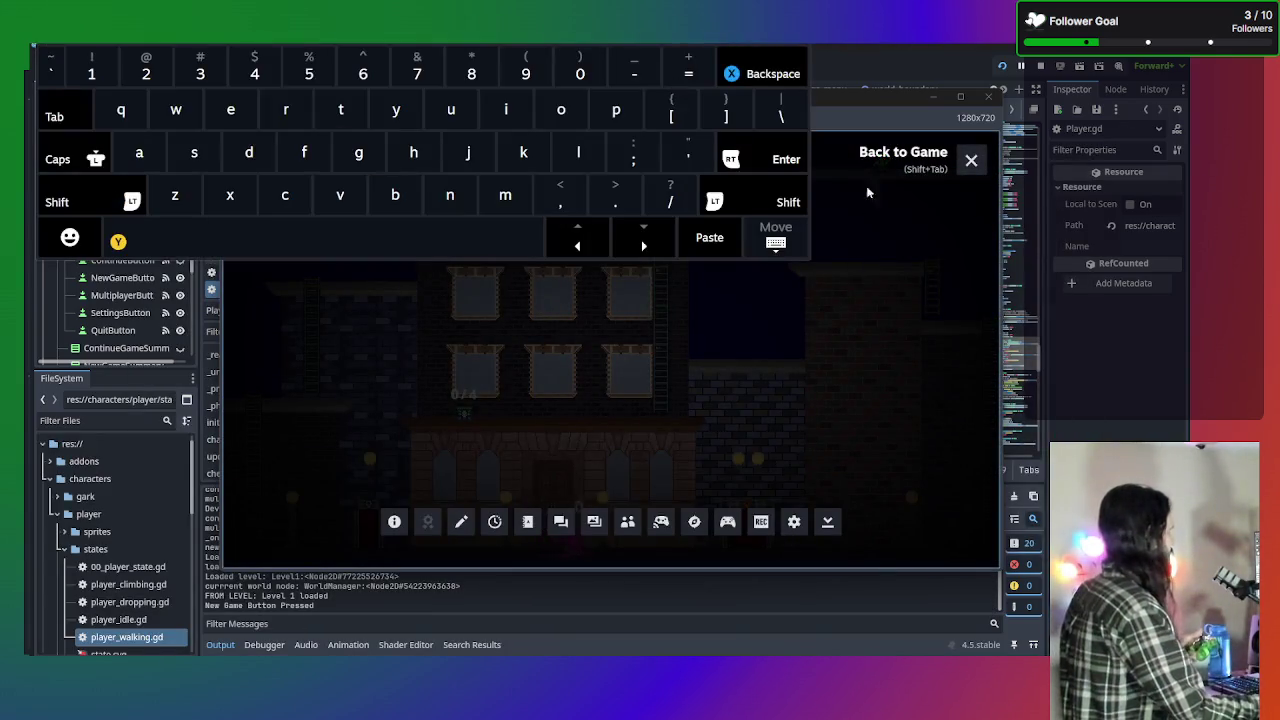
click(776, 242)
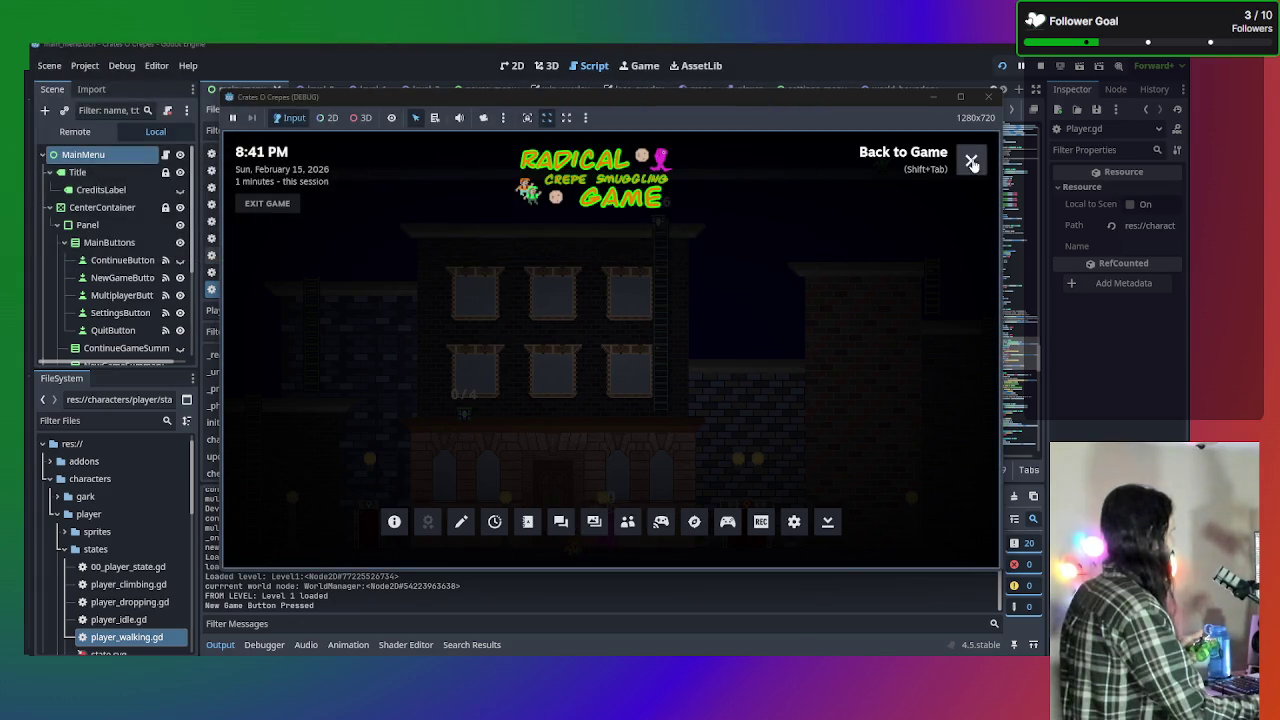
click(971, 160)
key(Left)
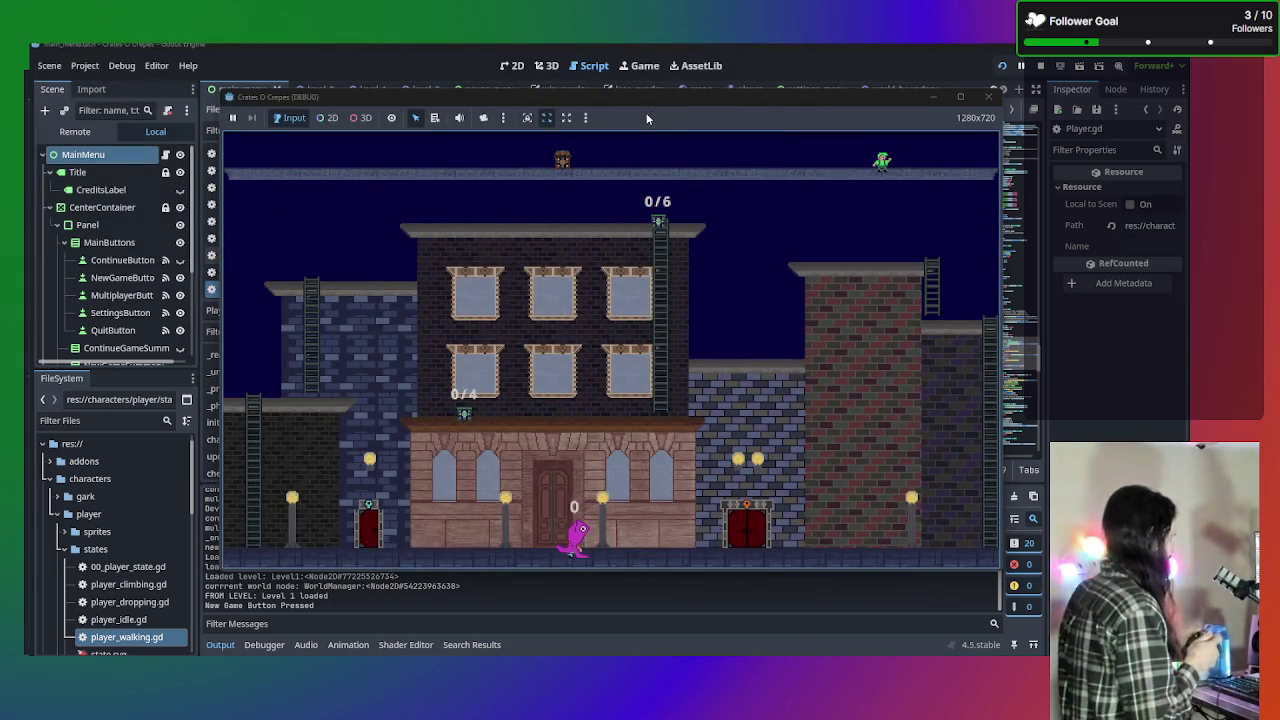
key(Left)
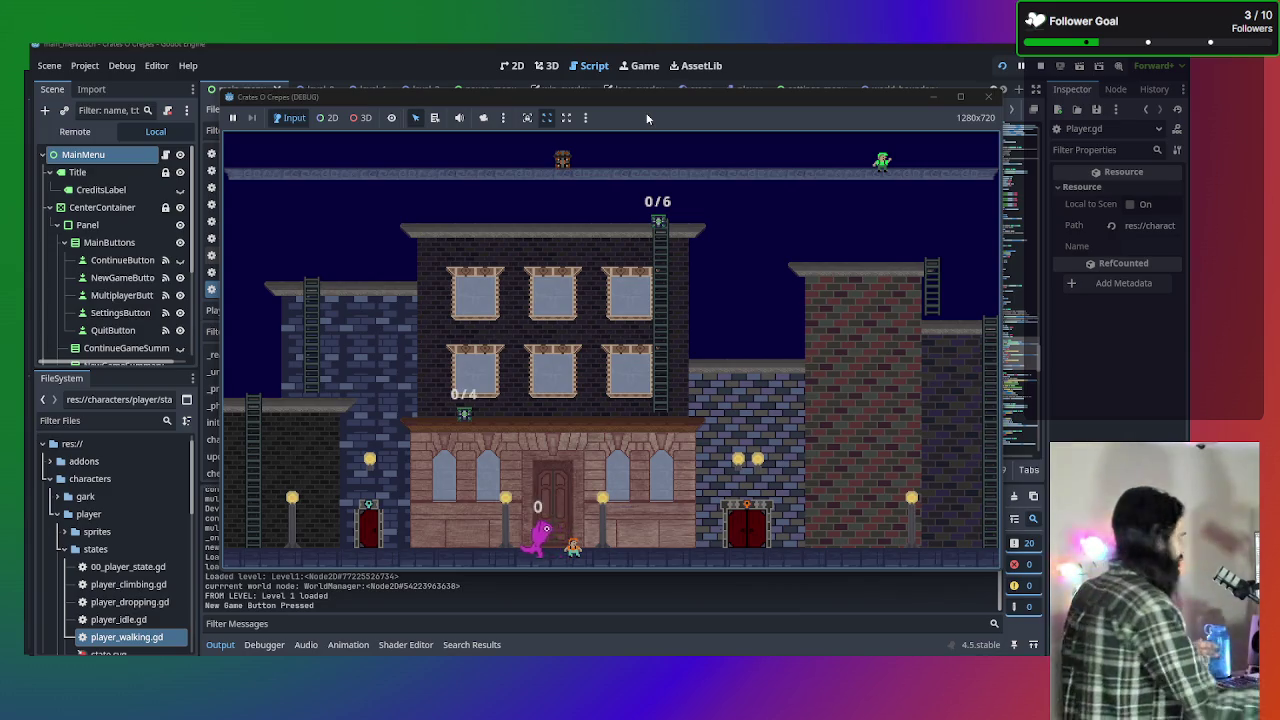
click(990, 96)
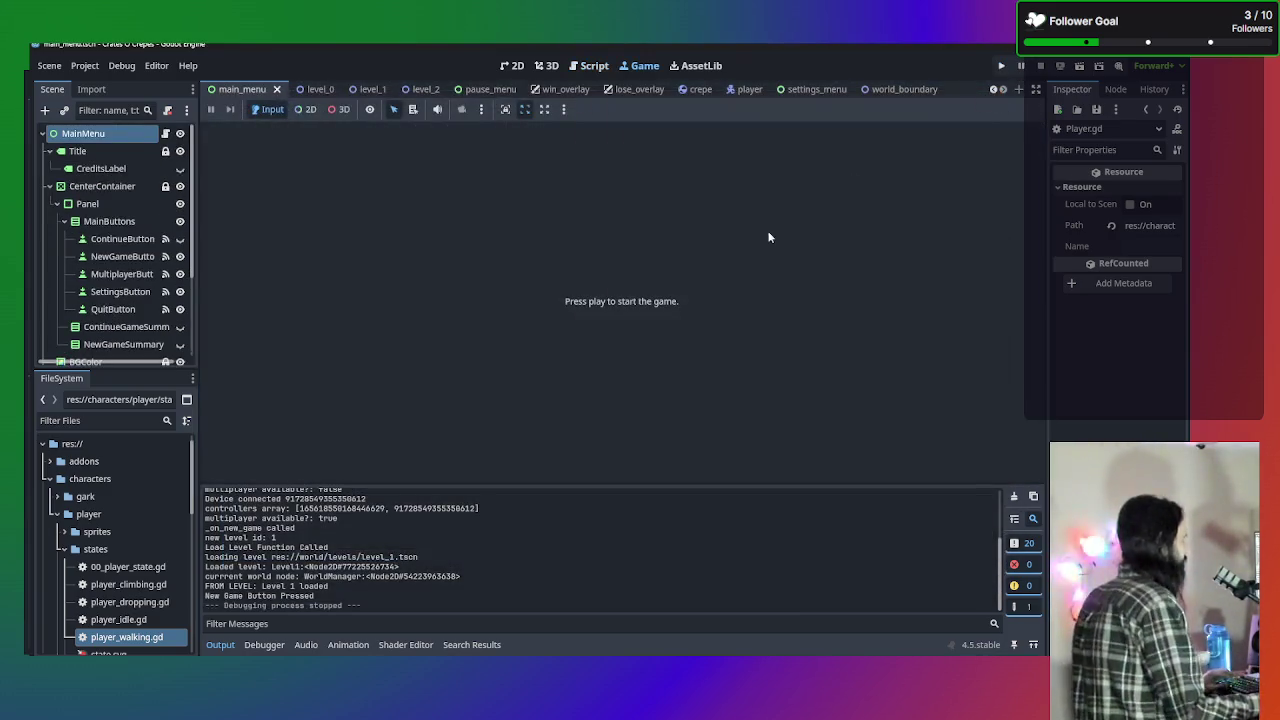
Back in Player.gd, begin a print line under the event declaration on line 172.
click(590, 65)
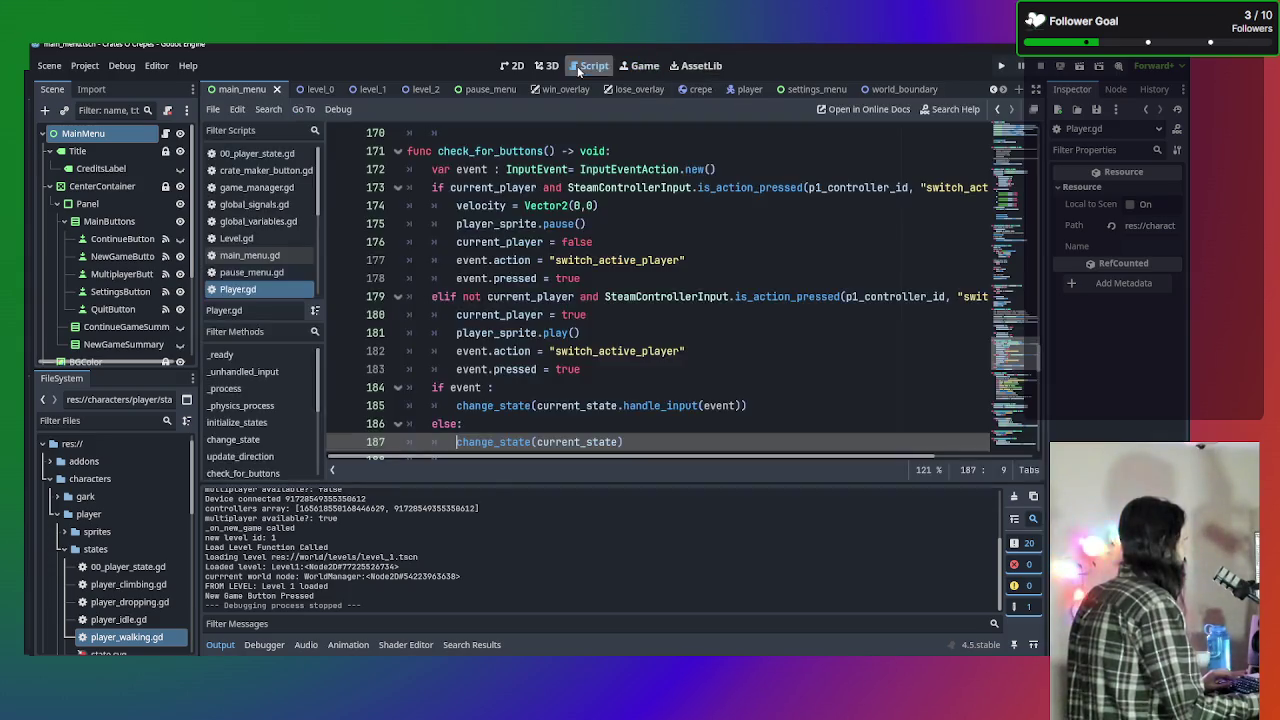
scroll(672, 393, up, 4)
click(808, 229)
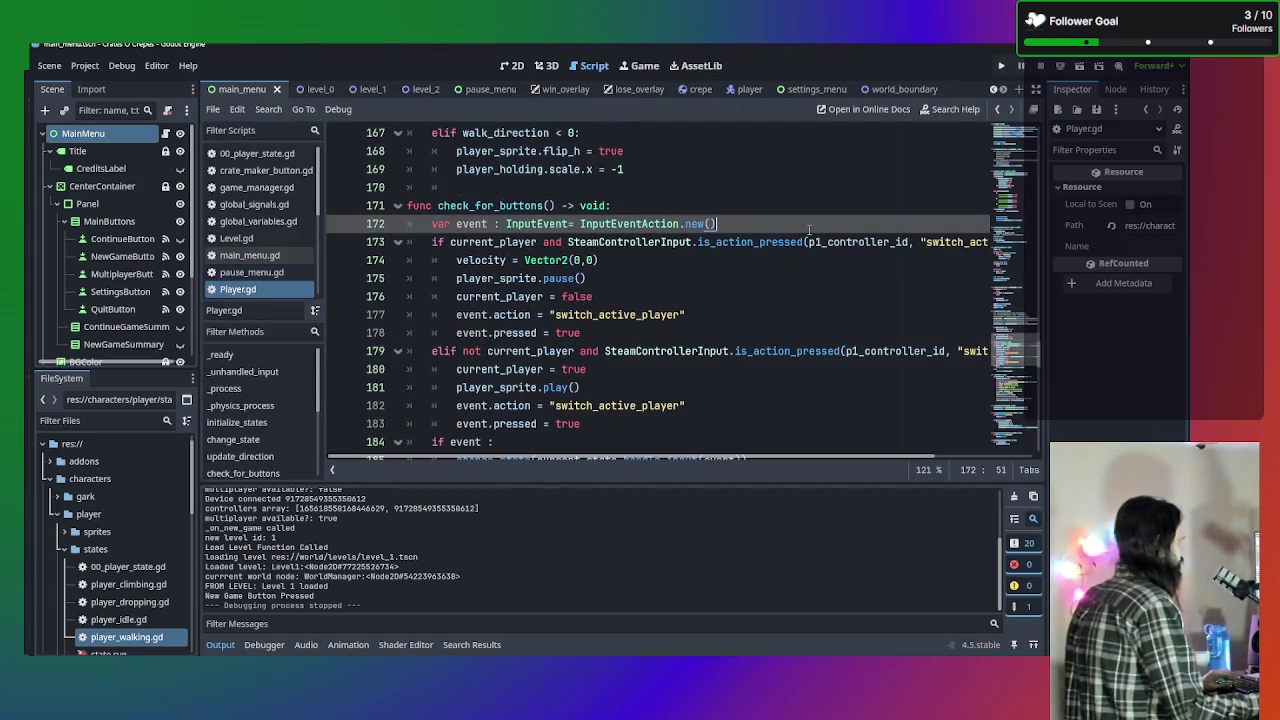
key(Return)
text(print)
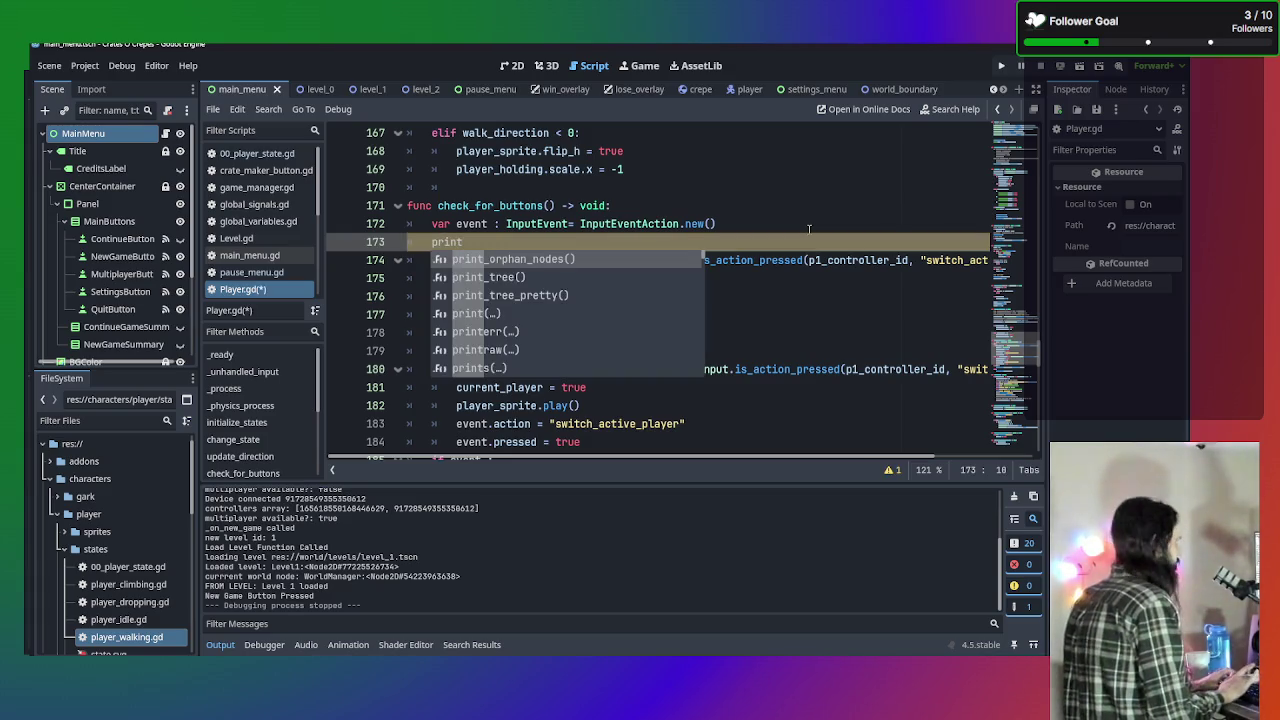
Delete the unfinished print line and open 00_player_state.gd from the script list.
key(BackSpace)
key(BackSpace)
key(BackSpace)
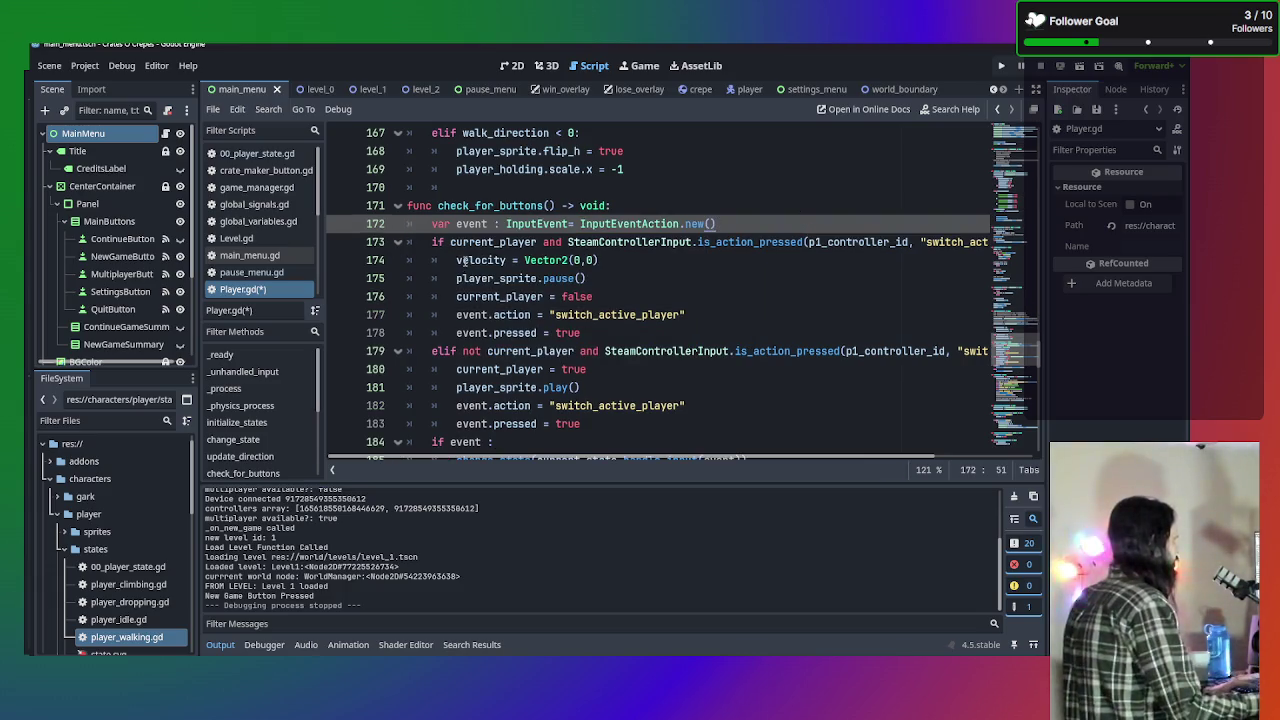
mouse_move(456, 259)
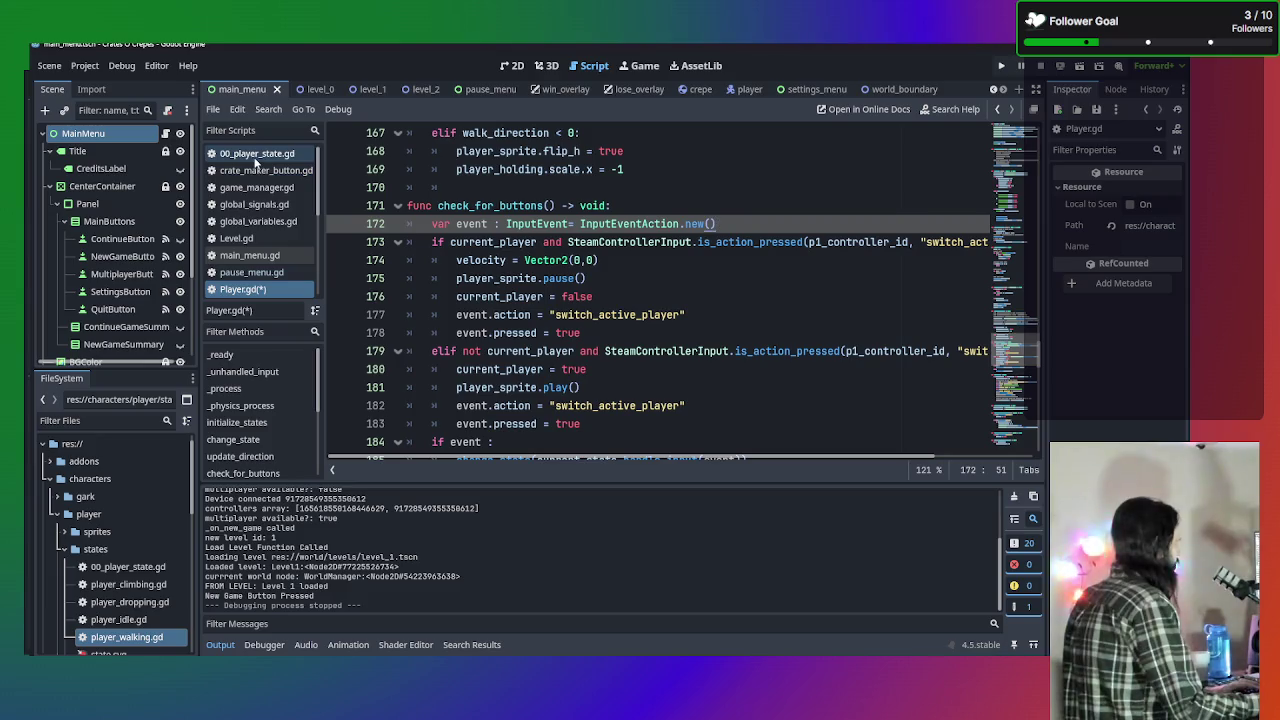
scroll(451, 263, down, 1)
scroll(451, 263, down, 2)
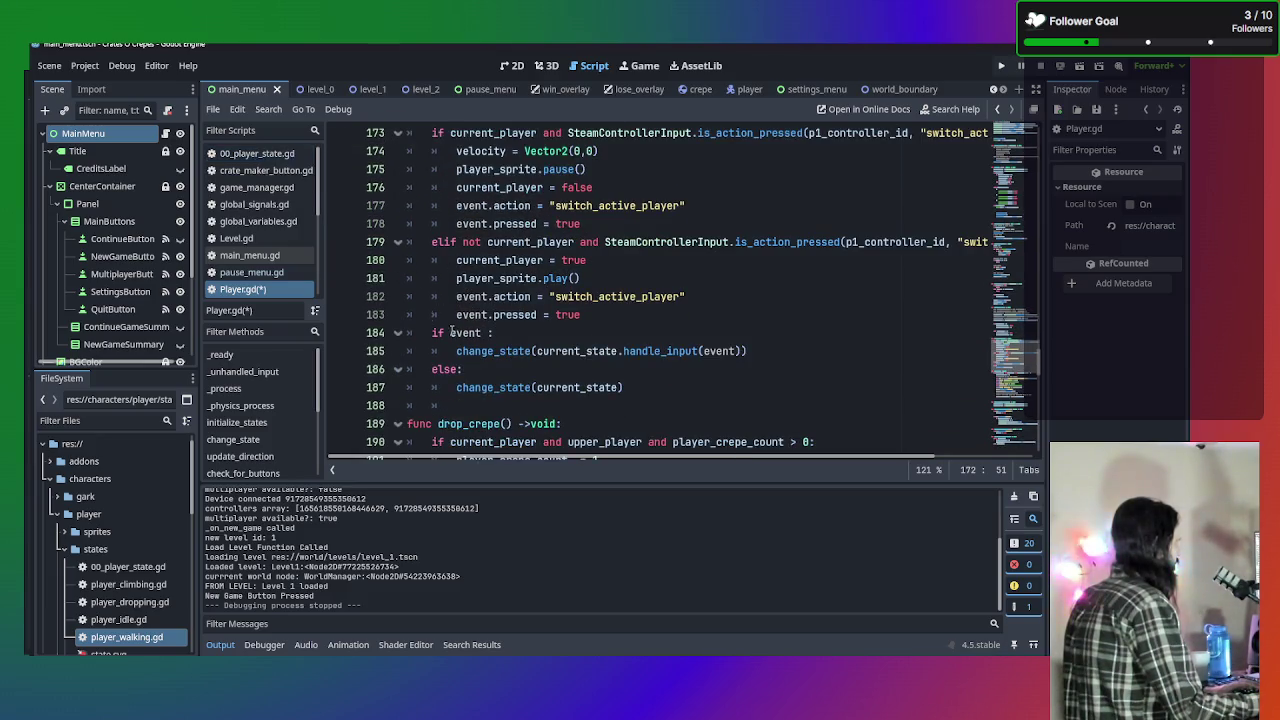
scroll(575, 350, up, 2)
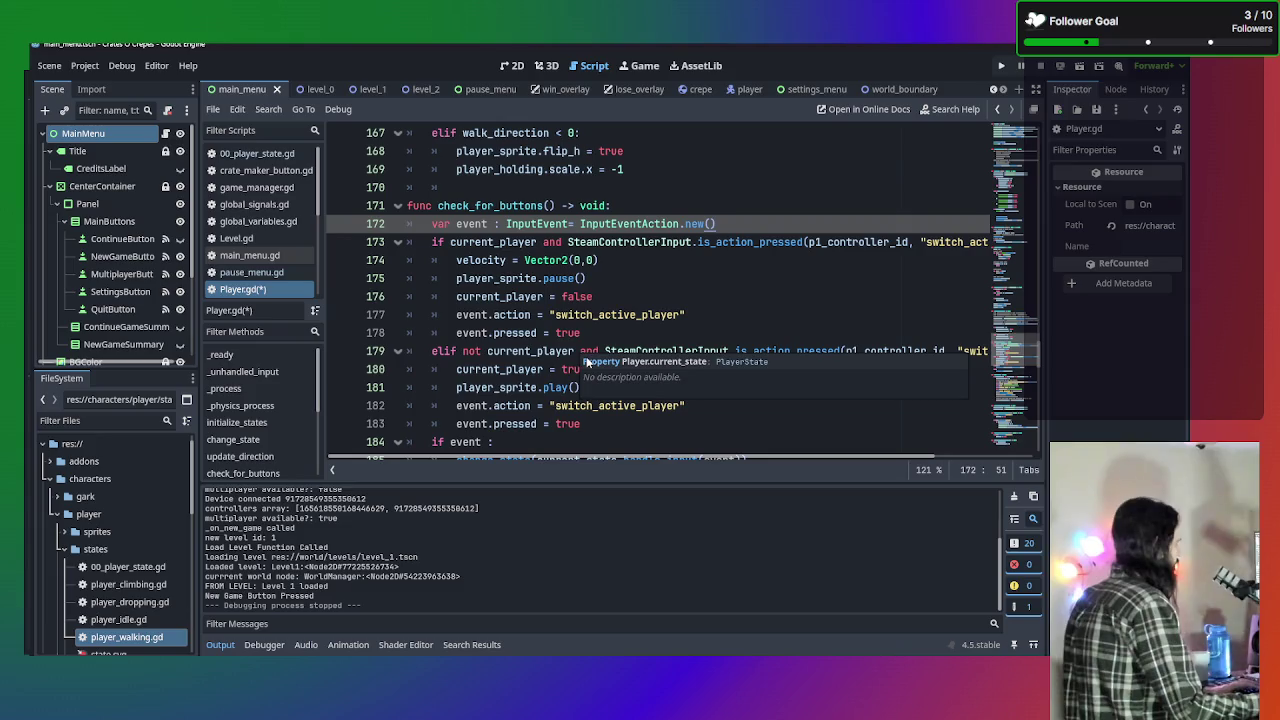
scroll(460, 378, down, 1)
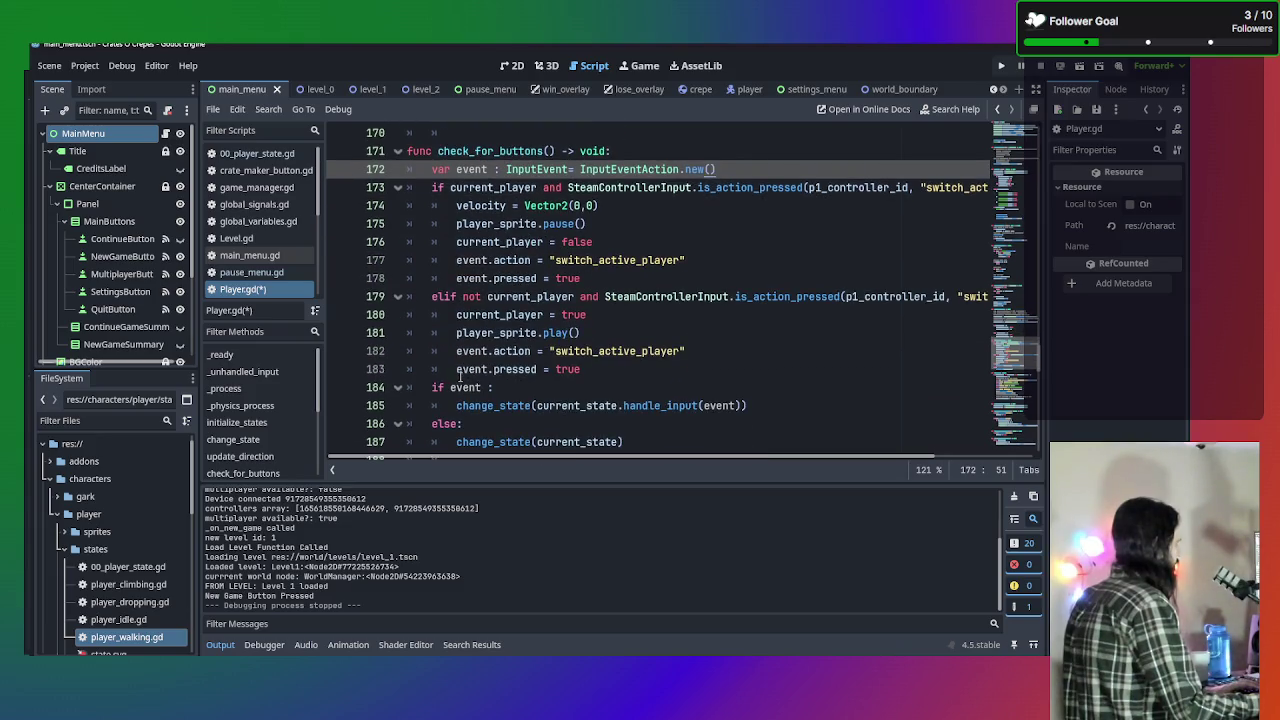
click(265, 154)
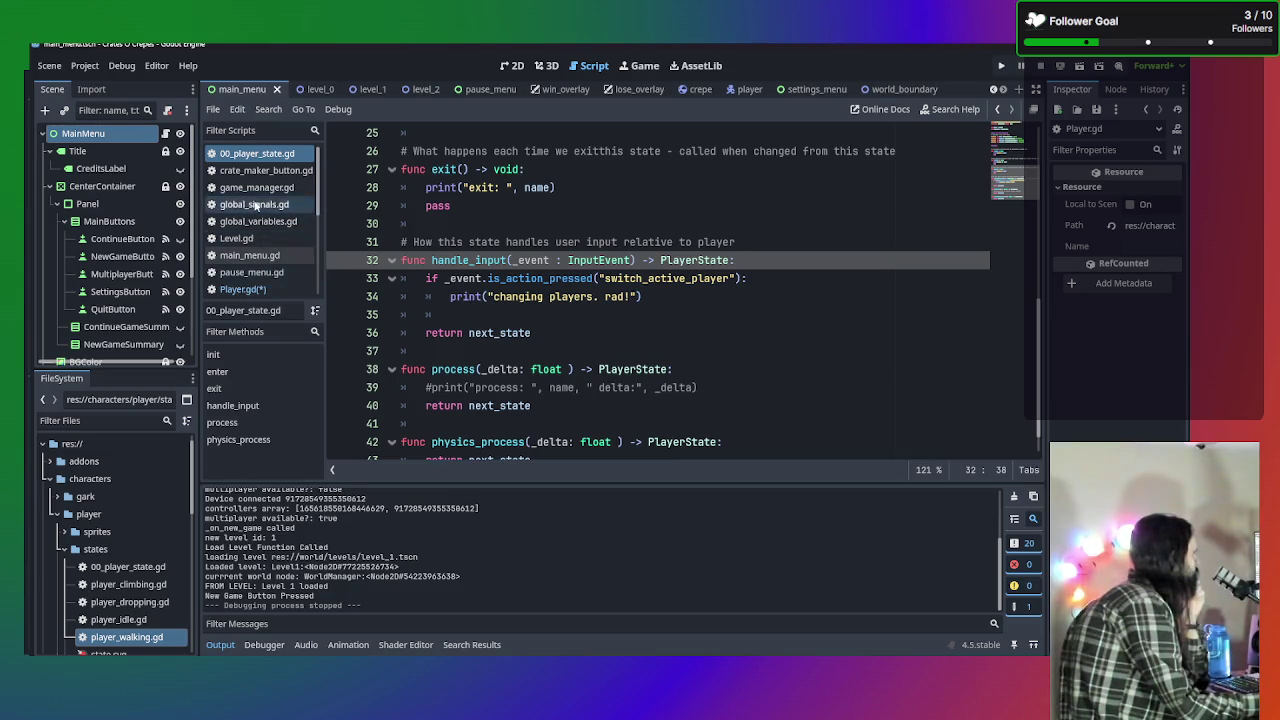
Open Player.gd from the script list, then switch to player_walking.gd.
scroll(262, 278, down, 2)
click(263, 251)
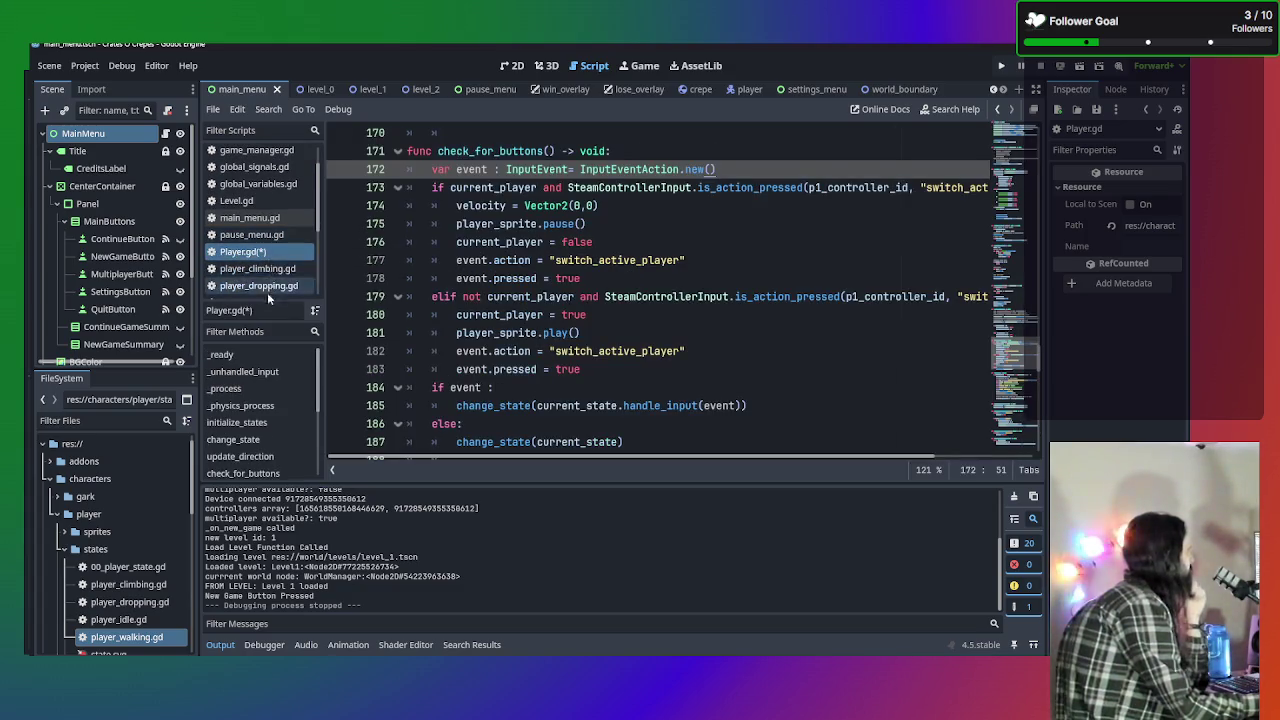
scroll(272, 285, down, 2)
click(275, 283)
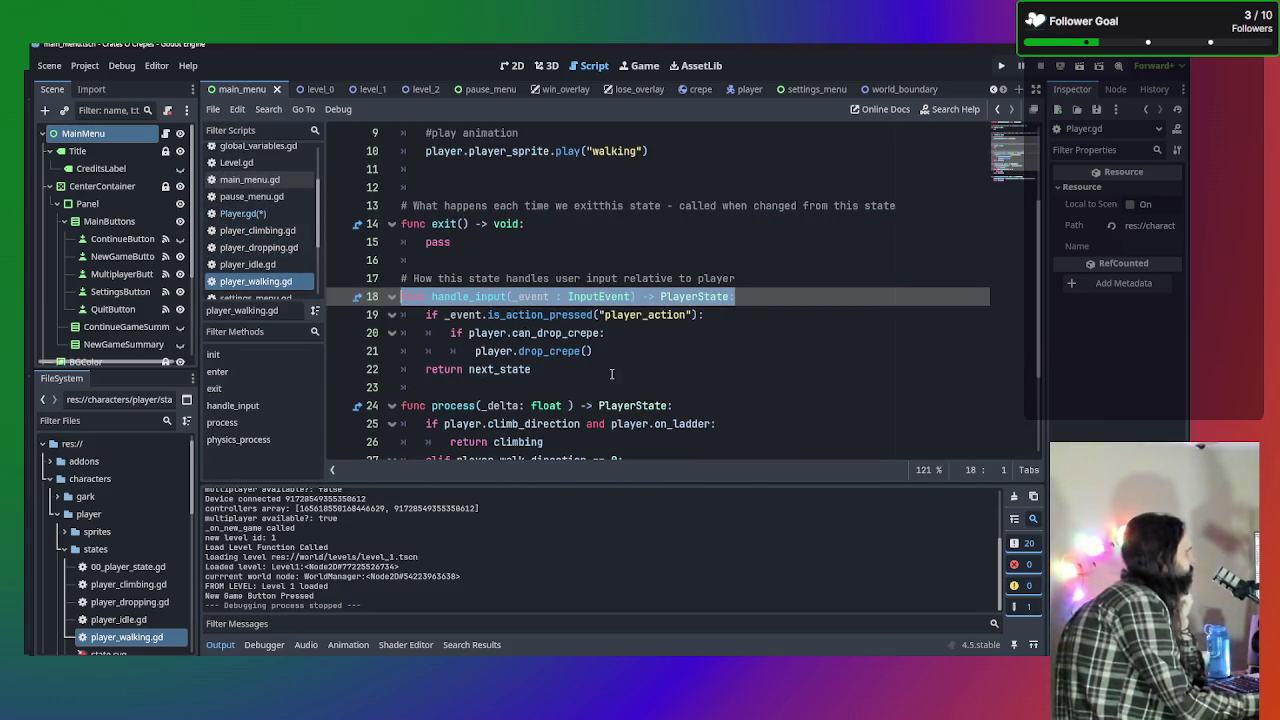
Read player_walking.gd's ladder condition on line 25, then open player_idle.gd at line 21.
scroll(611, 374, down, 2)
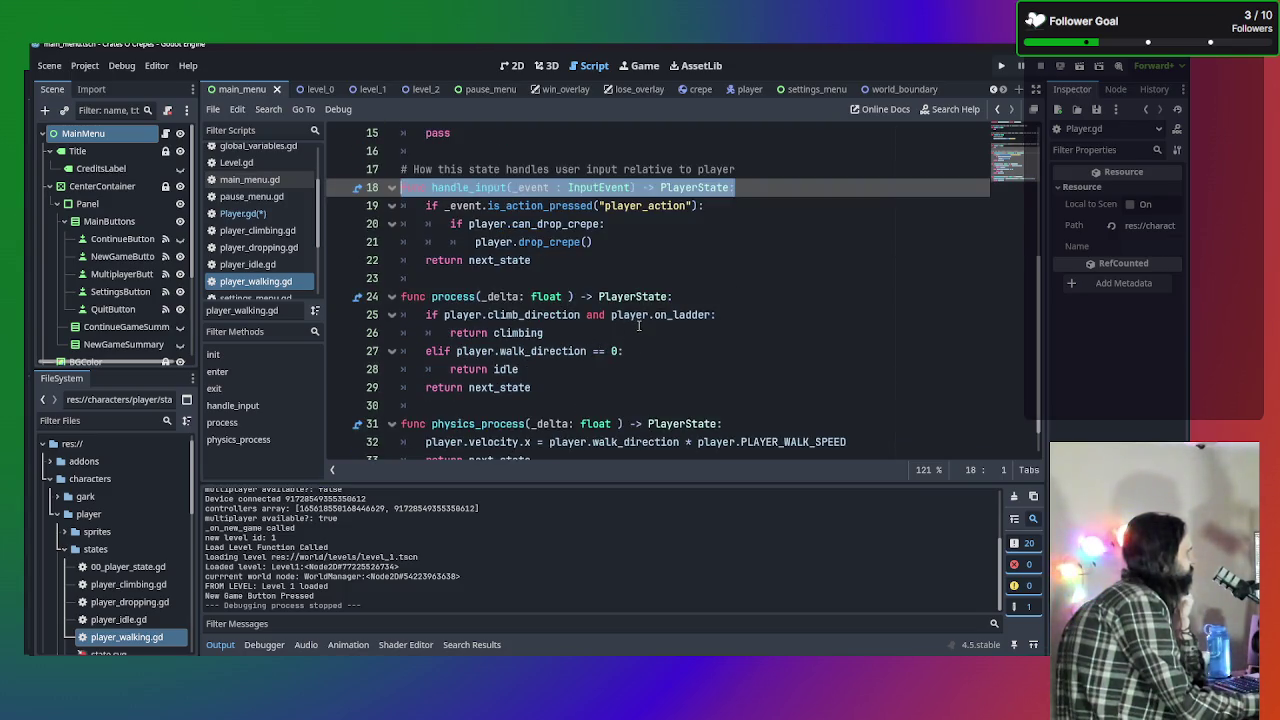
drag(634, 318, 351, 310)
click(587, 314)
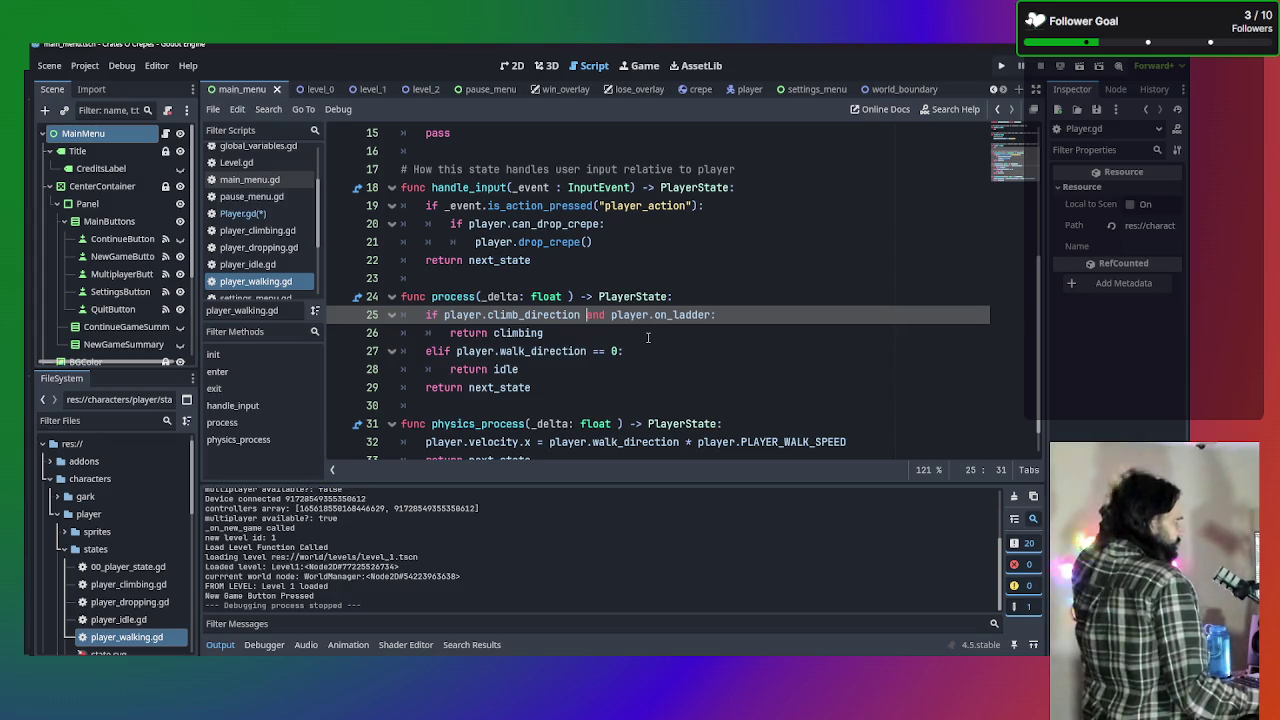
scroll(646, 333, up, 5)
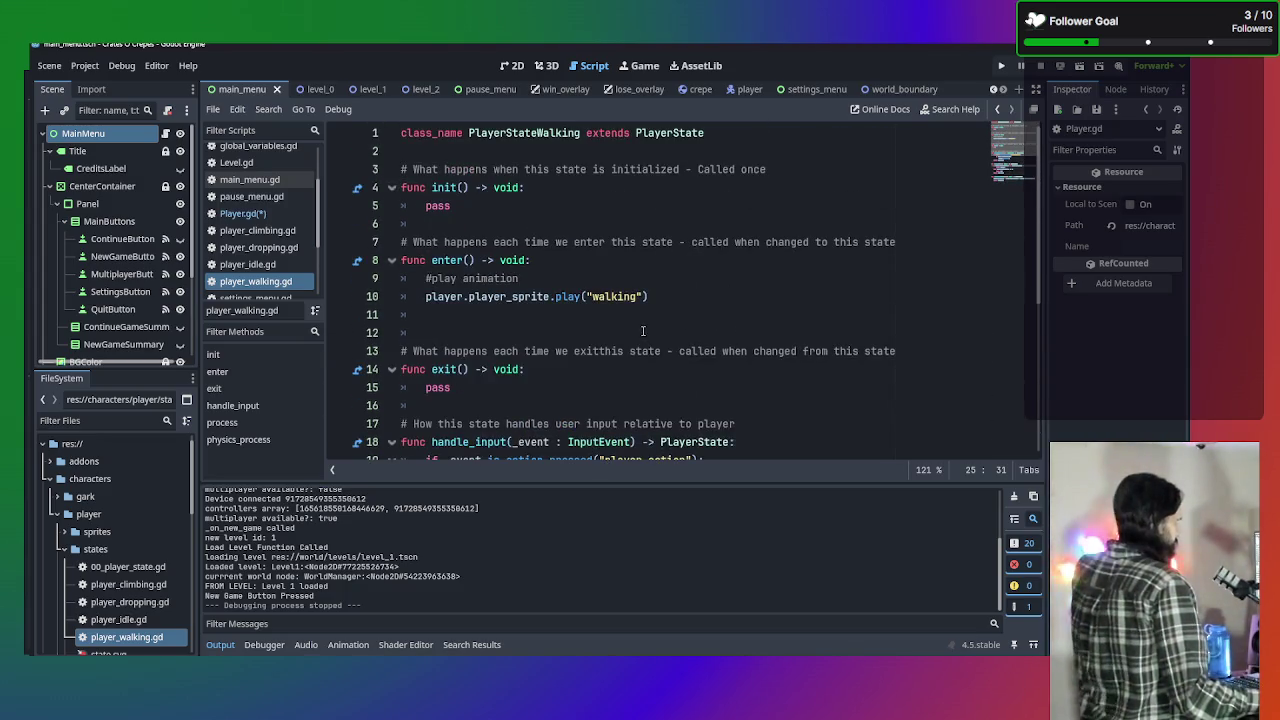
scroll(642, 322, down, 3)
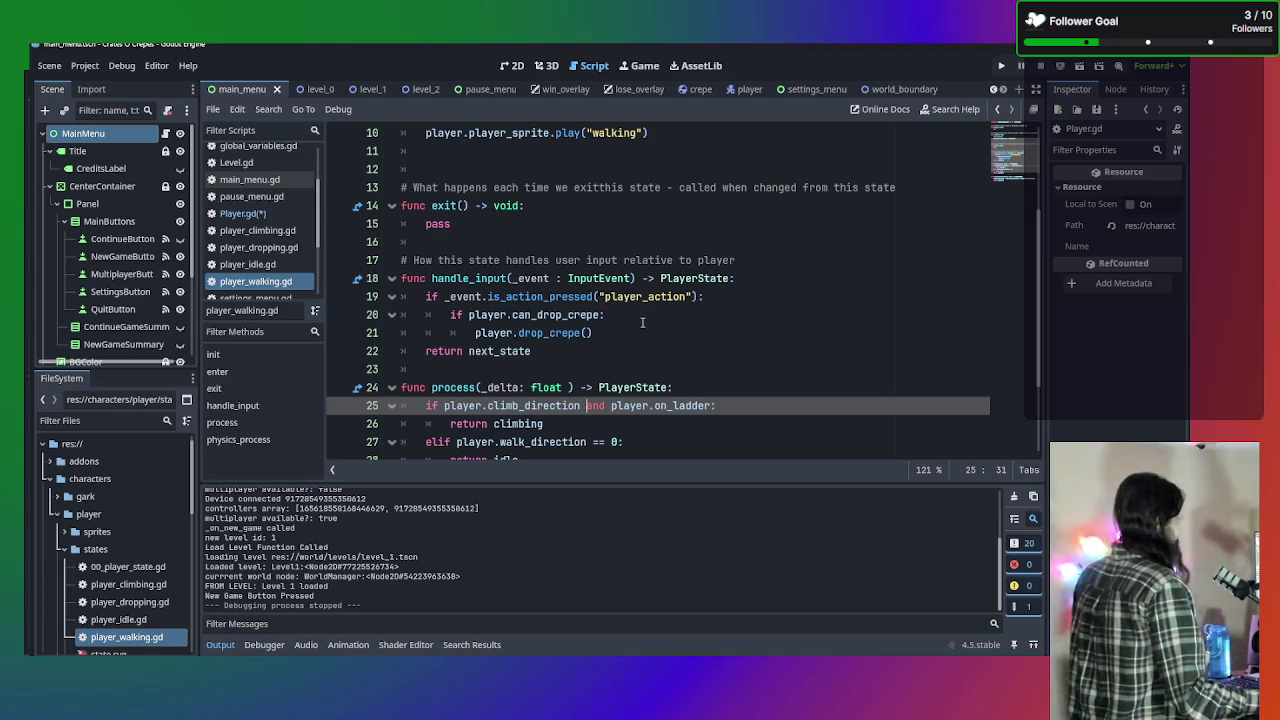
scroll(642, 318, down, 1)
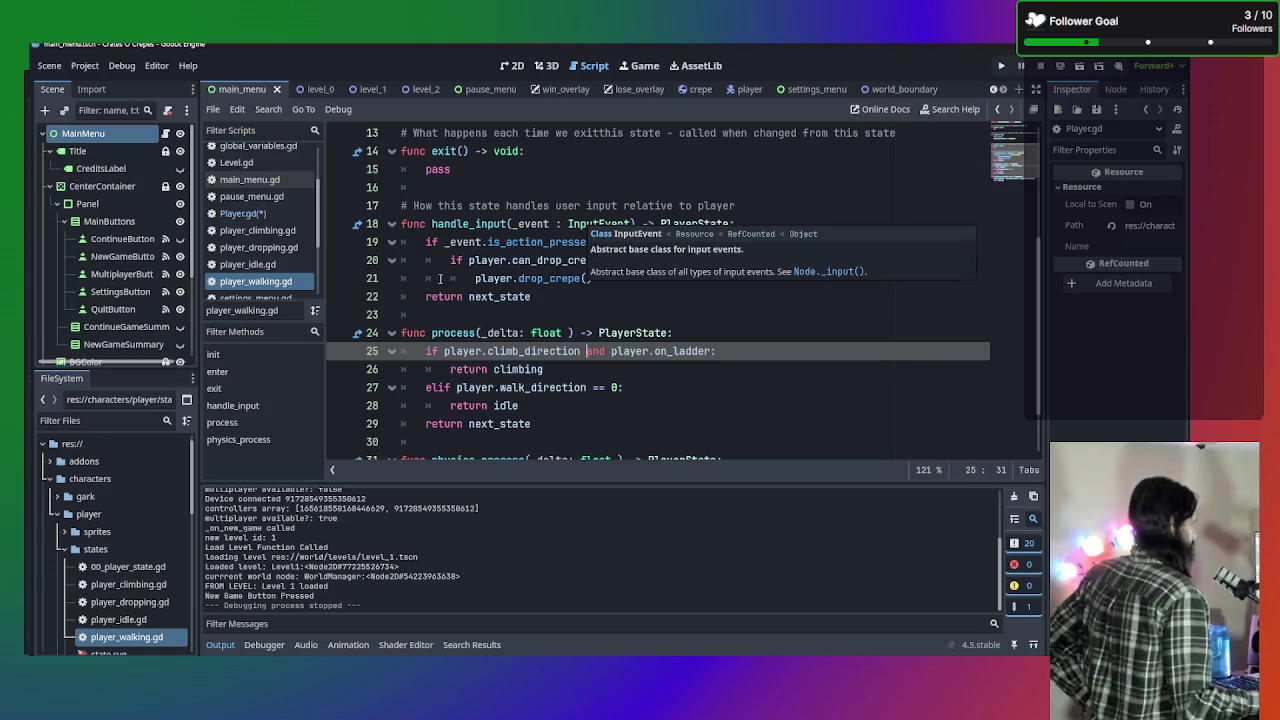
click(276, 268)
click(680, 341)
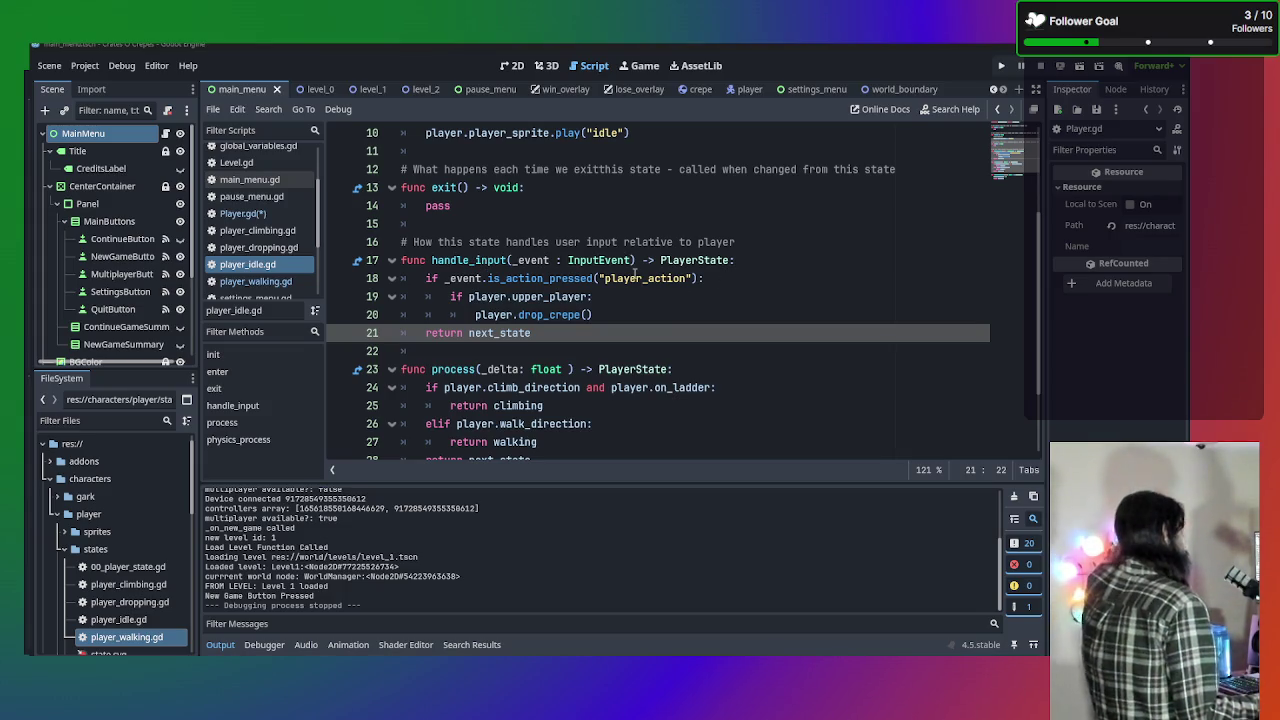
Read player_idle.gd's climb_direction and physics_process logic, then return to player_walking.gd.
scroll(507, 292, down, 1)
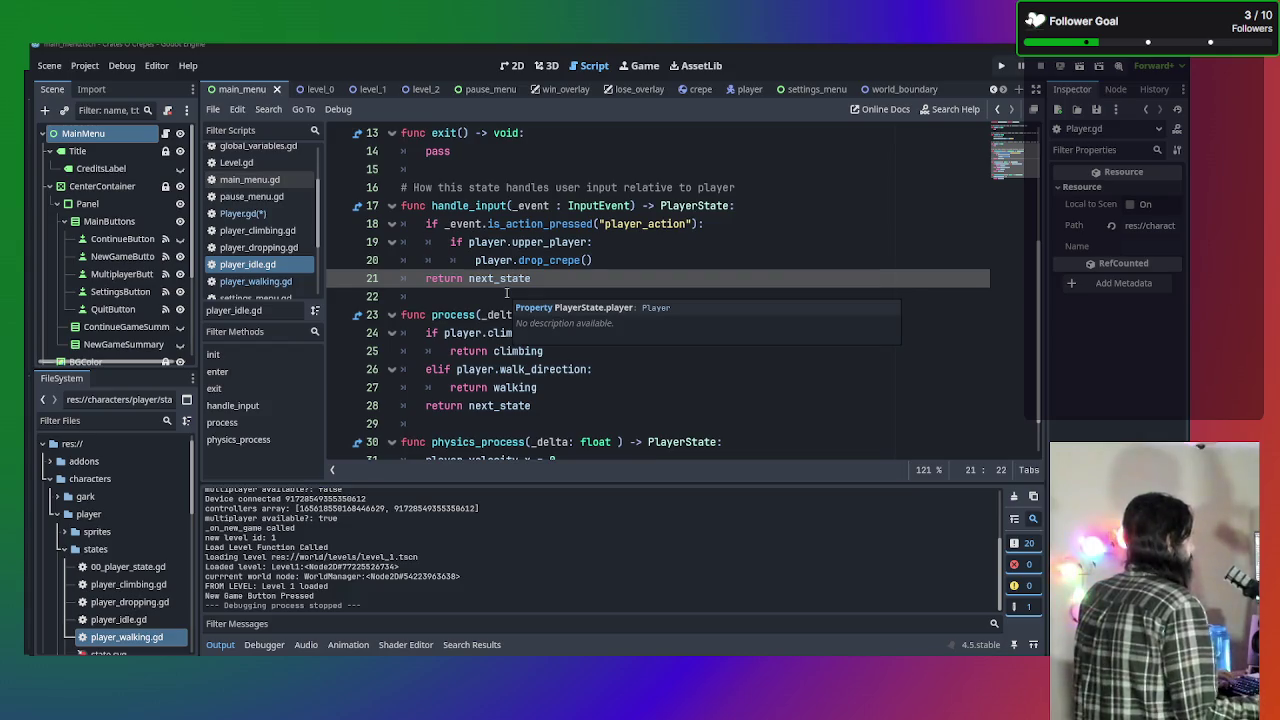
scroll(507, 292, down, 1)
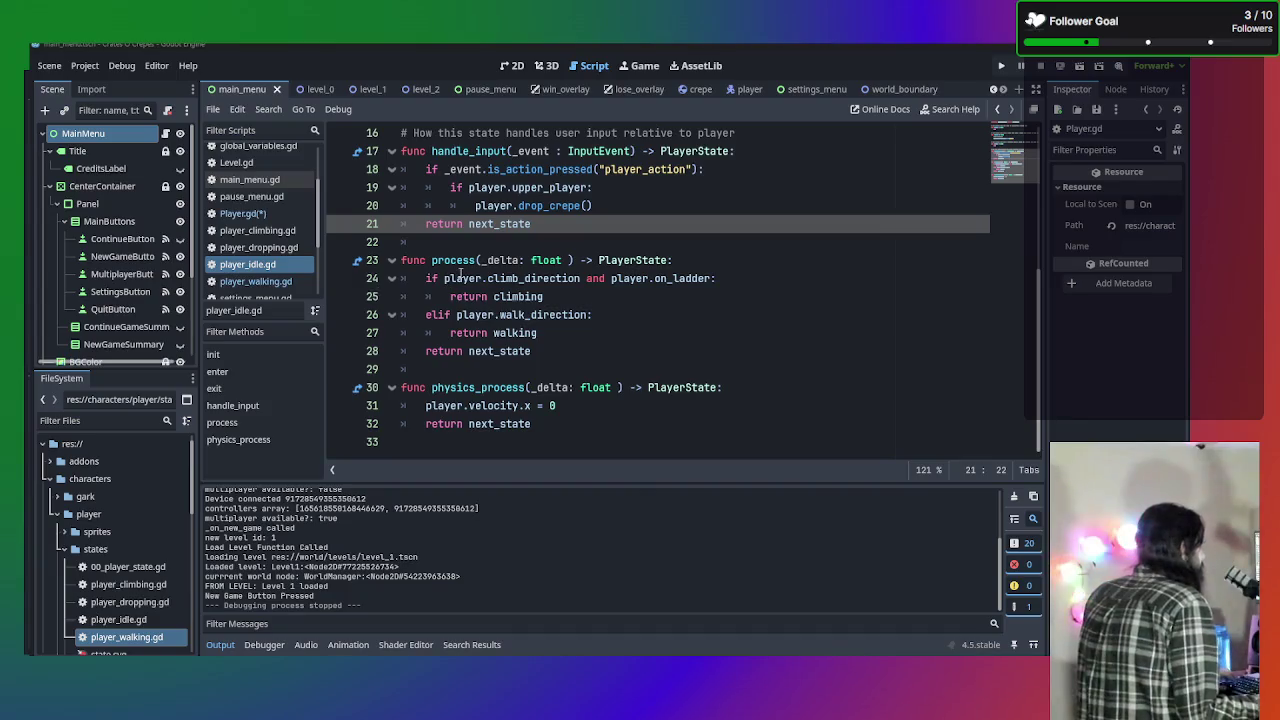
mouse_move(501, 286)
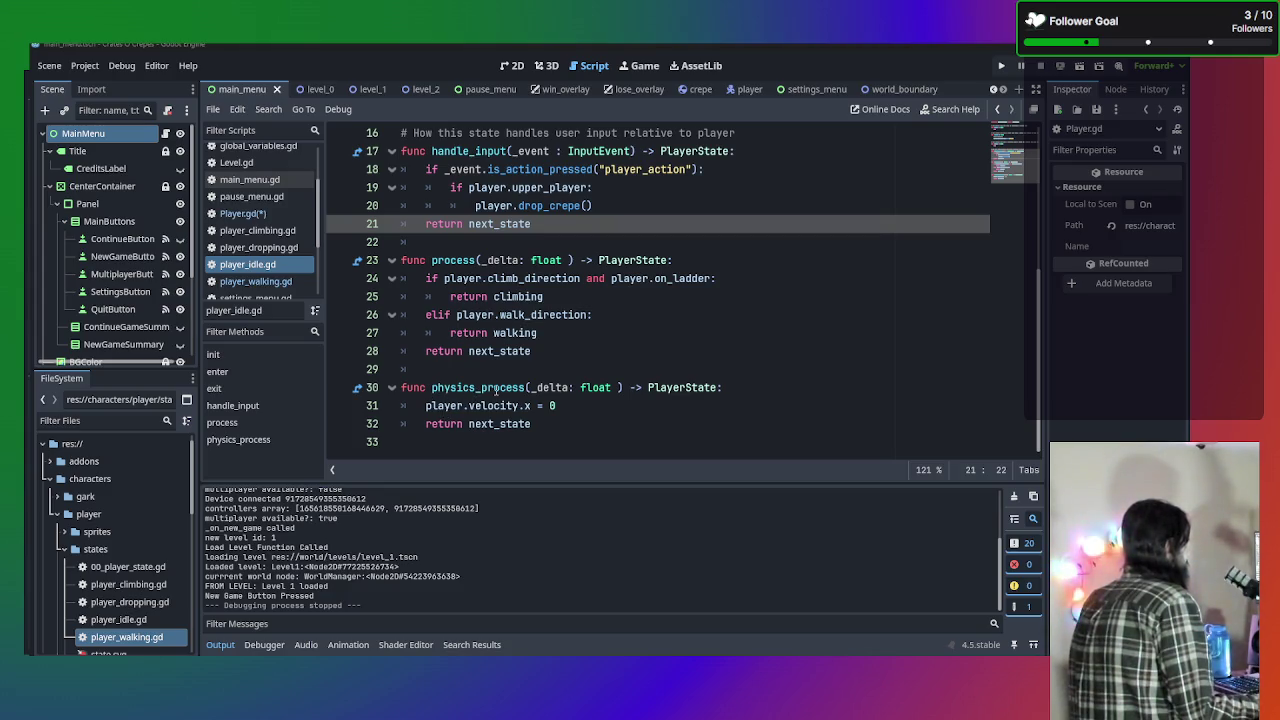
mouse_move(495, 391)
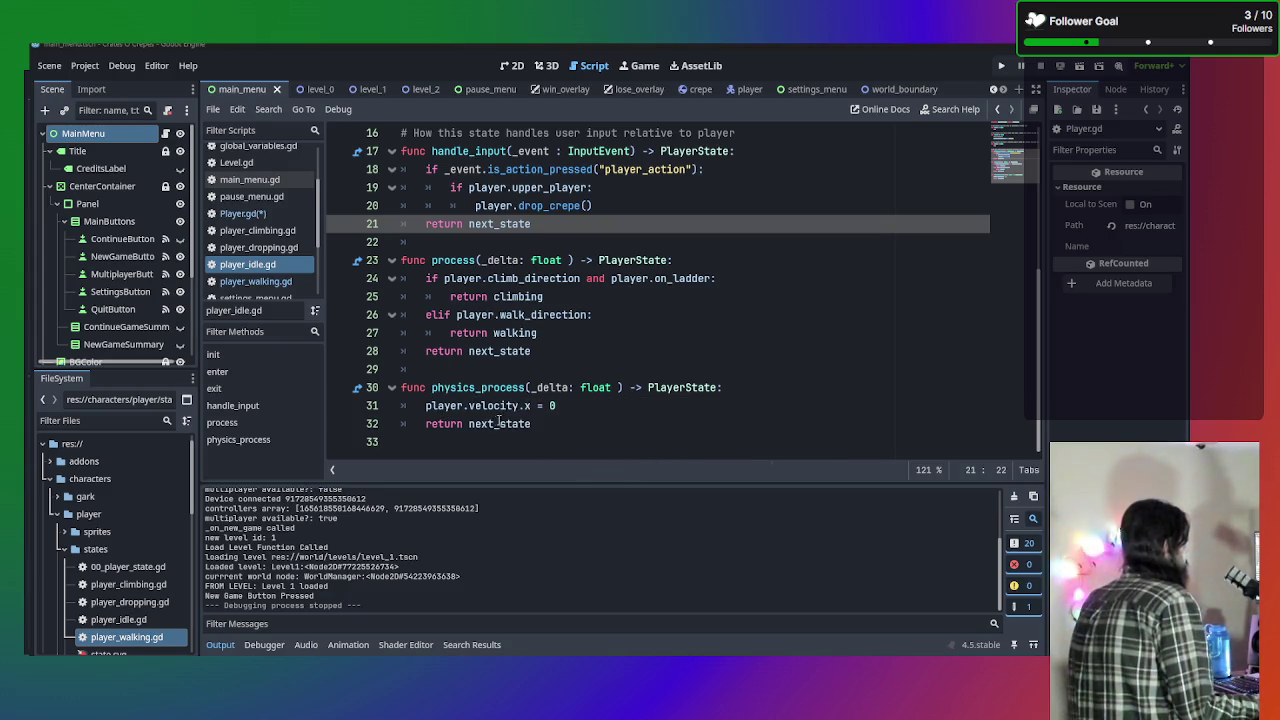
click(268, 282)
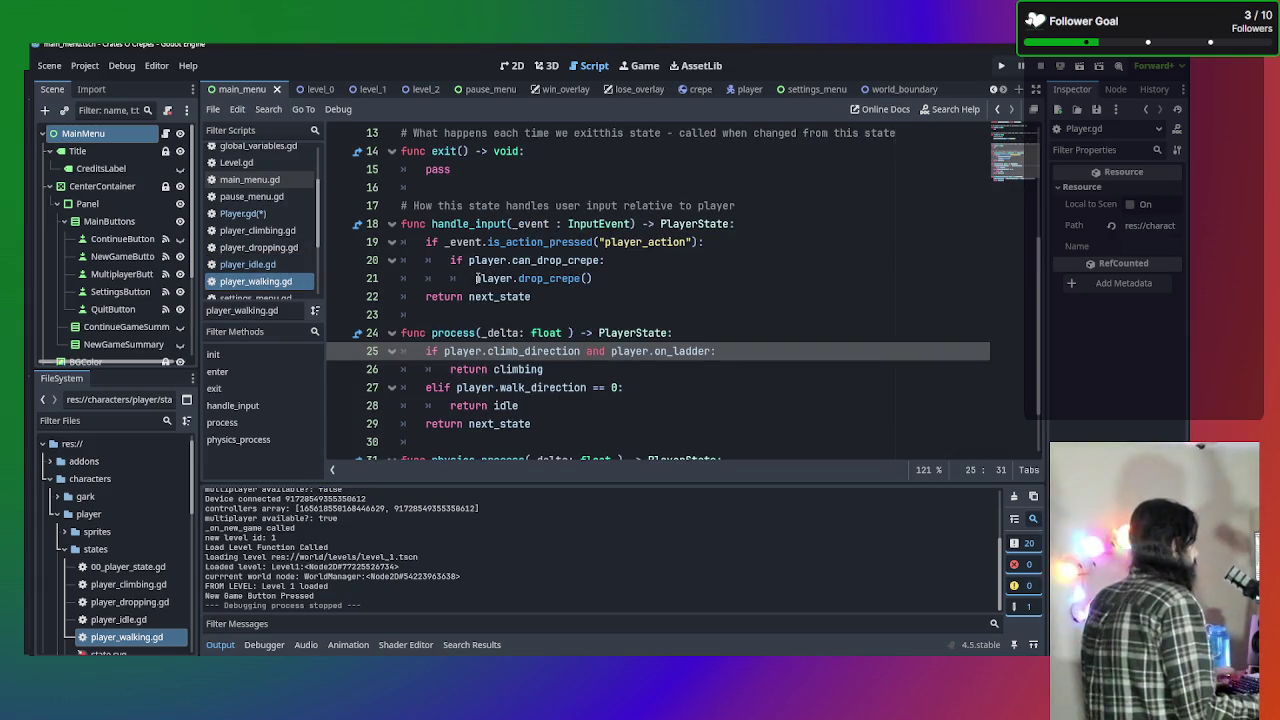
Open settings_menu.gd from the script list, then switch to Player.gd.
scroll(490, 285, down, 2)
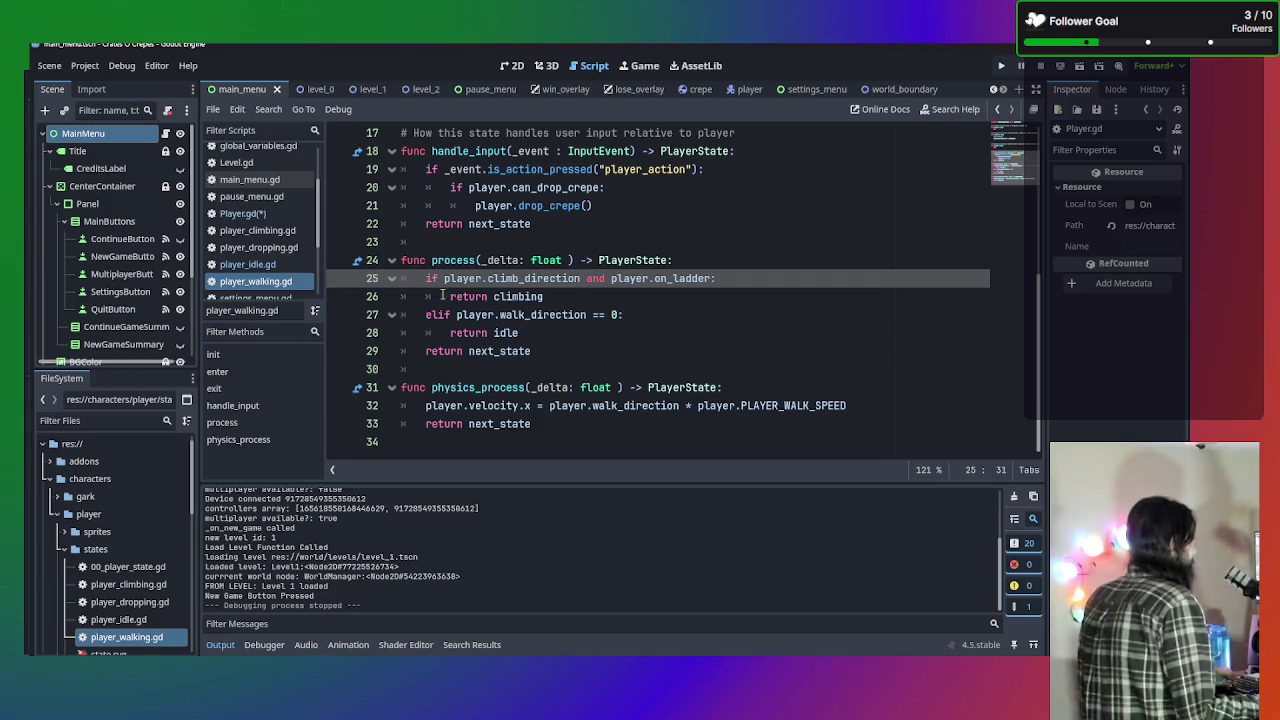
scroll(260, 285, down, 1)
click(261, 281)
scroll(260, 230, up, 3)
click(245, 251)
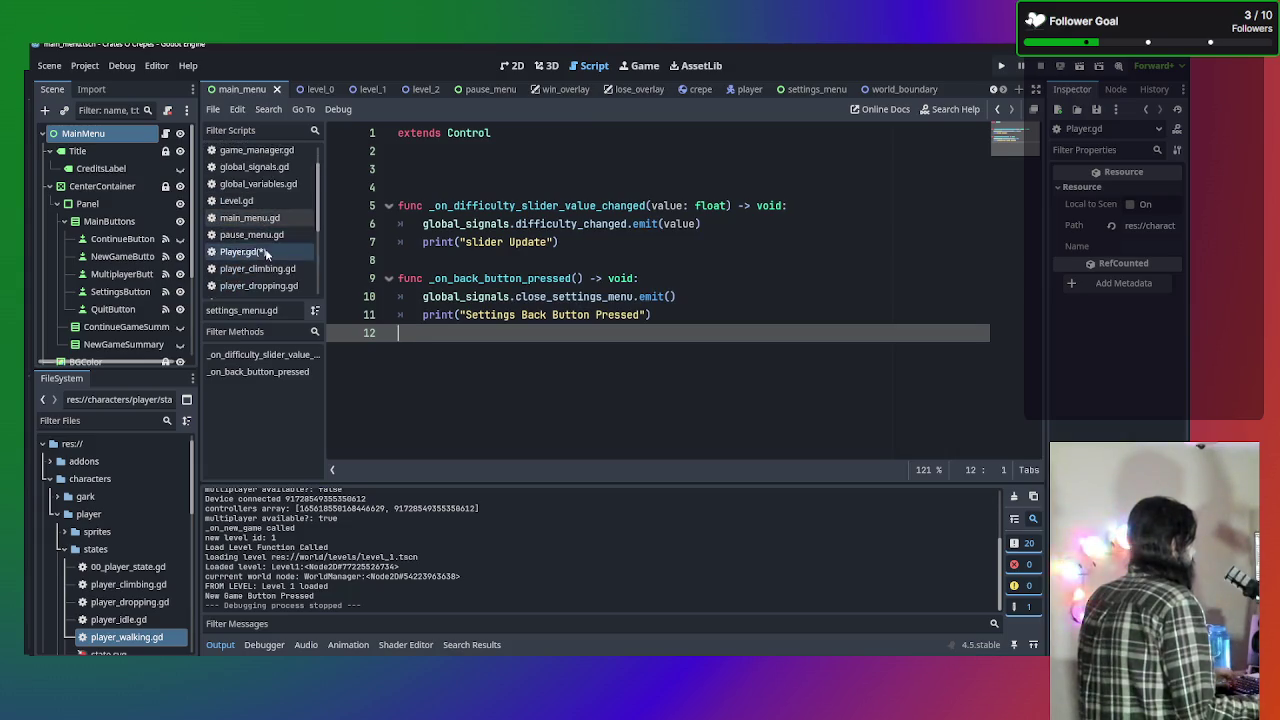
scroll(493, 243, up, 5)
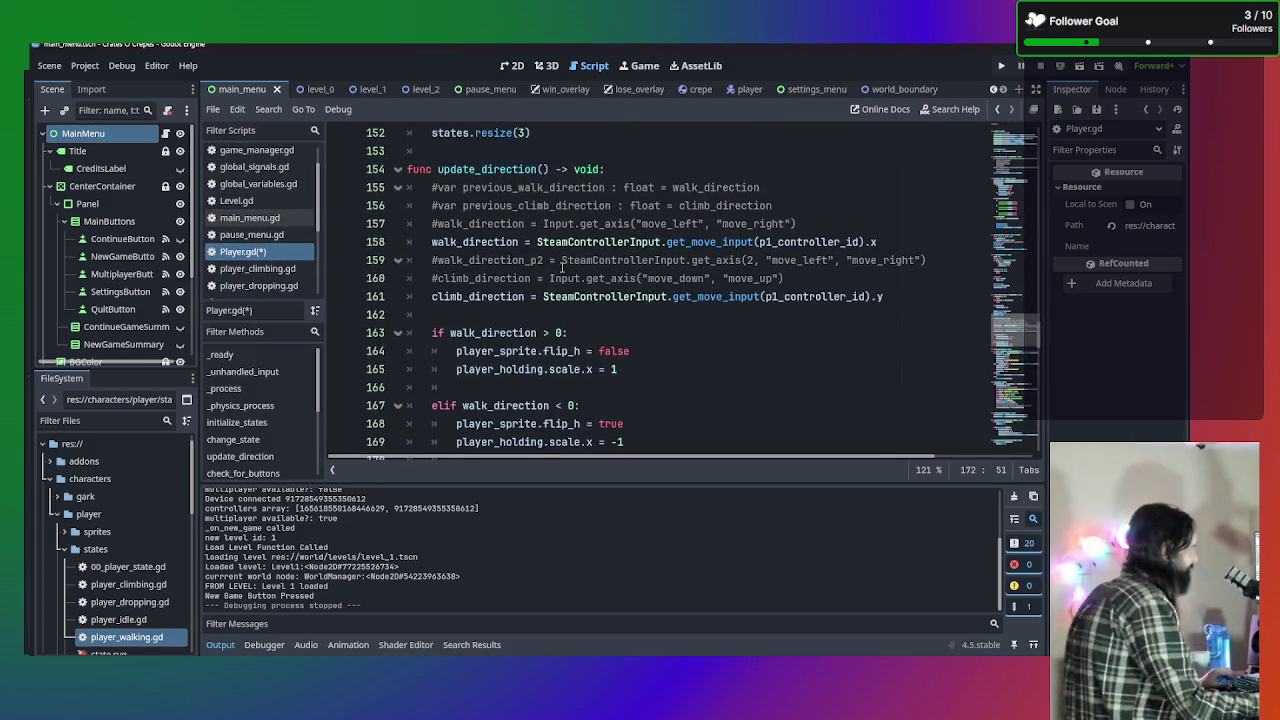
scroll(562, 268, down, 1)
scroll(562, 268, up, 1)
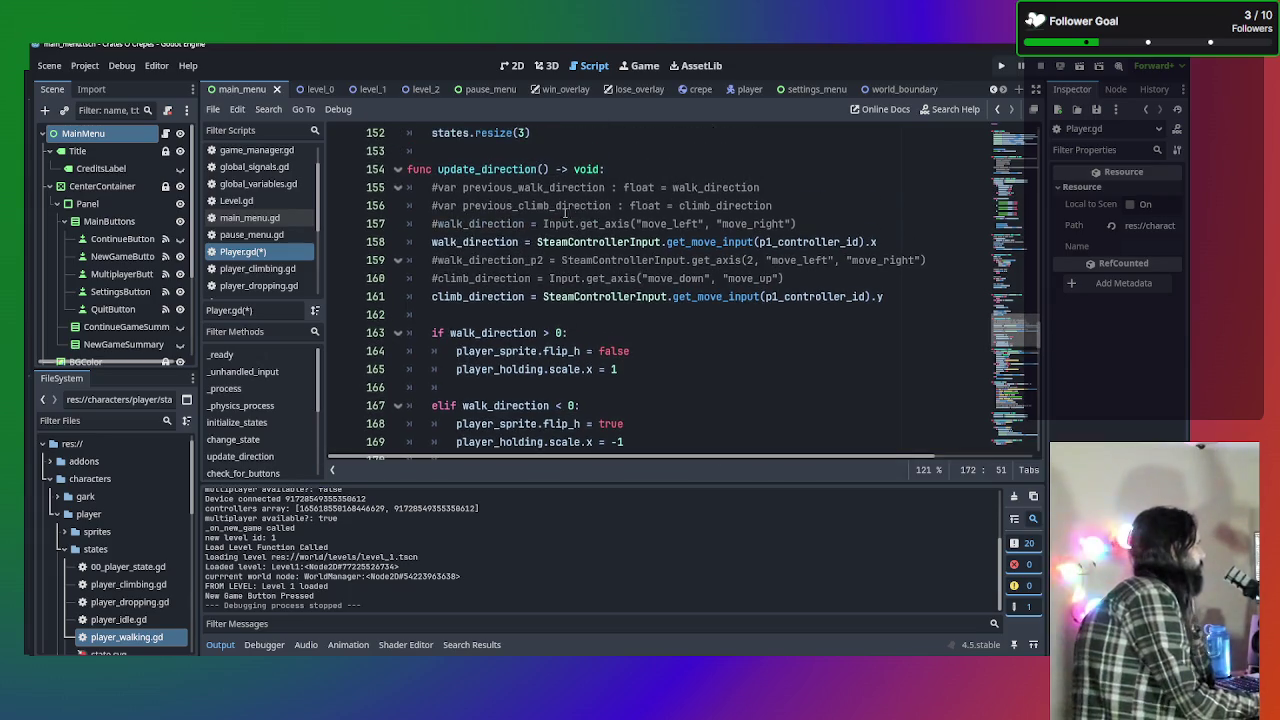
scroll(548, 259, down, 1)
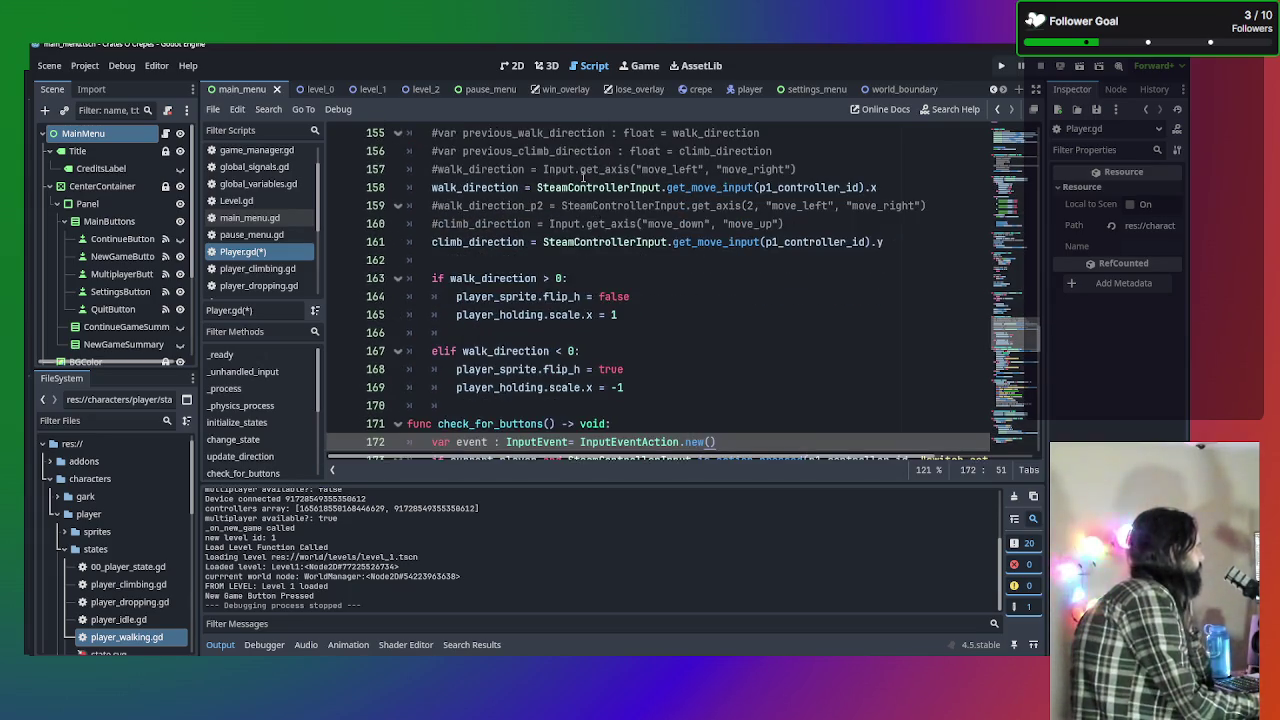
scroll(654, 225, up, 1)
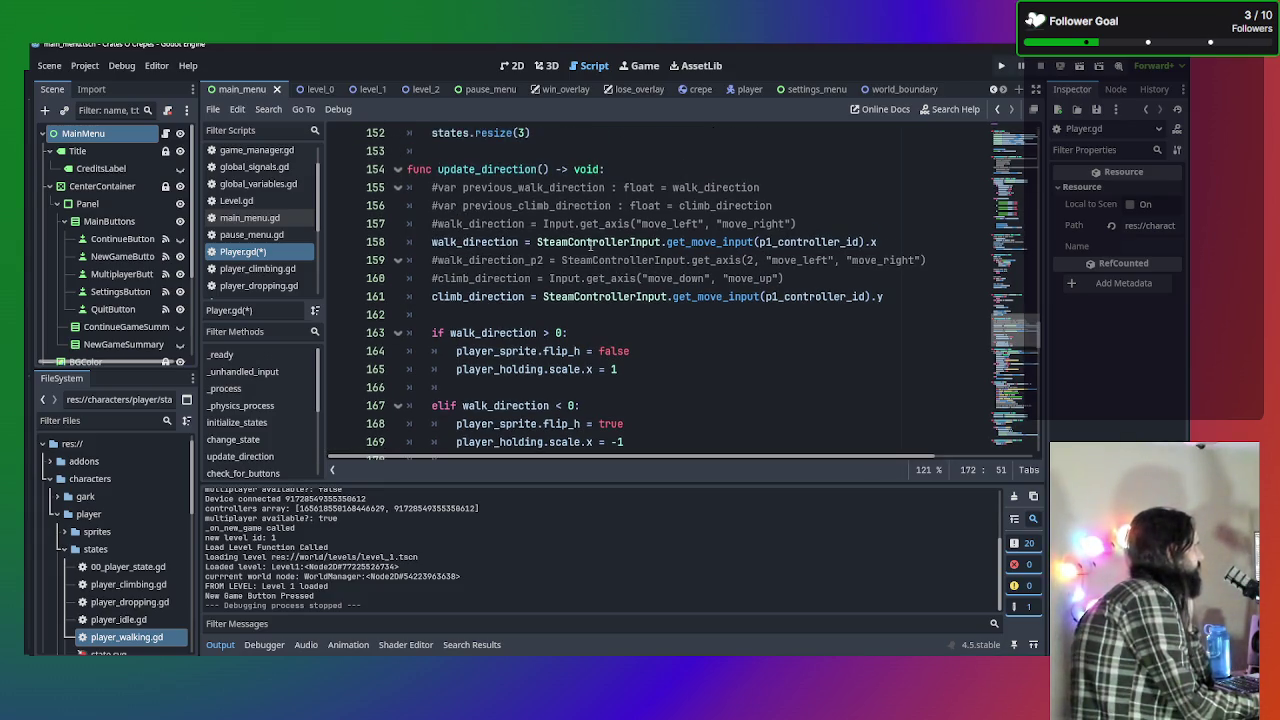
mouse_move(591, 245)
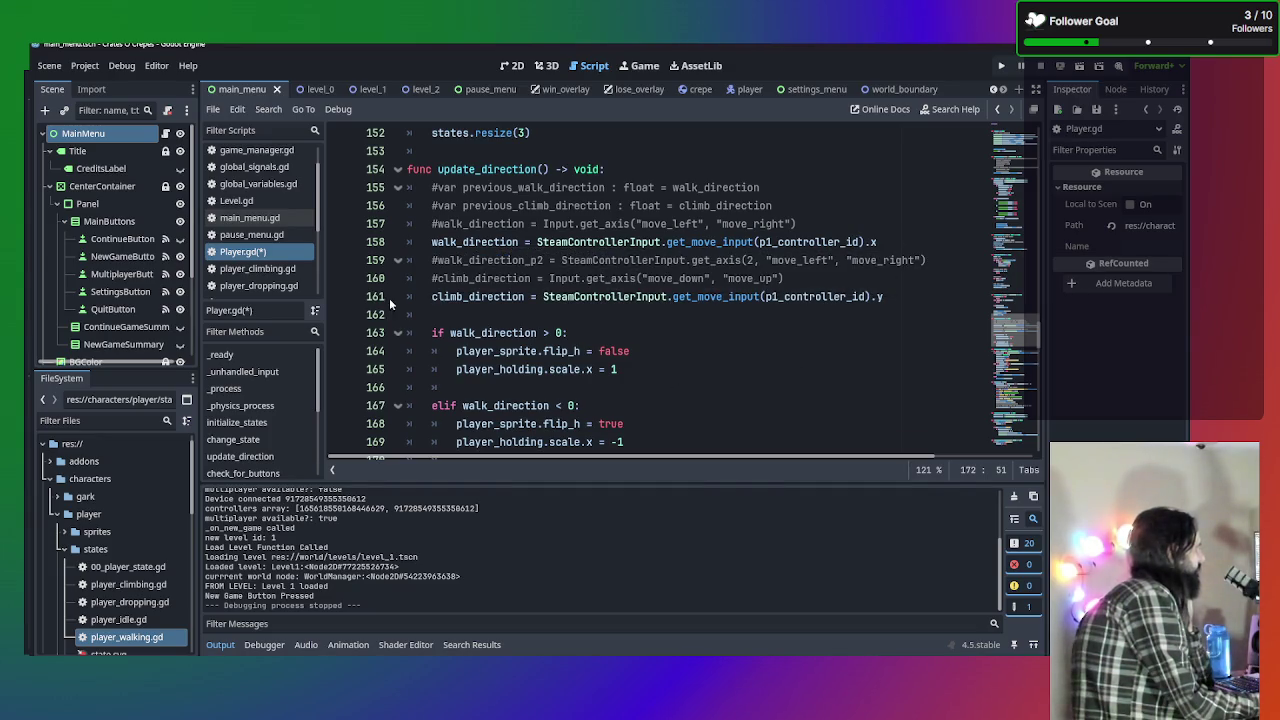
scroll(591, 335, down, 1)
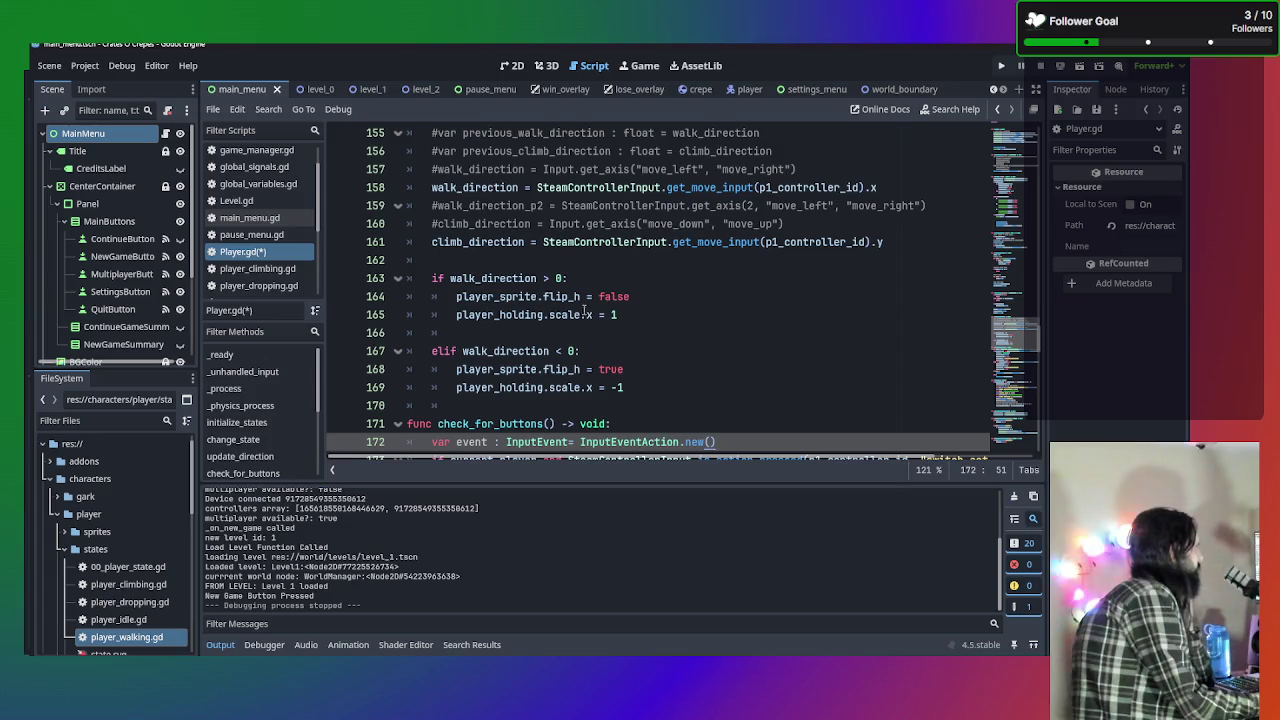
scroll(588, 310, down, 1)
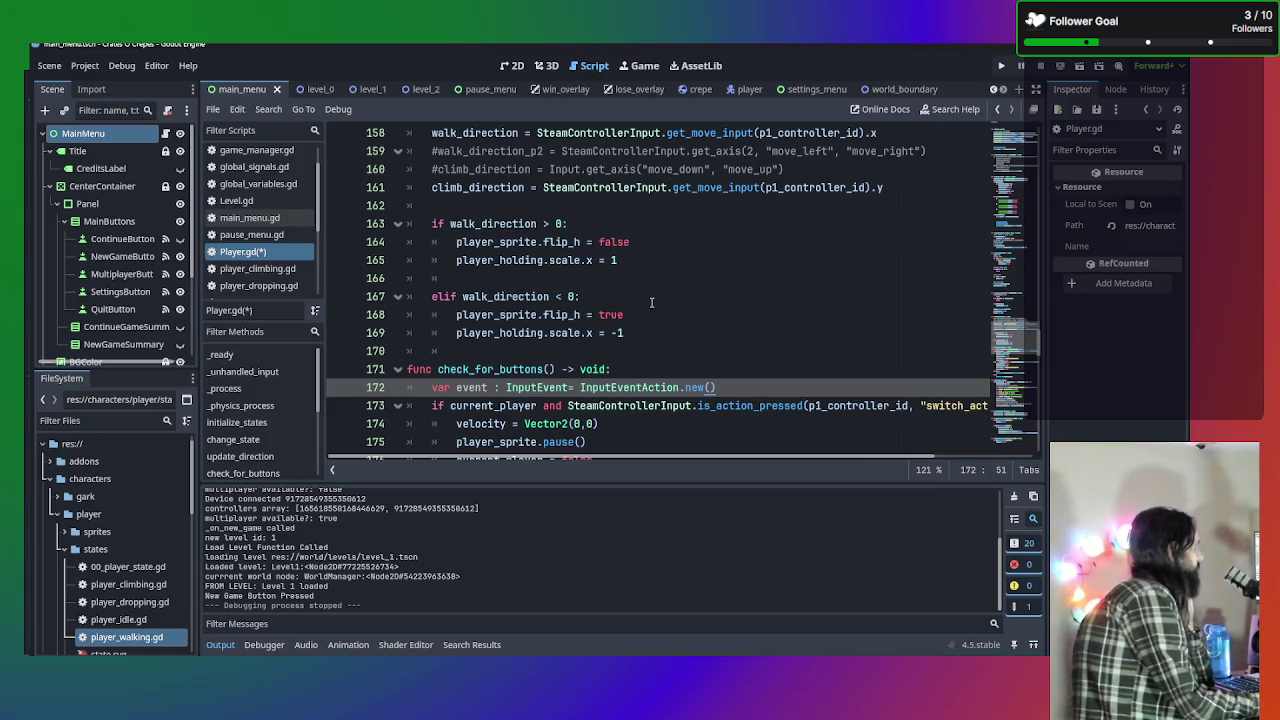
scroll(638, 296, up, 9)
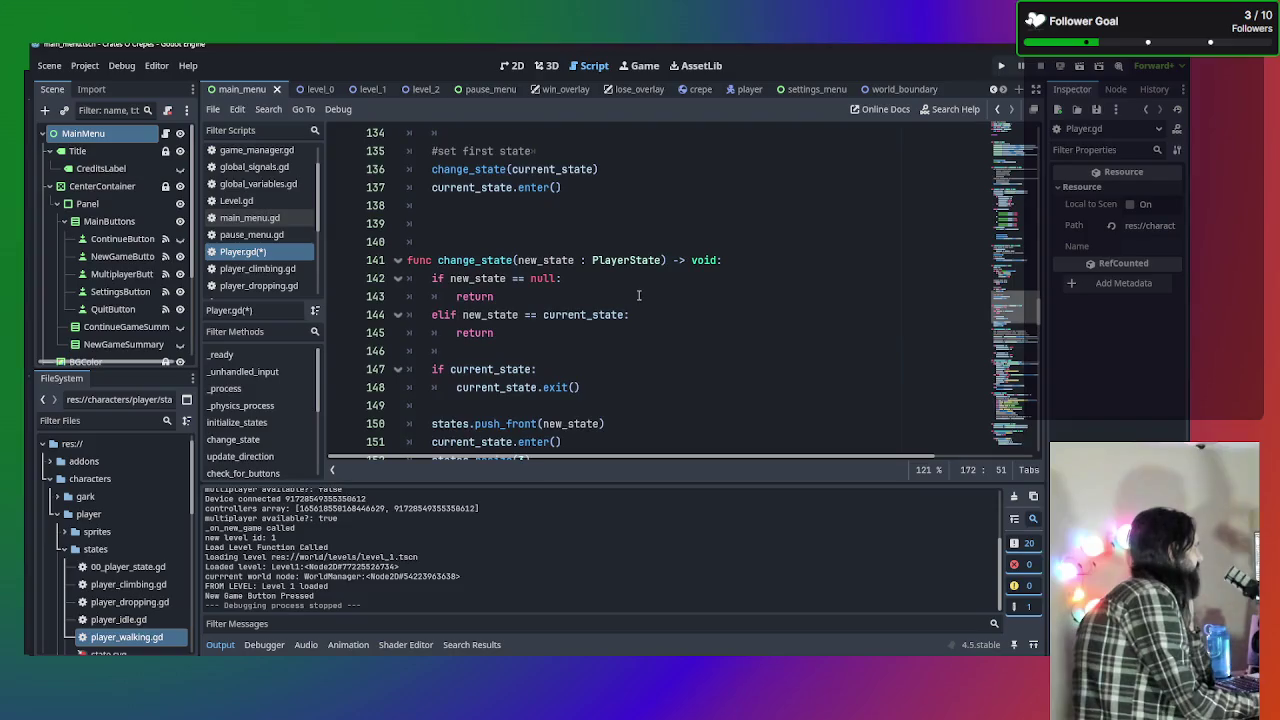
scroll(540, 285, up, 1)
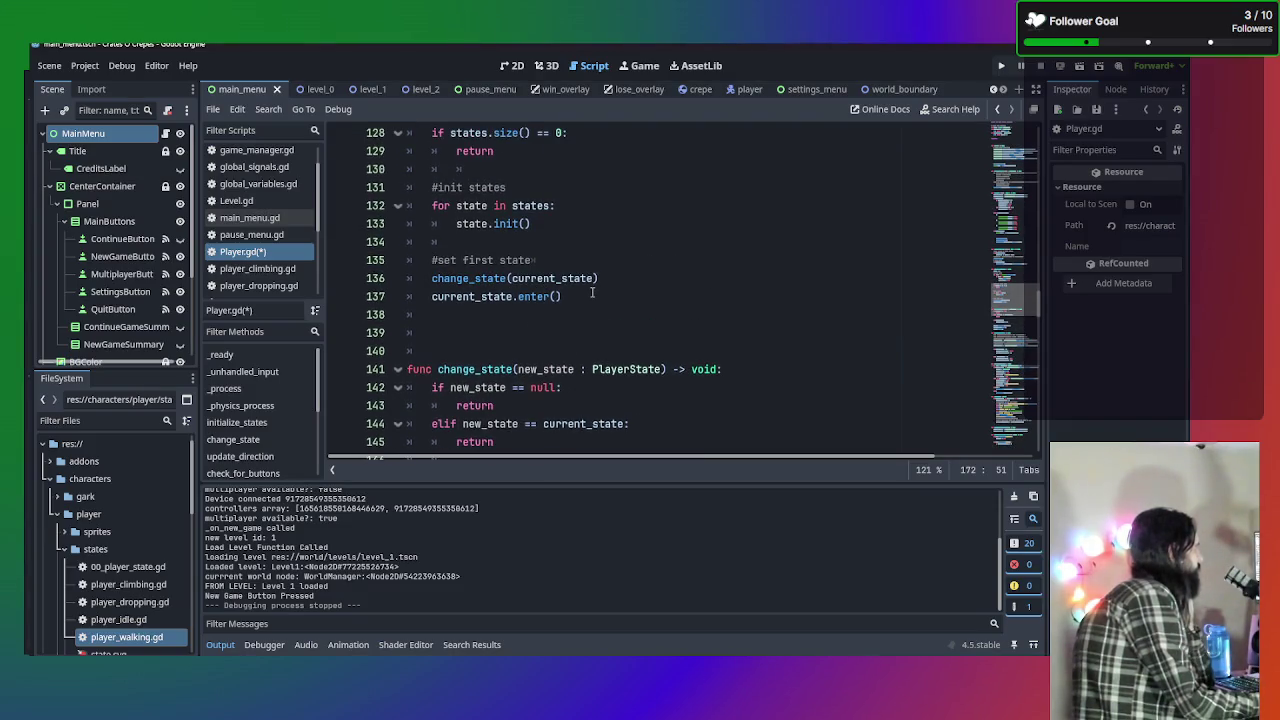
scroll(605, 370, up, 2)
scroll(617, 409, down, 5)
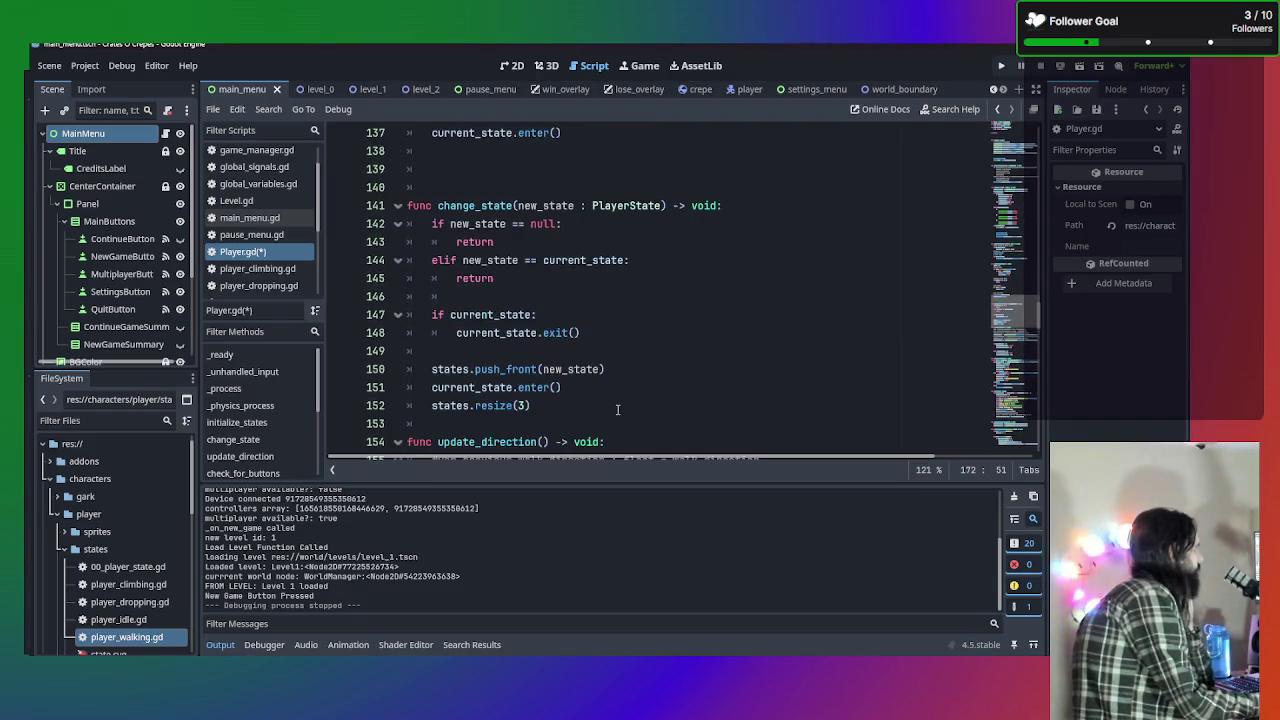
scroll(617, 409, down, 18)
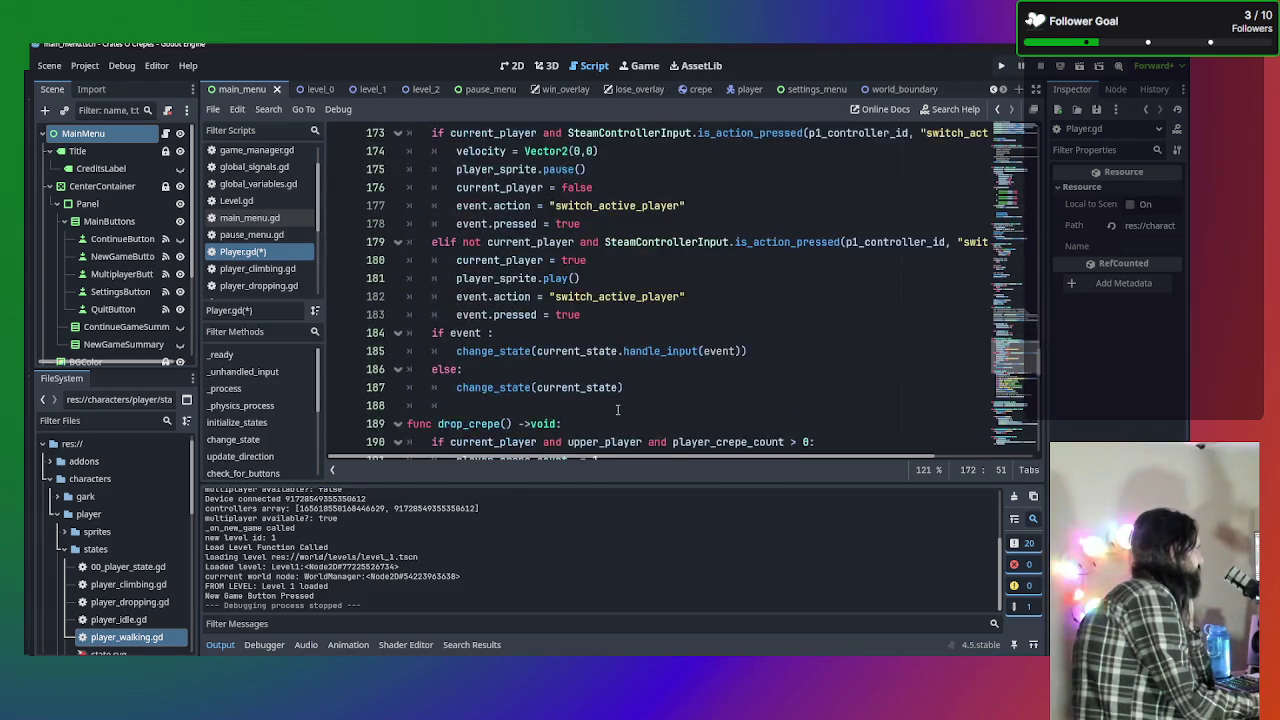
scroll(617, 409, up, 20)
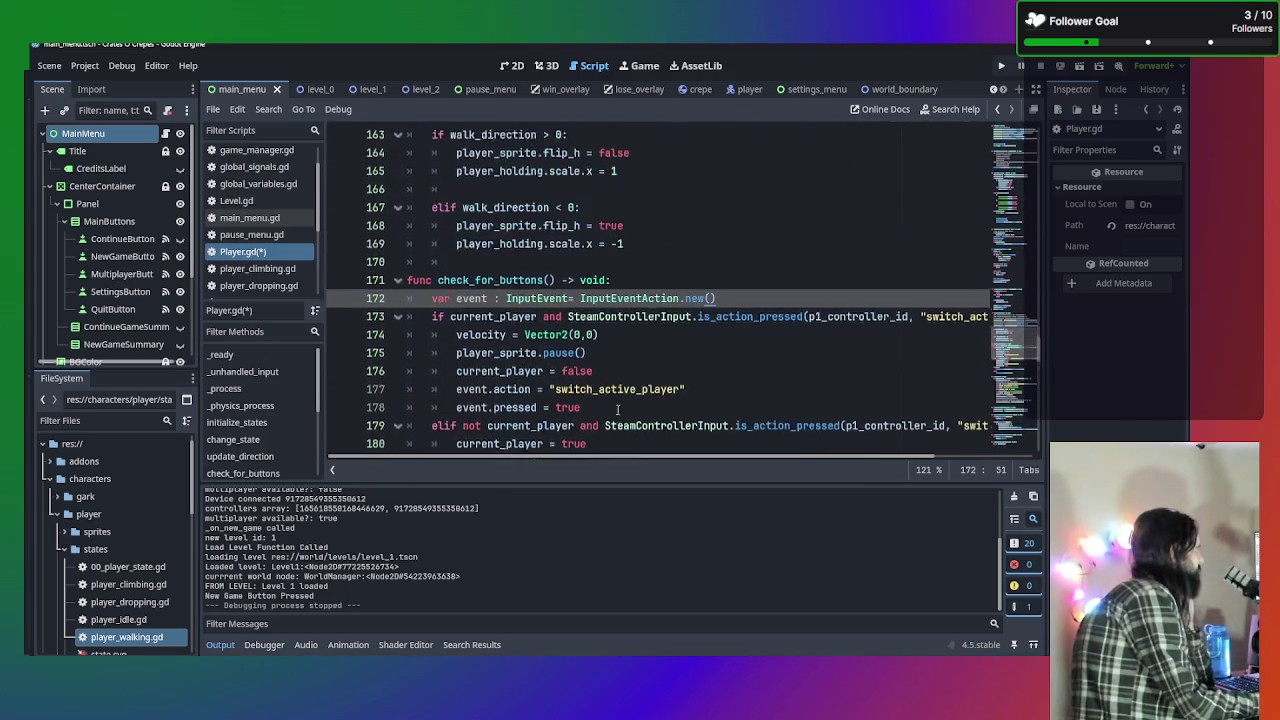
scroll(617, 409, up, 6)
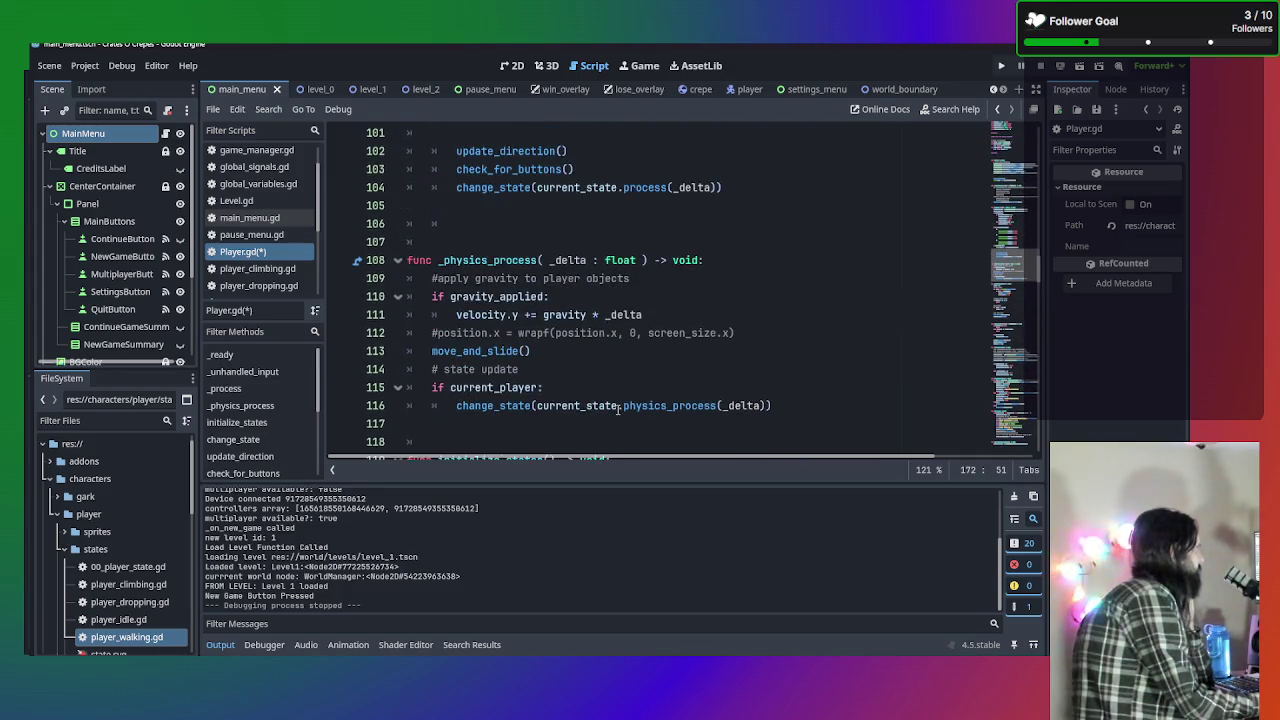
scroll(619, 408, up, 4)
scroll(619, 408, down, 3)
scroll(606, 399, up, 7)
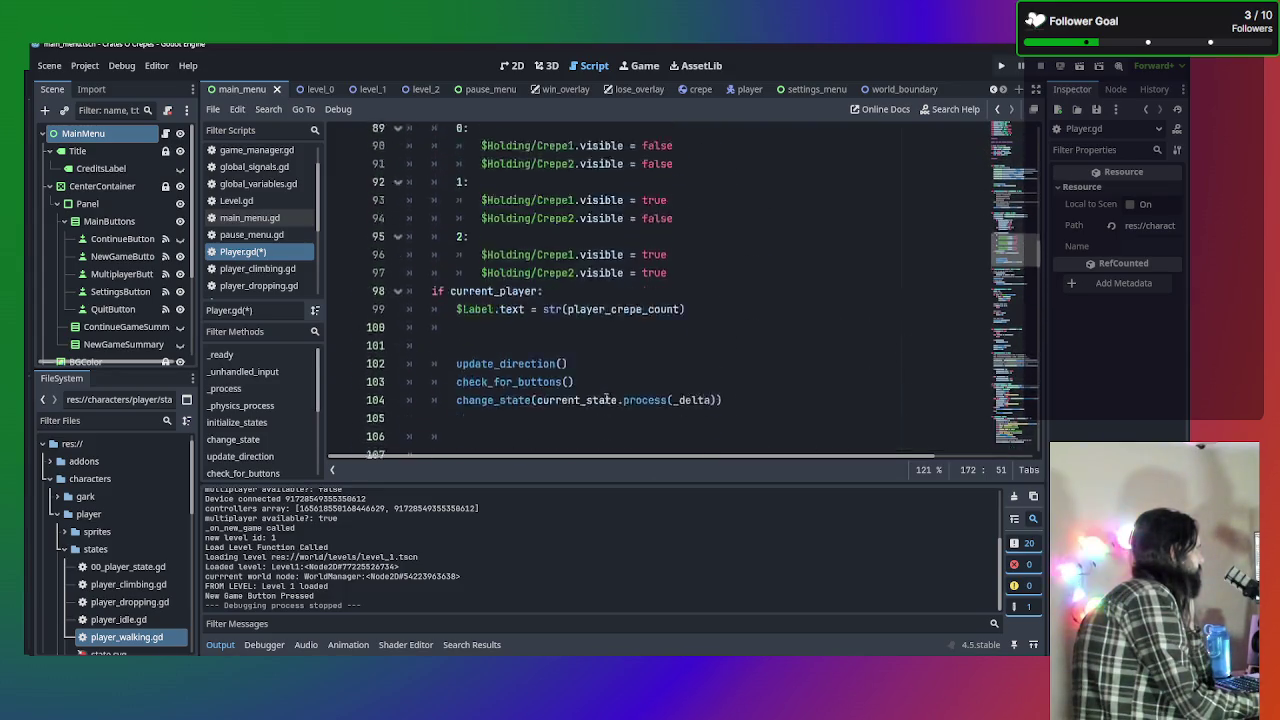
scroll(540, 300, down, 4)
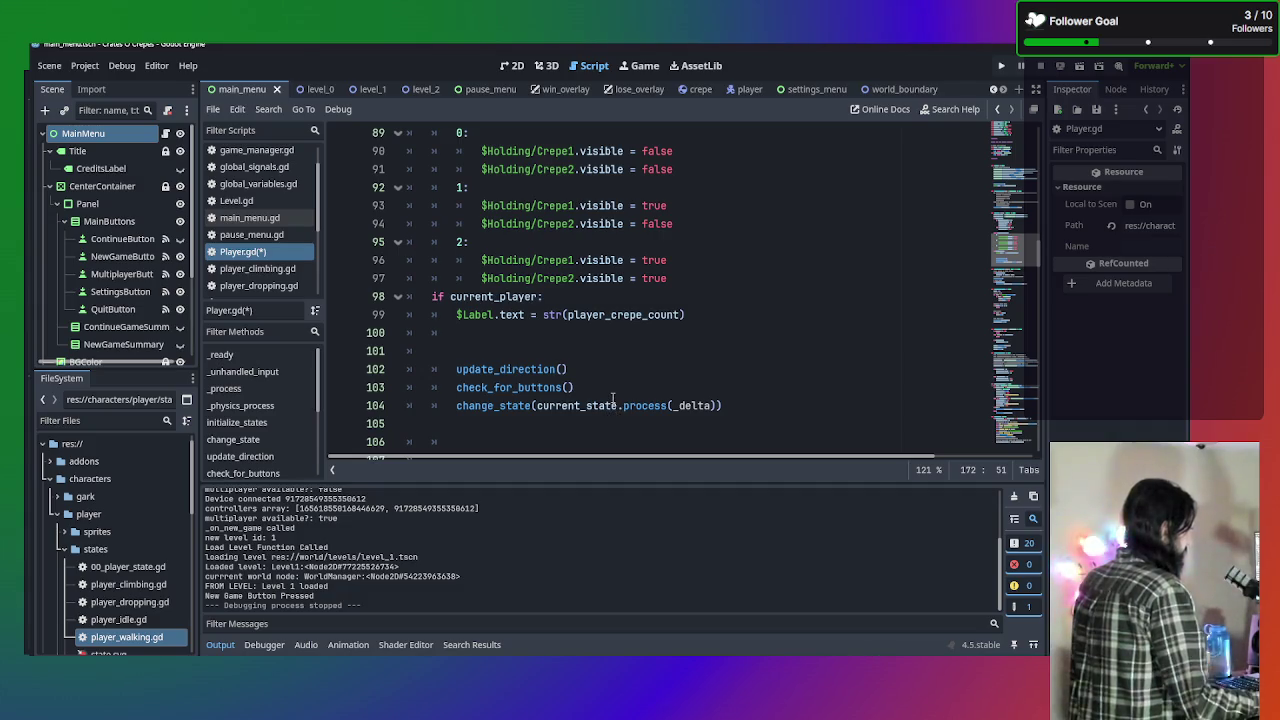
mouse_move(654, 407)
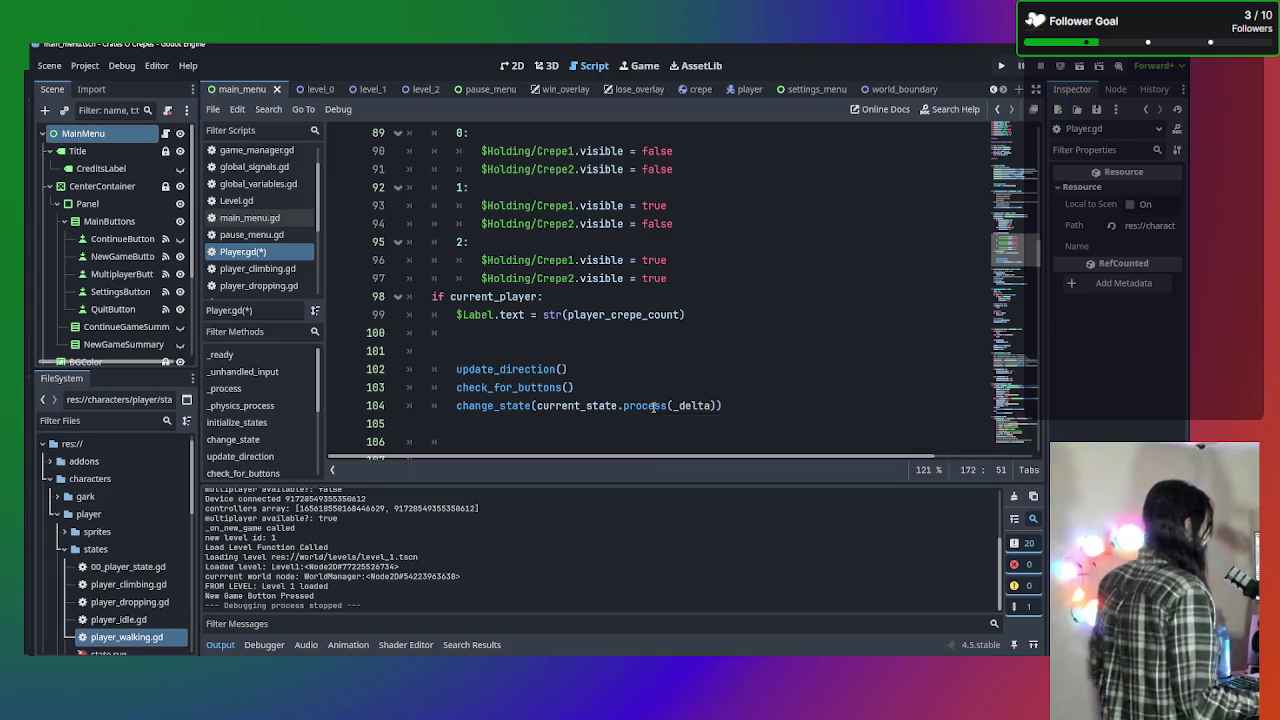
scroll(625, 377, up, 6)
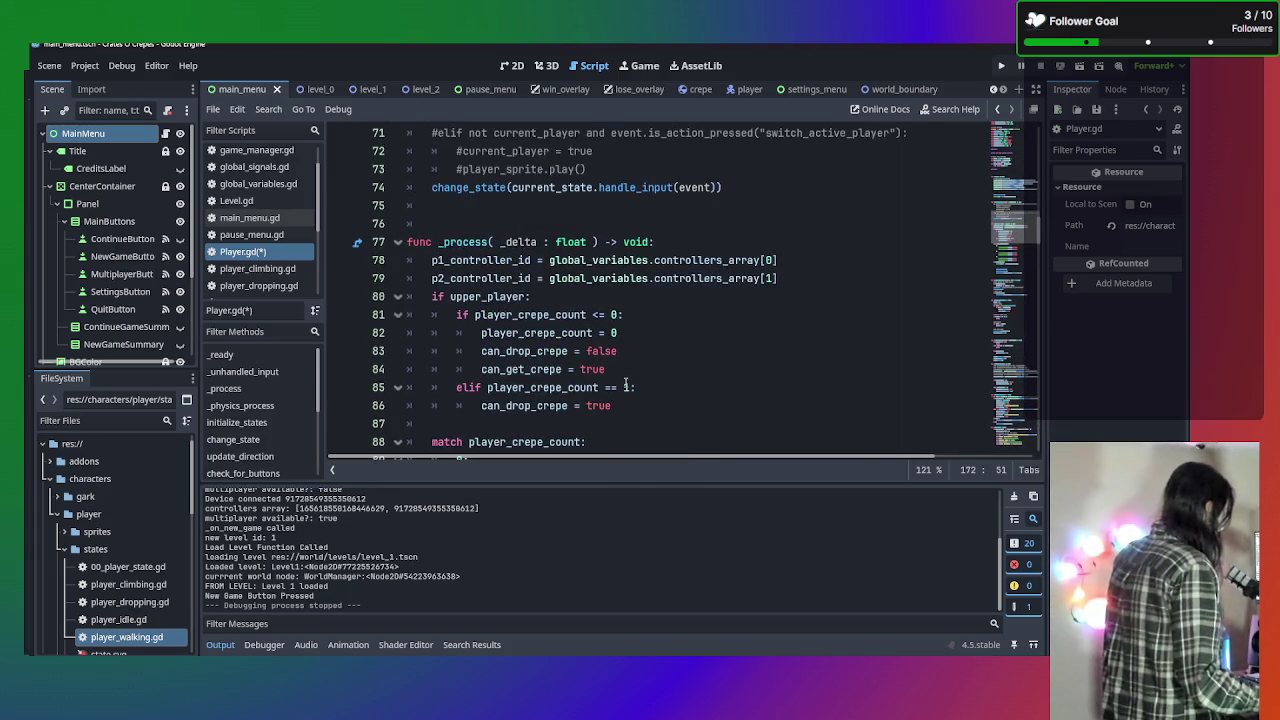
mouse_move(513, 300)
scroll(513, 304, down, 1)
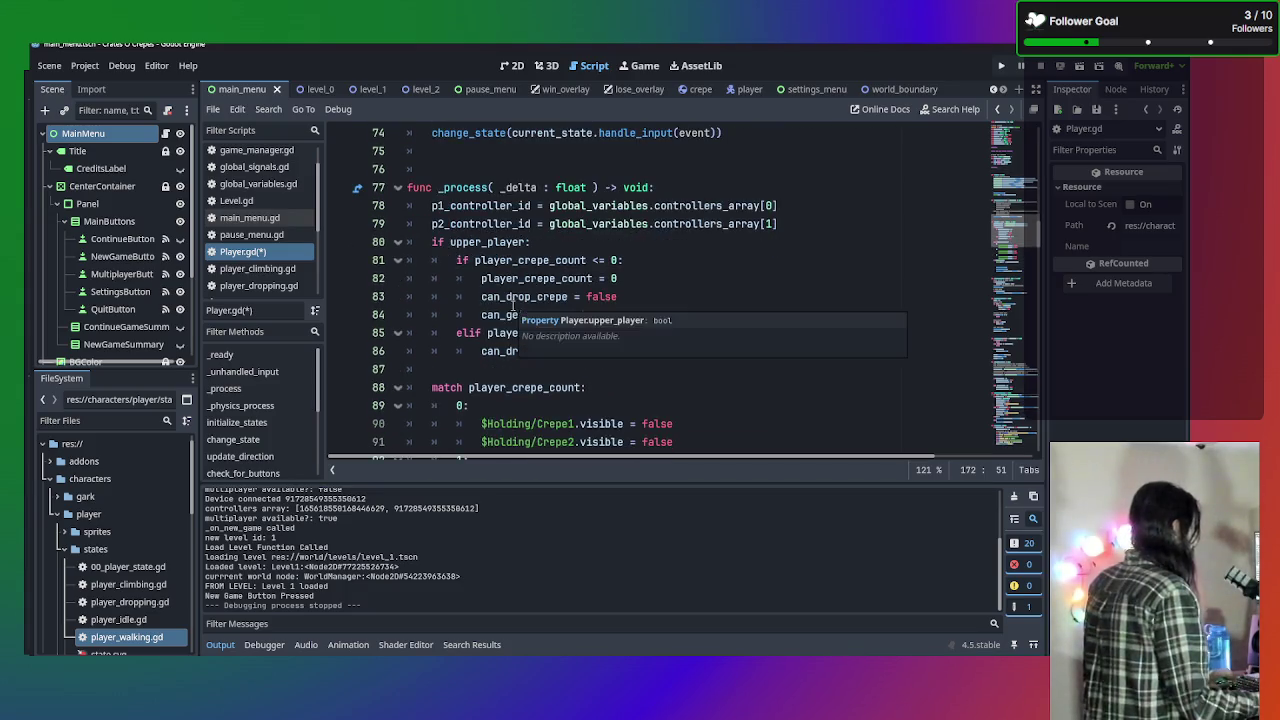
scroll(527, 297, down, 5)
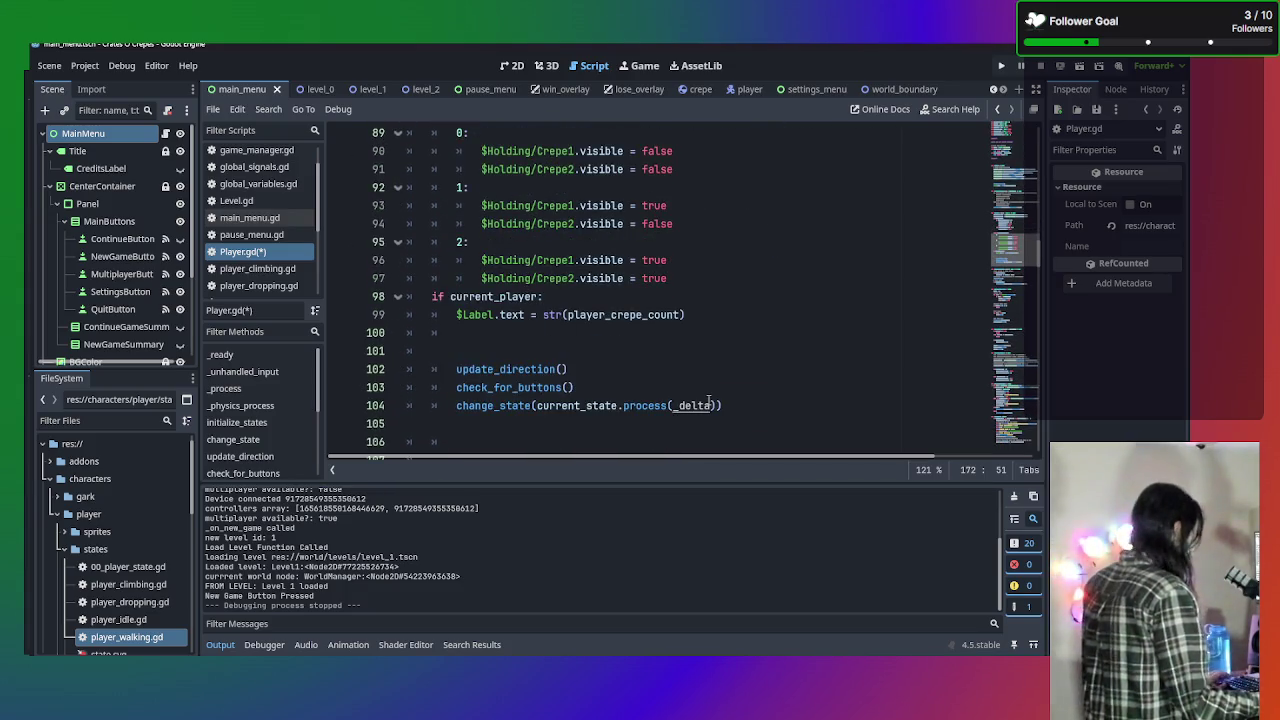
key(ctrl+shift+f)
Run a project-wide search for 'active' and scan the results.
text(active)
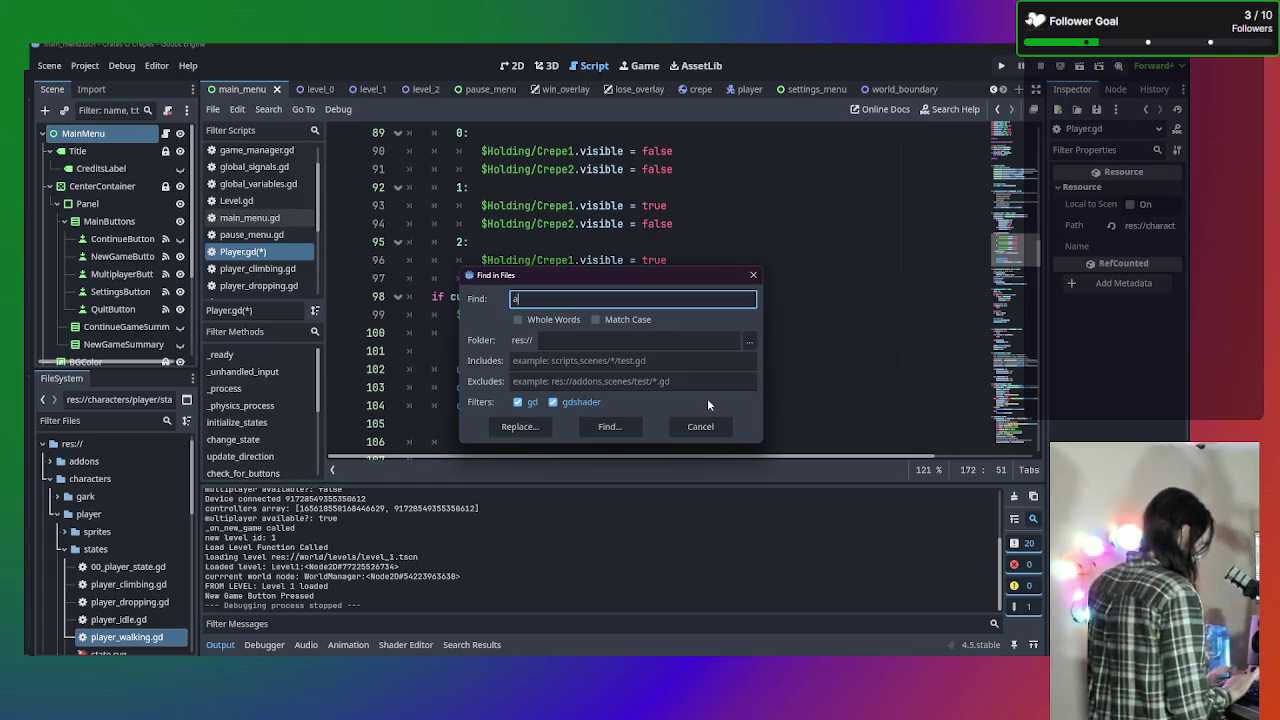
key(Return)
mouse_move(709, 401)
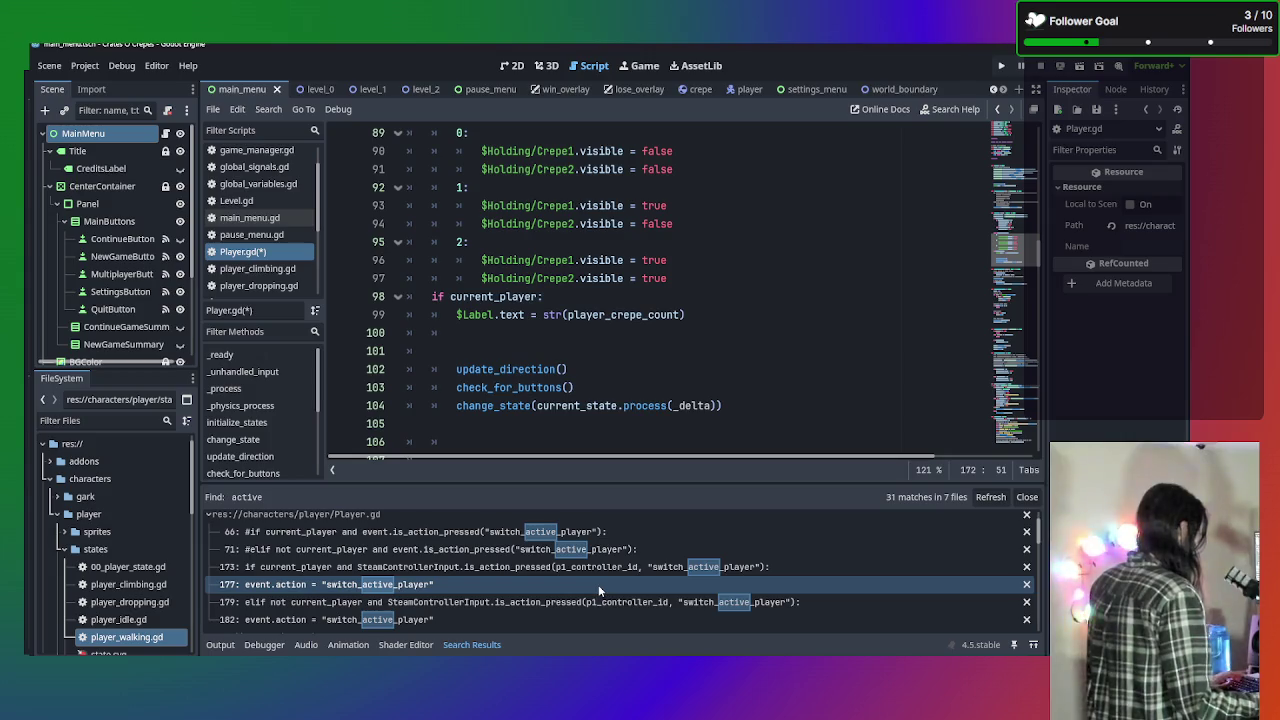
scroll(598, 584, down, 1)
Search the project for 'current_playe' and jump to its declaration and commented-out line 69.
key(ctrl+shift+f)
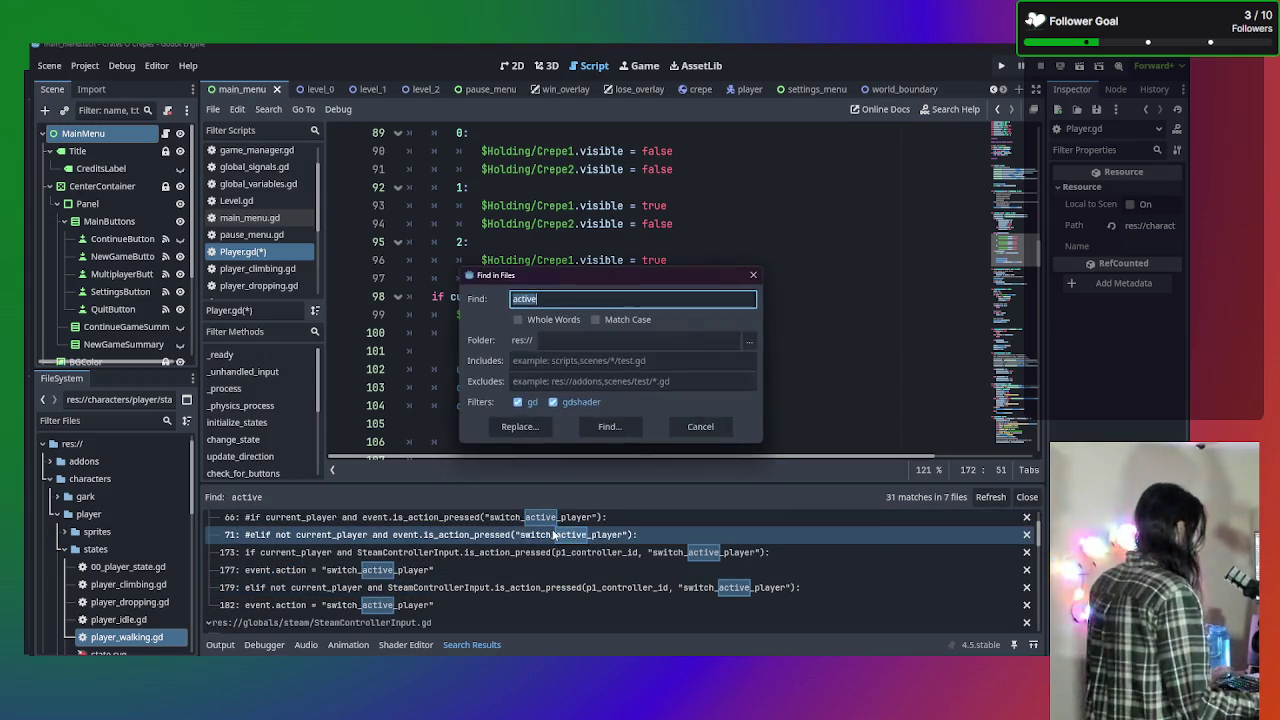
text(current_pl)
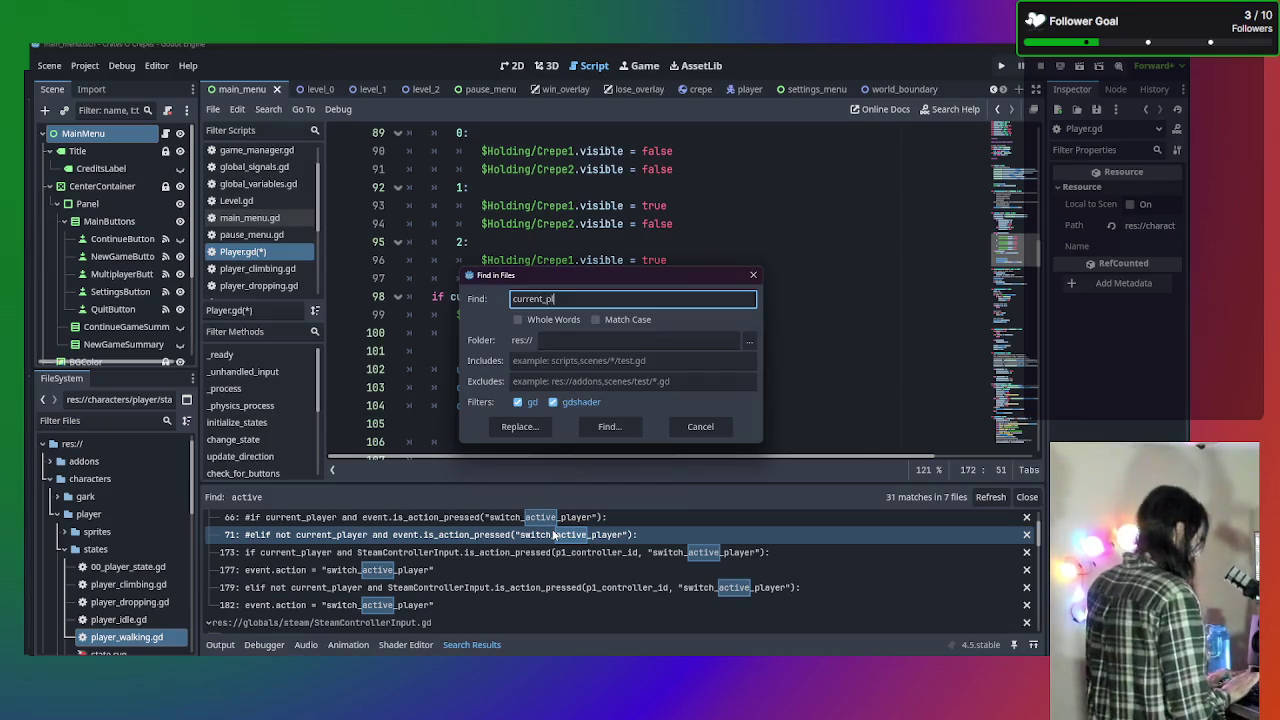
text(aye)
key(Return)
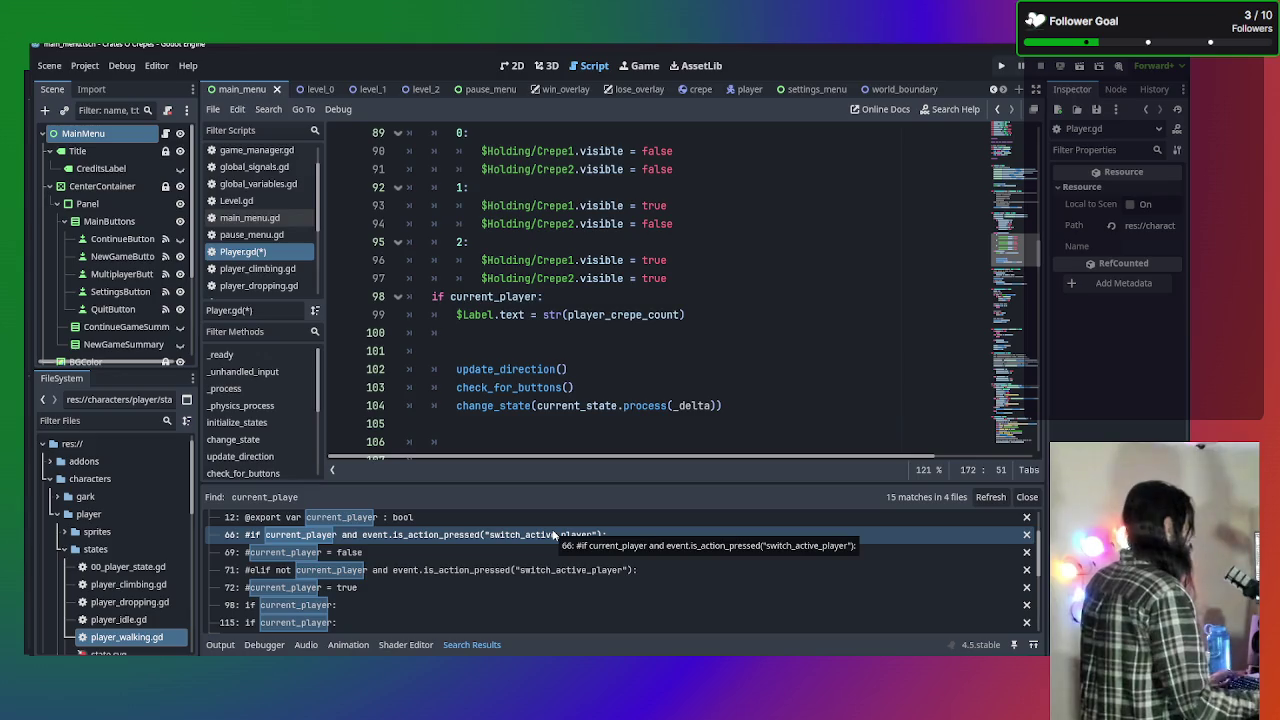
click(360, 519)
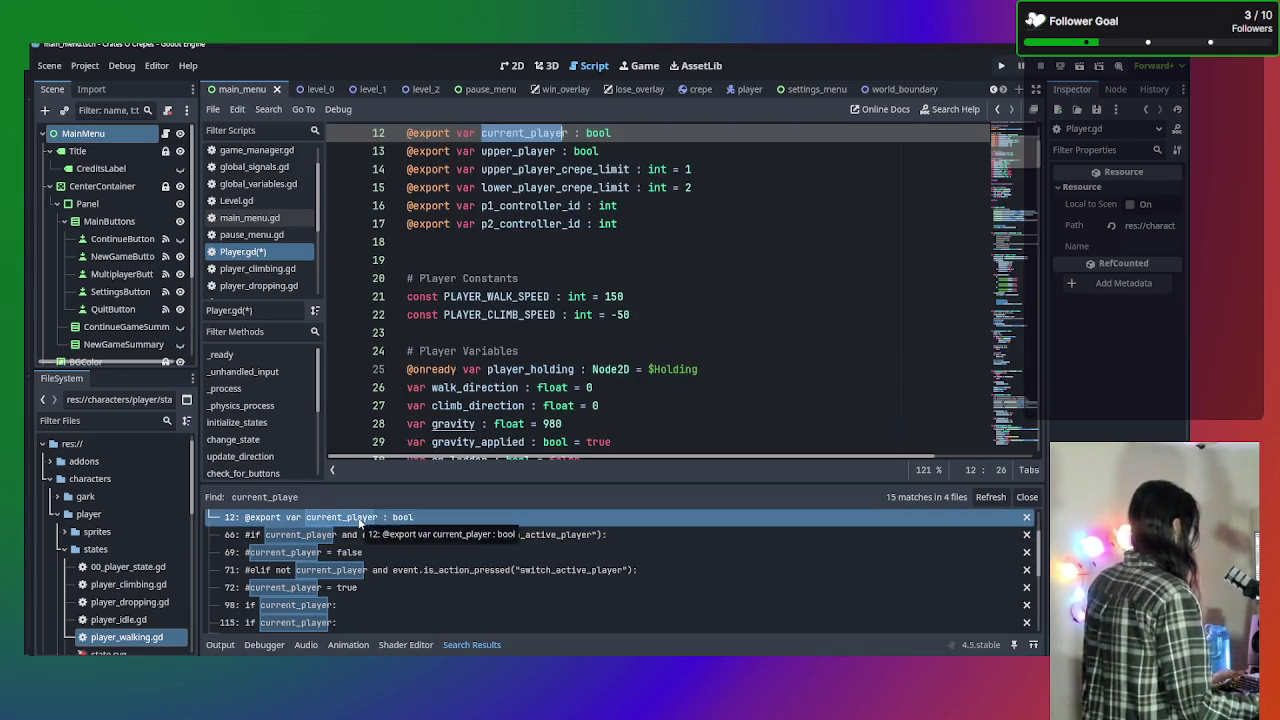
click(377, 552)
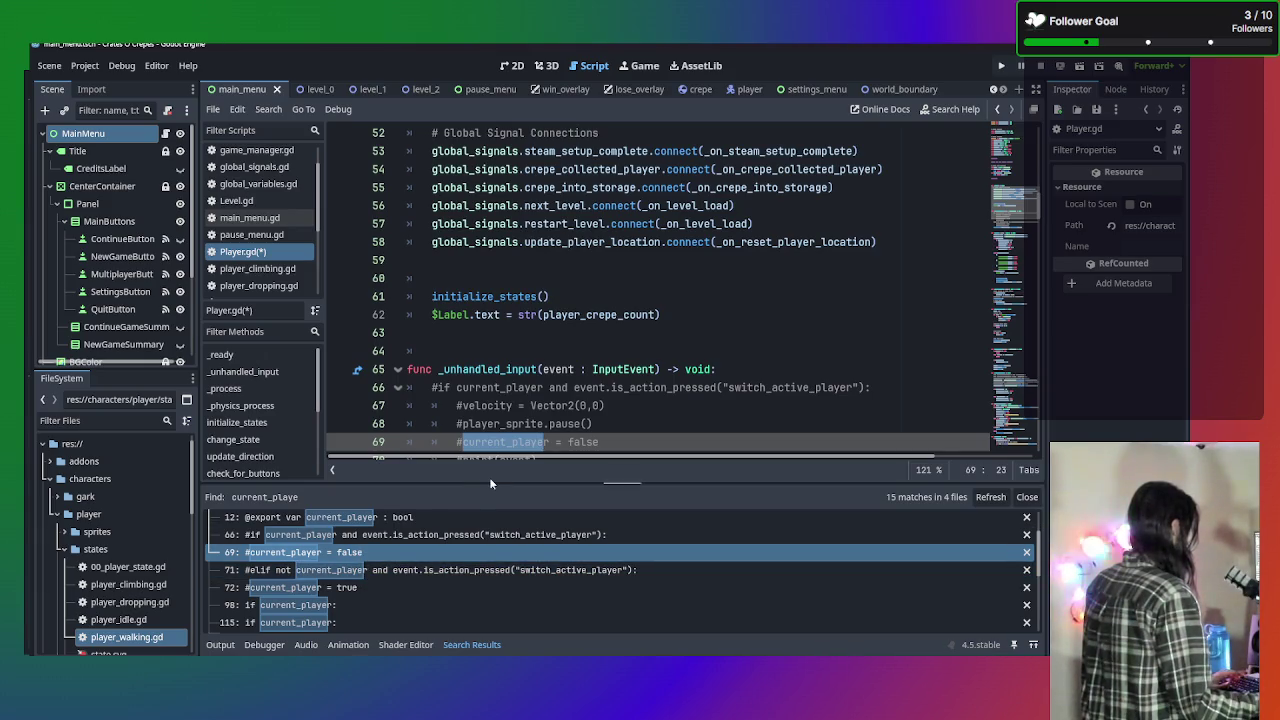
scroll(515, 440, down, 3)
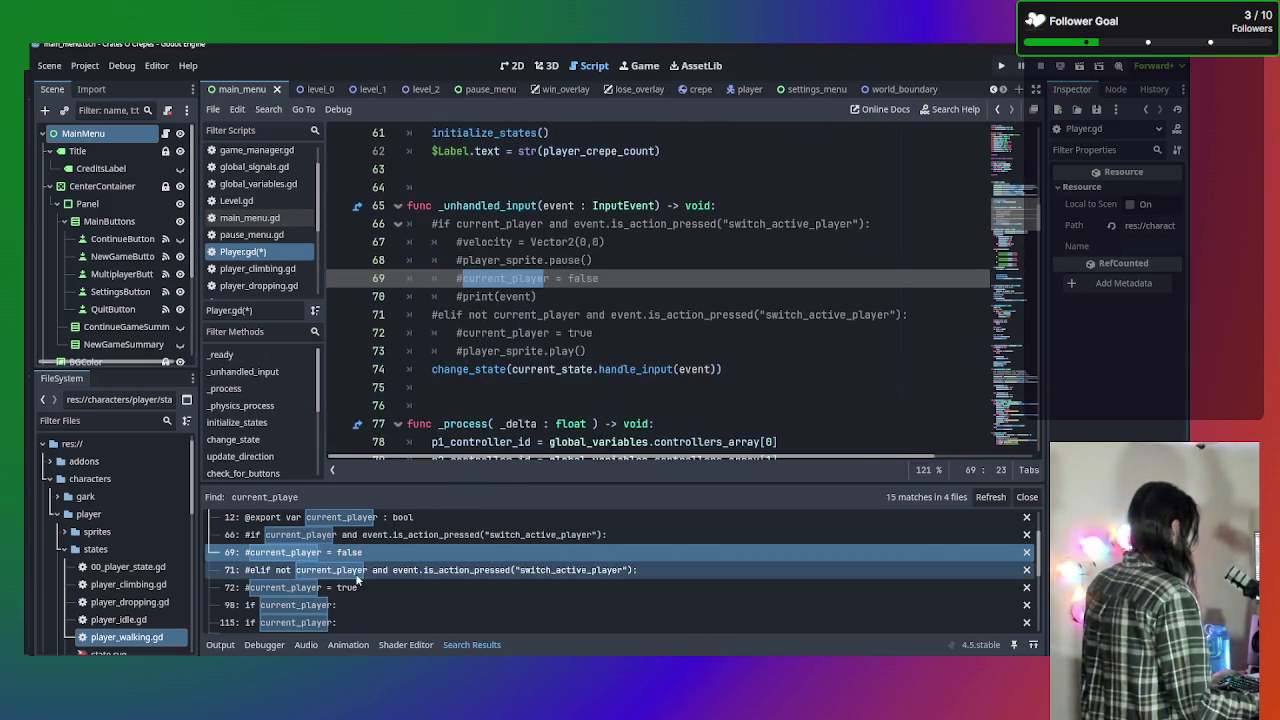
Step through the current_player matches on lines 71, 72, 98, 115 and 173.
click(361, 572)
click(372, 587)
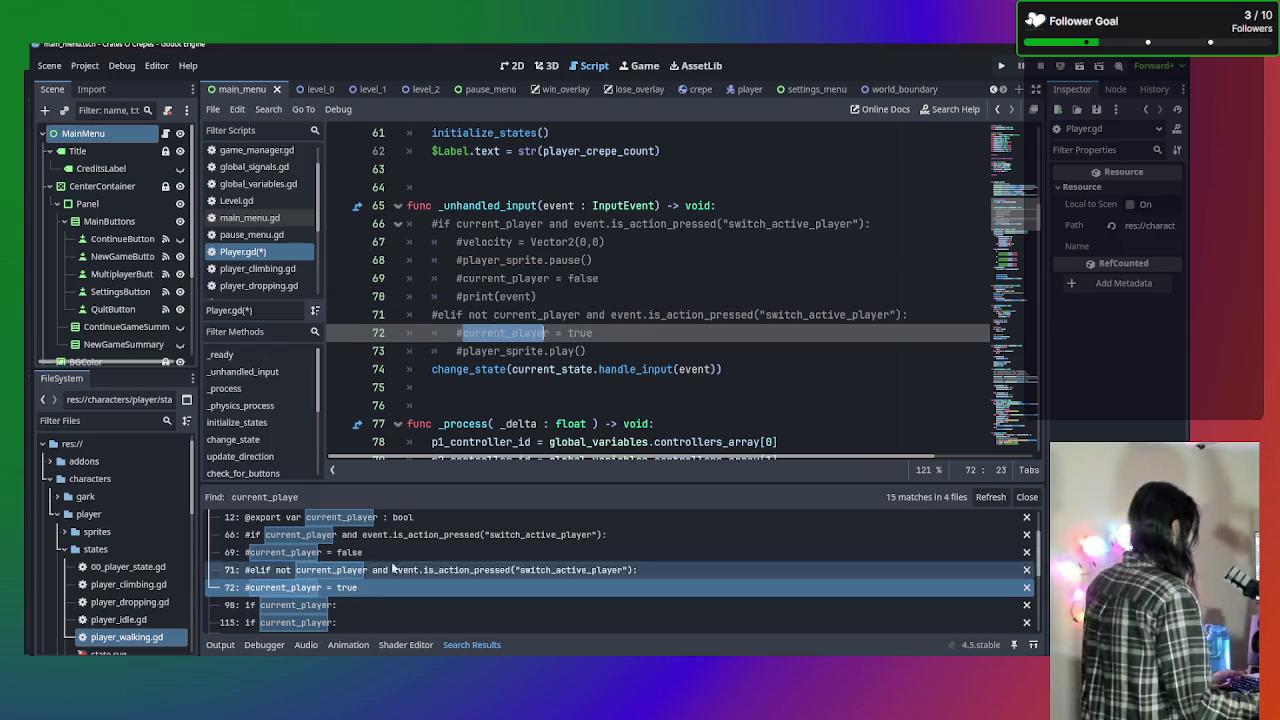
click(437, 605)
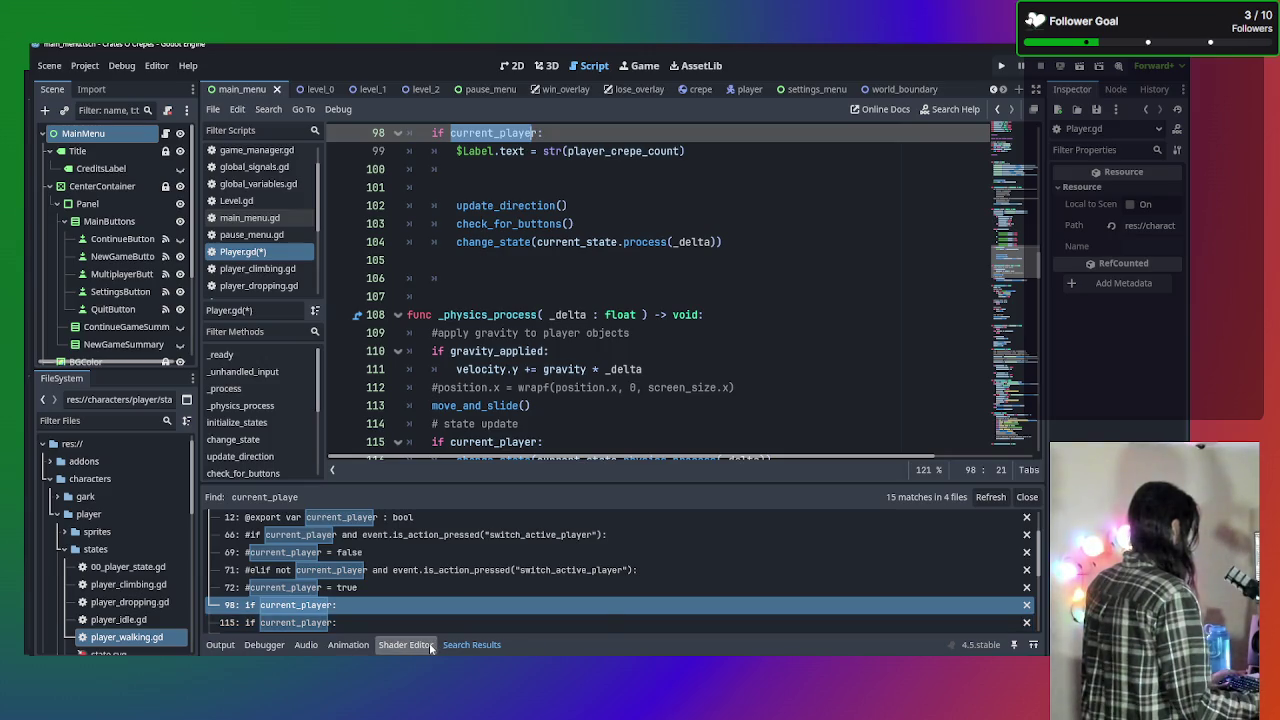
scroll(553, 436, up, 2)
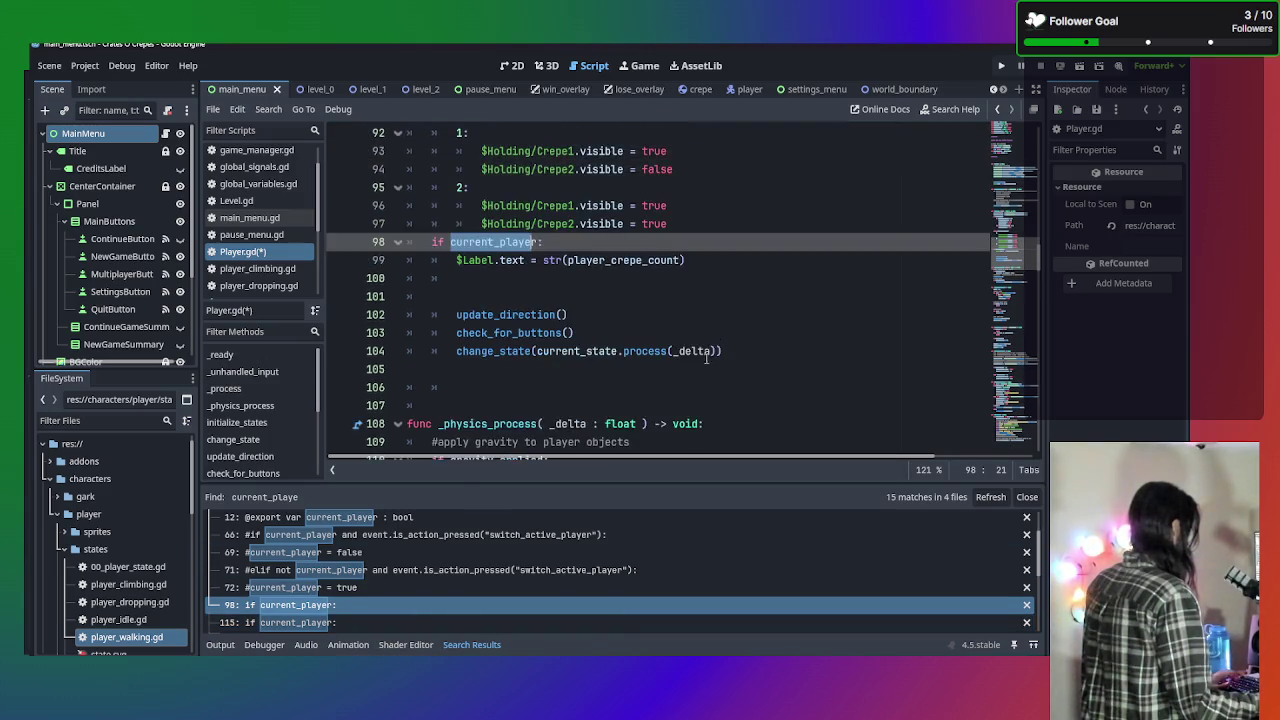
click(344, 621)
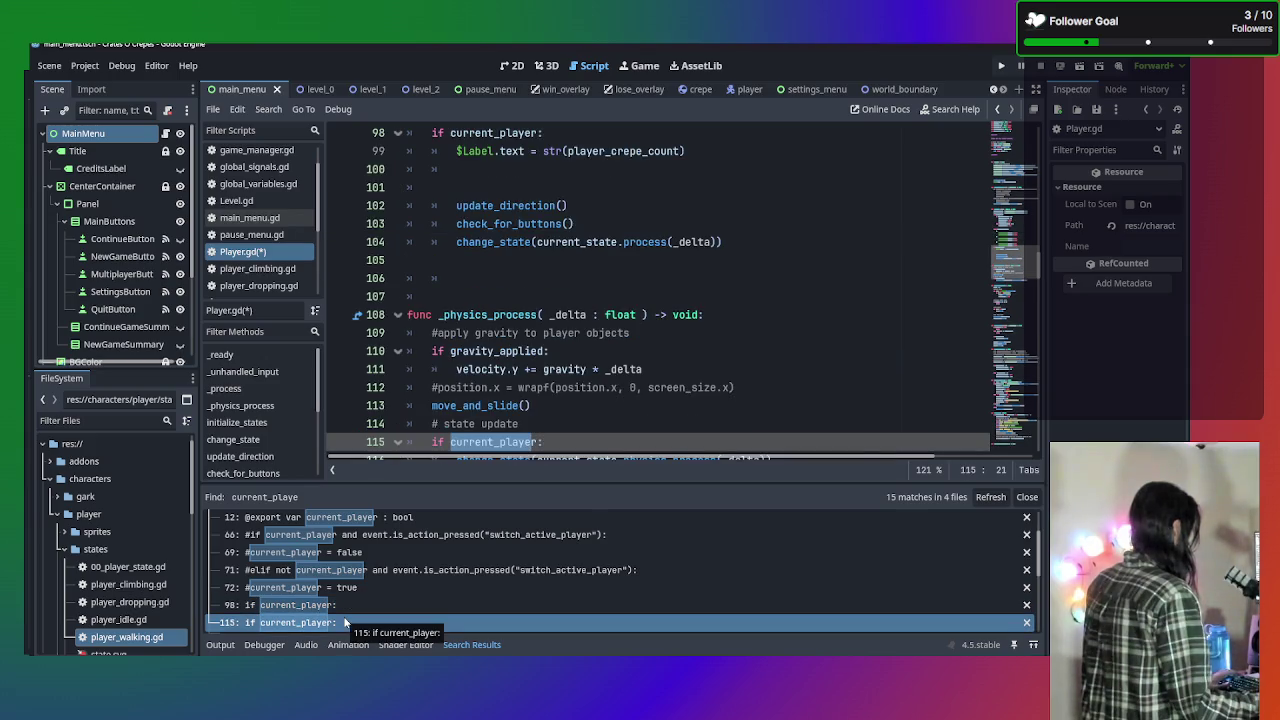
scroll(578, 300, down, 2)
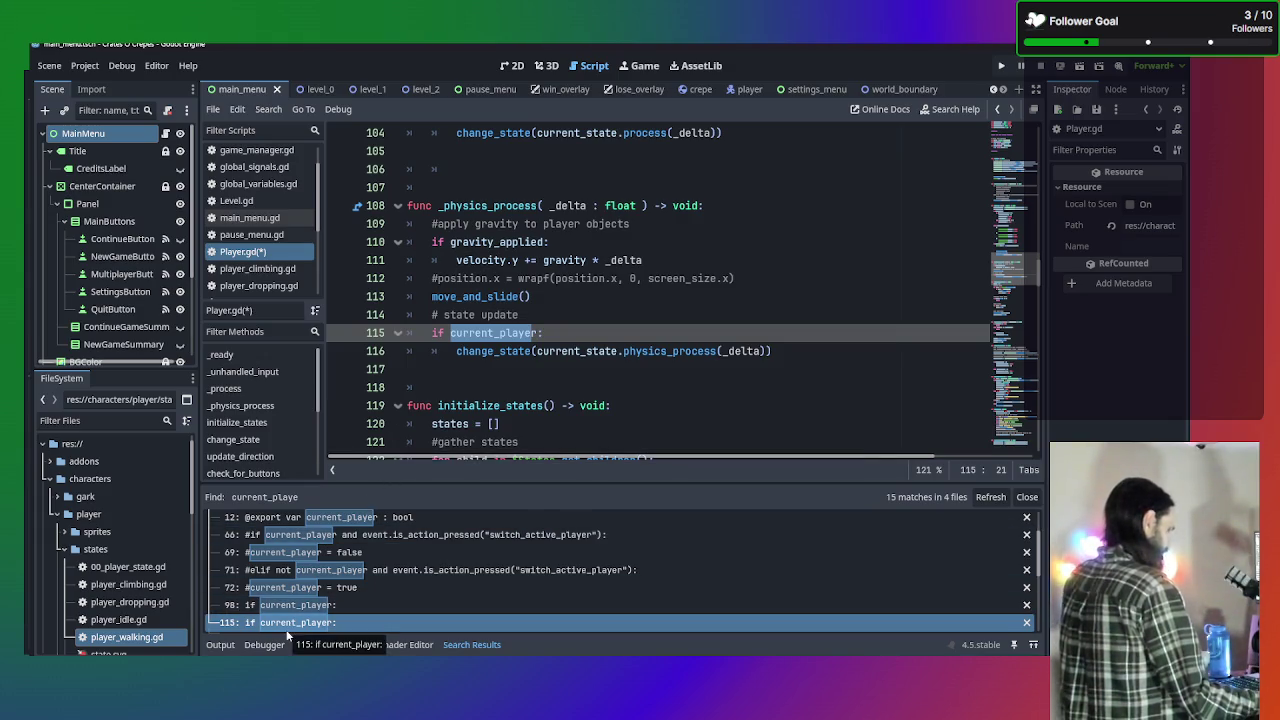
scroll(320, 628, down, 1)
click(327, 627)
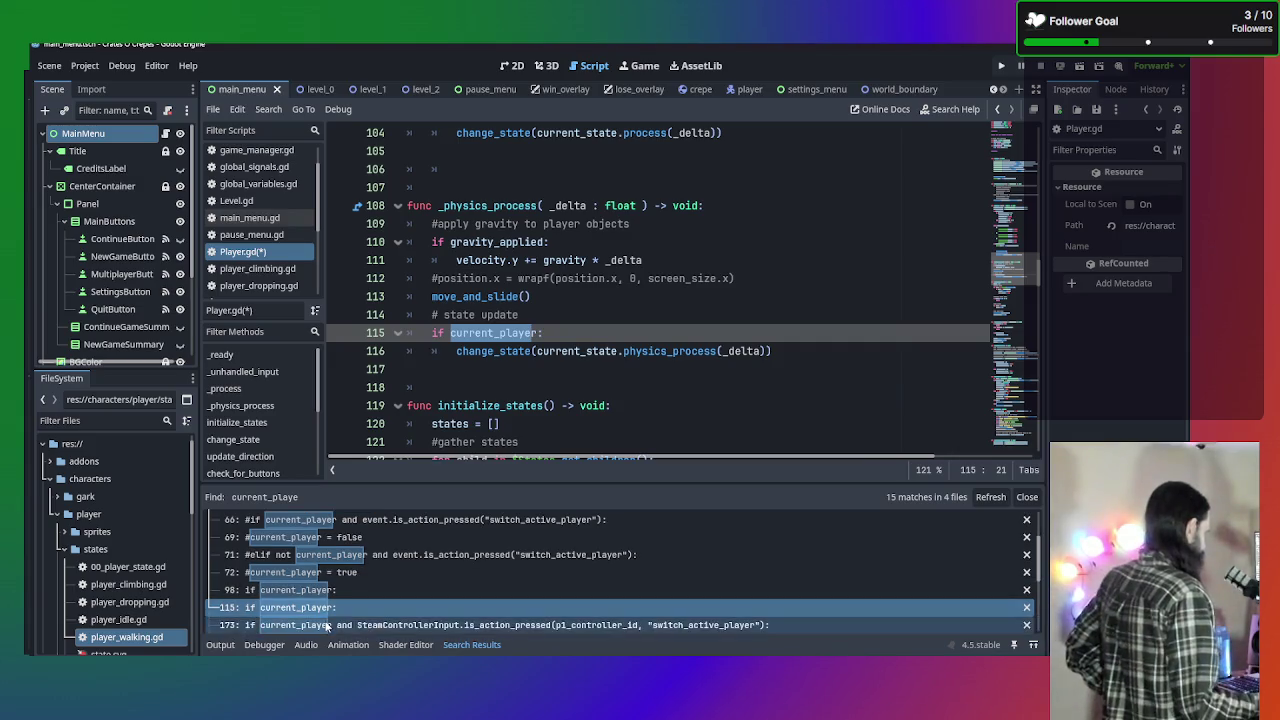
Scroll down to check_for_buttons and inspect its toggle branches around lines 180–183.
scroll(521, 397, down, 3)
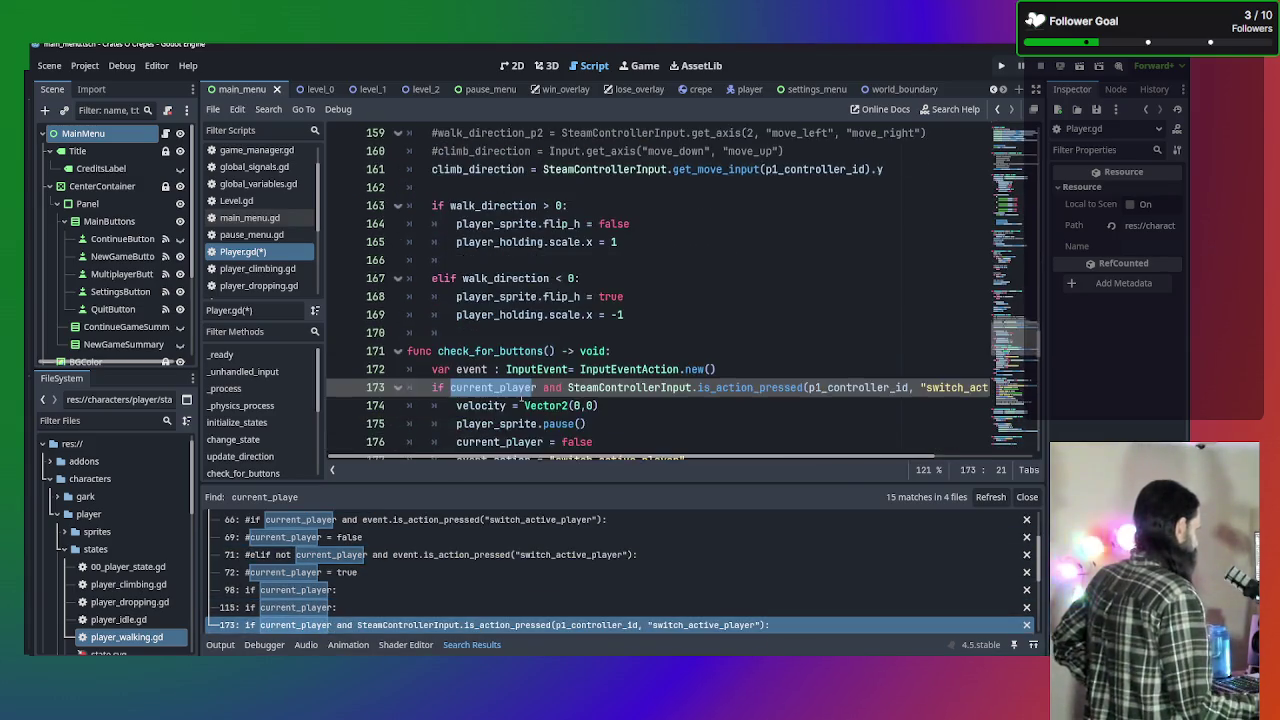
scroll(521, 397, down, 3)
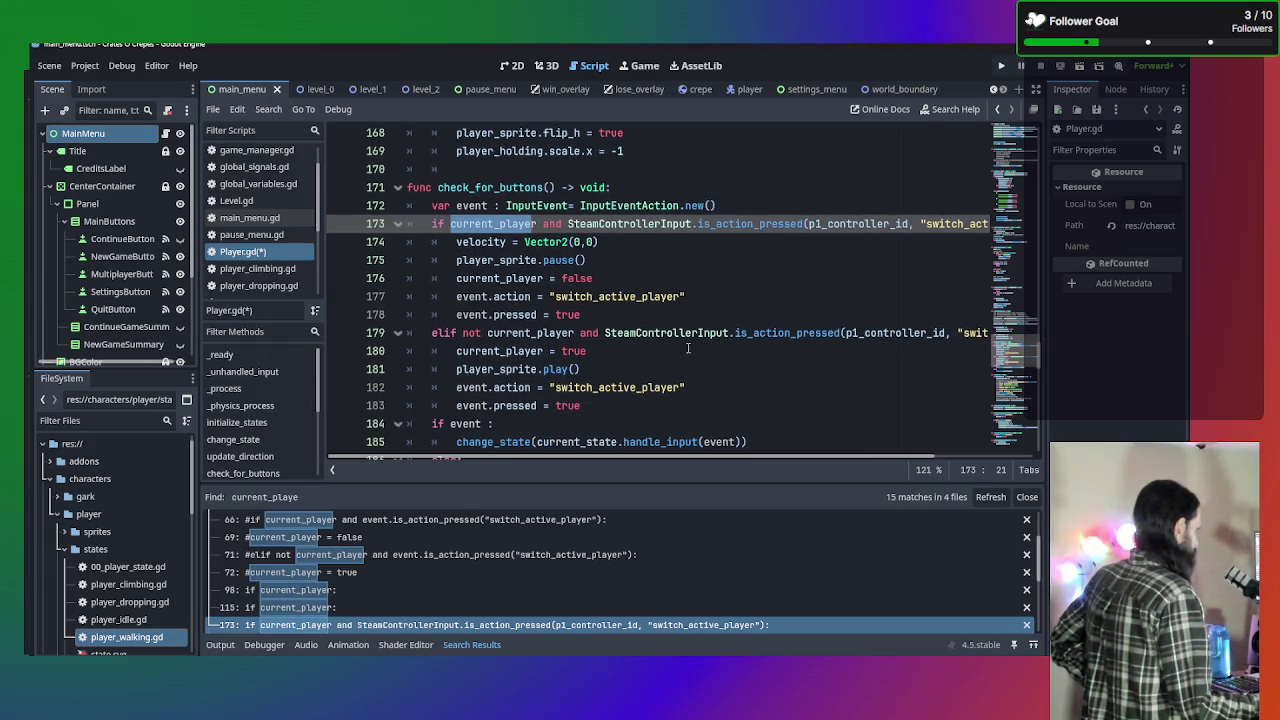
mouse_move(757, 347)
mouse_down()
mouse_move(975, 335)
mouse_move(410, 340)
mouse_move(700, 335)
mouse_move(807, 366)
mouse_up()
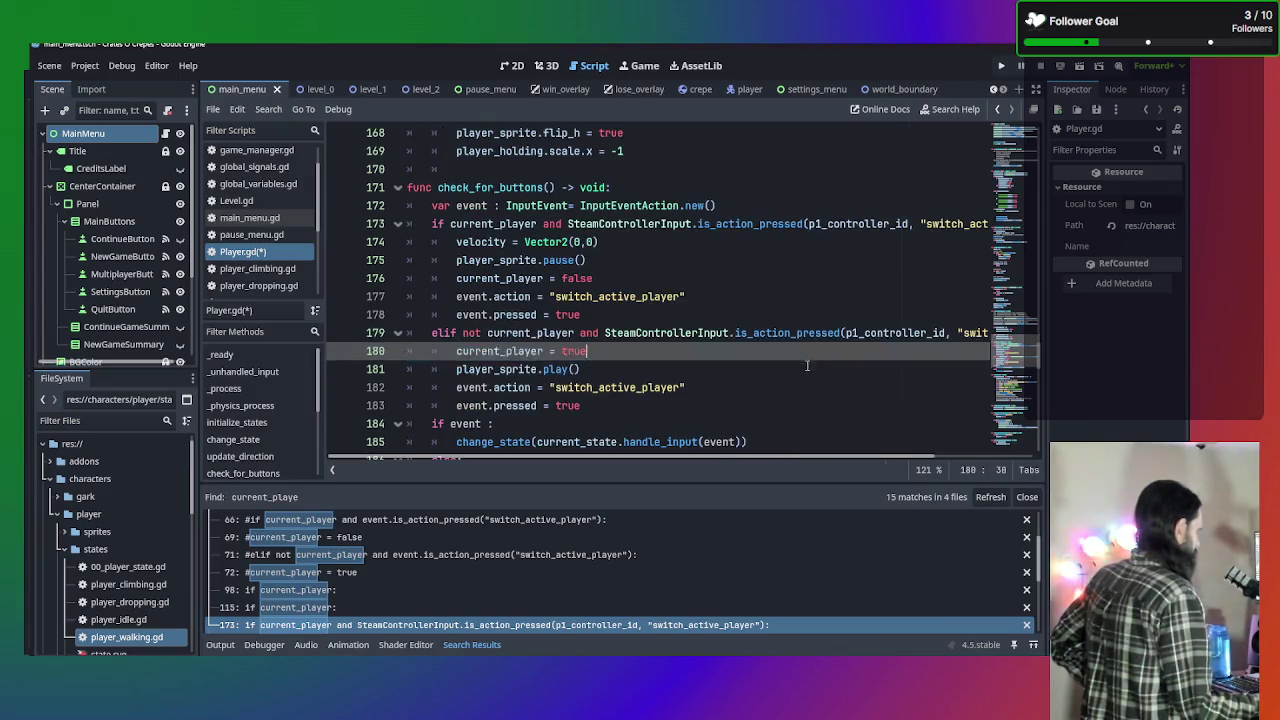
click(703, 366)
click(697, 348)
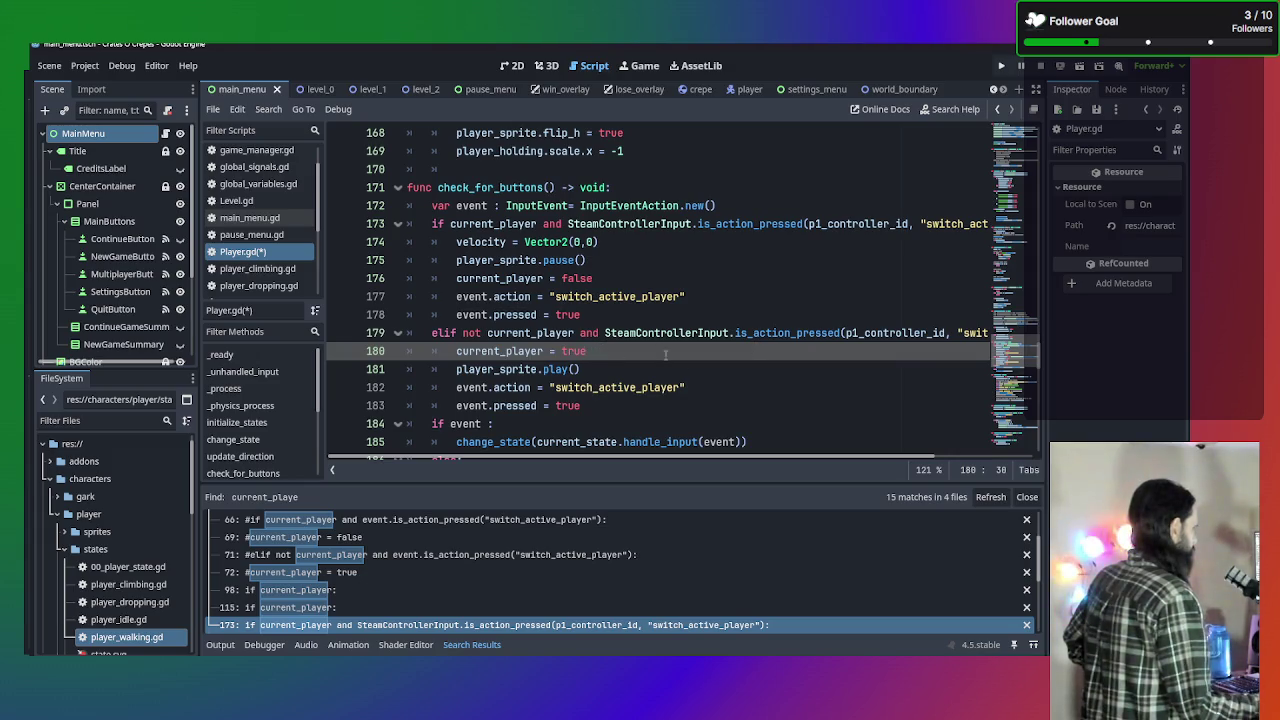
click(911, 402)
click(857, 387)
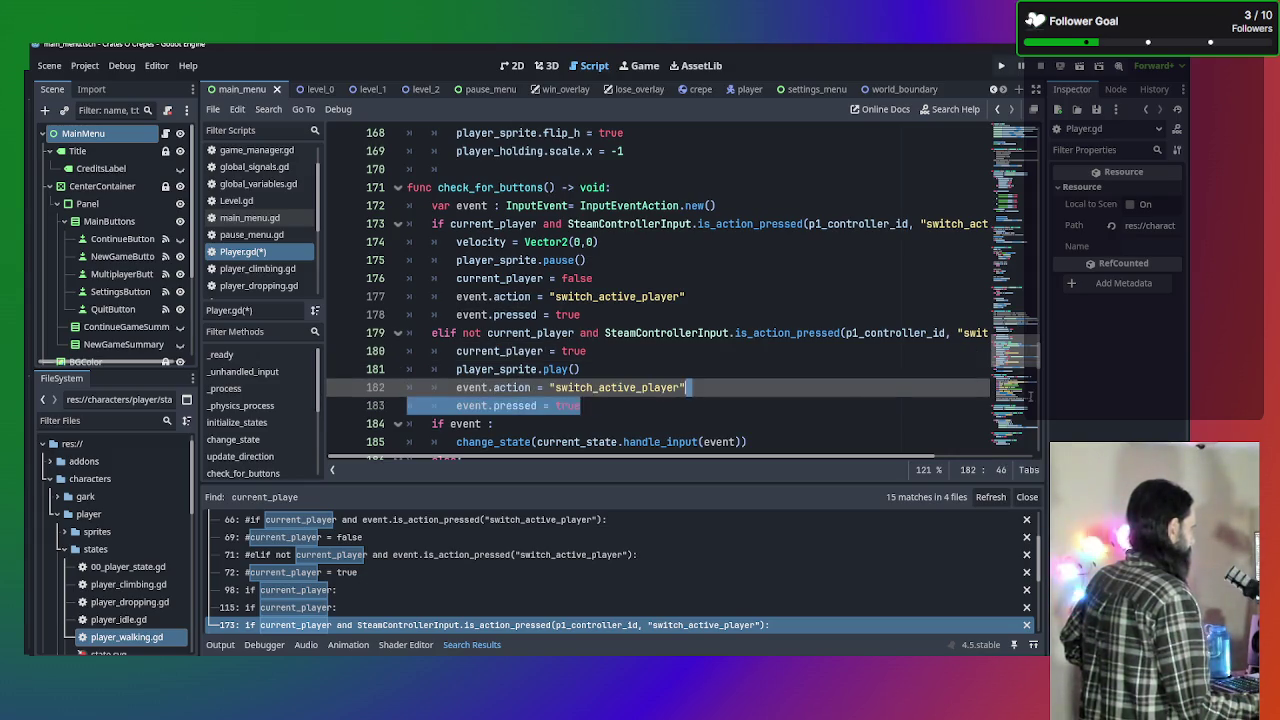
Insert an empty line above the var event declaration.
click(800, 217)
click(800, 190)
click(800, 207)
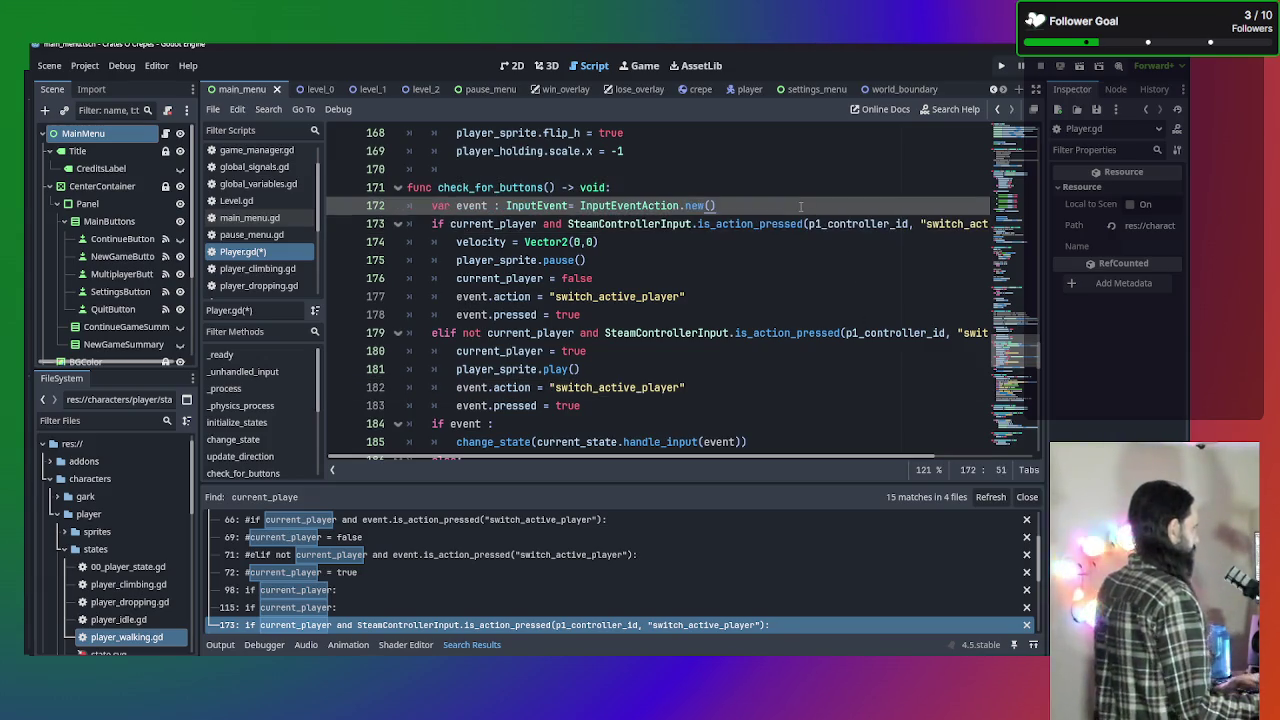
click(776, 187)
key(Return)
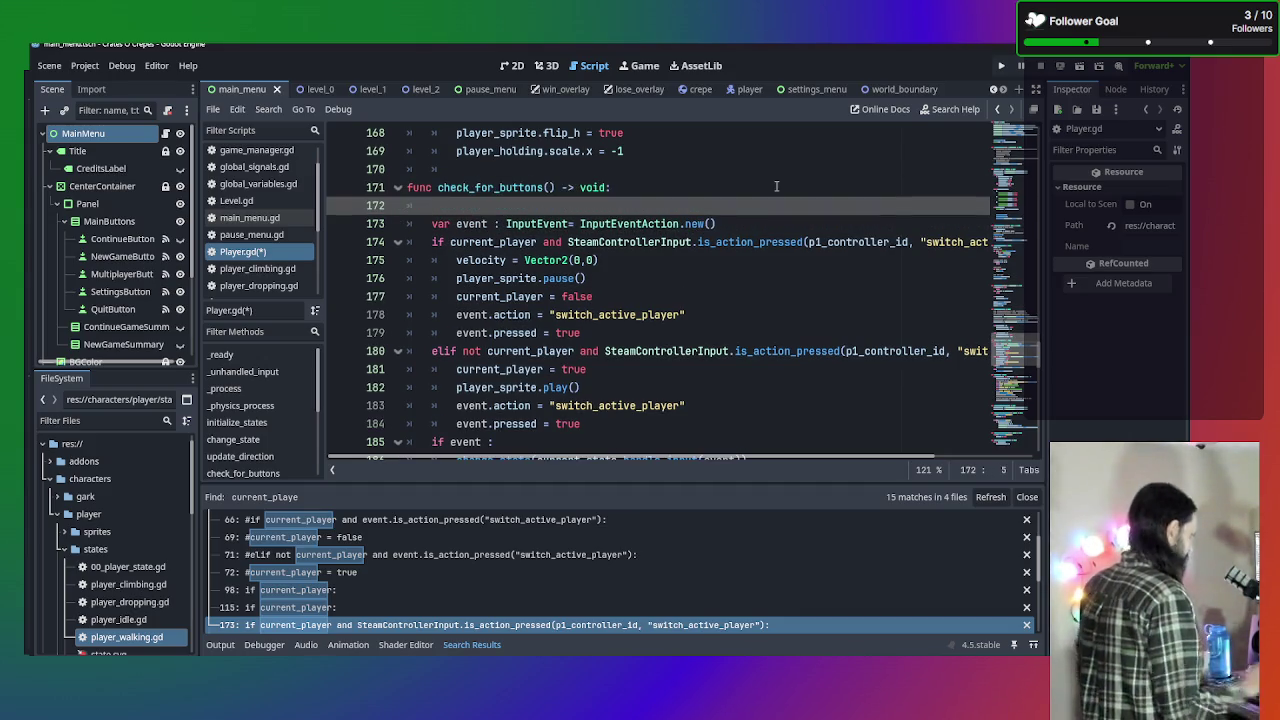
Write `if SteamControllerInput.is_action_pressed(p1_controller_id, "switch_active_player"):` on the new line.
text(if)
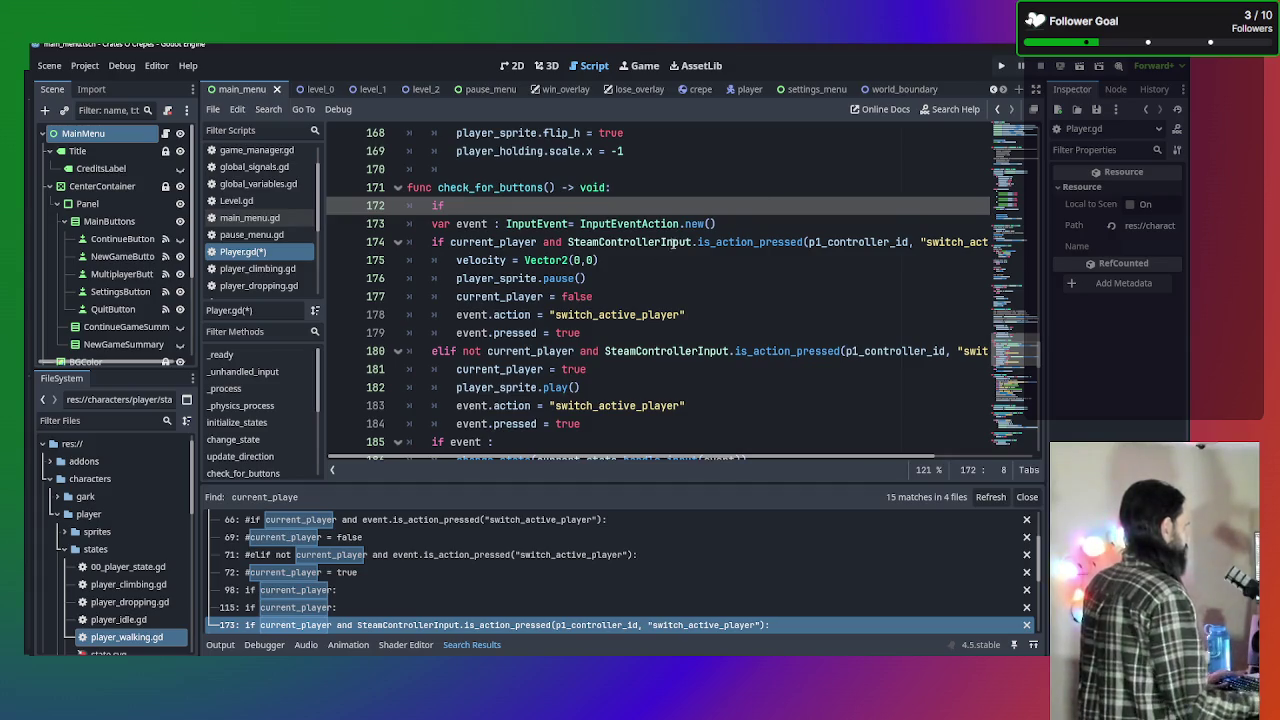
drag(567, 242, 1038, 237)
key(ctrl+c)
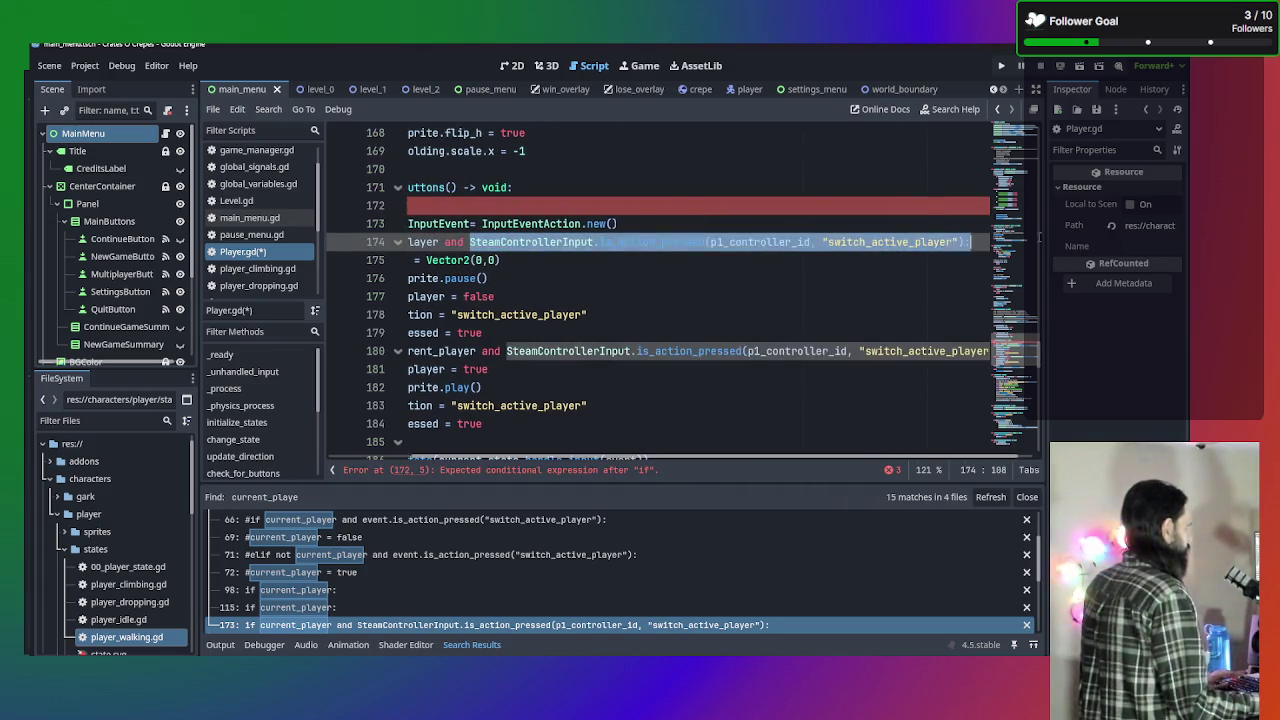
click(481, 199)
key(ctrl+v)
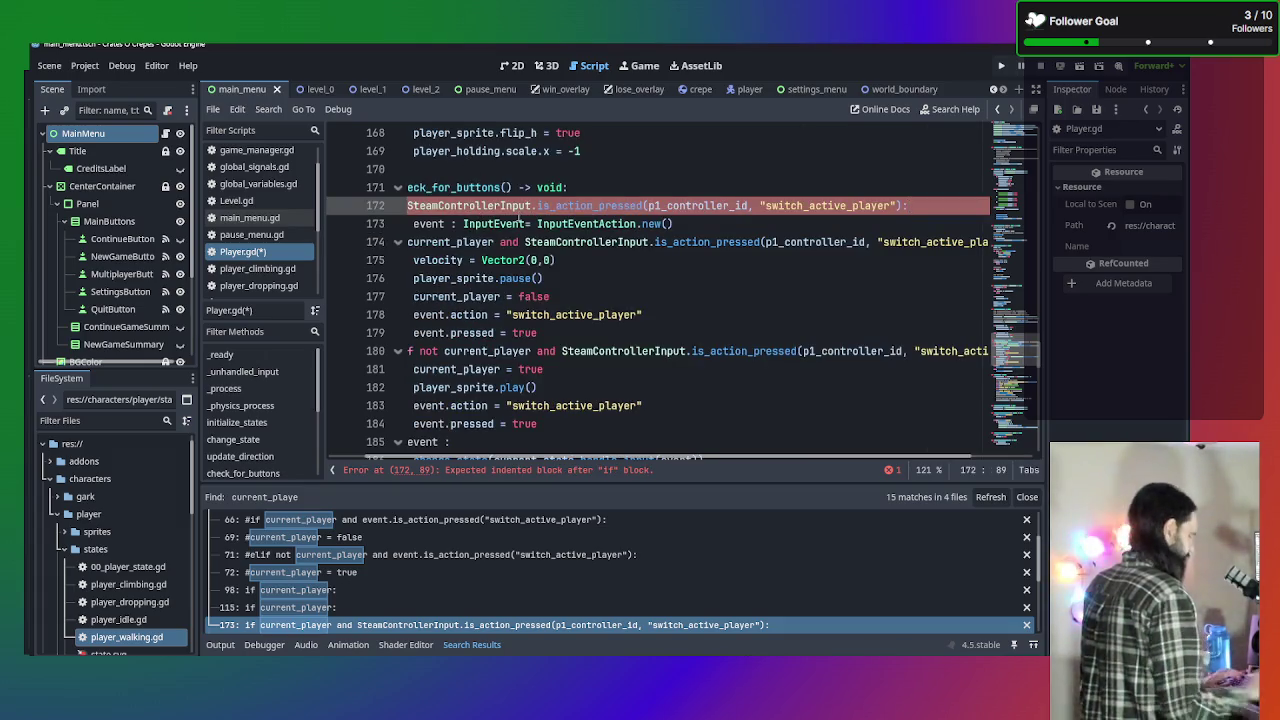
key(Return)
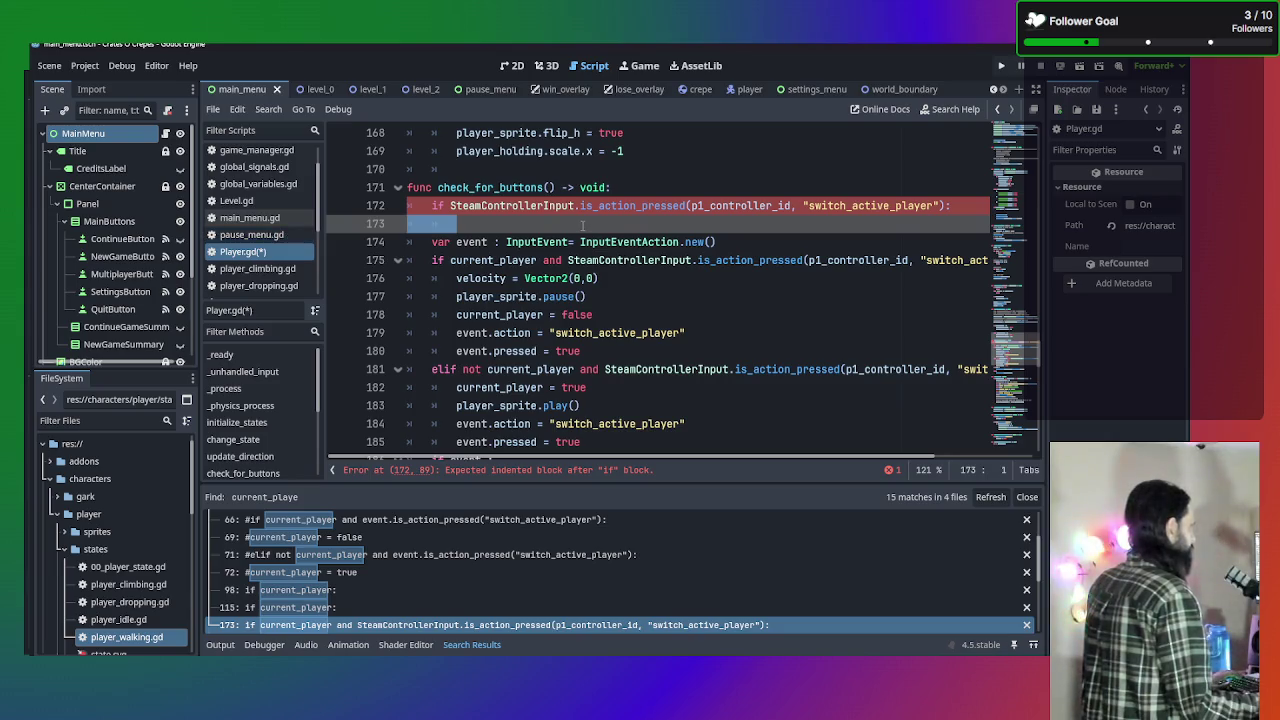
click(582, 226)
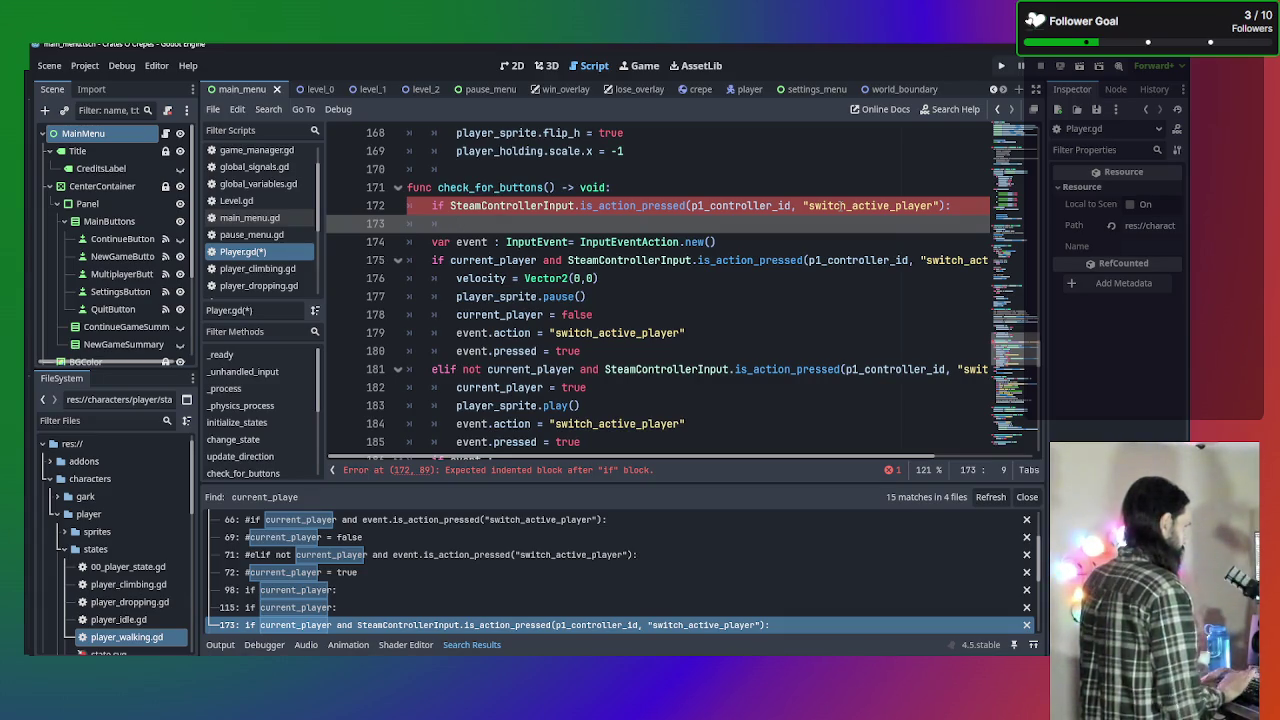
Indent var event under the new if and remove the leftover empty line.
click(418, 241)
key(Tab)
key(Up)
key(BackSpace)
key(BackSpace)
click(457, 223)
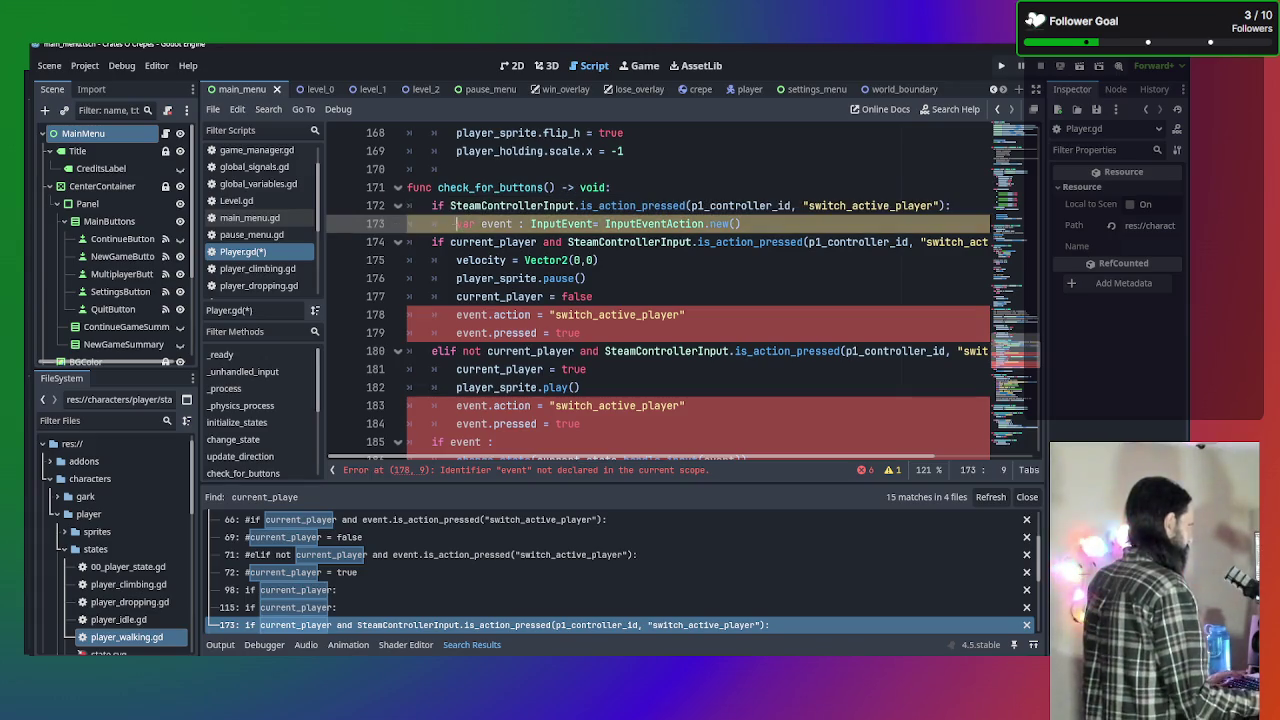
Paste the var event declaration at the top of check_for_buttons at body indentation.
click(644, 192)
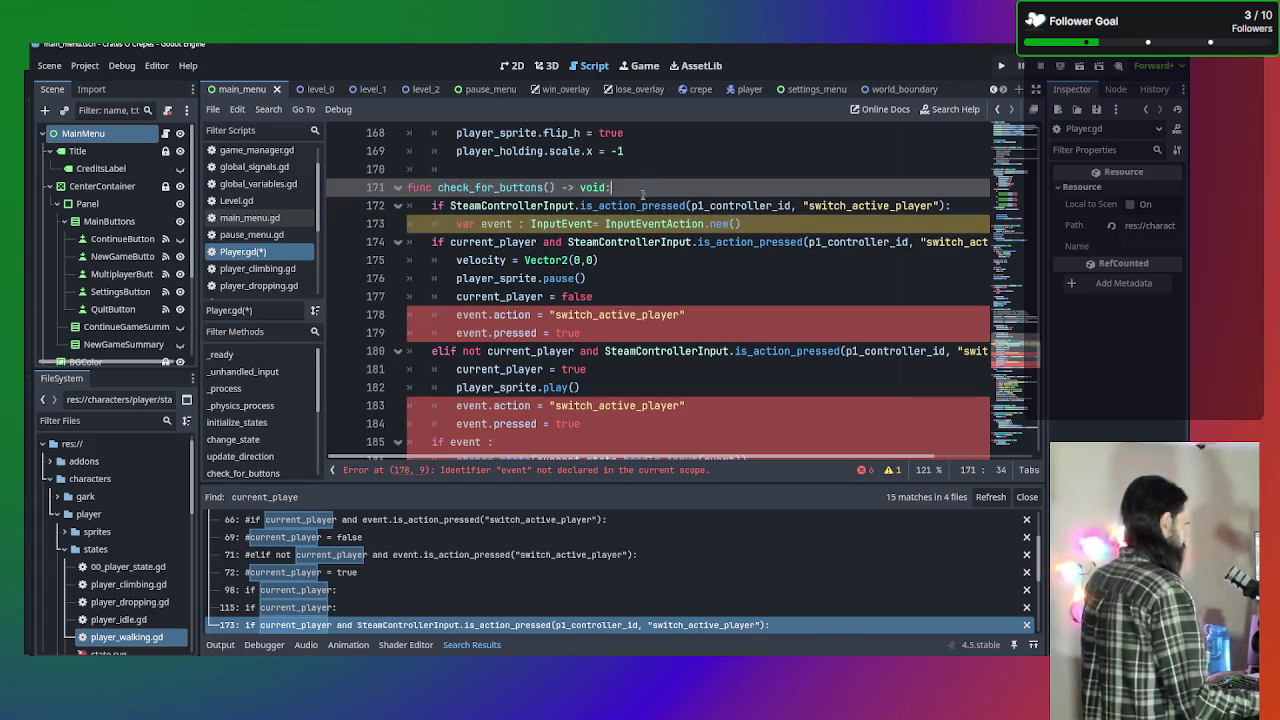
click(762, 224)
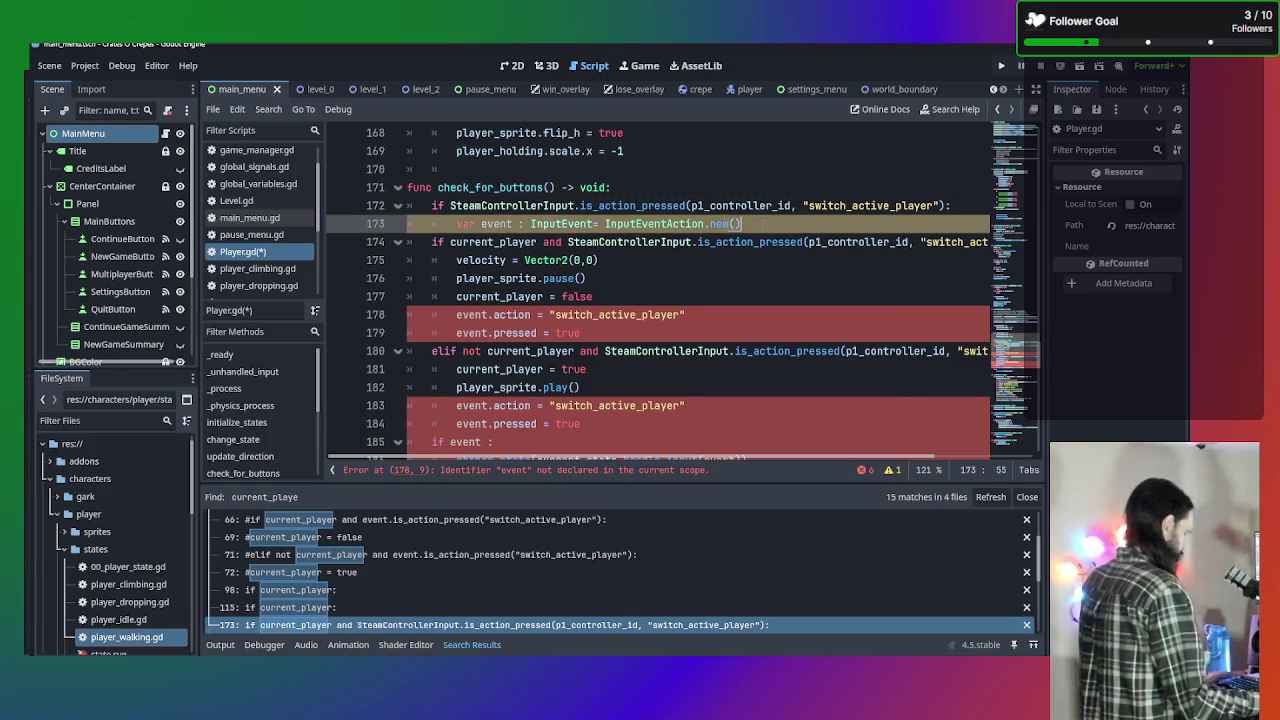
click(714, 190)
key(Return)
text(var event : InputEvent= InputEventAction.new())
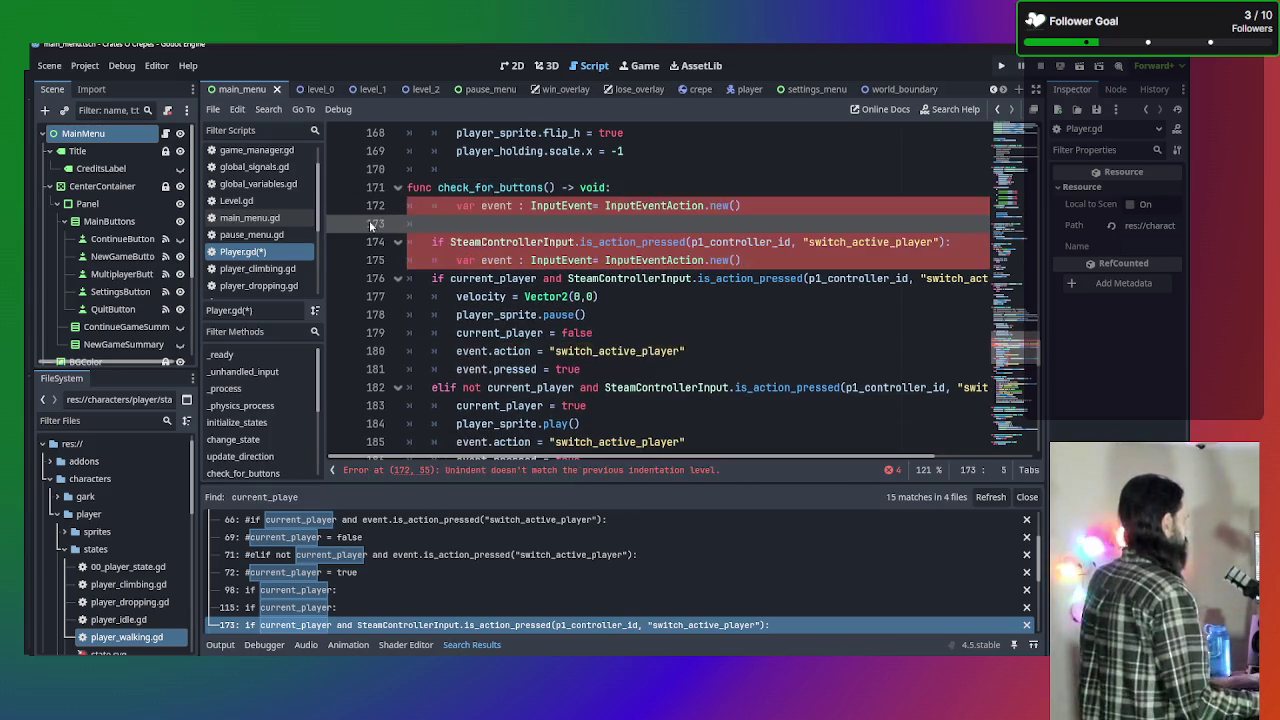
key(Home)
key(BackSpace)
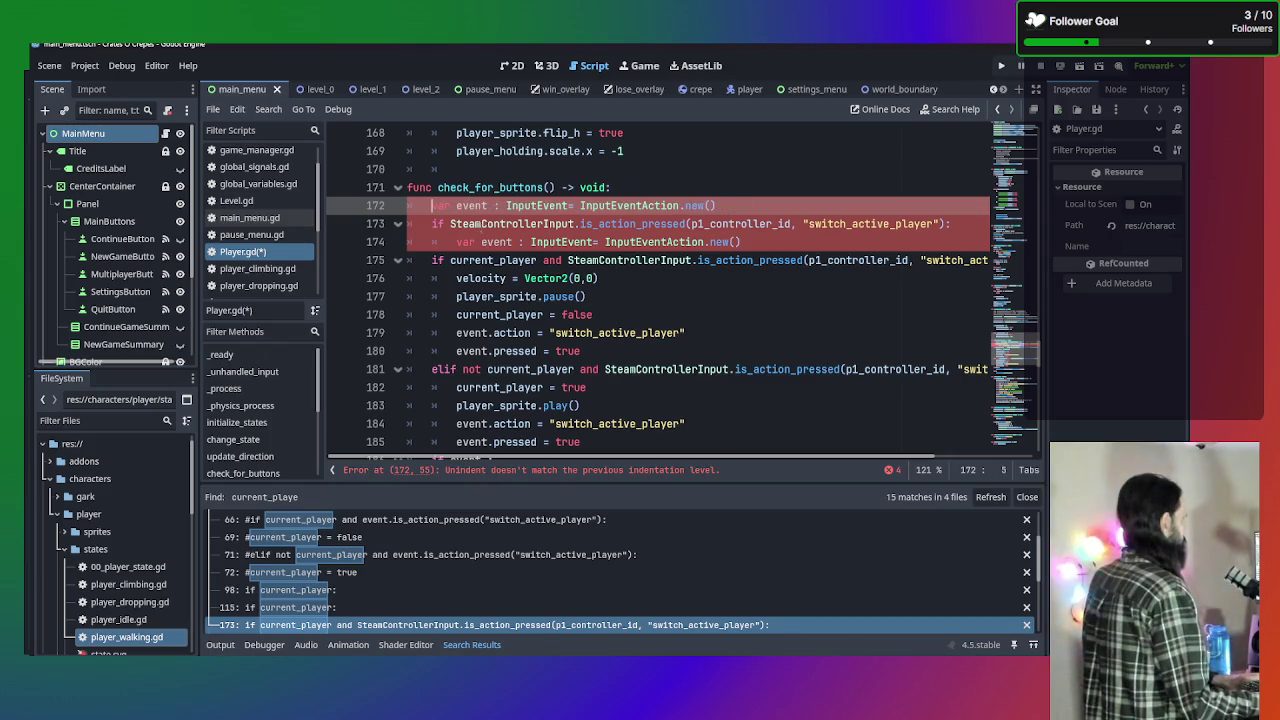
Fix the top declaration's spacing and strip the inner declaration's type annotation.
click(543, 241)
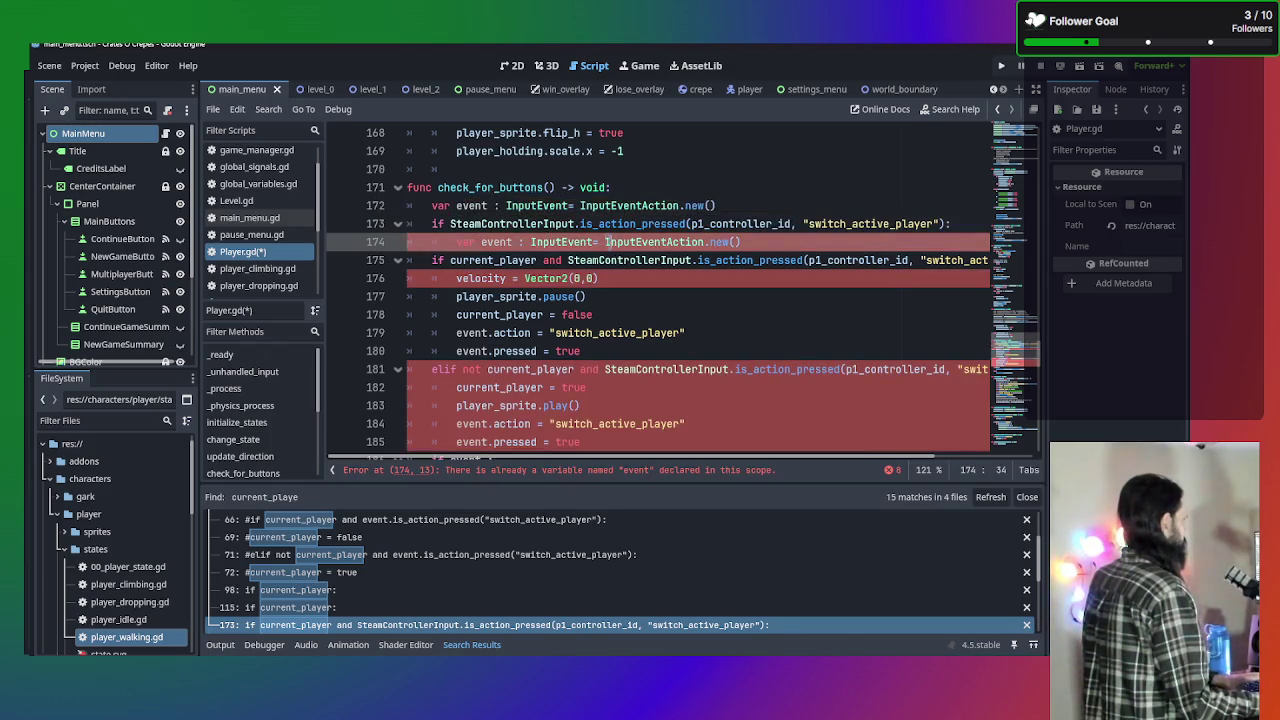
click(568, 205)
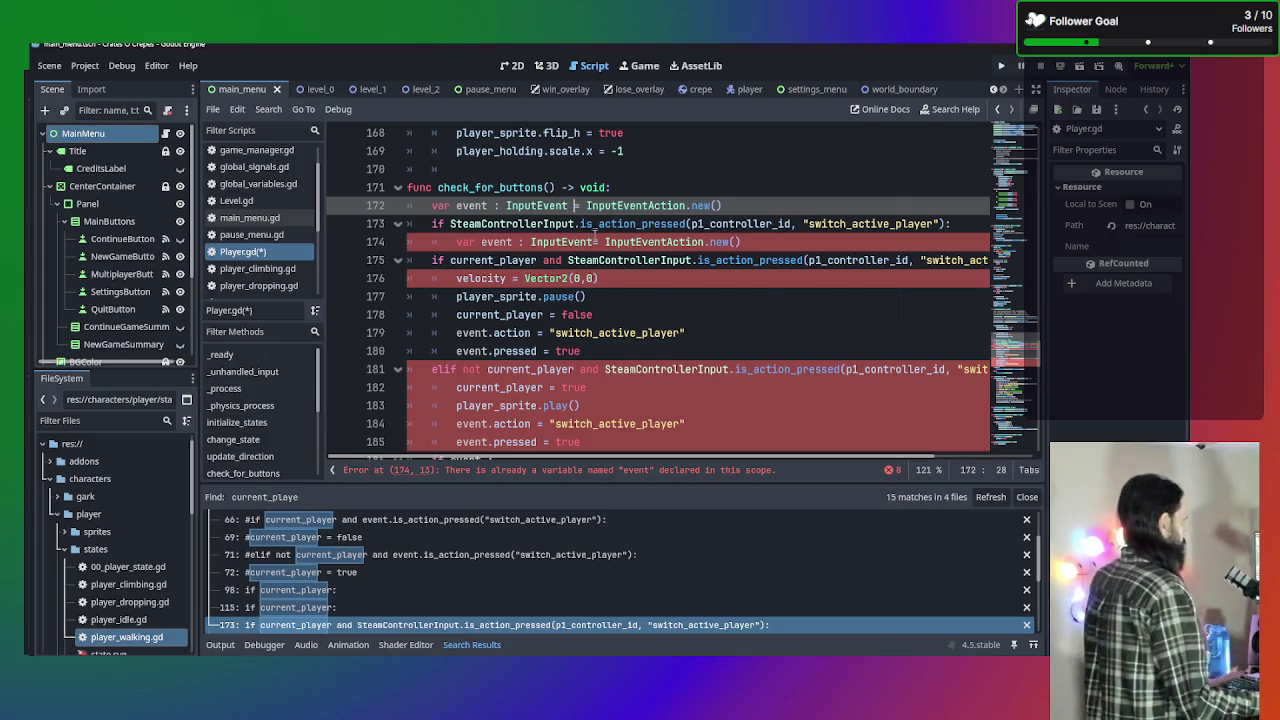
mouse_move(605, 242)
mouse_down()
mouse_move(460, 242)
mouse_move(517, 242)
mouse_up()
key(BackSpace)
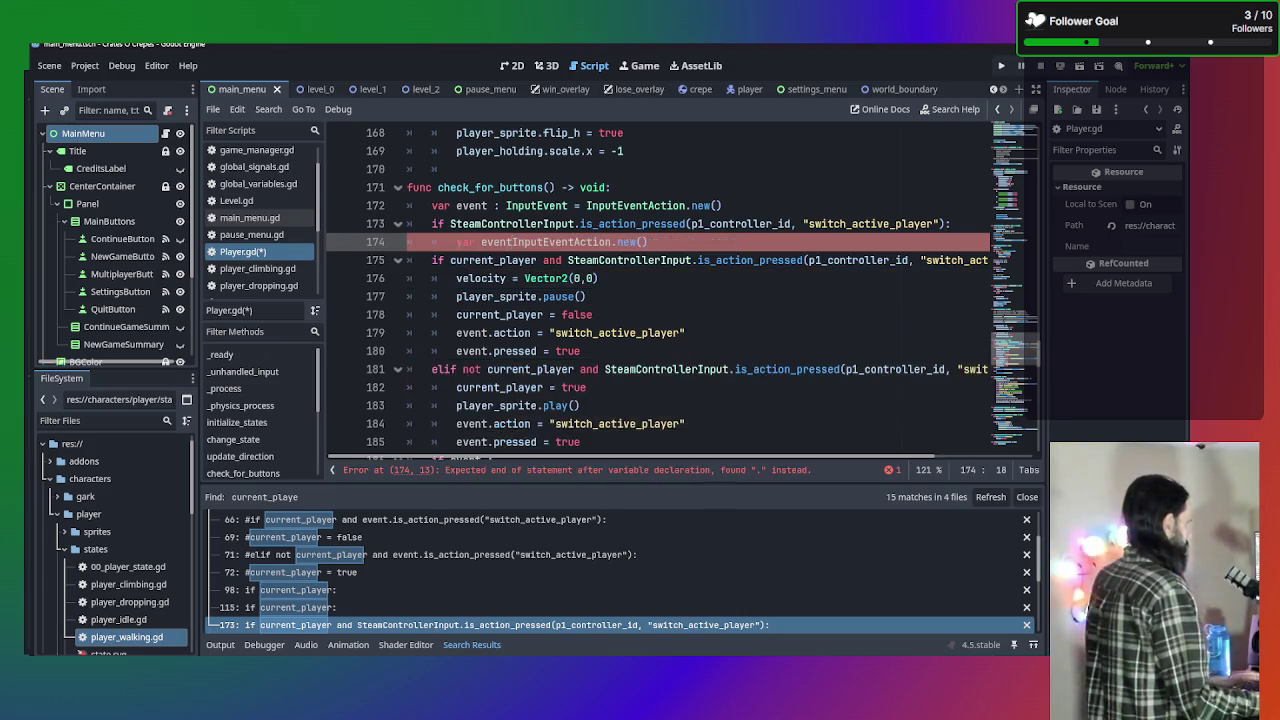
text(=)
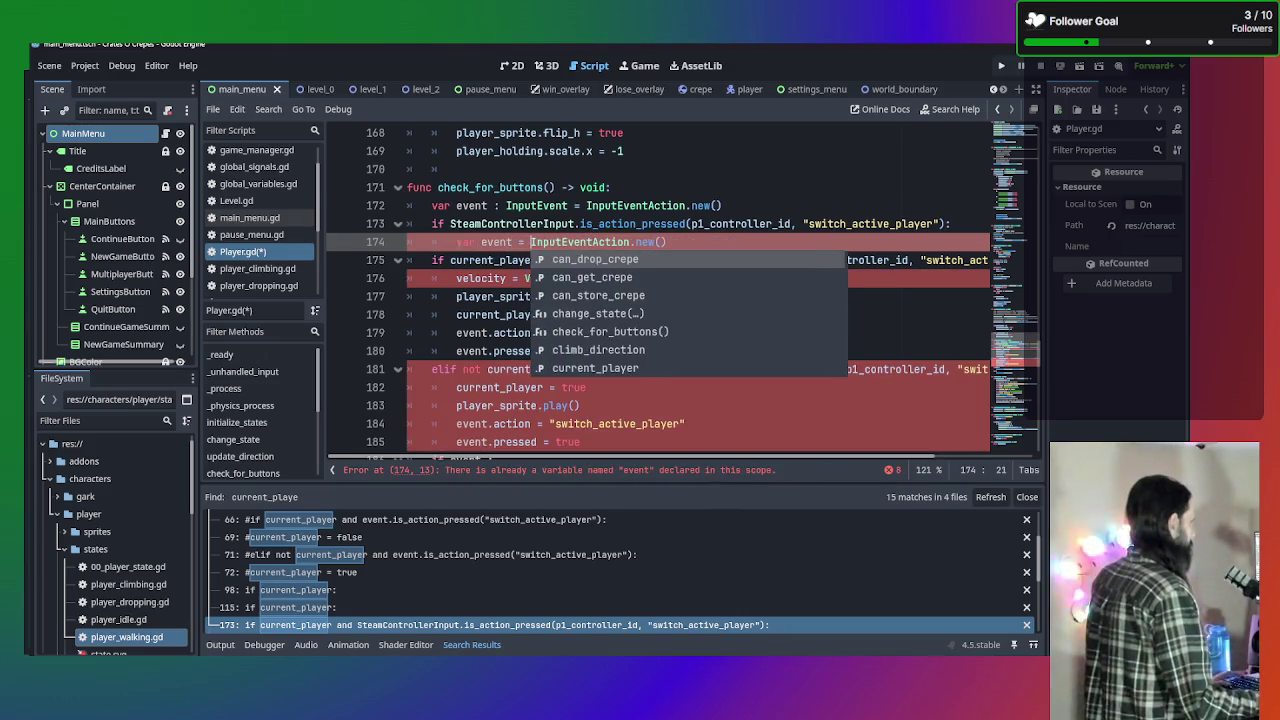
click(545, 242)
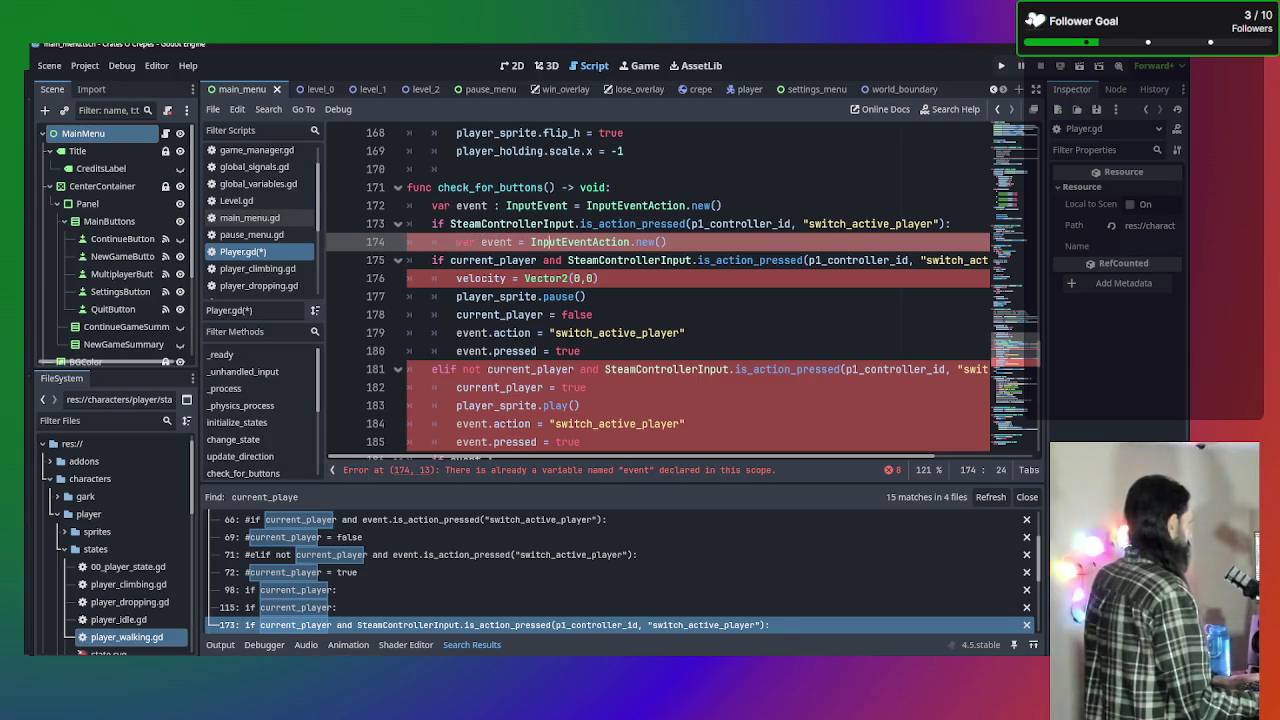
drag(667, 242, 536, 242)
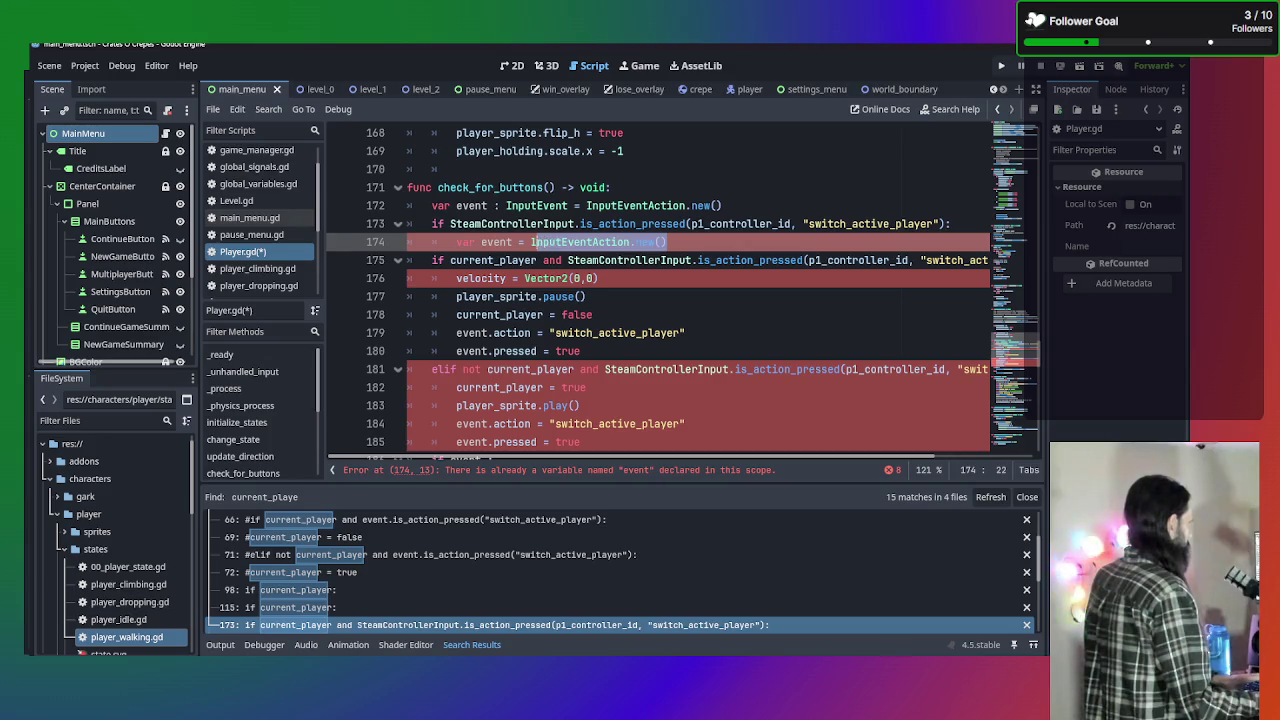
Move the event action and pressed lines into the new if, removing them from both toggle branches.
click(598, 351)
scroll(598, 351, down, 3)
drag(582, 296, 456, 279)
key(ctrl+c)
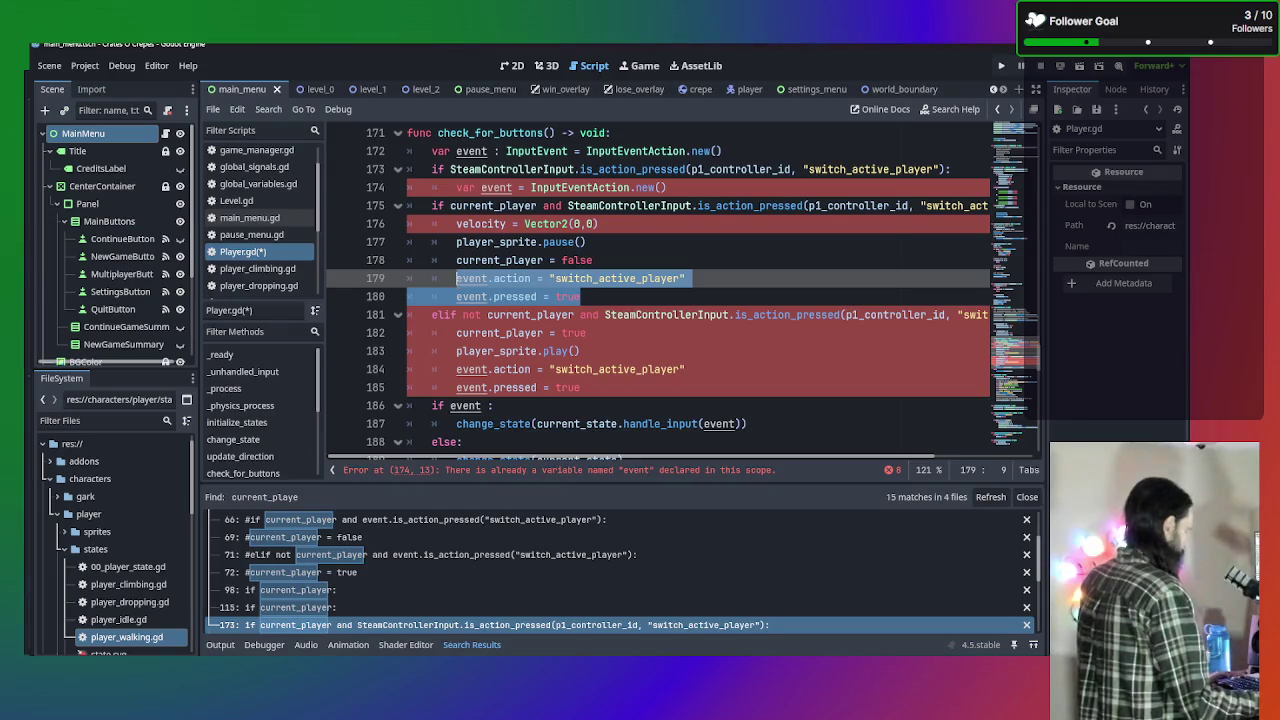
key(BackSpace)
drag(656, 188, 481, 188)
key(ctrl+v)
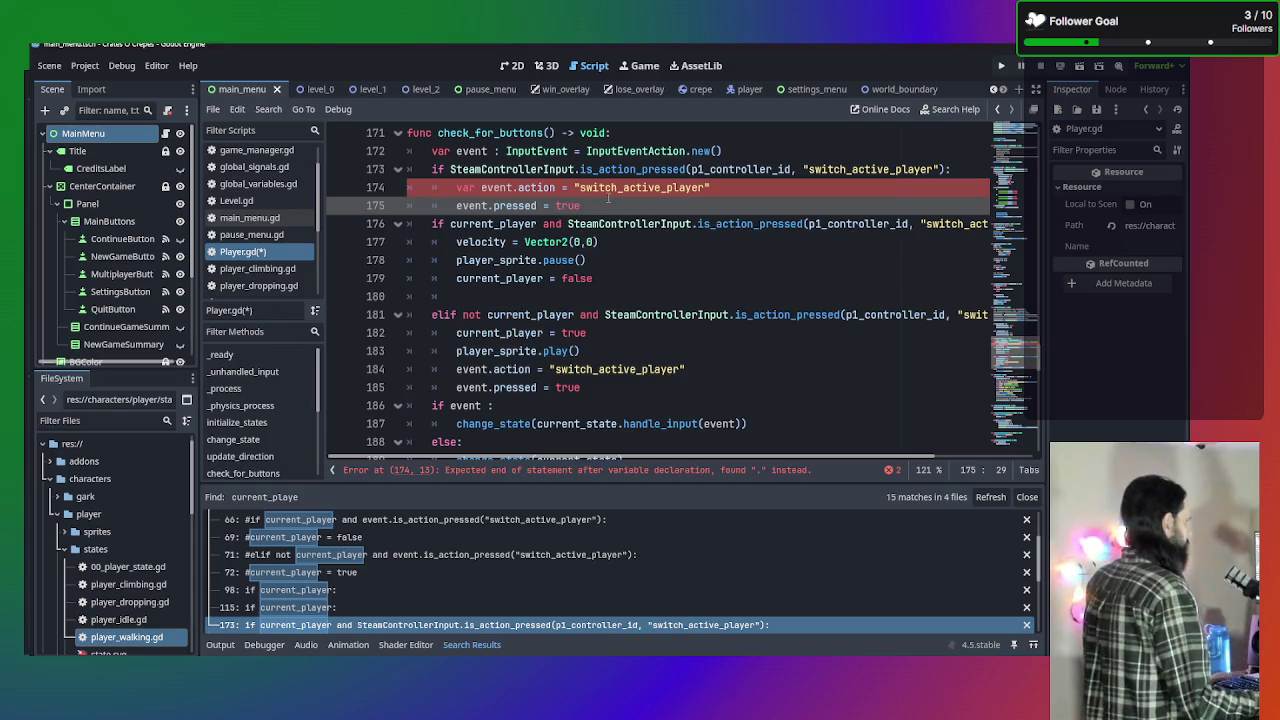
click(481, 188)
key(BackSpace)
key(BackSpace)
key(BackSpace)
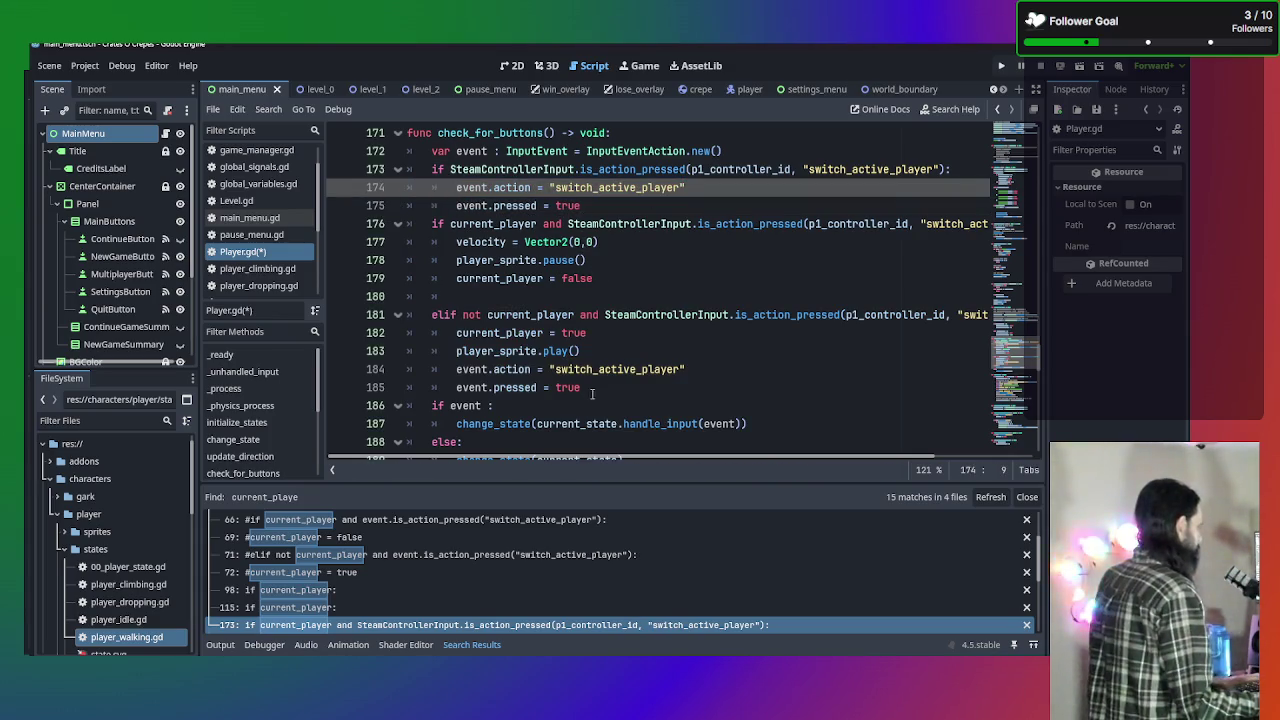
drag(586, 389, 331, 353)
key(BackSpace)
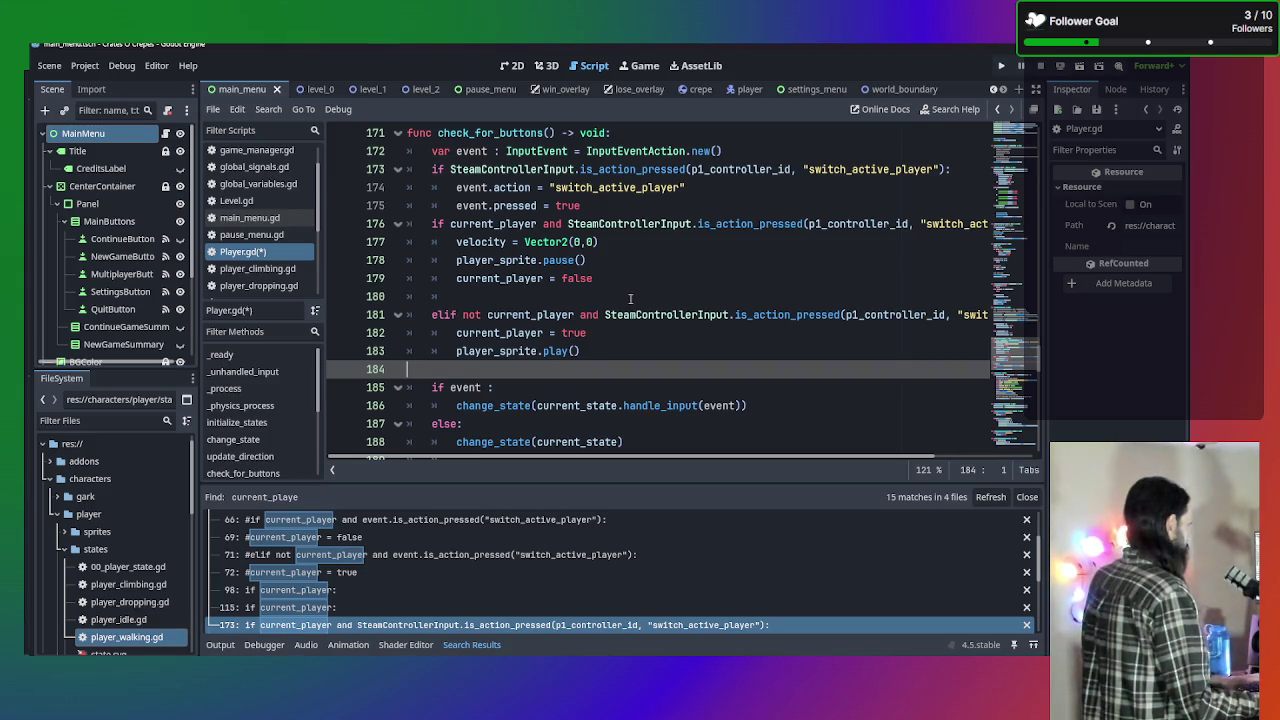
Restore event.action and event.pressed under the switch check and add blank lines below.
scroll(630, 298, up, 1)
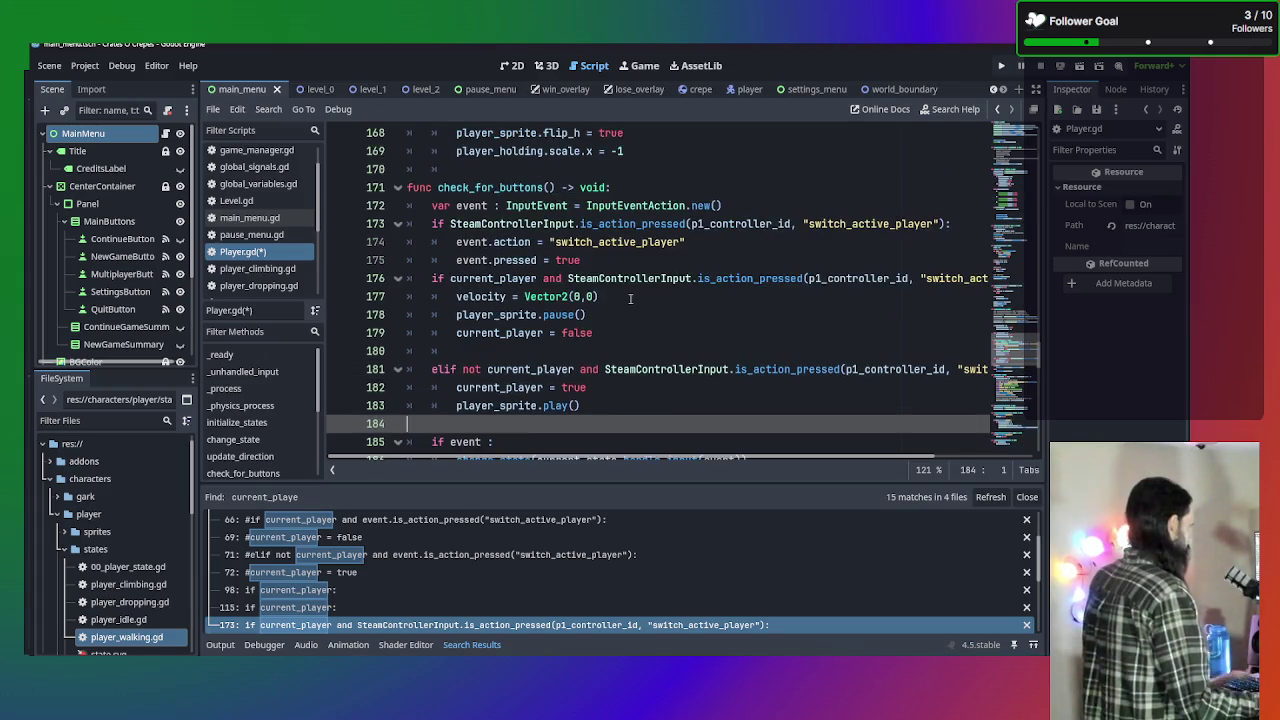
key(ctrl+z)
key(ctrl+z)
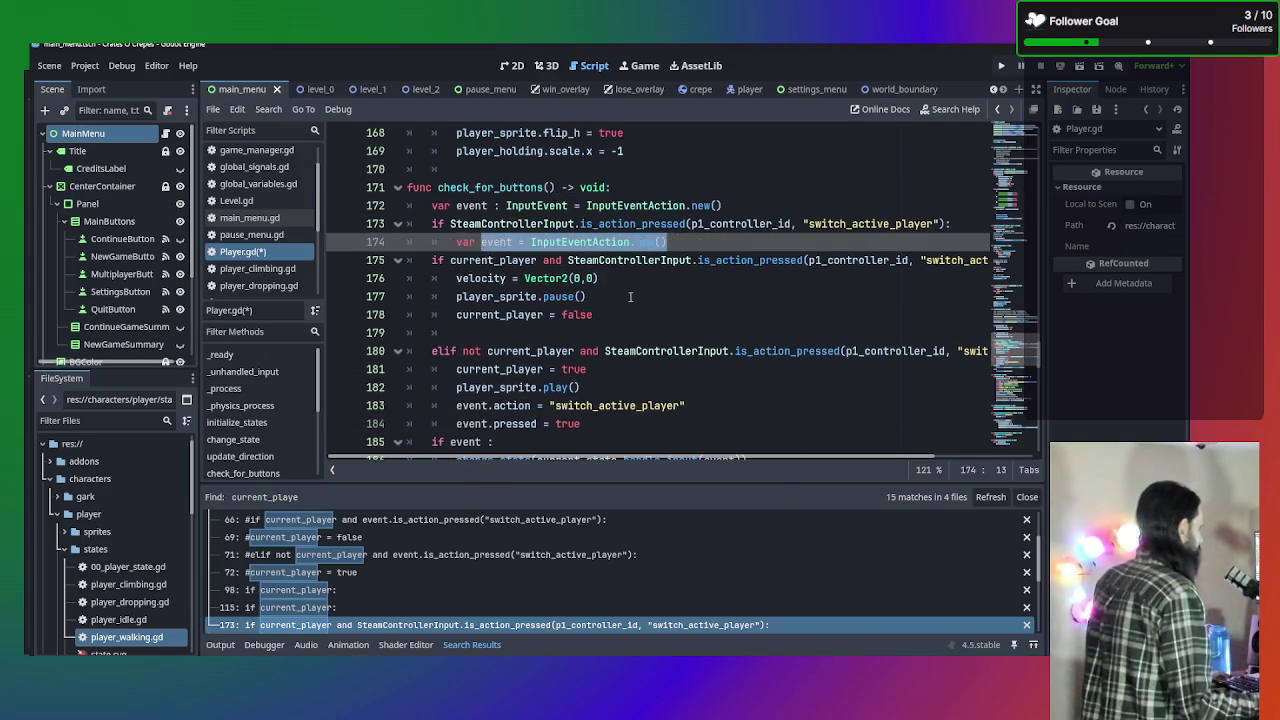
key(ctrl+shift+z)
key(ctrl+z)
key(ctrl+v)
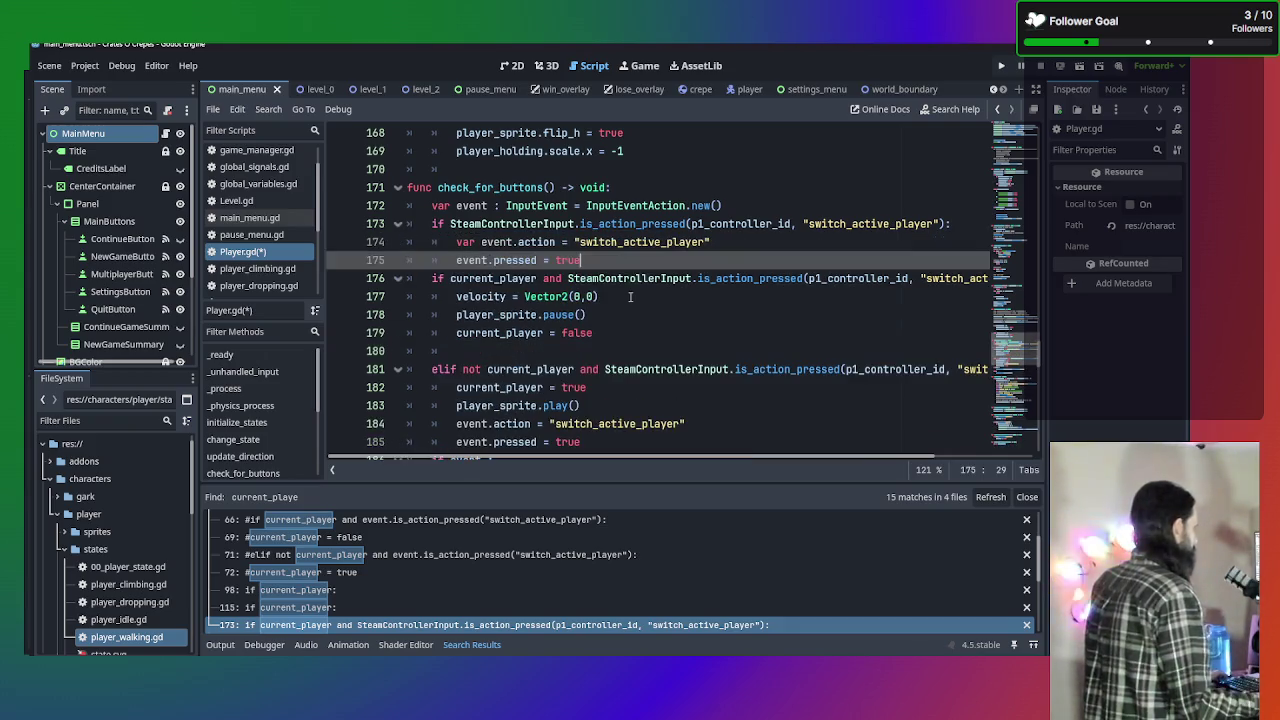
key(ctrl+z)
key(ctrl+z)
key(ctrl+z)
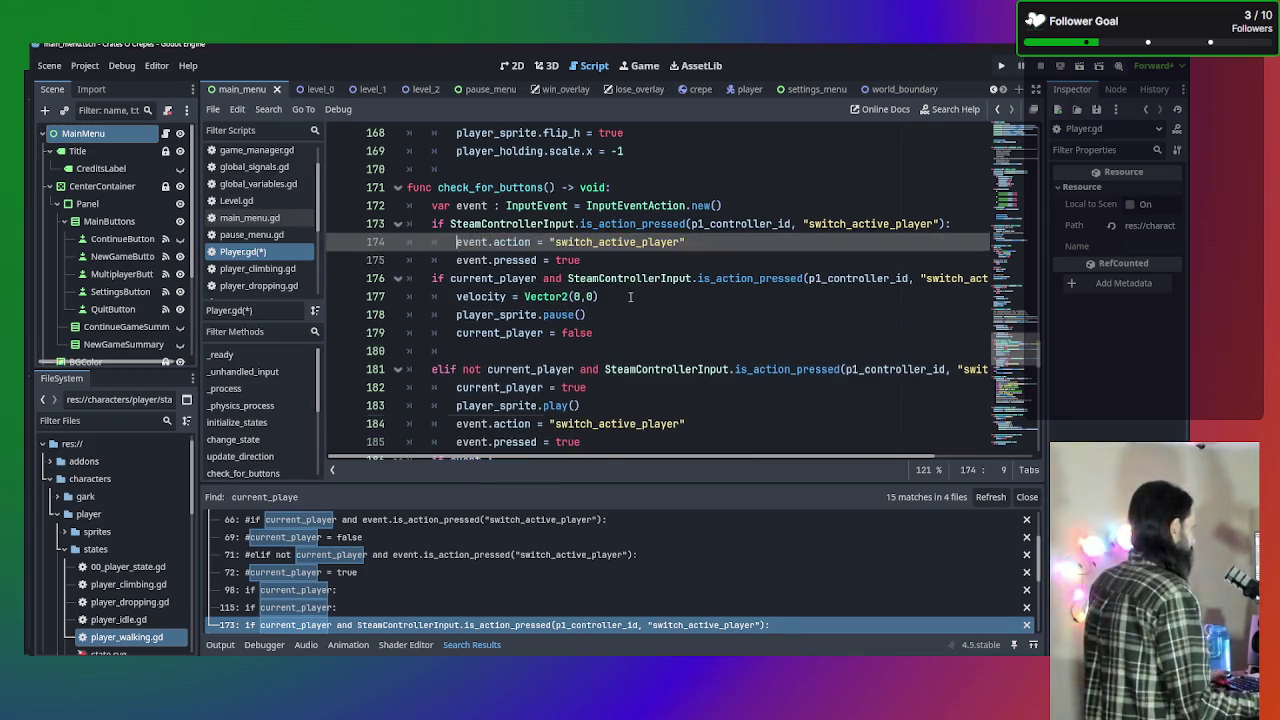
key(ctrl+shift+z)
click(656, 258)
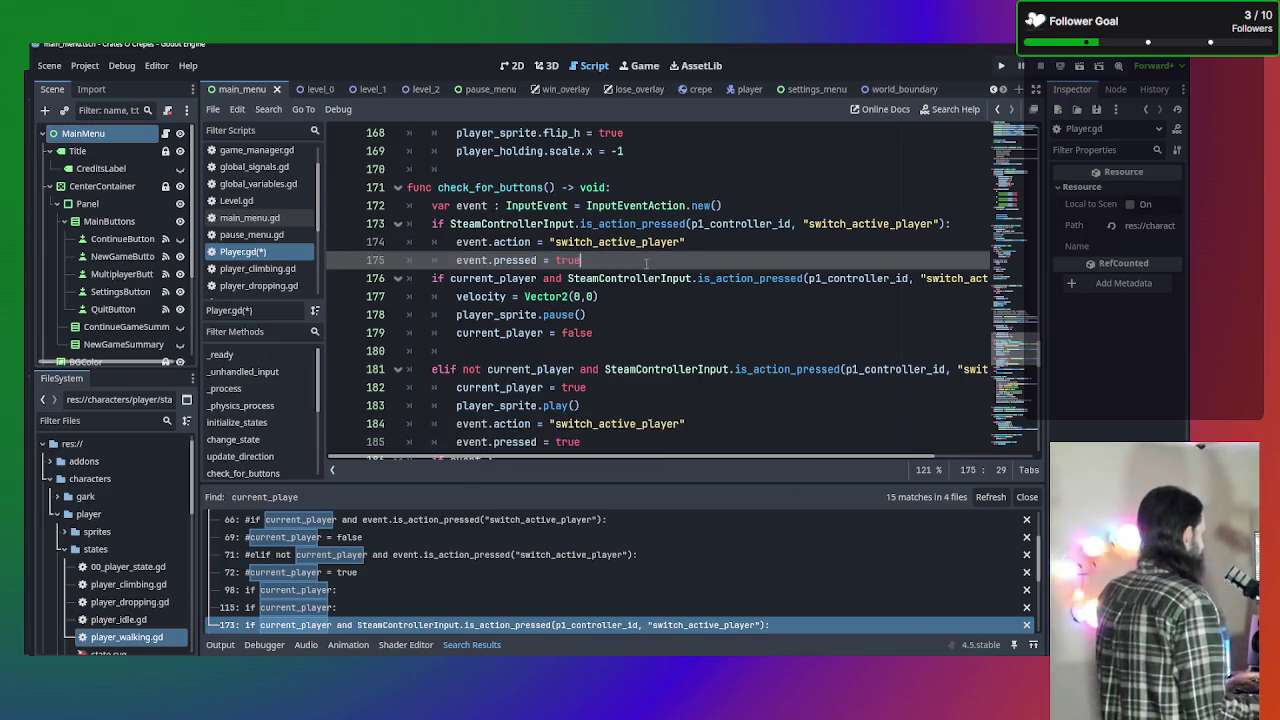
key(Return)
key(Return)
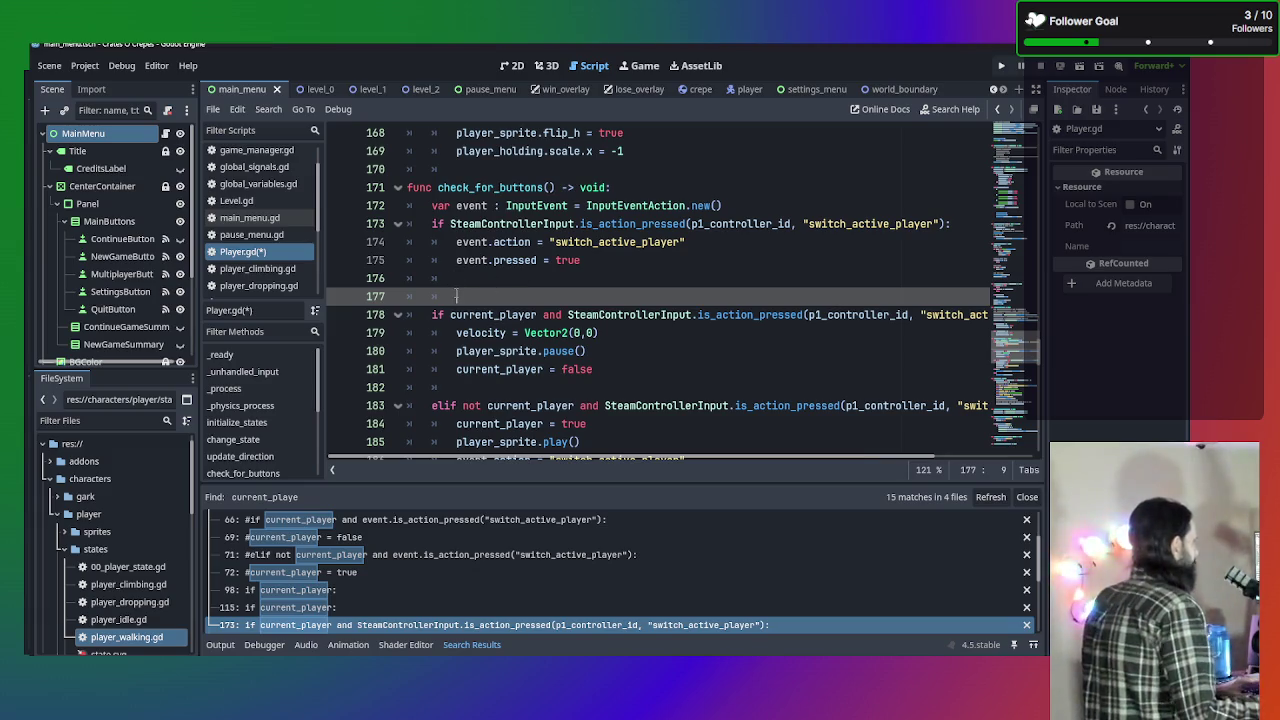
Re-indent the current_player if under the switch check and select its condition.
click(433, 314)
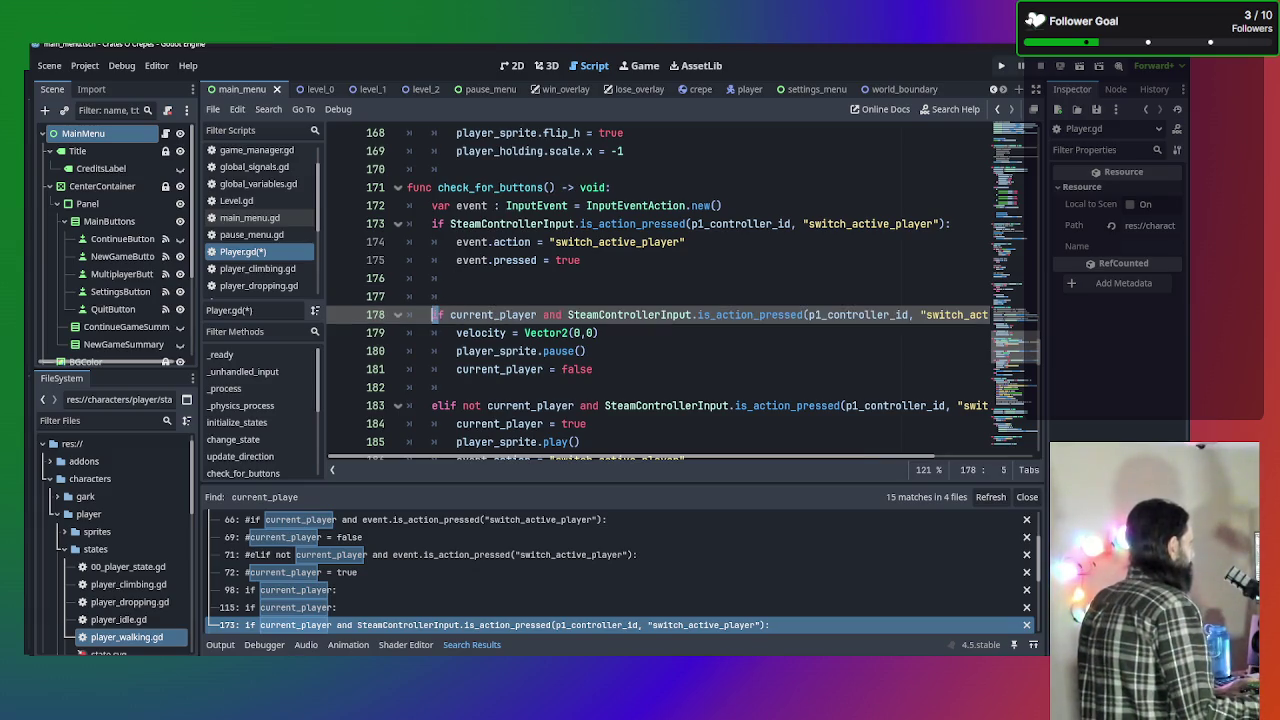
key(BackSpace)
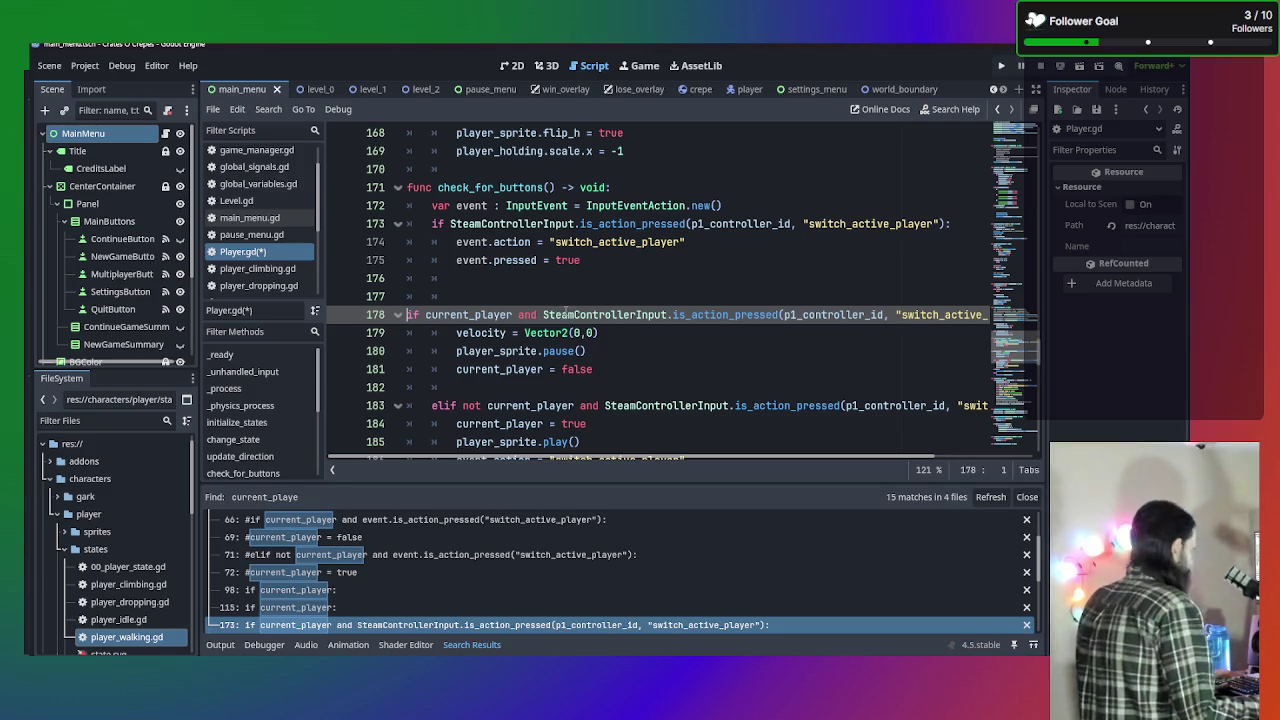
key(Tab)
key(Tab)
click(589, 314)
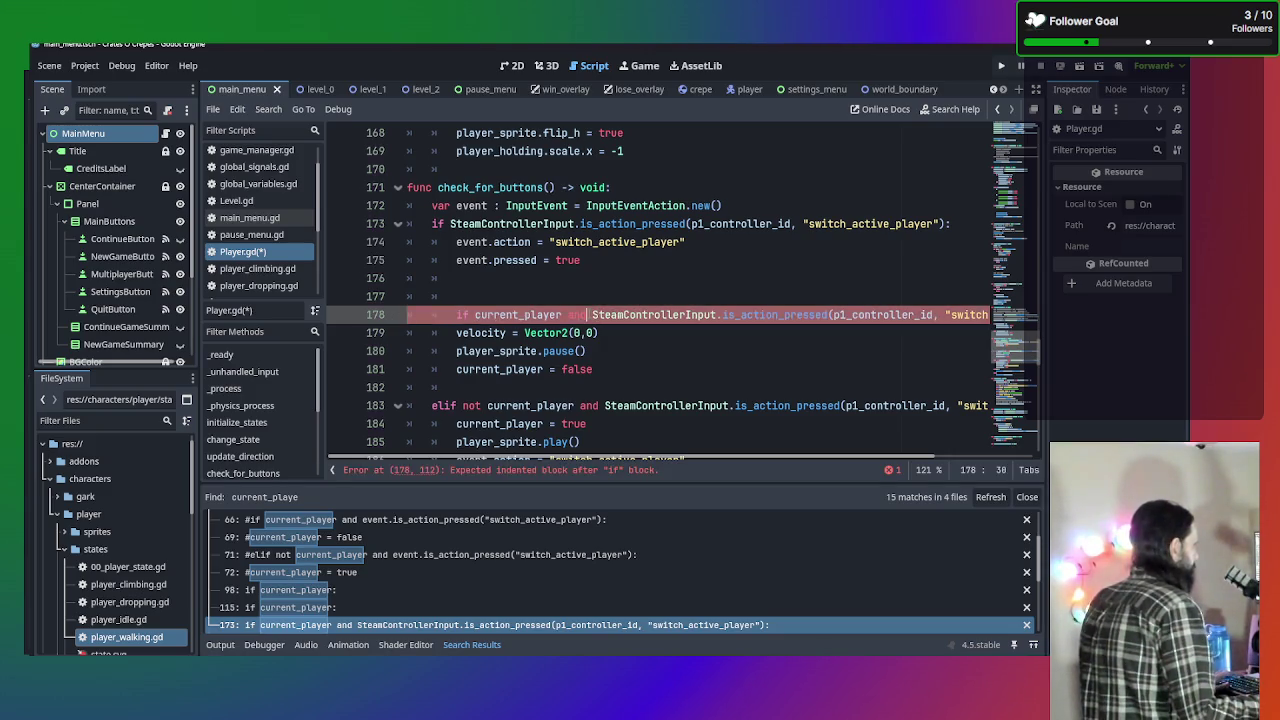
drag(592, 316, 1022, 312)
key(shift+Left)
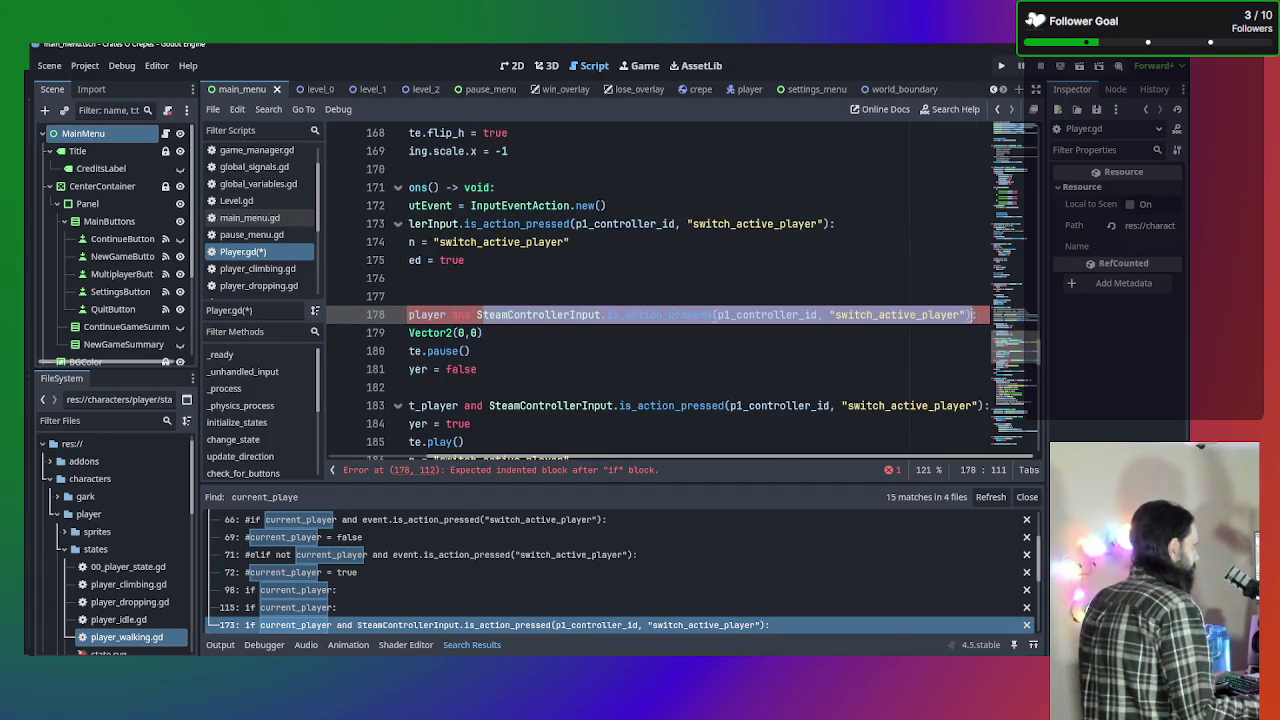
key(shift+Down)
key(shift+Up)
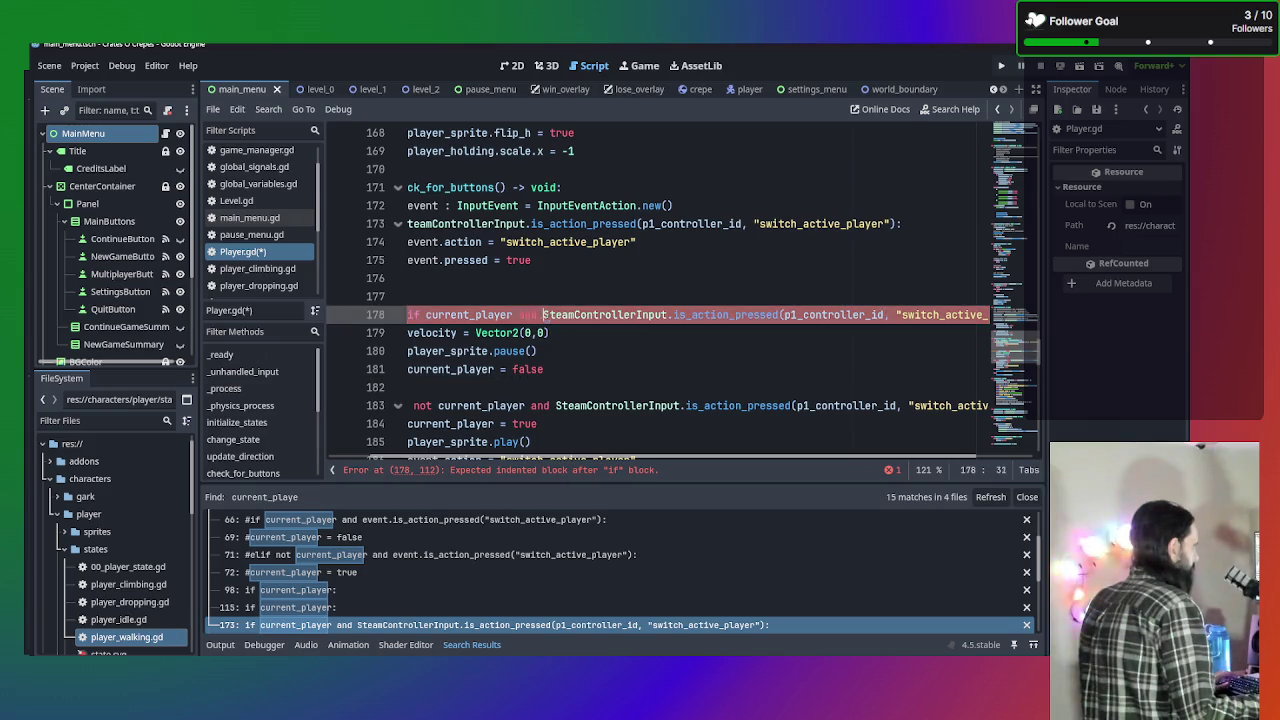
Replace the first current_player condition's SteamControllerInput call with event.
key(shift+End)
key(shift+Left)
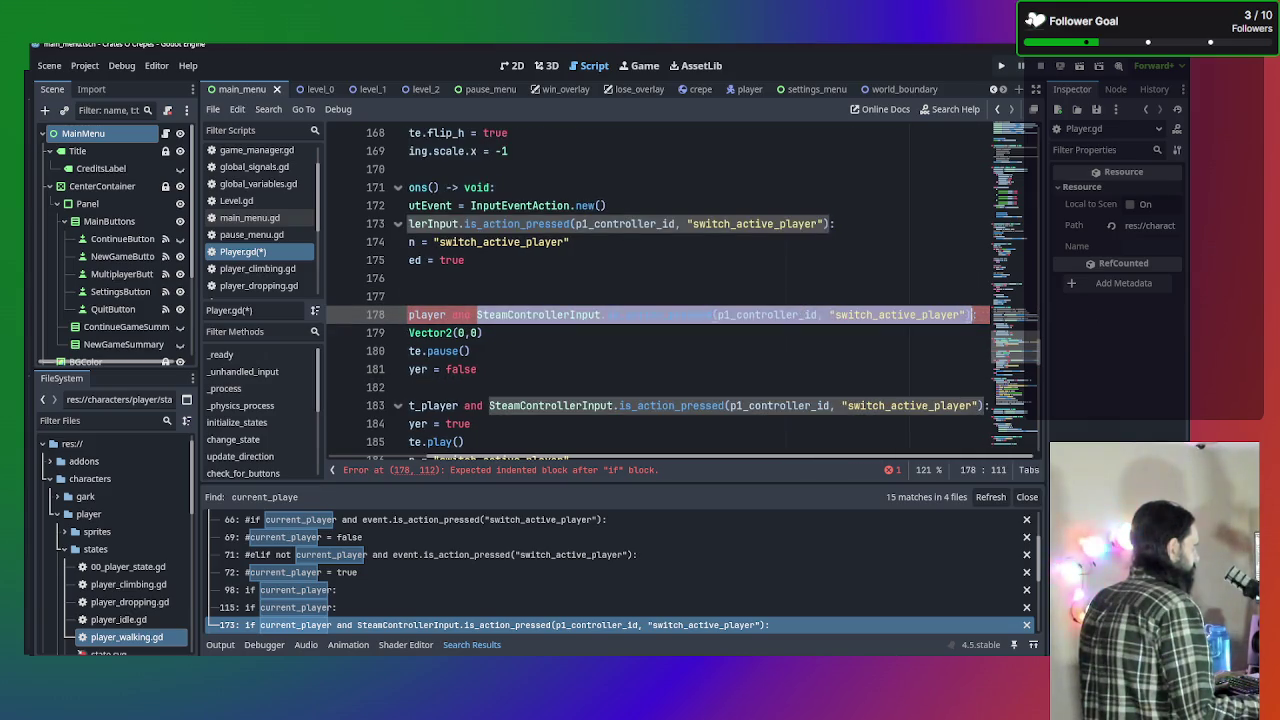
text(event:)
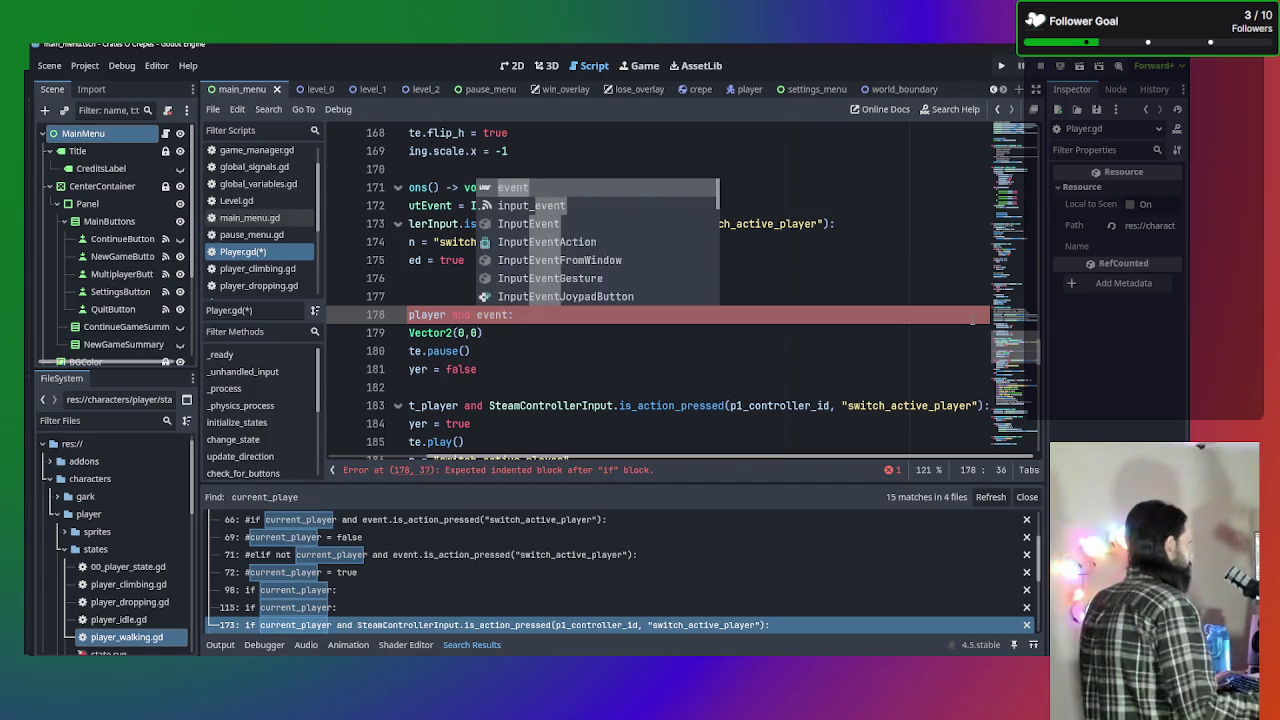
click(625, 355)
Indent the three body lines of the if current_player block one level.
drag(619, 371, 326, 372)
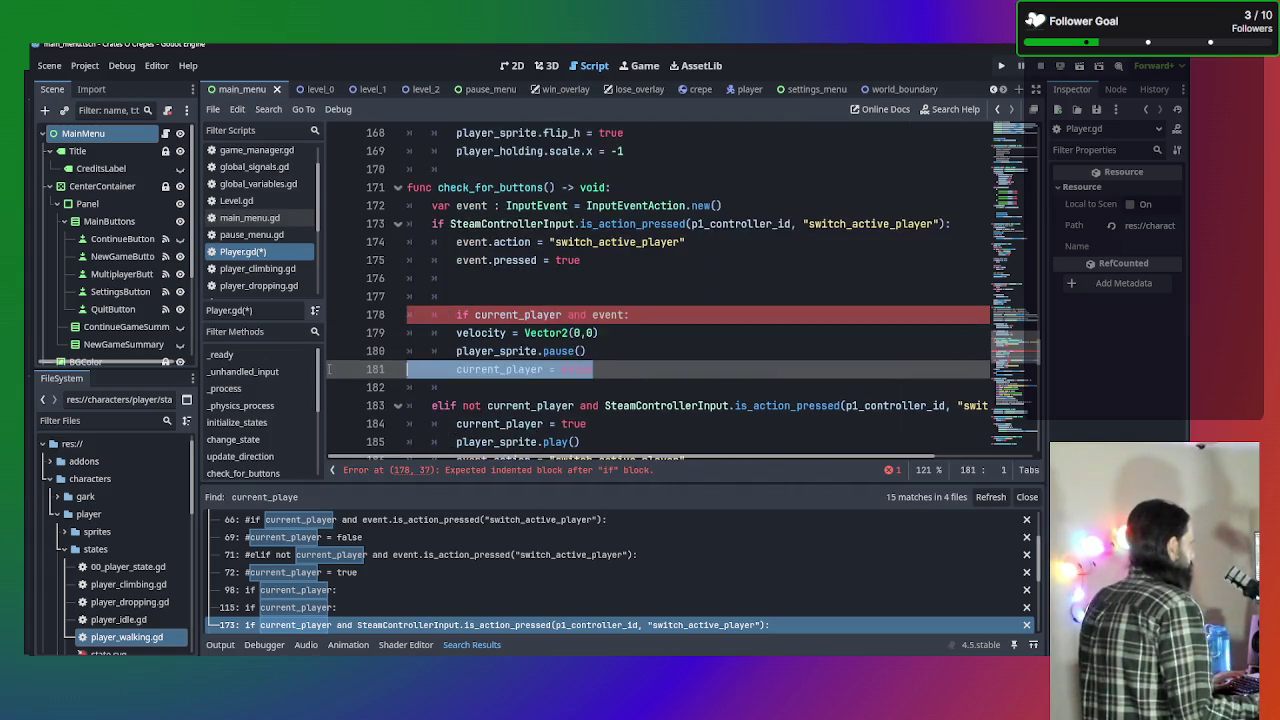
click(456, 333)
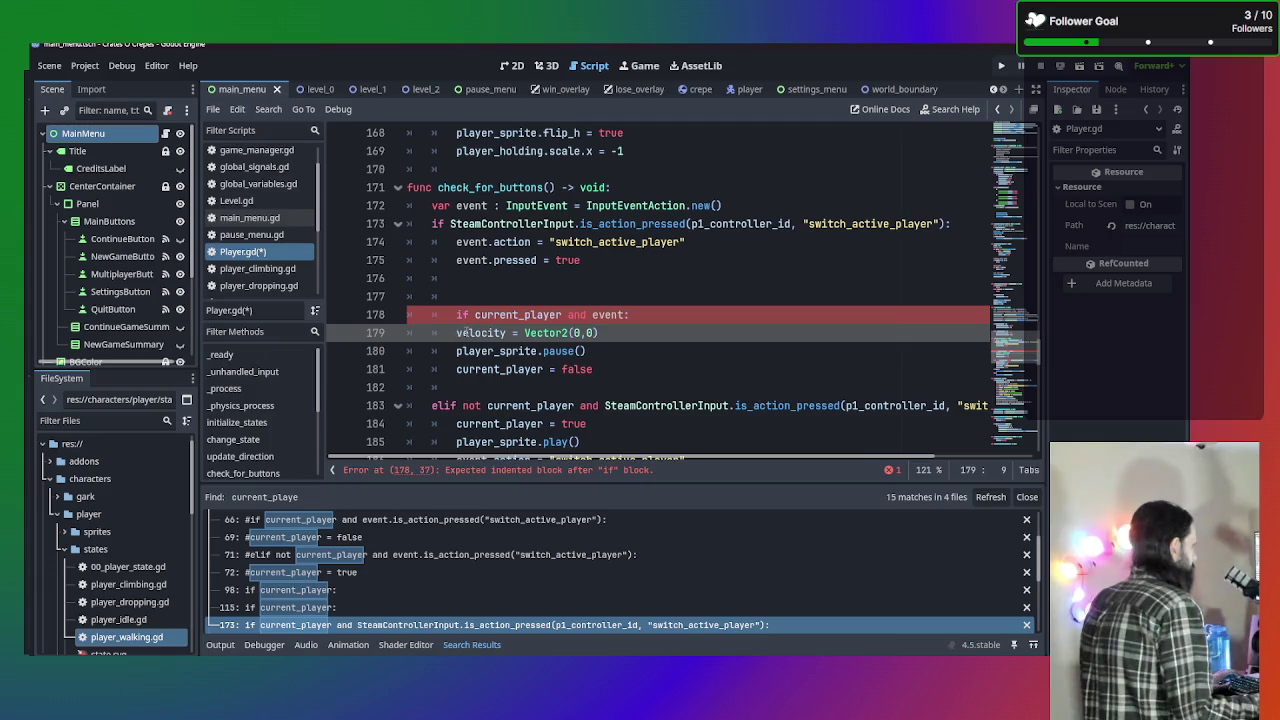
click(620, 380)
click(645, 351)
mouse_move(634, 371)
mouse_down()
mouse_move(600, 351)
mouse_move(400, 338)
mouse_up()
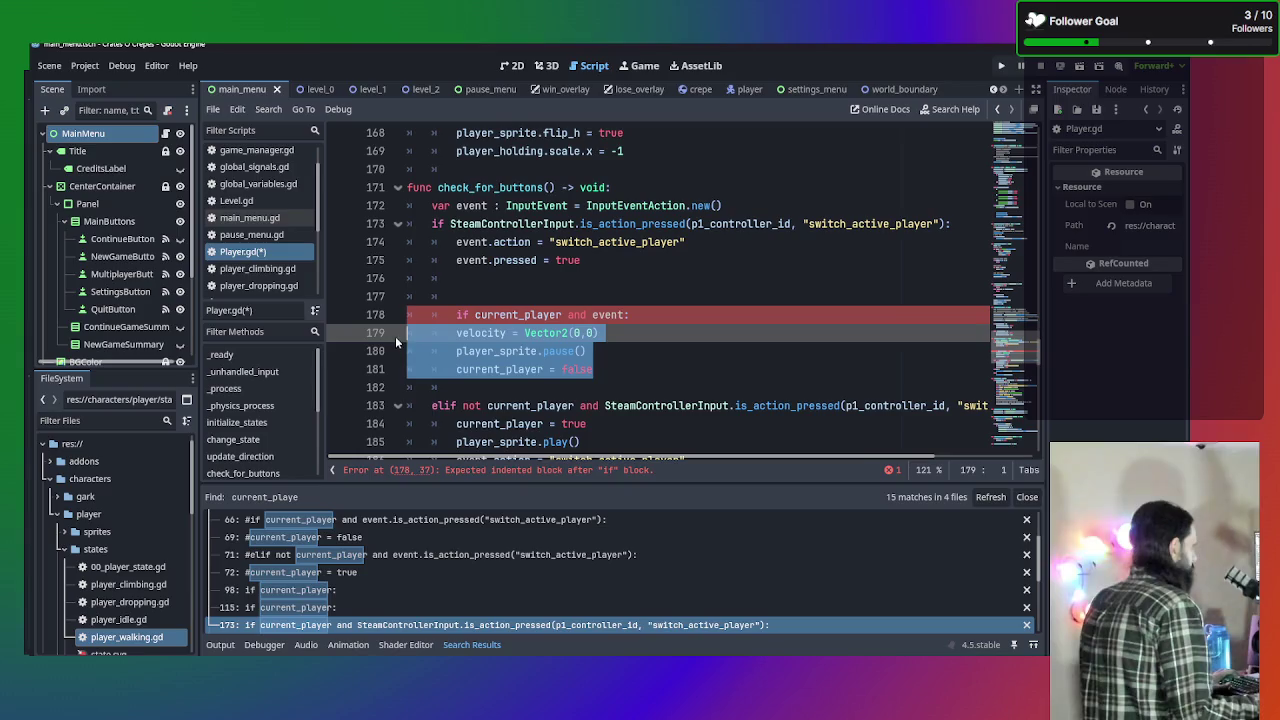
key(Tab)
scroll(603, 402, down, 1)
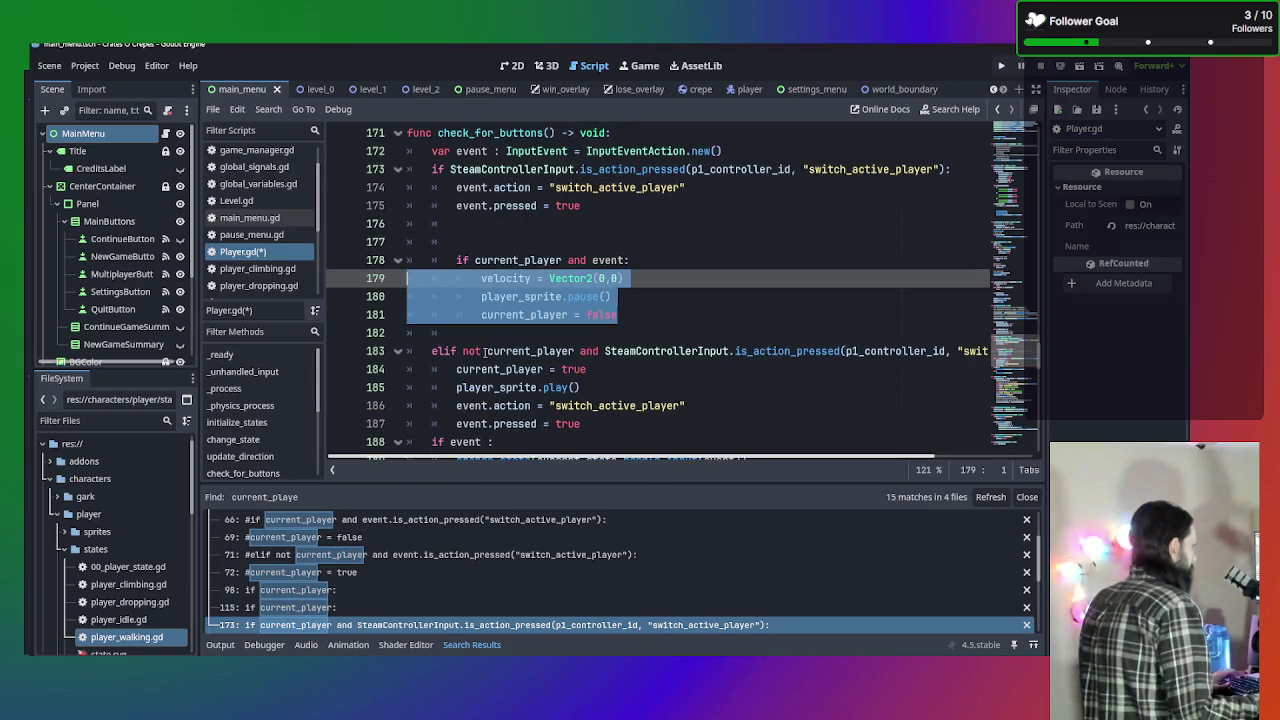
Indent the elif line and its body to match the if branch.
click(430, 351)
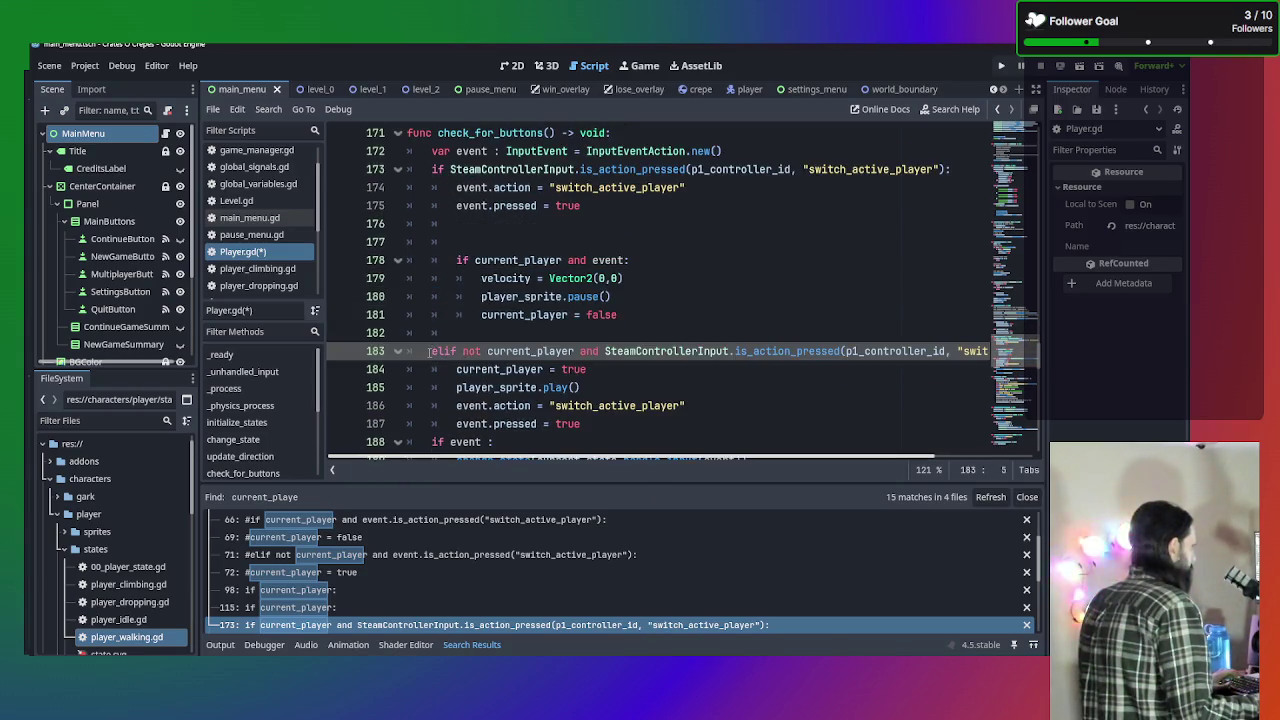
key(Tab)
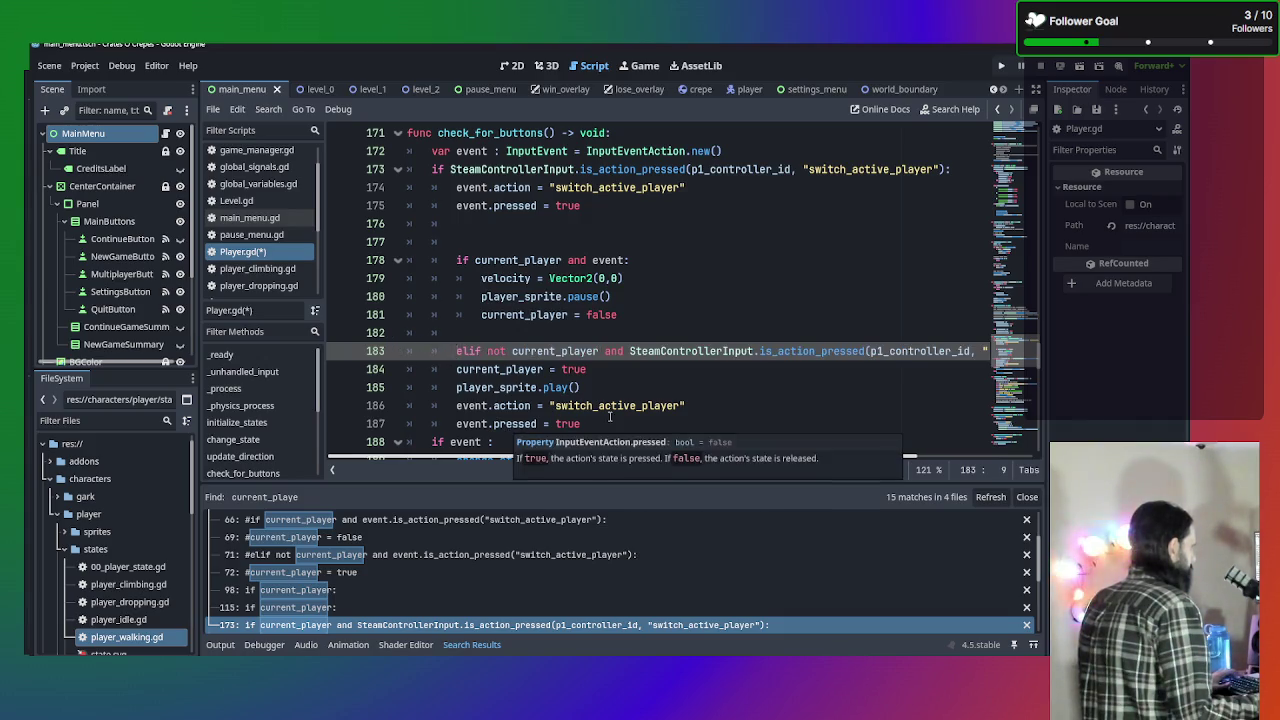
drag(600, 423, 352, 369)
key(Tab)
click(750, 405)
scroll(740, 395, down, 2)
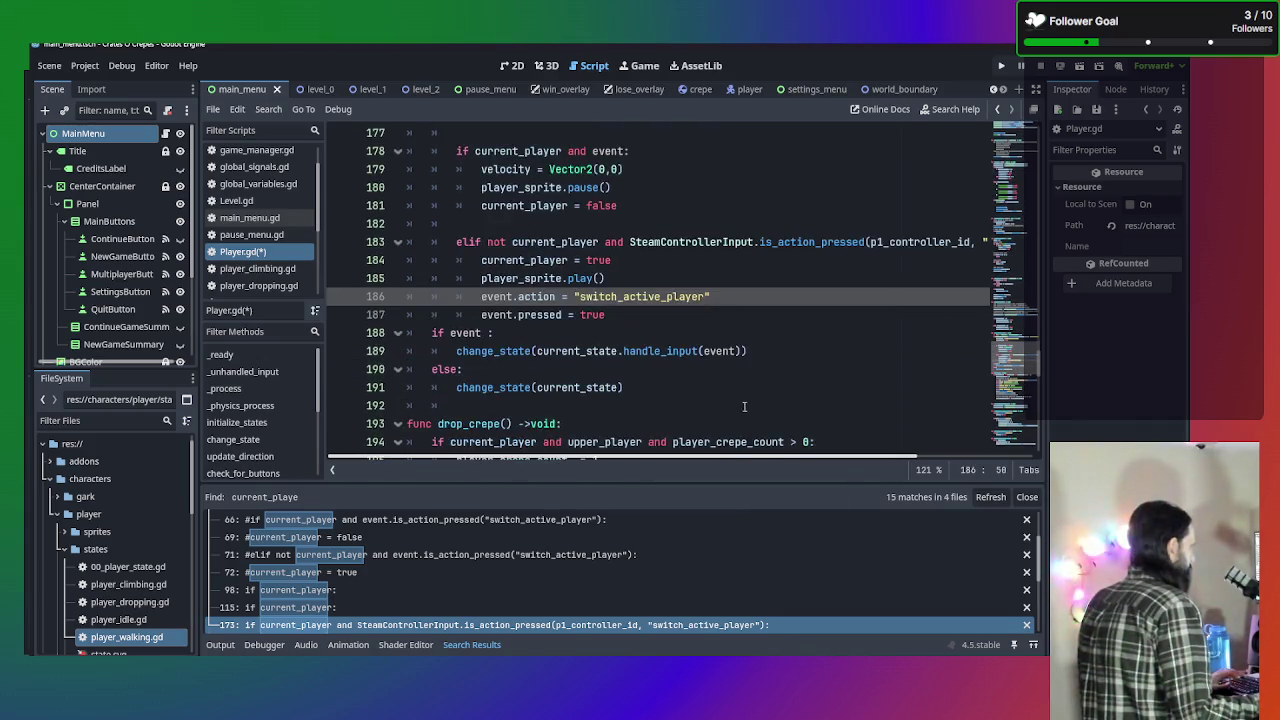
scroll(725, 383, up, 4)
scroll(504, 292, down, 2)
scroll(504, 292, down, 2)
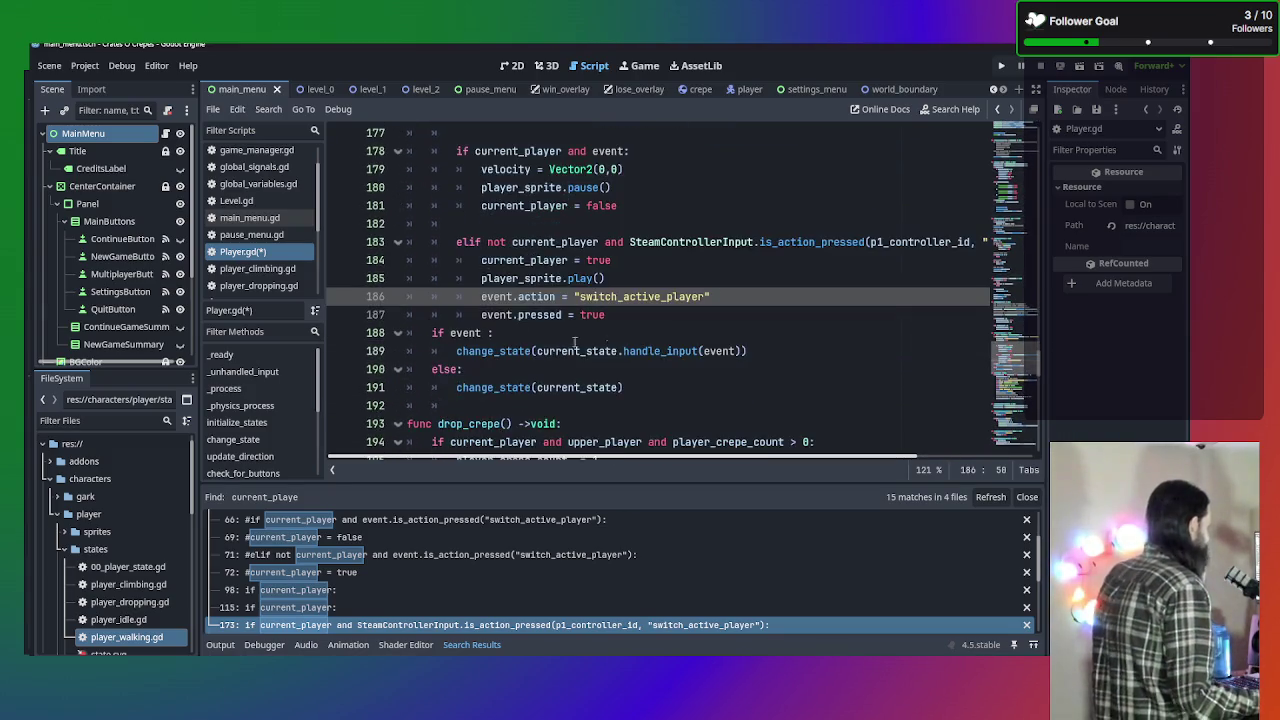
Add a blank line above 'if event' and remove the space before its colon.
click(718, 315)
key(Return)
scroll(656, 313, up, 1)
key(Down)
key(End)
key(Left)
key(BackSpace)
key(End)
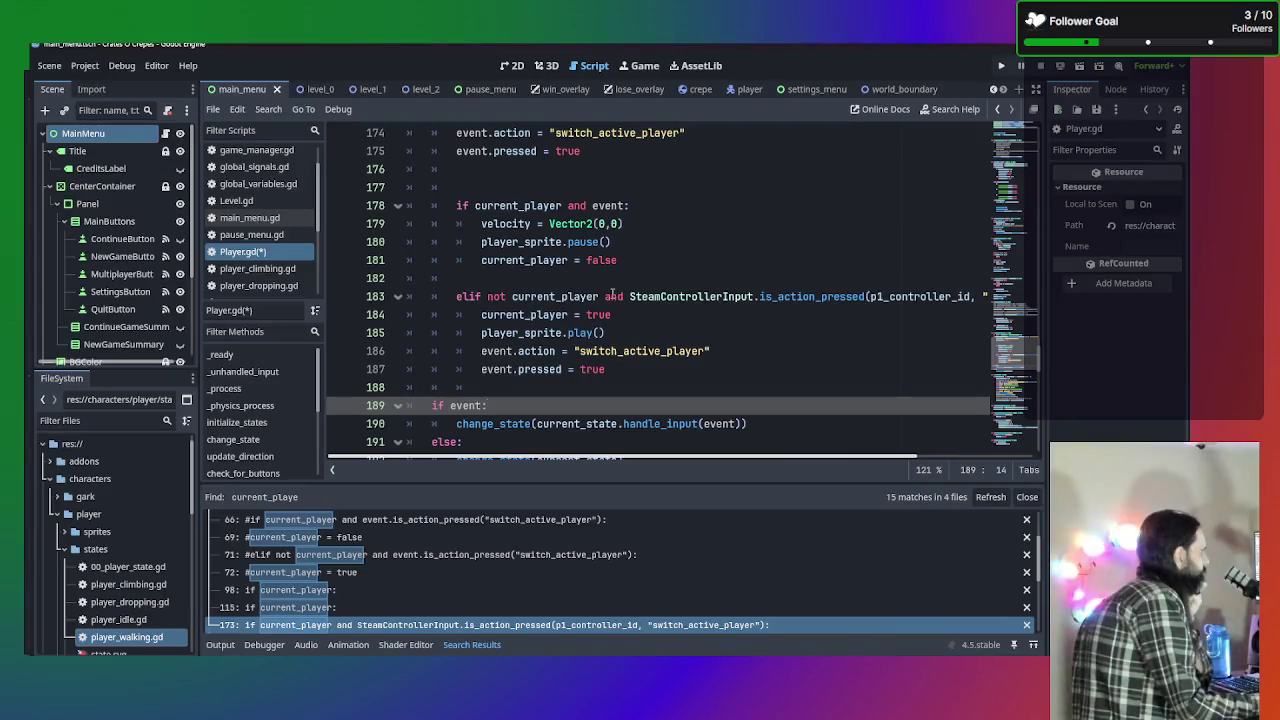
Replace the elif branch's controller call with 'event:'.
drag(629, 296, 987, 296)
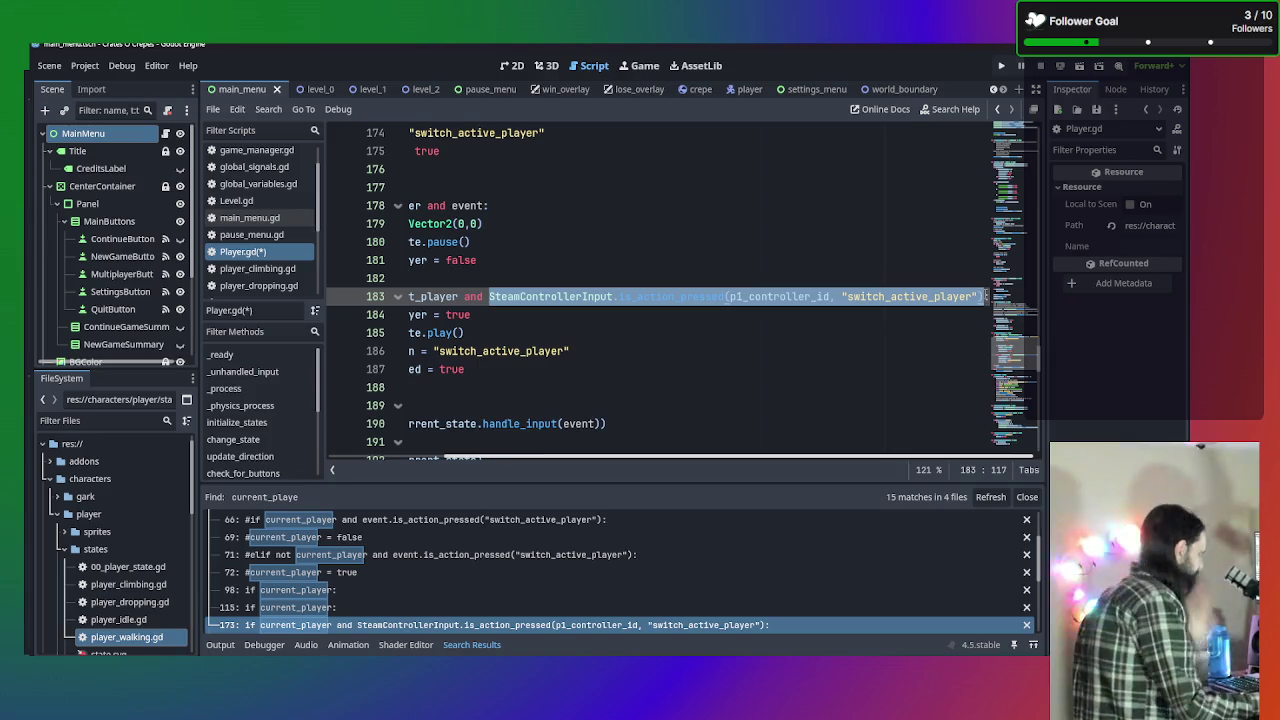
key(BackSpace)
text(event:)
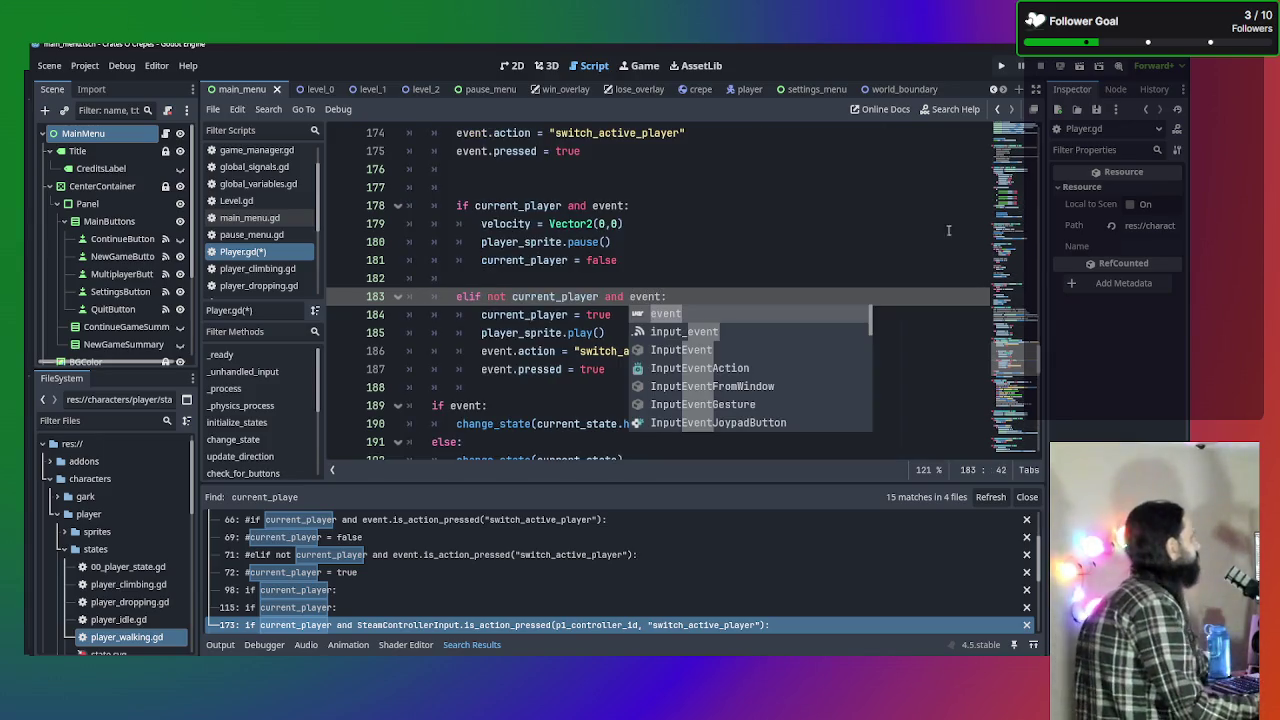
click(880, 262)
scroll(880, 266, up, 2)
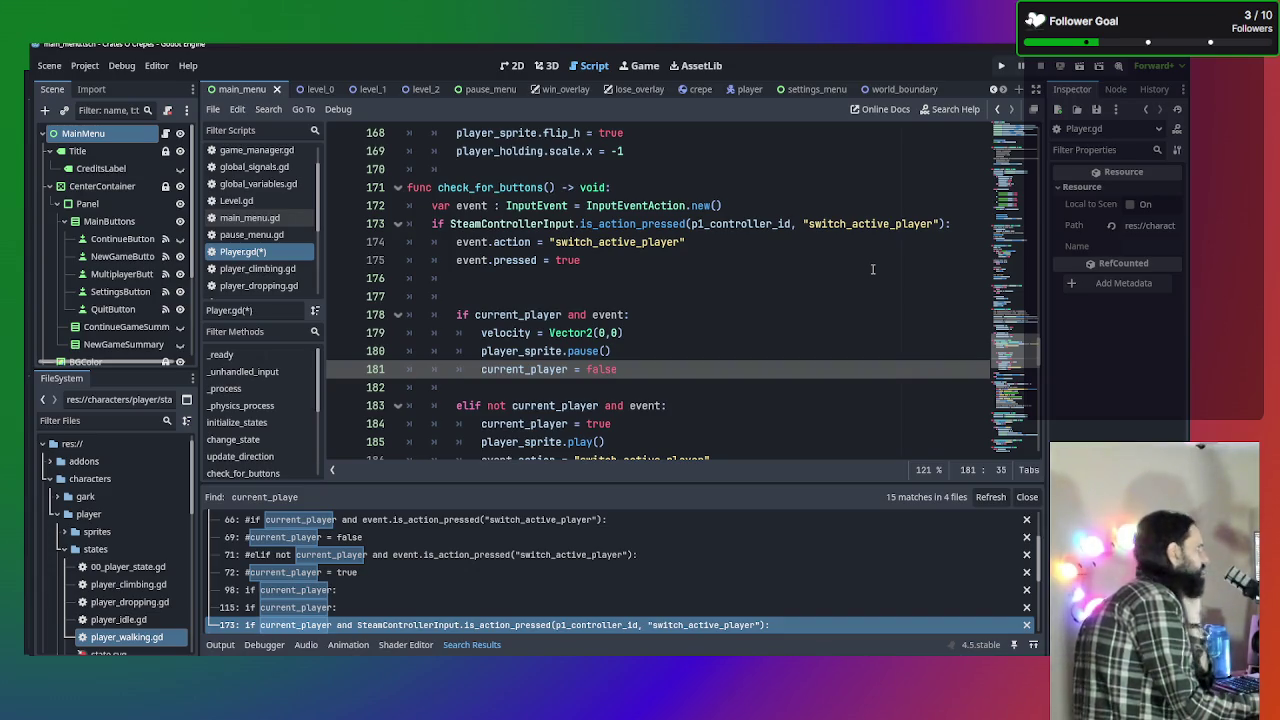
Delete the extra blank line at line 177 and save Player.gd.
click(669, 314)
click(669, 295)
key(BackSpace)
key(BackSpace)
key(BackSpace)
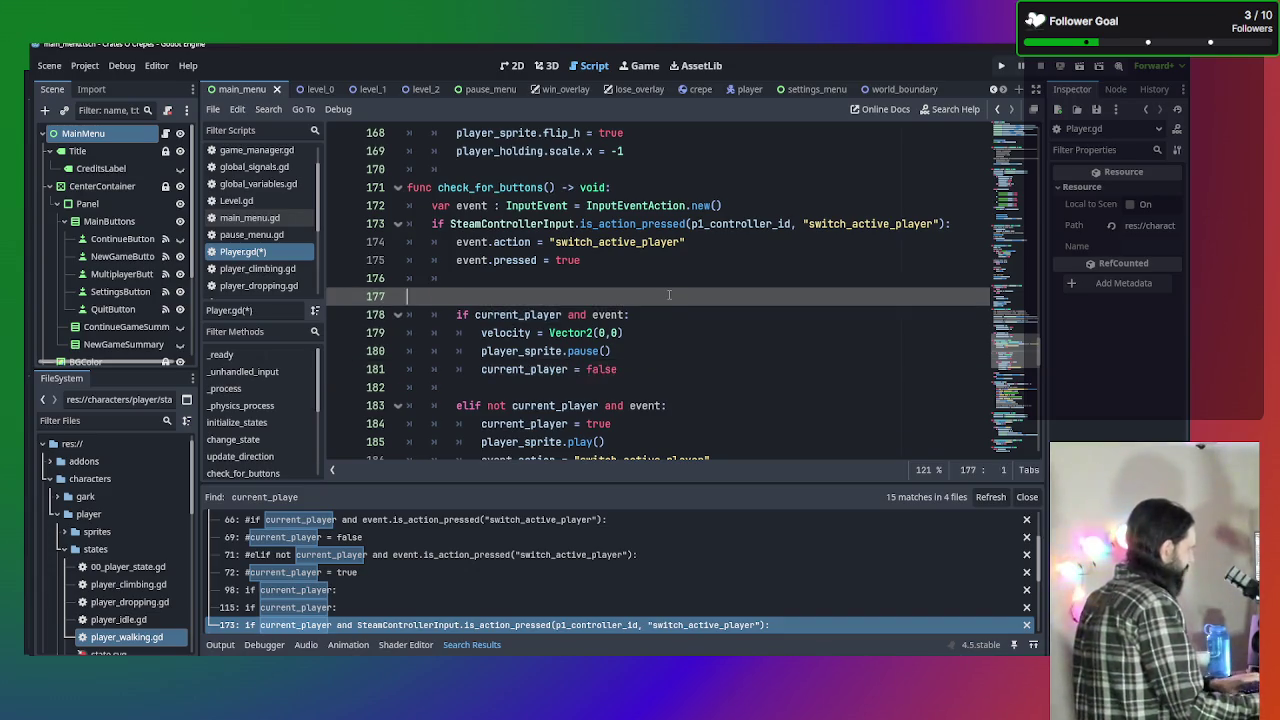
click(538, 373)
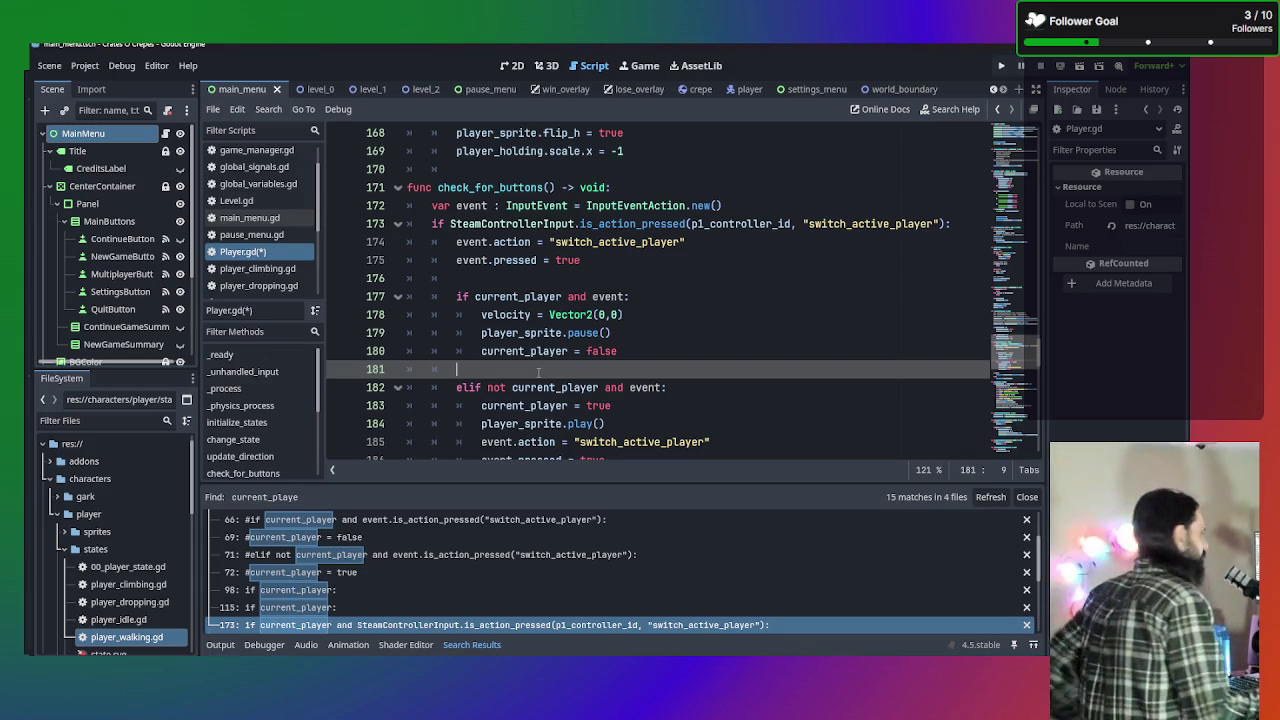
key(ctrl+s)
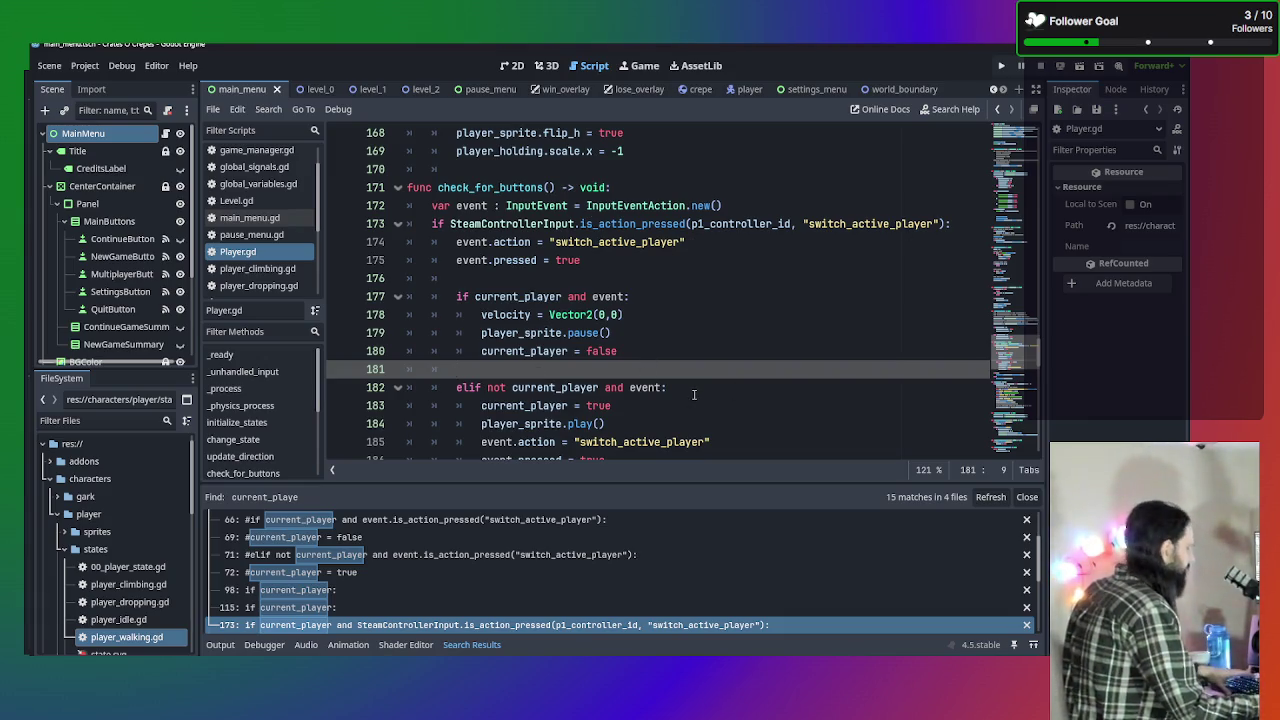
Search the script for change_state, then run the game with F5.
key(ctrl+f)
click(600, 279)
scroll(594, 322, up, 6)
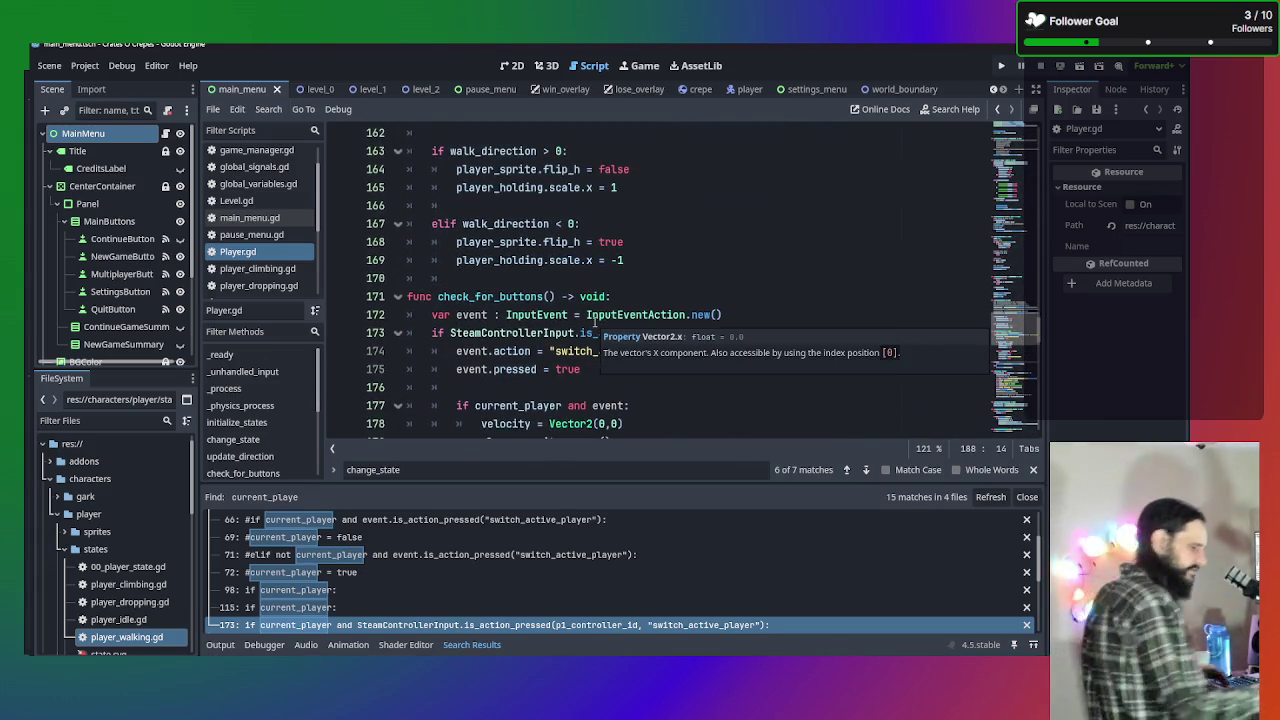
key(F5)
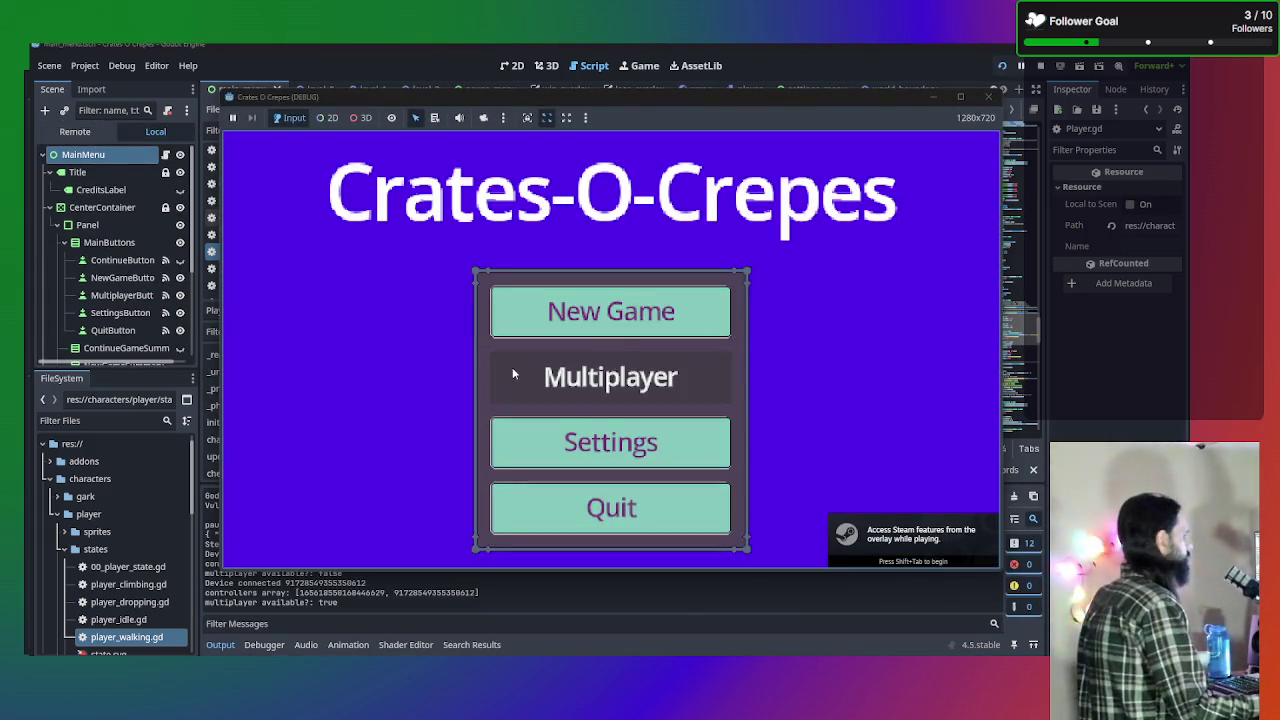
Start a New Game, walk the player right in Level 1, then stop the game.
click(605, 322)
key(Right)
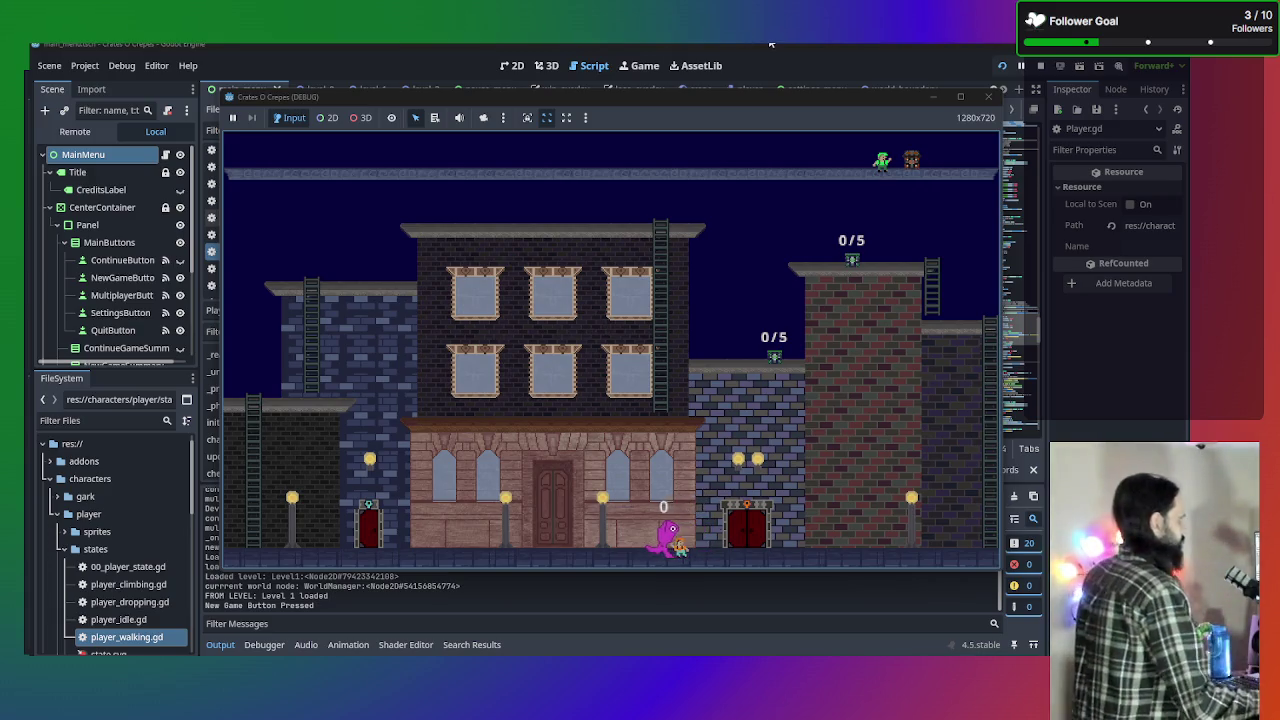
click(988, 97)
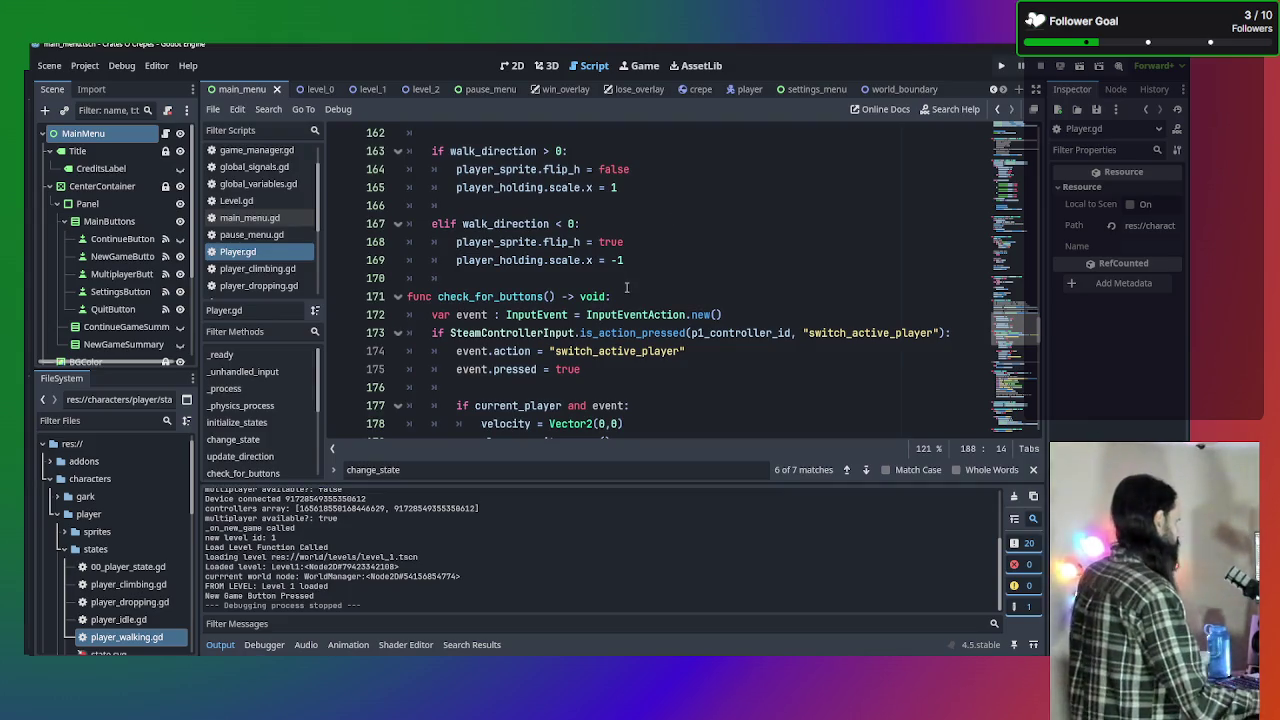
Add print(event) on a new line after event.pressed = true and save.
scroll(627, 287, down, 1)
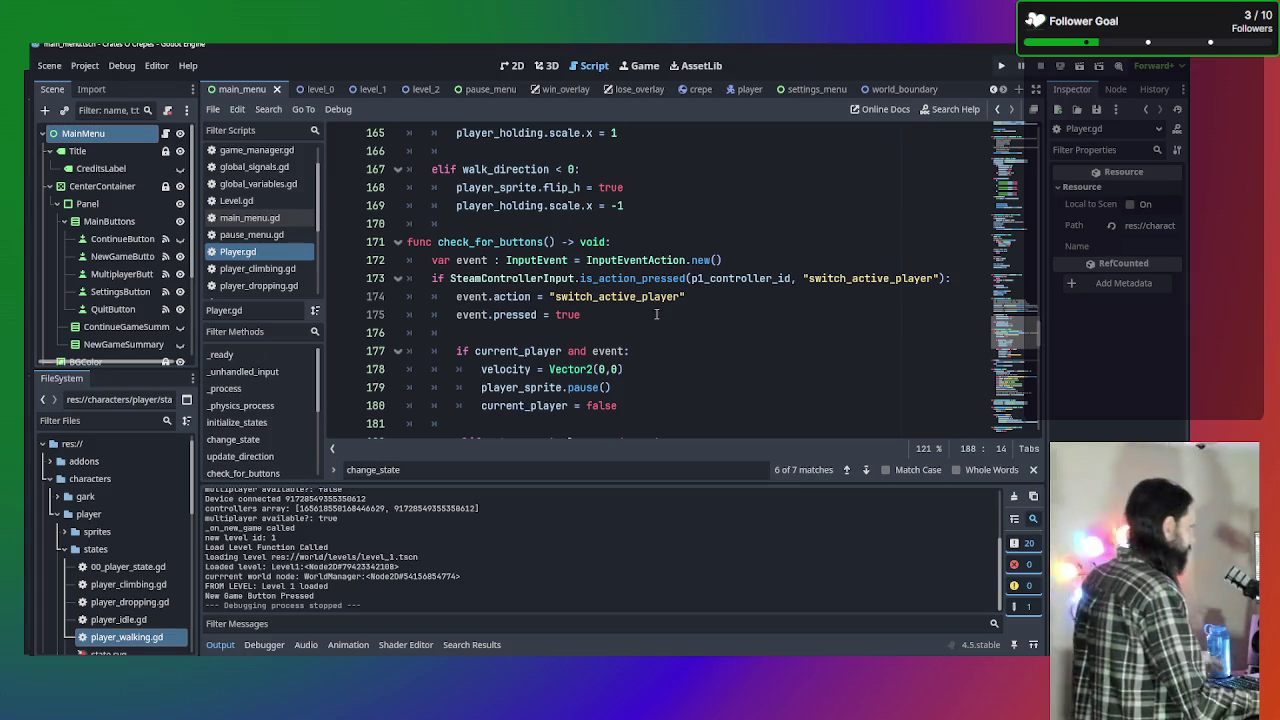
scroll(656, 314, down, 5)
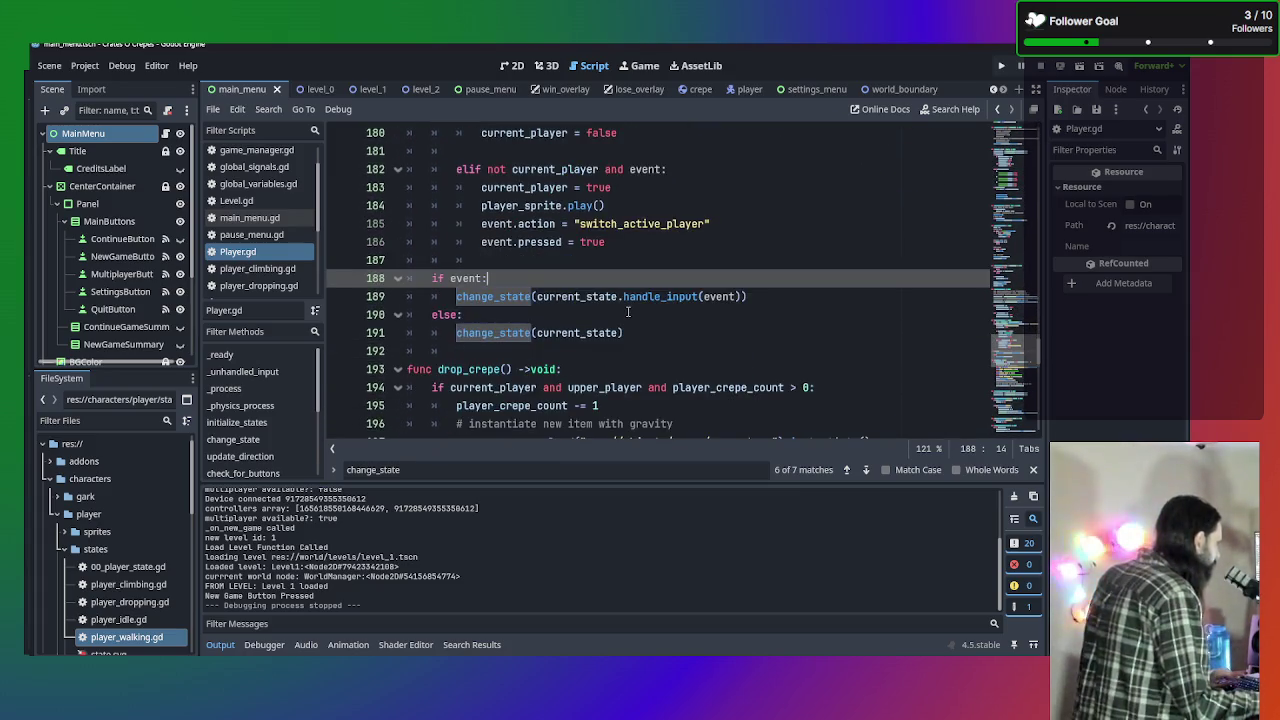
scroll(601, 340, up, 1)
click(504, 318)
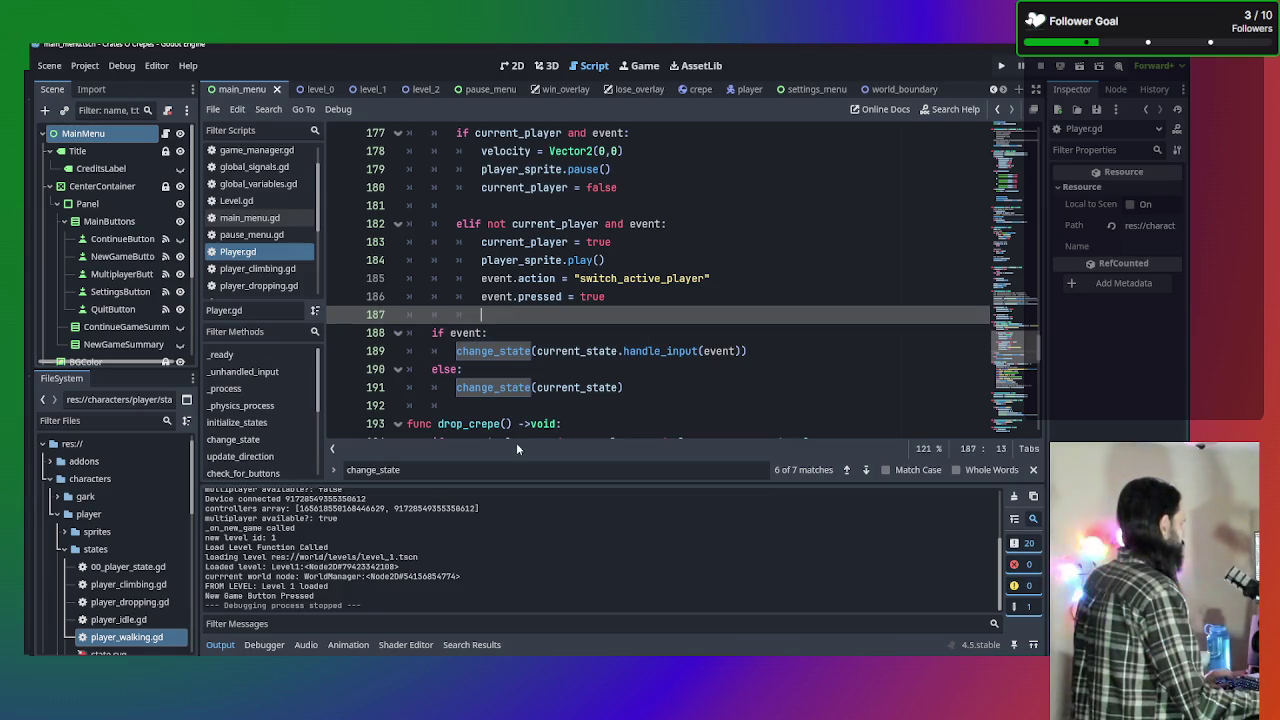
scroll(597, 330, up, 3)
click(678, 187)
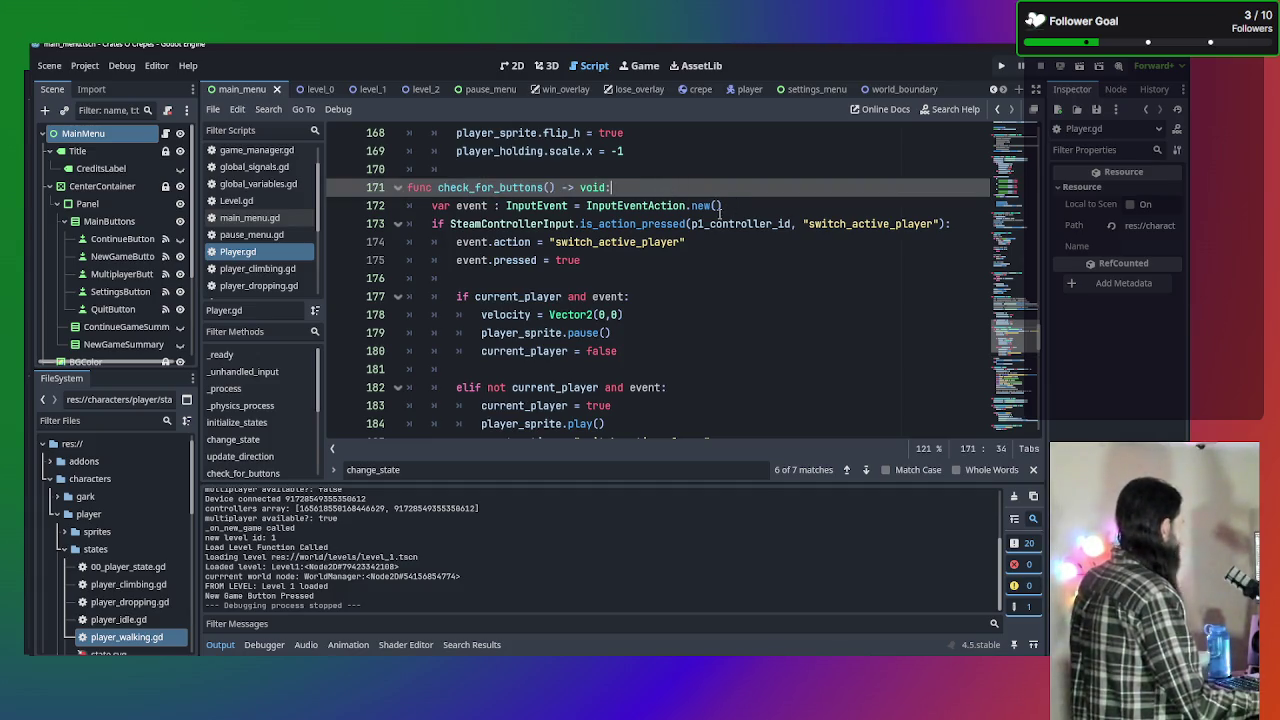
click(702, 264)
key(Return)
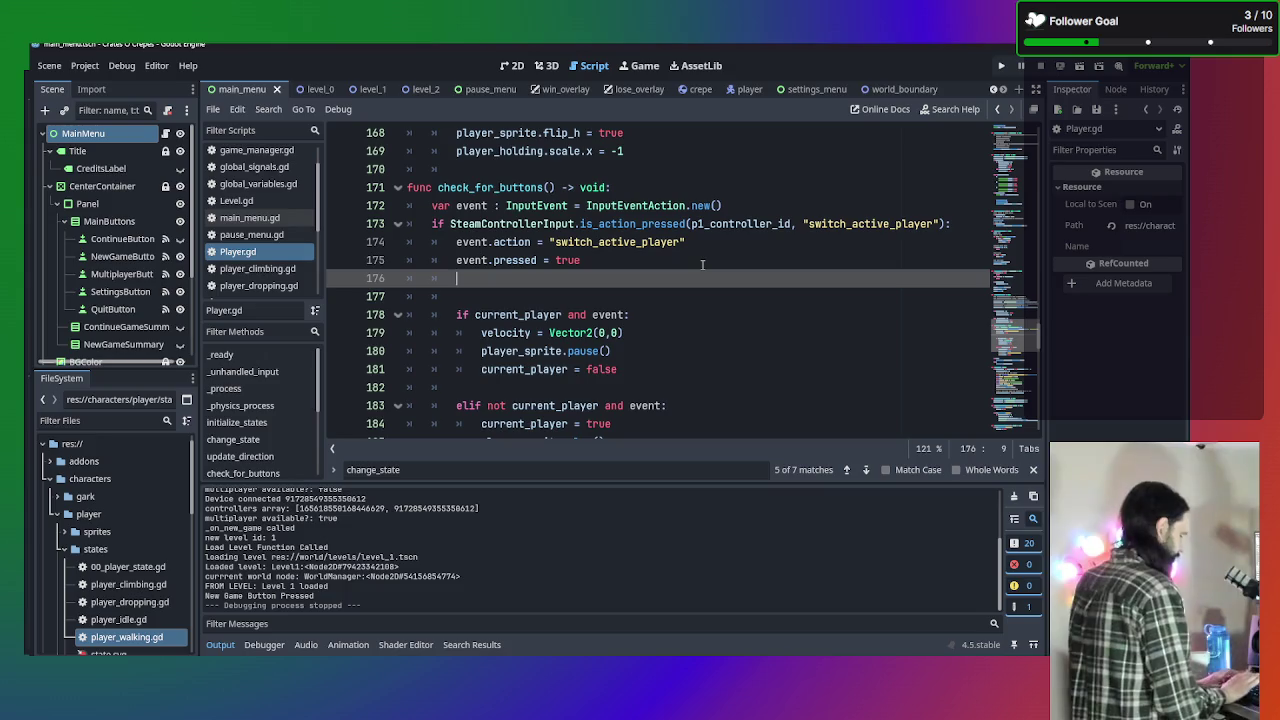
text(print(event))
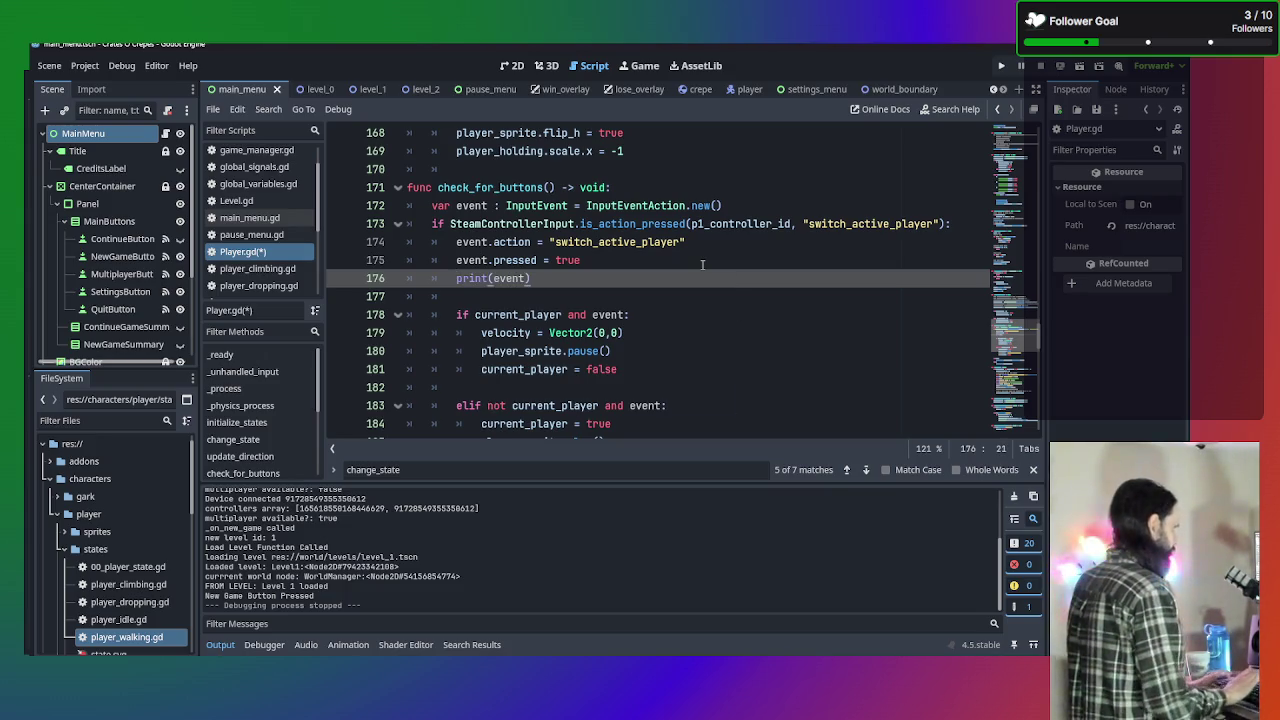
key(ctrl+s)
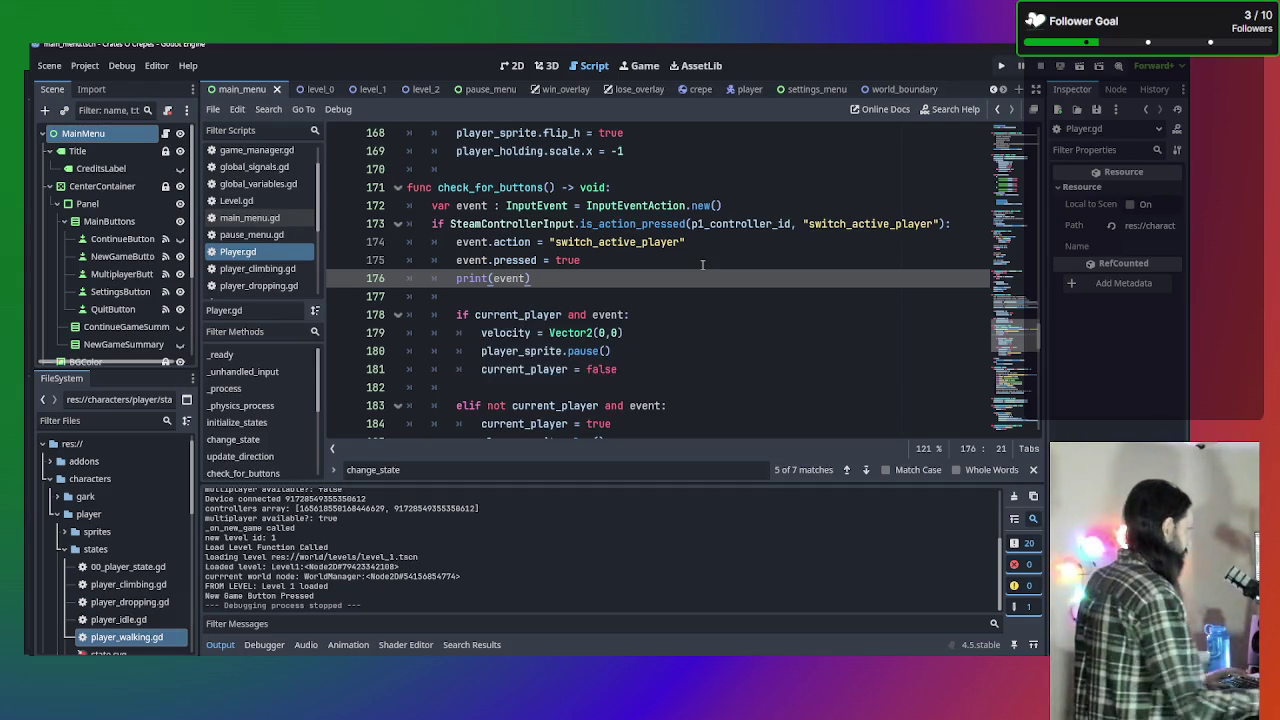
Change it to print("Event Detected", event), save, and run the game with F5.
click(492, 278)
text(Event:)
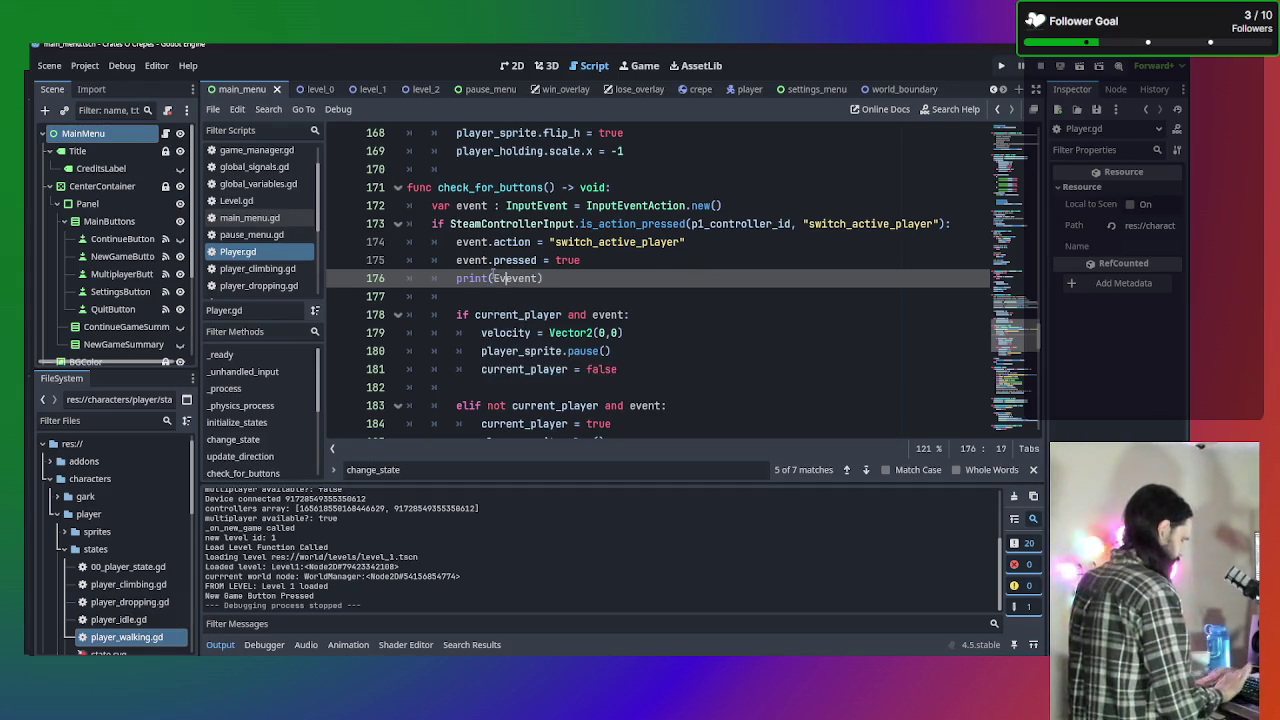
key(BackSpace)
key(BackSpace)
key(BackSpace)
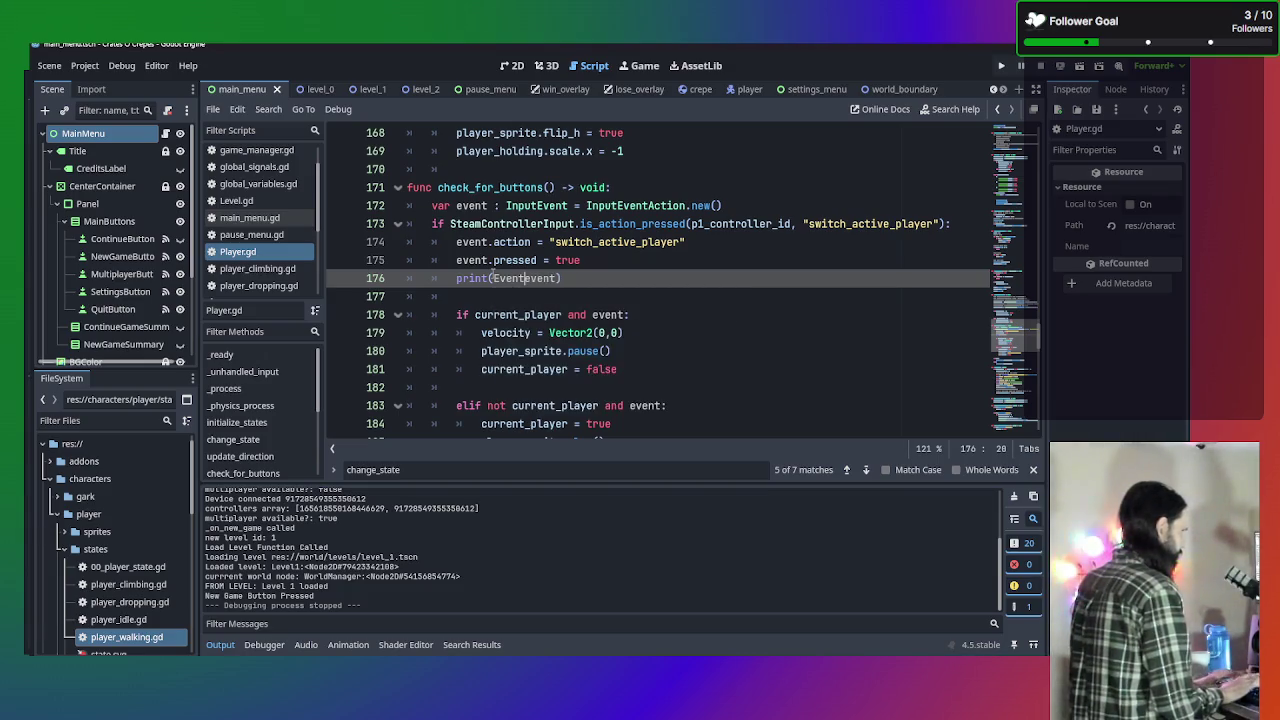
text("Event Detec)
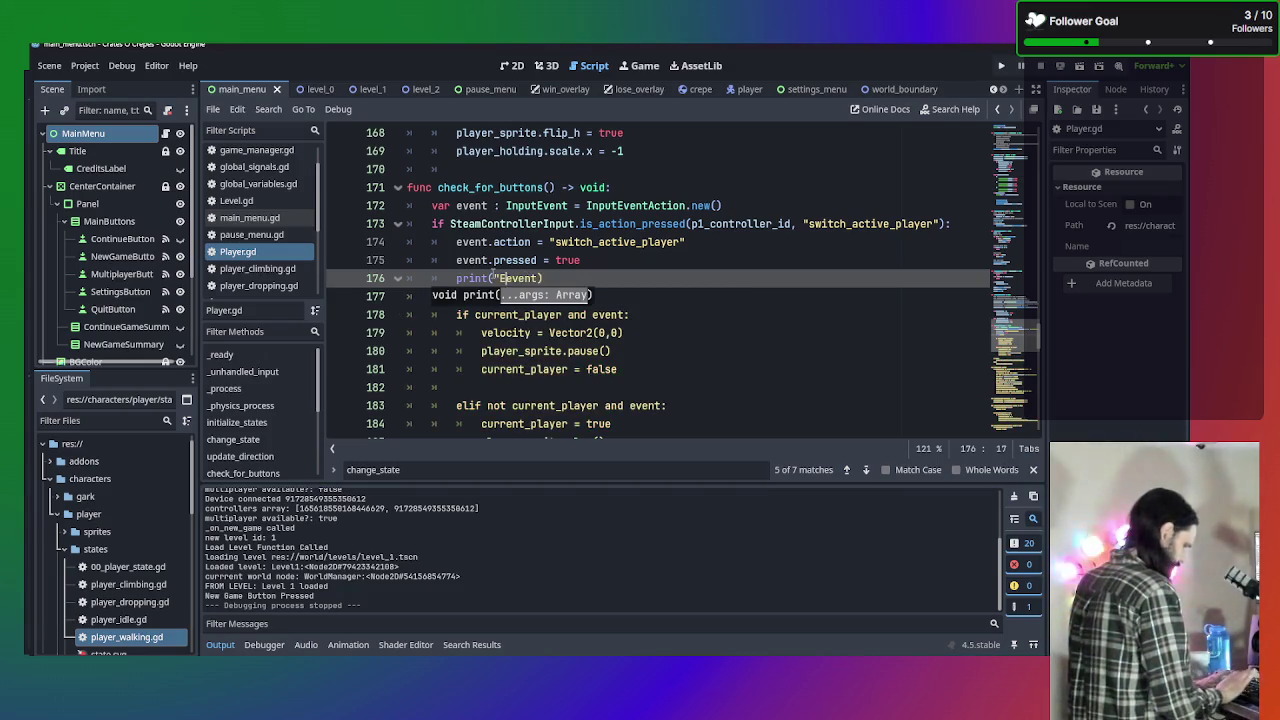
text(ted)
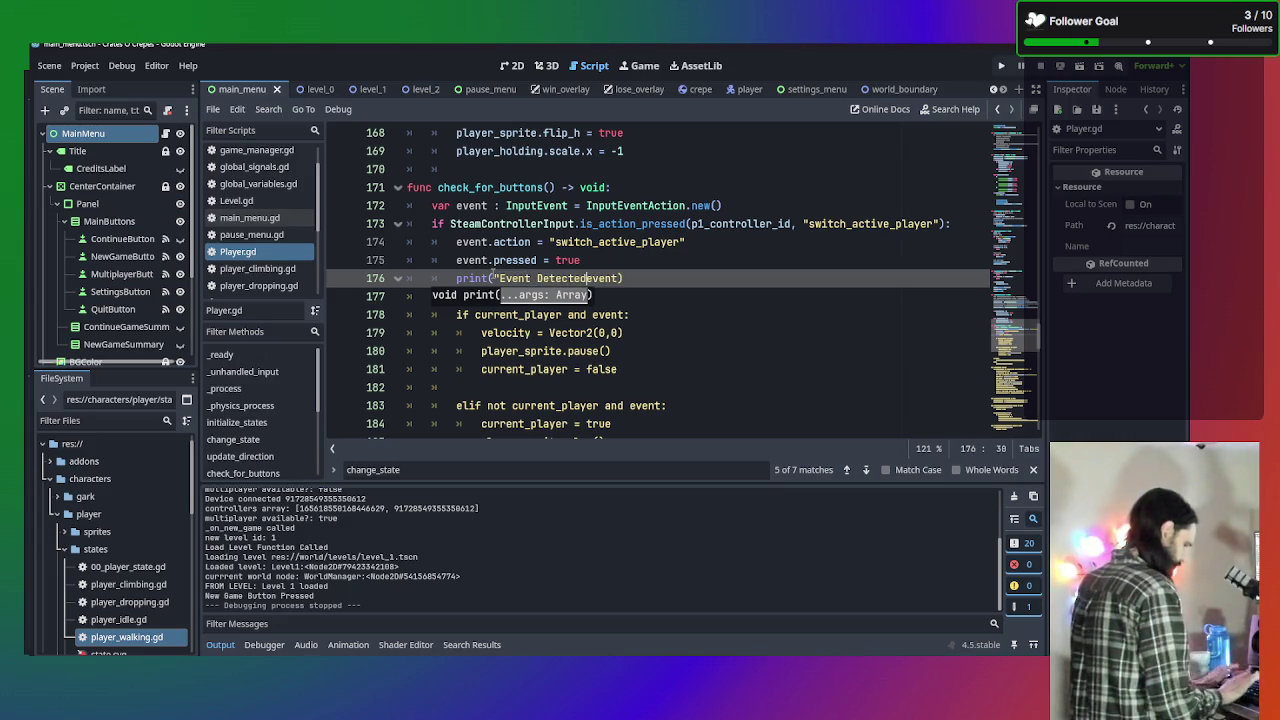
text(")
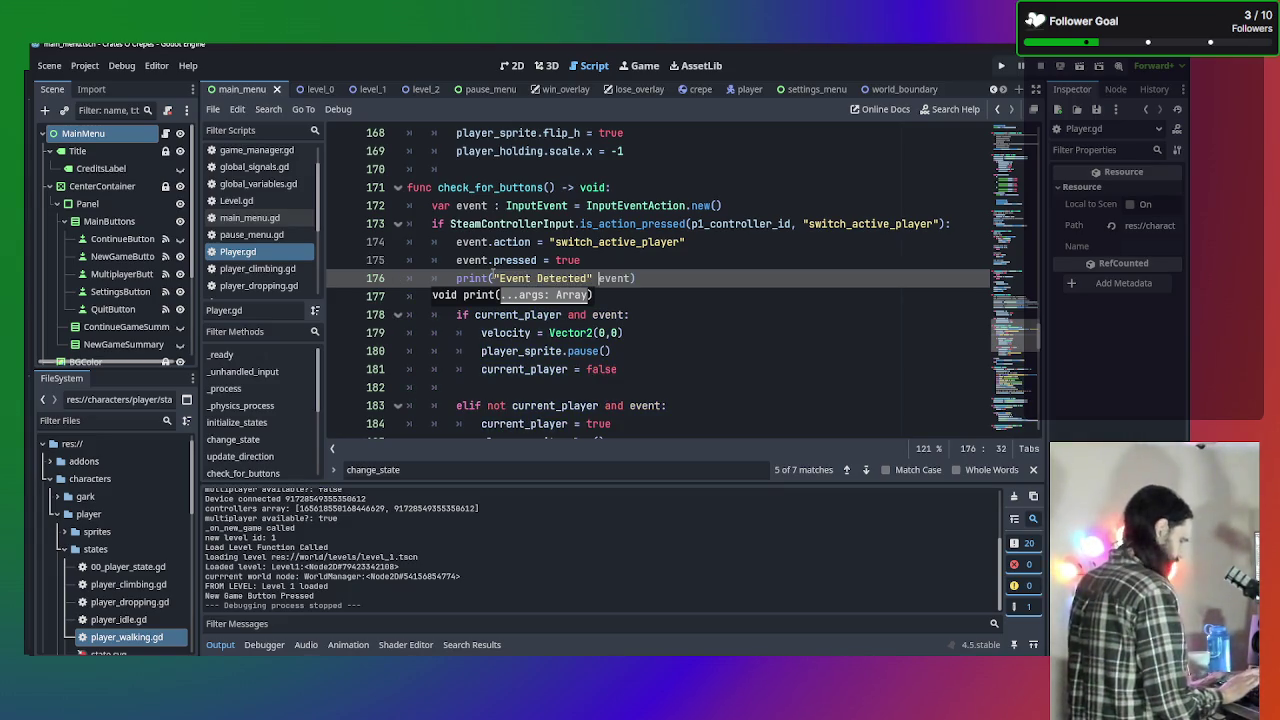
key(BackSpace)
text(,)
key(ctrl+s)
key(F5)
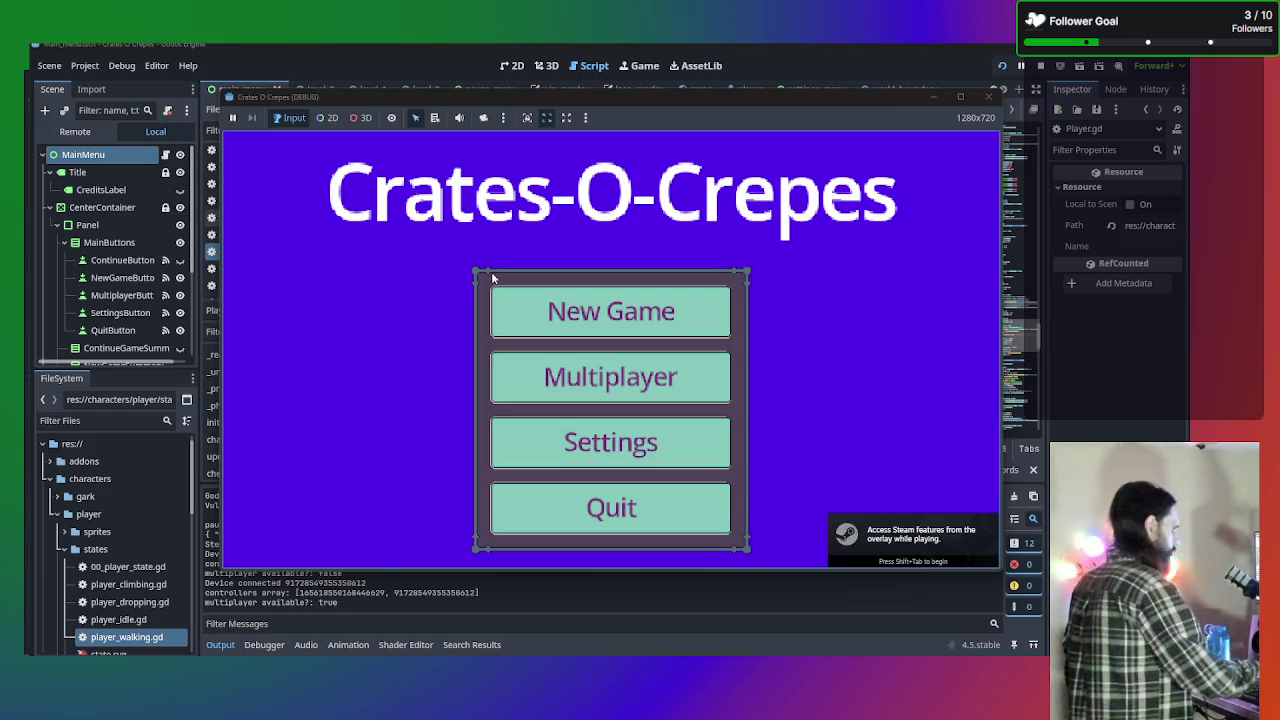
Start a New Game, walk, switch players with Tab, walk the purple character, then stop.
click(576, 311)
key(Left)
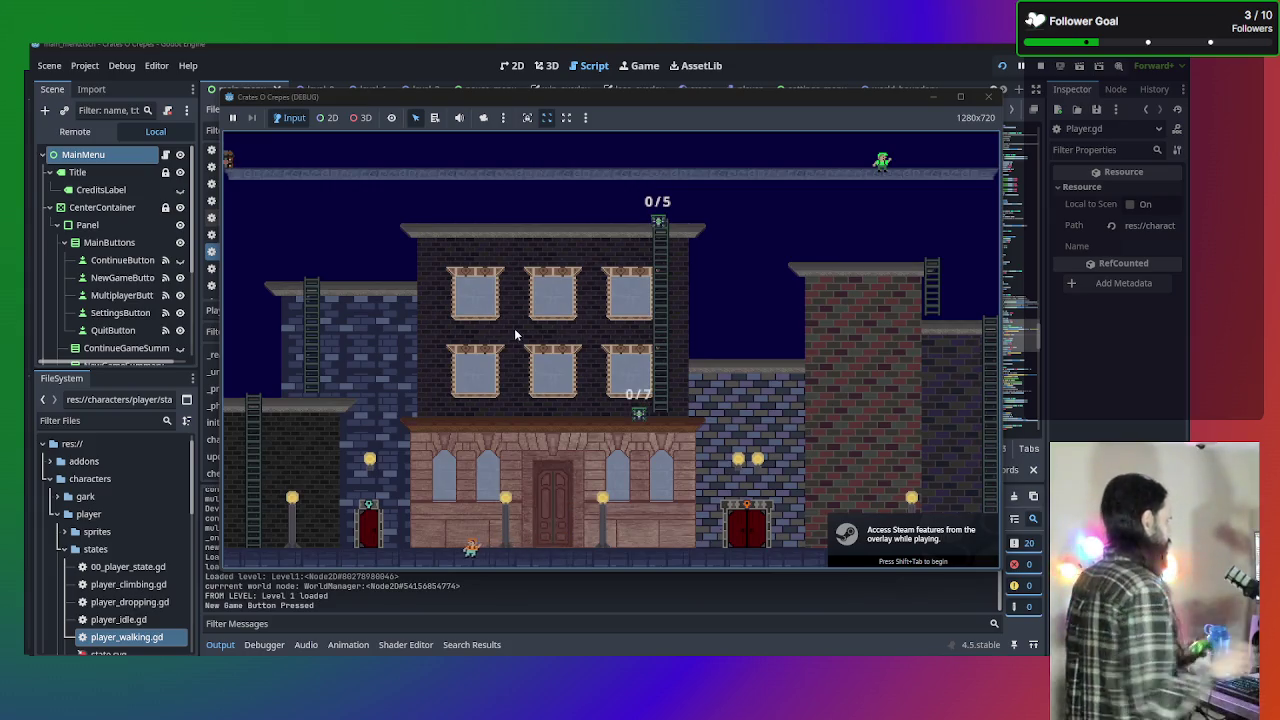
key(Right)
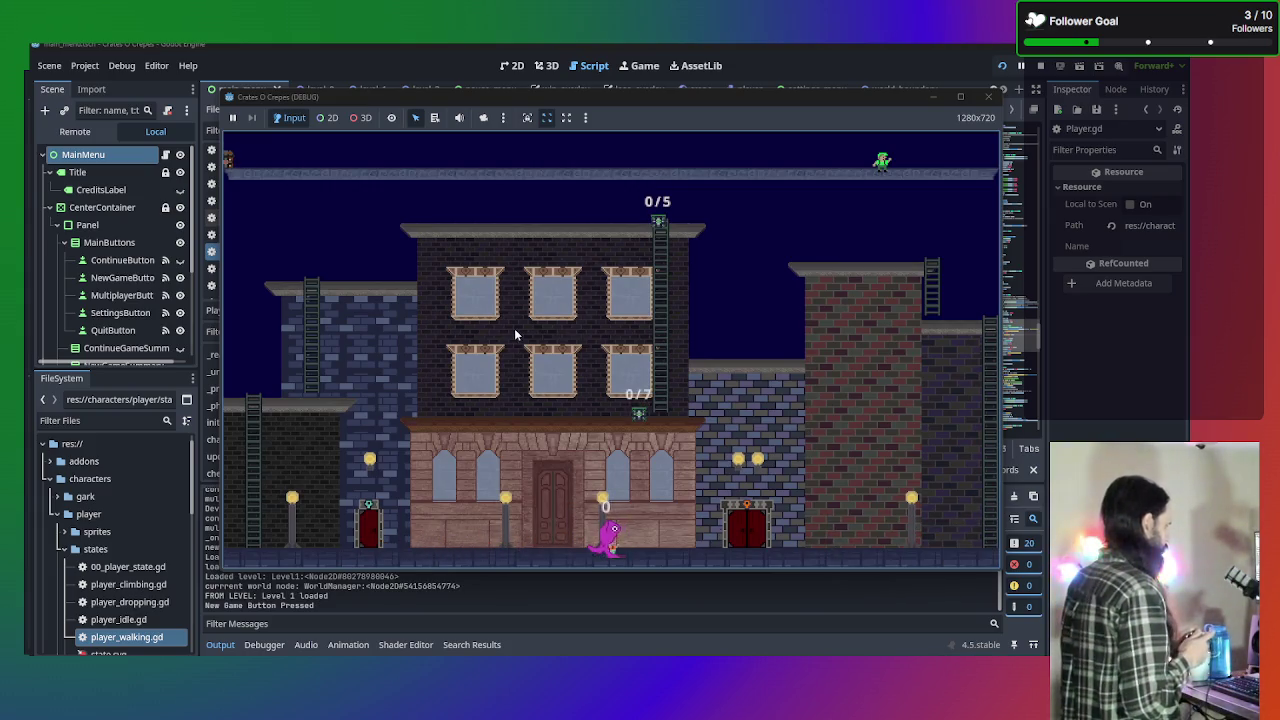
key(Tab)
key(Left)
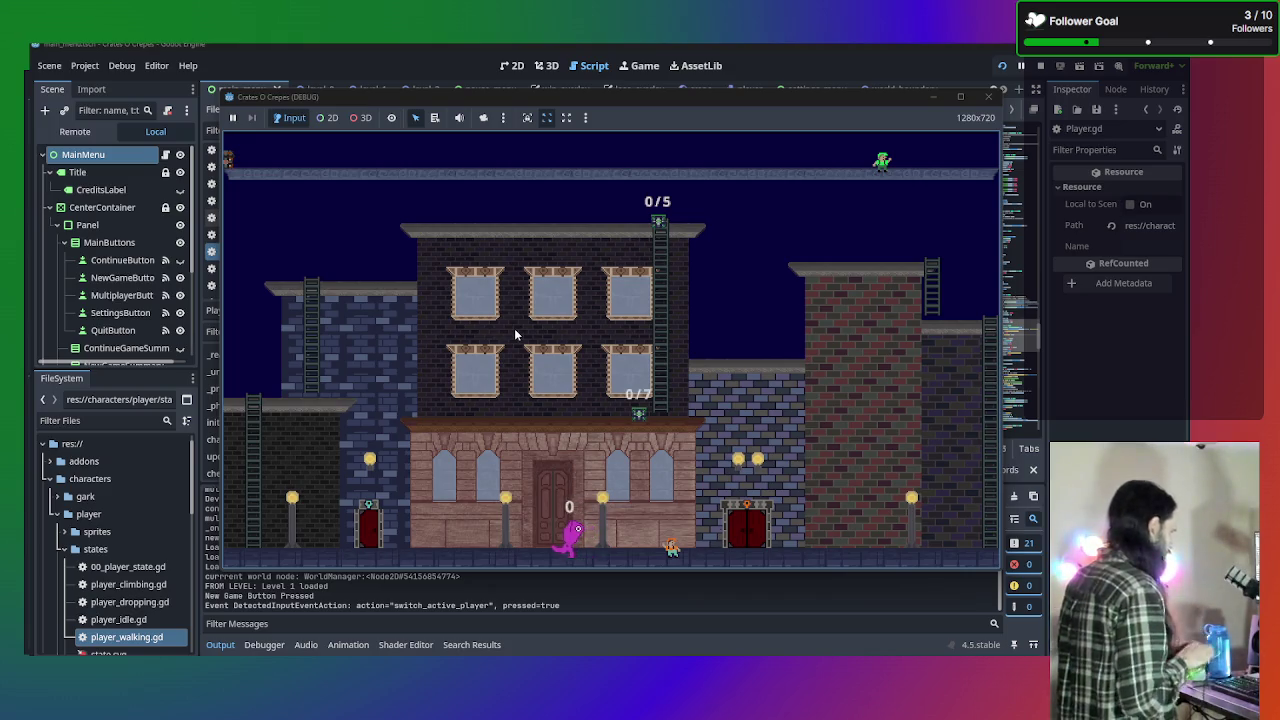
key(Left)
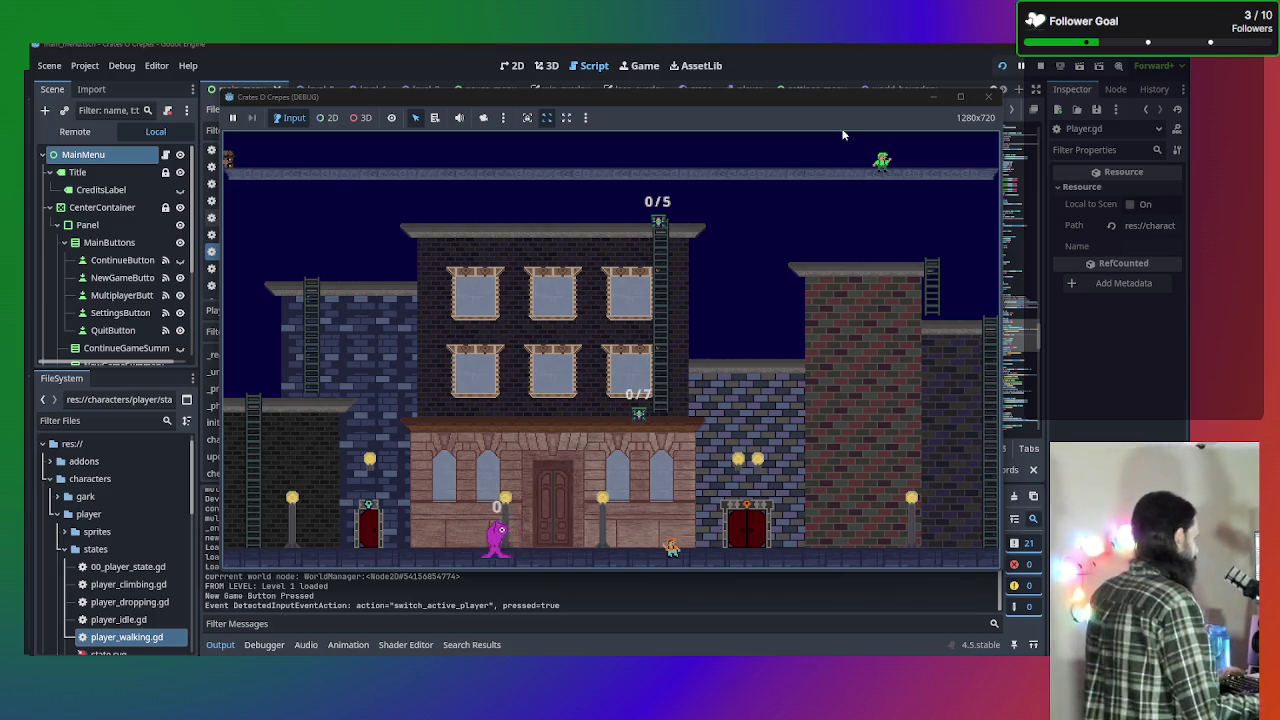
click(988, 96)
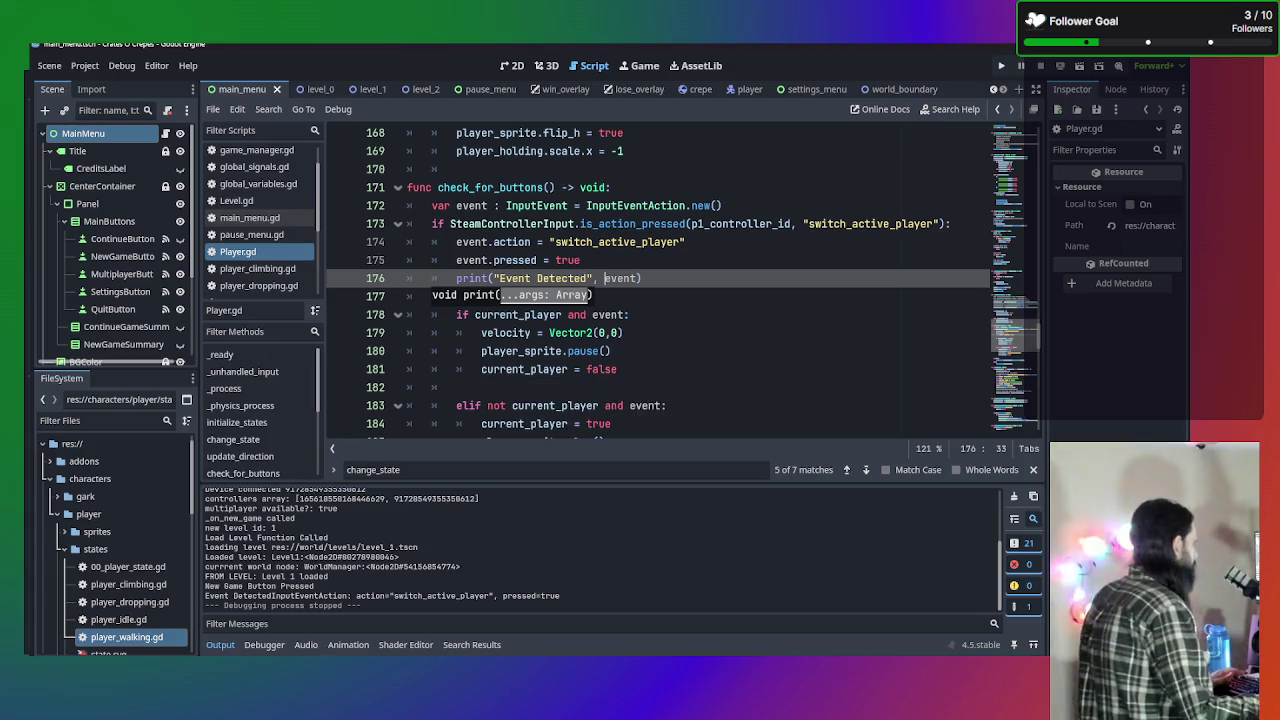
Comment out the old current_player toggle lines below the print with Ctrl+K.
click(690, 278)
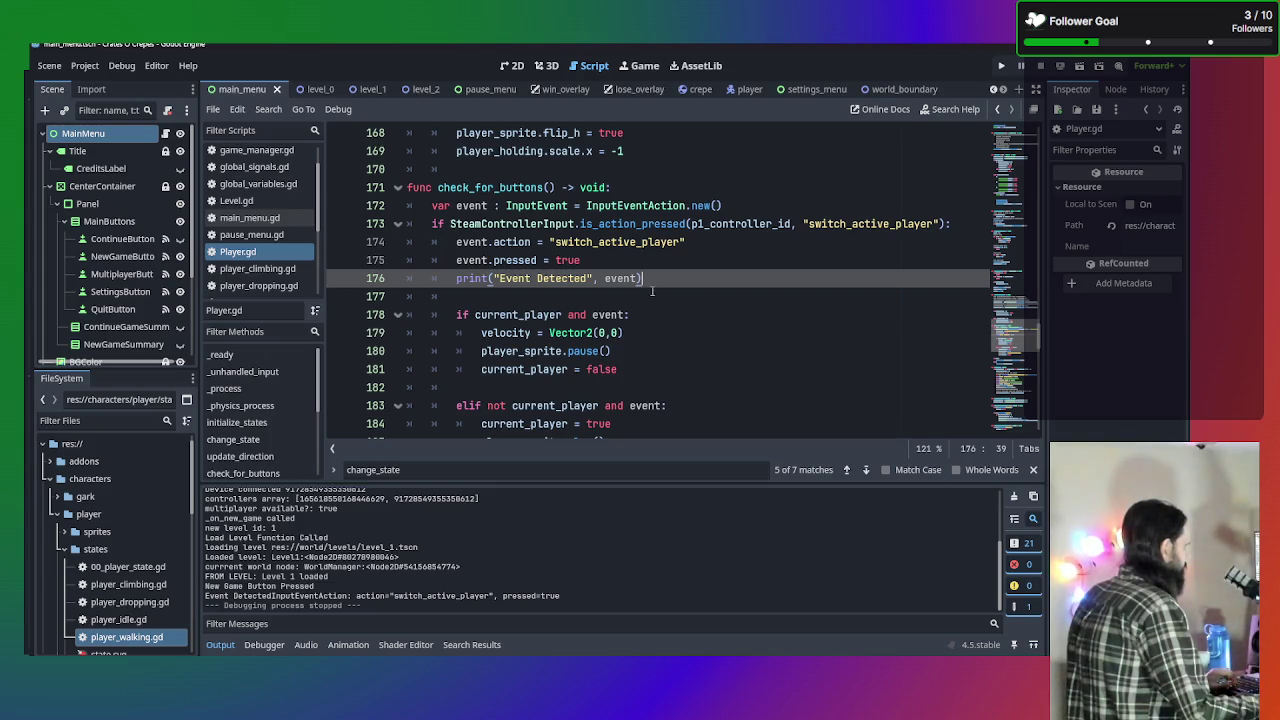
scroll(651, 291, down, 2)
click(650, 368)
mouse_move(650, 368)
mouse_down()
mouse_move(400, 296)
mouse_move(241, 226)
mouse_move(173, 222)
mouse_move(178, 205)
mouse_up()
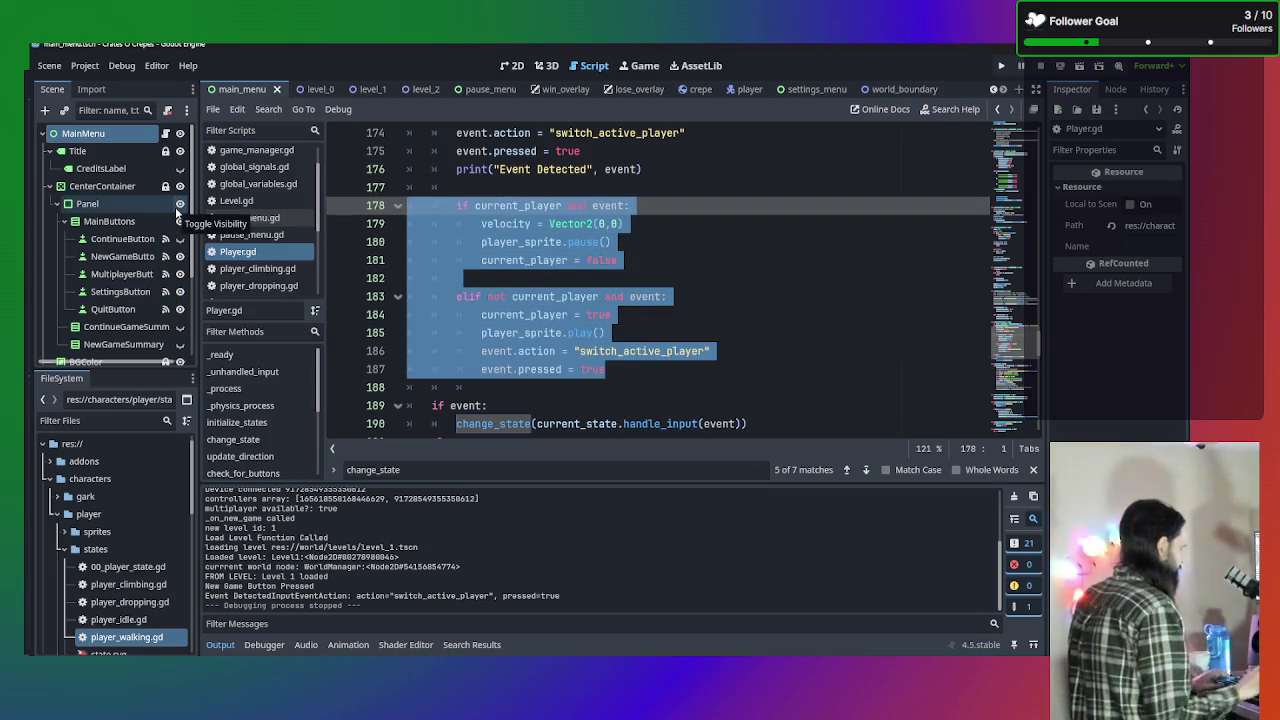
scroll(613, 288, down, 2)
scroll(668, 320, up, 4)
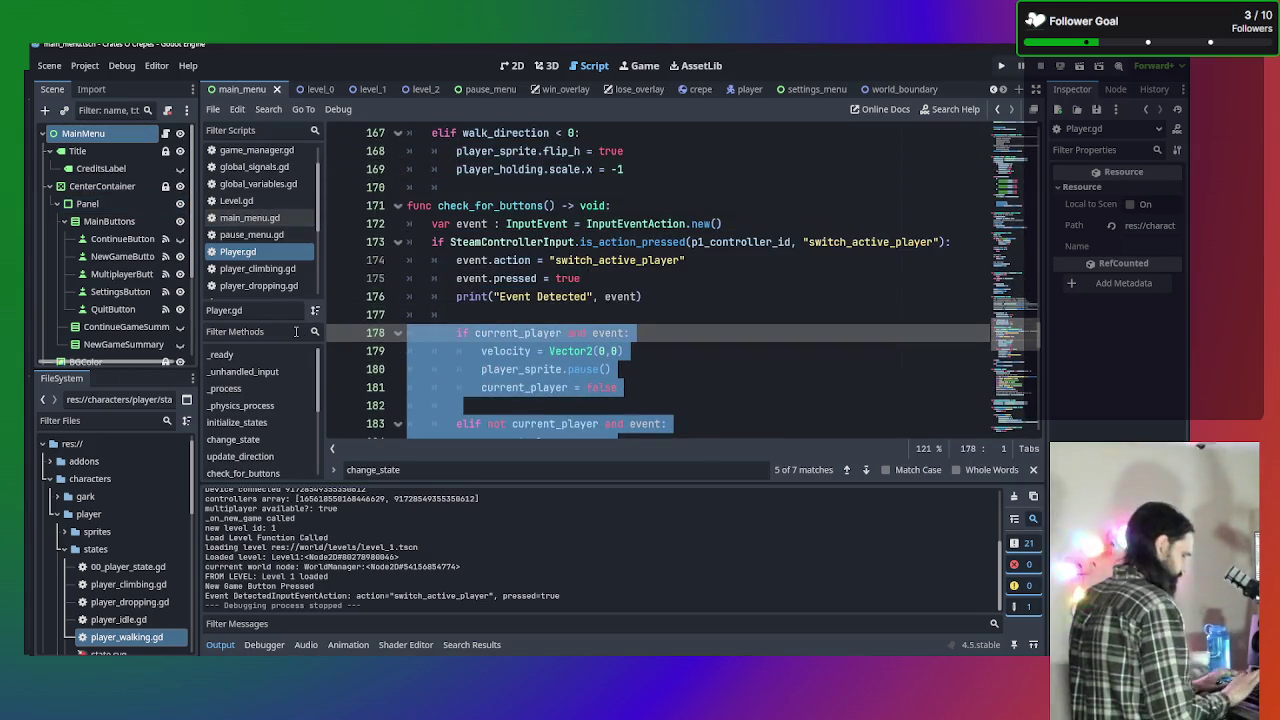
key(ctrl+k)
click(672, 319)
scroll(670, 320, down, 6)
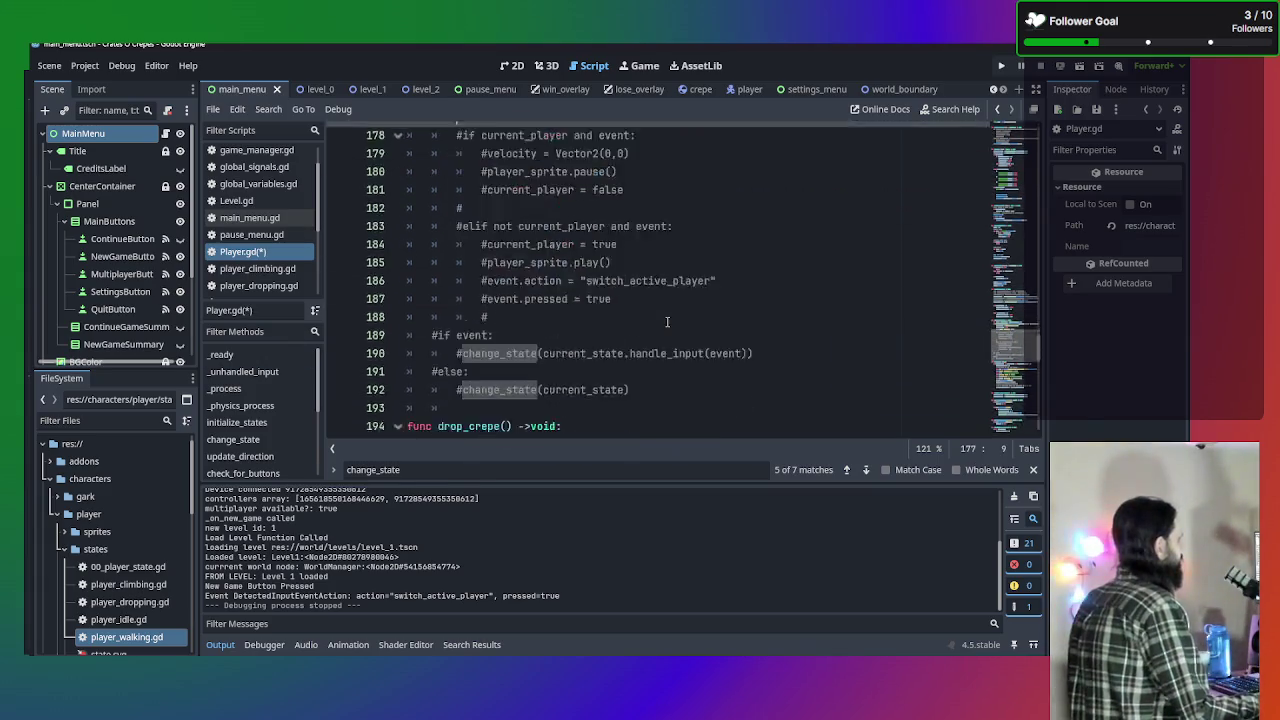
scroll(668, 321, up, 6)
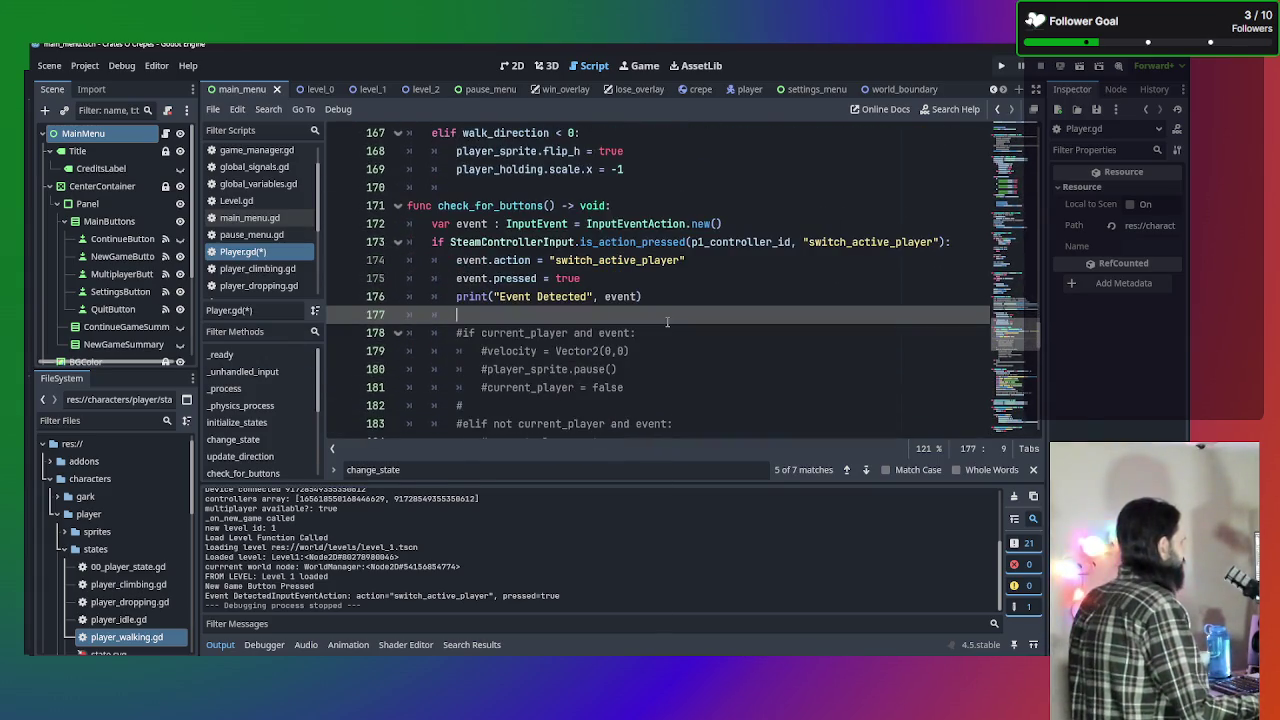
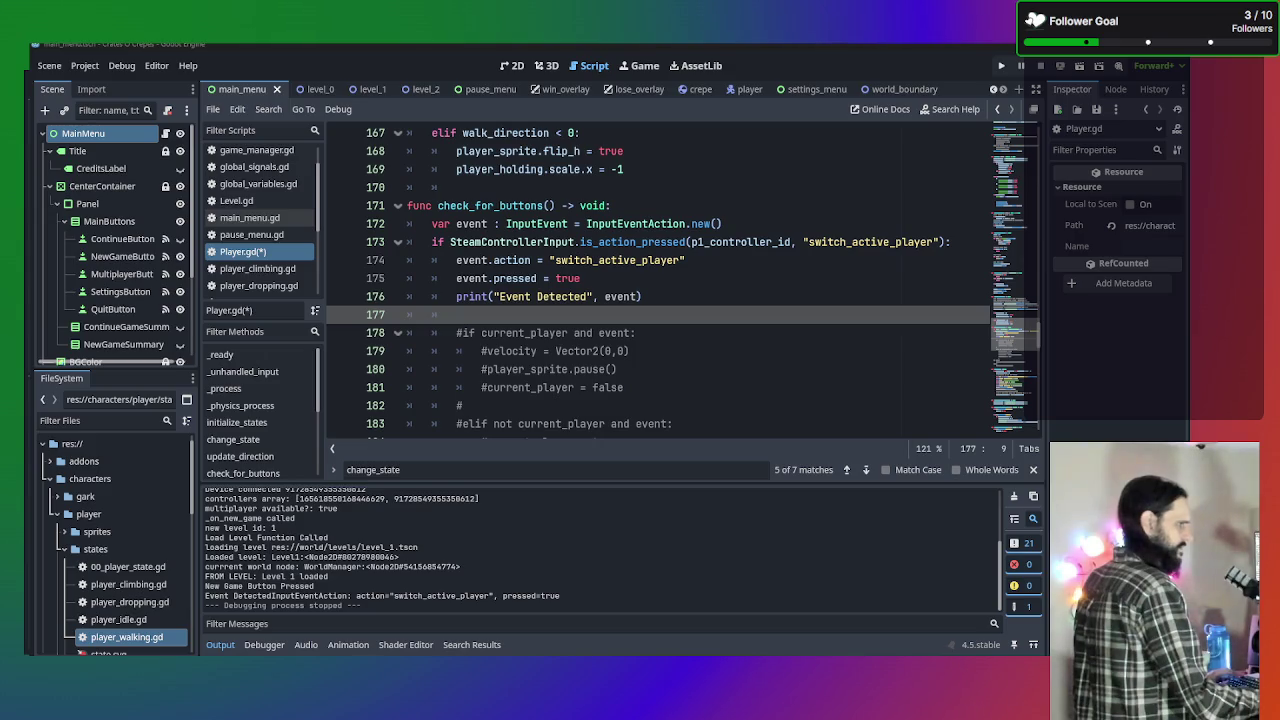
Add Input.parse_input_event(event) on line 177 of check_for_buttons and save Player.gd.
click(676, 296)
click(668, 318)
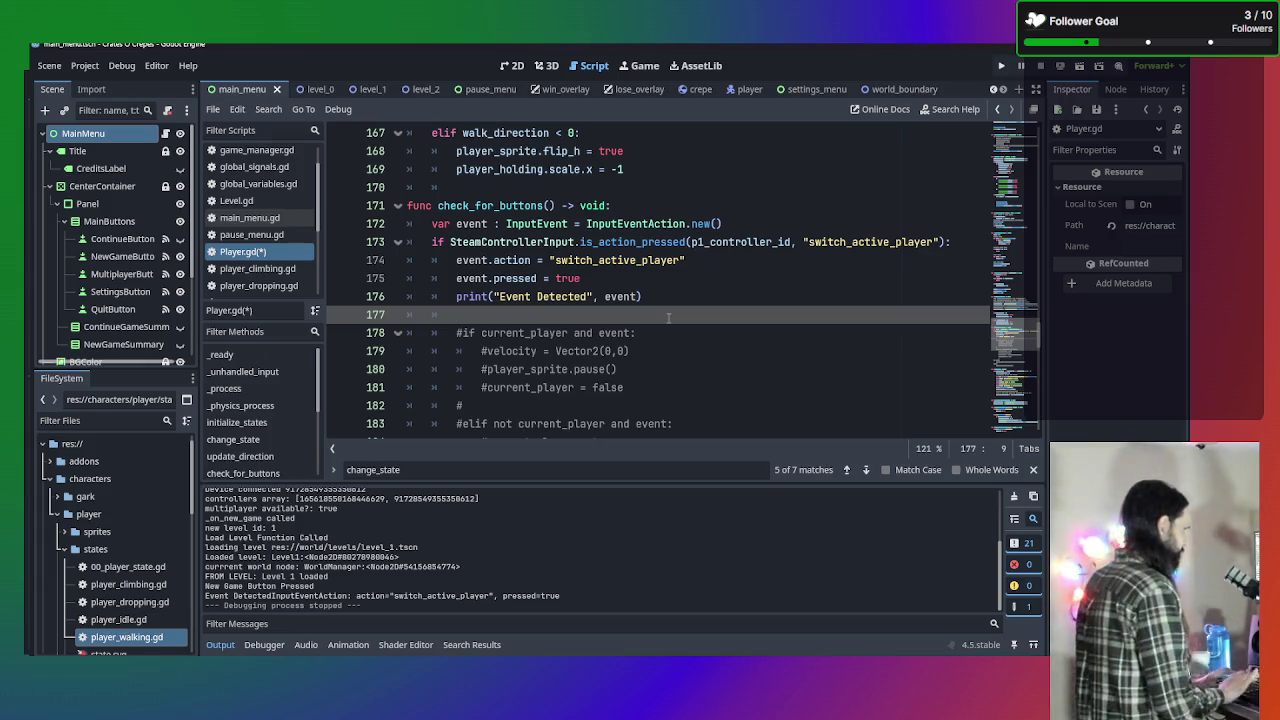
text(Inp)
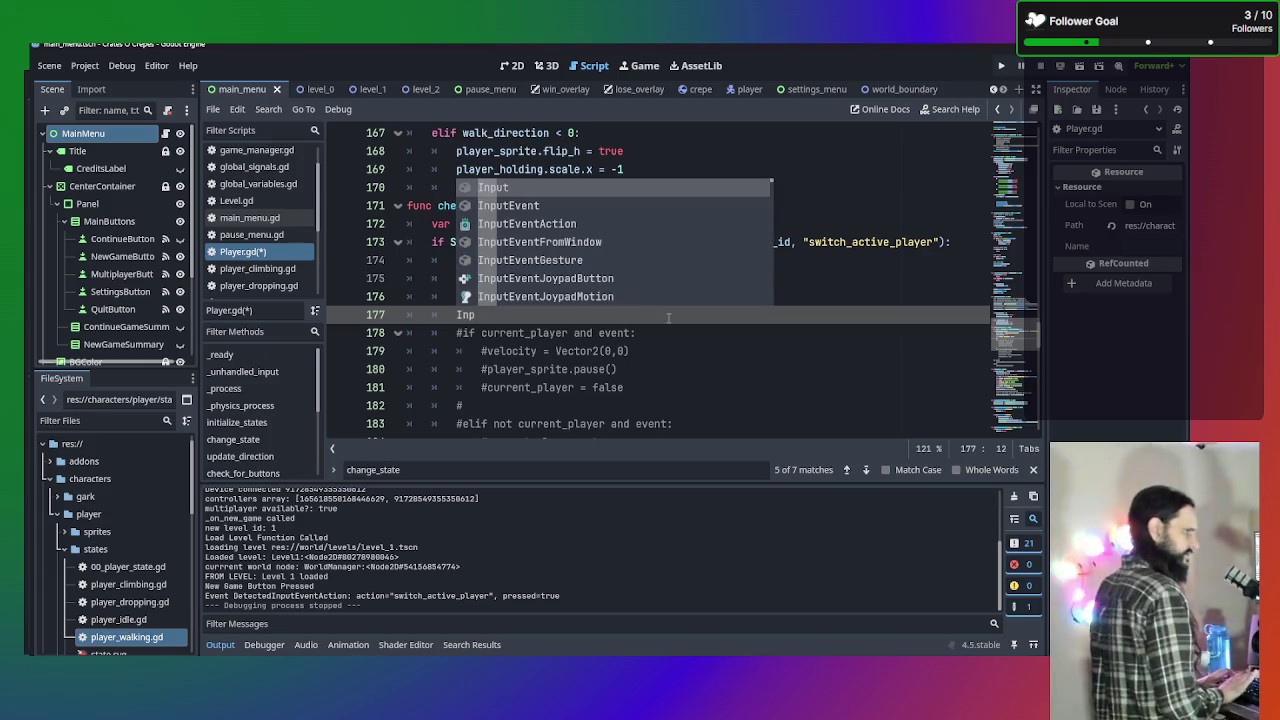
key(Return)
text(.pa)
key(Return)
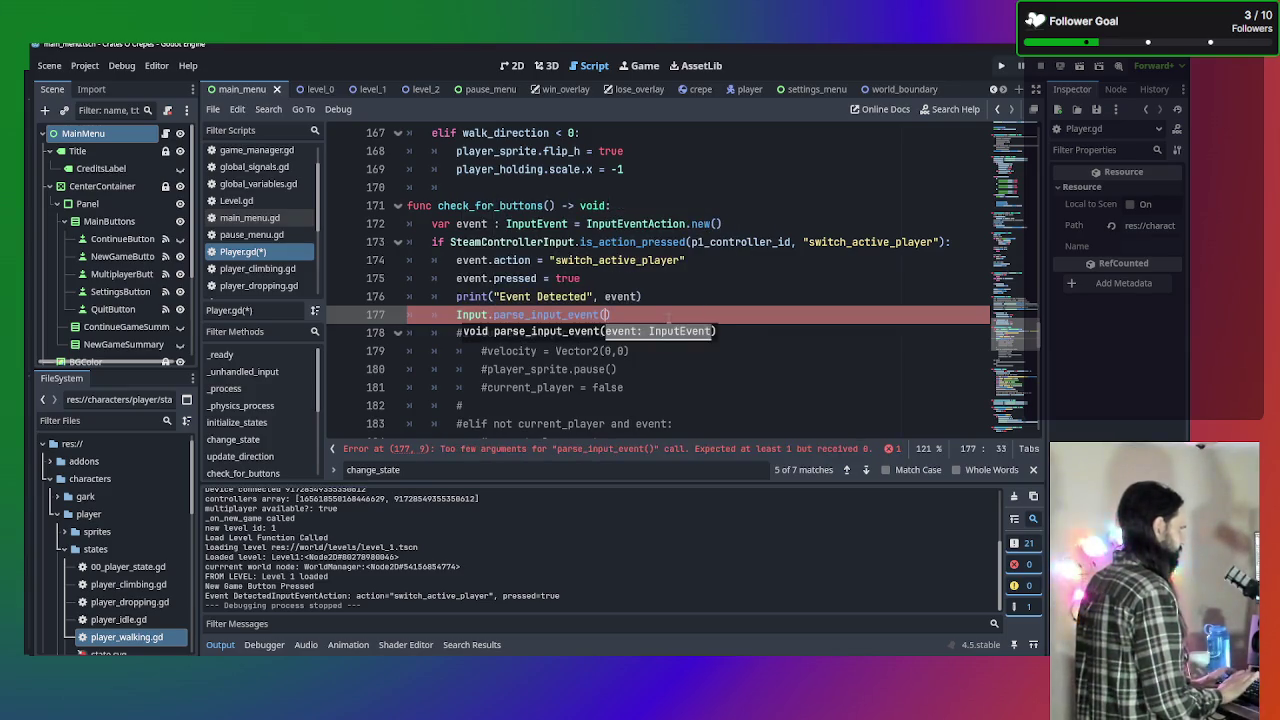
text(()
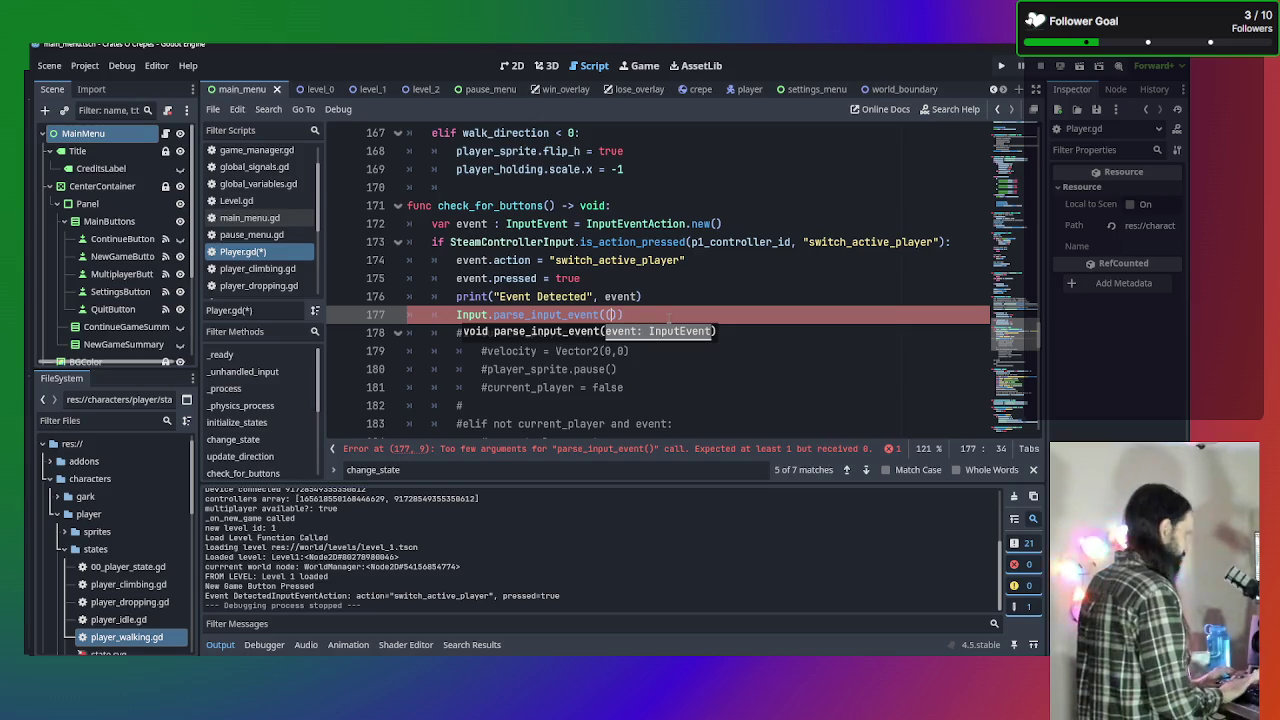
text(event)
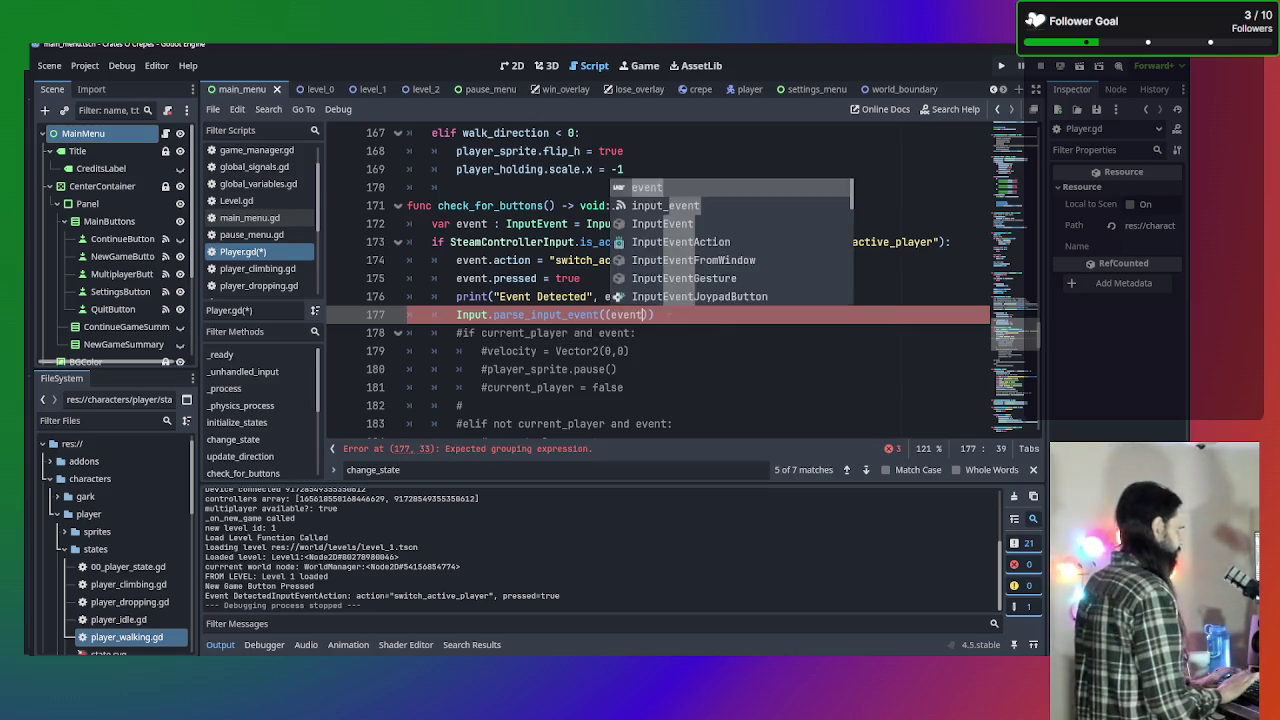
key(BackSpace)
key(BackSpace)
key(BackSpace)
text(event)
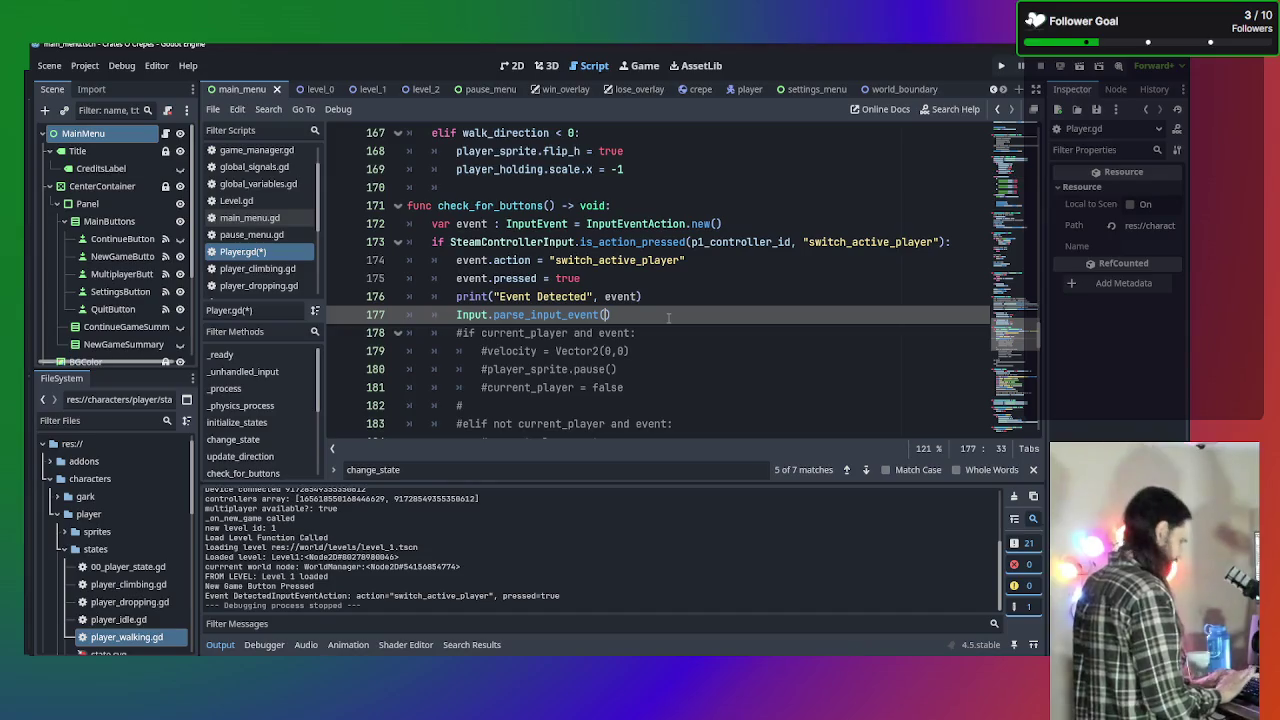
key(ctrl+s)
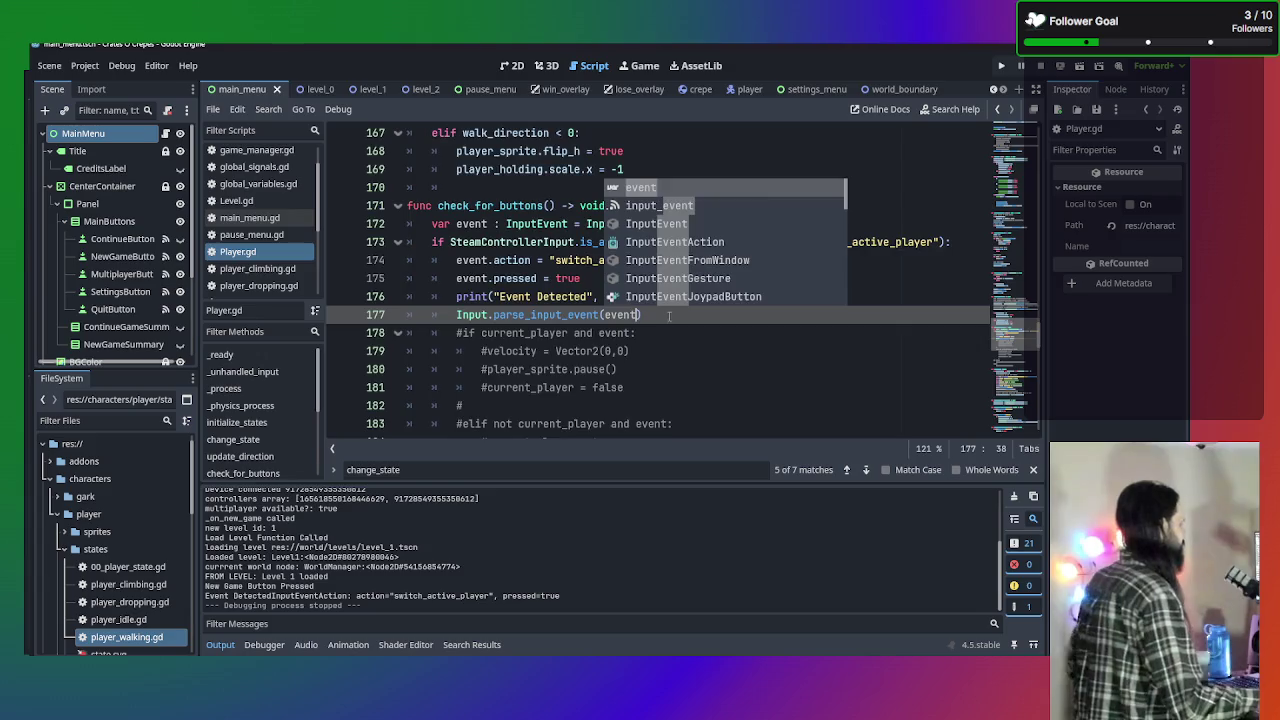
scroll(669, 316, up, 20)
Uncomment the switch_active_player handling on lines 66–73 of _unhandled_input.
scroll(669, 316, up, 3)
mouse_move(669, 333)
mouse_down()
mouse_move(620, 316)
mouse_move(553, 252)
mouse_move(313, 207)
mouse_up()
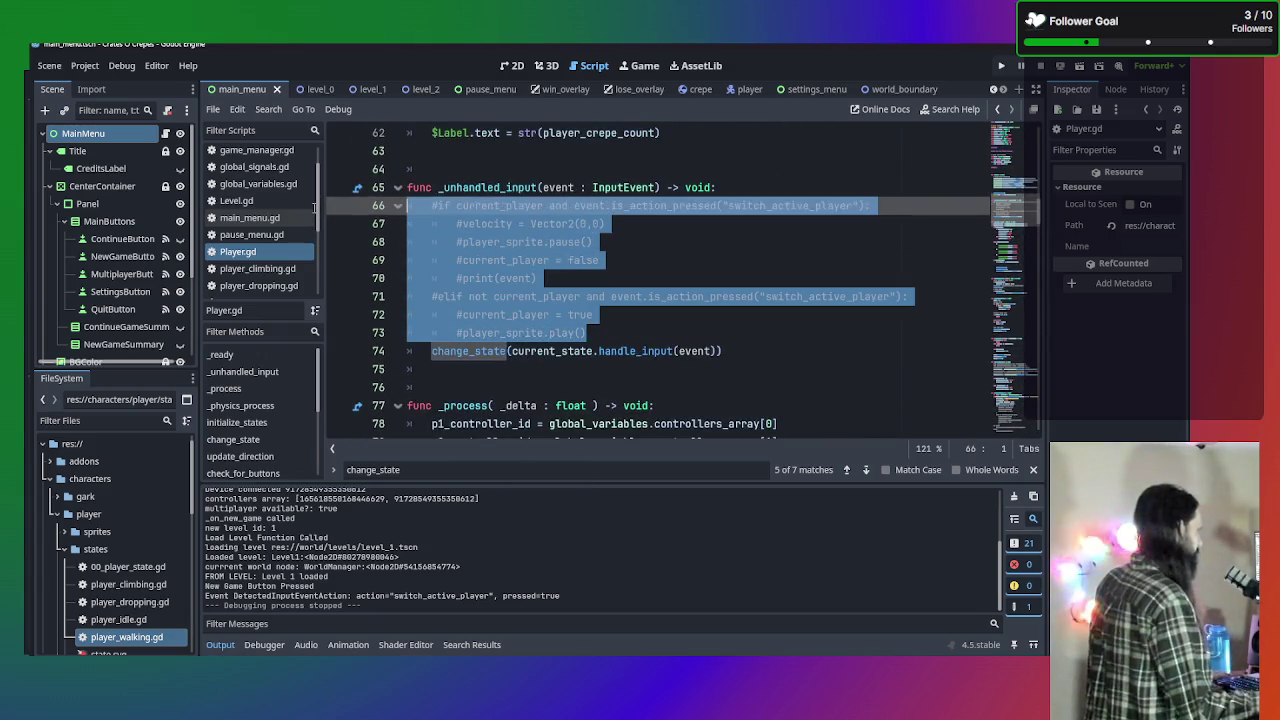
key(ctrl+k)
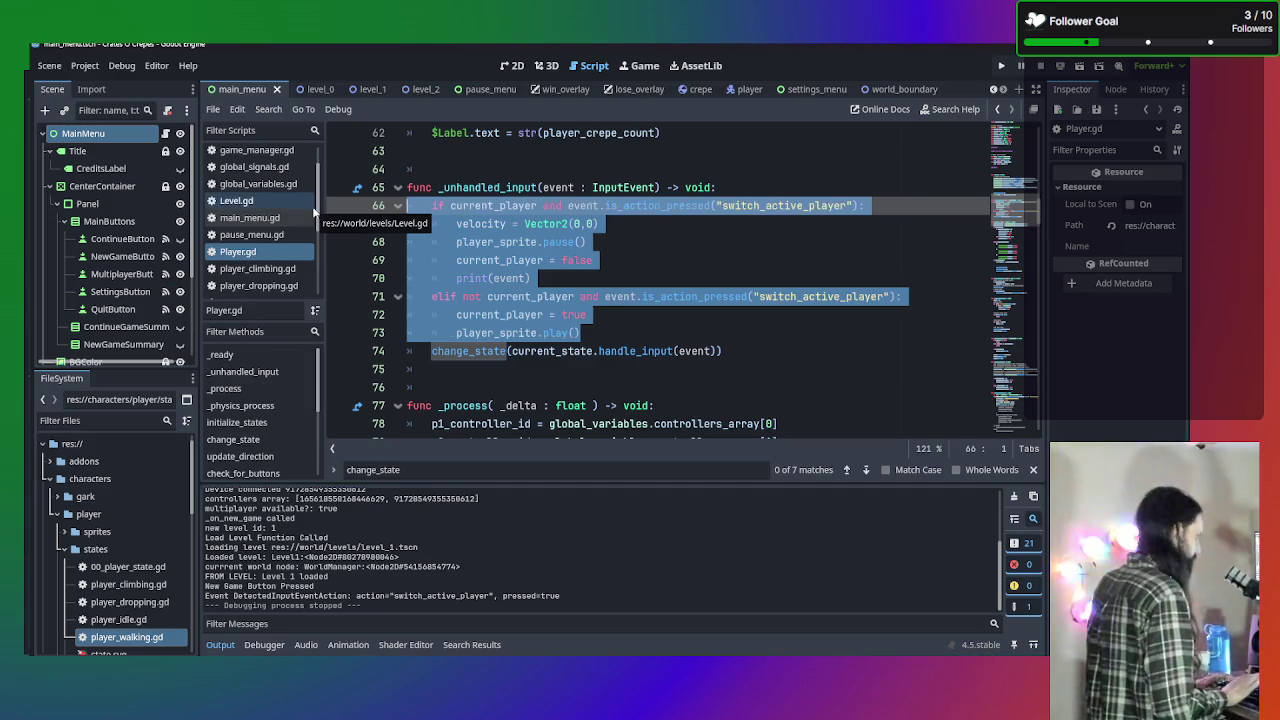
Run the project with F5 to reach the game's main menu.
ctrl+click(468, 351)
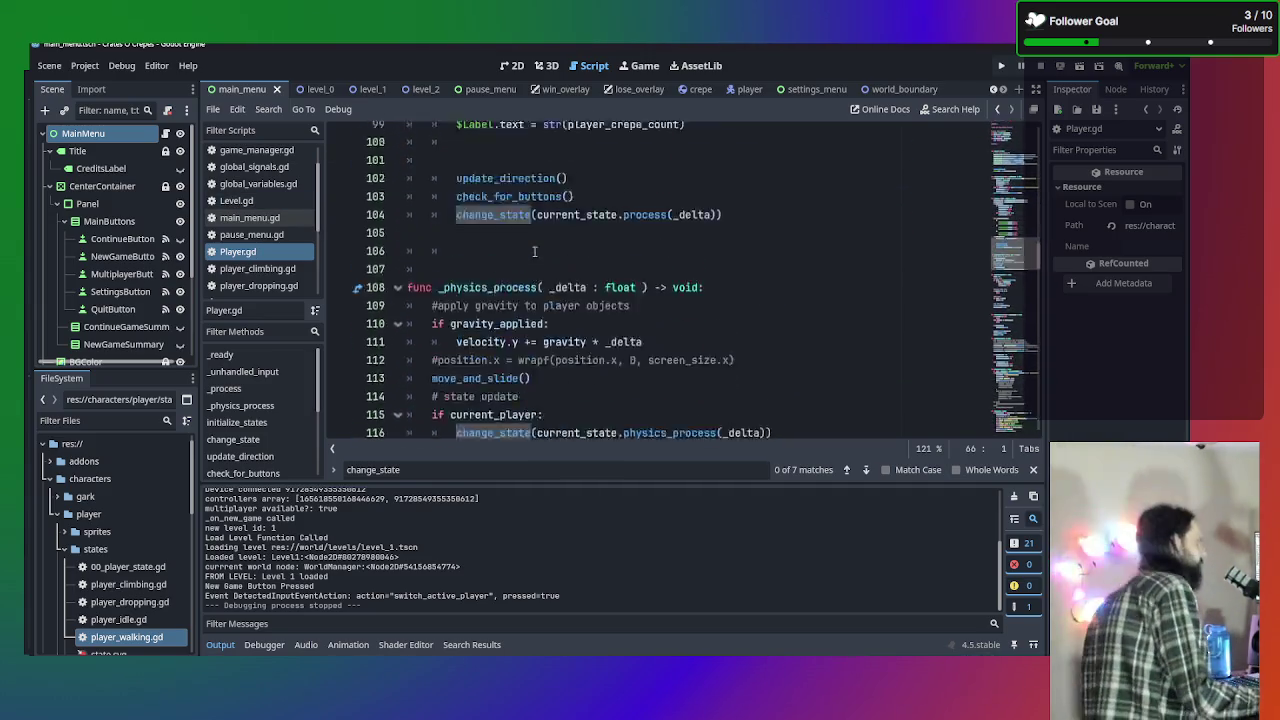
scroll(537, 290, down, 12)
scroll(540, 312, up, 3)
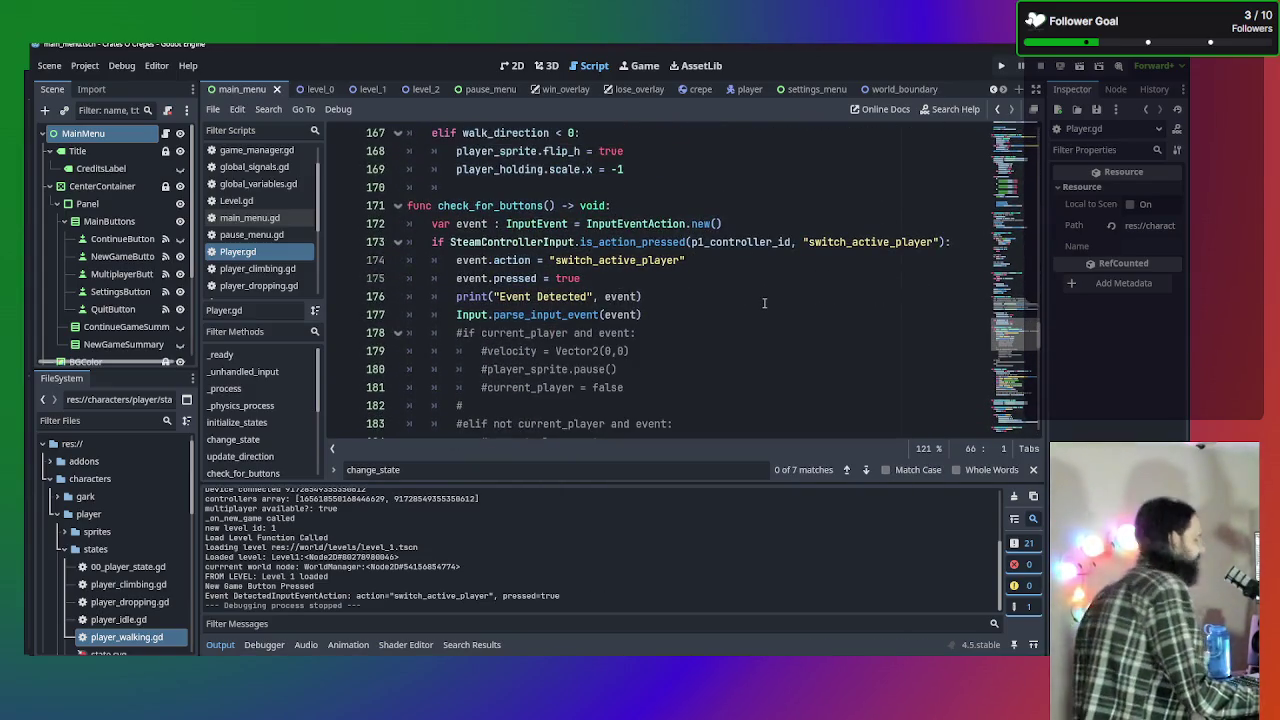
key(F5)
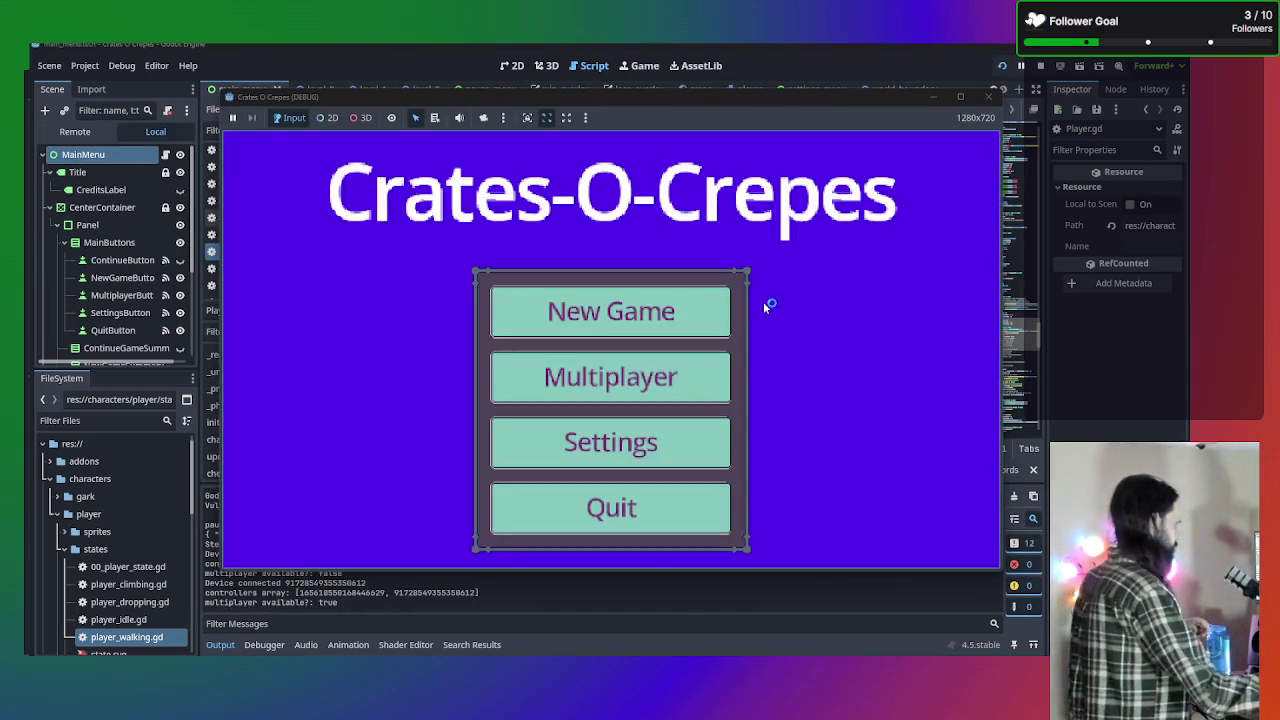
Start a new game and walk the orange and pink characters left and right in level 1.
click(654, 328)
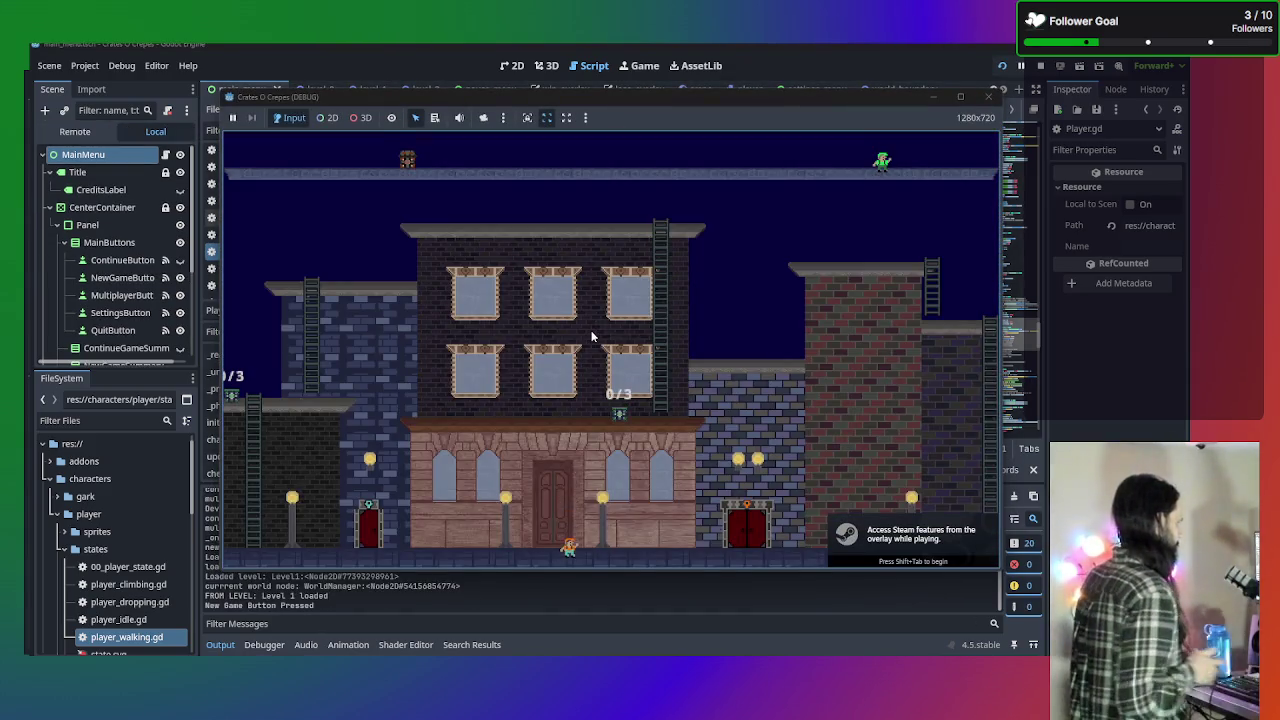
key(Left)
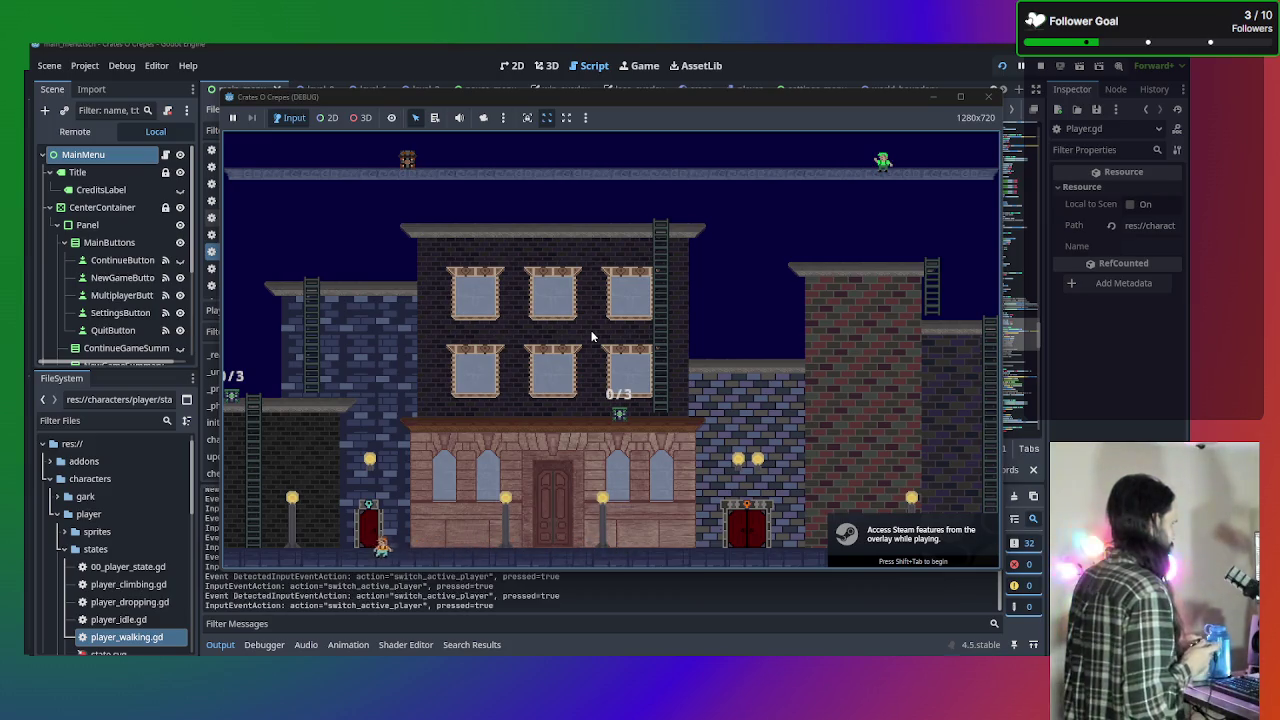
key(Right)
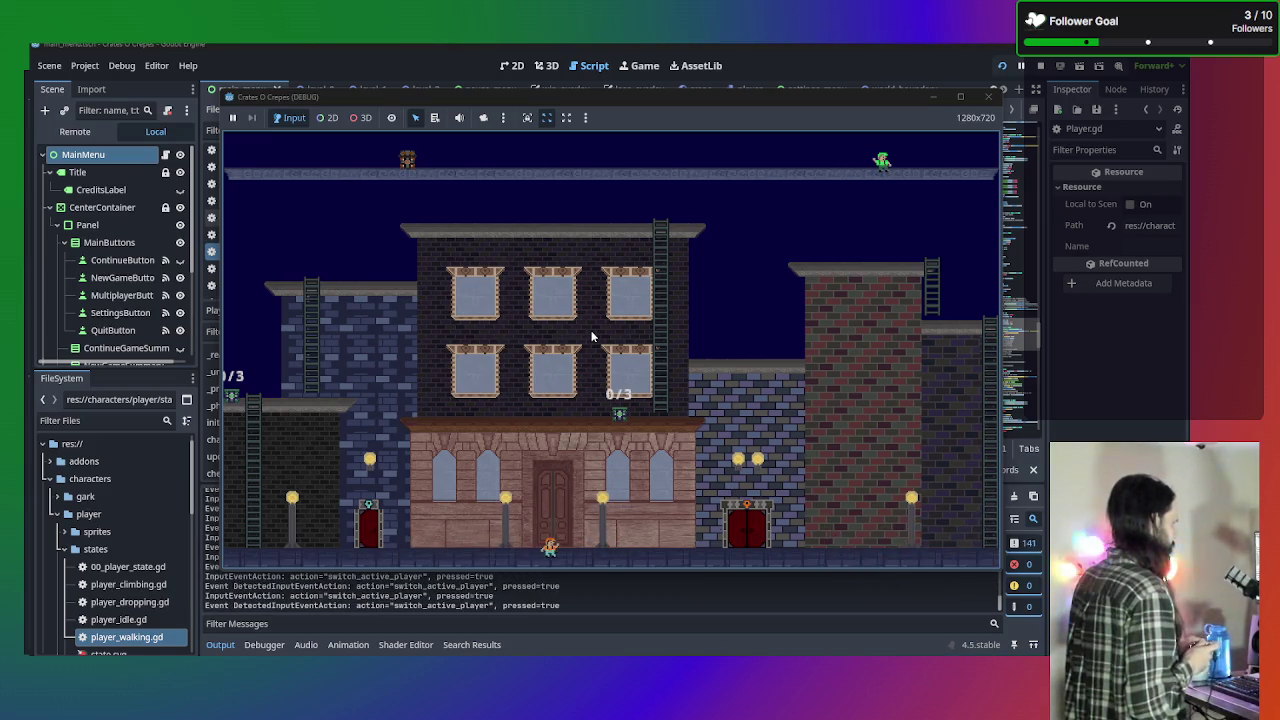
key(Left)
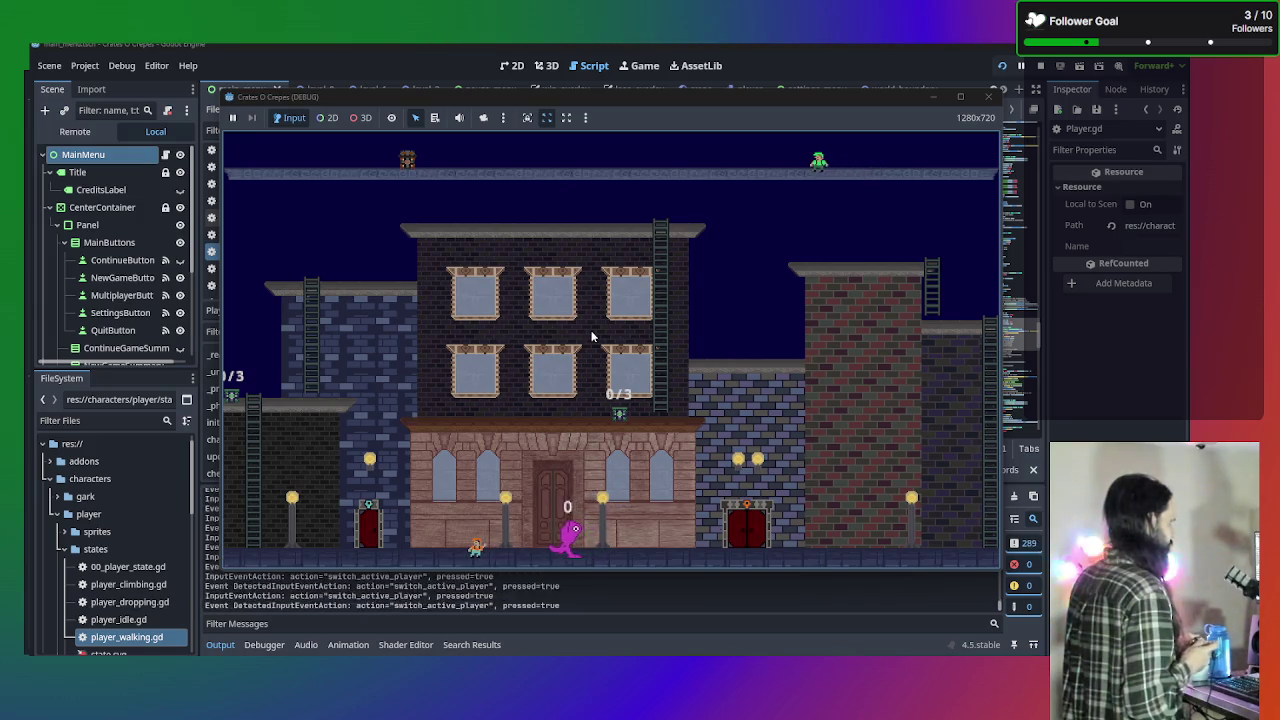
key(Left)
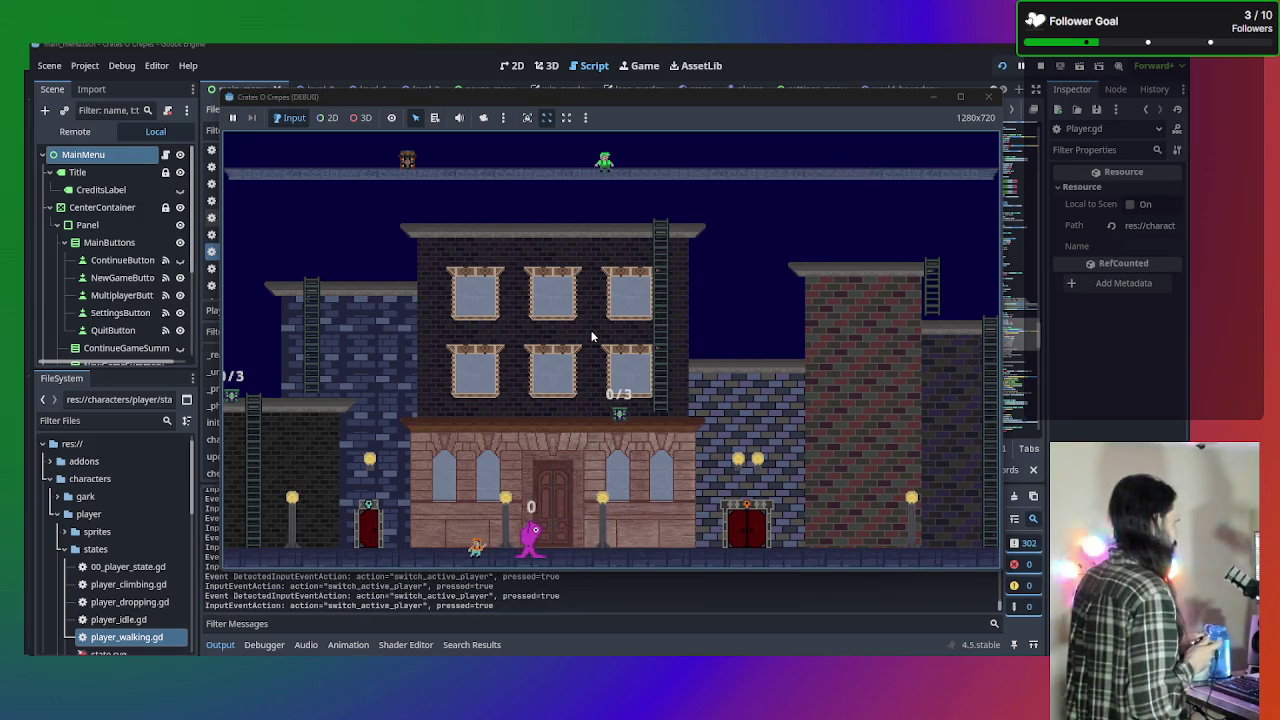
key(Left)
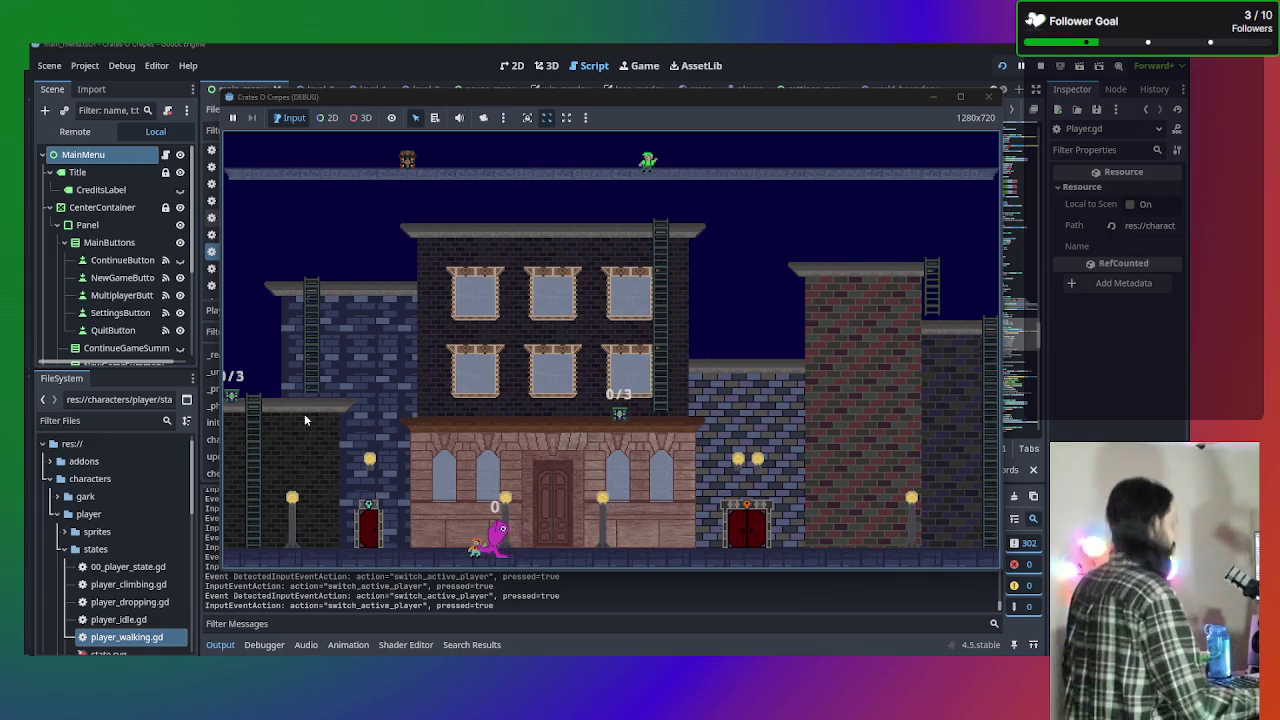
key(Left)
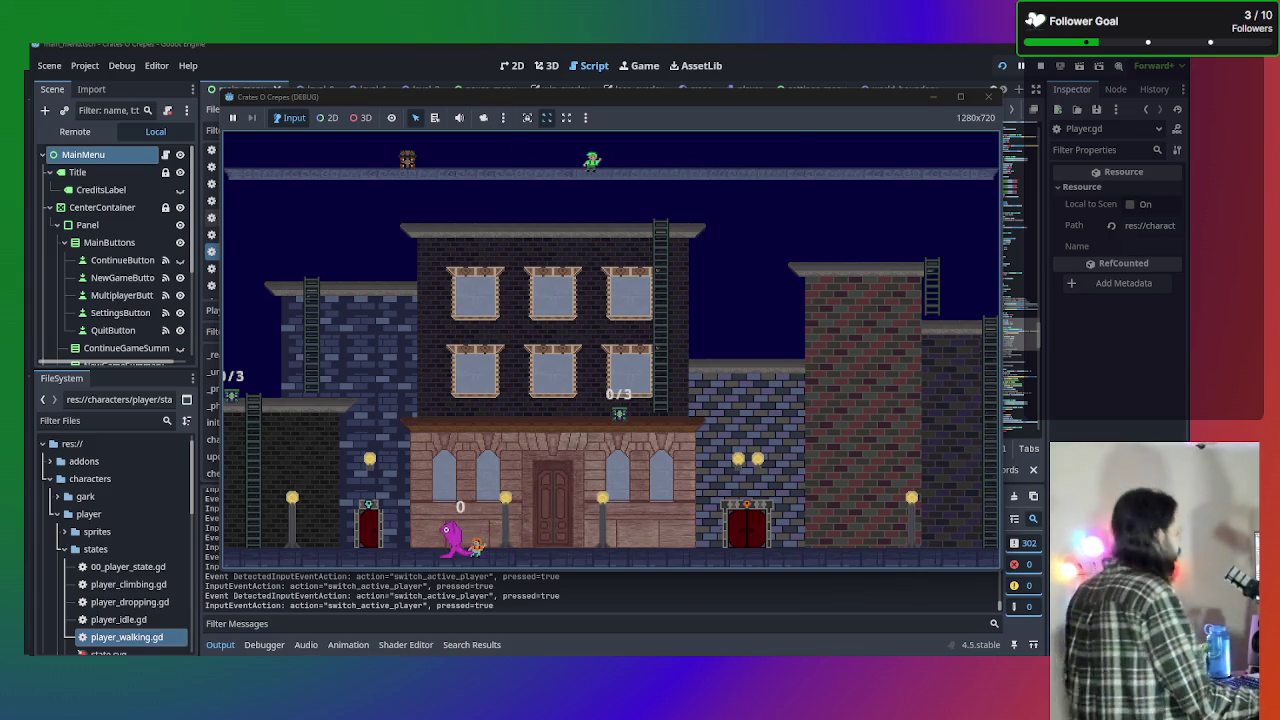
key(Right)
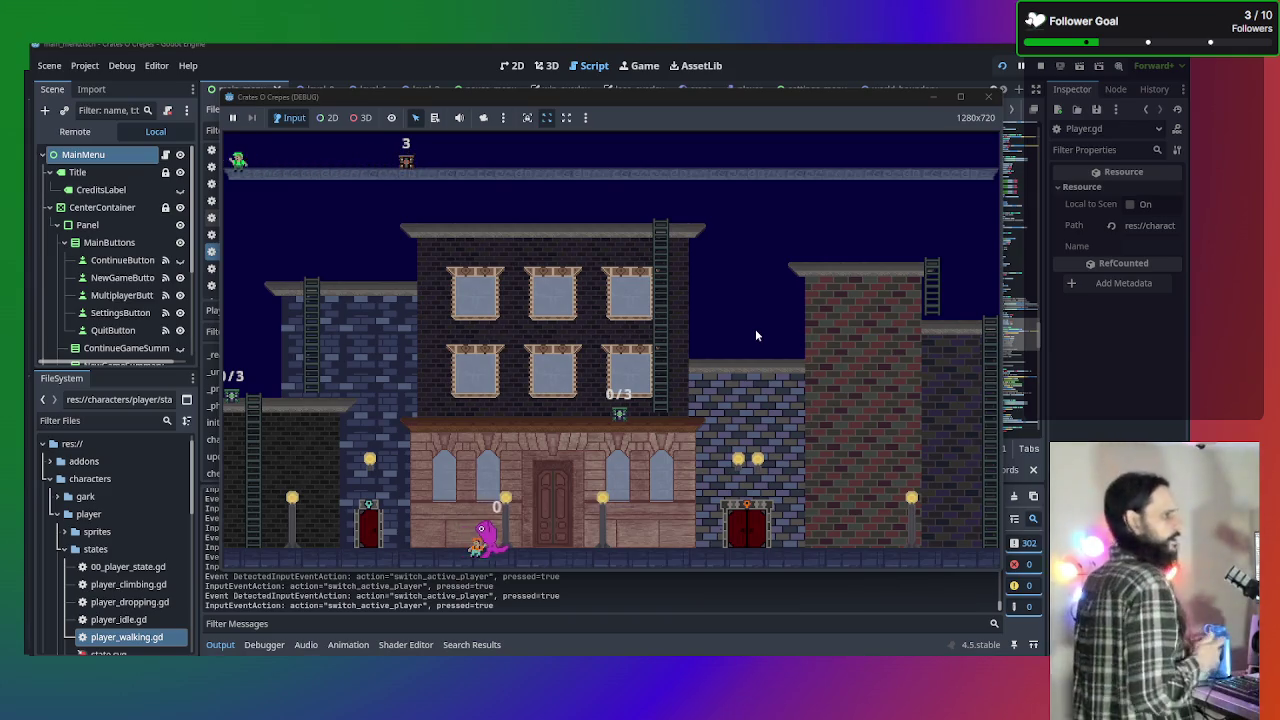
key(Right)
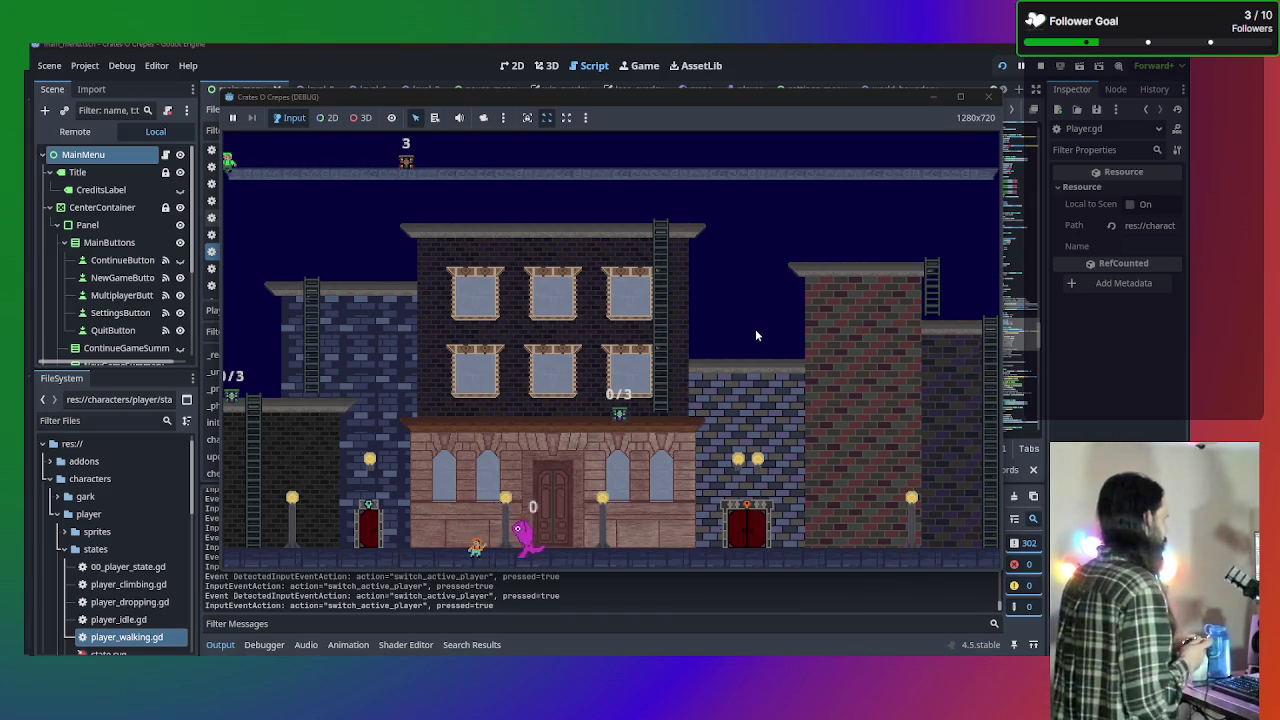
key(Right)
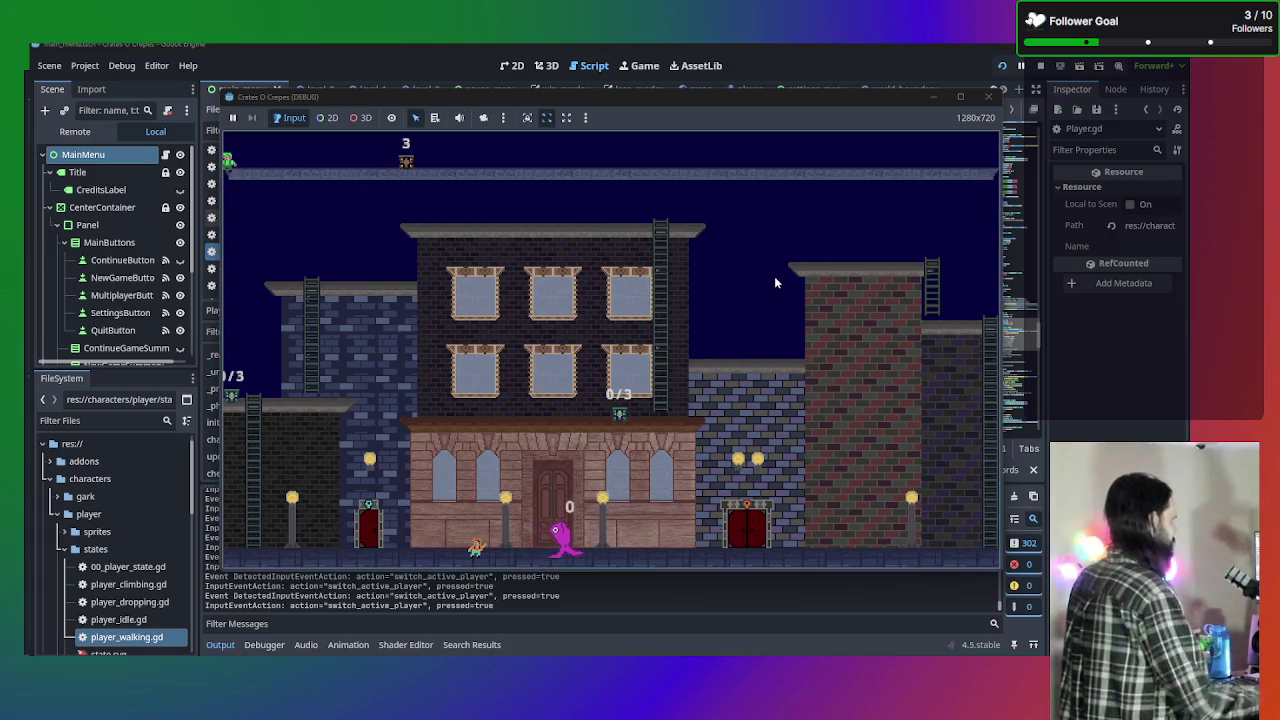
key(Left)
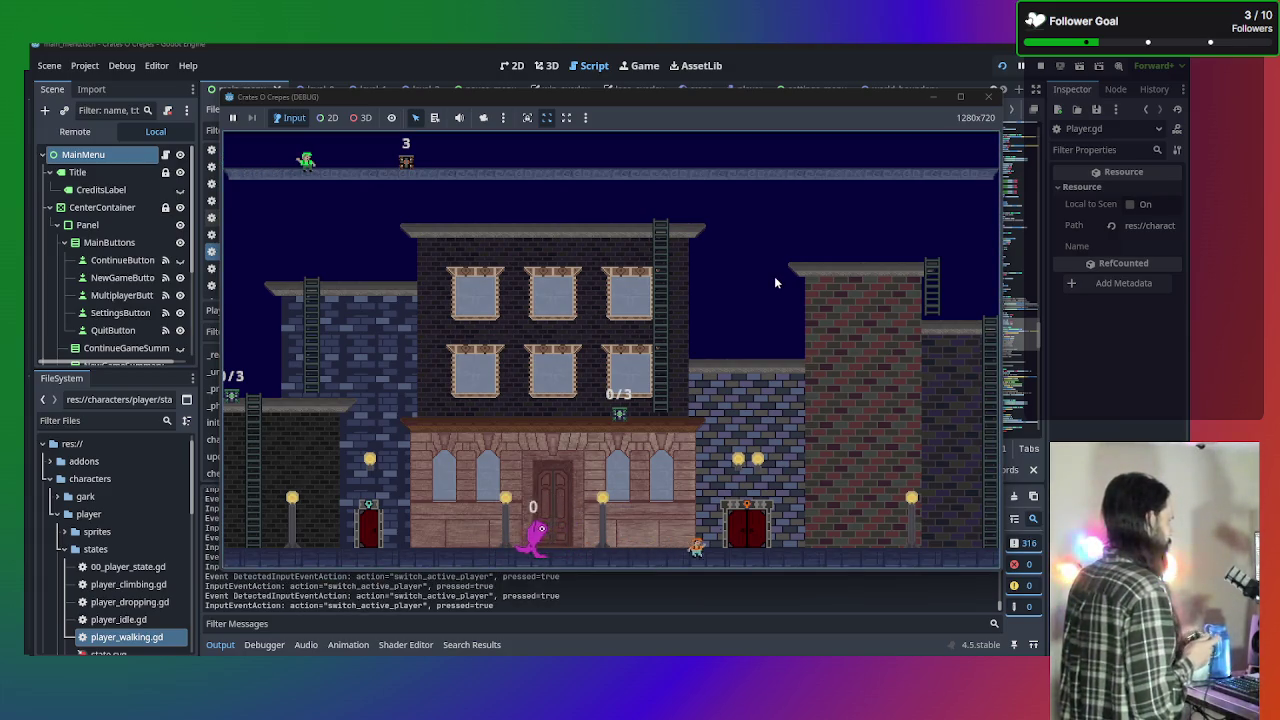
Switch active players several times with Tab and walk the purple character left.
key(Tab)
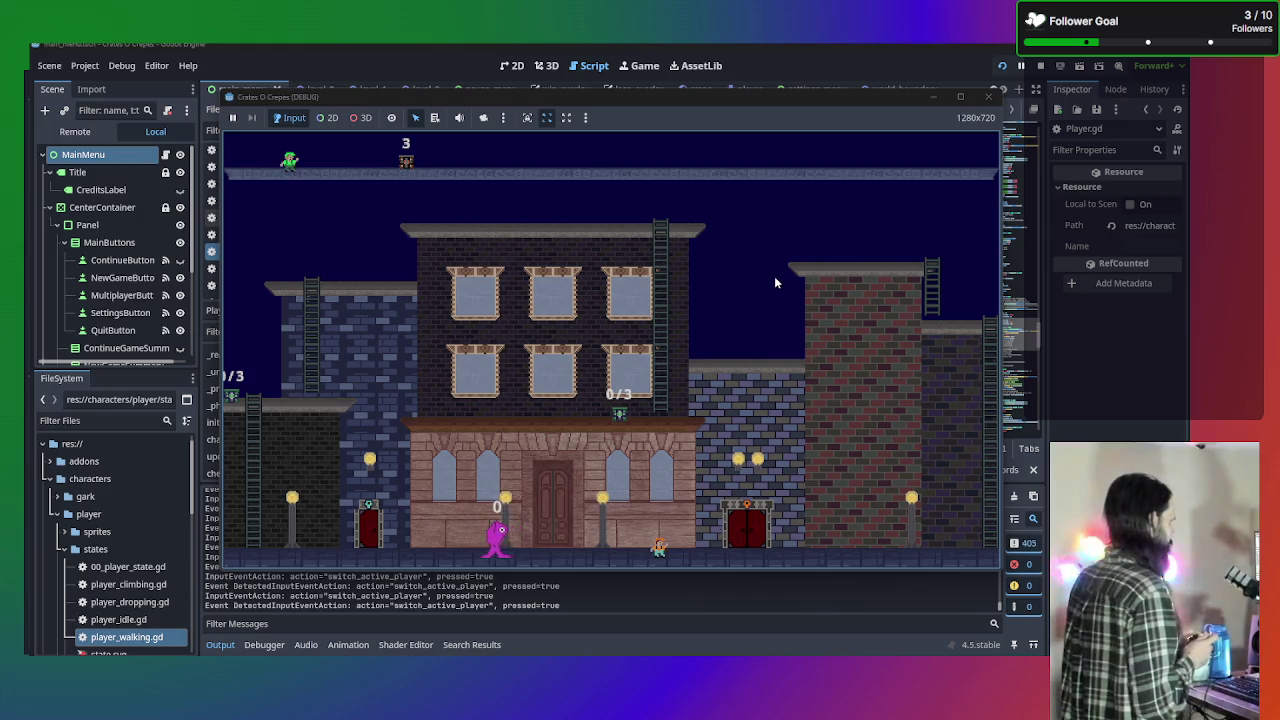
key(Tab)
key(Tab)
key(Tab)
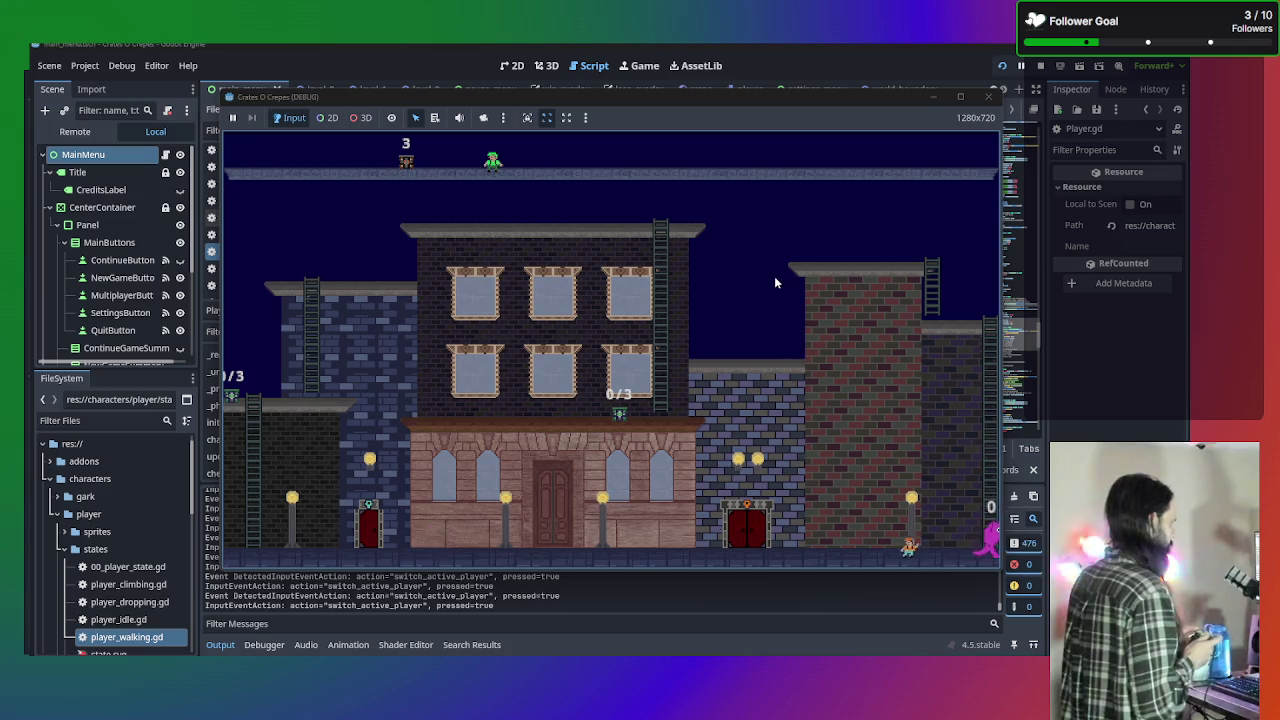
key(Tab)
key(Tab)
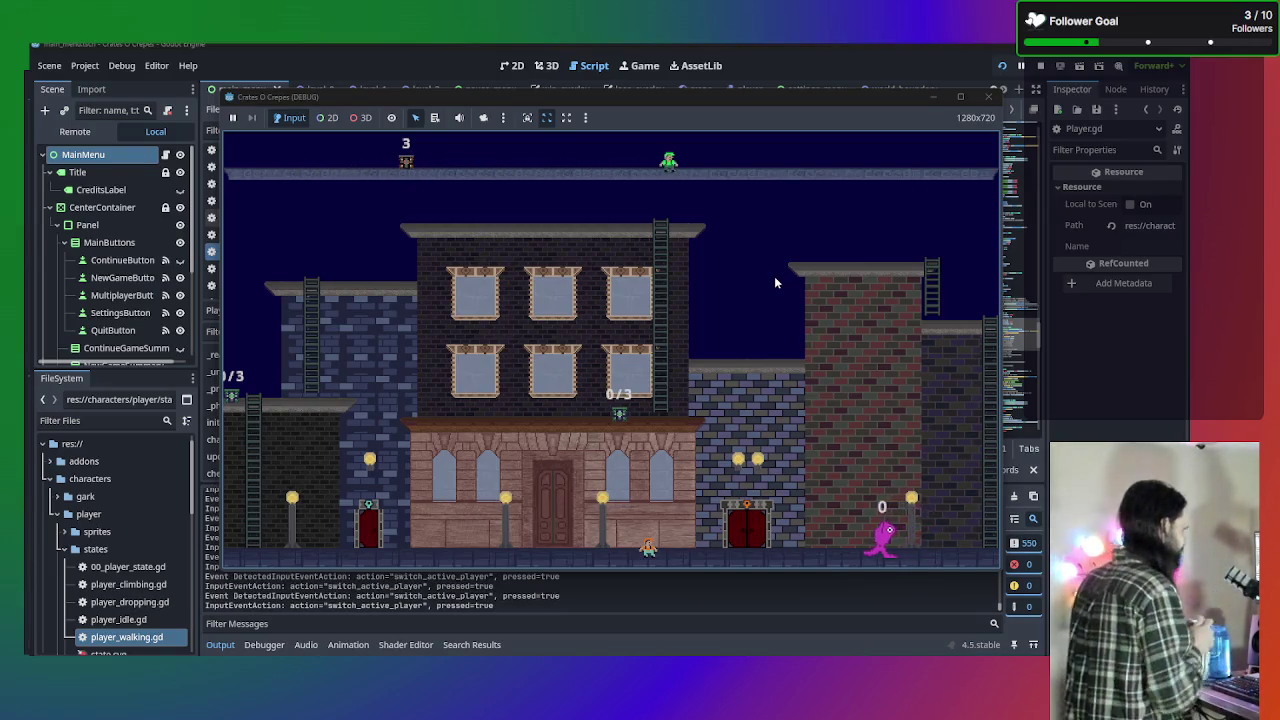
key(Tab)
key(Tab)
key(Tab)
key(Left)
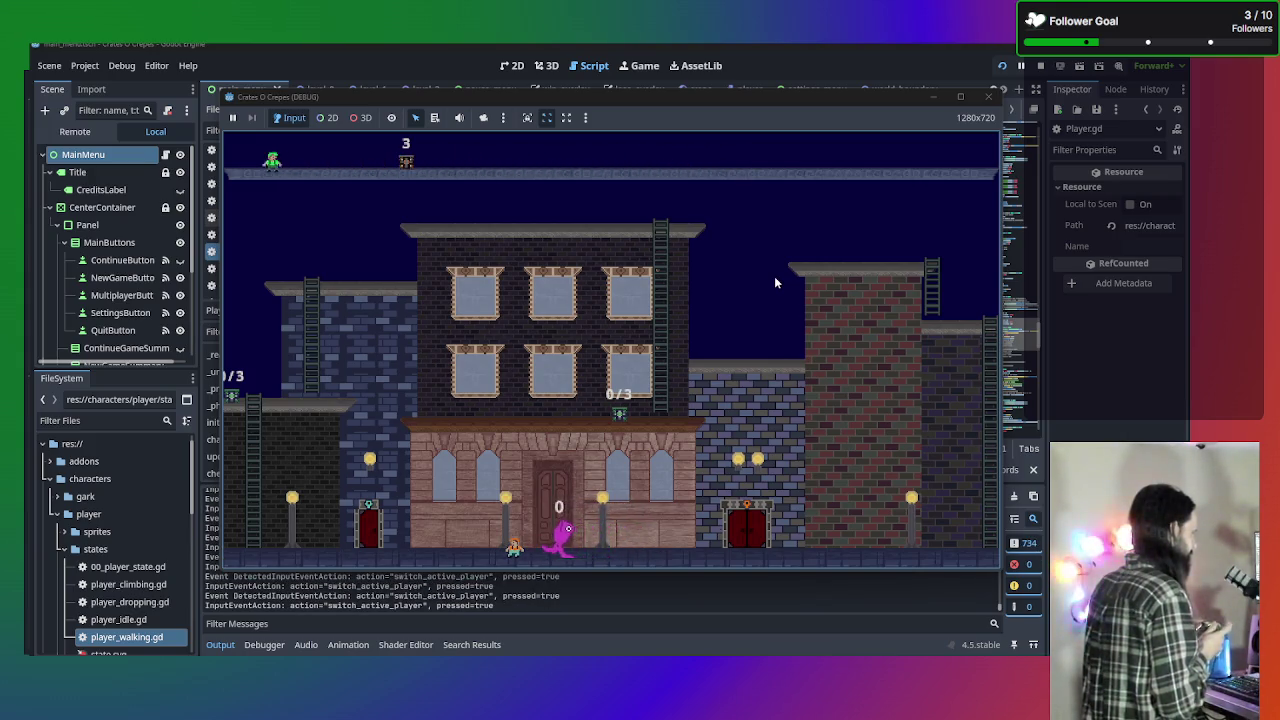
Close the running debug game window.
click(988, 97)
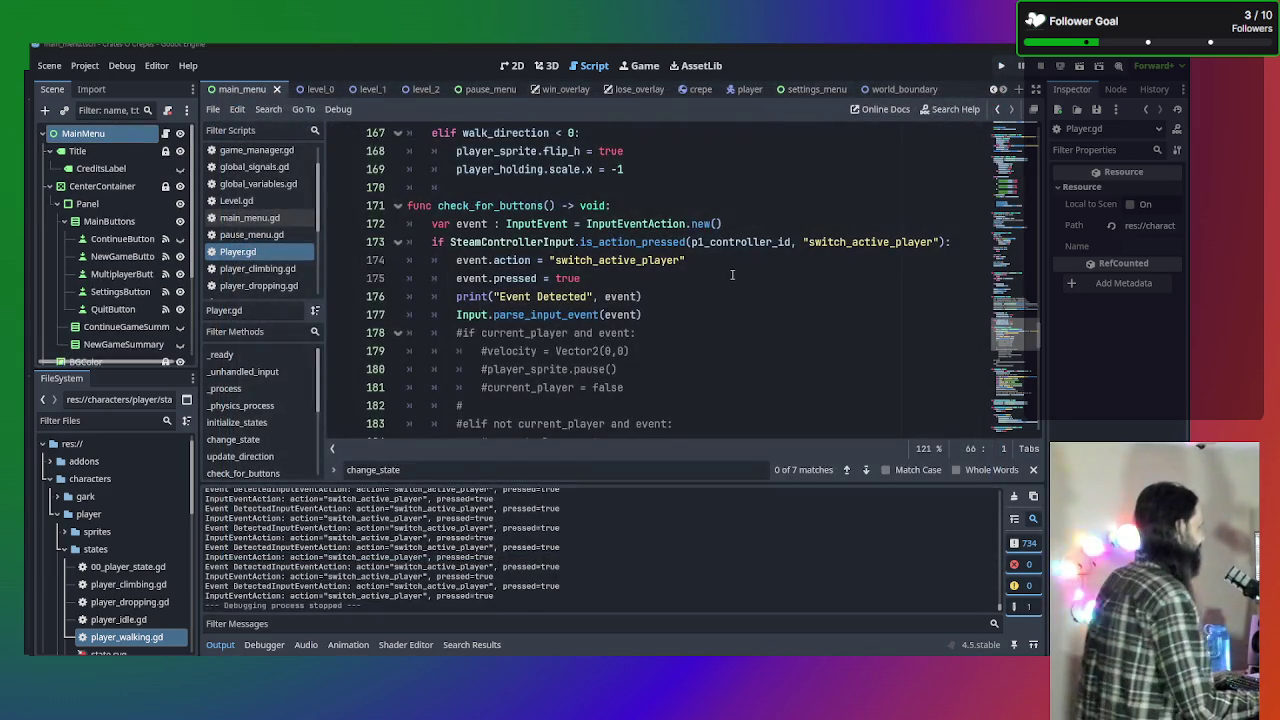
scroll(730, 278, up, 1)
scroll(695, 368, down, 6)
scroll(691, 366, up, 4)
Delete the commented-out lines 178–192 following check_for_buttons in Player.gd.
mouse_move(648, 423)
mouse_down()
mouse_move(400, 250)
mouse_move(212, 167)
mouse_move(231, 172)
mouse_up()
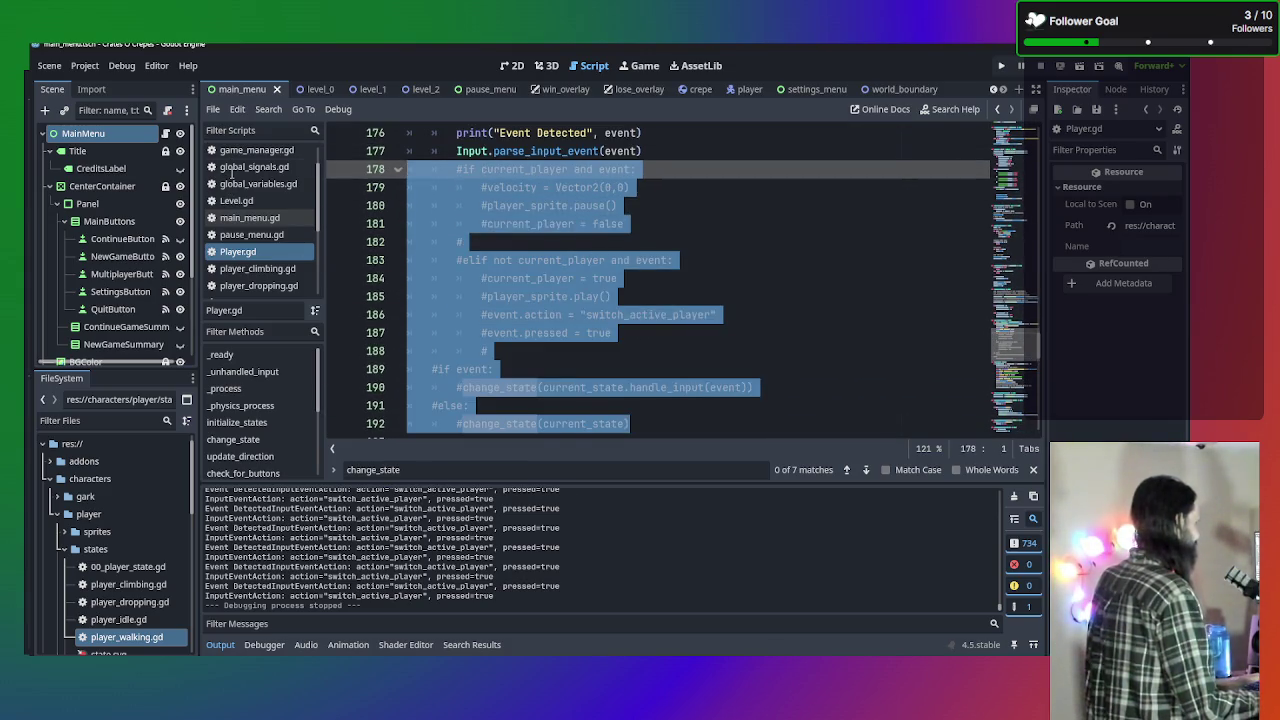
key(BackSpace)
scroll(648, 308, up, 2)
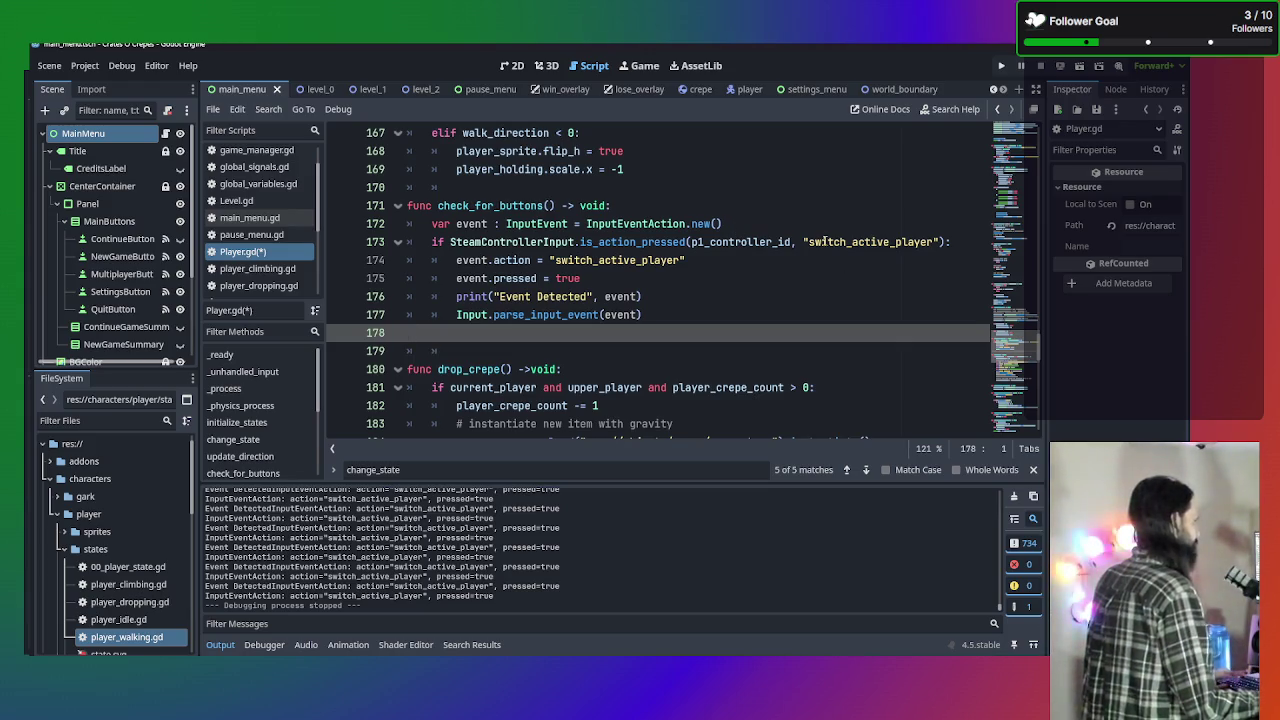
scroll(268, 274, down, 3)
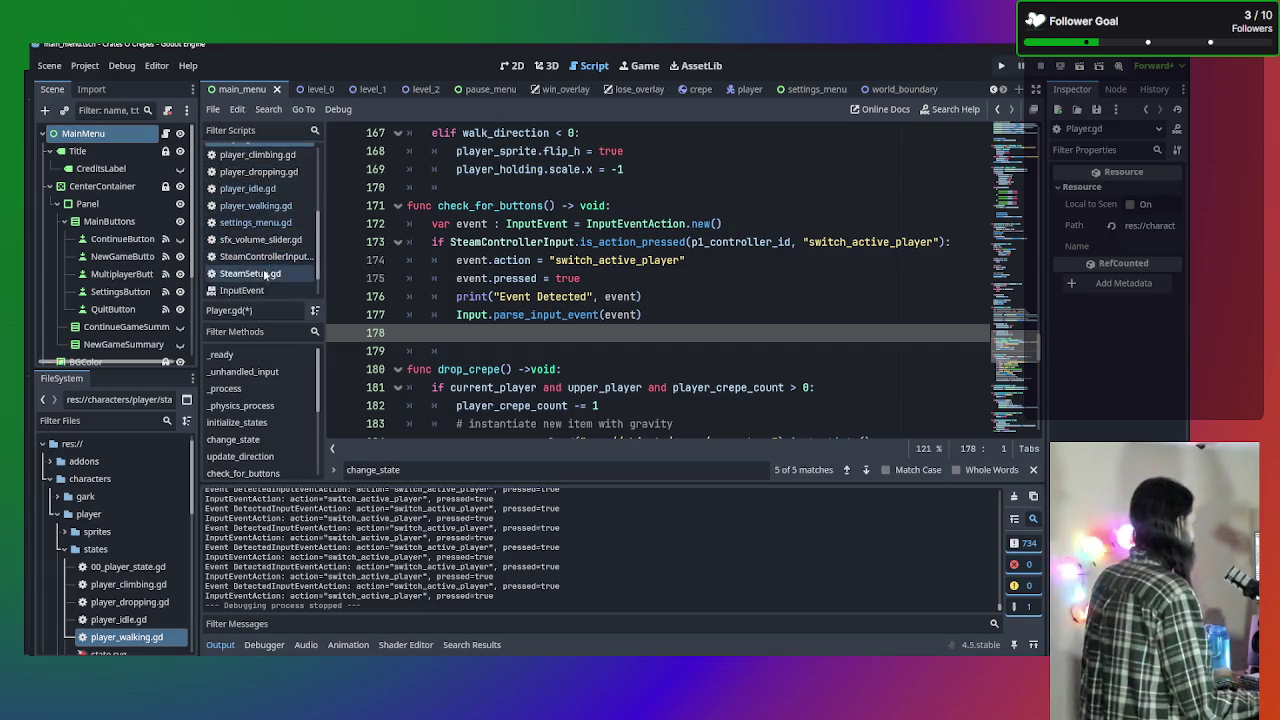
Open SteamControllerInput.gd and scroll through its device connection code.
click(265, 258)
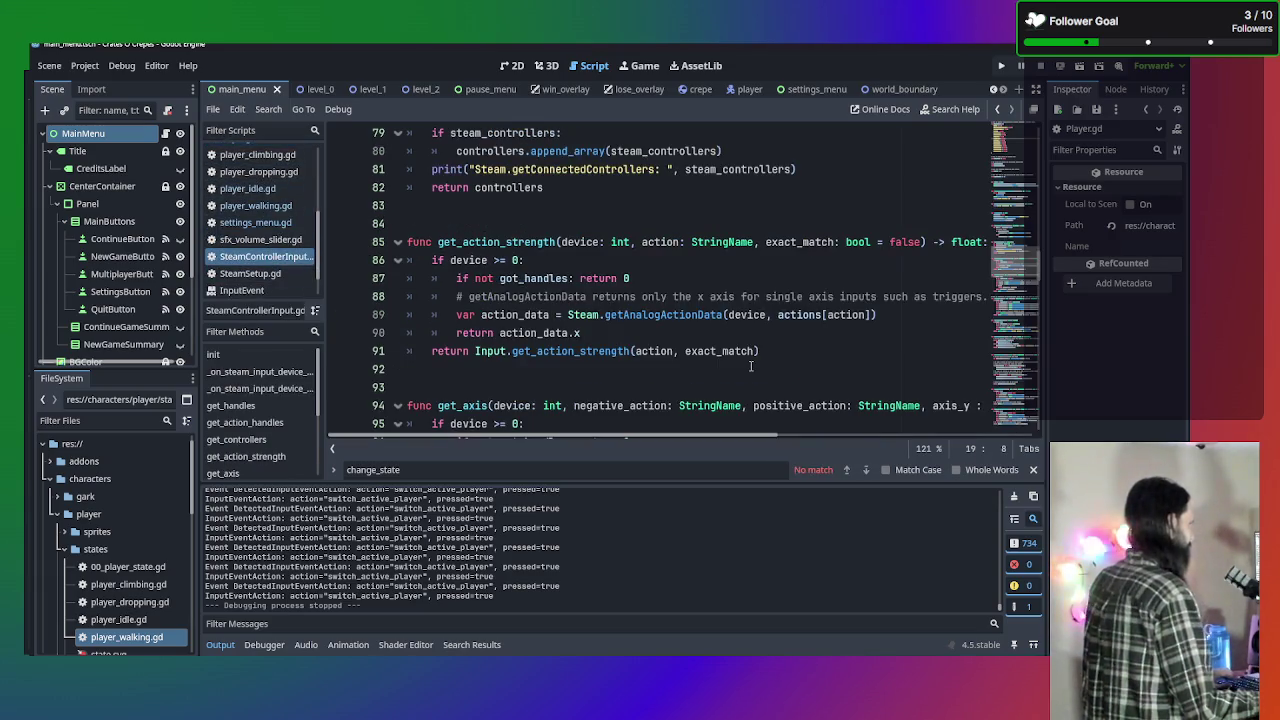
scroll(617, 373, up, 7)
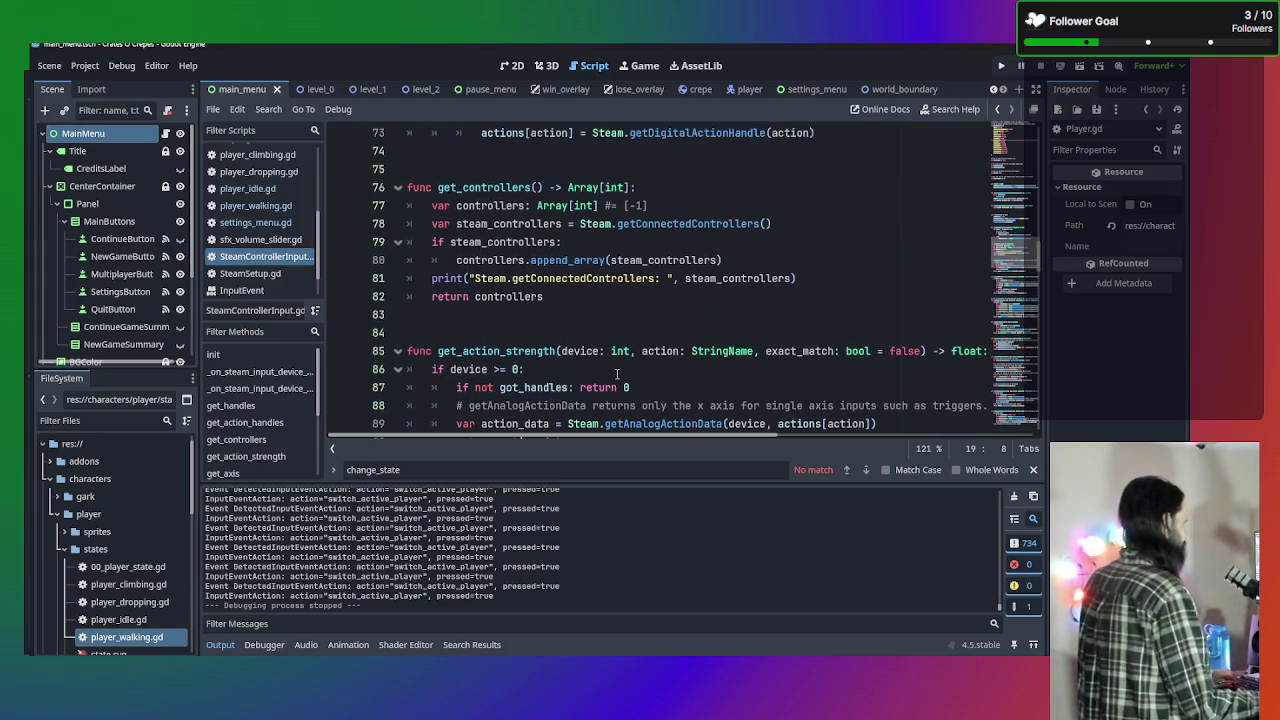
scroll(617, 373, up, 1)
scroll(619, 372, up, 6)
scroll(617, 374, up, 1)
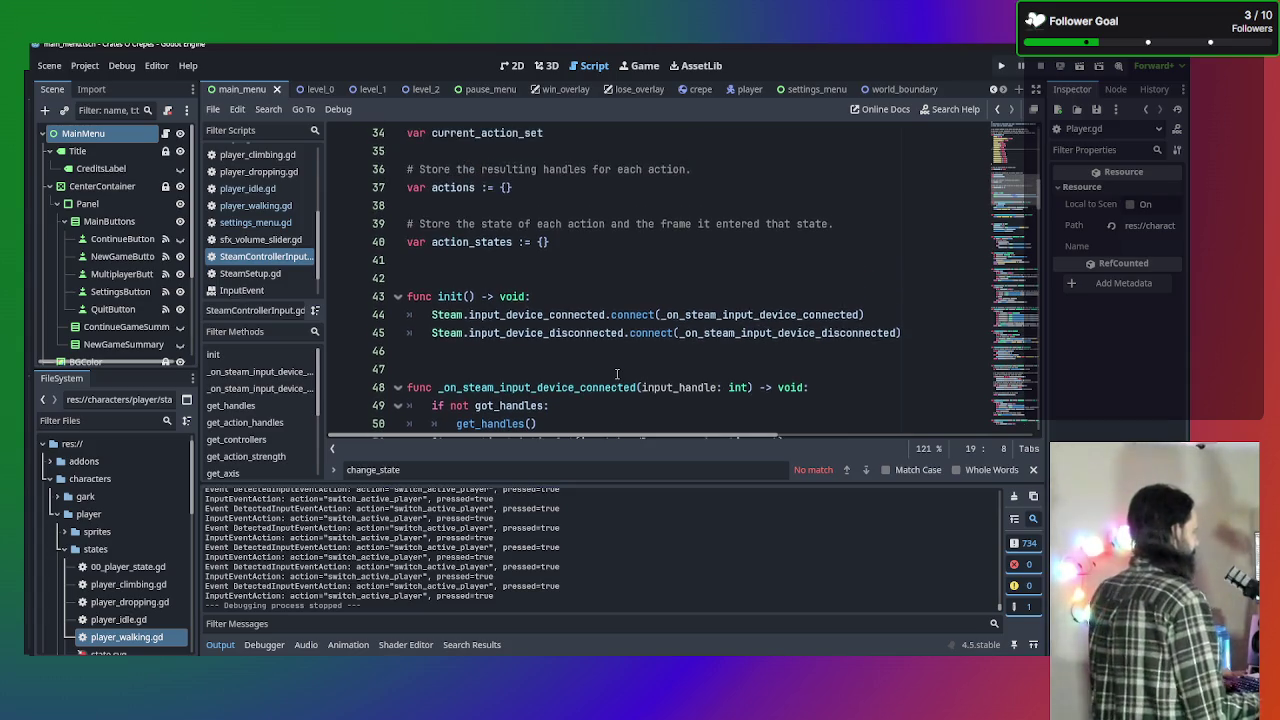
scroll(617, 373, down, 1)
scroll(617, 373, up, 1)
scroll(617, 373, up, 2)
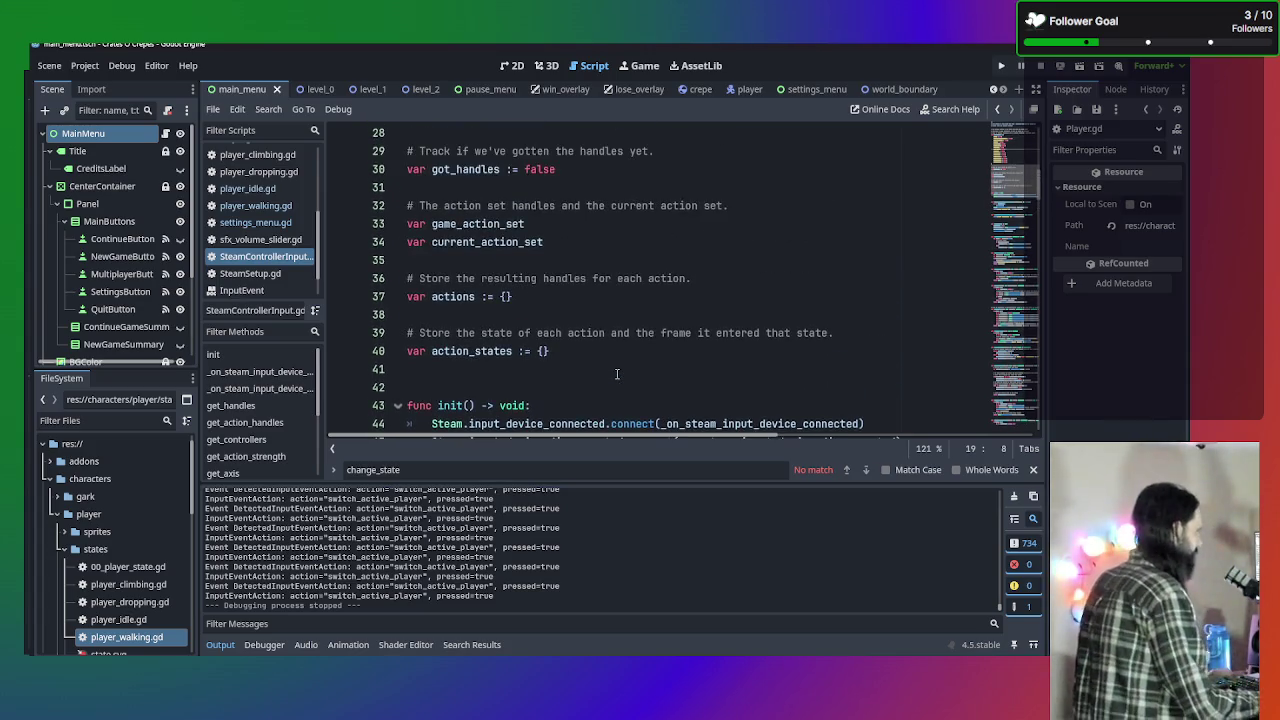
scroll(617, 374, down, 4)
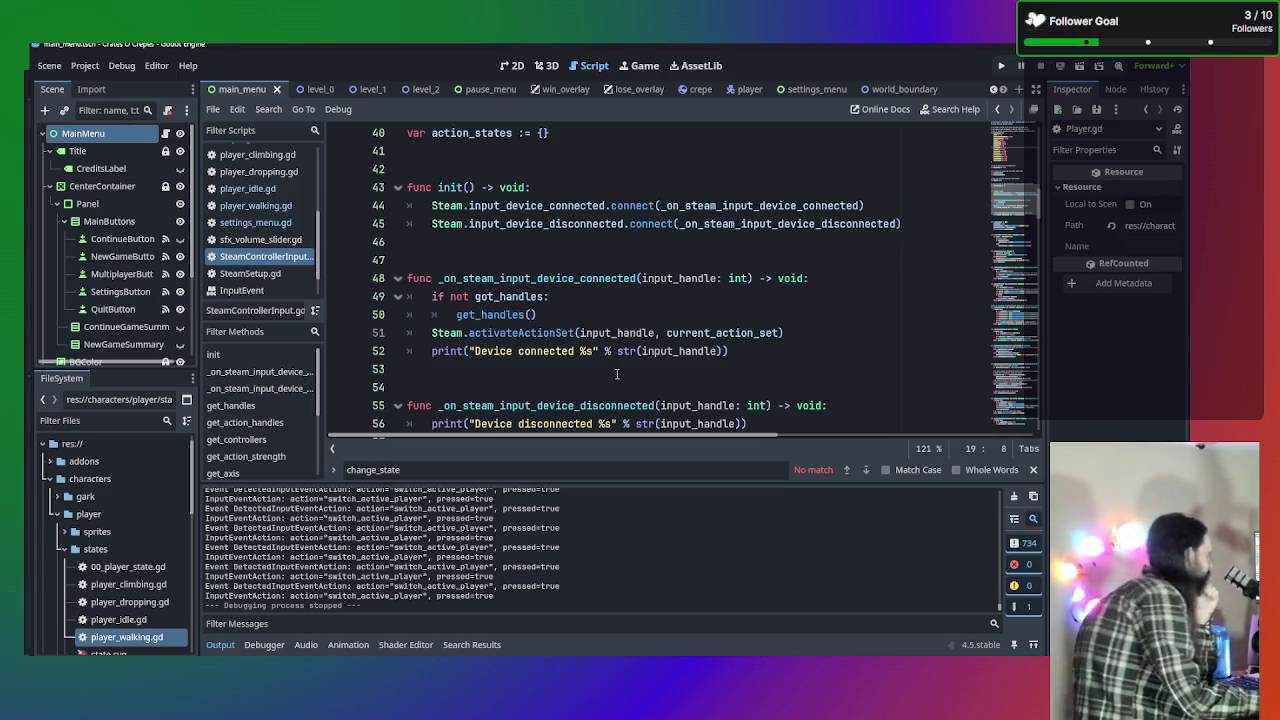
Review the handle and action-strength functions, then switch to main_menu.gd.
scroll(617, 374, down, 1)
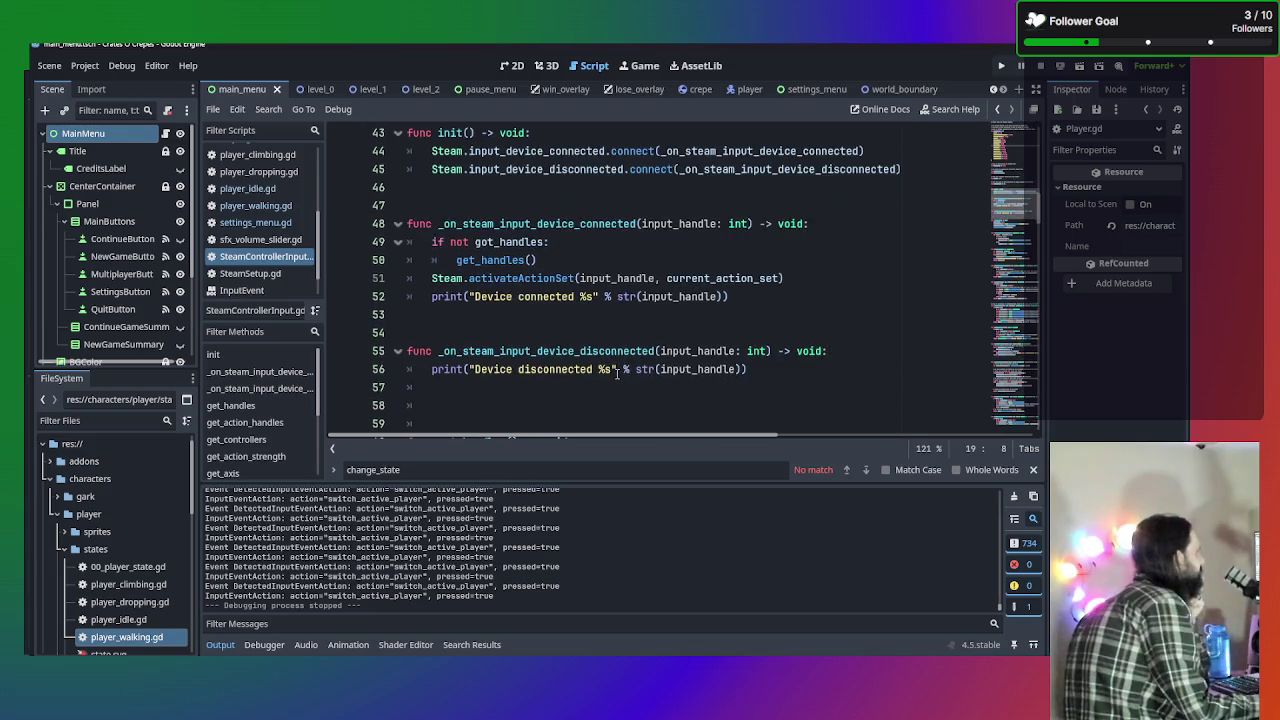
scroll(617, 374, down, 2)
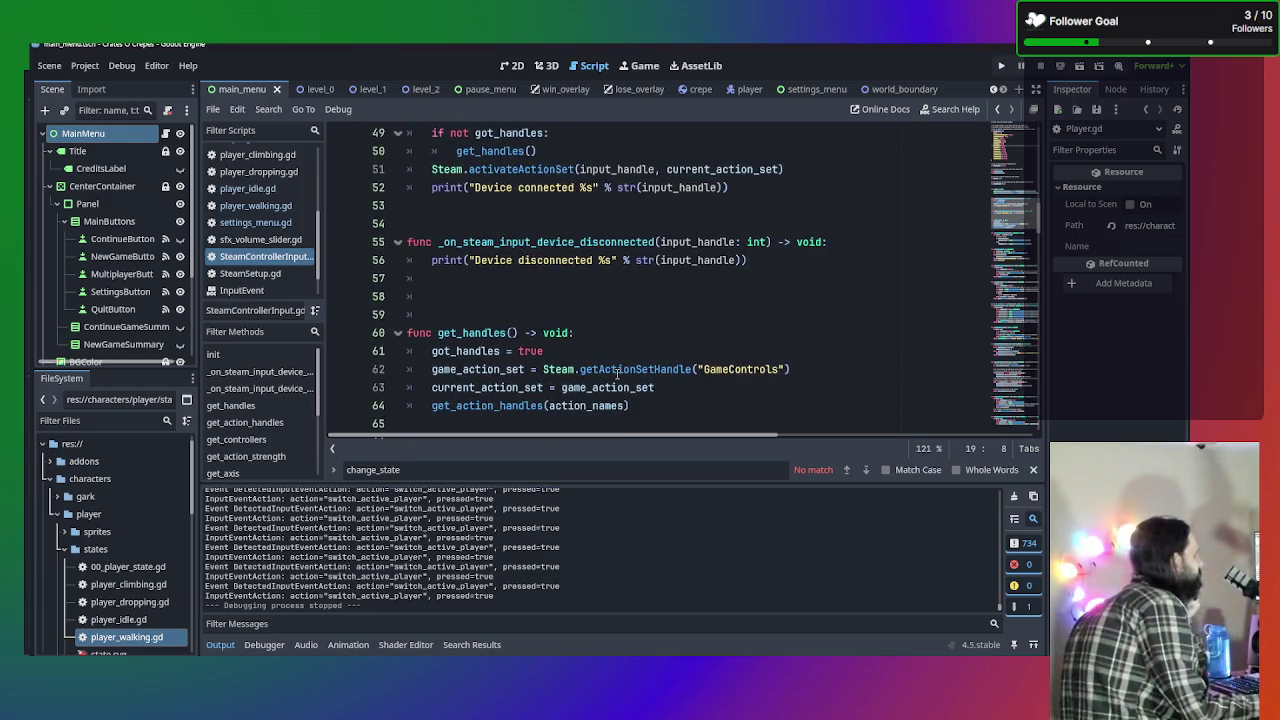
scroll(617, 372, down, 2)
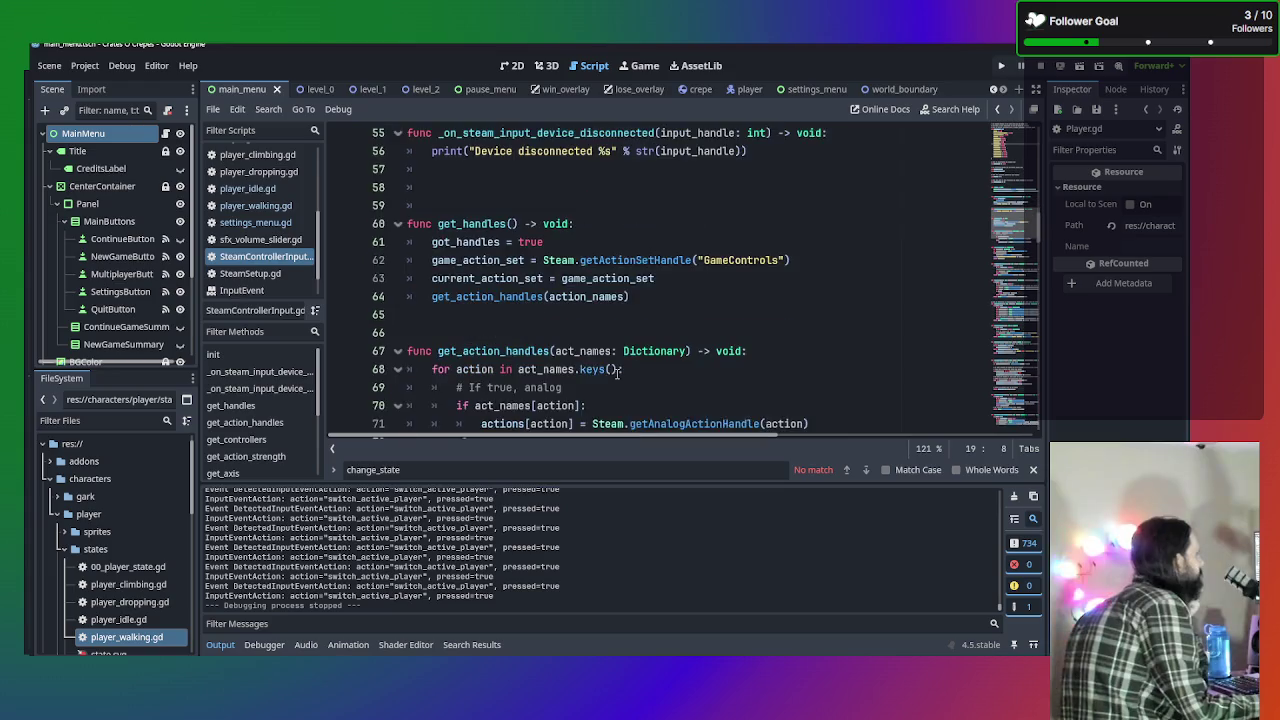
scroll(617, 372, up, 2)
scroll(268, 243, up, 1)
scroll(268, 243, up, 1)
click(262, 200)
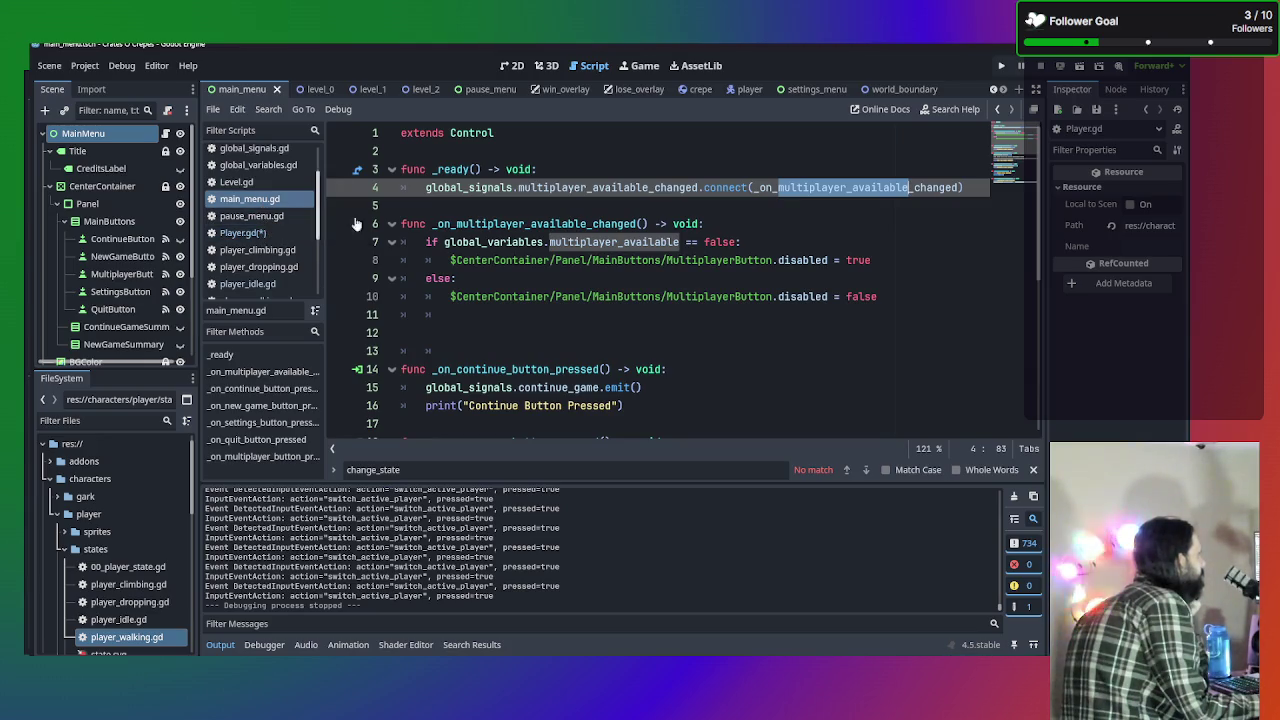
Change line 173 of Player.gd to is_action_just_pressed, save, and run the game with F5.
click(258, 216)
click(258, 233)
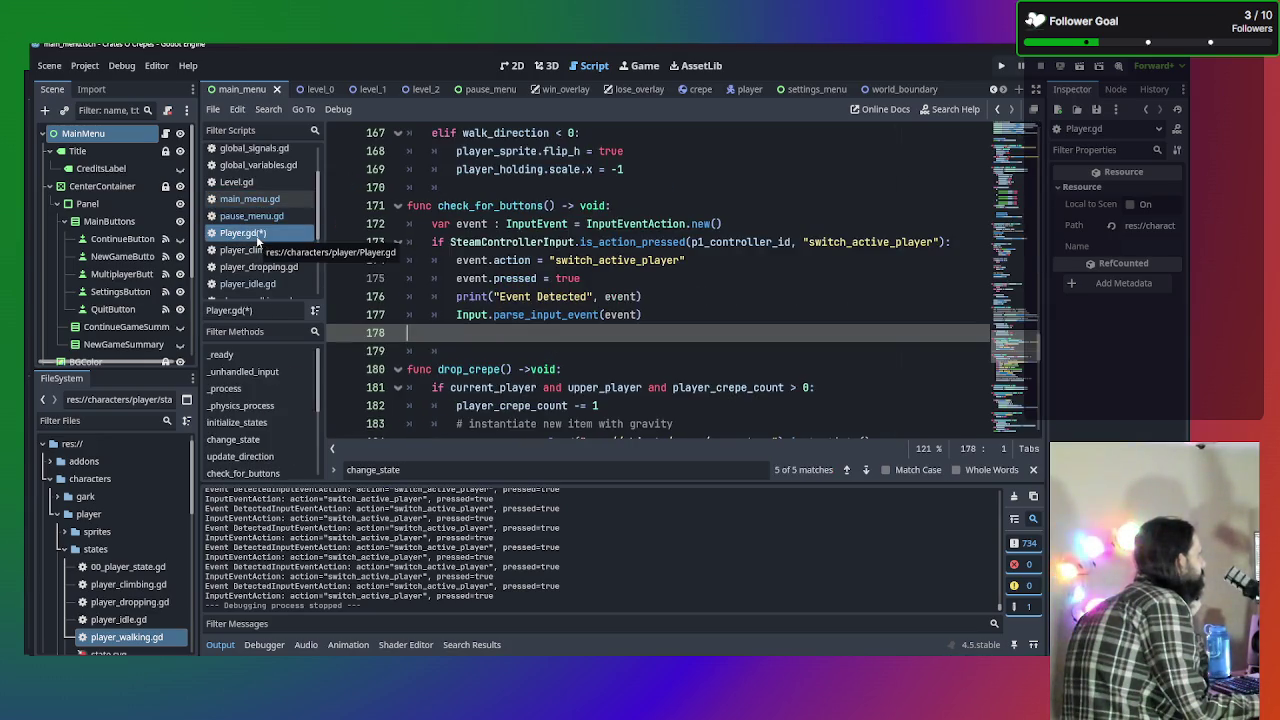
click(637, 242)
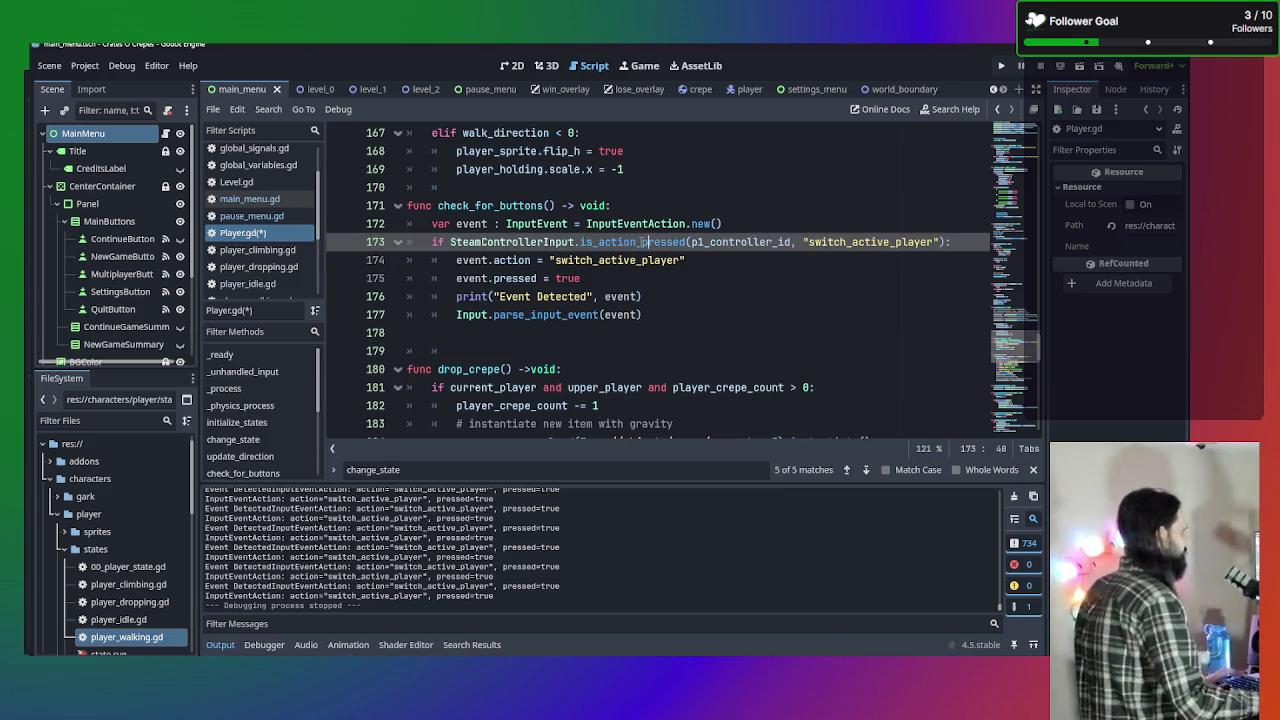
text(just_)
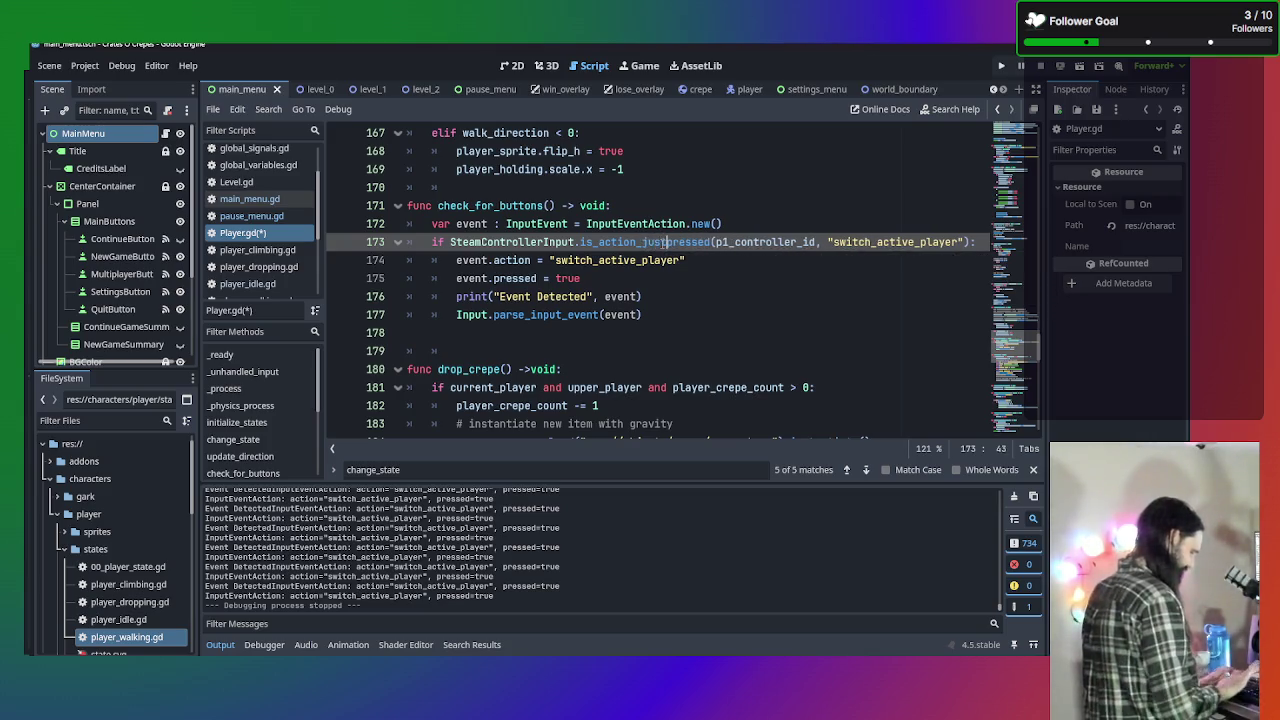
text(_)
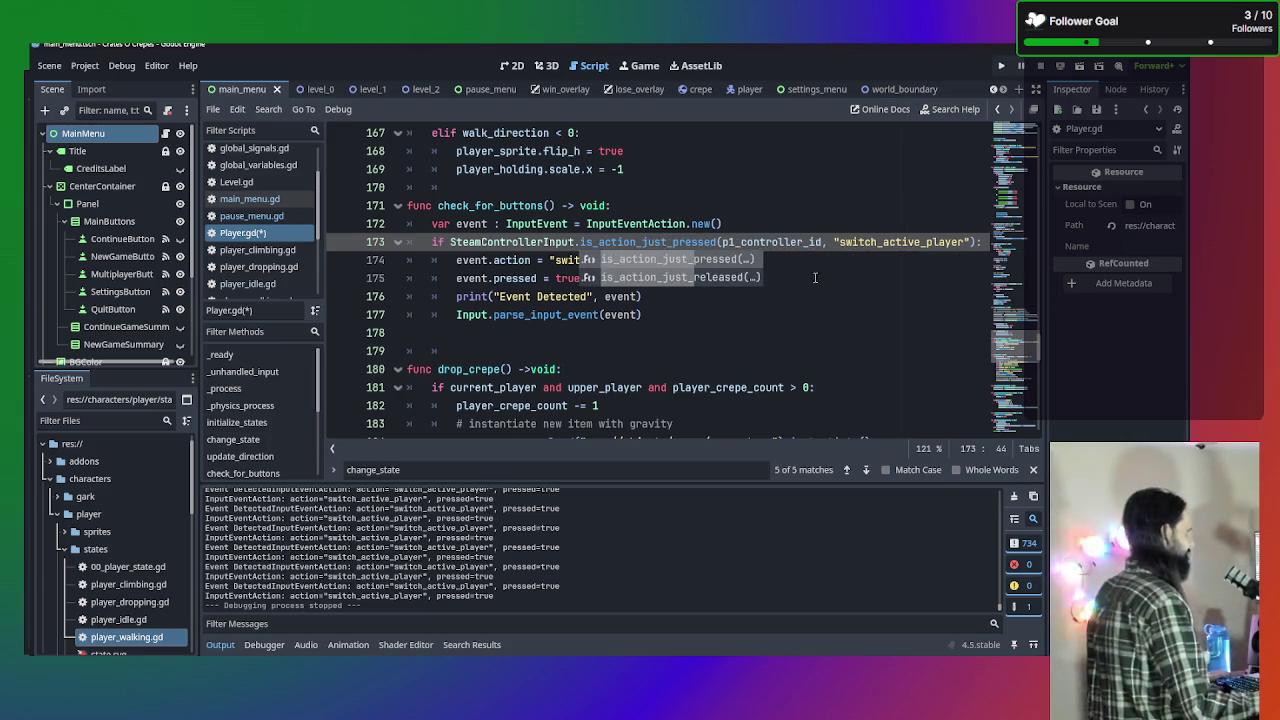
click(878, 298)
key(ctrl+s)
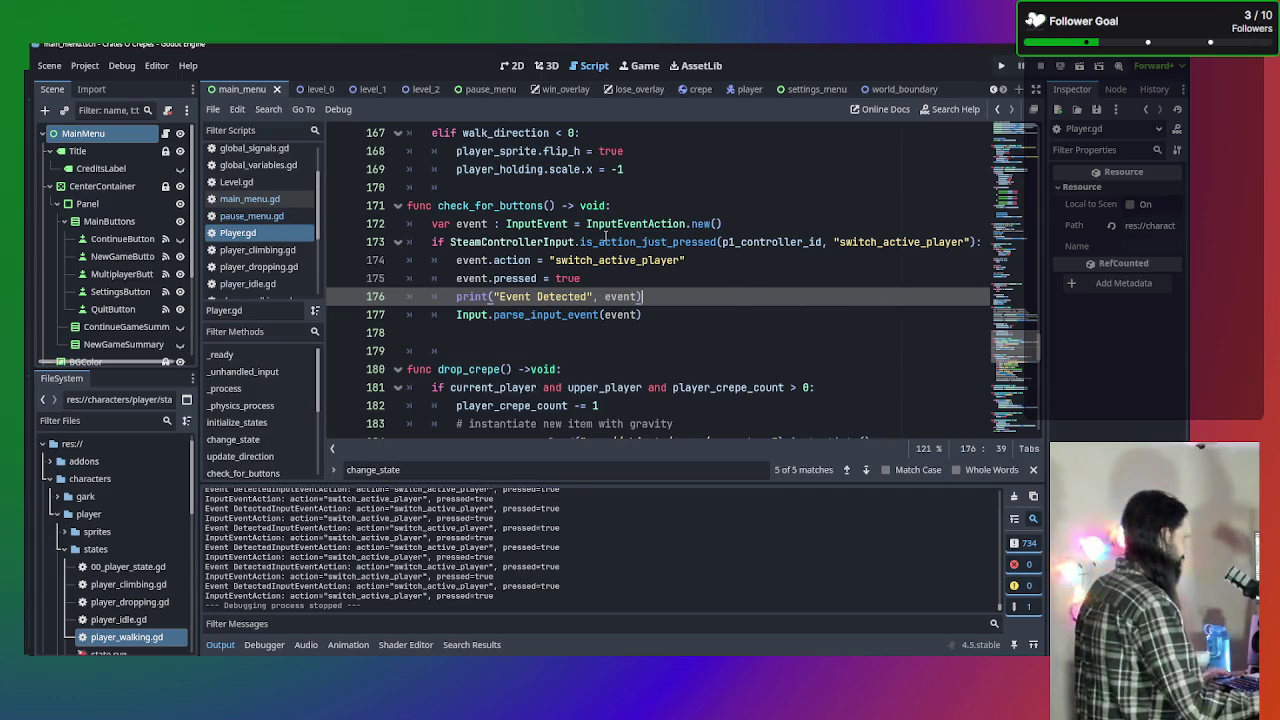
key(F5)
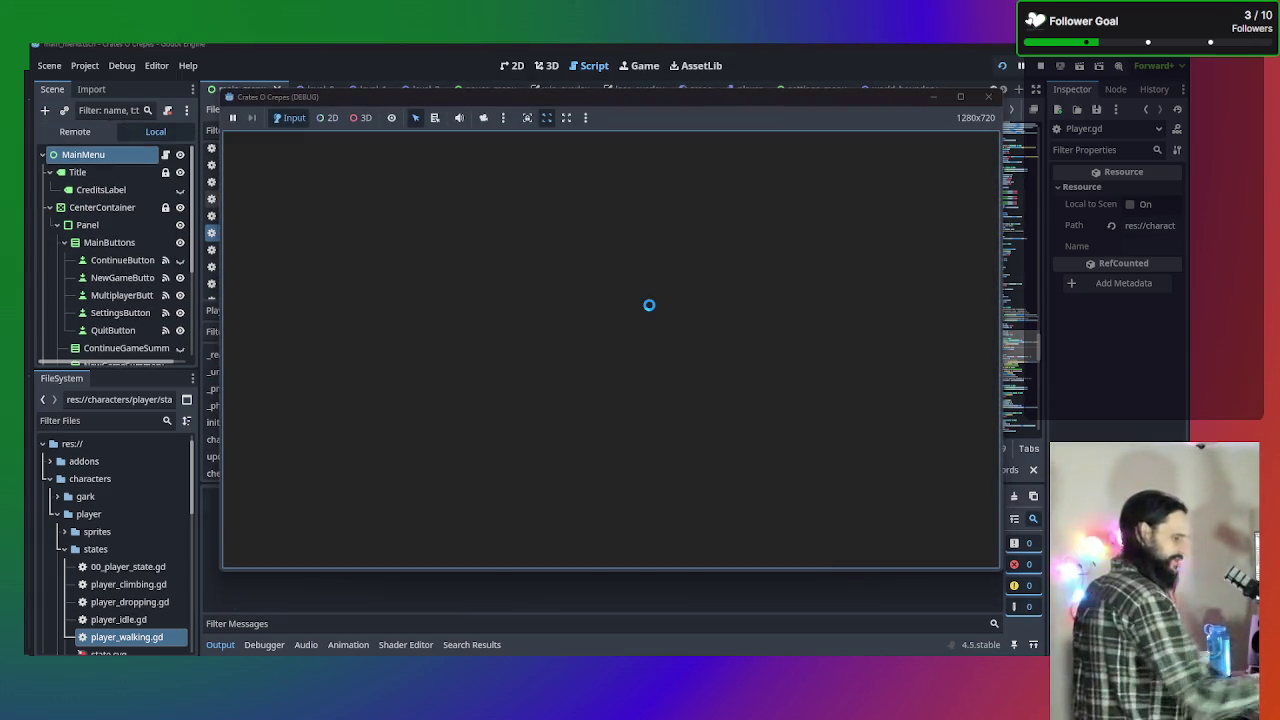
Start a new game, switch active players several times with Tab, then close the game window.
click(651, 311)
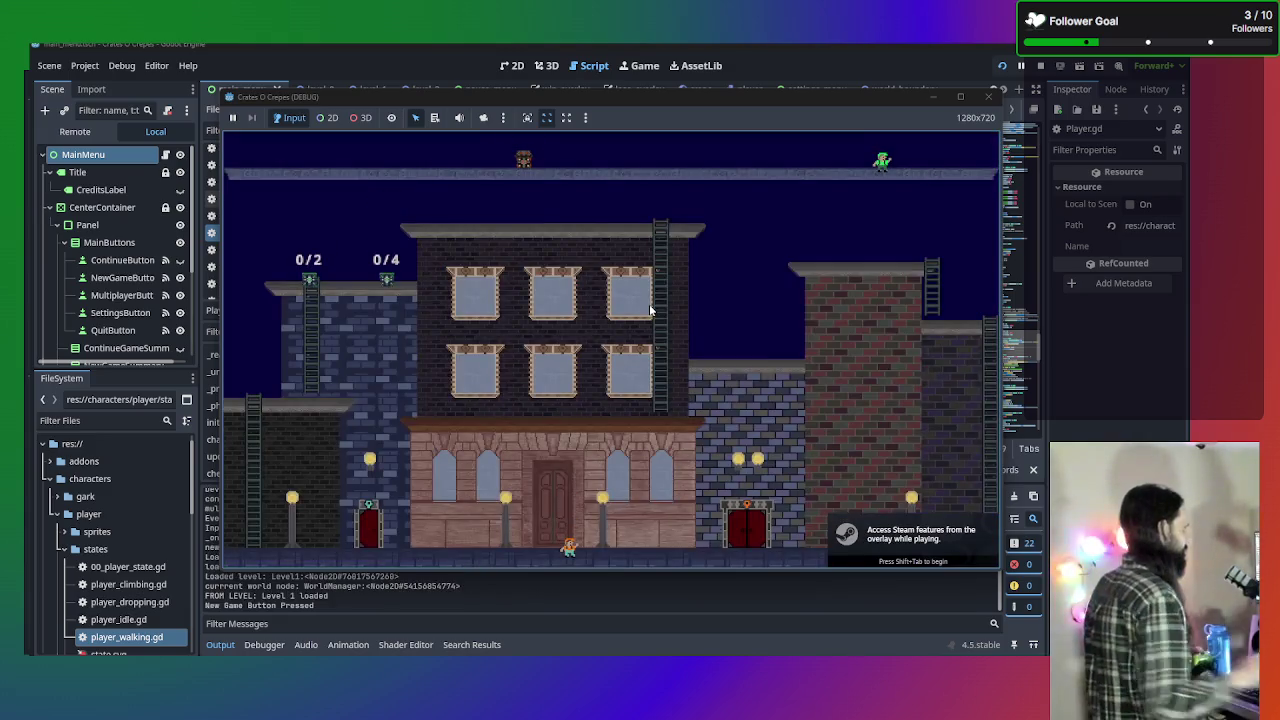
key(Tab)
key(Left)
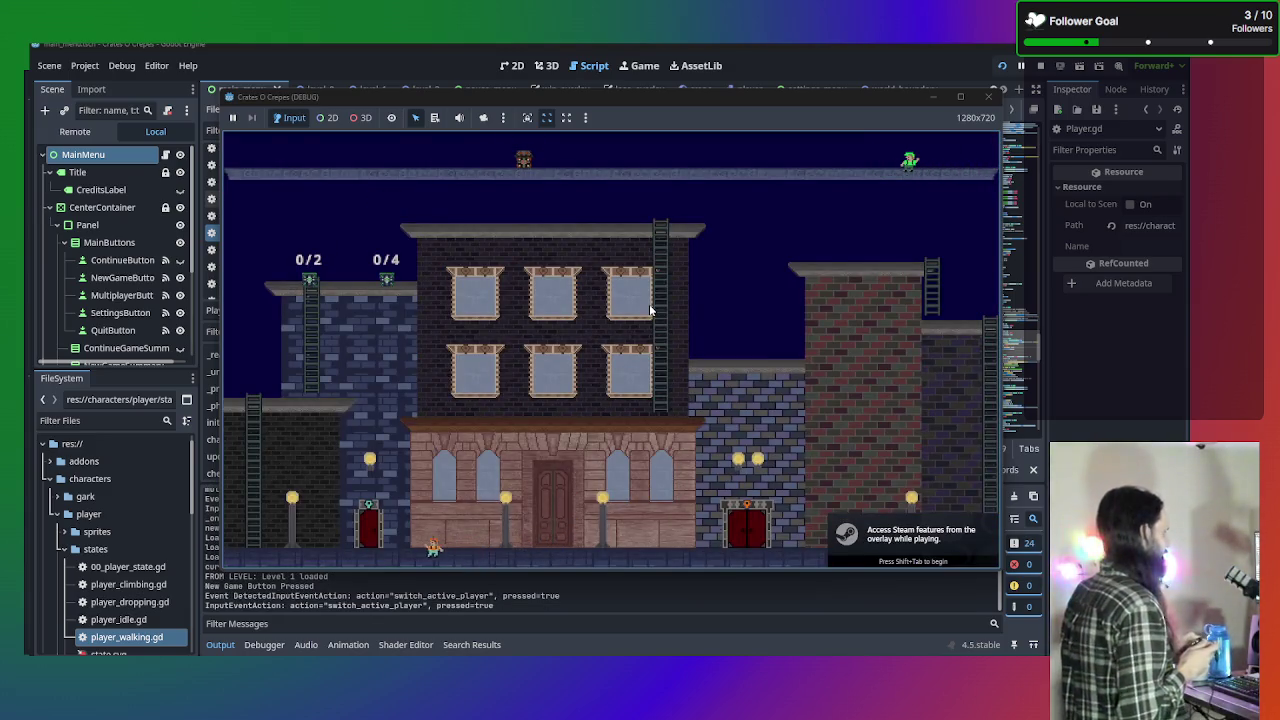
key(Tab)
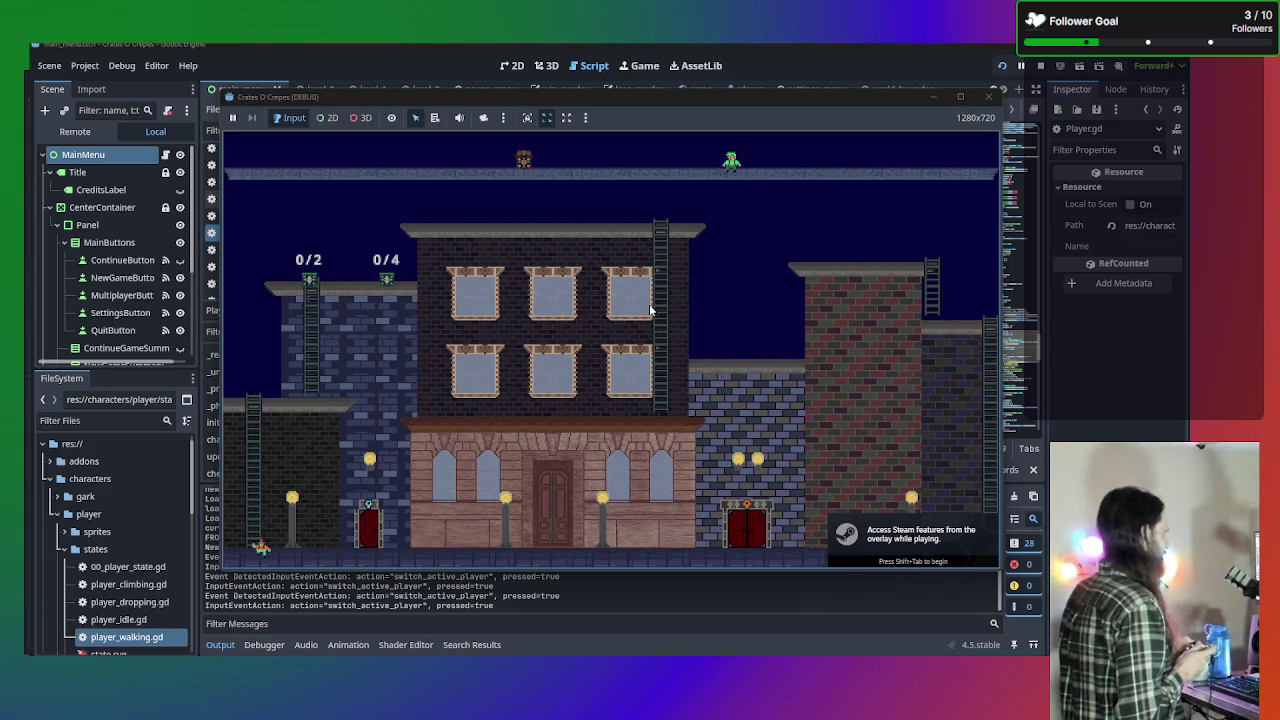
key(Tab)
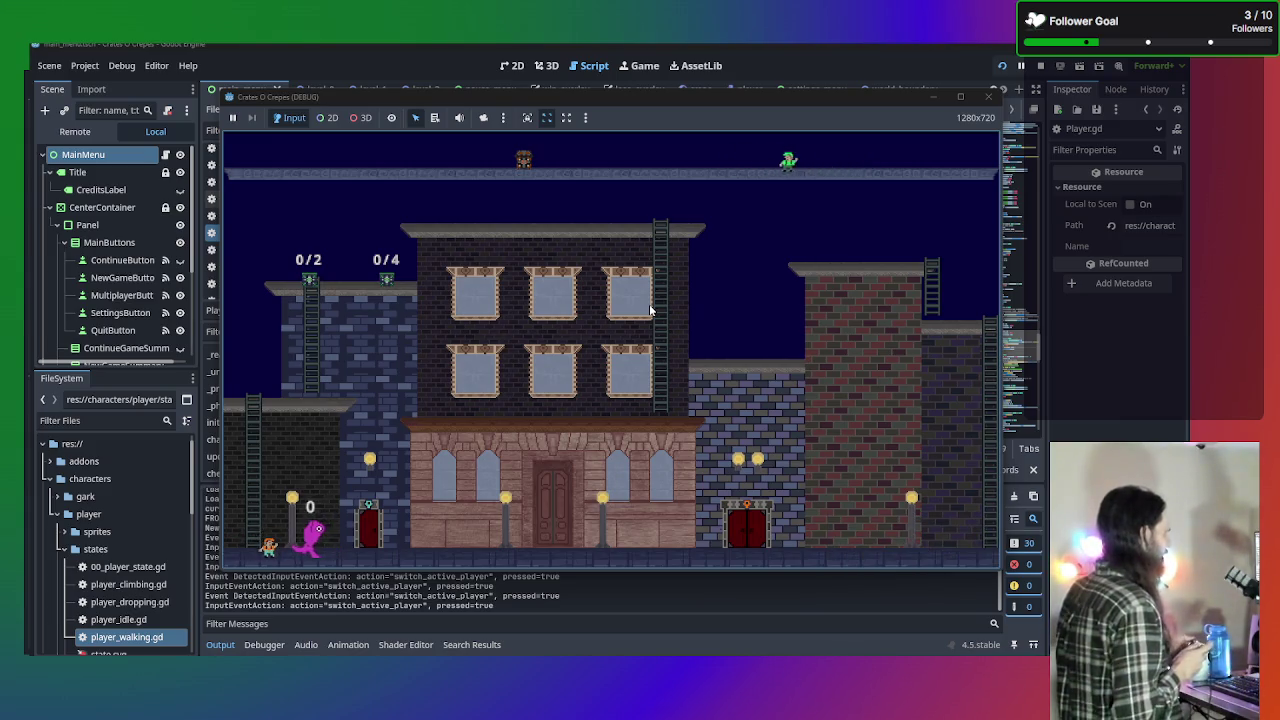
key(Tab)
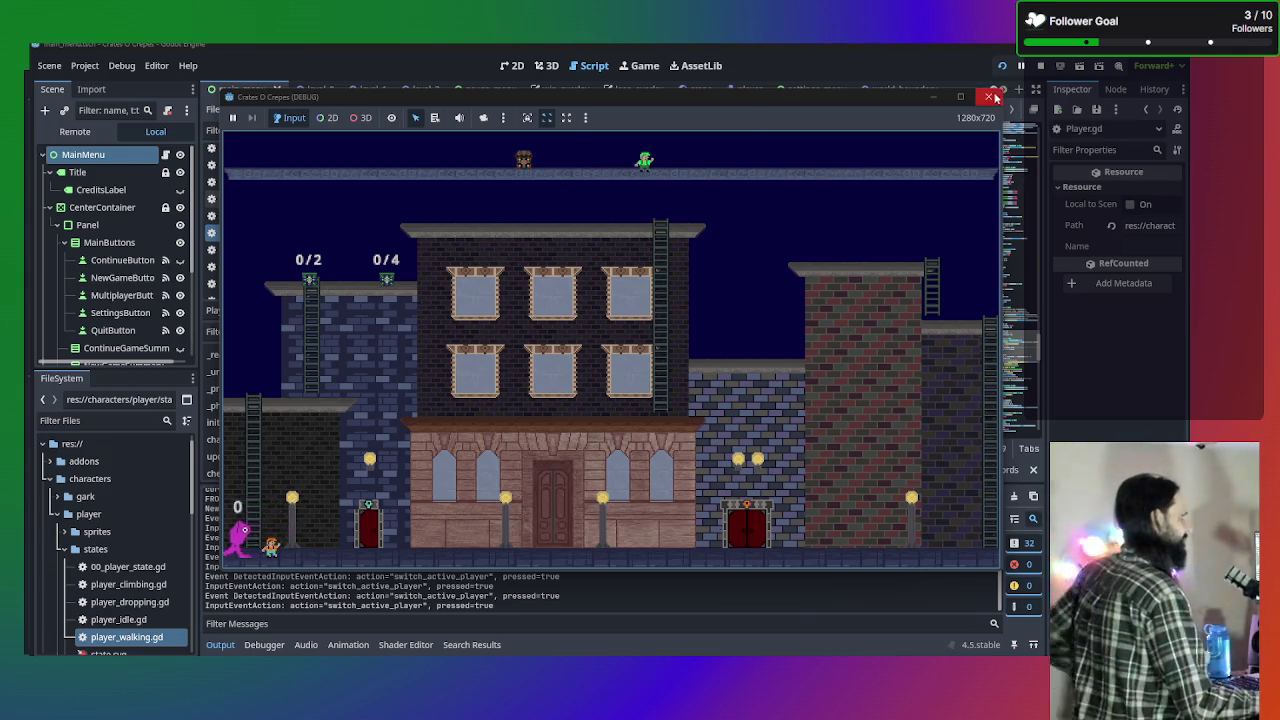
click(989, 97)
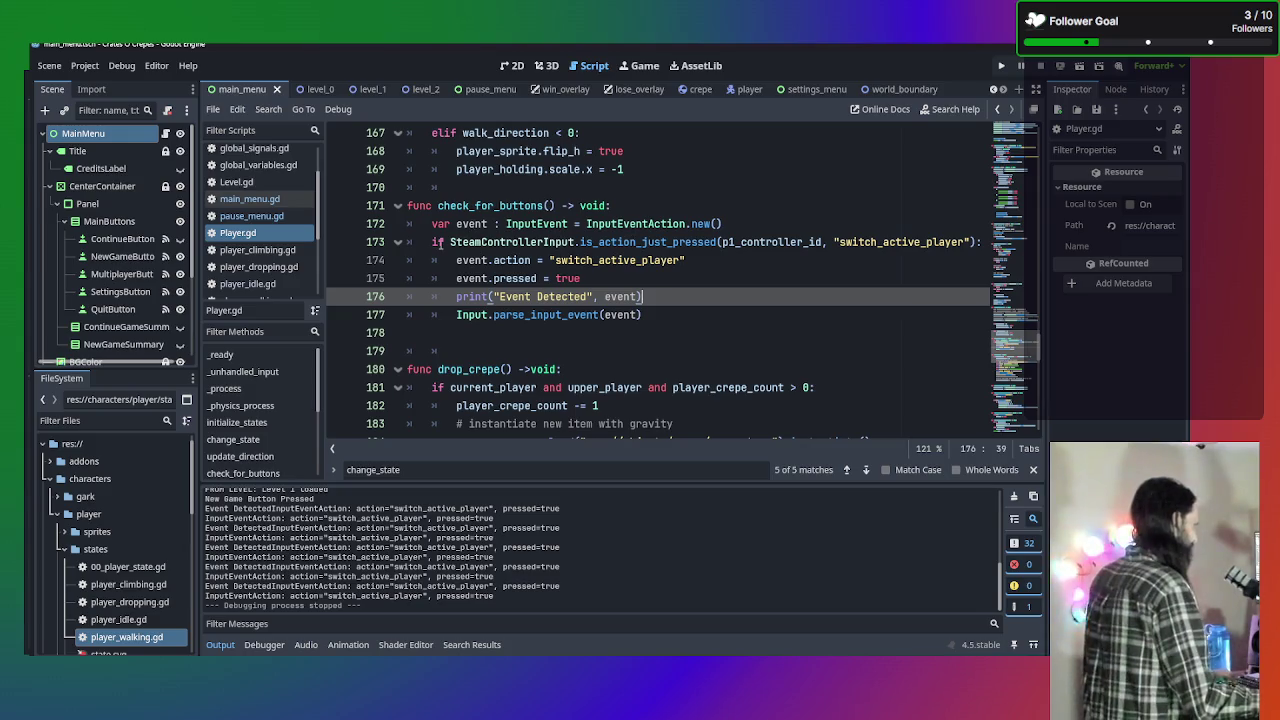
scroll(530, 290, up, 1)
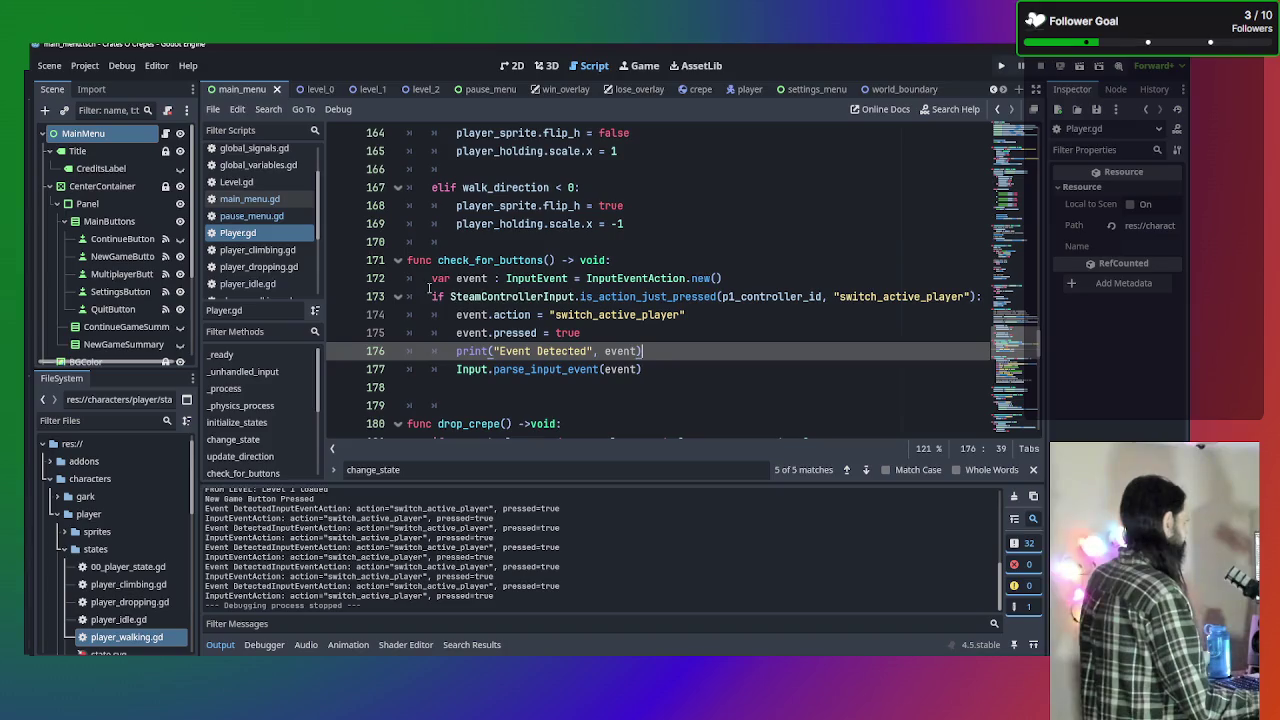
scroll(258, 285, down, 3)
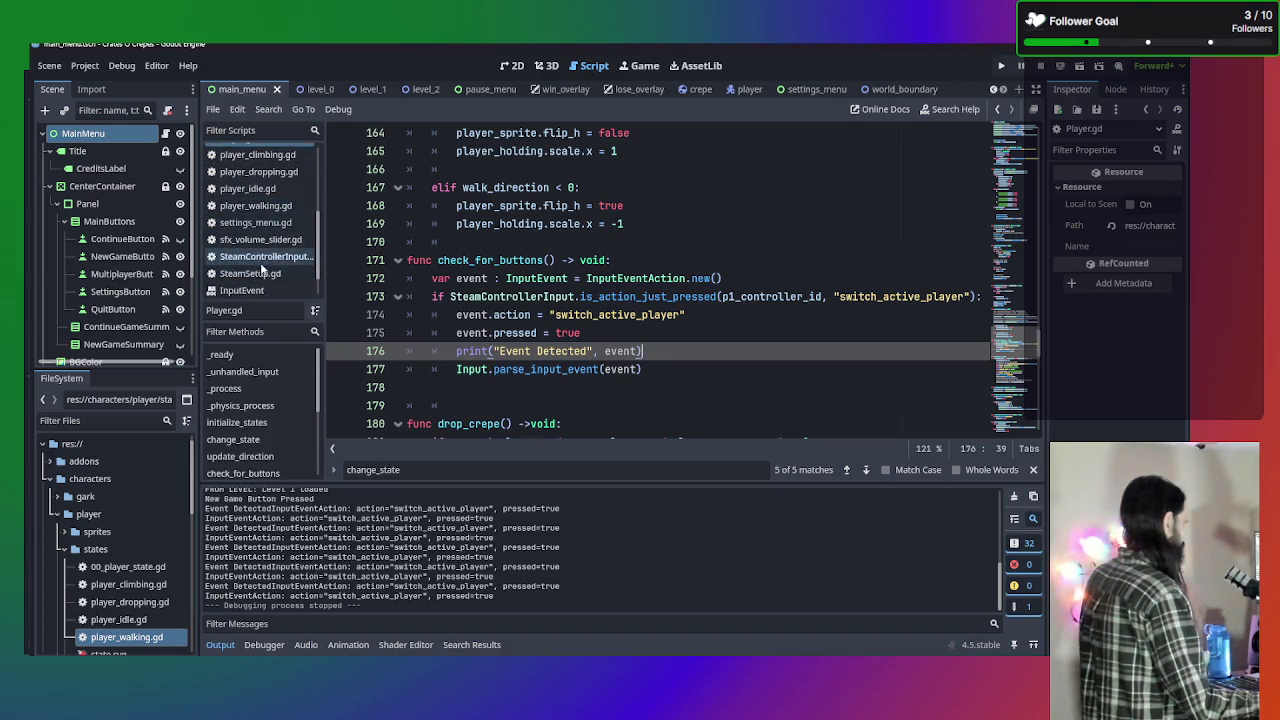
click(260, 256)
scroll(708, 351, up, 1)
scroll(708, 351, up, 3)
scroll(705, 351, down, 8)
scroll(699, 350, down, 12)
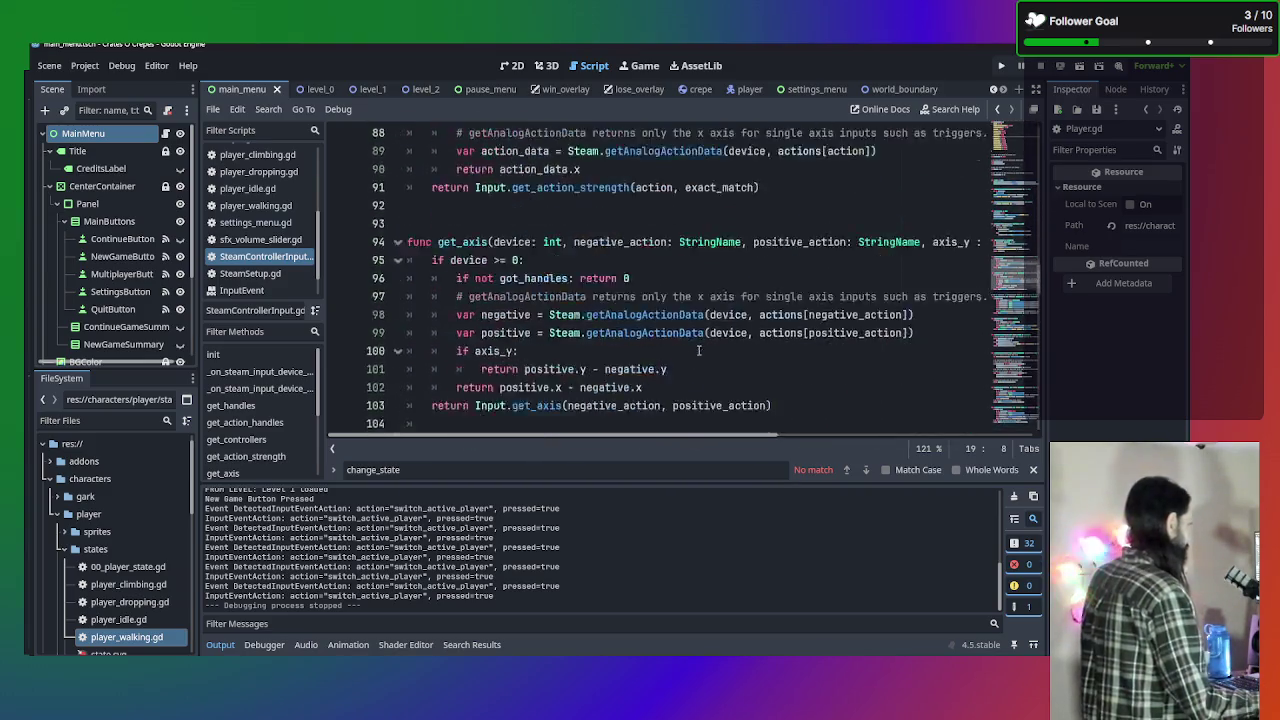
scroll(687, 347, down, 2)
scroll(686, 347, down, 15)
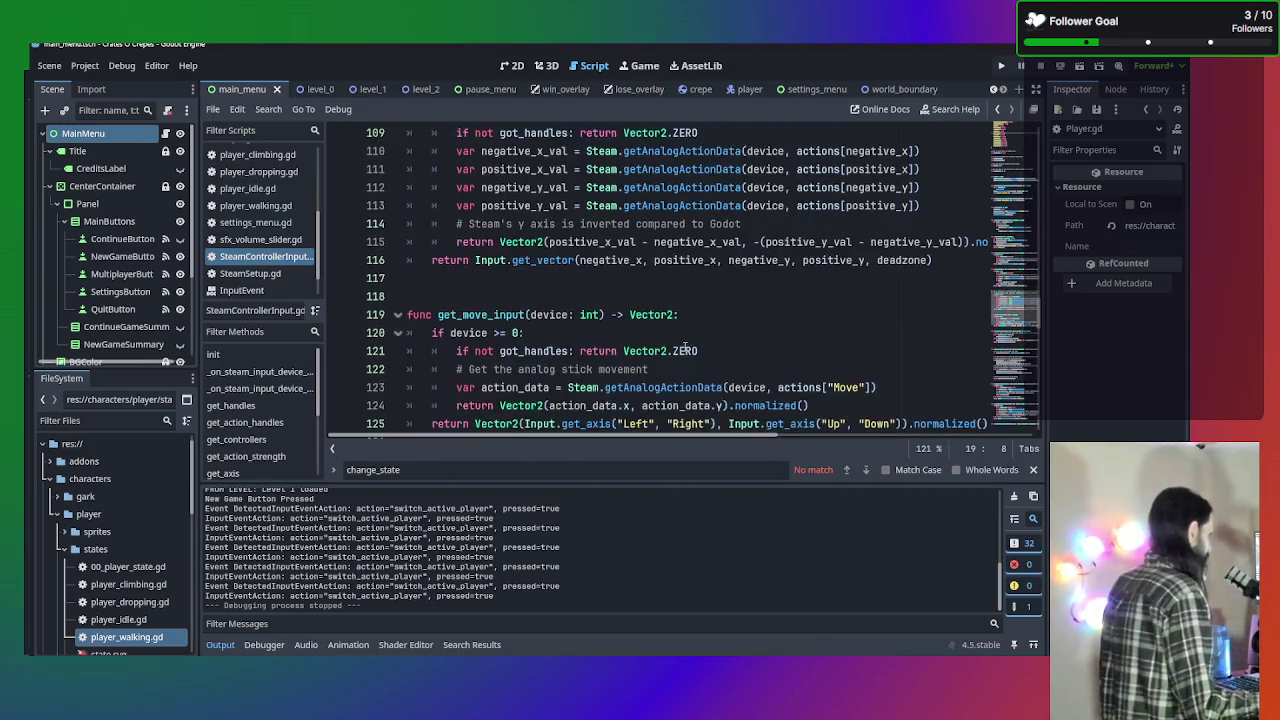
scroll(685, 347, down, 6)
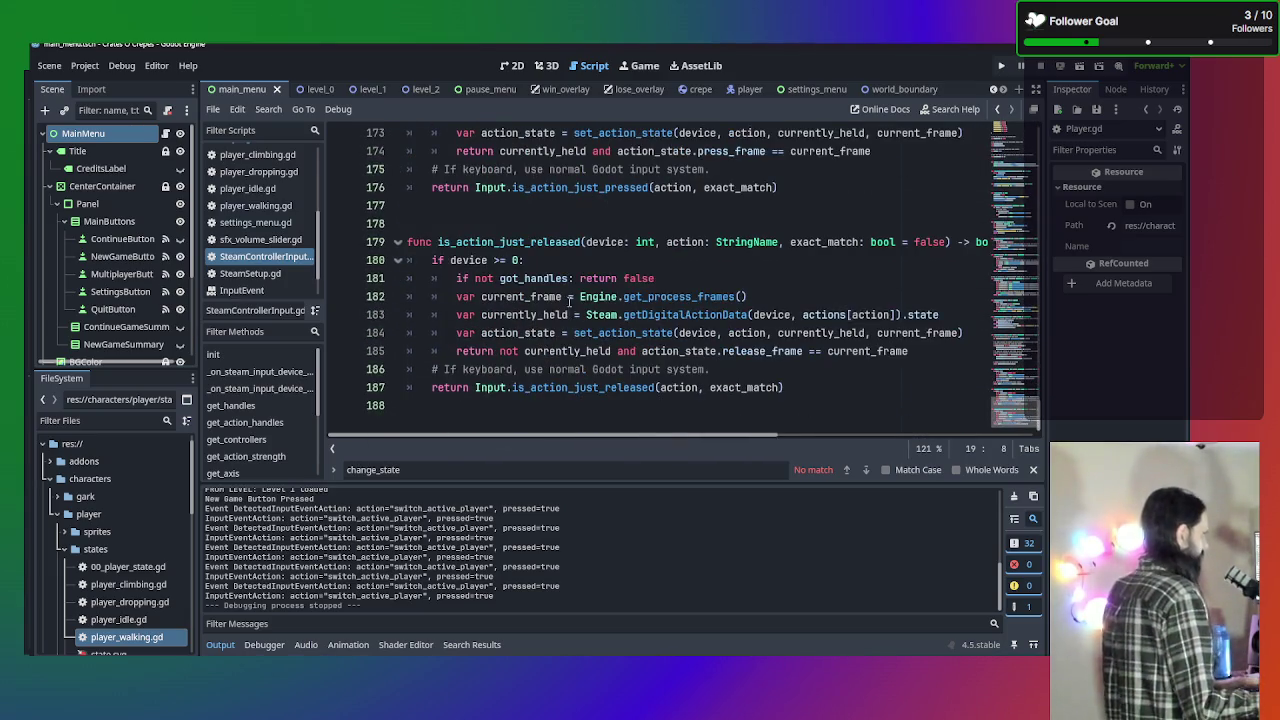
scroll(567, 308, up, 3)
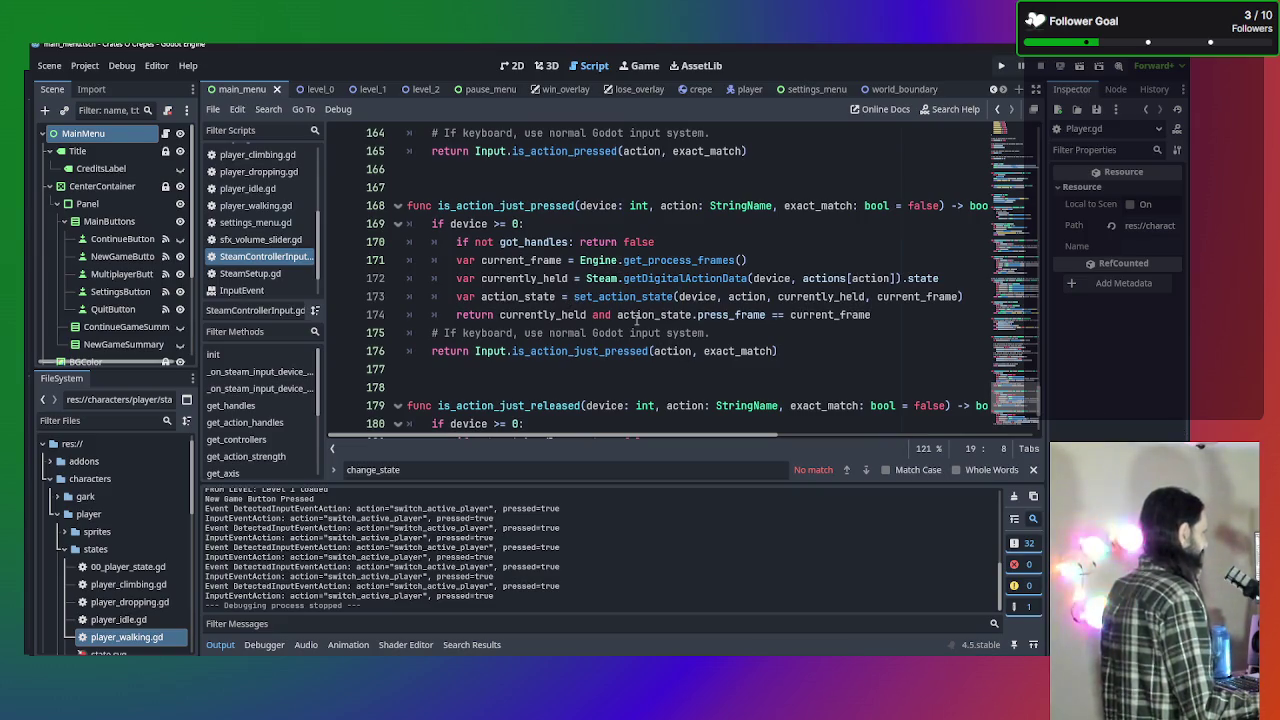
mouse_move(636, 320)
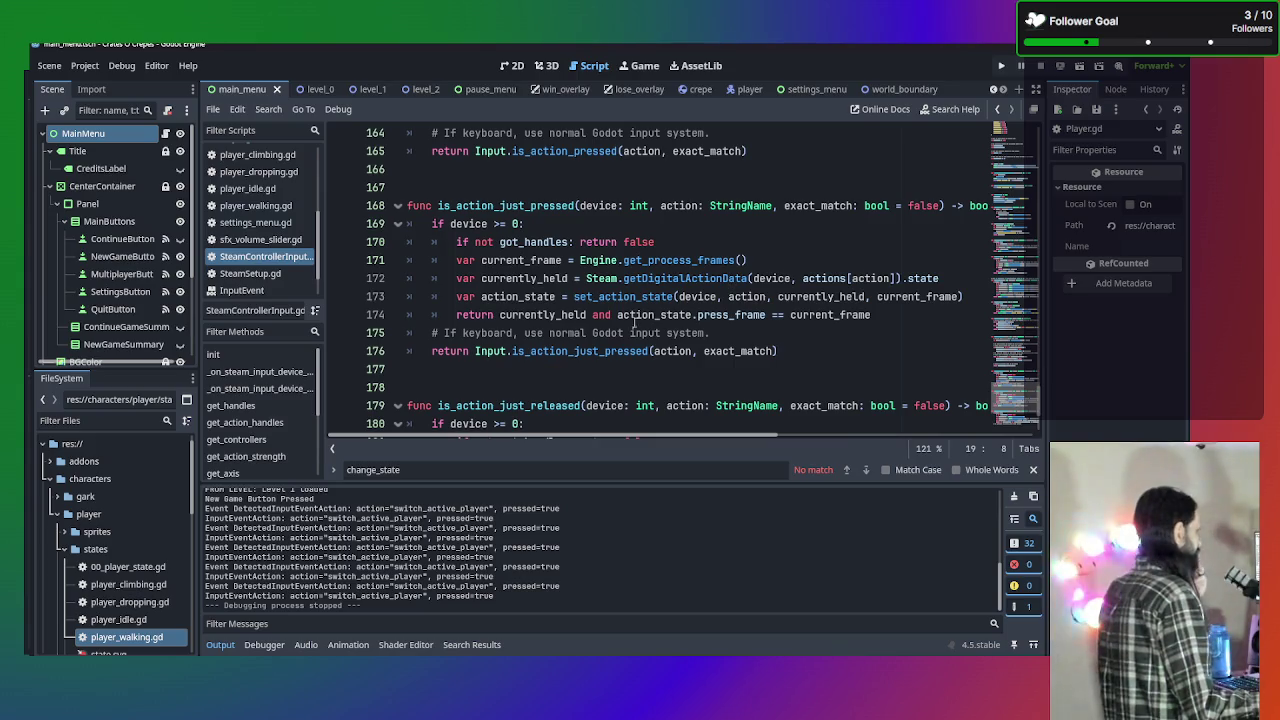
mouse_move(555, 314)
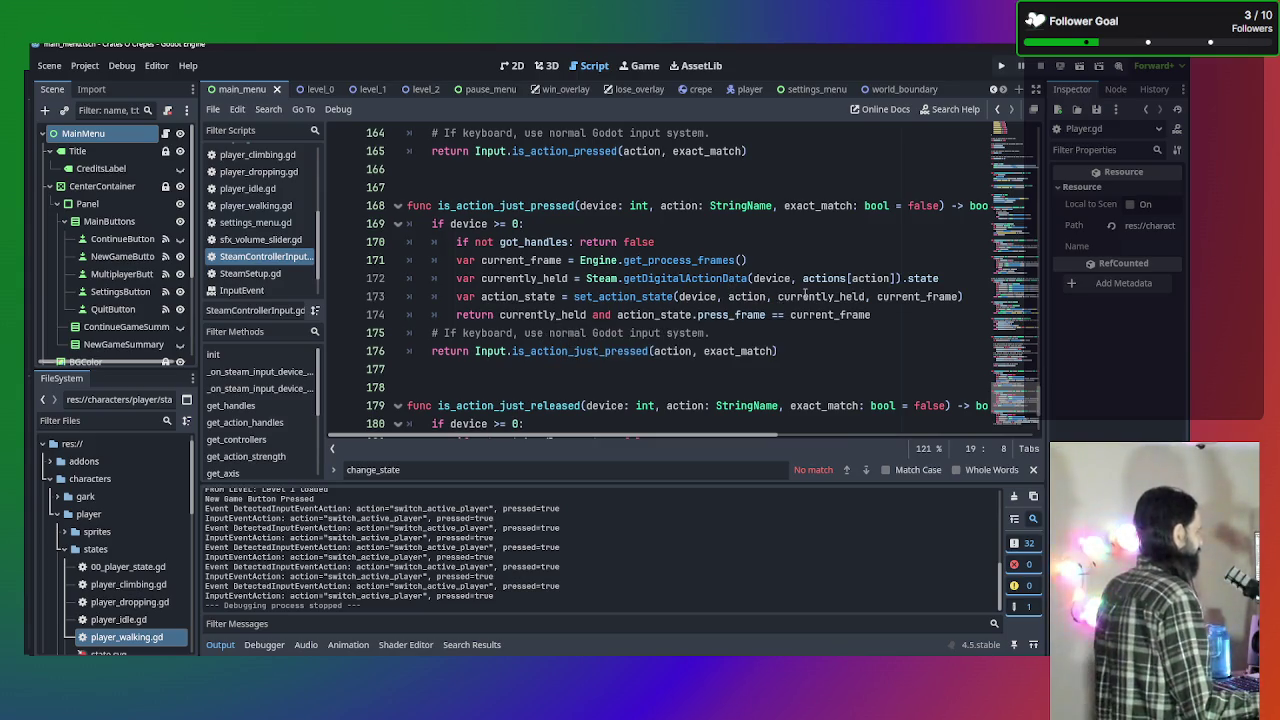
mouse_move(805, 293)
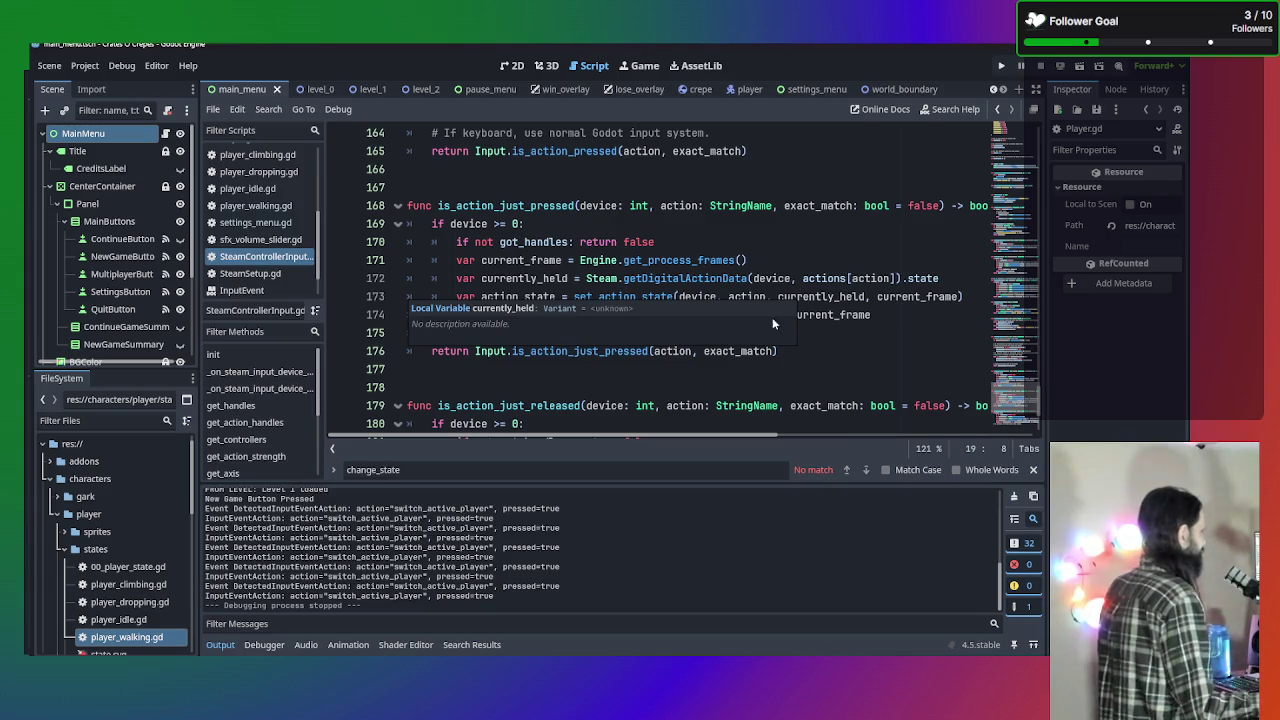
mouse_move(744, 291)
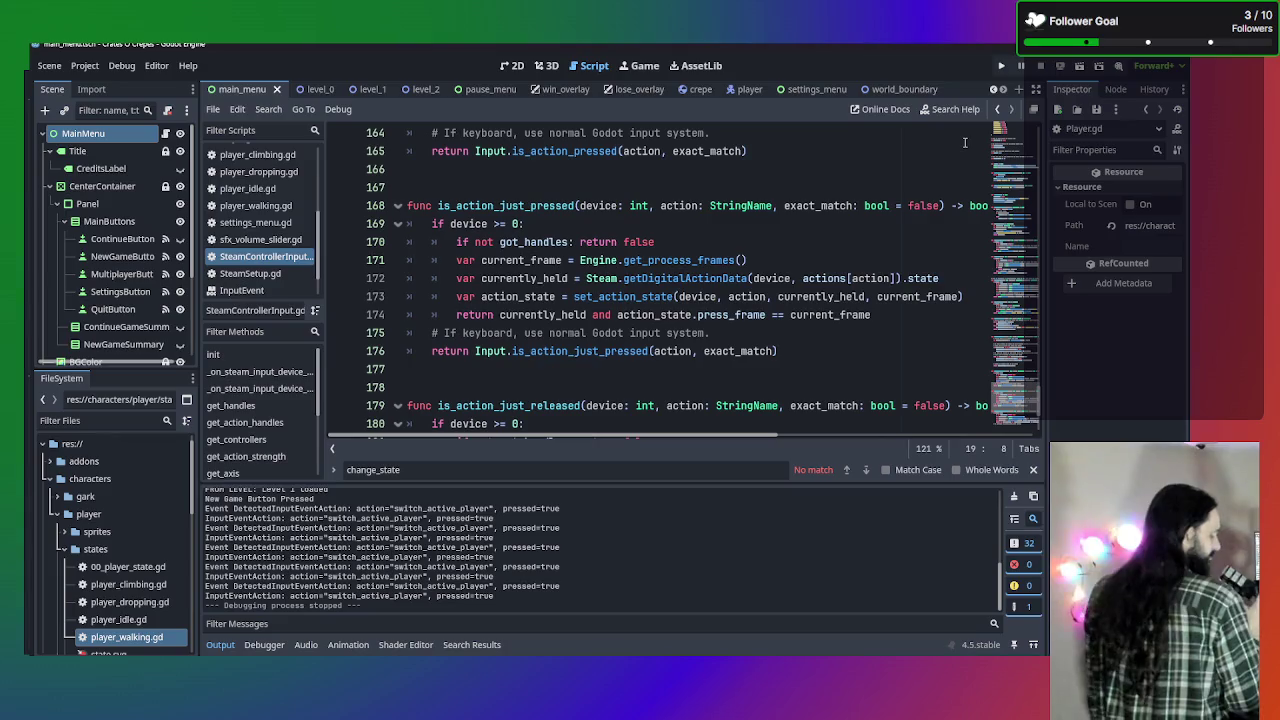
click(922, 316)
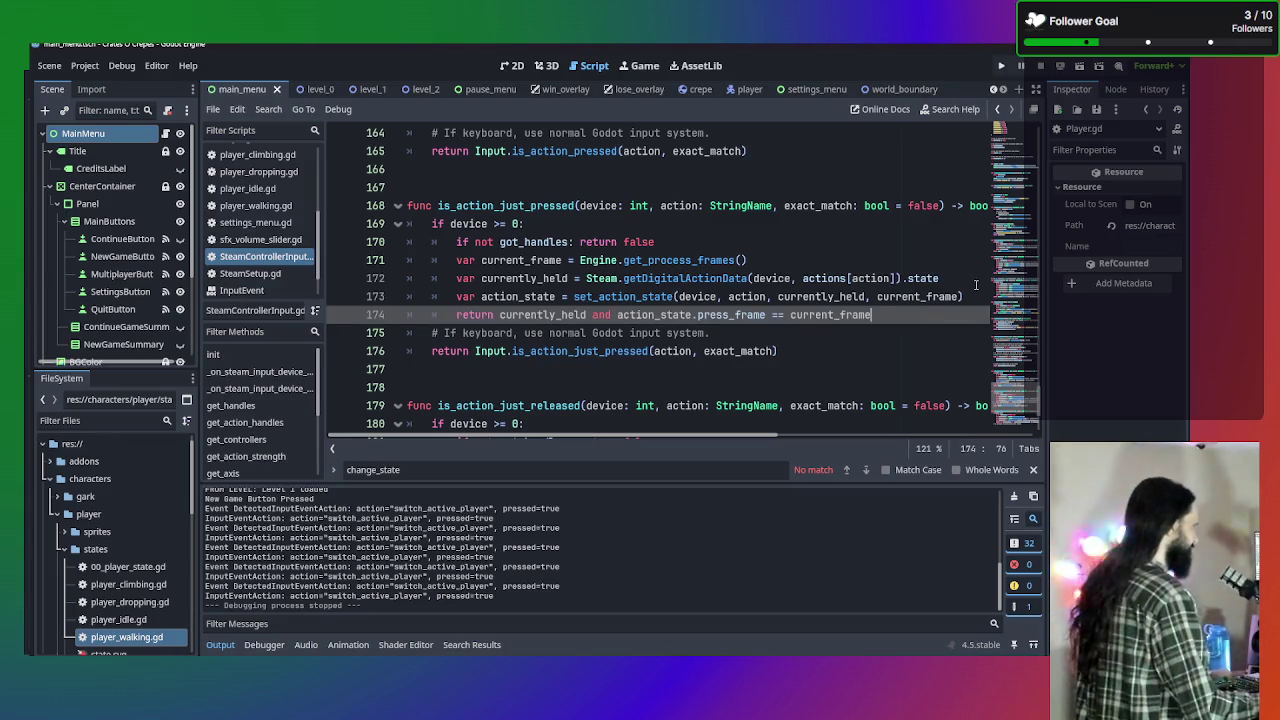
Open a blank line above the return and copy Player.gd's four event-building lines from check_for_buttons.
click(972, 296)
key(Return)
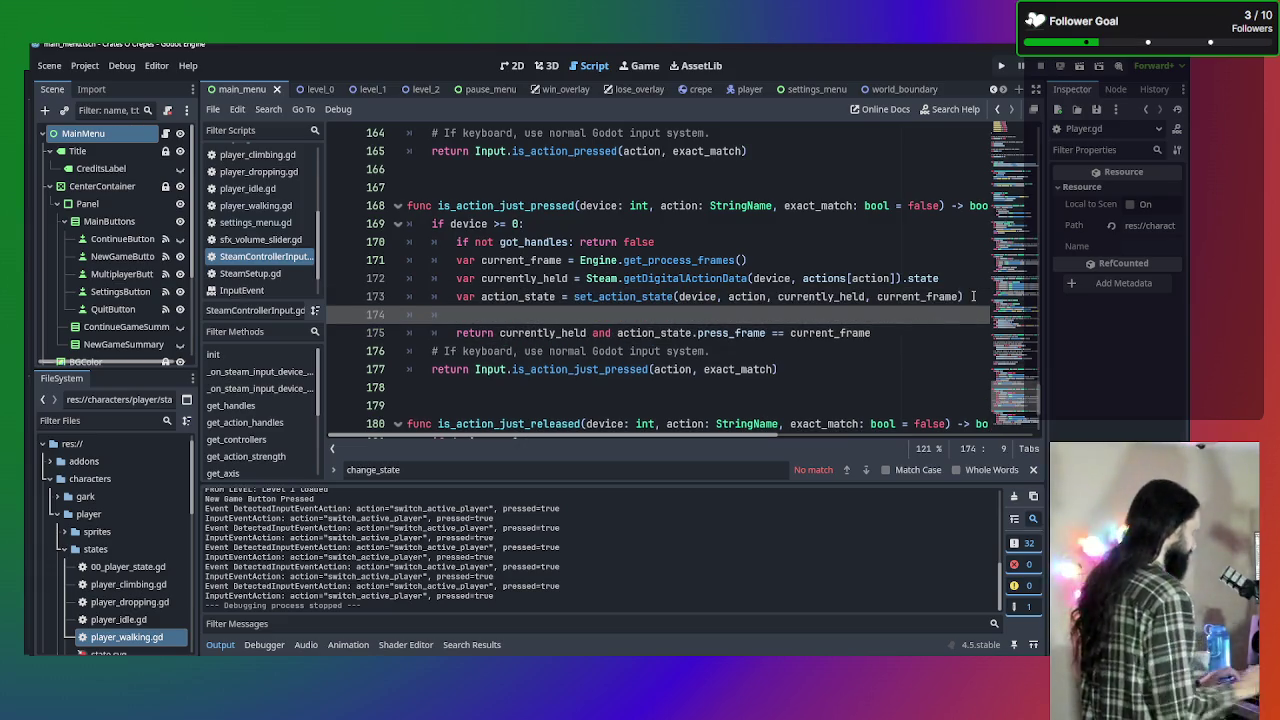
scroll(260, 200, up, 3)
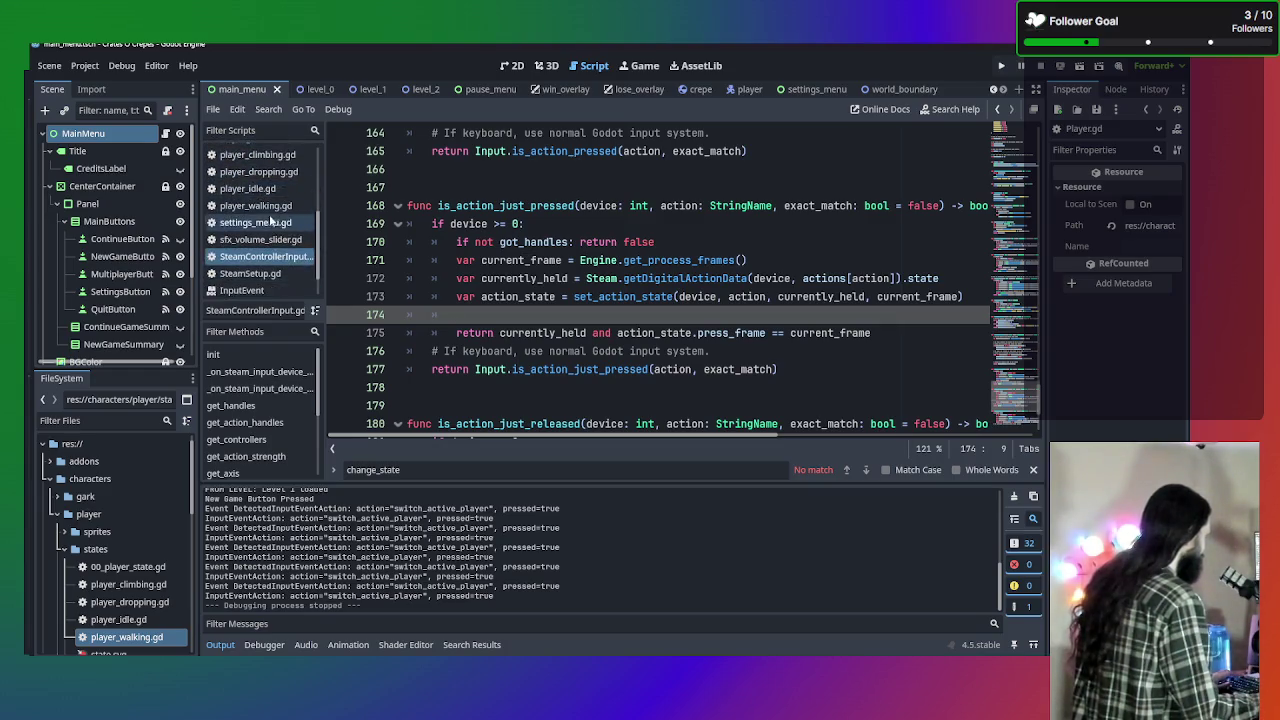
click(263, 194)
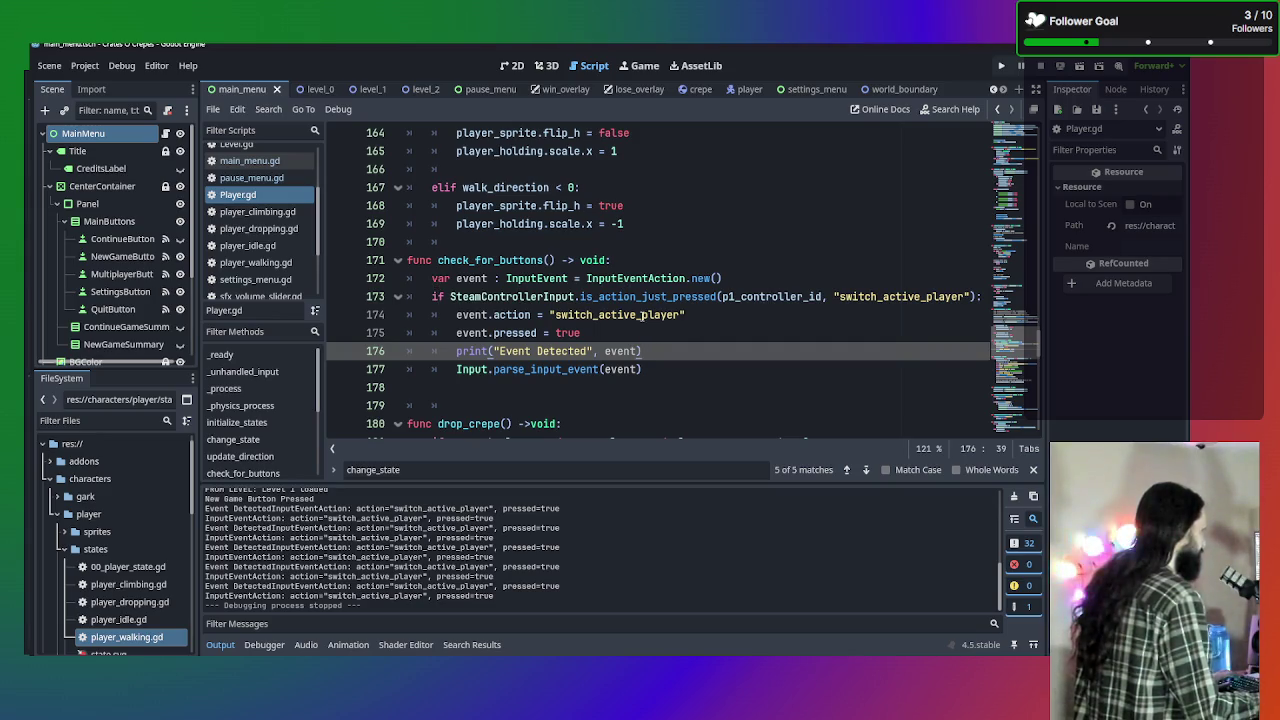
click(675, 372)
mouse_move(665, 370)
mouse_down()
mouse_move(456, 351)
mouse_move(456, 314)
mouse_move(405, 314)
mouse_up()
key(ctrl+c)
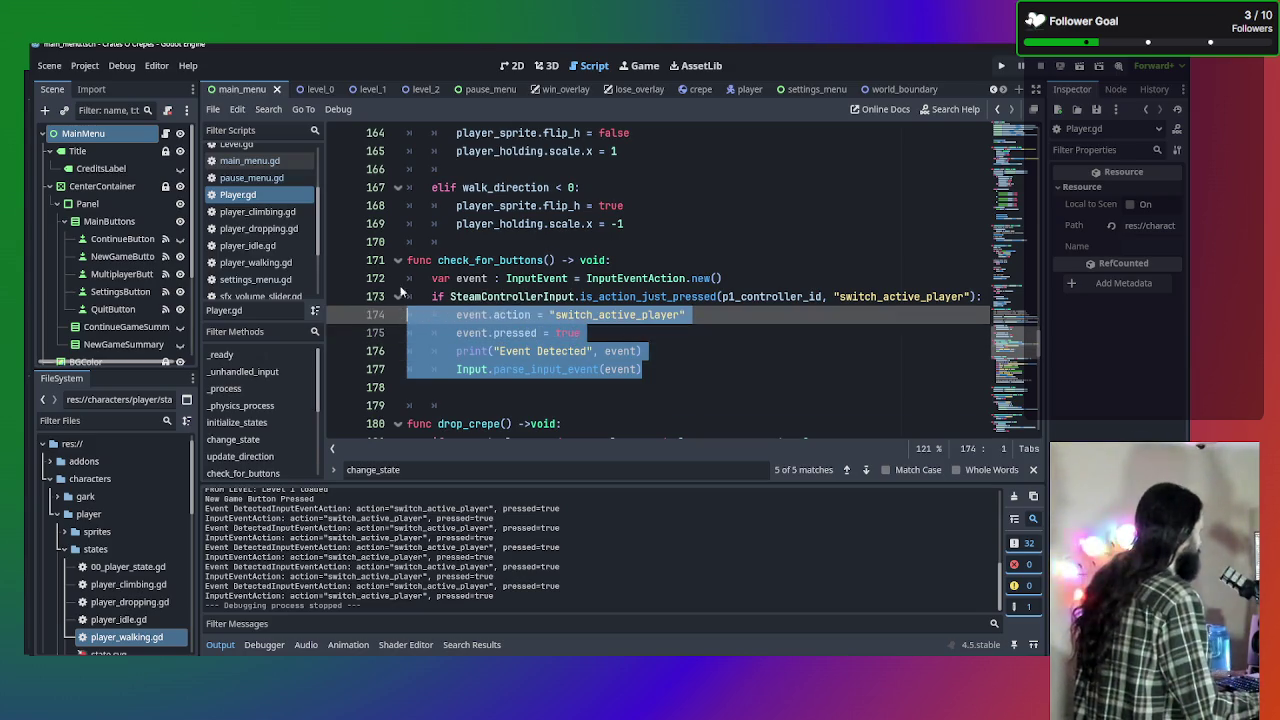
scroll(253, 262, down, 3)
Paste the event lines into SteamControllerInput.gd's is_action_just_pressed and fix their indentation.
click(262, 220)
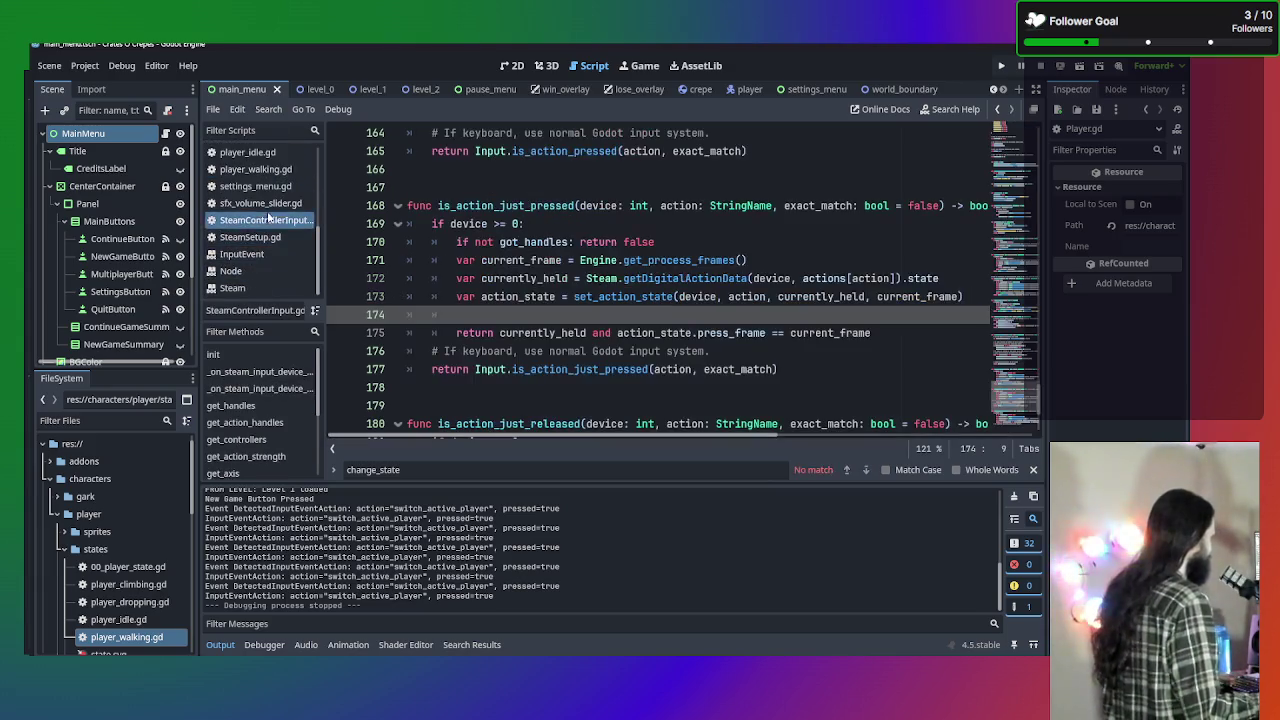
key(ctrl+v)
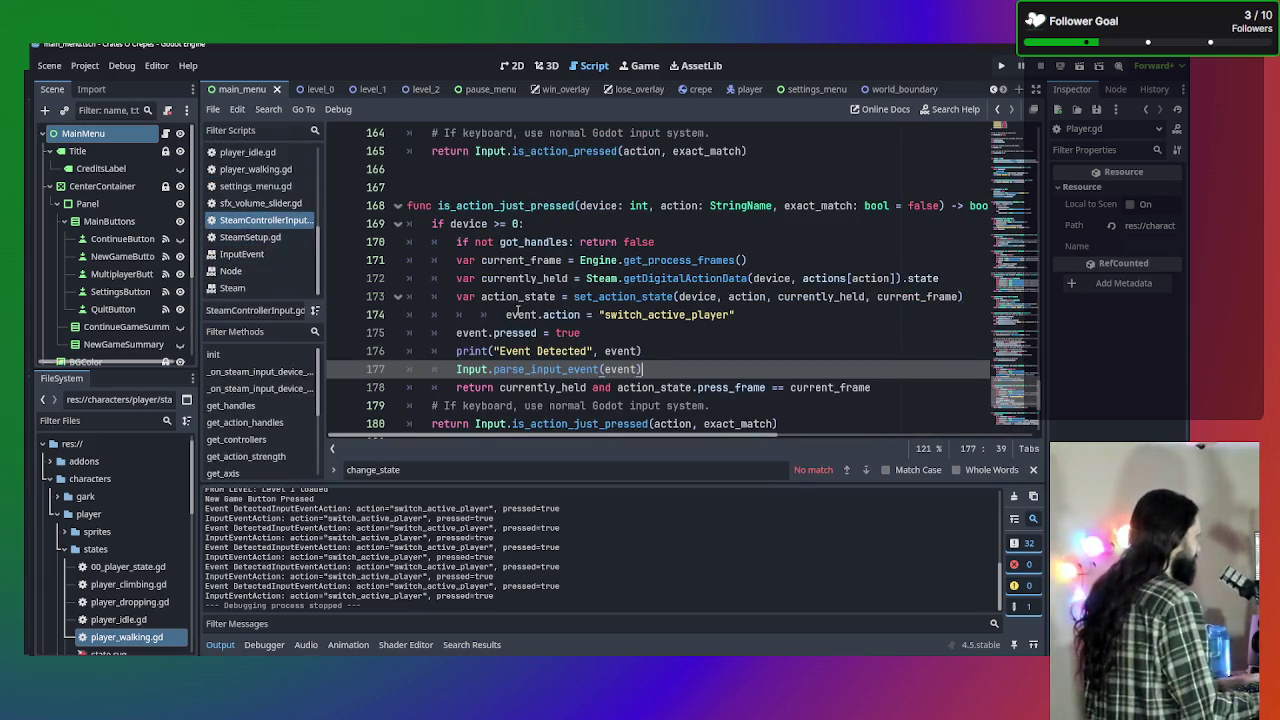
click(505, 315)
key(BackSpace)
key(BackSpace)
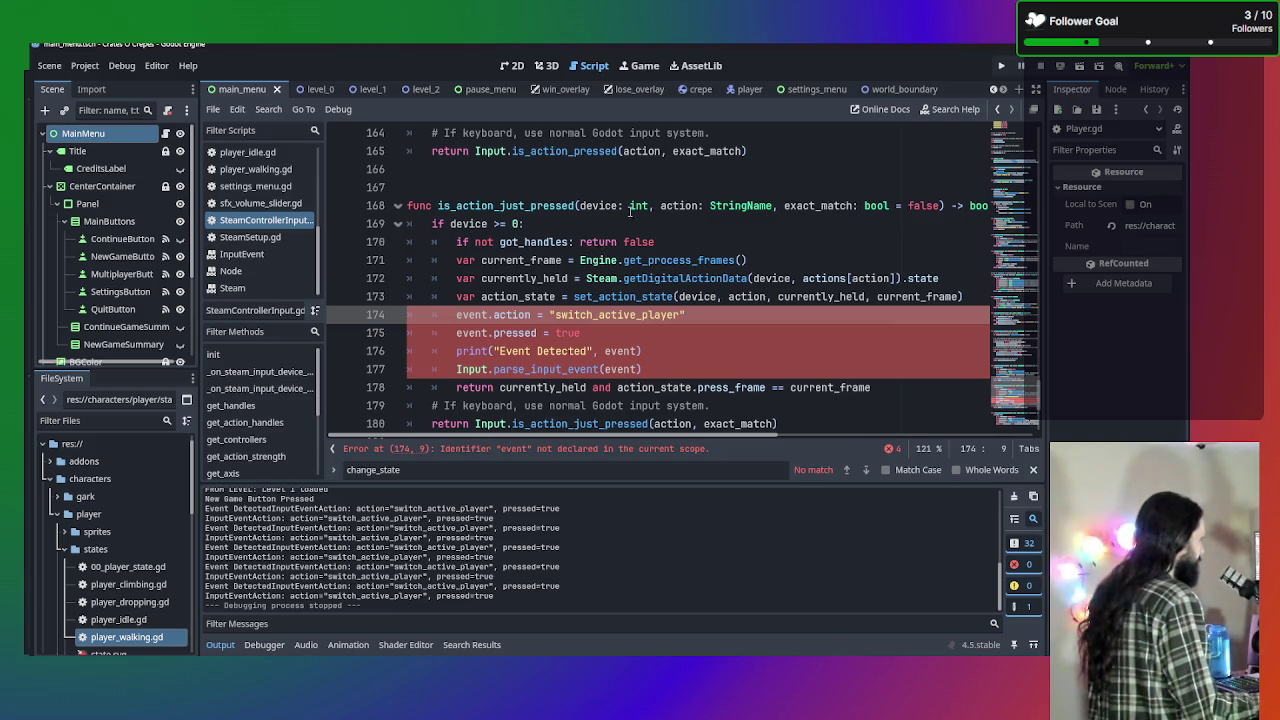
click(622, 223)
key(Return)
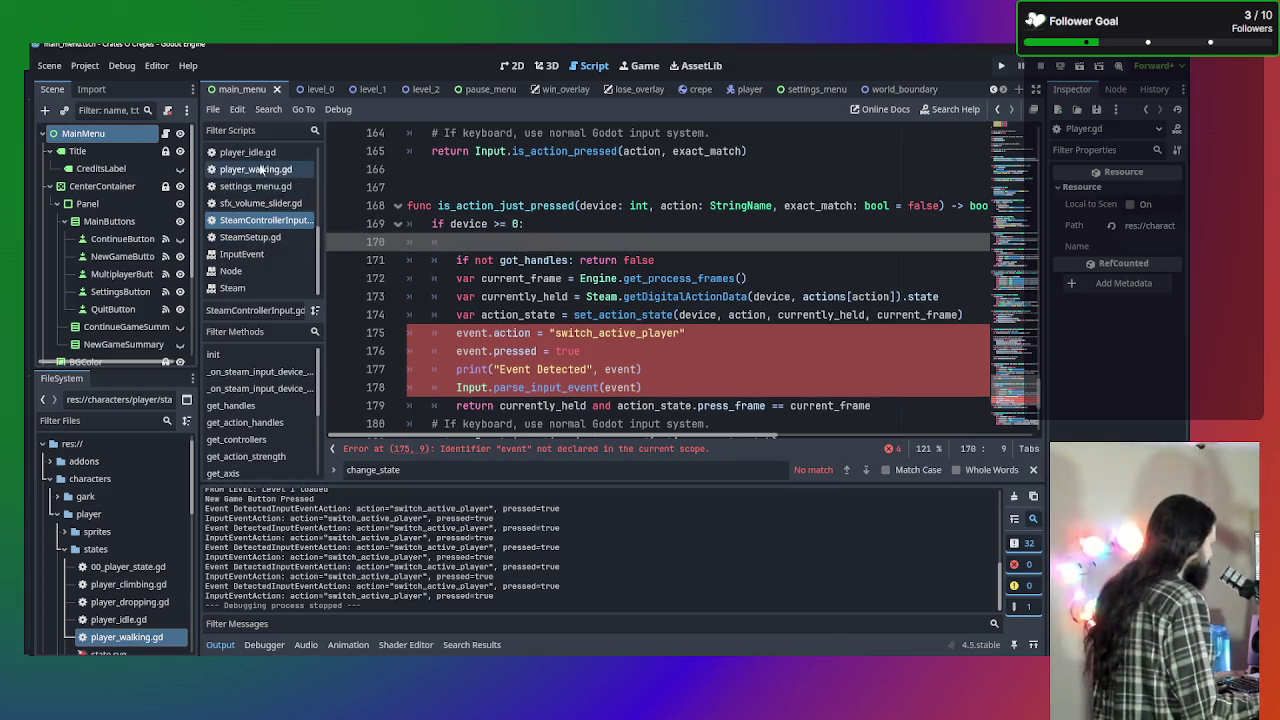
Copy the event declaration from Player.gd into the device check of SteamControllerInput.gd.
scroll(259, 215, up, 3)
click(259, 196)
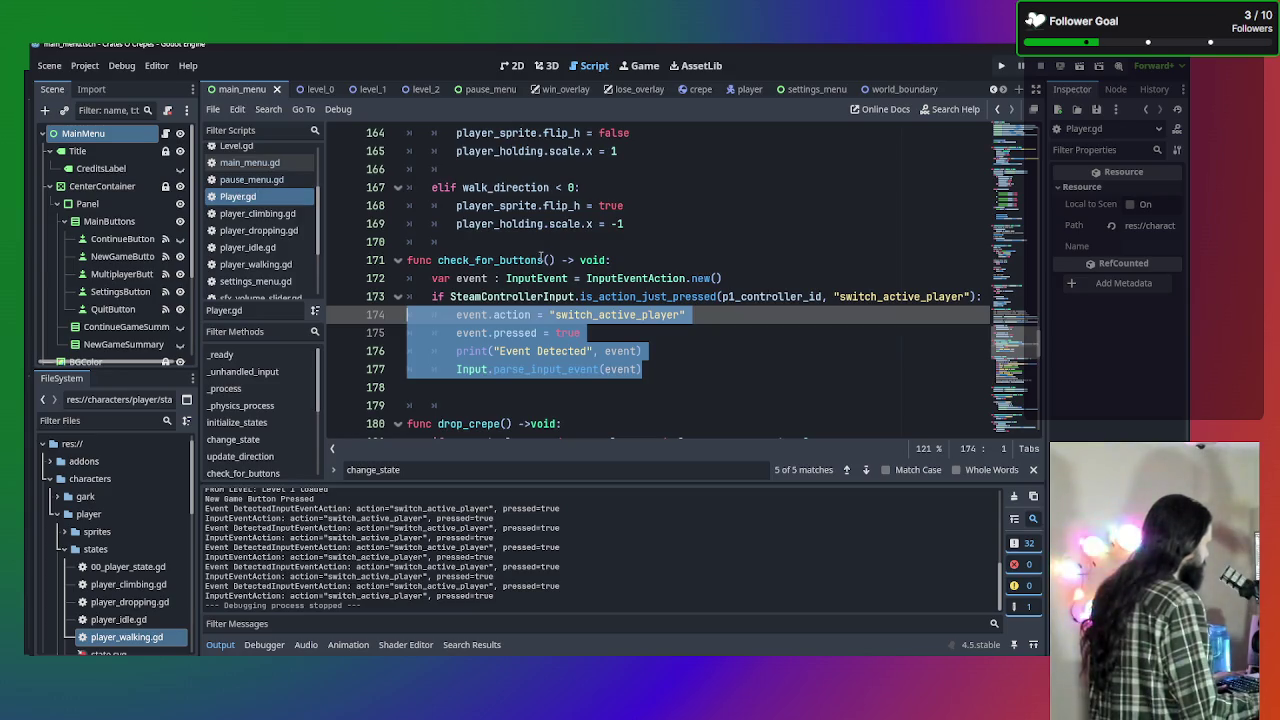
click(745, 278)
key(ctrl+c)
scroll(270, 250, down, 2)
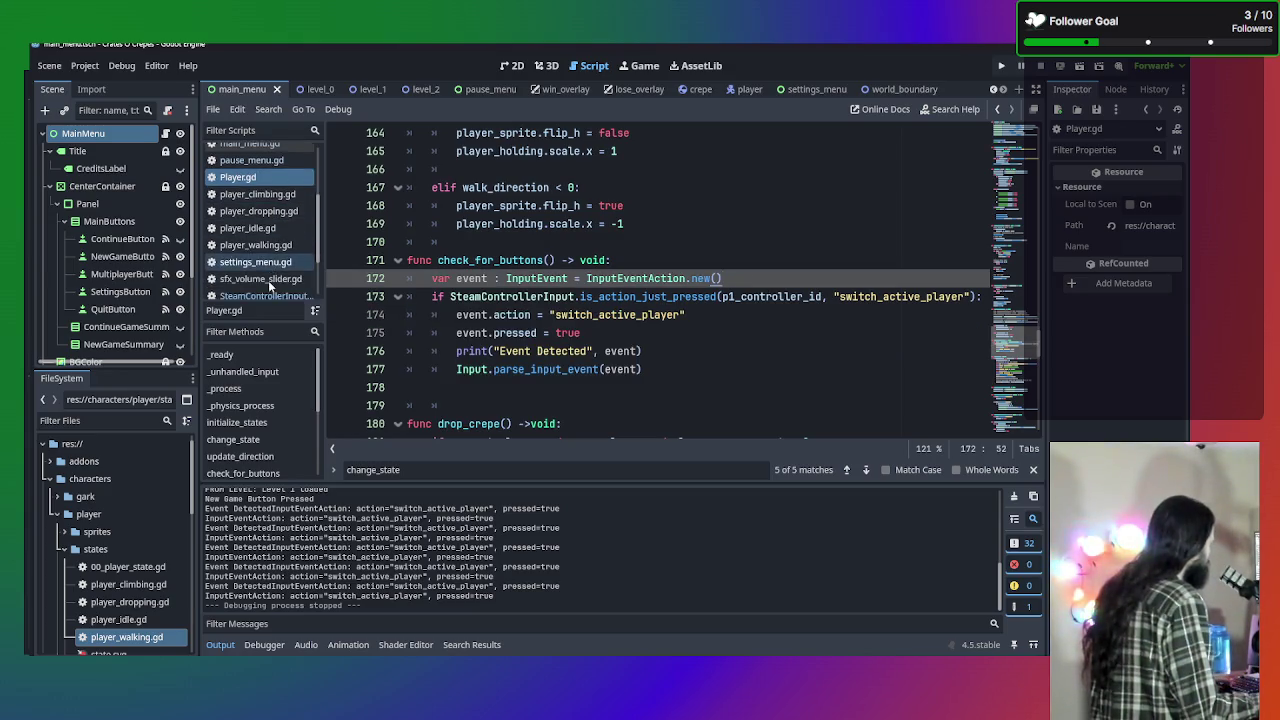
click(262, 296)
click(600, 242)
key(ctrl+v)
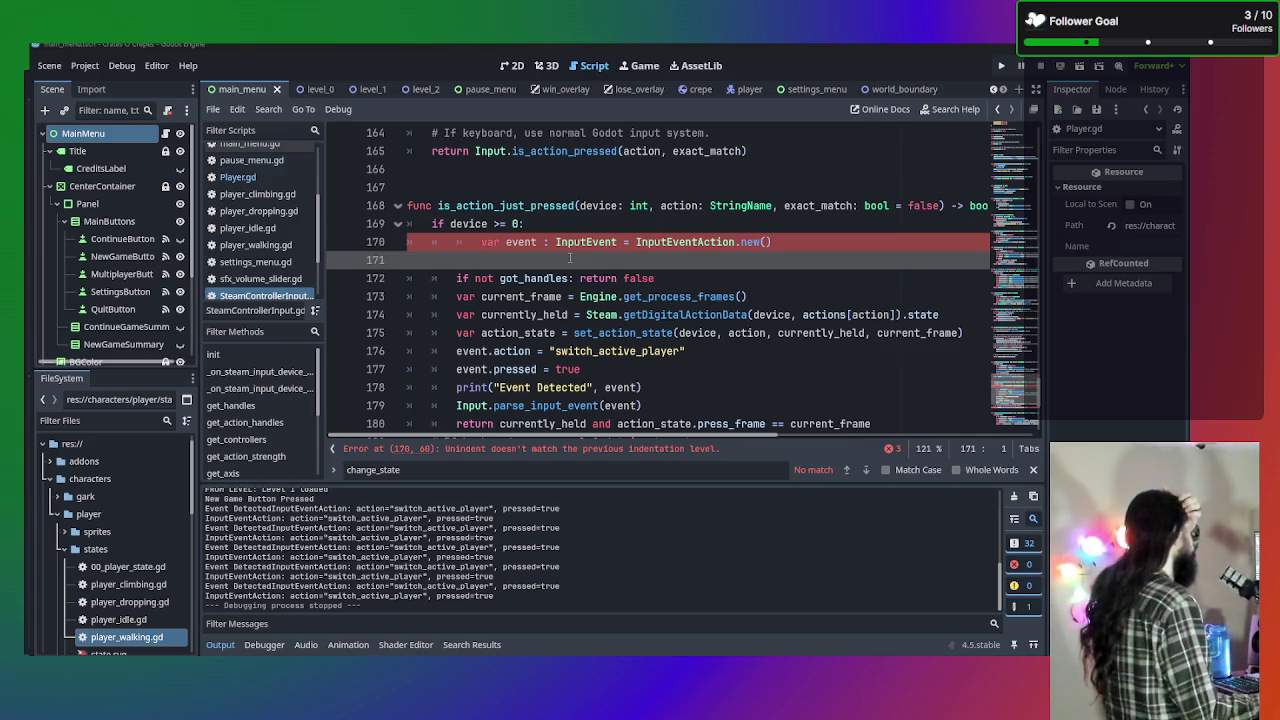
click(480, 242)
key(BackSpace)
Move the event declaration below the got_handles check and remove leftover empty lines.
click(509, 261)
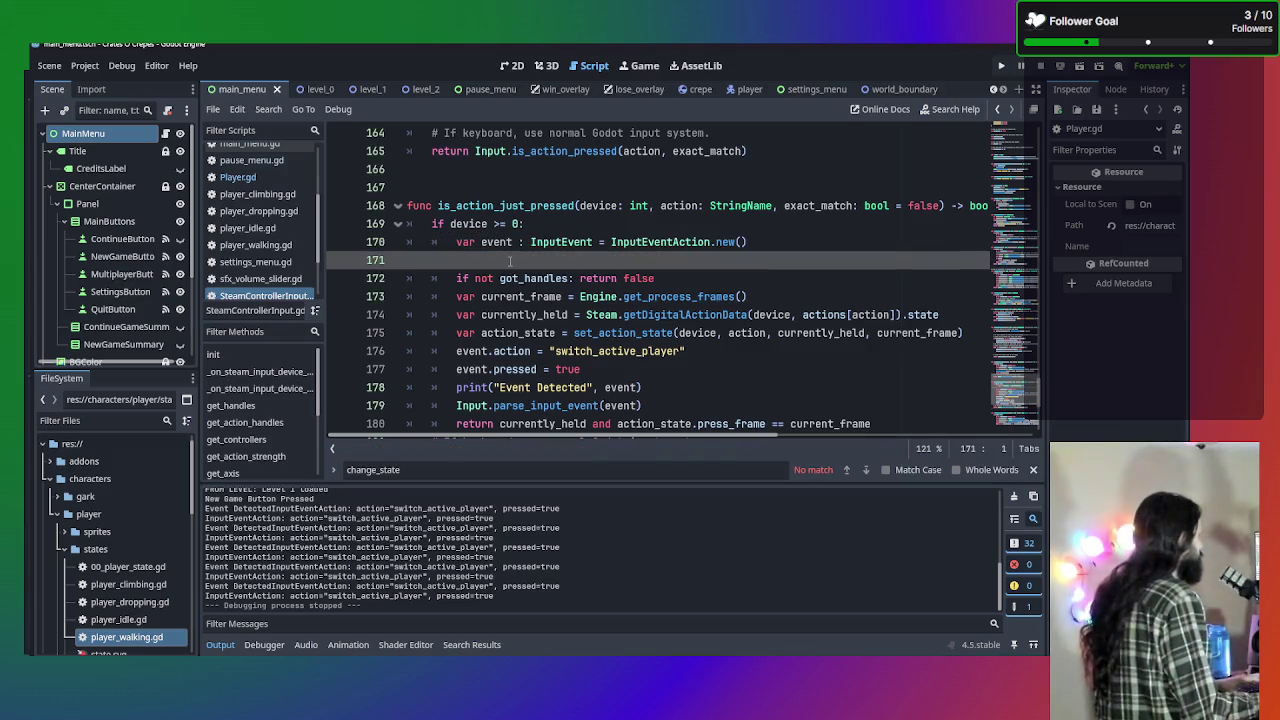
key(BackSpace)
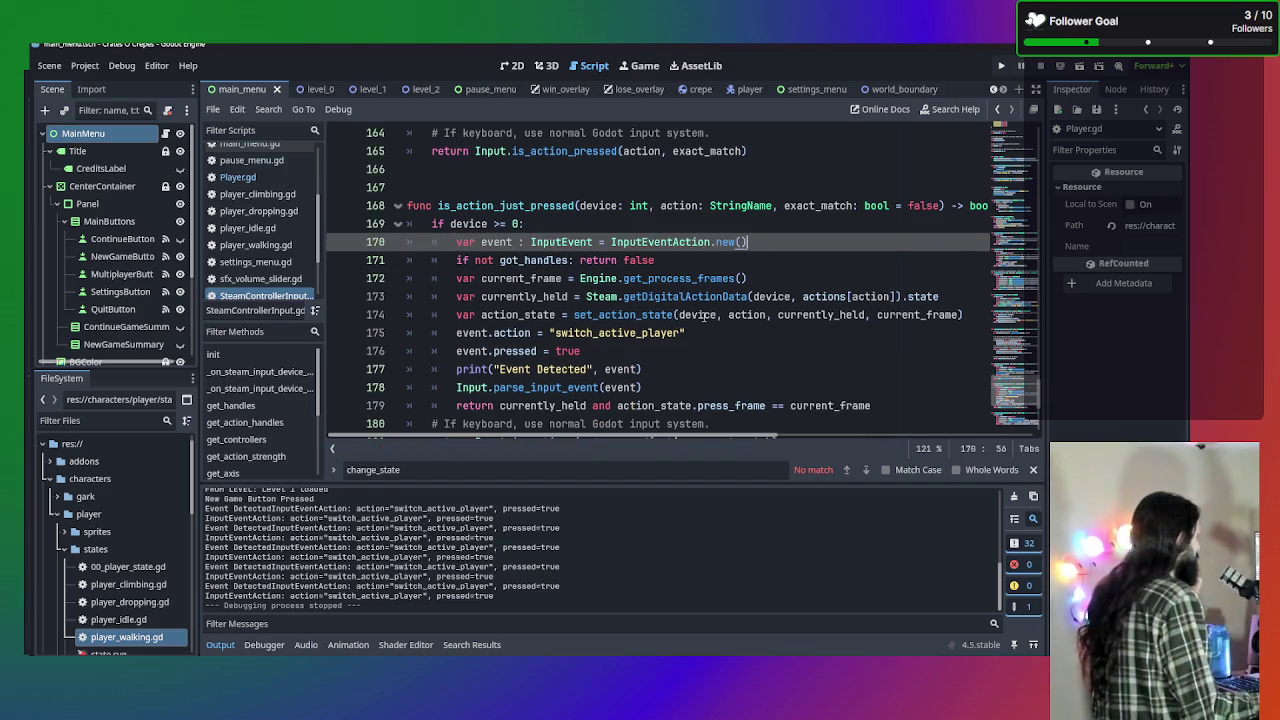
scroll(790, 250, down, 2)
scroll(820, 215, up, 2)
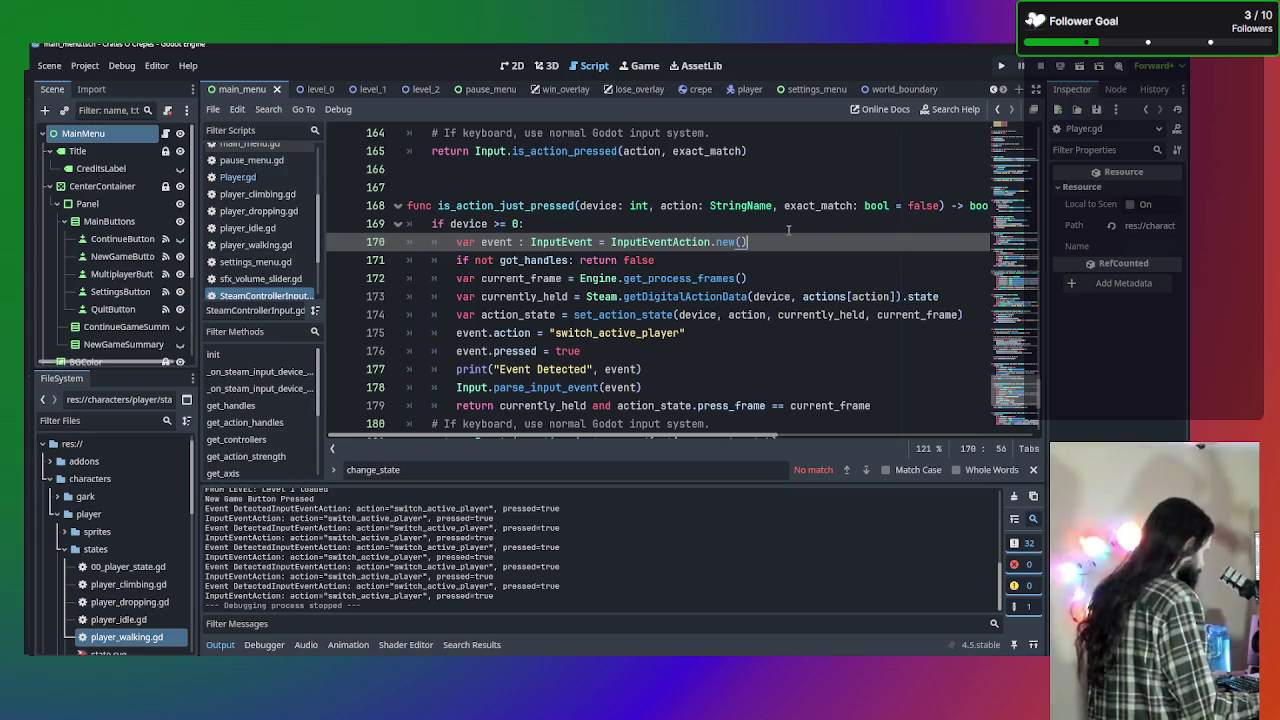
key(ctrl+x)
key(Return)
key(ctrl+v)
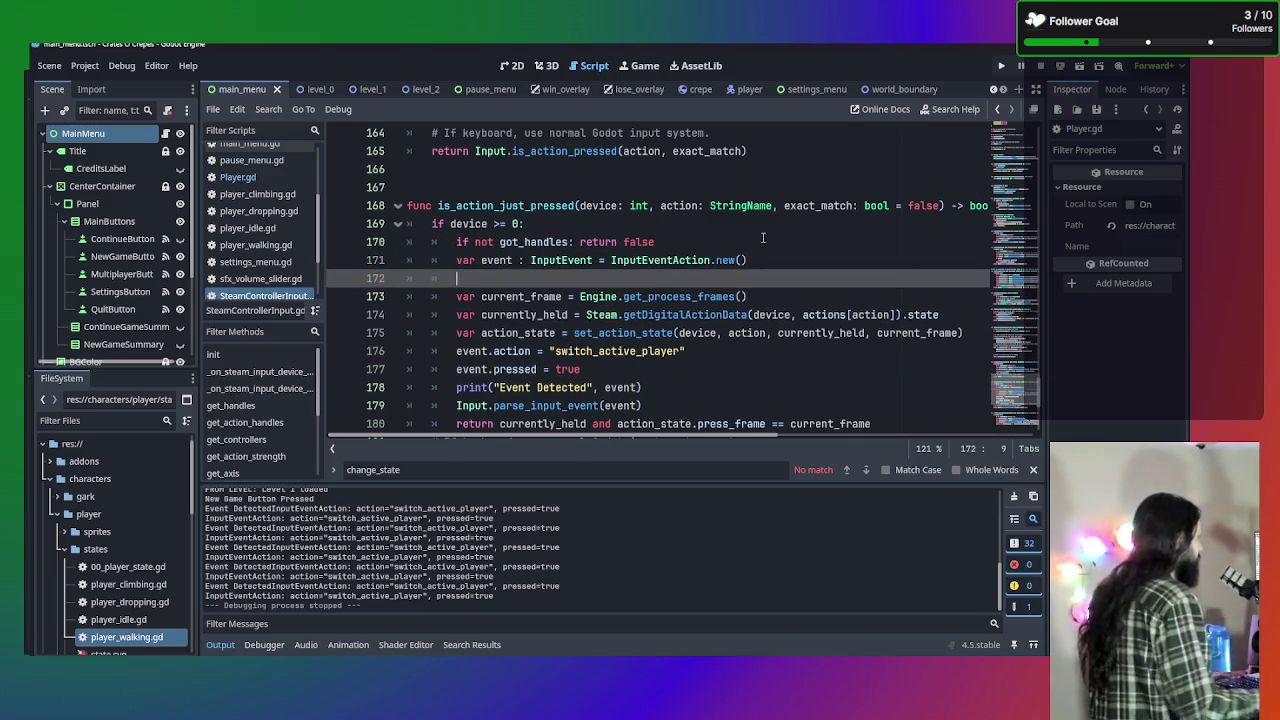
key(BackSpace)
key(BackSpace)
key(BackSpace)
Replace the hard-coded "switch_active_player" string on line 175 with the action variable.
scroll(662, 322, down, 1)
scroll(662, 322, down, 3)
scroll(660, 316, up, 3)
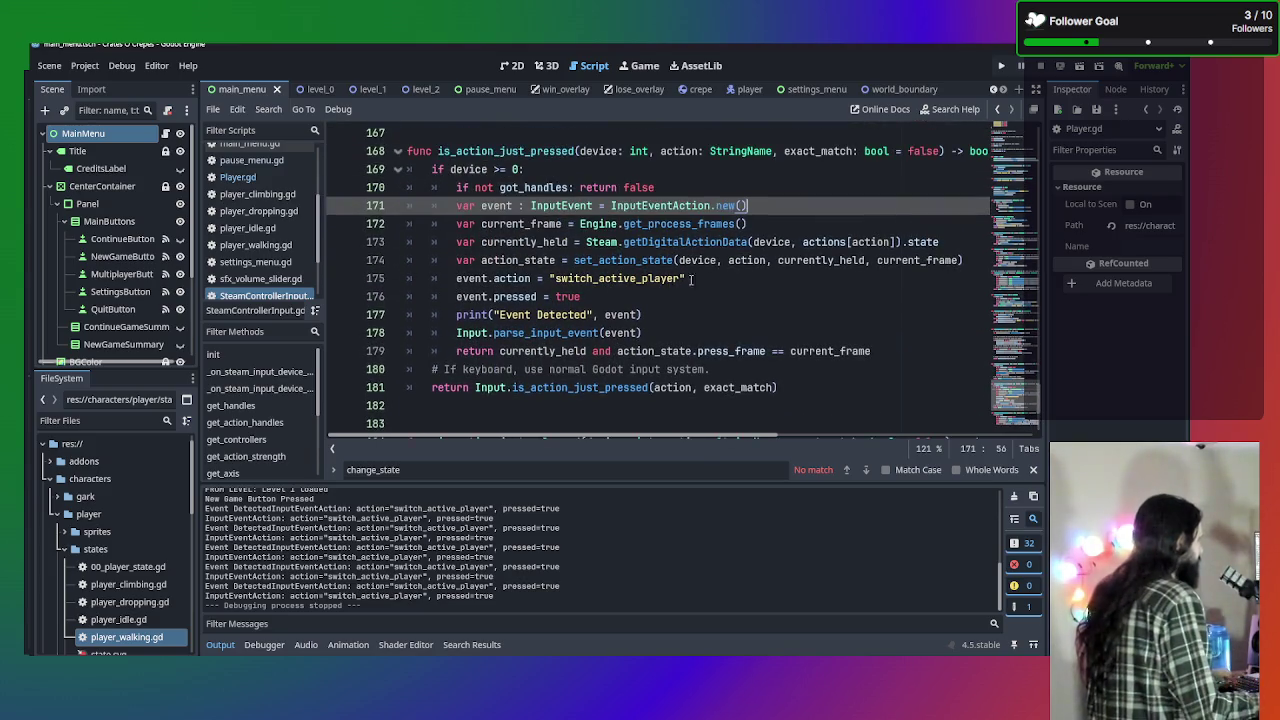
scroll(673, 283, up, 1)
click(681, 333)
drag(681, 333, 554, 333)
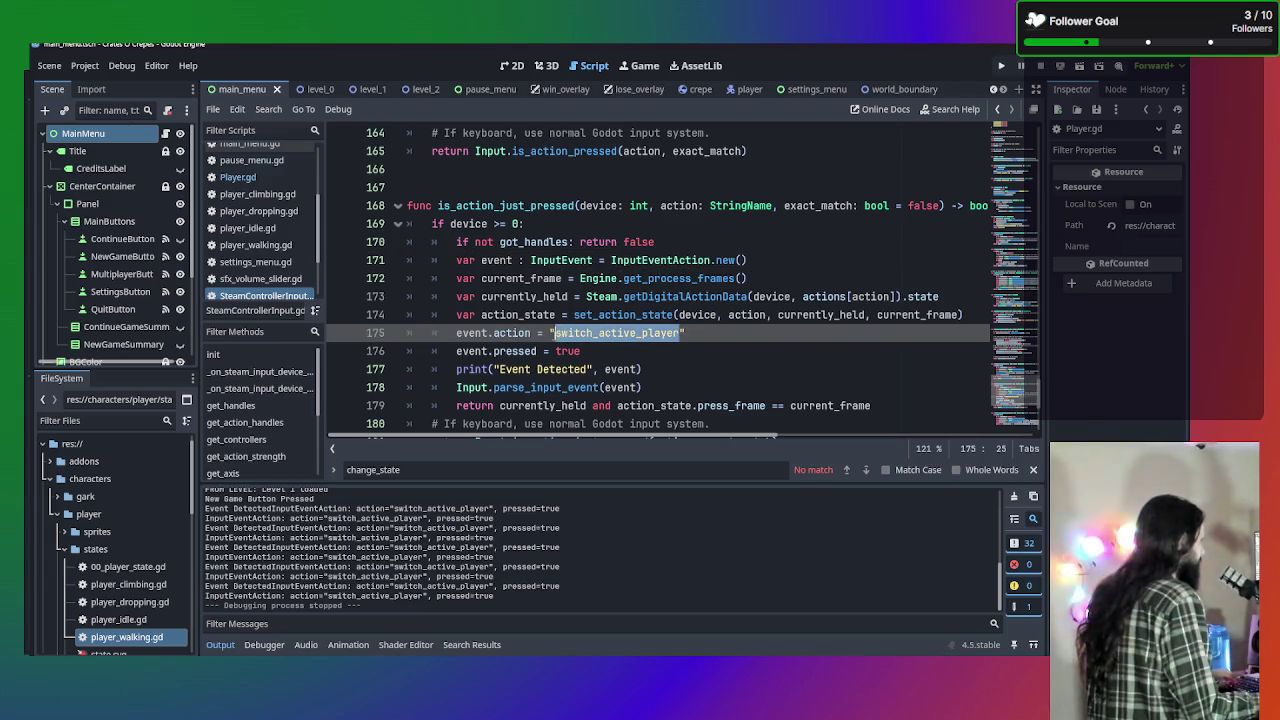
text(action)
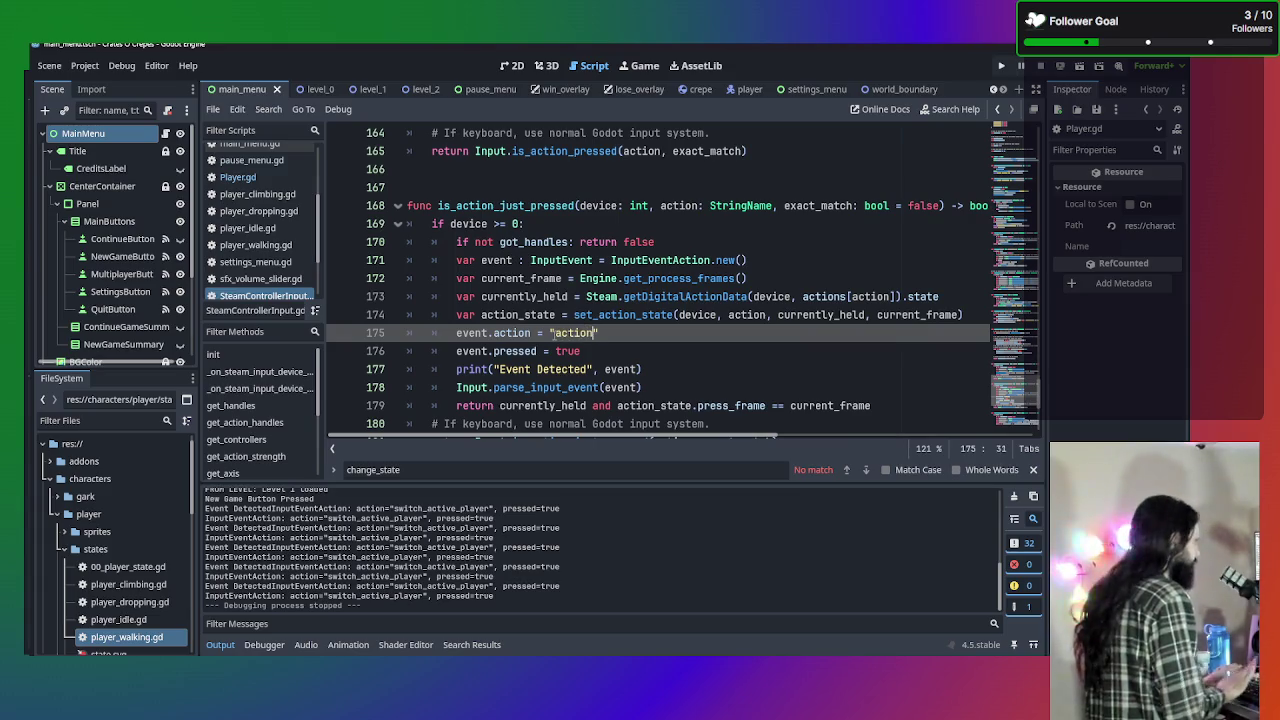
key(Delete)
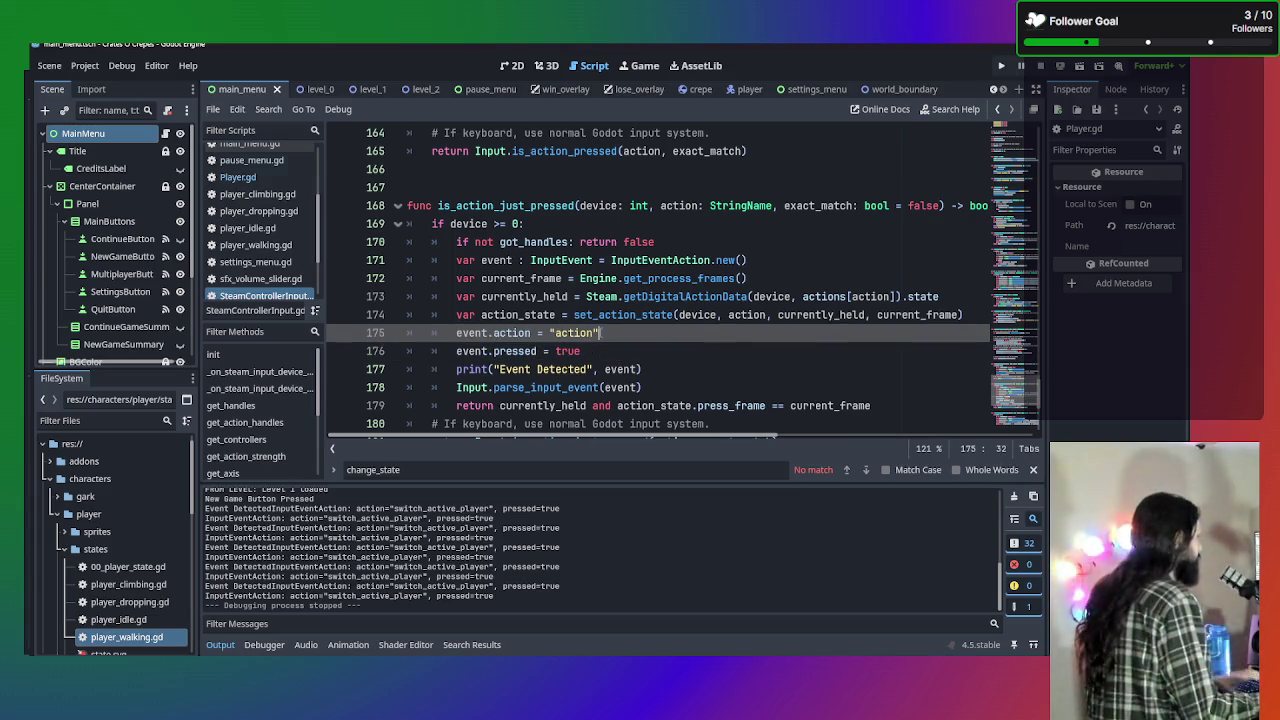
key(ctrl+Left)
key(BackSpace)
Read through the pasted event-injection lines in is_action_just_pressed.
click(700, 372)
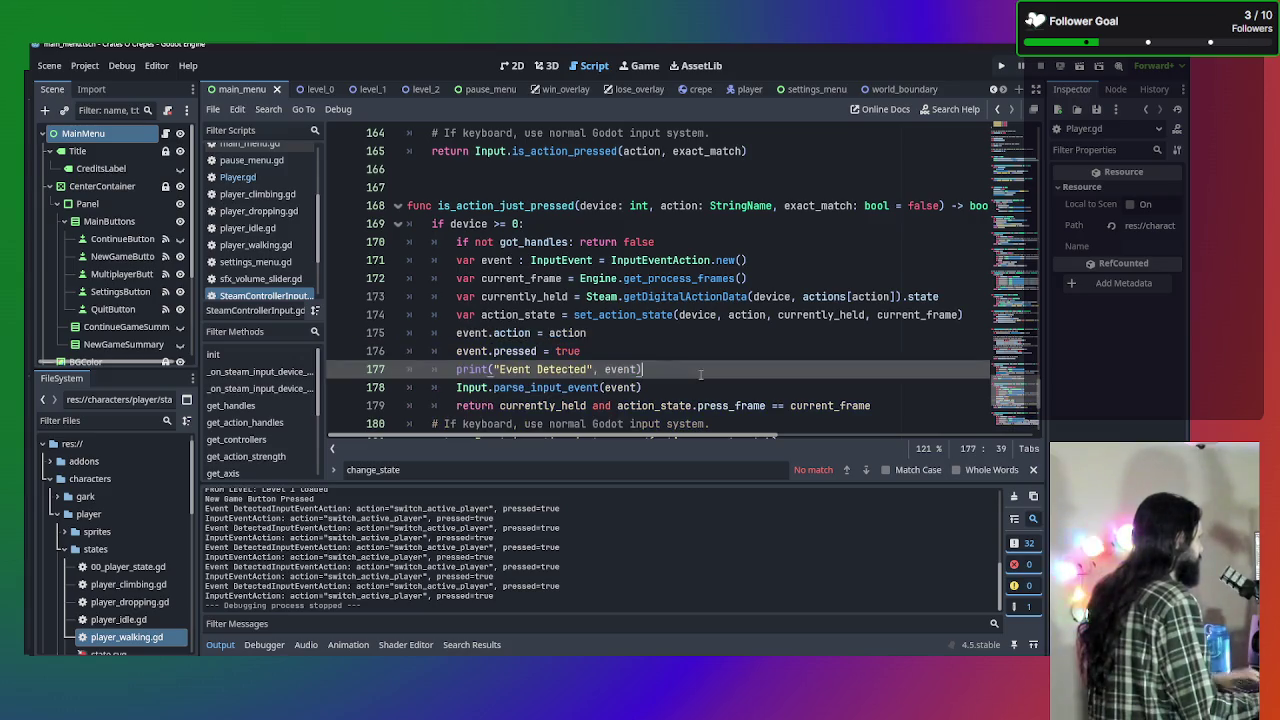
click(780, 351)
scroll(780, 351, down, 2)
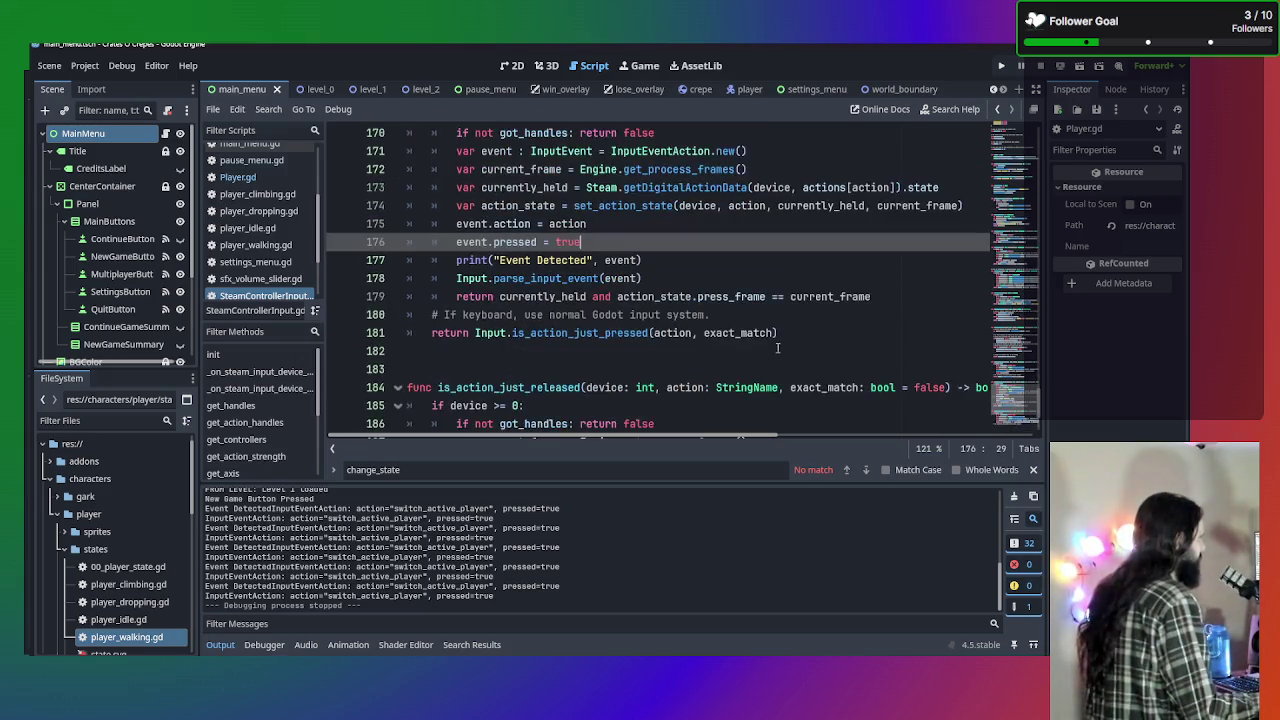
scroll(612, 287, up, 2)
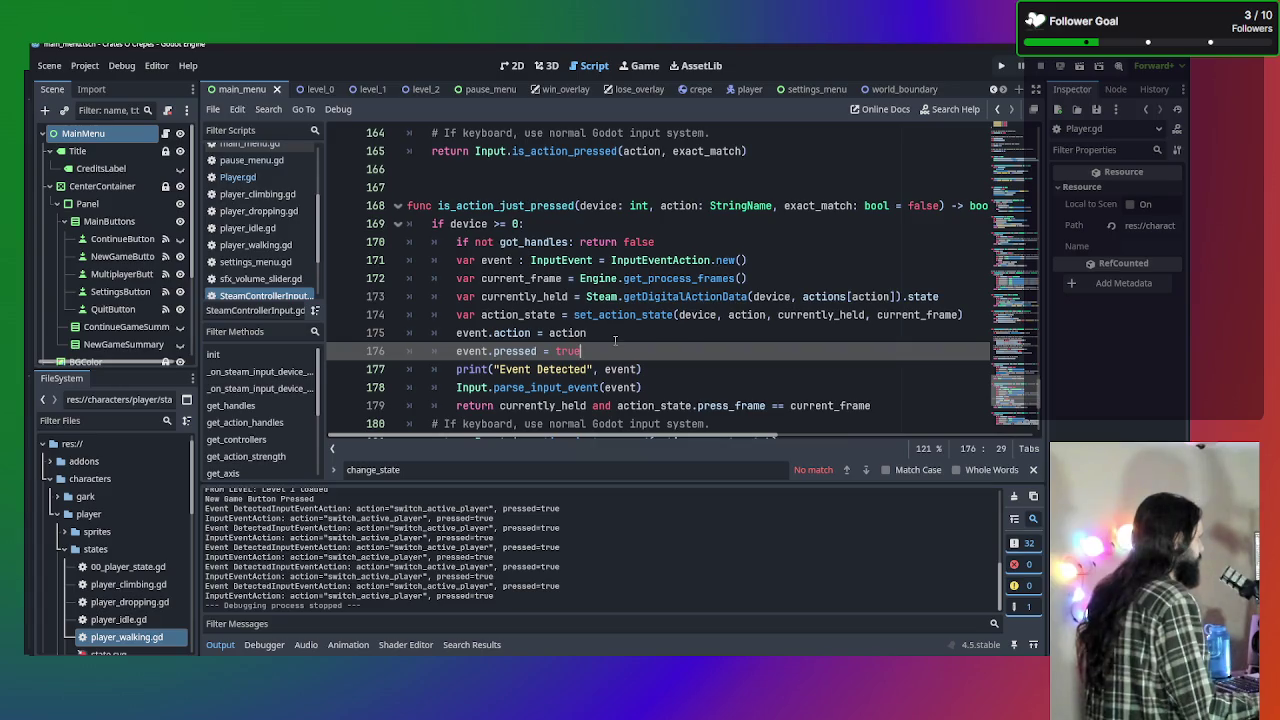
scroll(615, 340, down, 1)
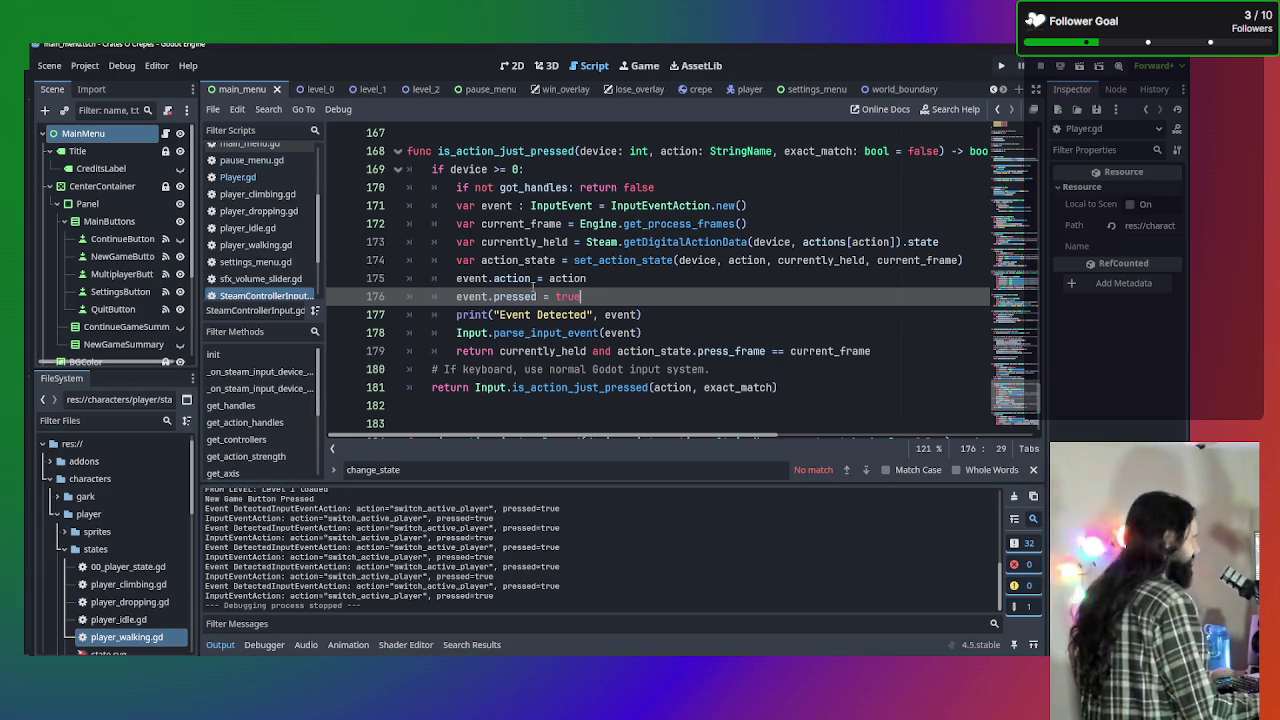
mouse_move(653, 250)
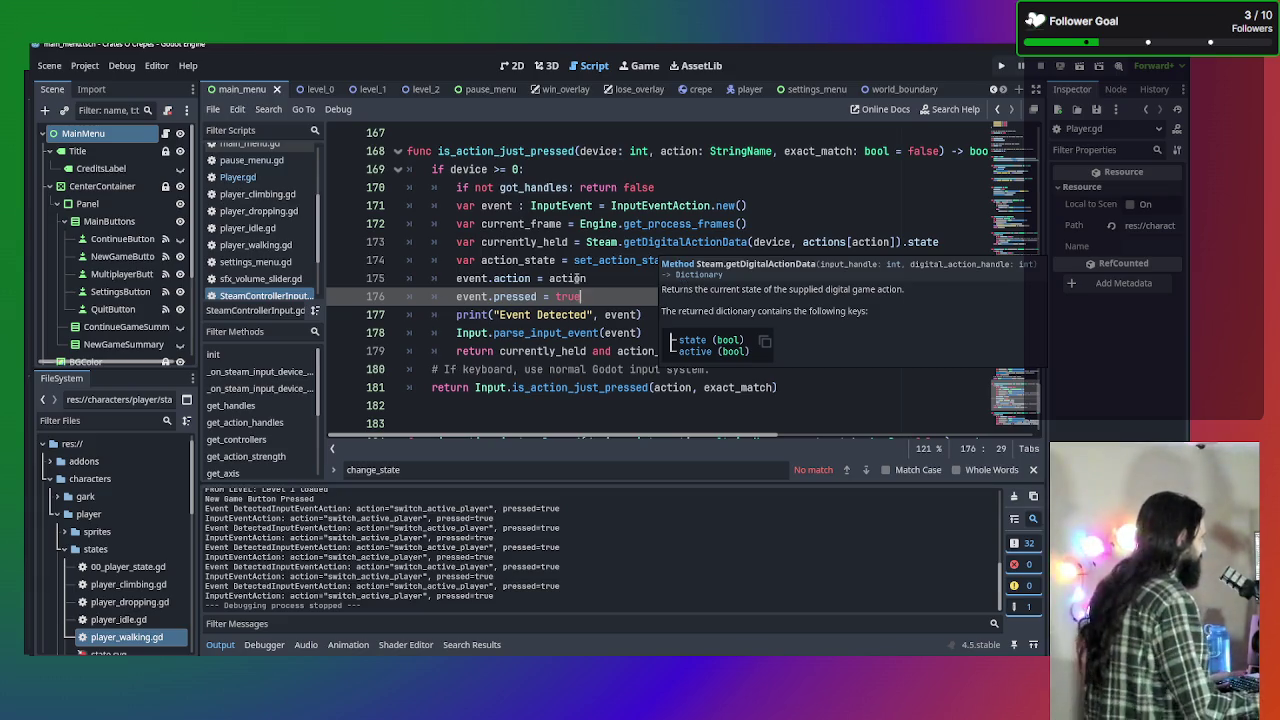
scroll(606, 290, up, 1)
scroll(606, 290, down, 1)
mouse_move(606, 296)
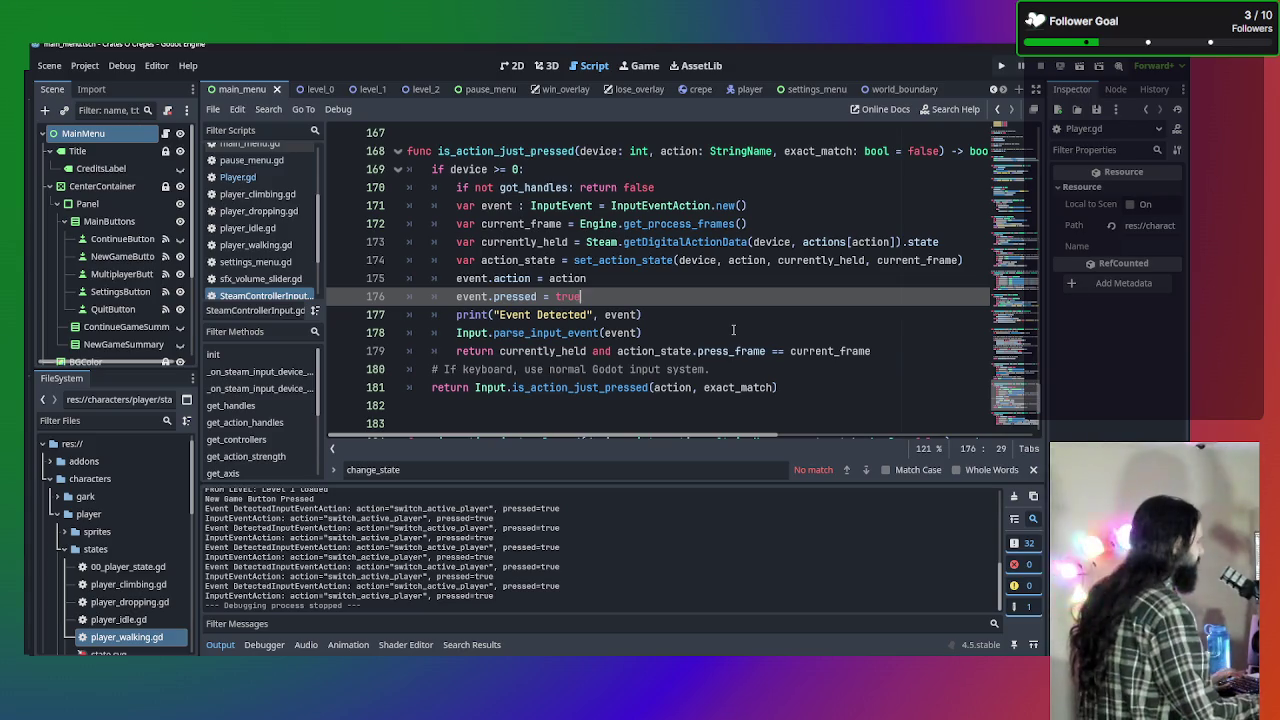
scroll(633, 280, up, 2)
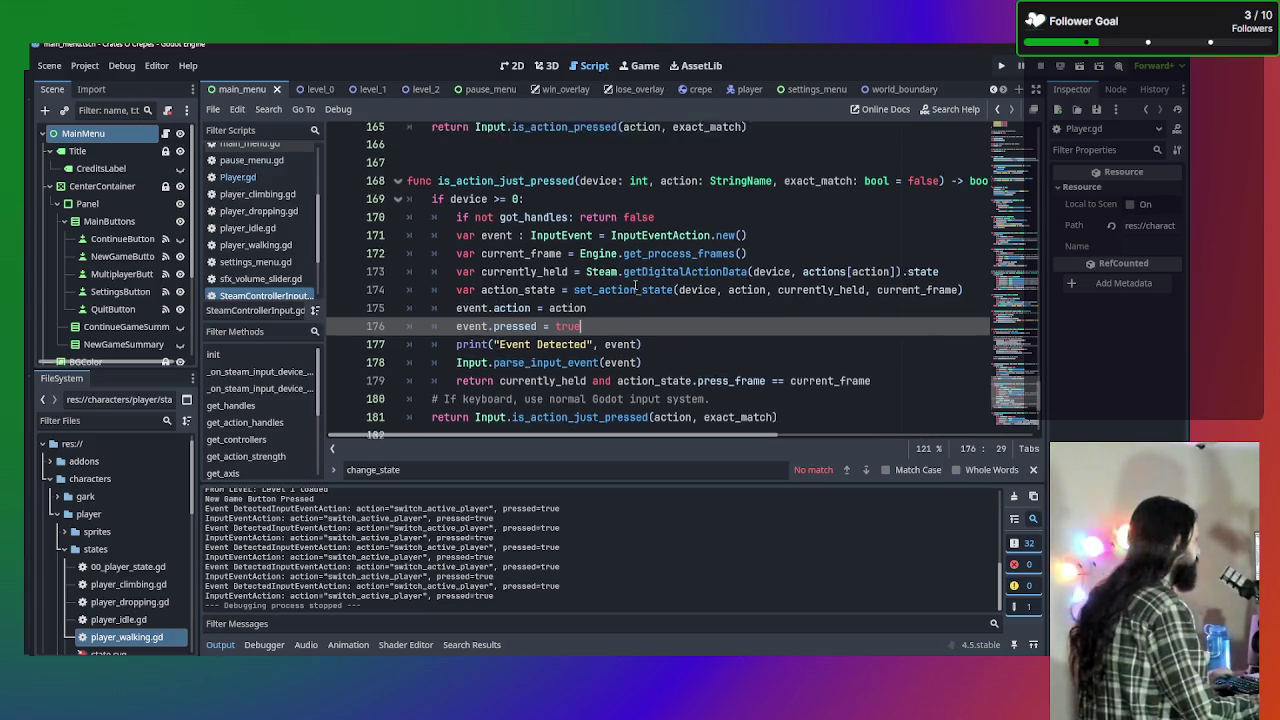
scroll(632, 322, down, 1)
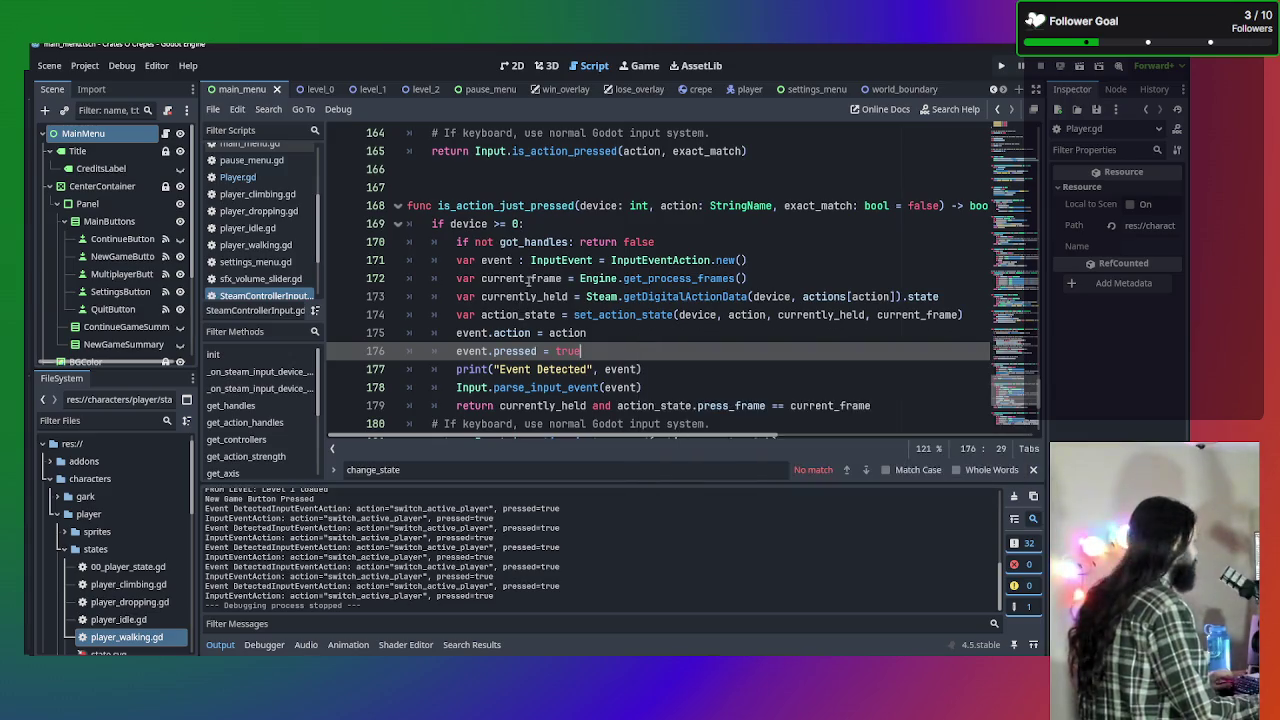
mouse_move(650, 320)
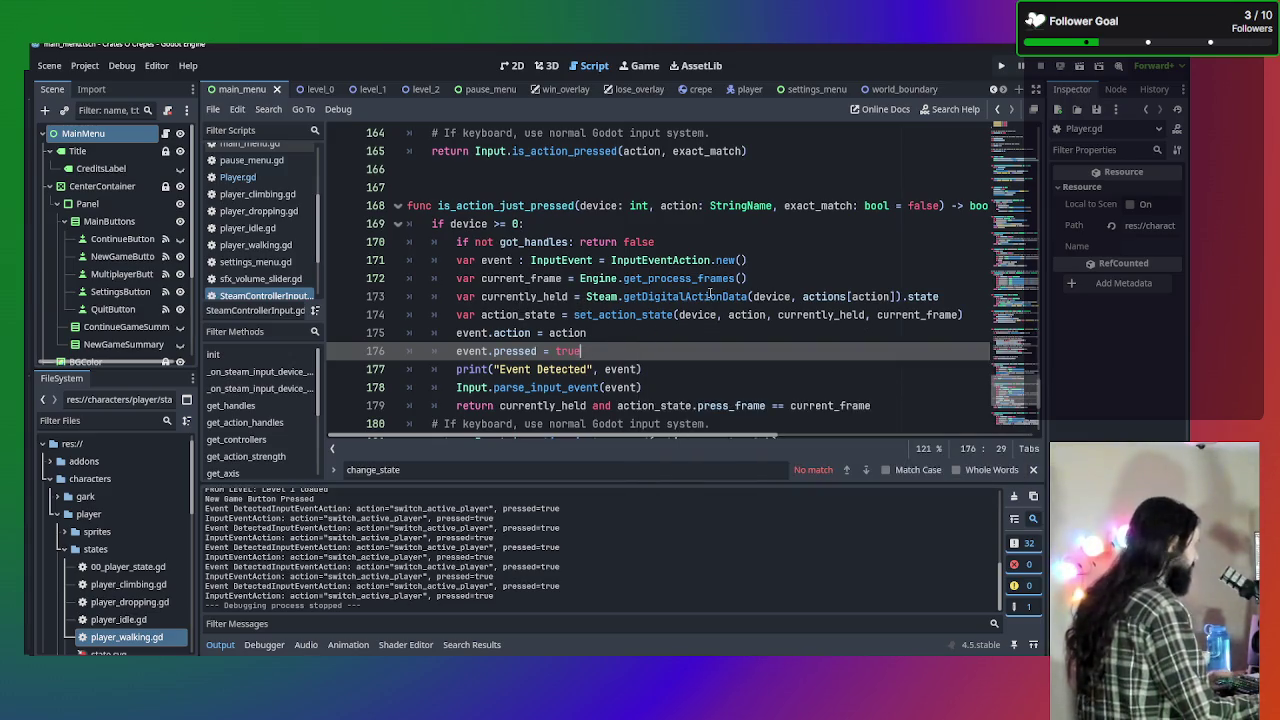
Compare the event.action, got_handles and device checks against those in is_action_pressed.
click(599, 335)
click(680, 242)
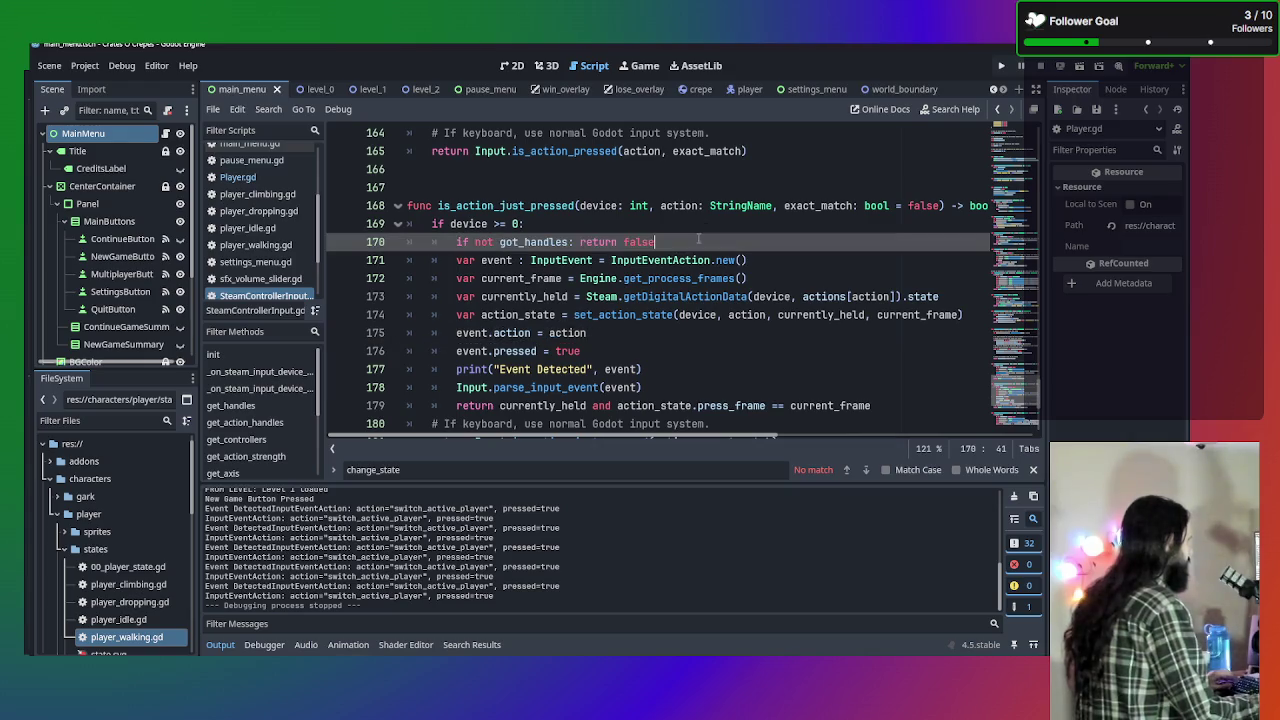
click(778, 264)
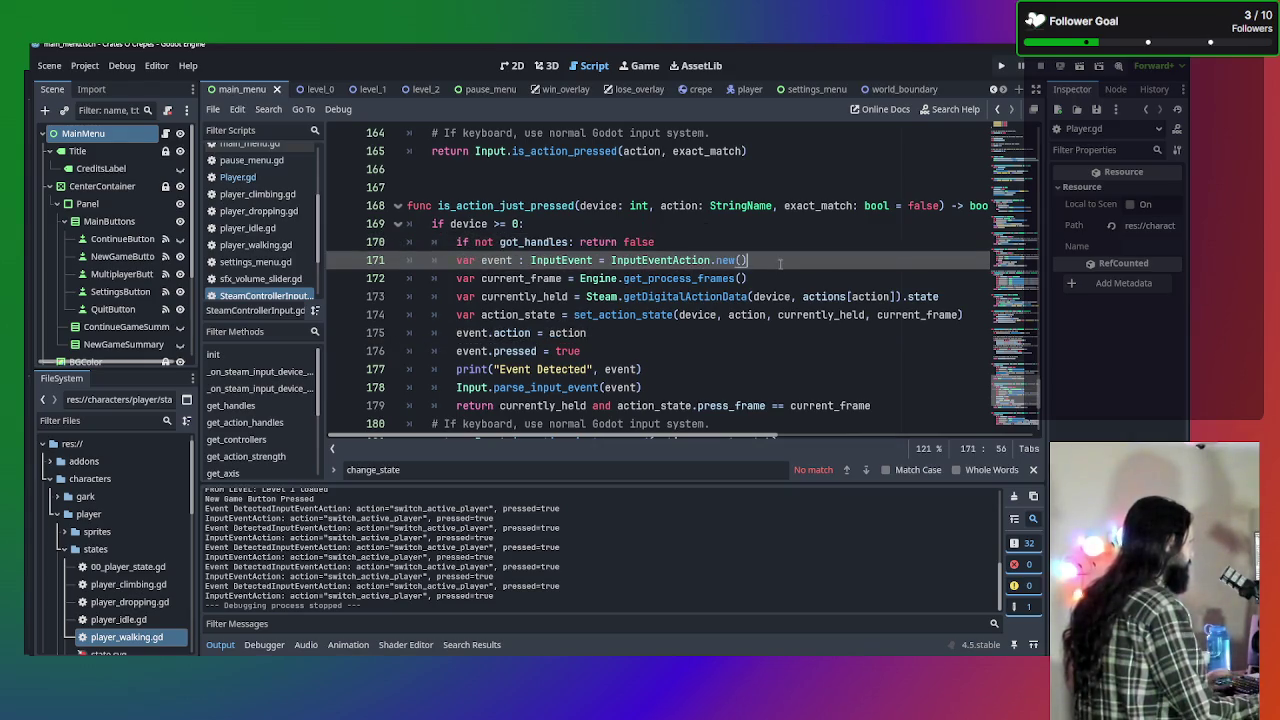
scroll(722, 260, up, 3)
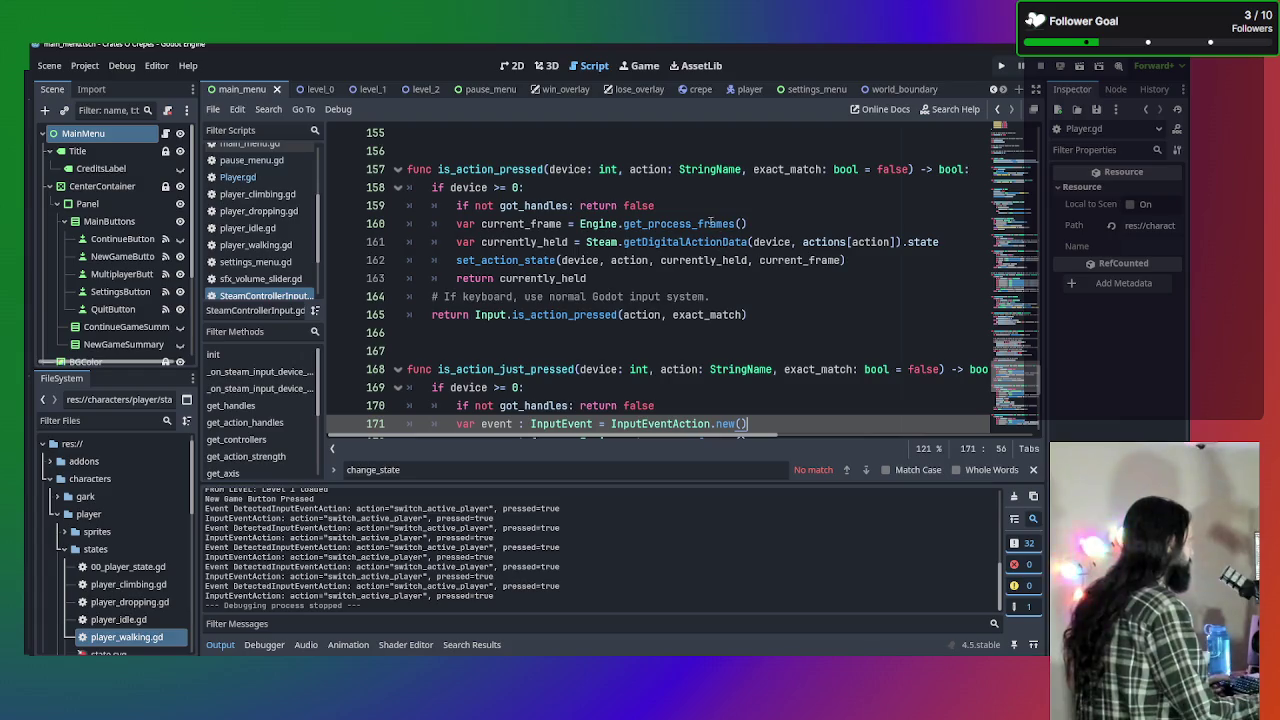
click(716, 189)
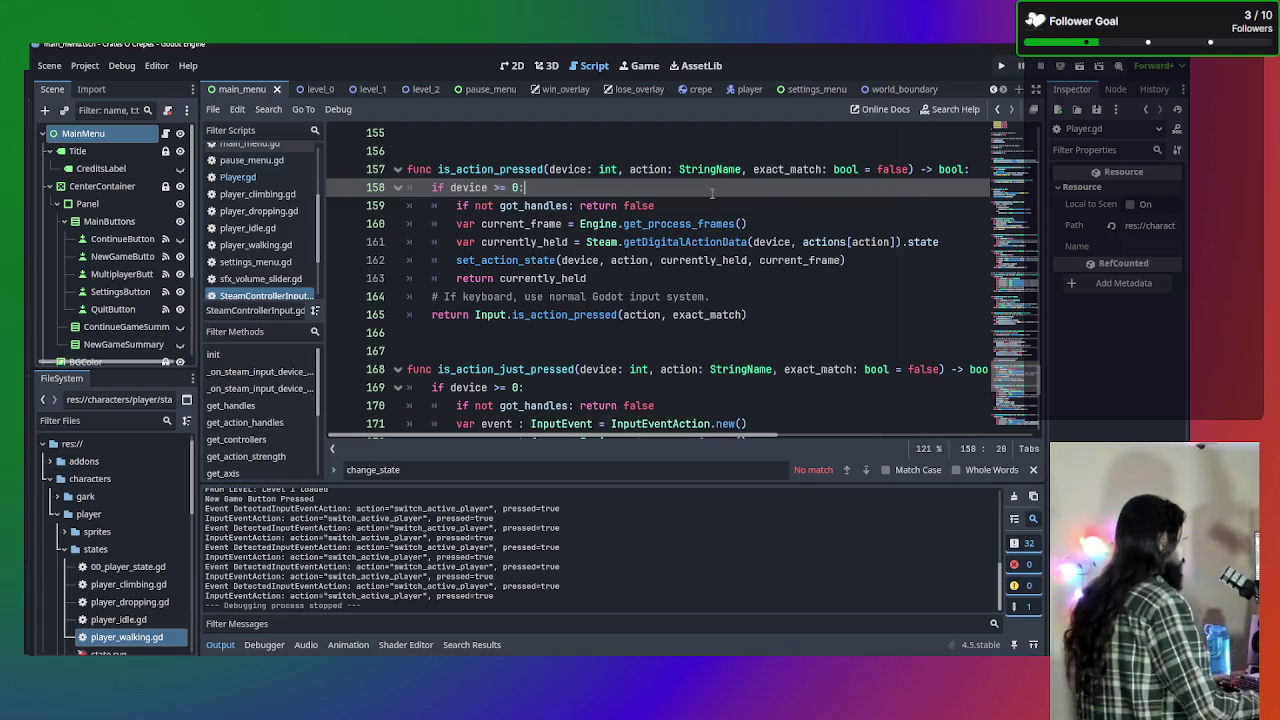
click(705, 208)
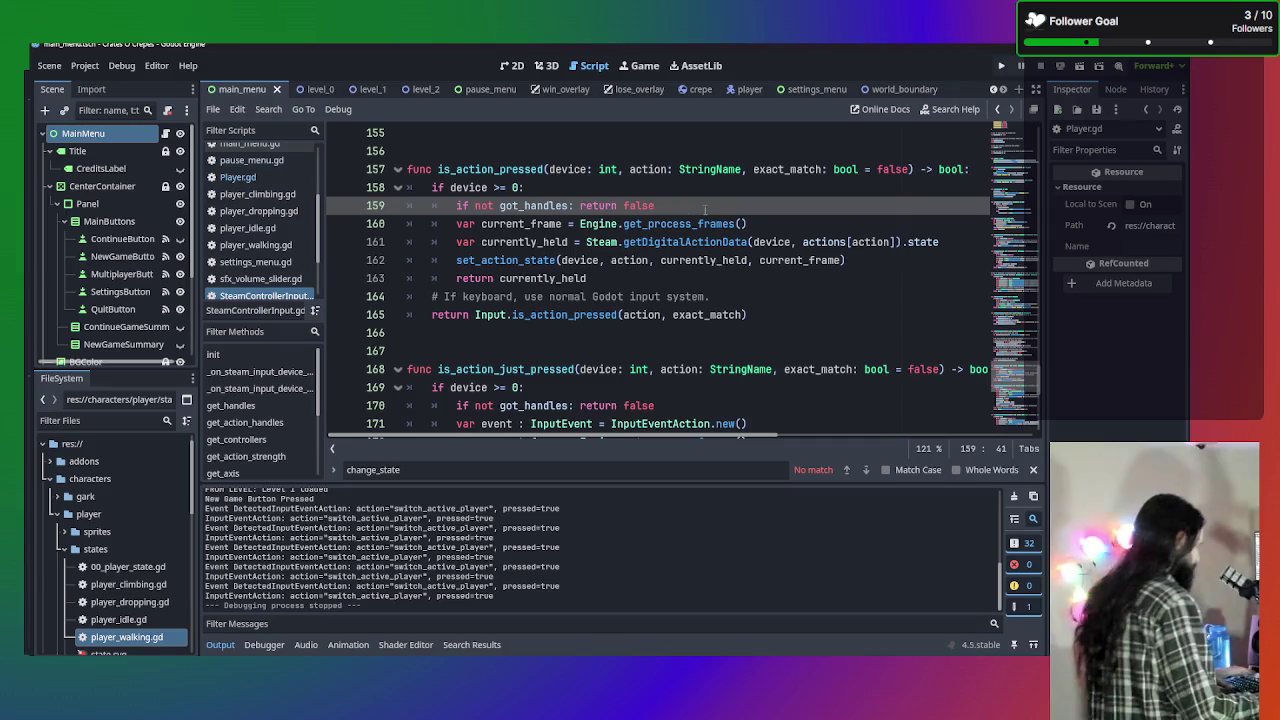
Switch to Player.gd and start selecting the check_for_buttons body.
click(268, 178)
scroll(700, 340, up, 2)
scroll(707, 342, down, 2)
click(707, 345)
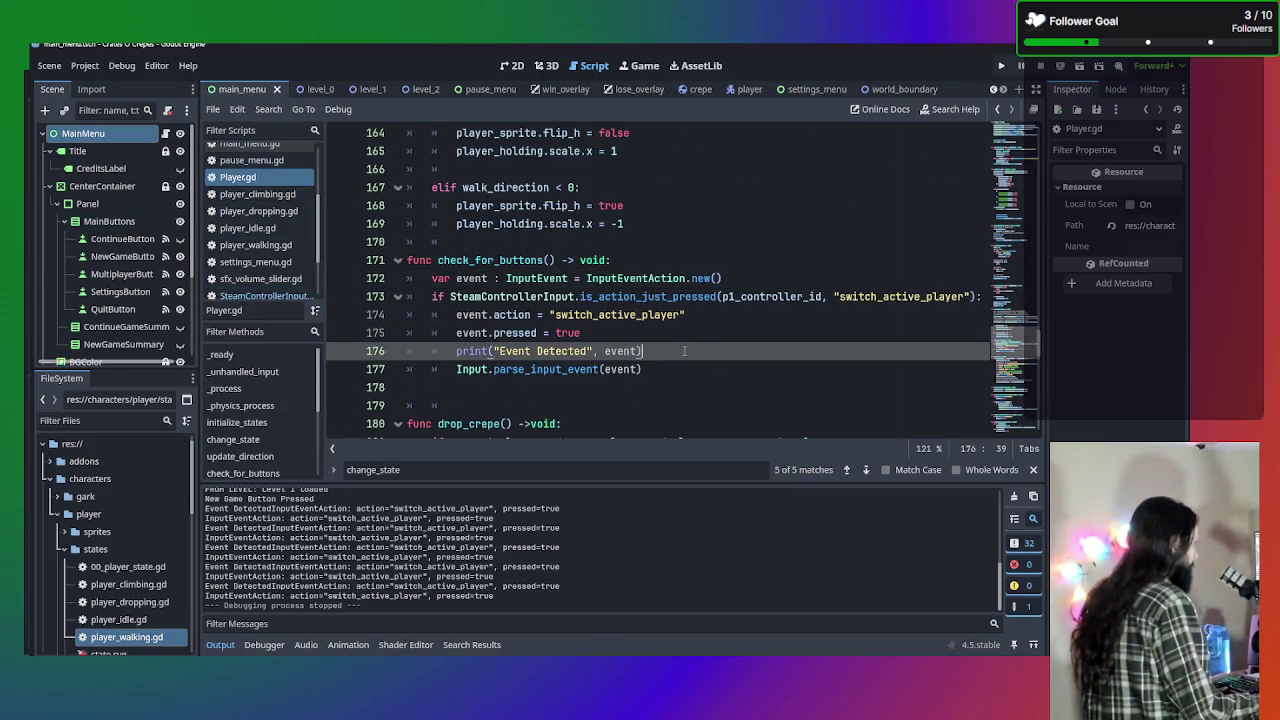
Comment out lines 172–177 of check_for_buttons with Ctrl+K.
mouse_move(655, 369)
mouse_down()
mouse_move(400, 262)
mouse_move(384, 283)
mouse_up()
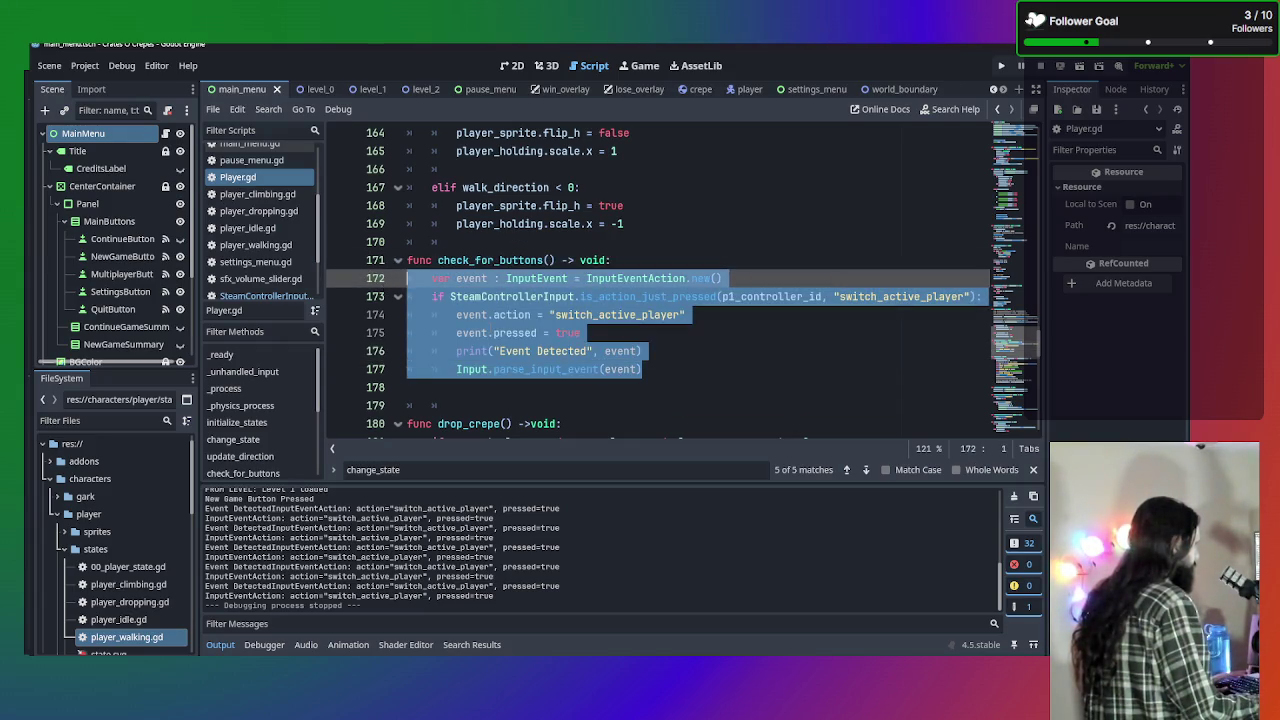
click(556, 351)
drag(742, 396, 358, 293)
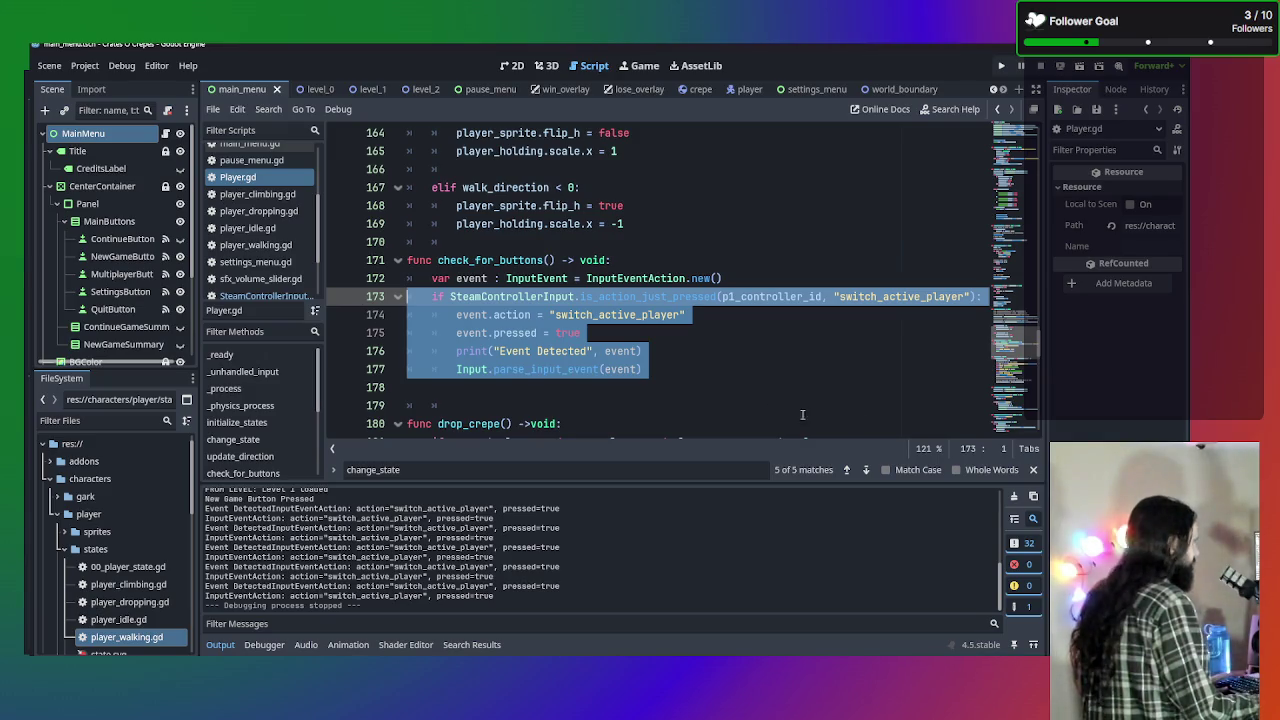
click(710, 374)
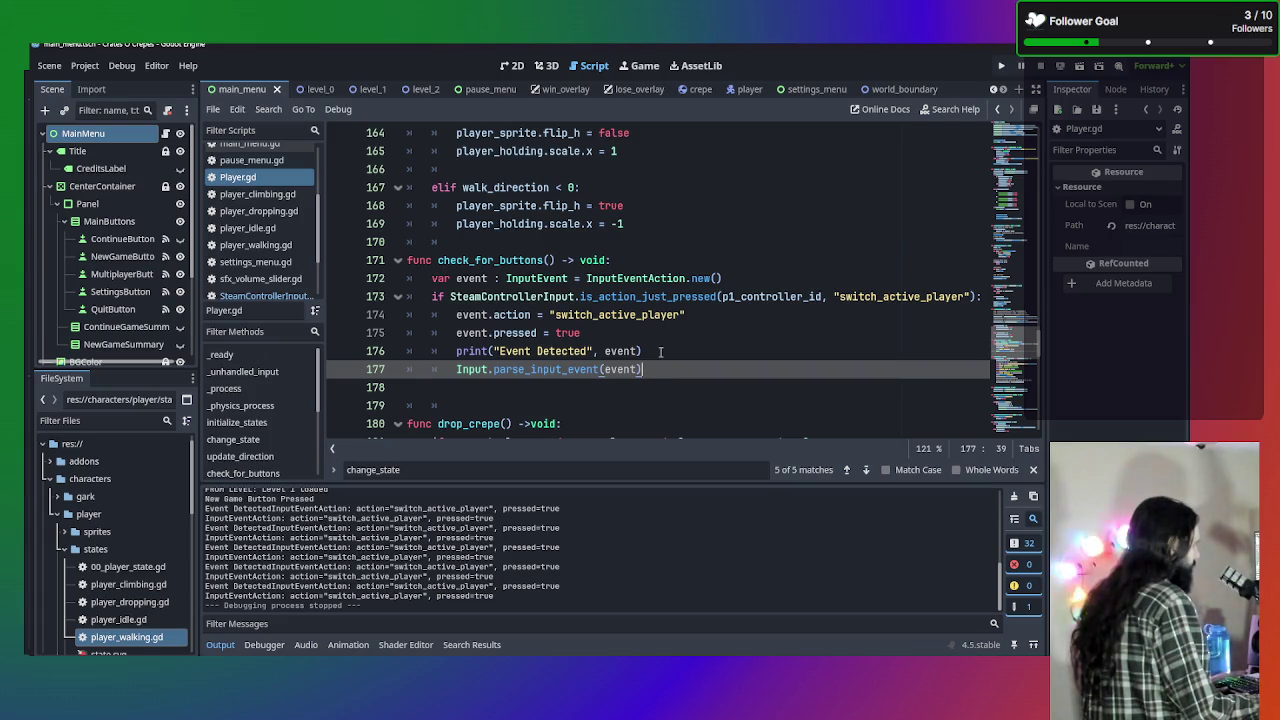
mouse_move(645, 369)
mouse_down()
mouse_move(390, 262)
mouse_move(231, 283)
mouse_up()
key(ctrl+k)
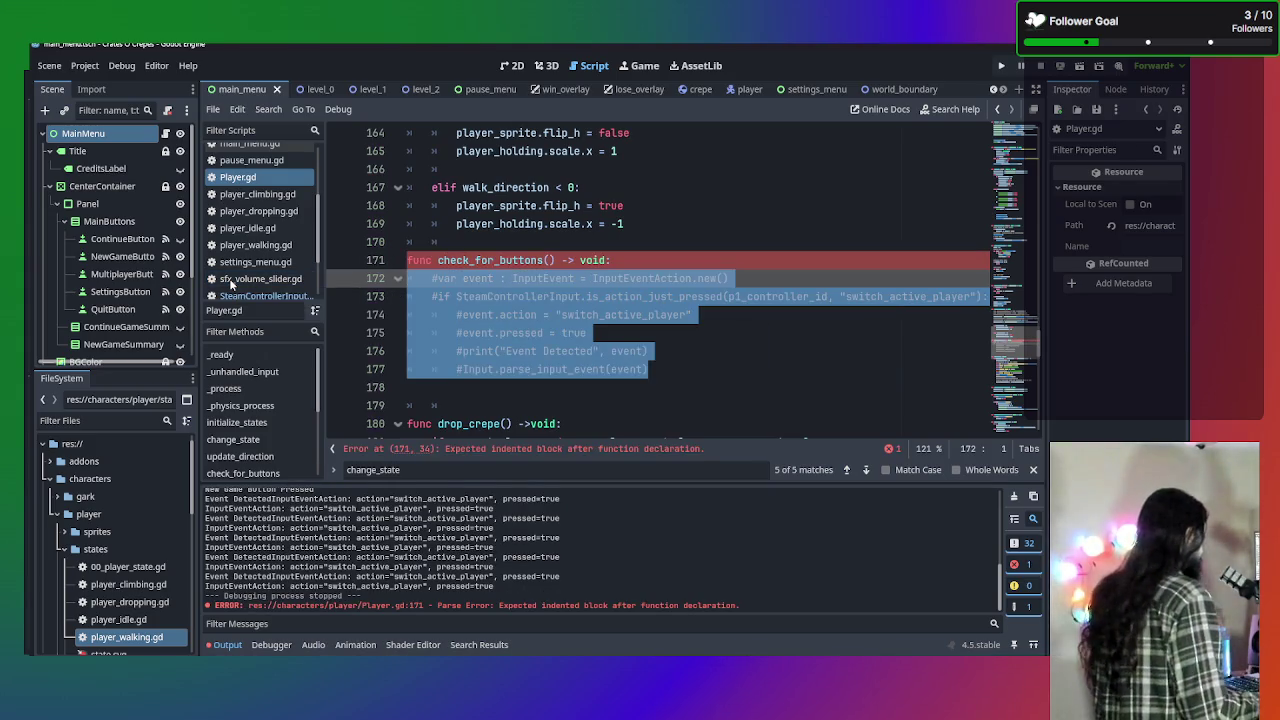
Add a pass statement on a new line under the check_for_buttons declaration.
click(688, 242)
click(683, 260)
key(Return)
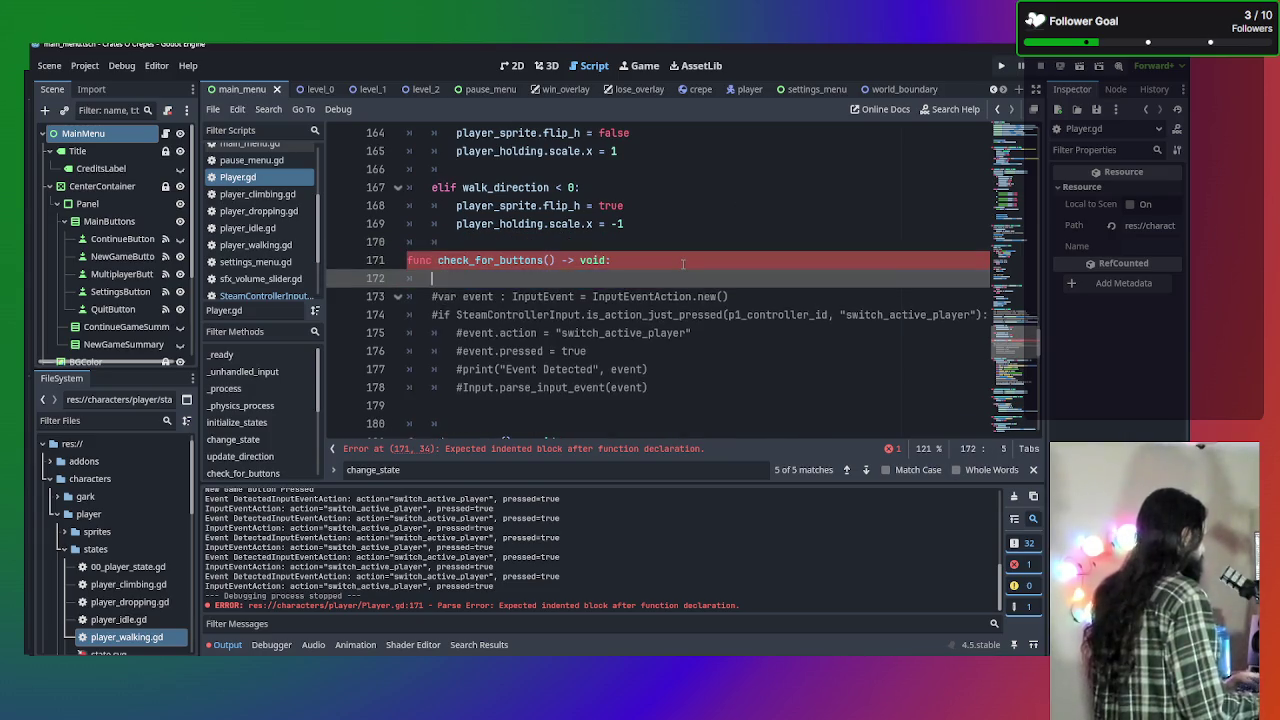
text(pass)
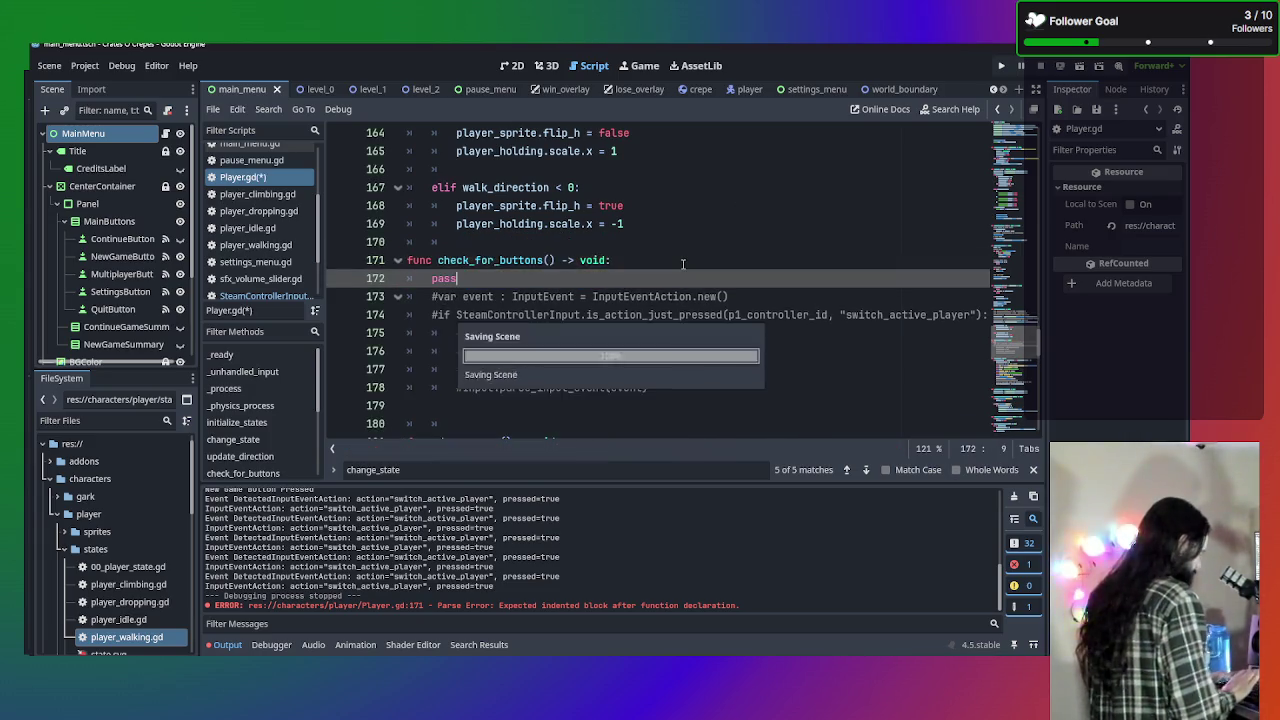
key(F5)
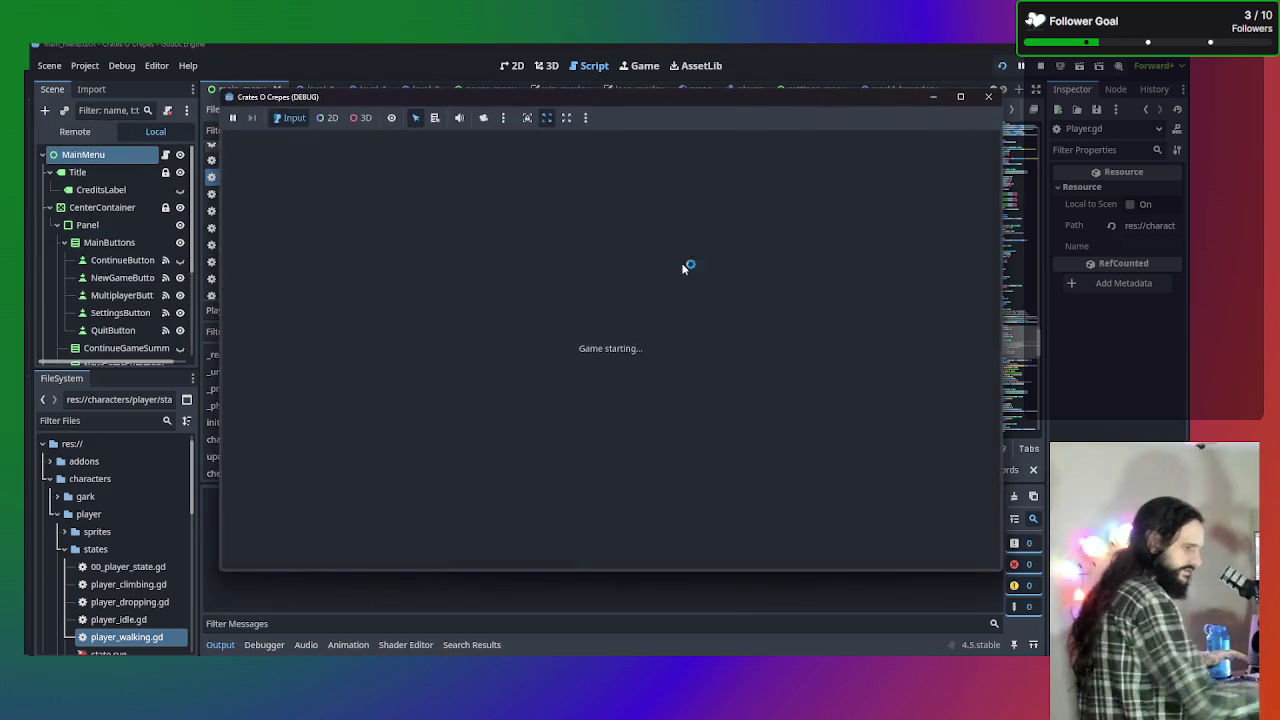
click(669, 312)
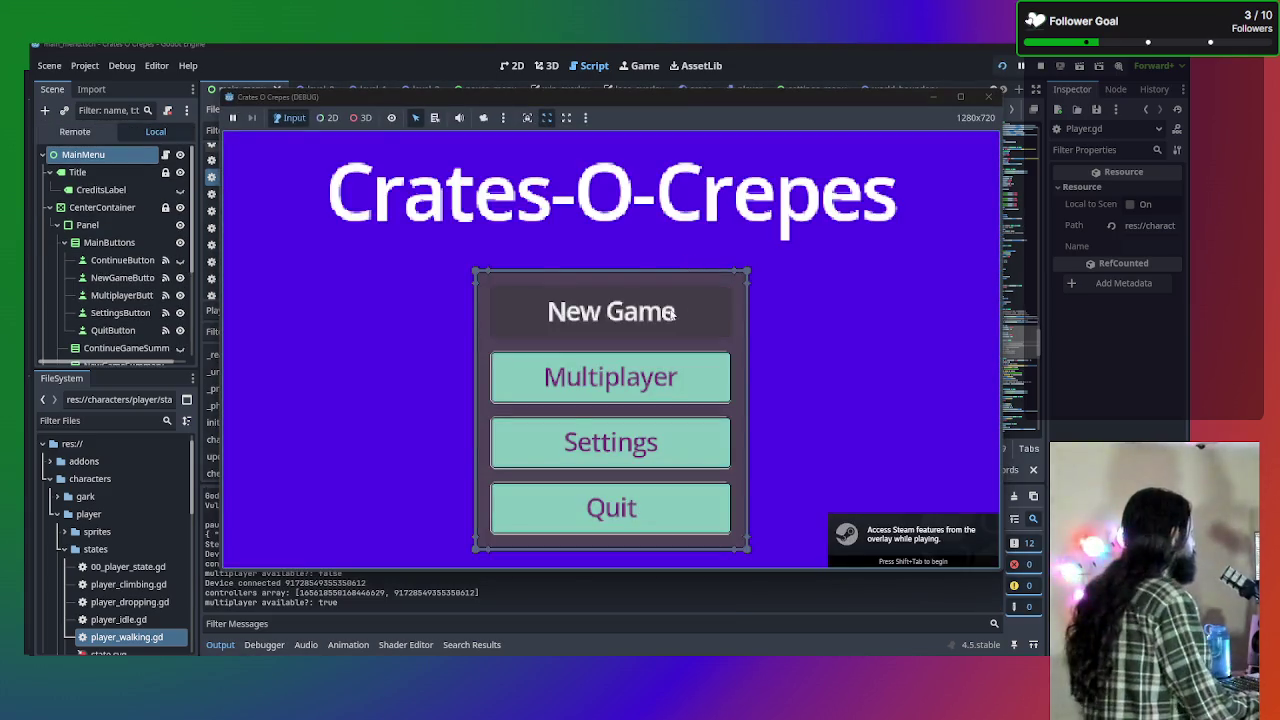
key(Left)
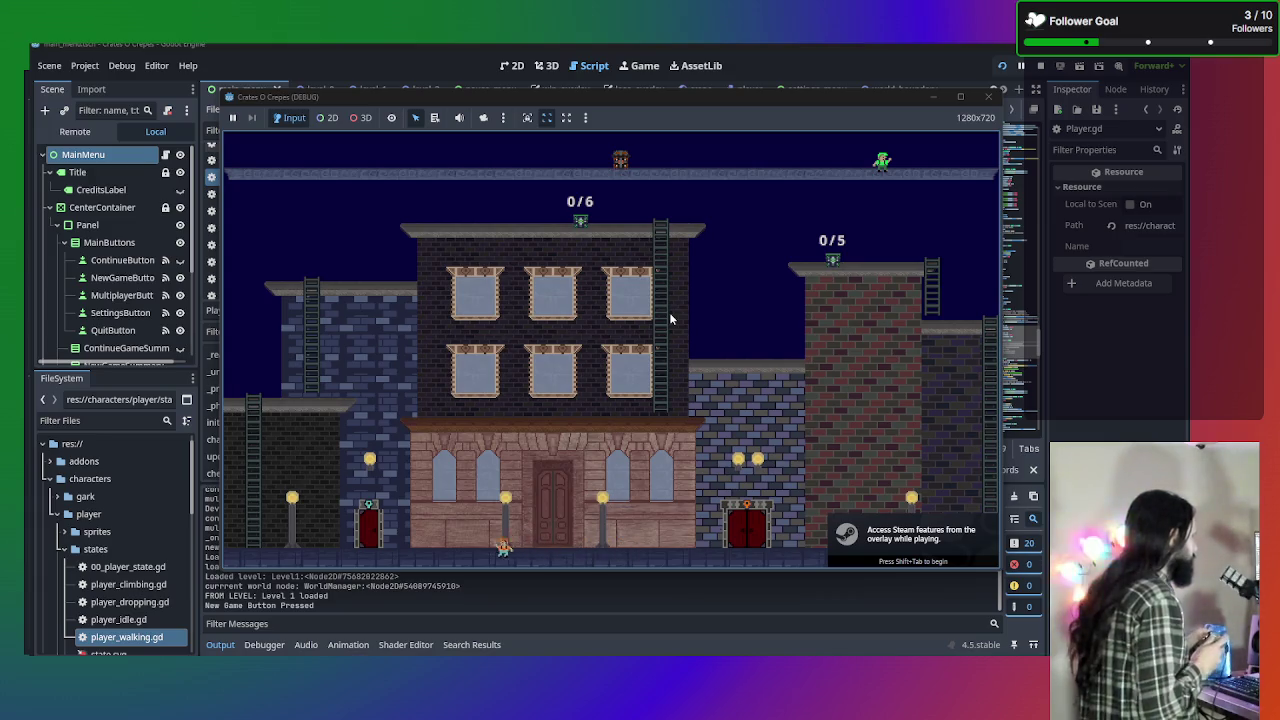
key(Right)
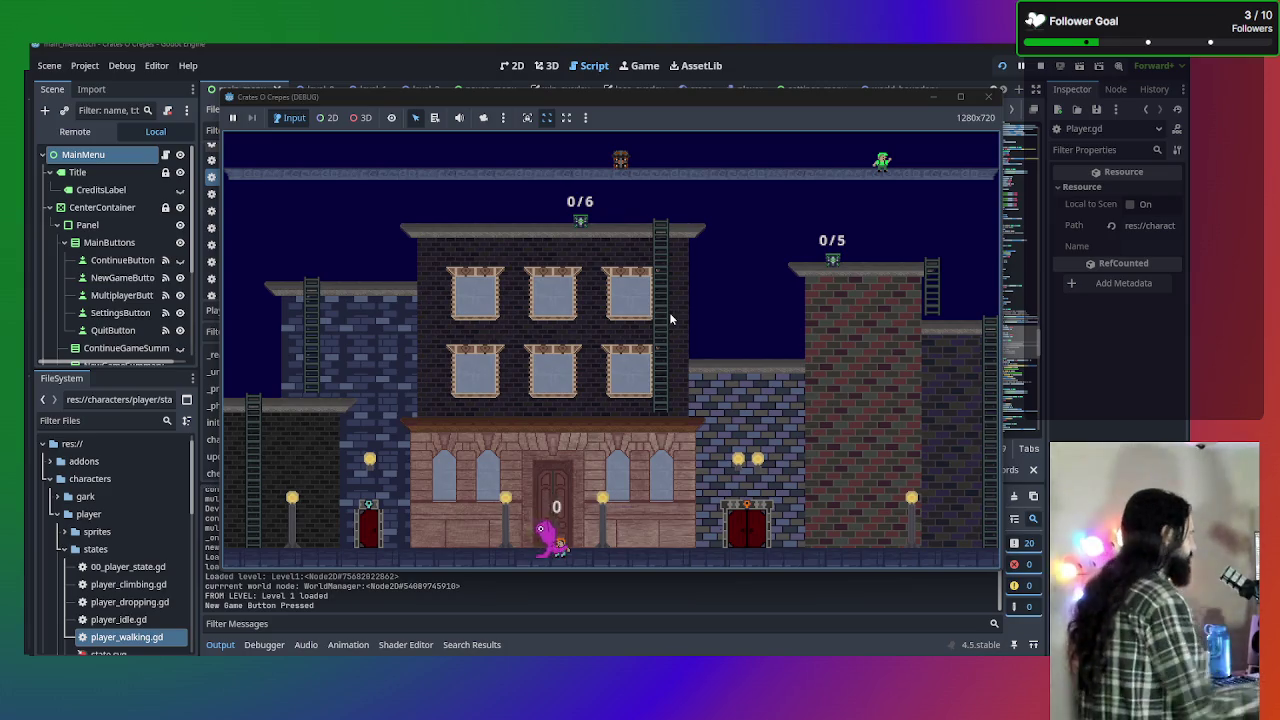
click(990, 98)
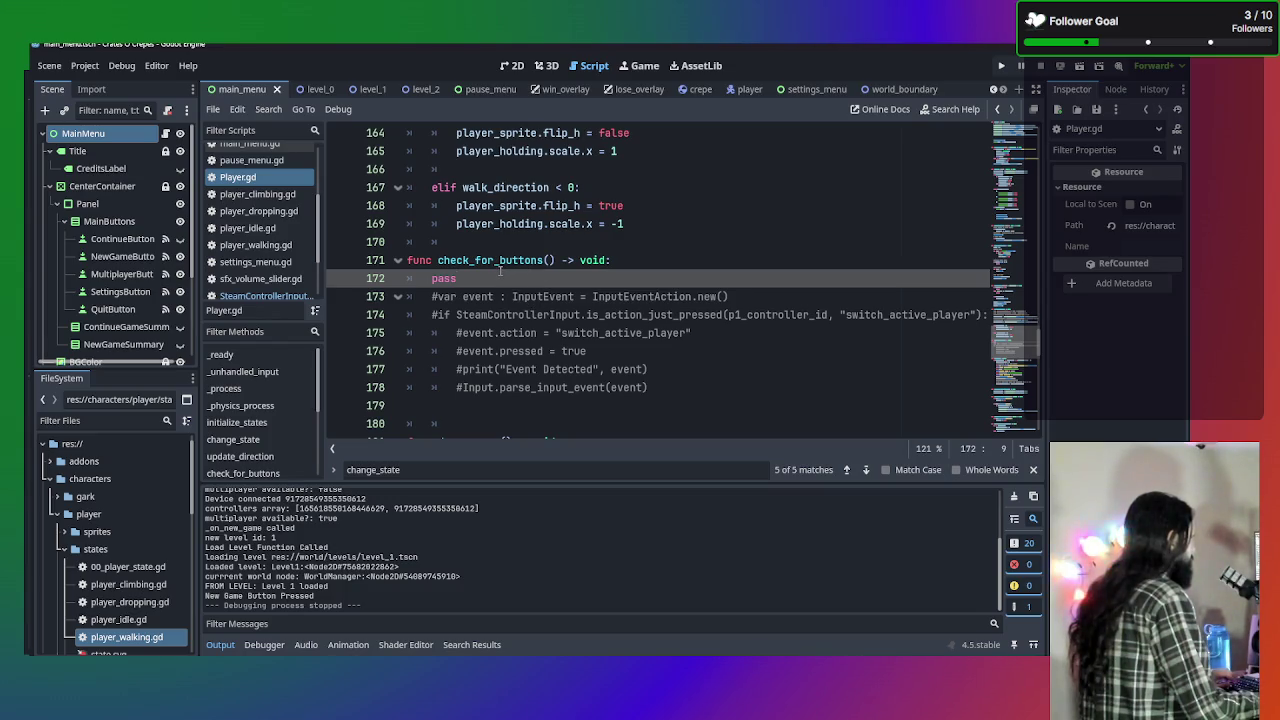
Replace pass with a SteamControllerInput.is_action_just_pressed call using autocomplete.
drag(497, 272, 432, 279)
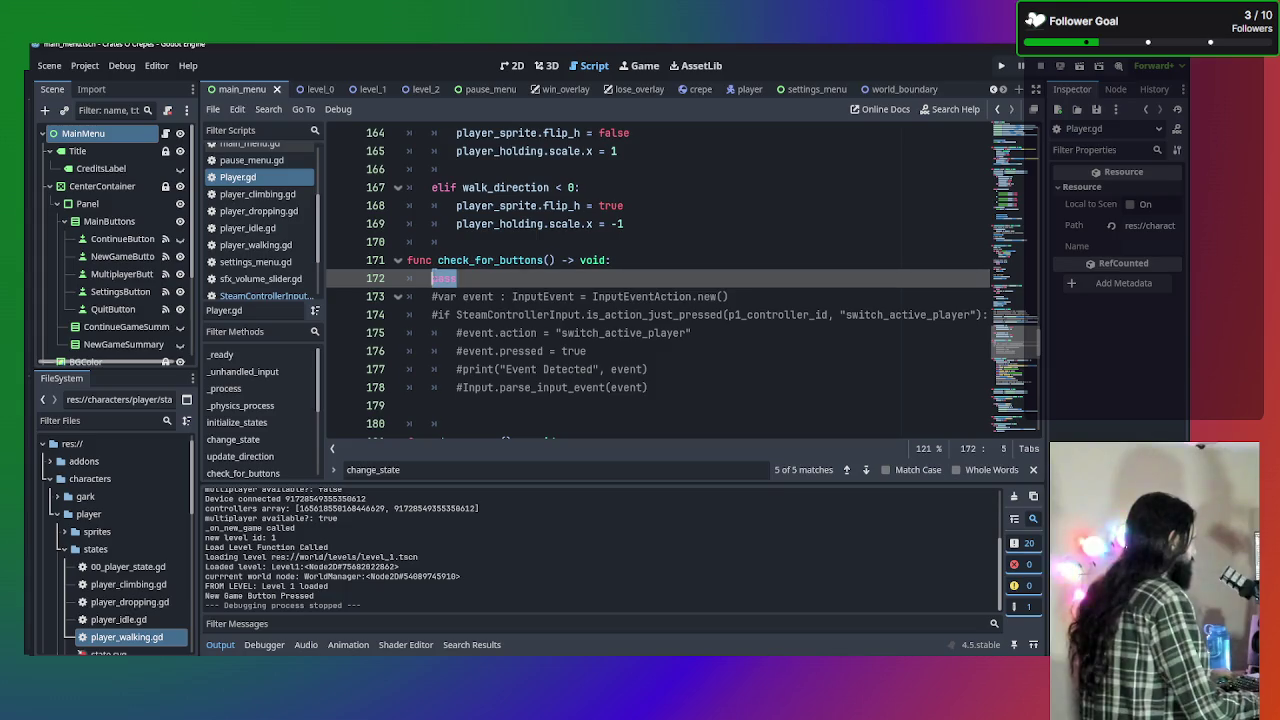
text(Steam)
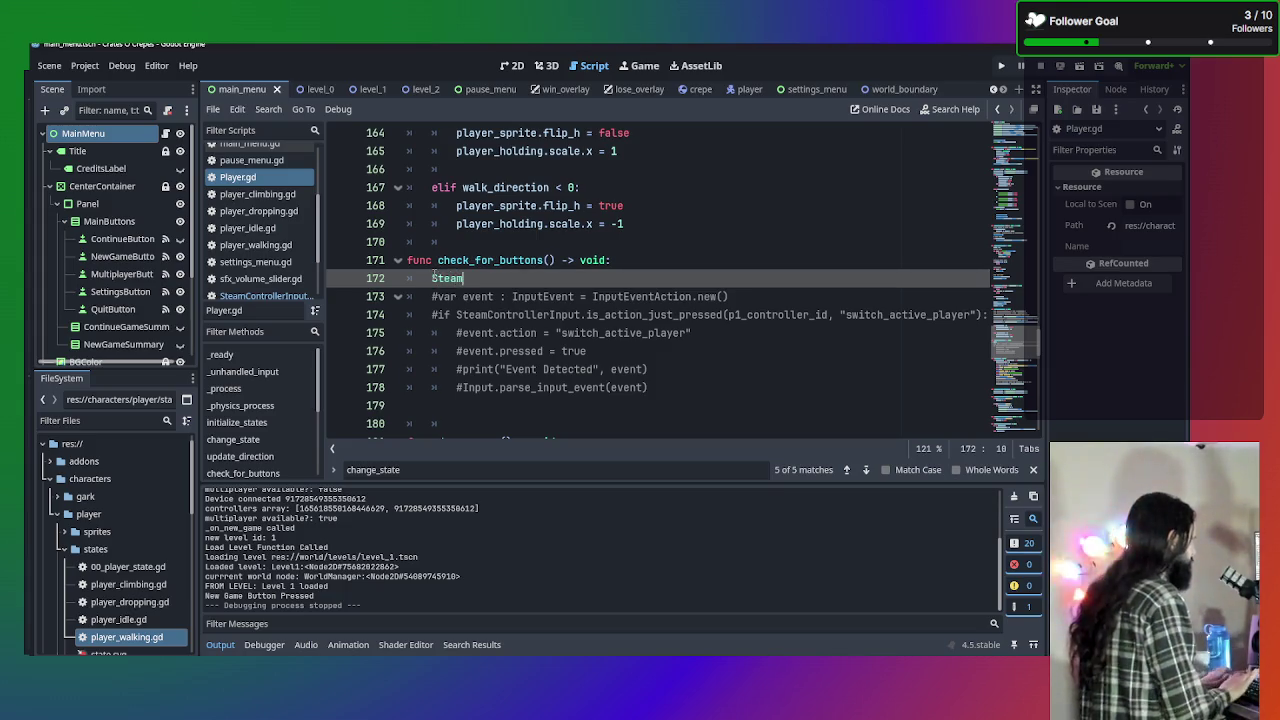
key(Down)
key(Return)
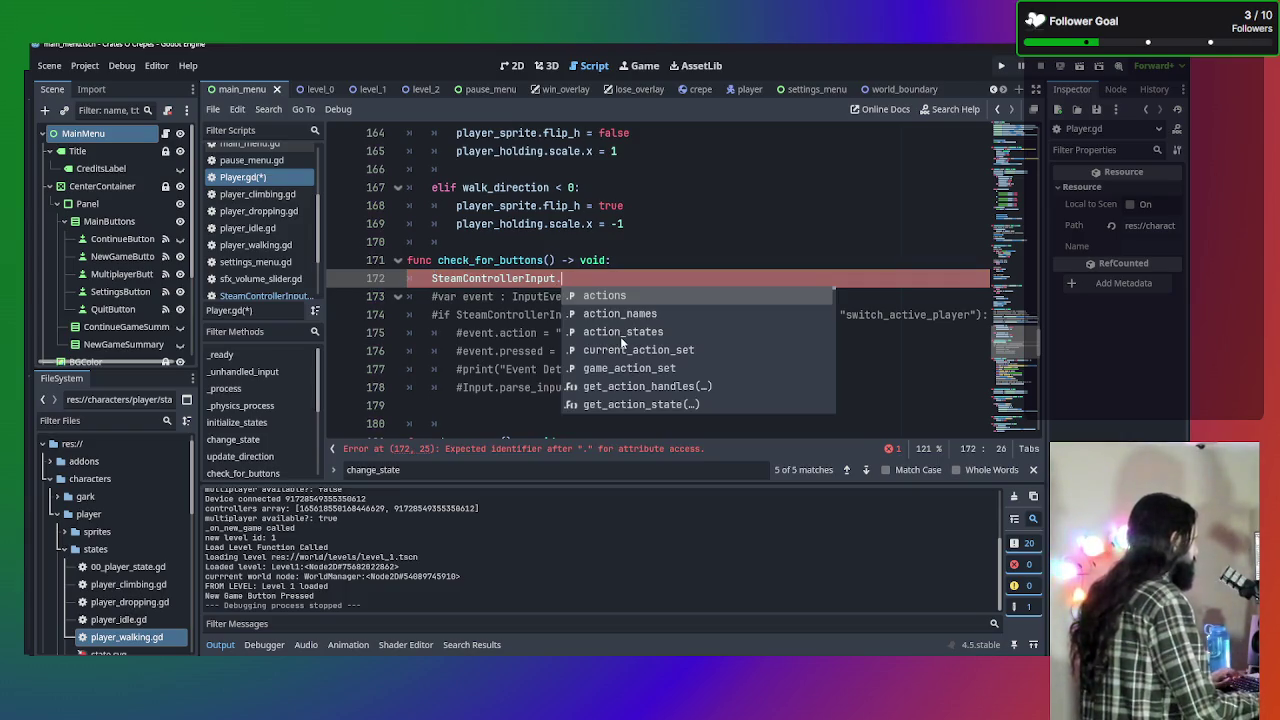
key(Down)
key(Down)
key(Down)
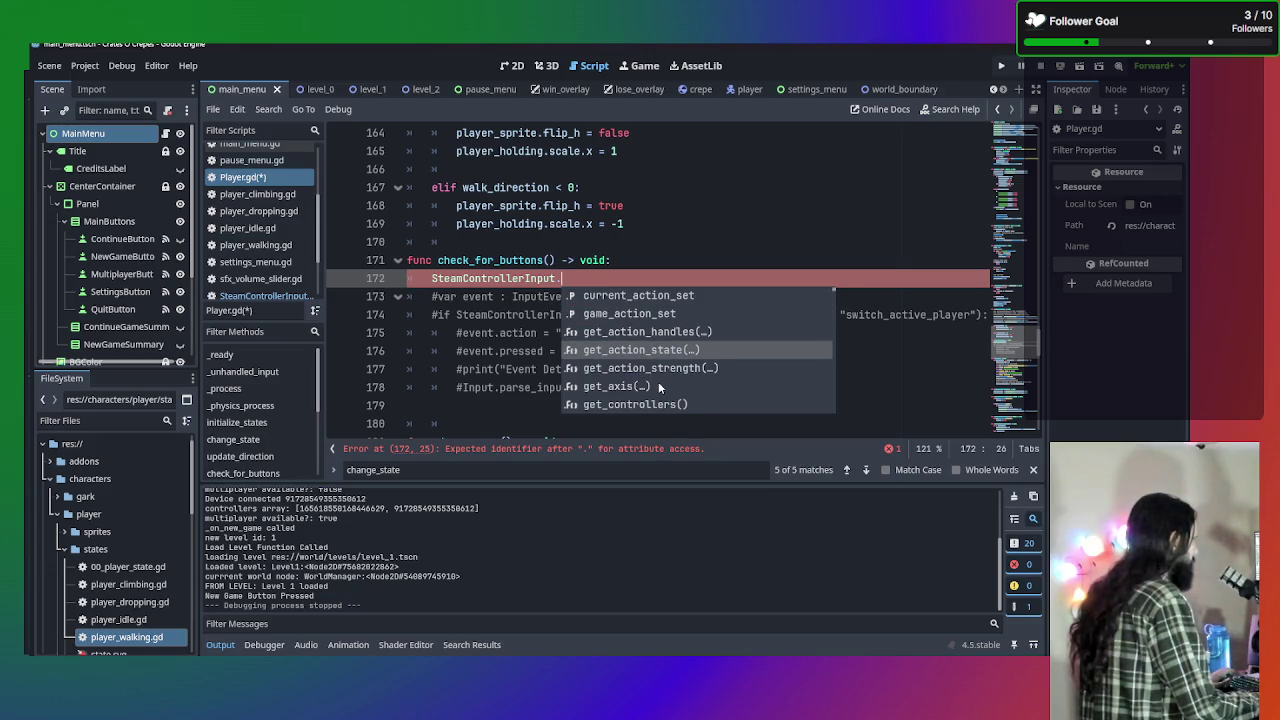
key(Down)
key(Down)
key(Down)
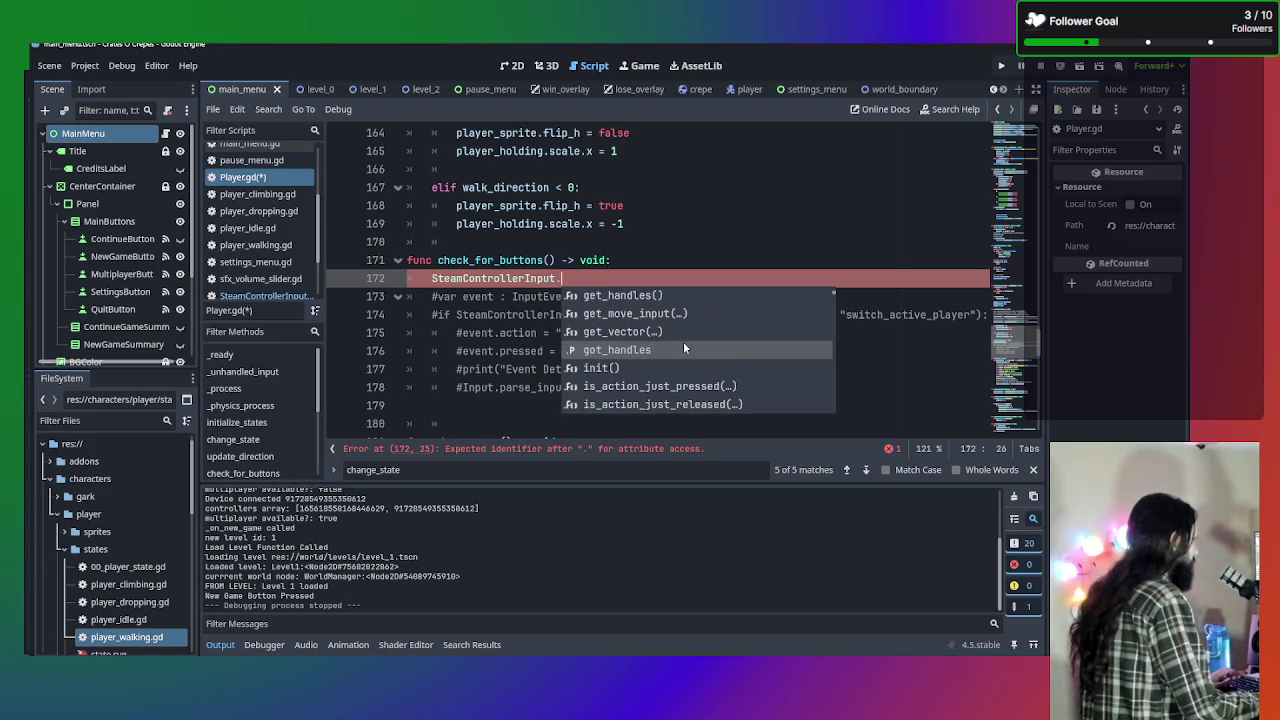
key(Down)
key(Down)
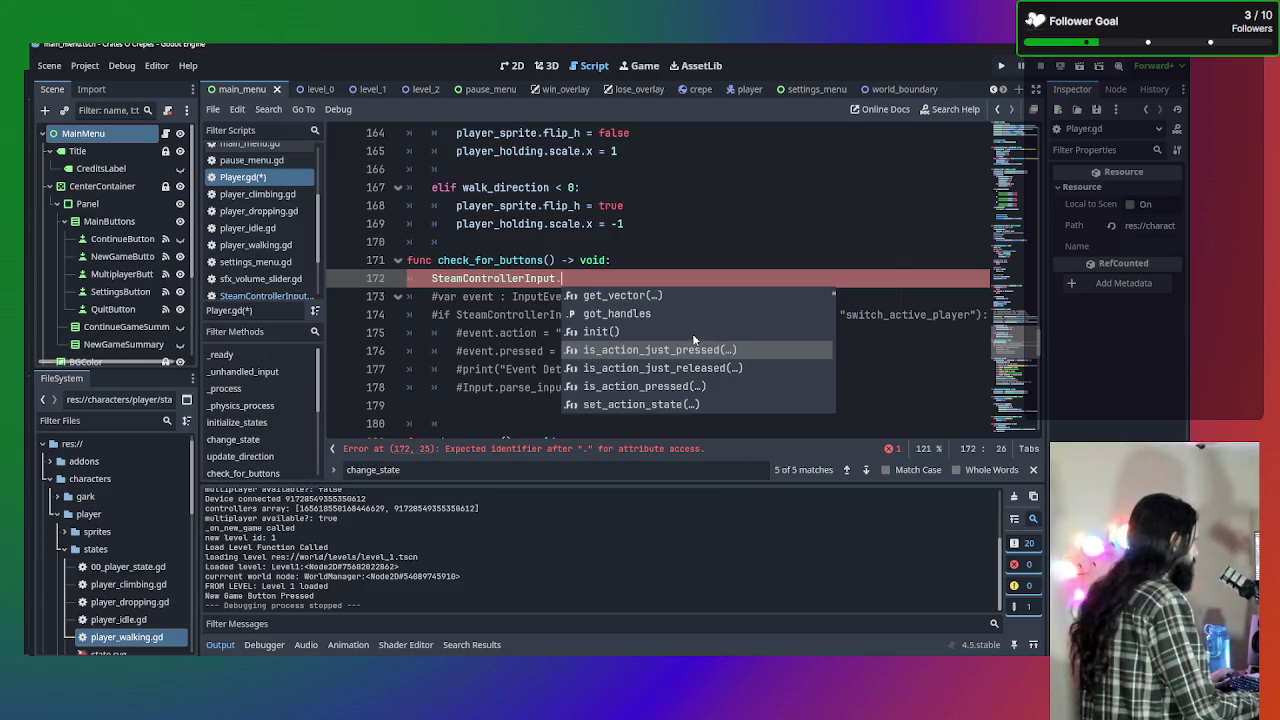
click(696, 350)
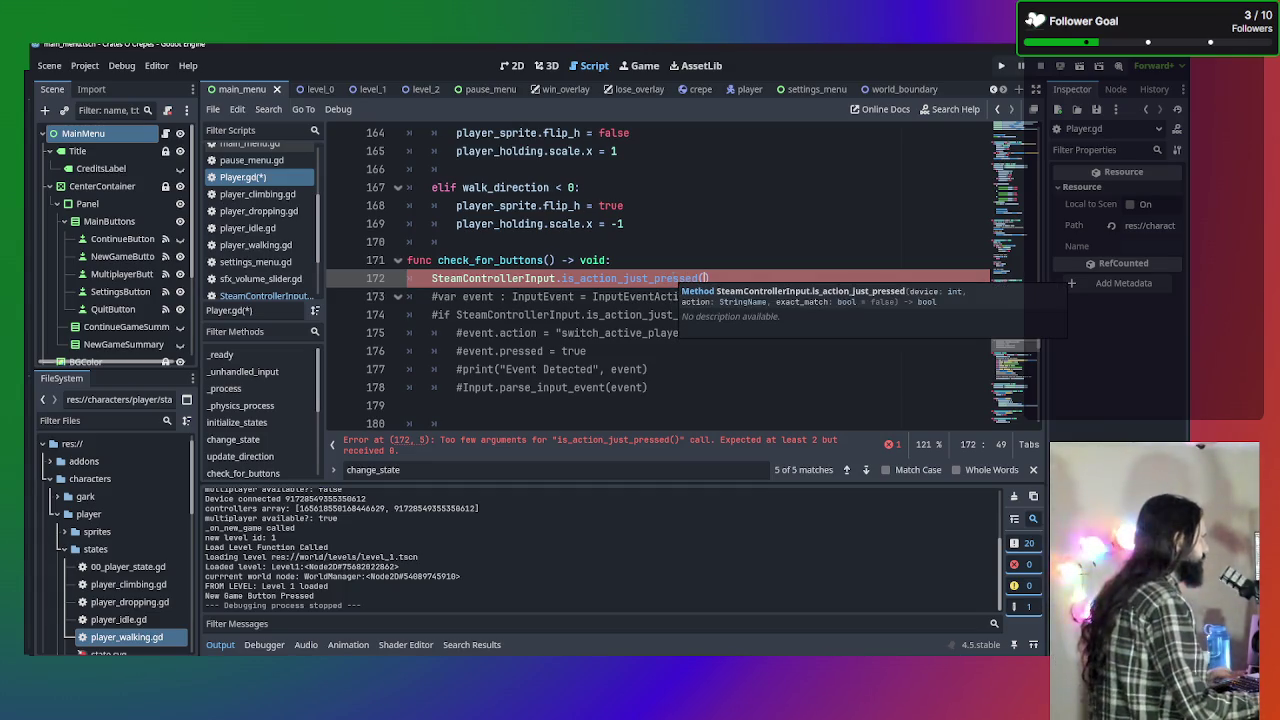
Fill in the call's arguments as p1_controller_id, "switch_active_player".
key(Down)
key(Down)
key(Down)
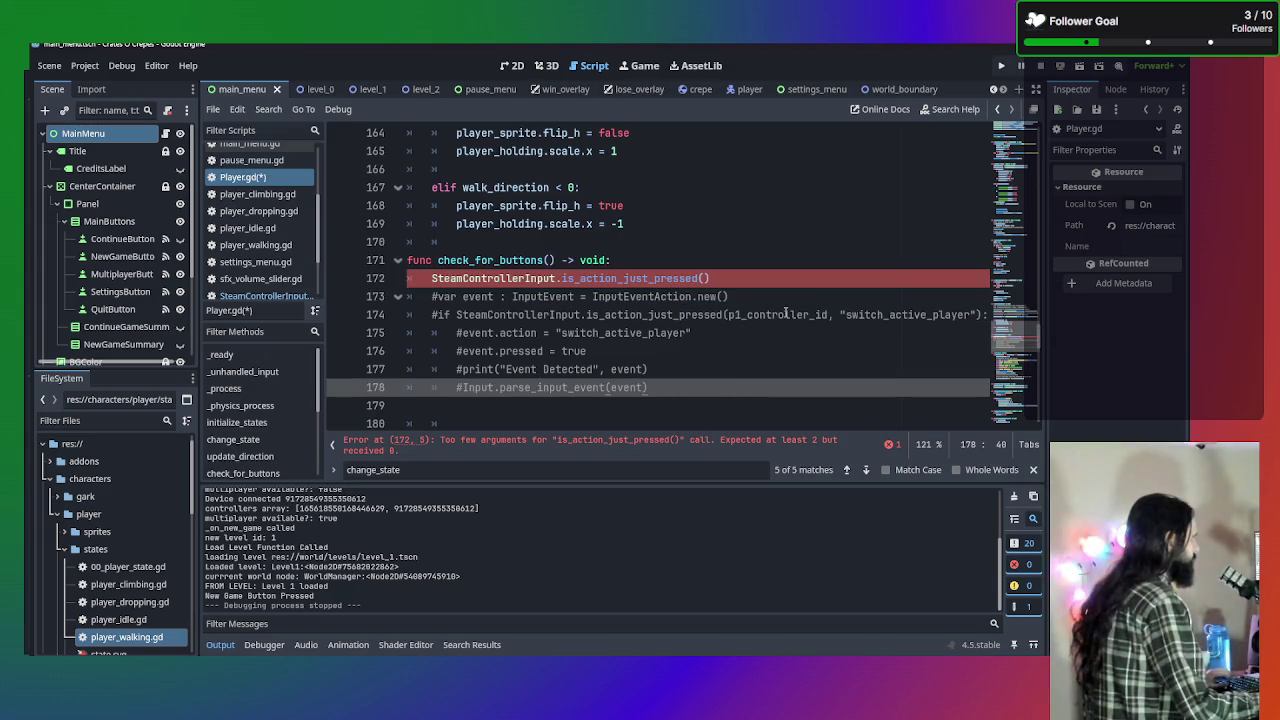
click(736, 281)
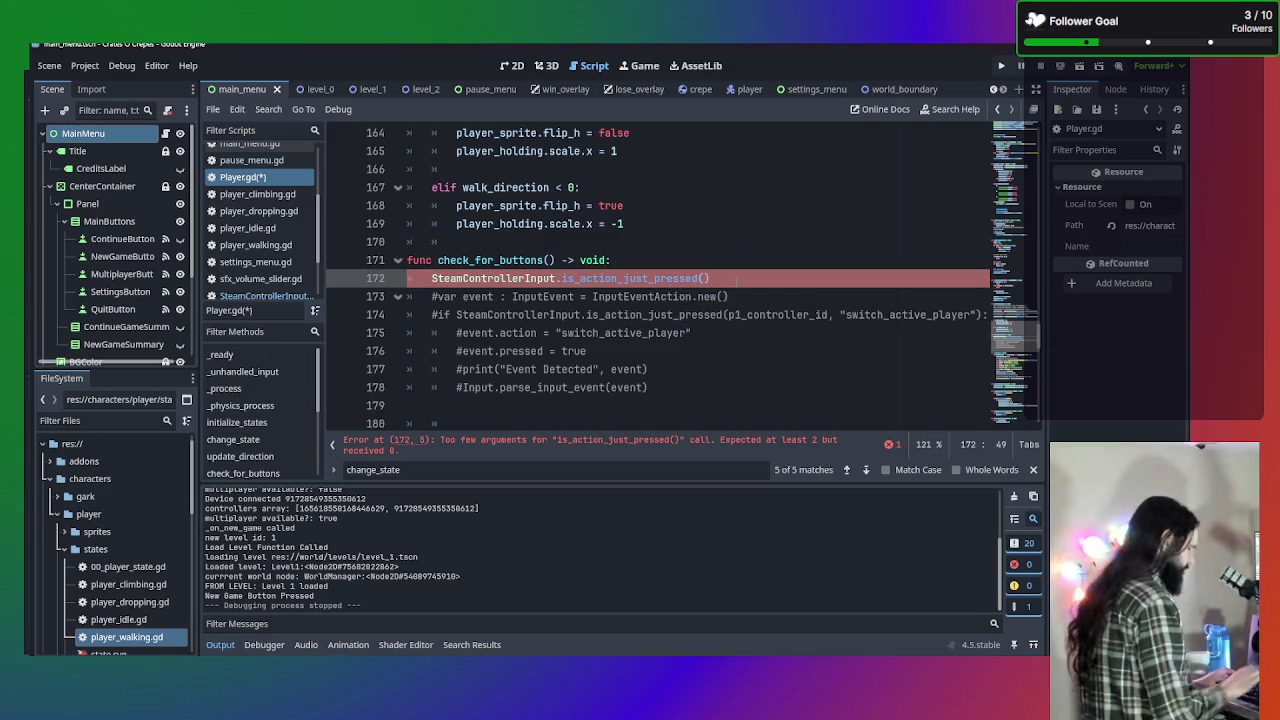
text(p1)
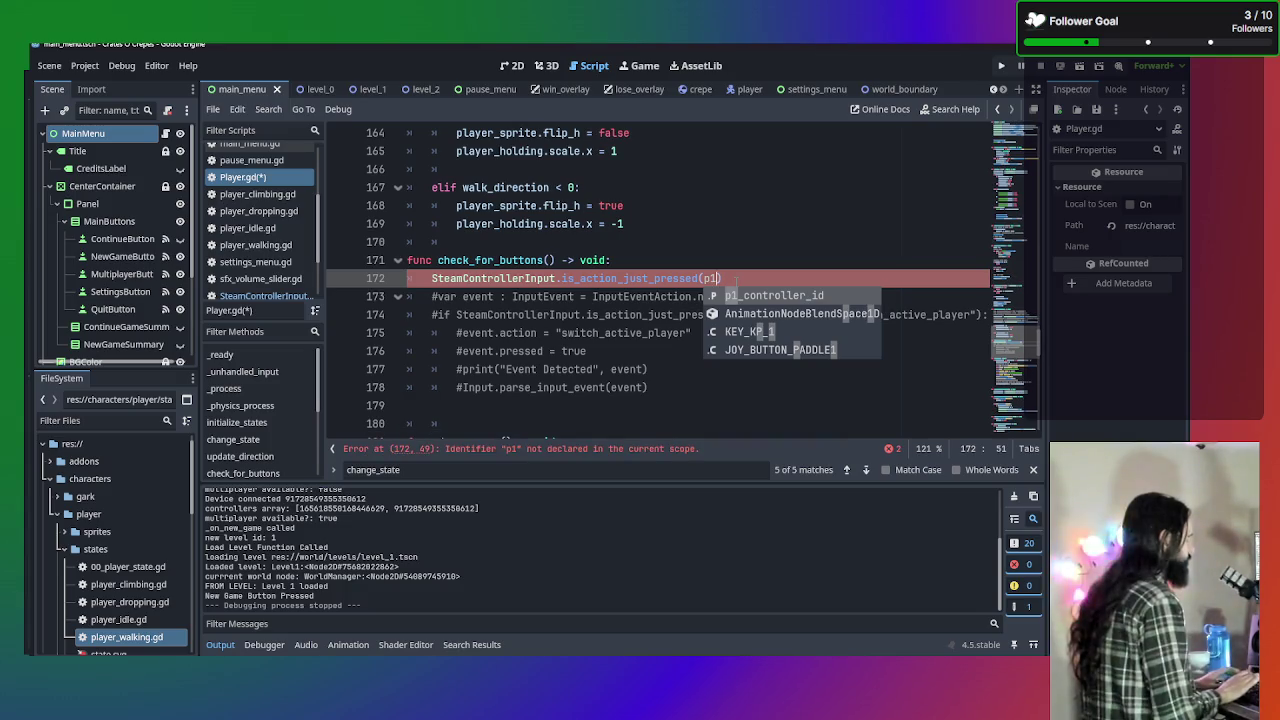
key(Return)
text(, "s)
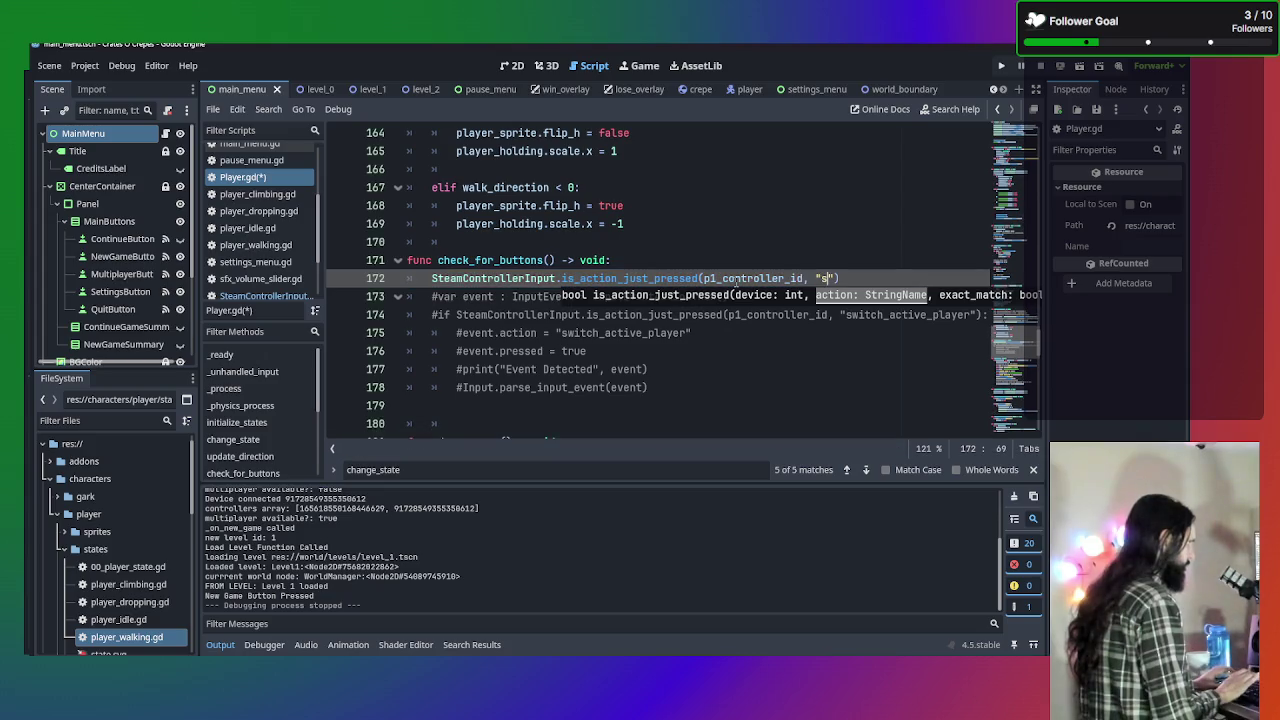
text(witch)
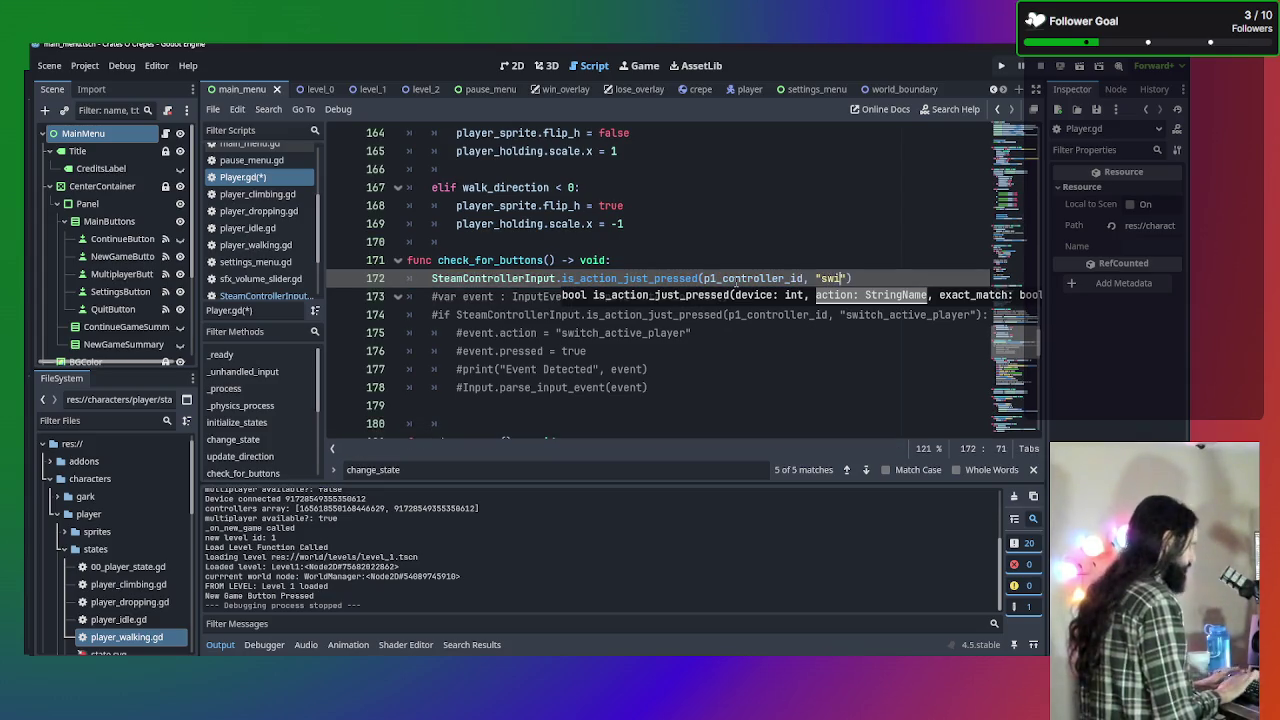
click(872, 363)
click(862, 278)
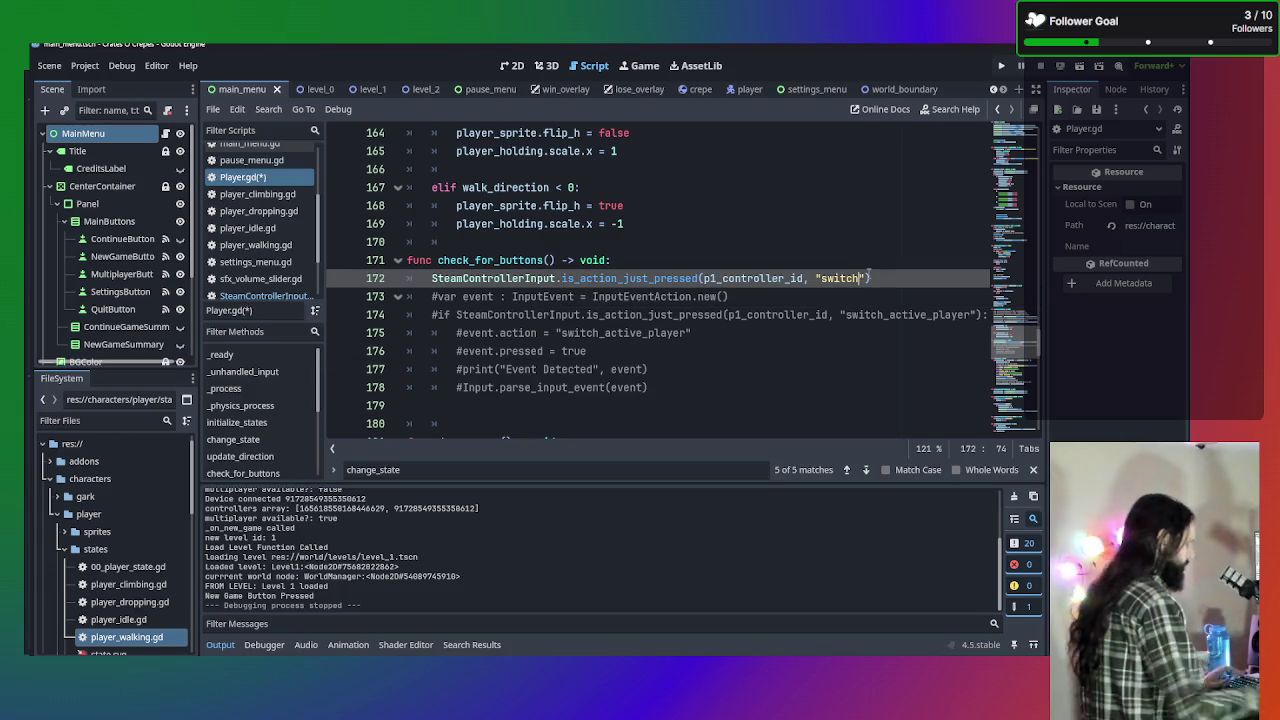
text(_)
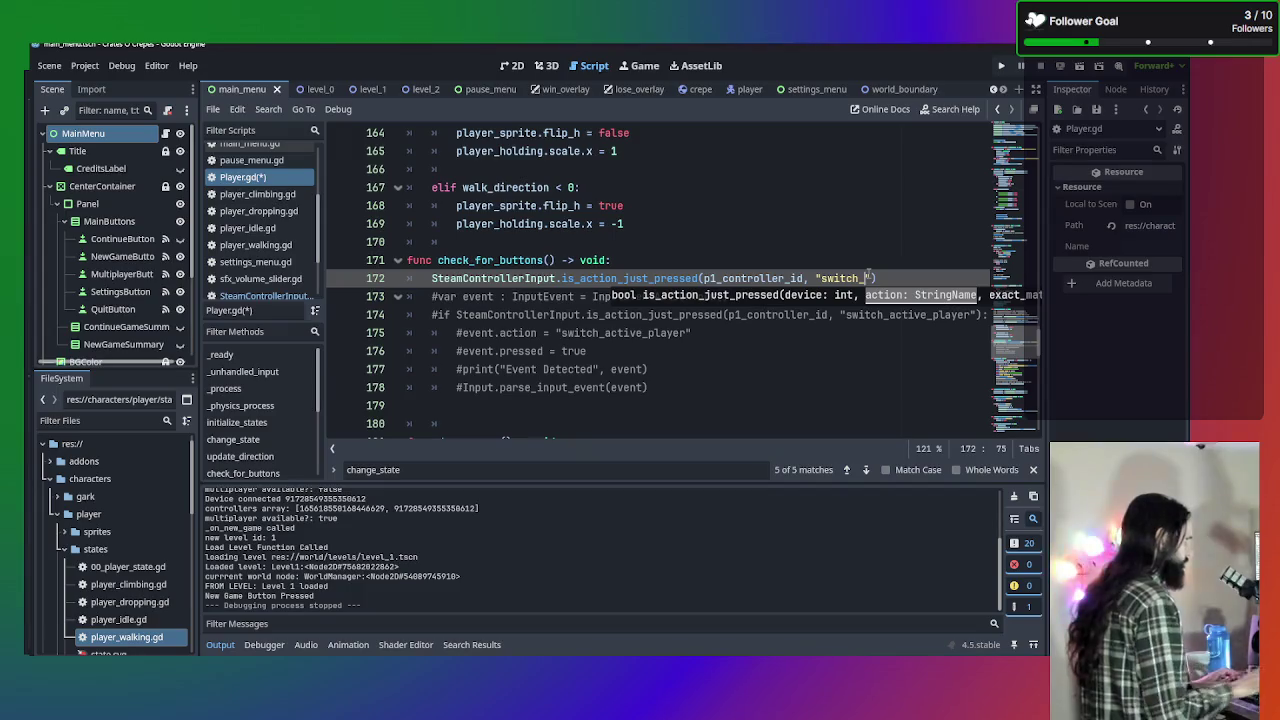
text(acti)
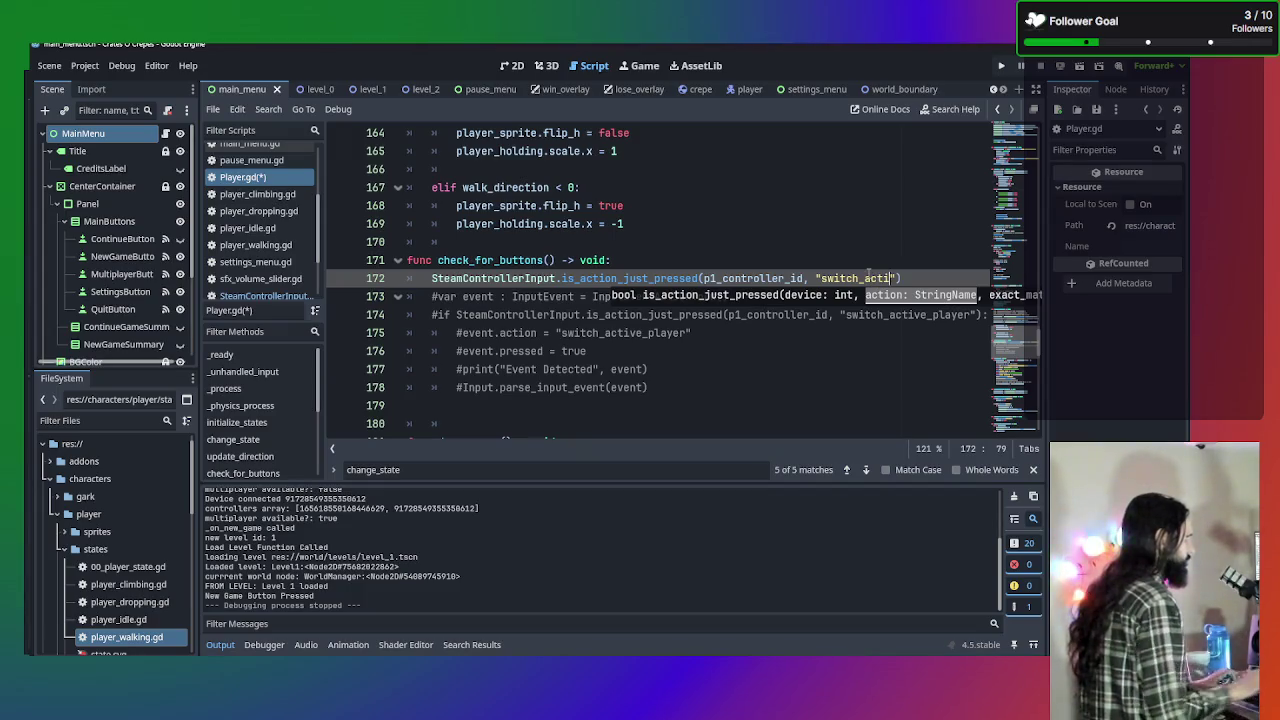
text(ve)
text(_player)
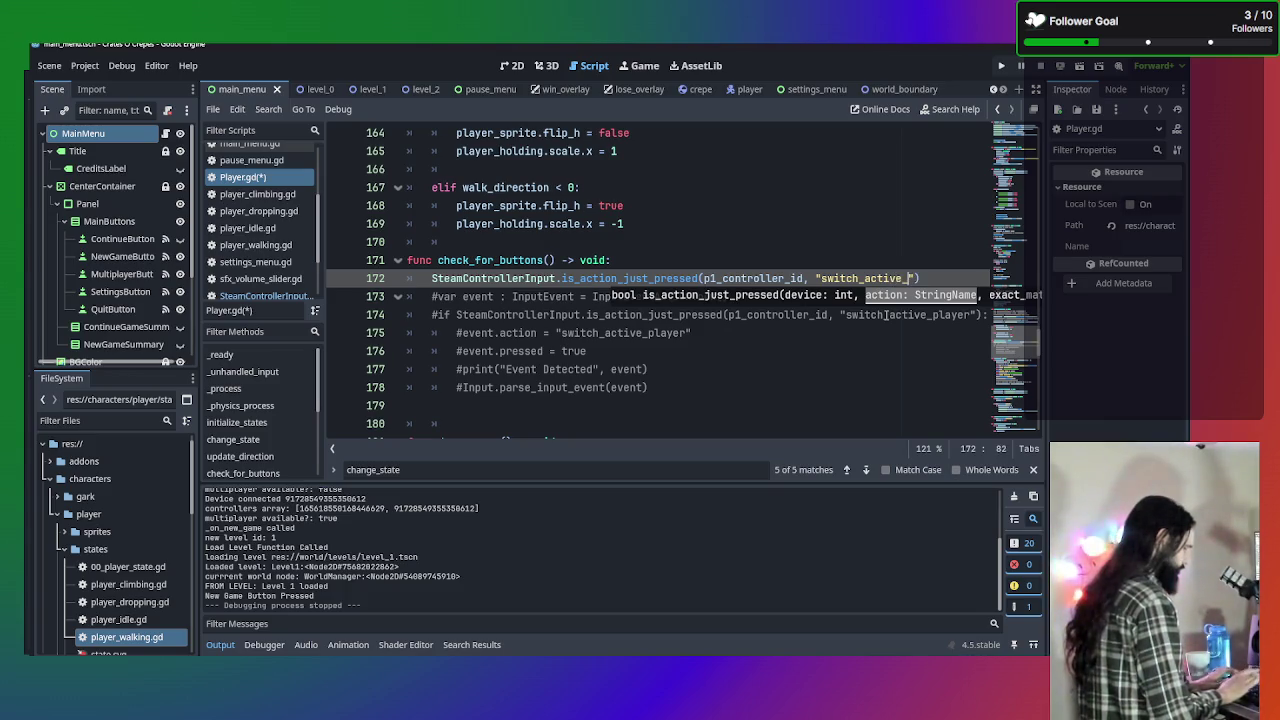
Duplicate the is_action_just_pressed line so three identical calls exist.
click(811, 358)
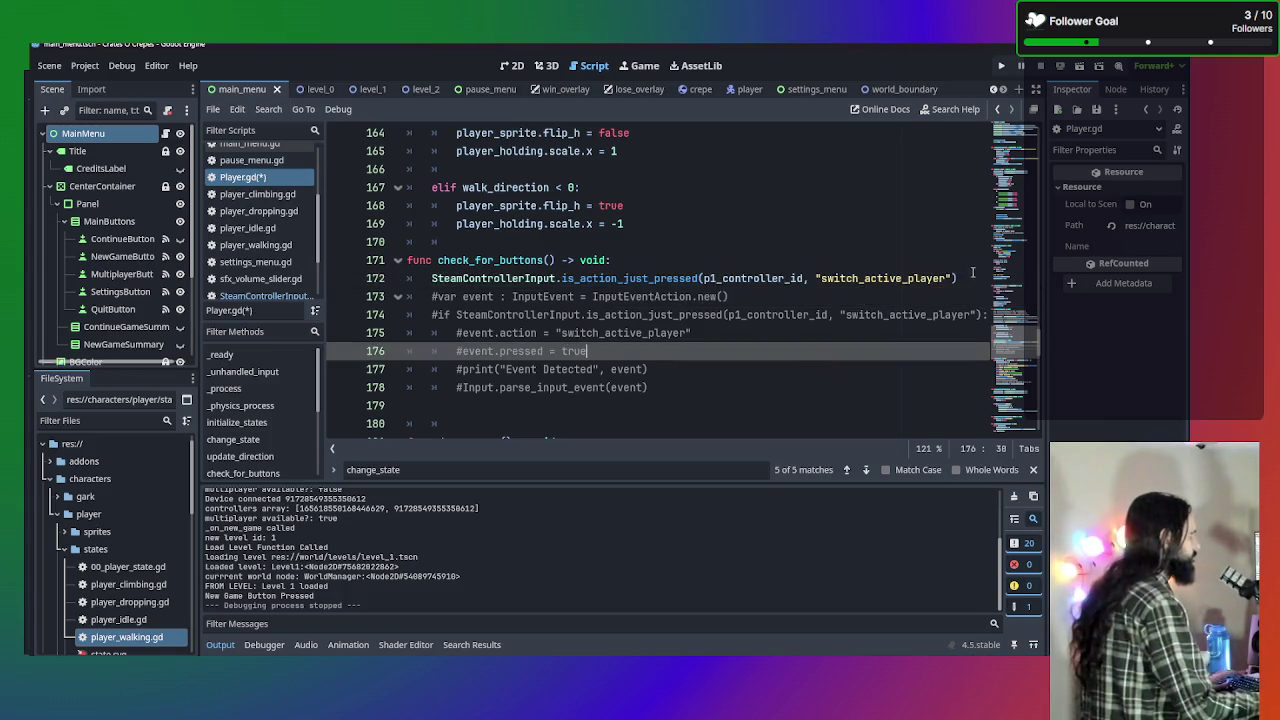
click(966, 277)
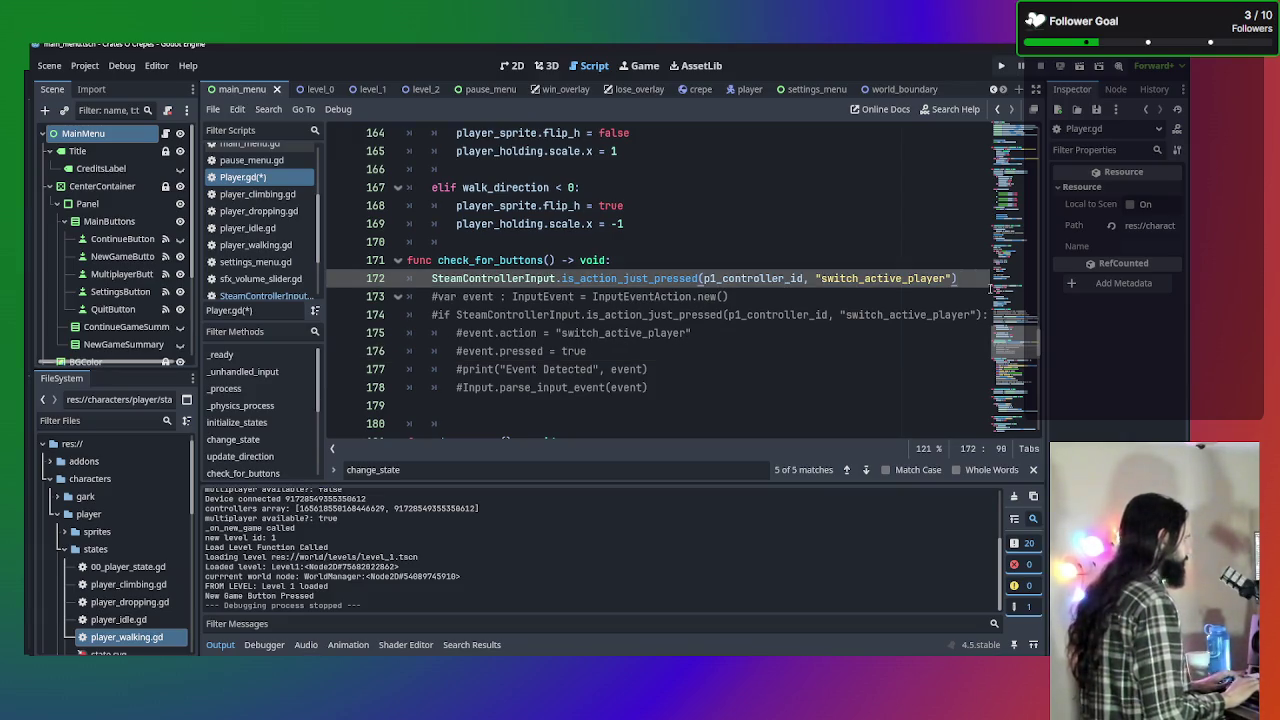
key(Return)
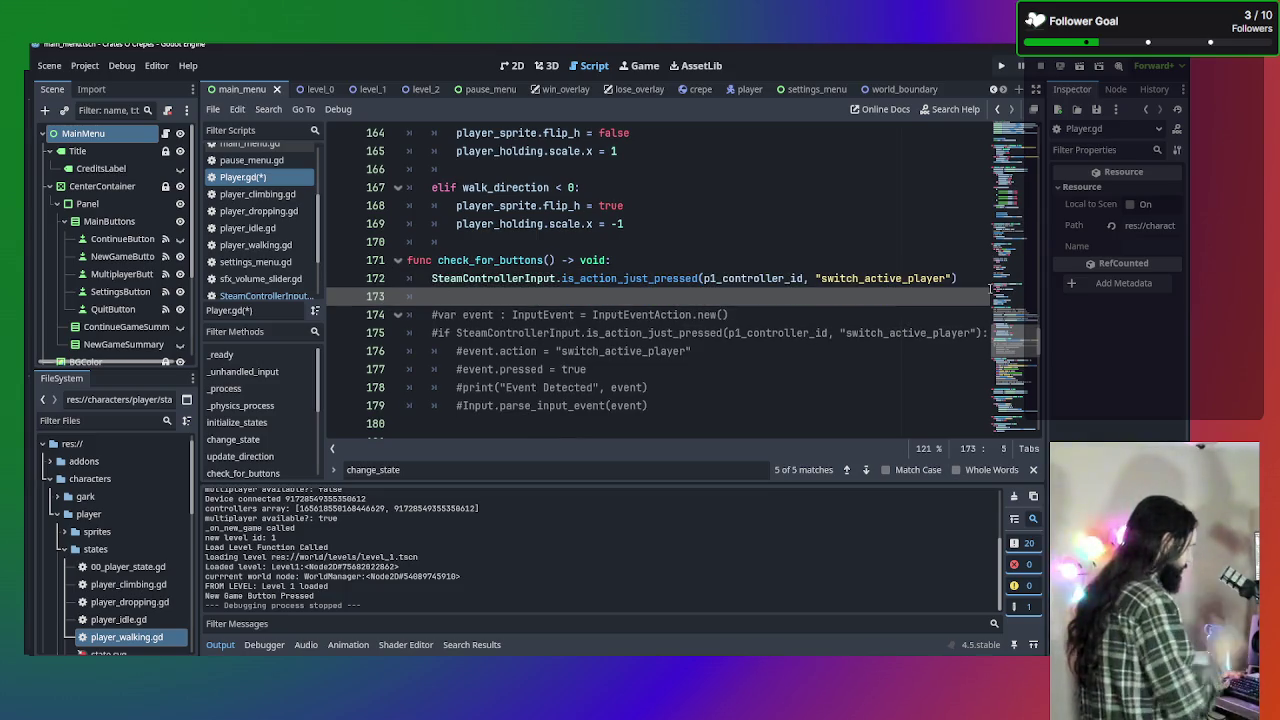
text(Ste)
key(BackSpace)
key(BackSpace)
key(BackSpace)
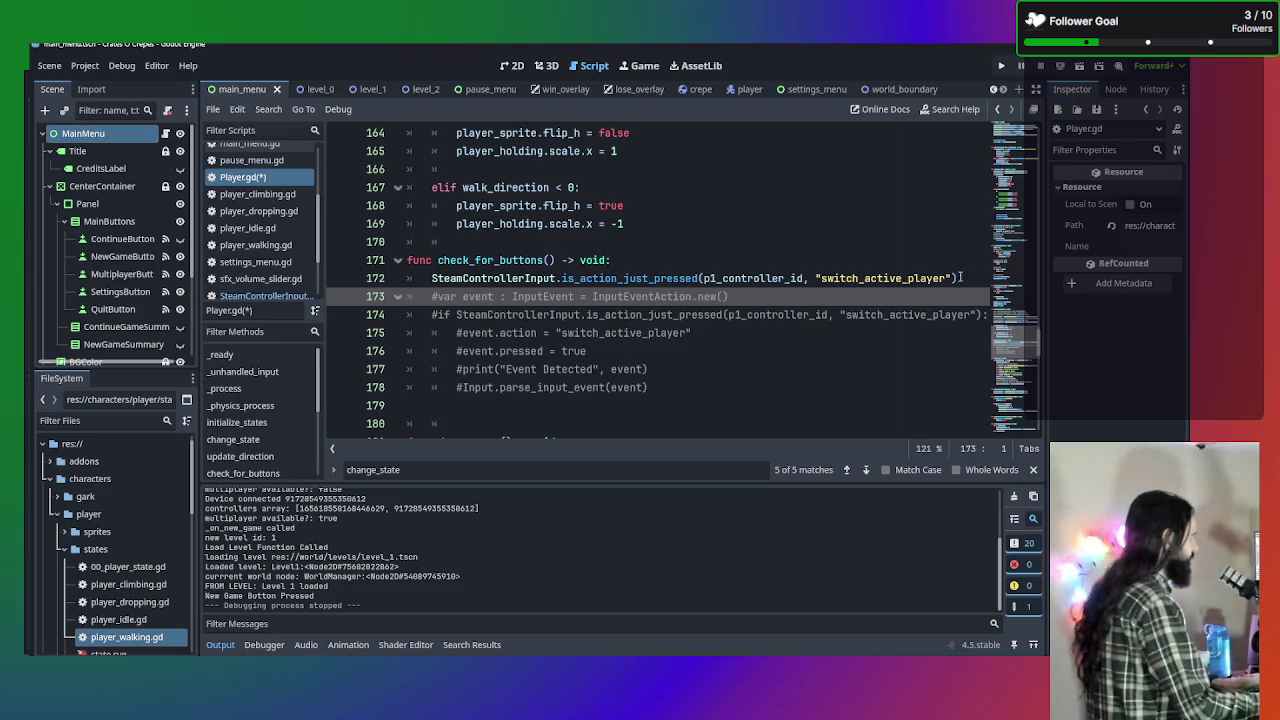
key(BackSpace)
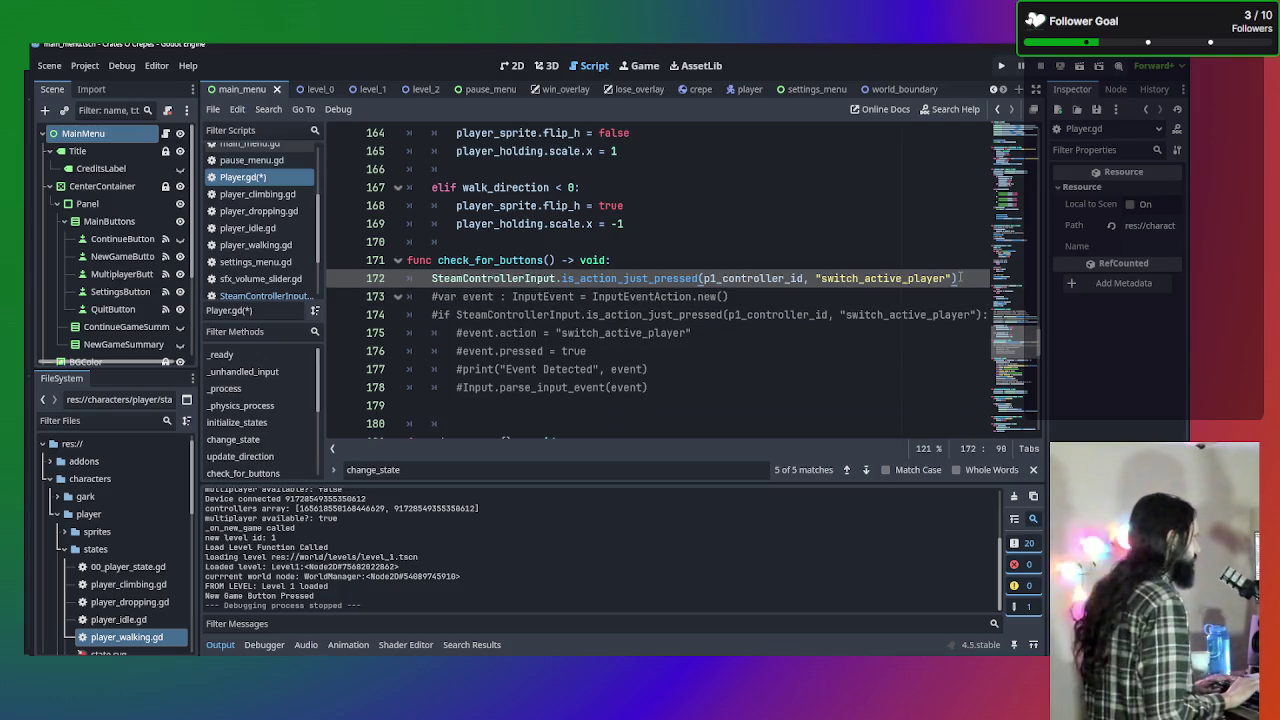
key(Return)
text(SteamControllerInput.is_action_just_pressed(p1_controller_id, "switch_active_player"))
text(SteamControllerInput.is_action_just_pressed(p1_controller_id, "switch_active_player"))
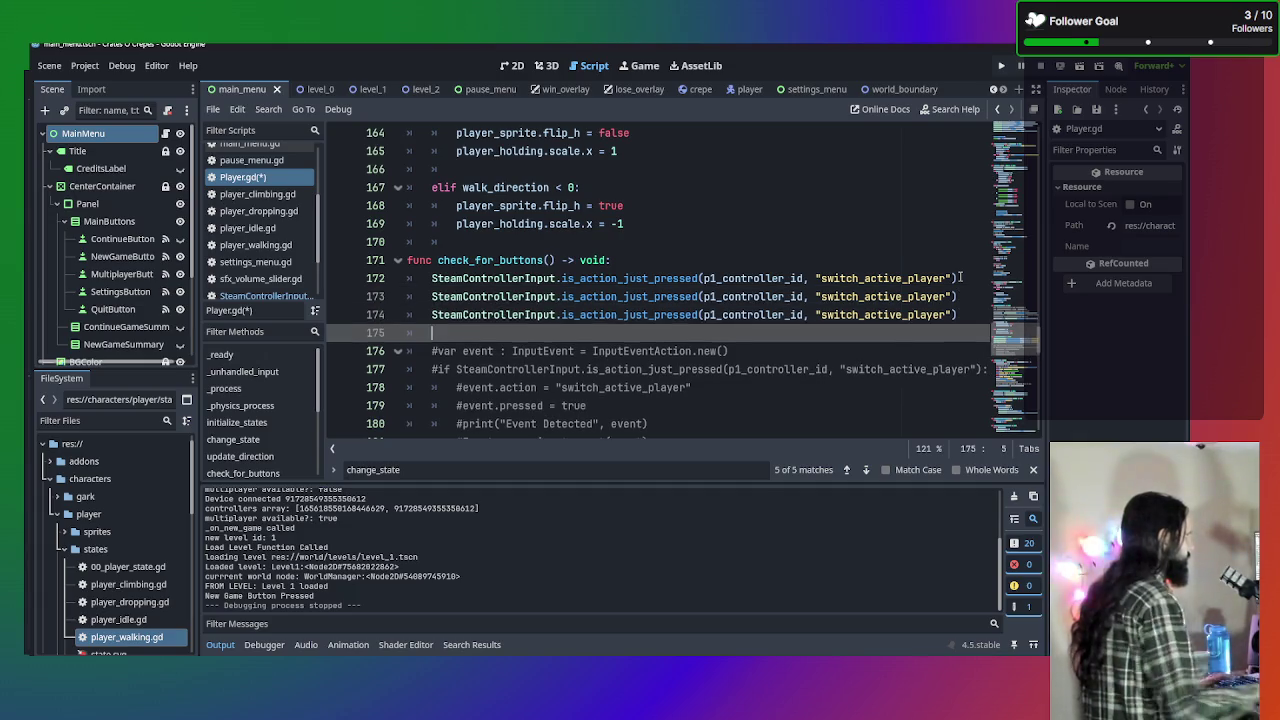
click(951, 296)
Change the first call's action name to "pause".
drag(947, 279, 822, 279)
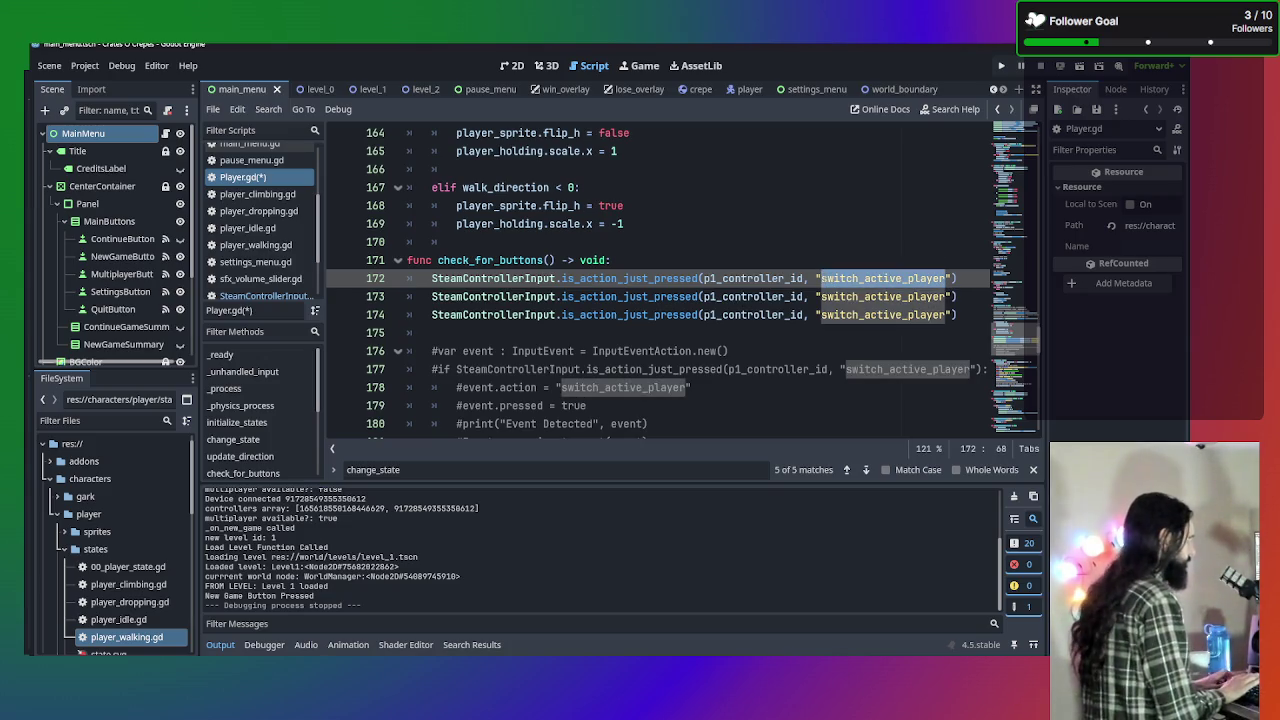
text(payse)
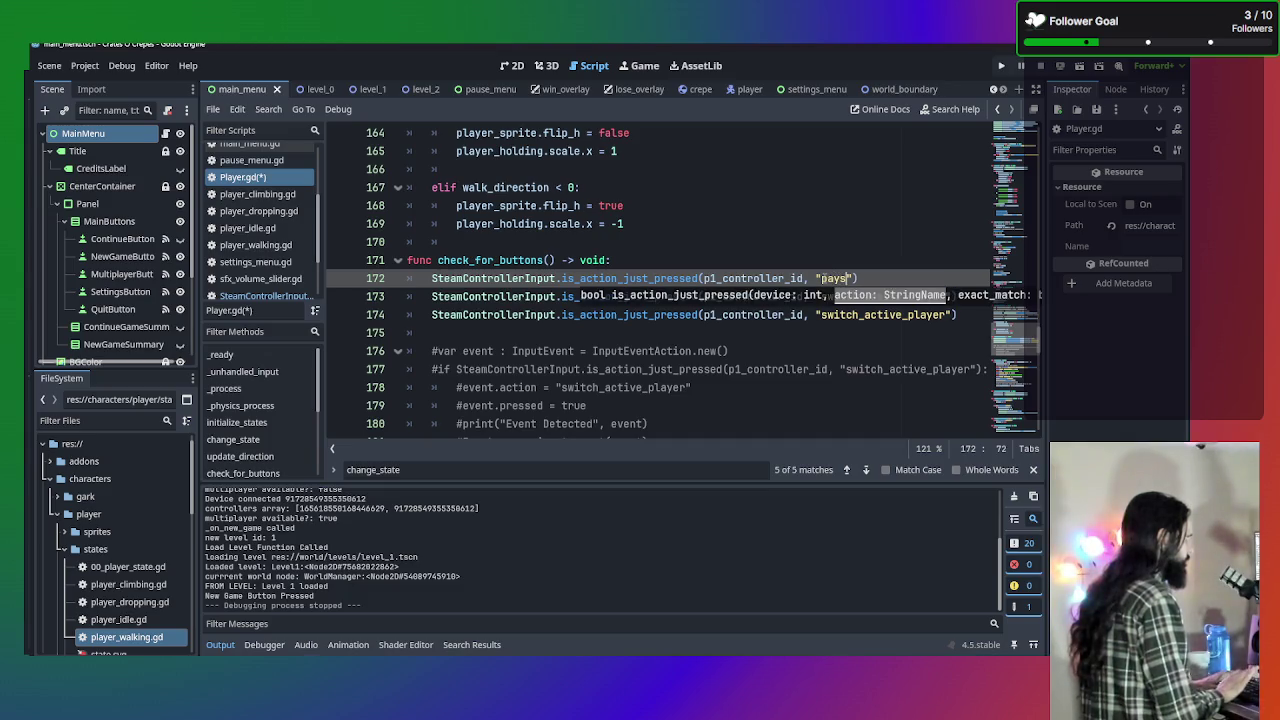
key(BackSpace)
key(BackSpace)
key(BackSpace)
text(uase)
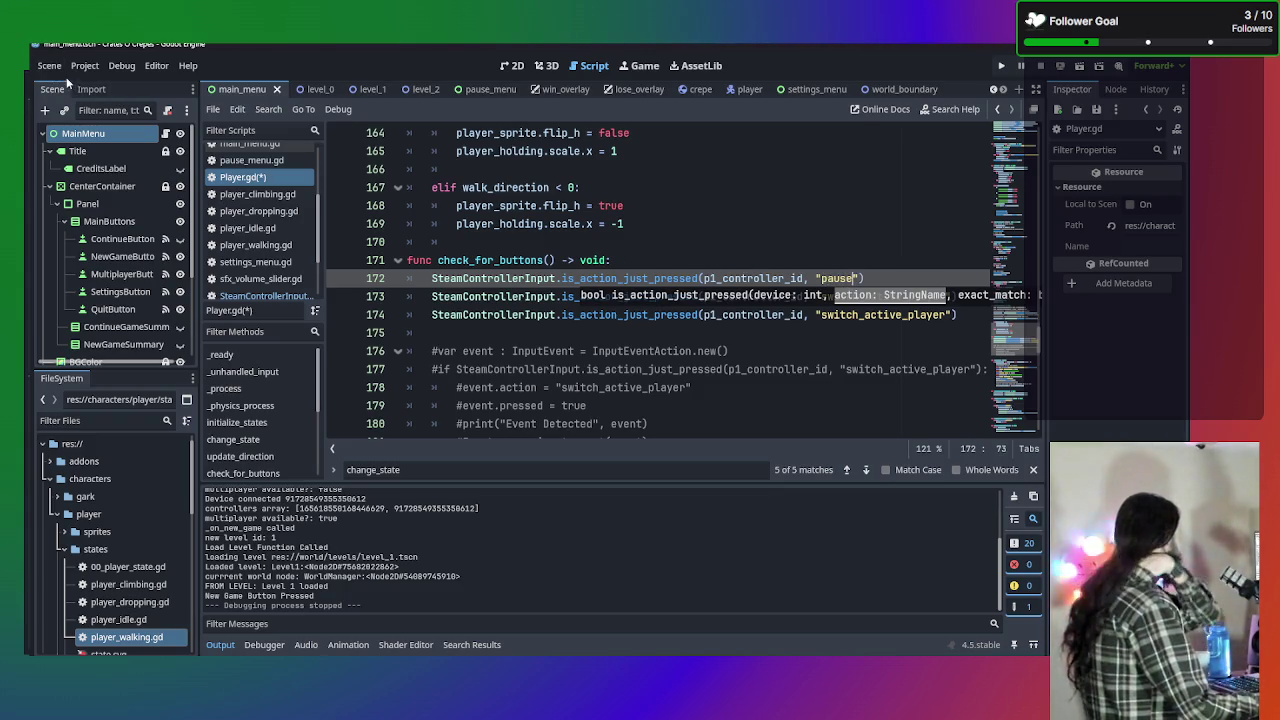
scroll(268, 288, down, 3)
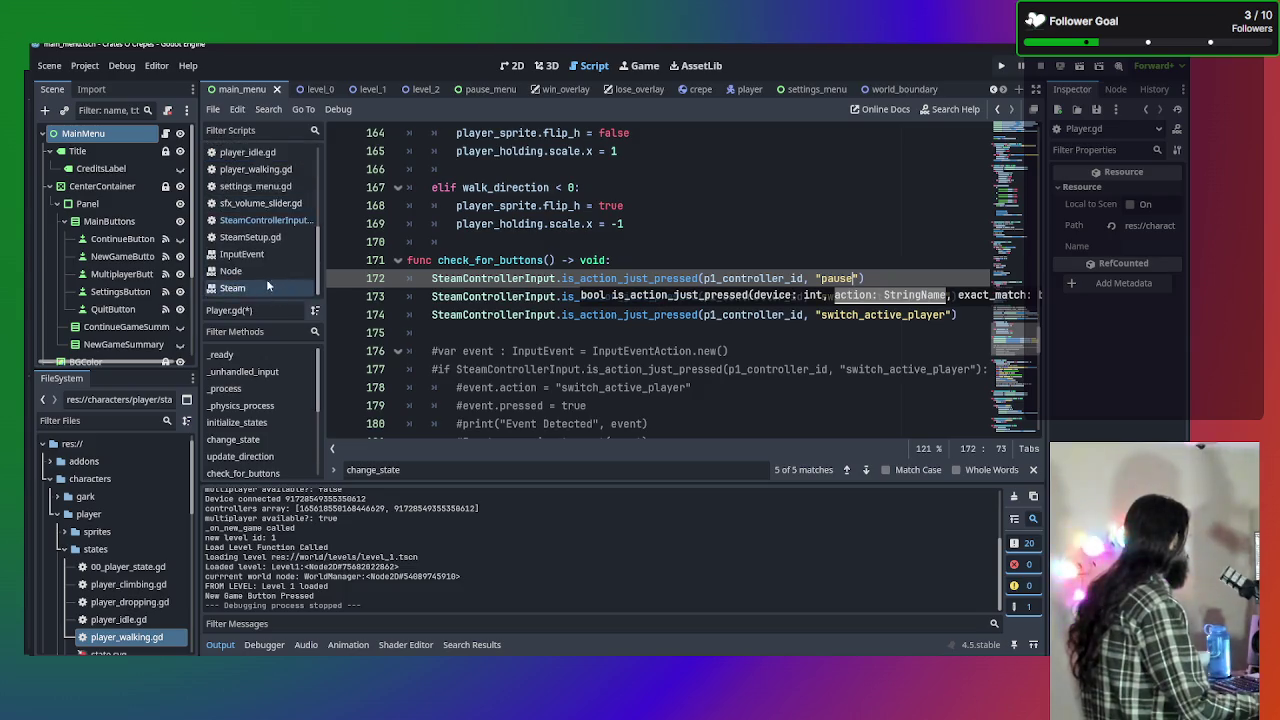
Look up the action names in SteamControllerInput.gd, then return to Player.gd.
click(262, 220)
scroll(478, 342, up, 5)
scroll(478, 342, up, 20)
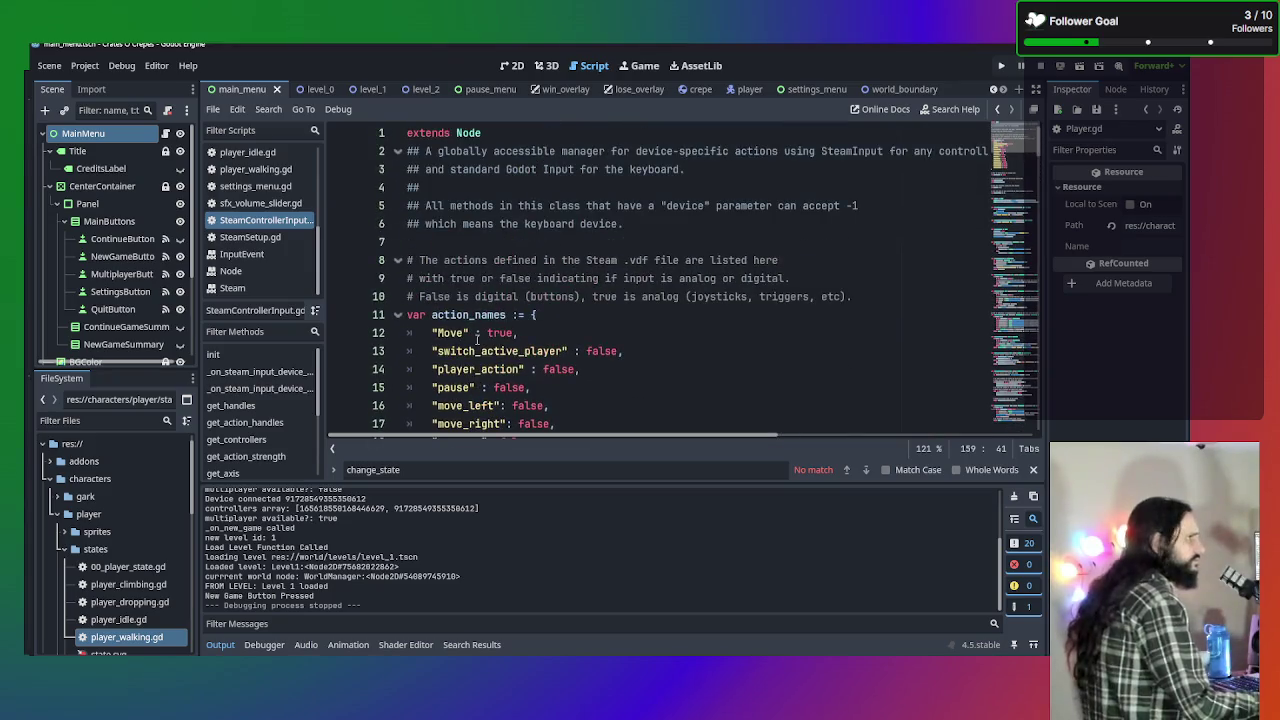
scroll(478, 342, down, 3)
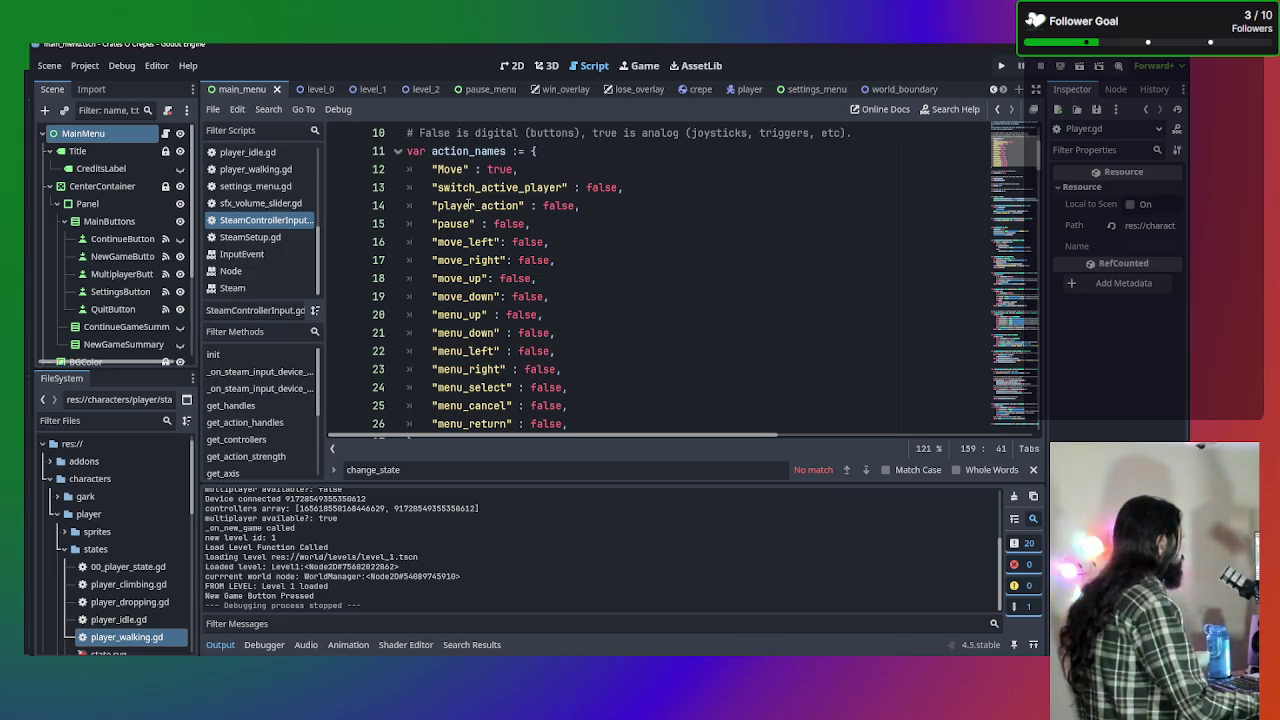
scroll(260, 167, up, 5)
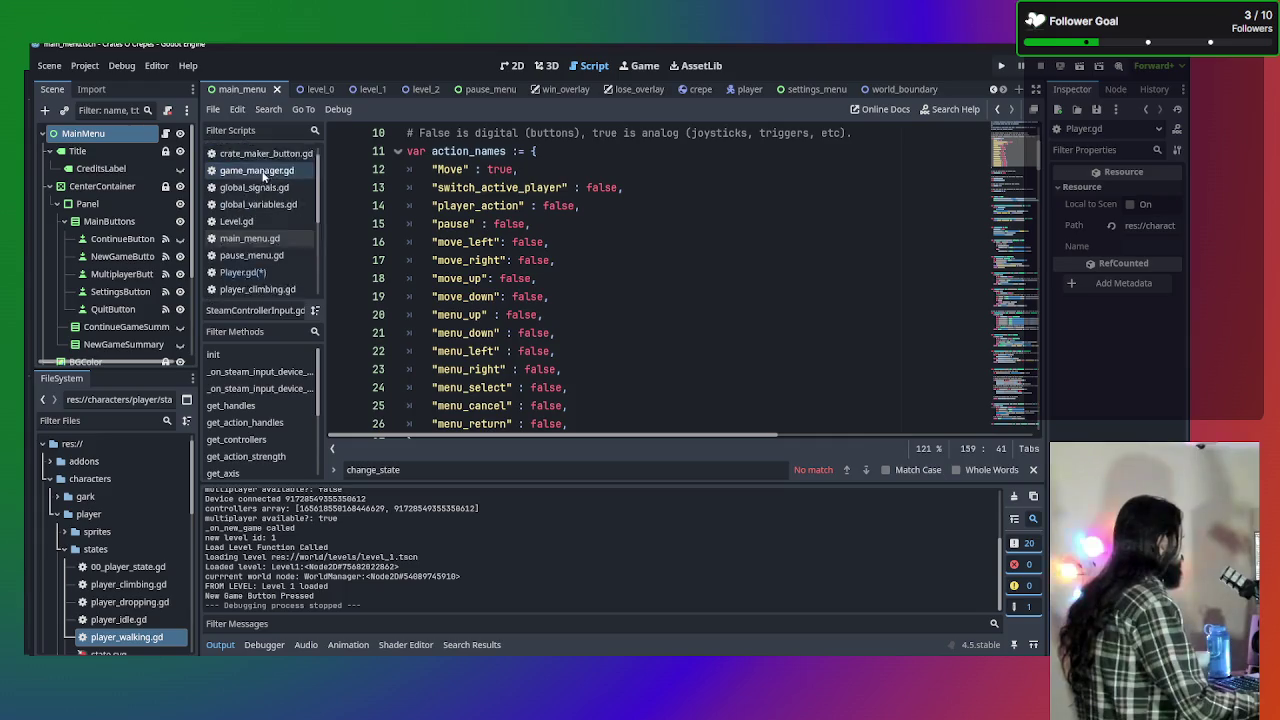
click(258, 270)
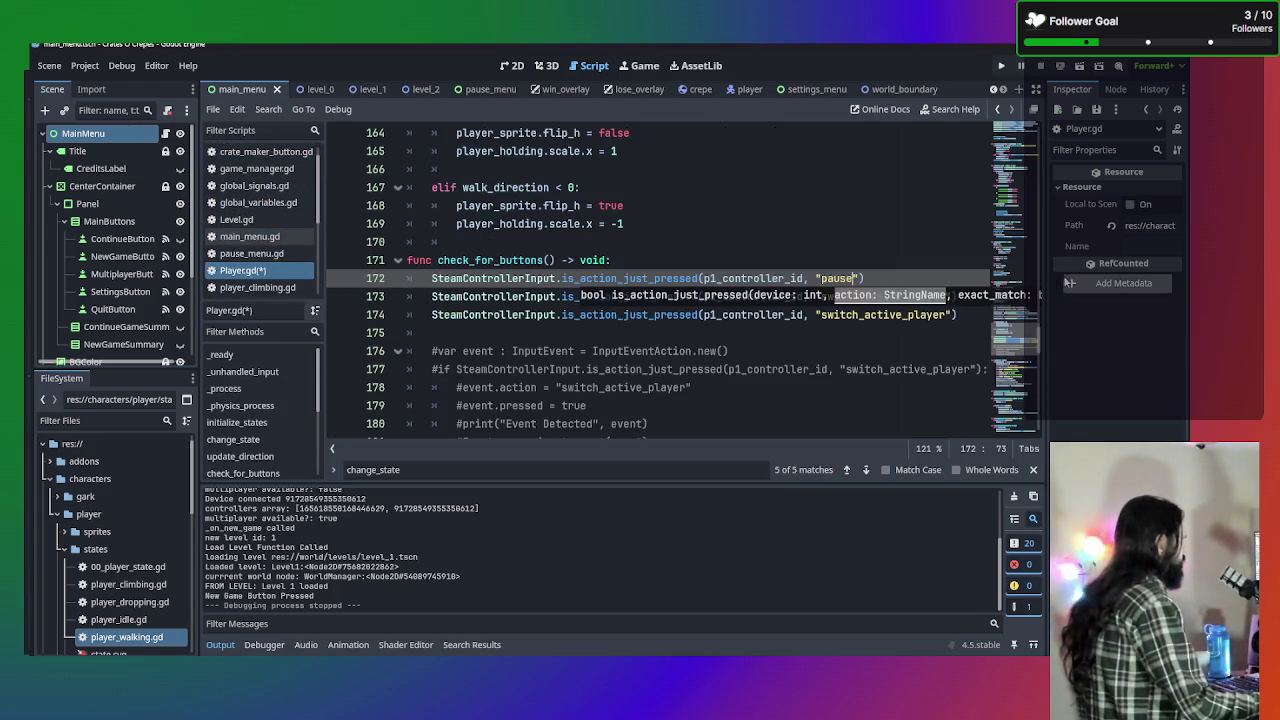
click(890, 337)
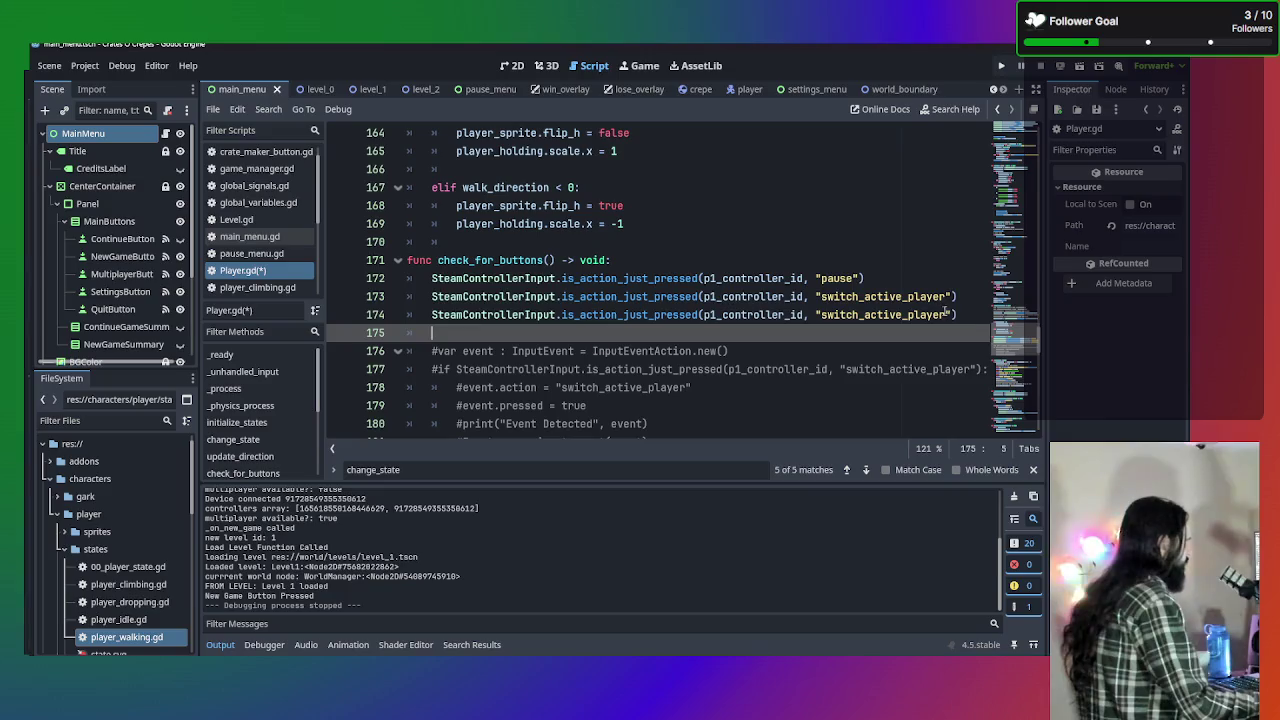
Change the third call's action to "player_action" and save Player.gd.
drag(946, 314, 820, 314)
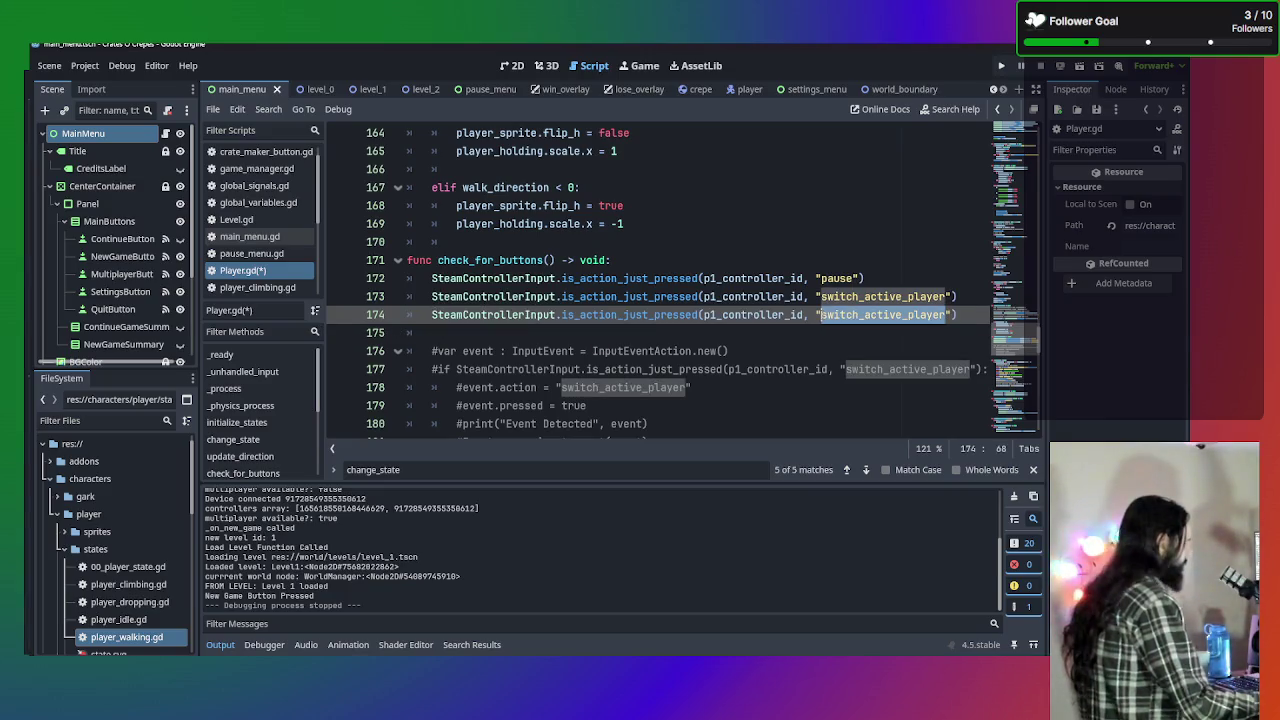
text(player_action)
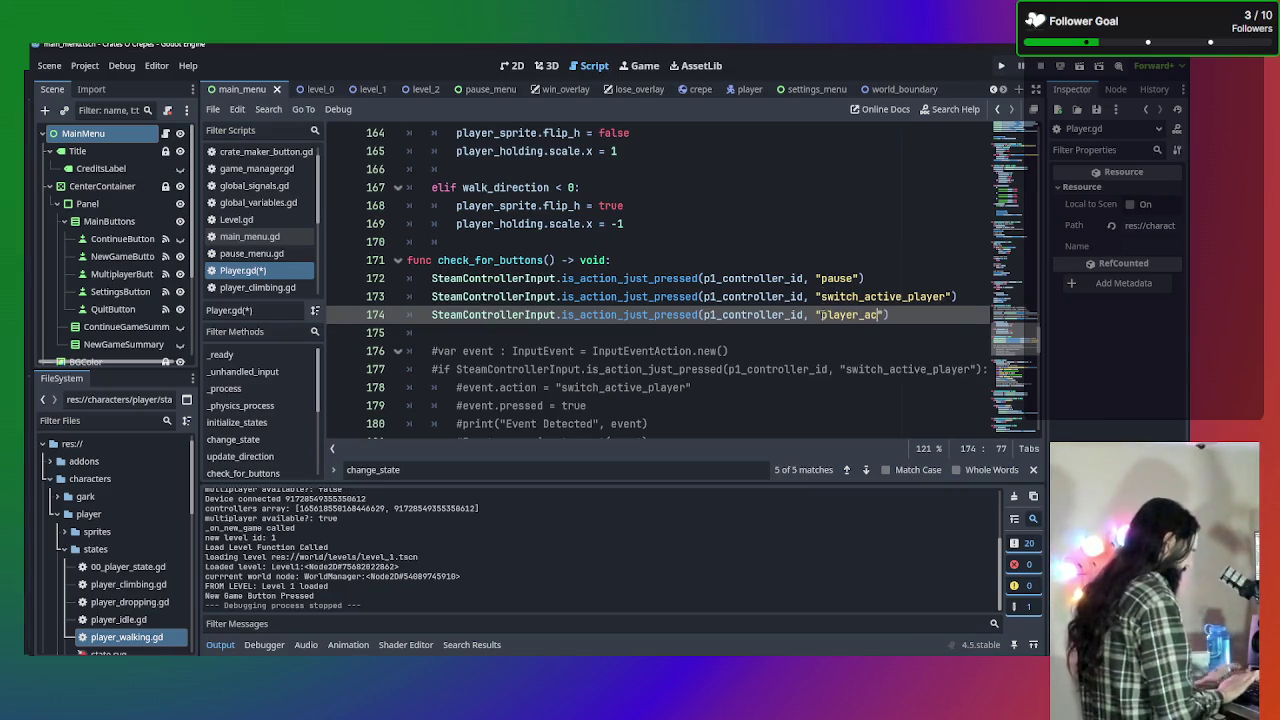
key(ctrl+s)
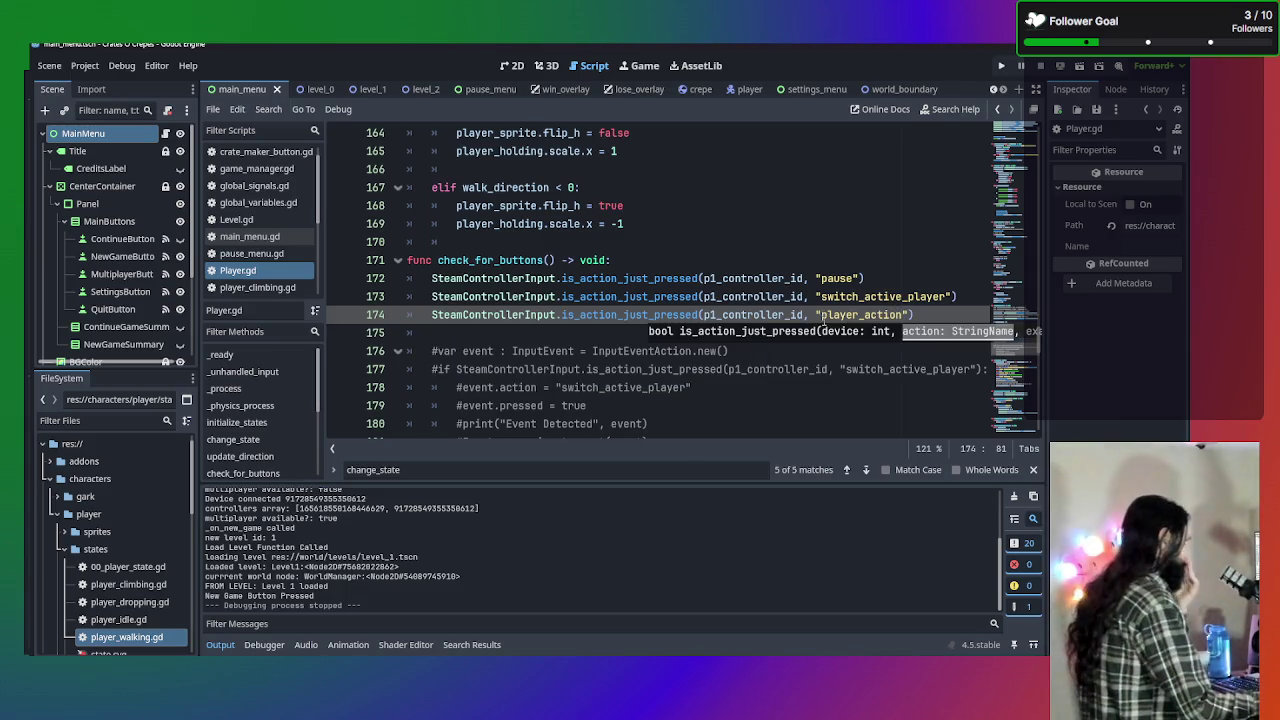
click(816, 315)
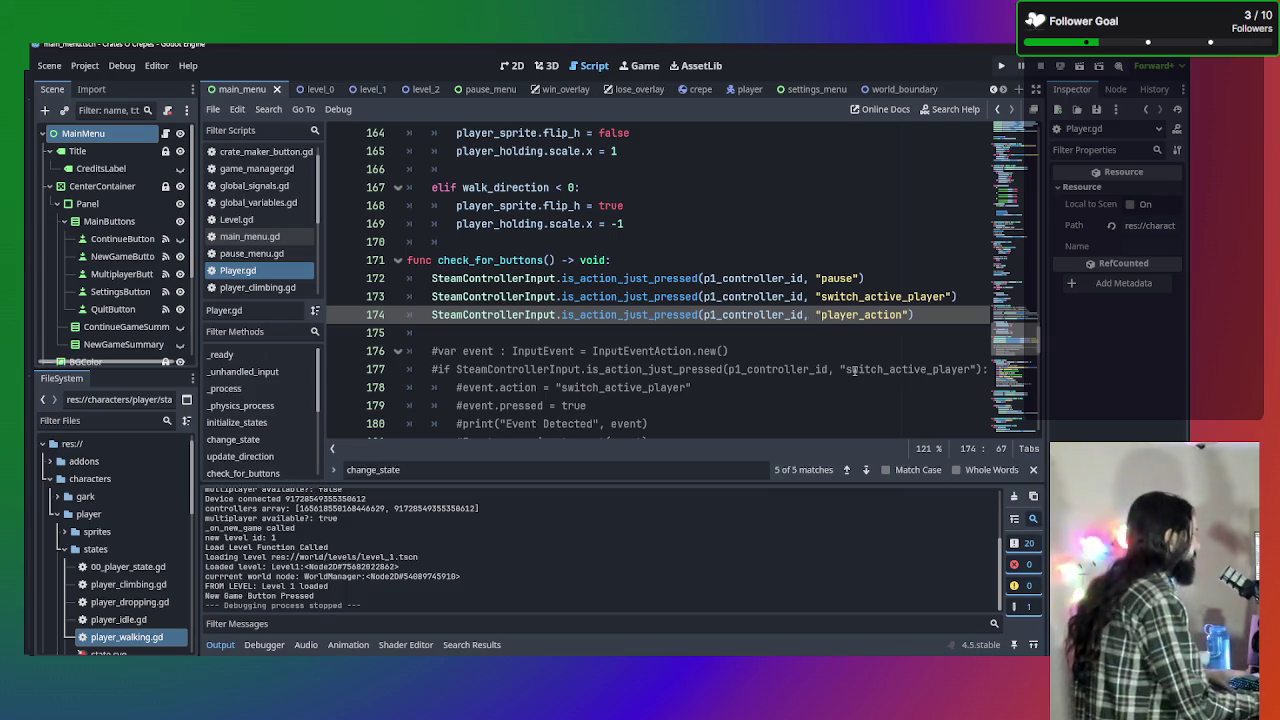
key(F5)
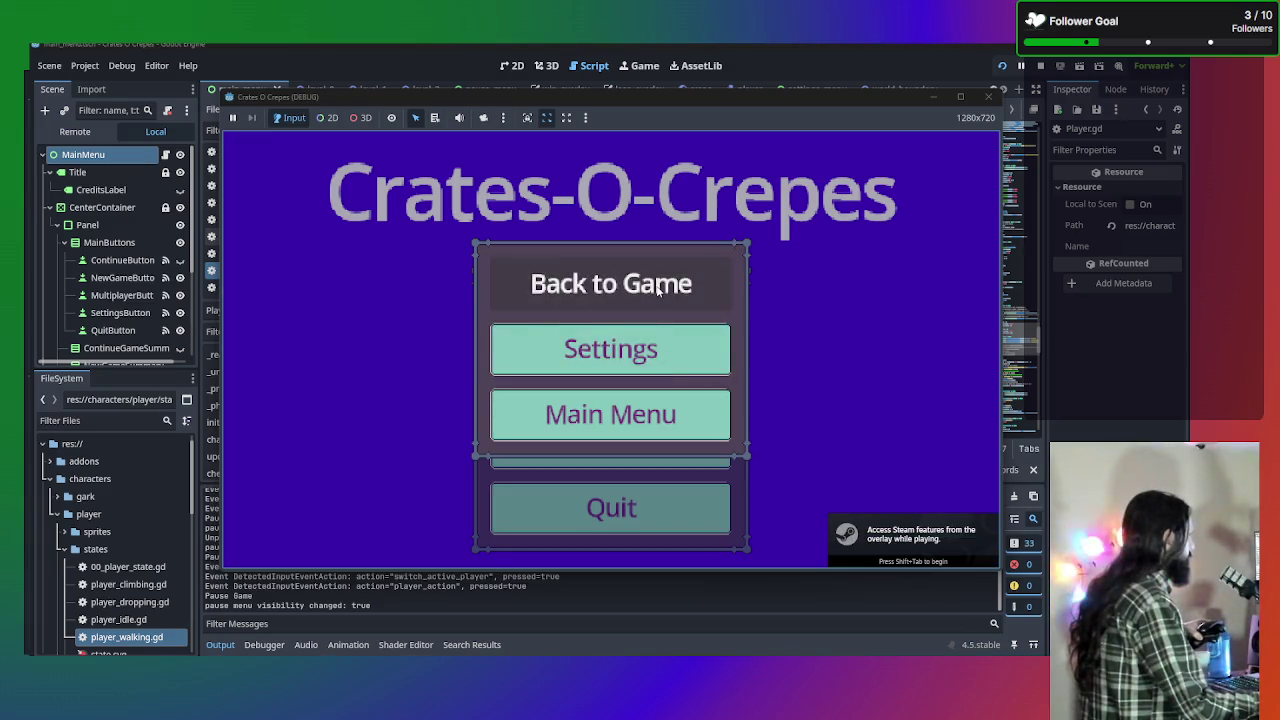
Resume from the pause menu and close the game, running it twice.
click(657, 288)
click(988, 97)
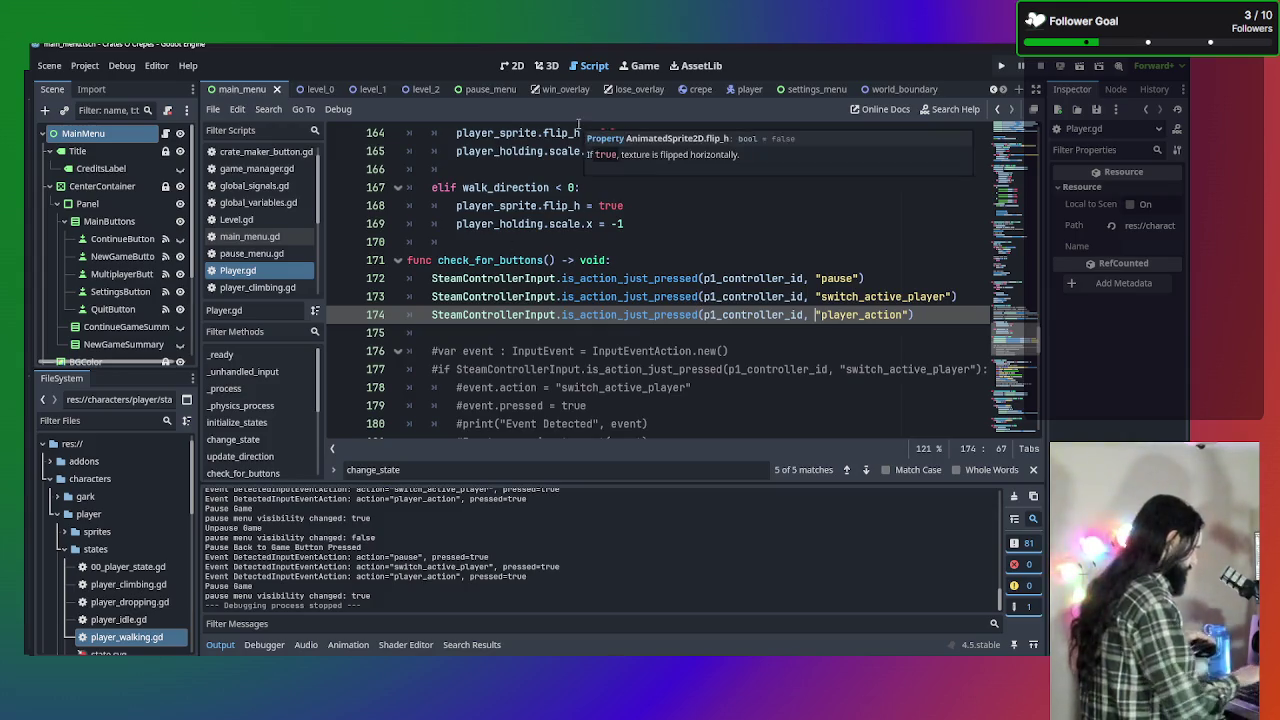
key(F5)
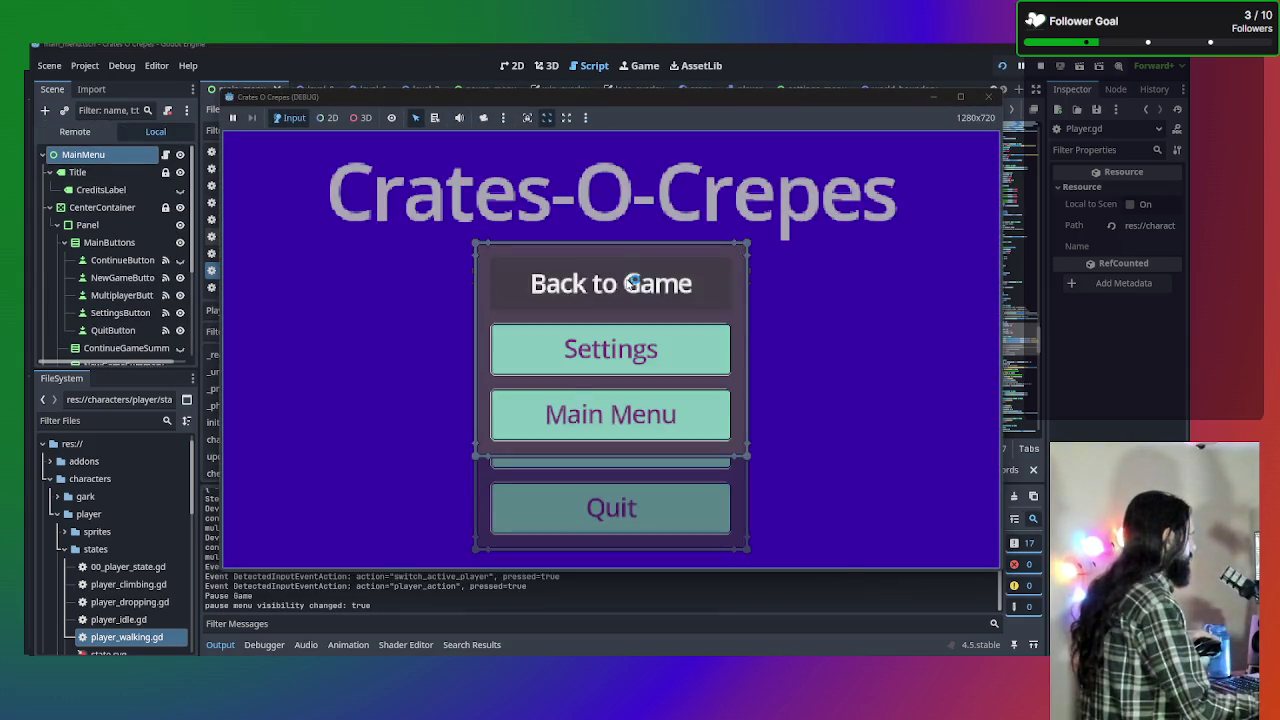
click(653, 285)
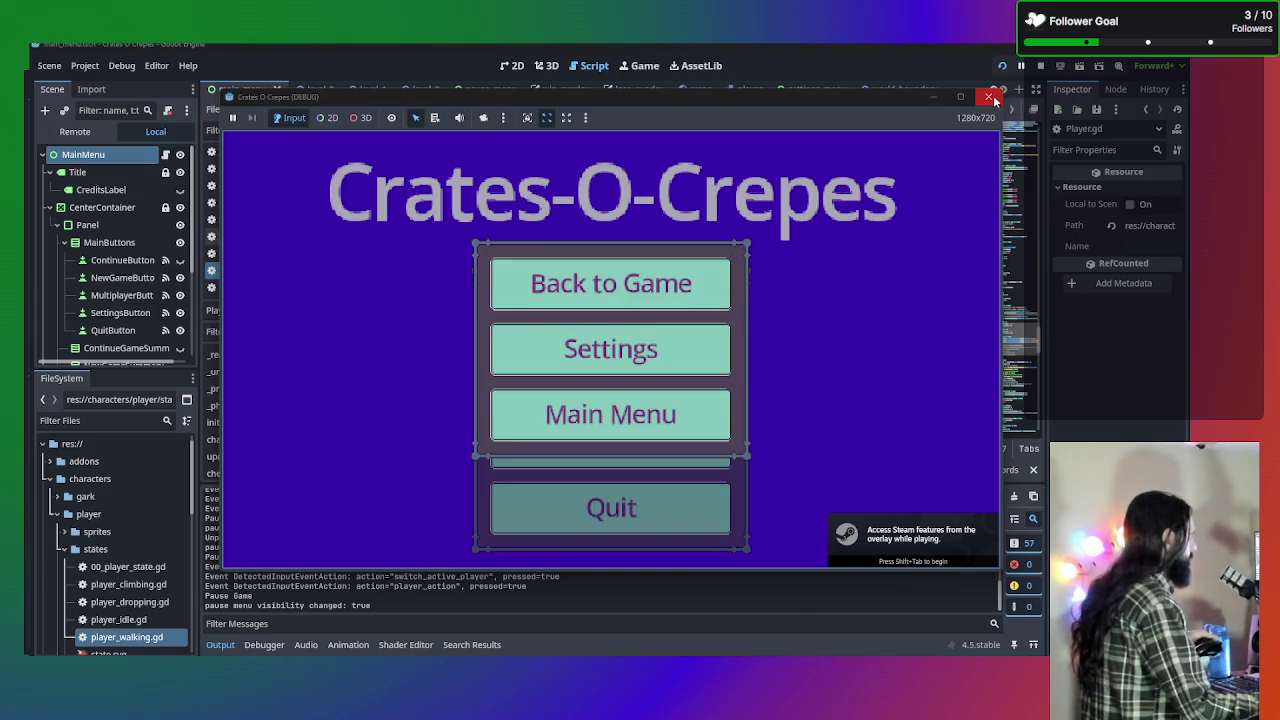
click(988, 97)
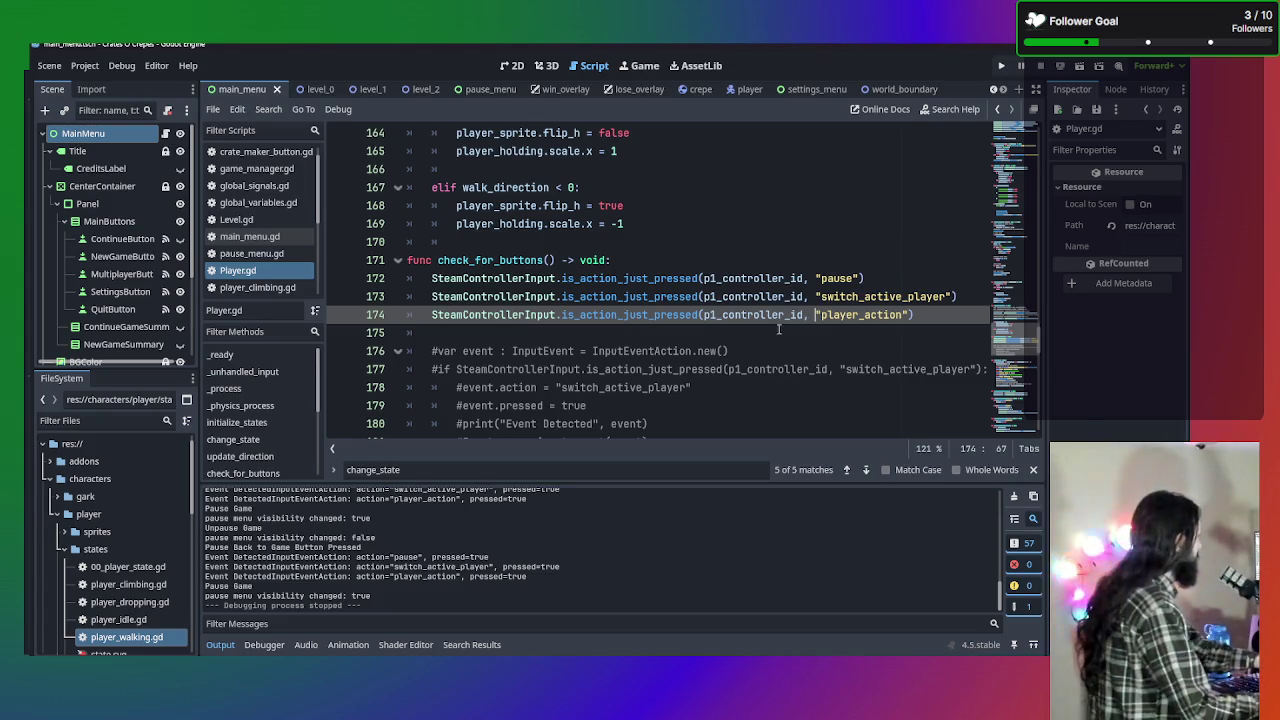
Select the three is_action_just_pressed calls in check_for_buttons to review them.
drag(913, 314, 456, 278)
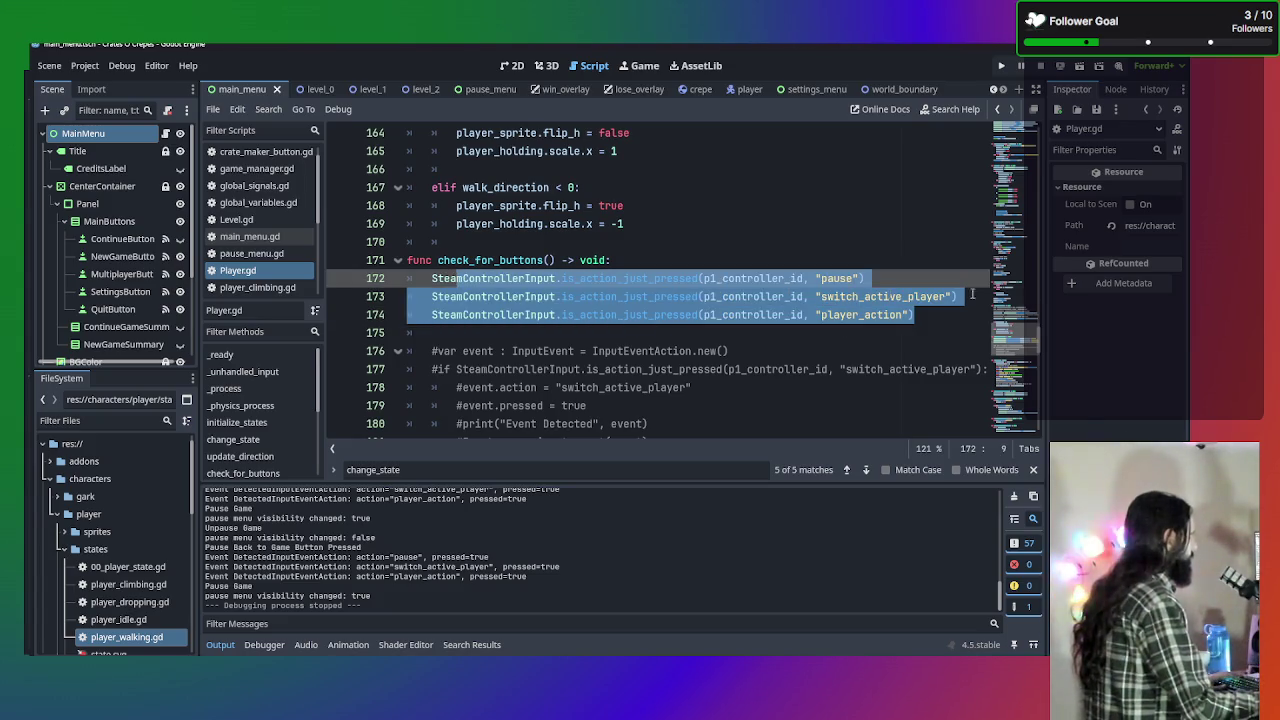
click(434, 332)
mouse_move(672, 352)
mouse_down()
mouse_move(420, 334)
mouse_move(237, 292)
mouse_up()
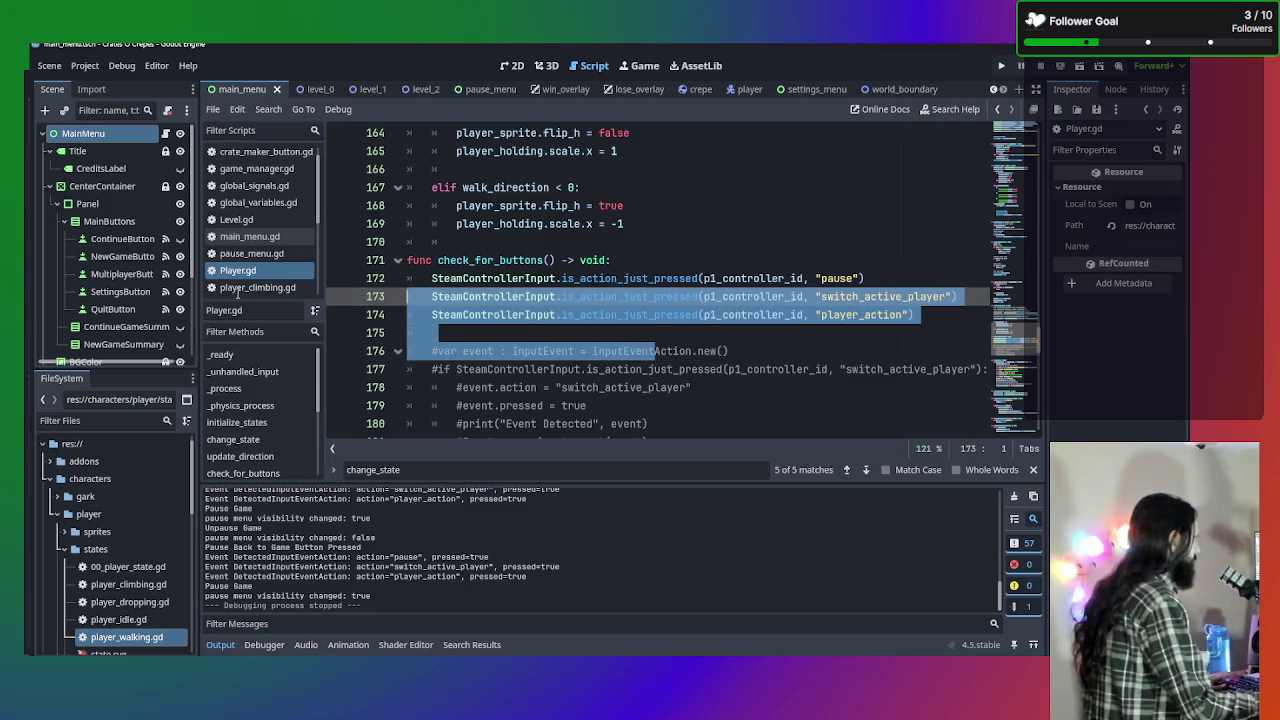
click(476, 314)
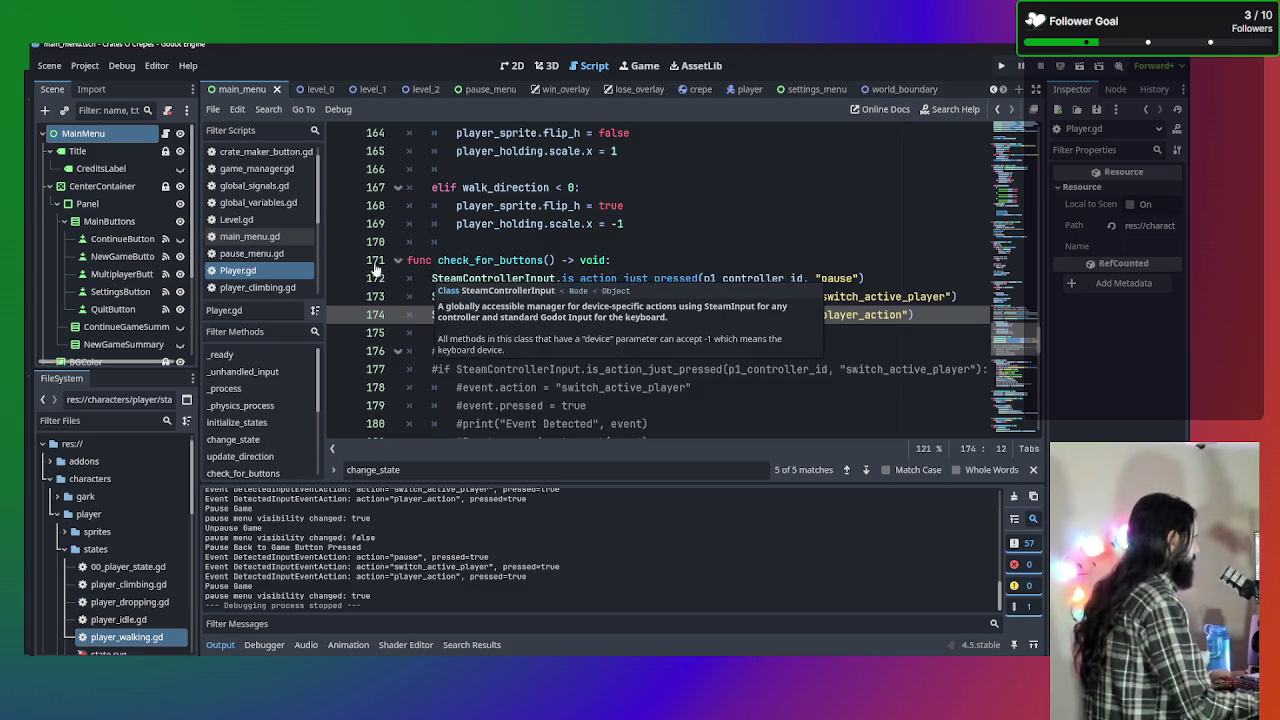
scroll(250, 220, down, 5)
Open SteamControllerInput.gd and locate the is_action_just_pressed function.
click(266, 295)
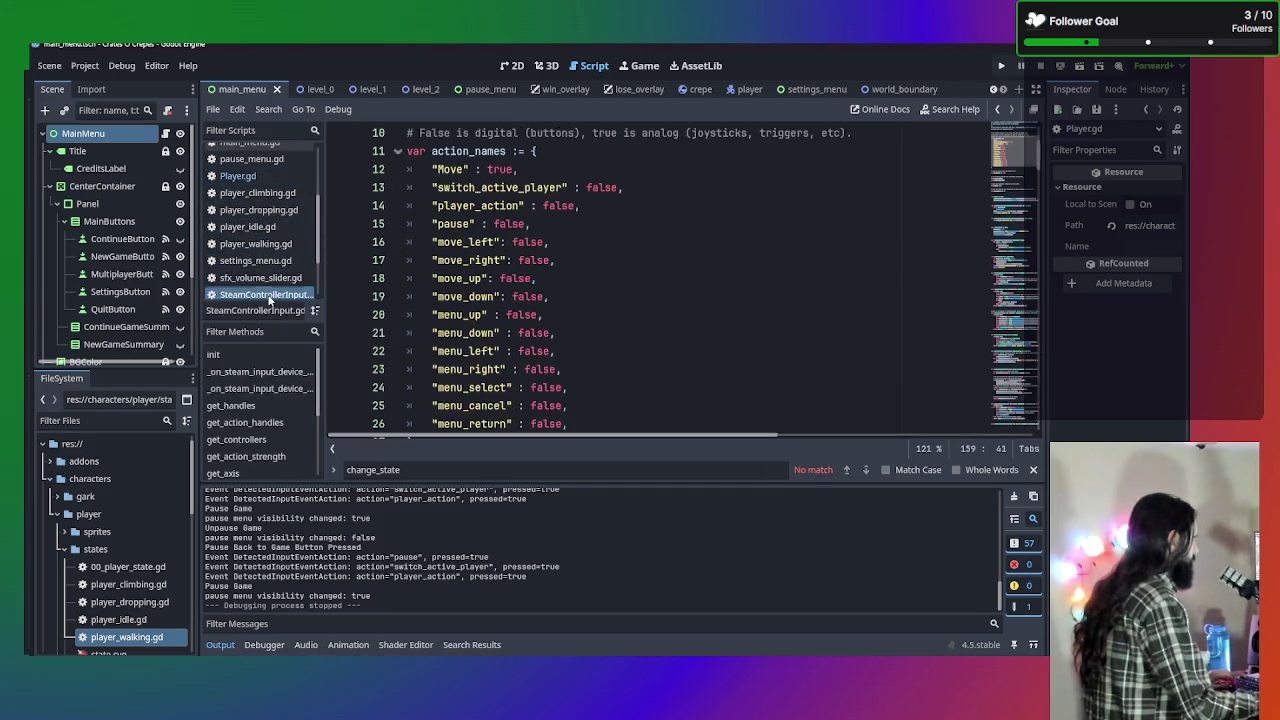
scroll(508, 258, down, 20)
scroll(508, 258, down, 9)
scroll(508, 258, down, 6)
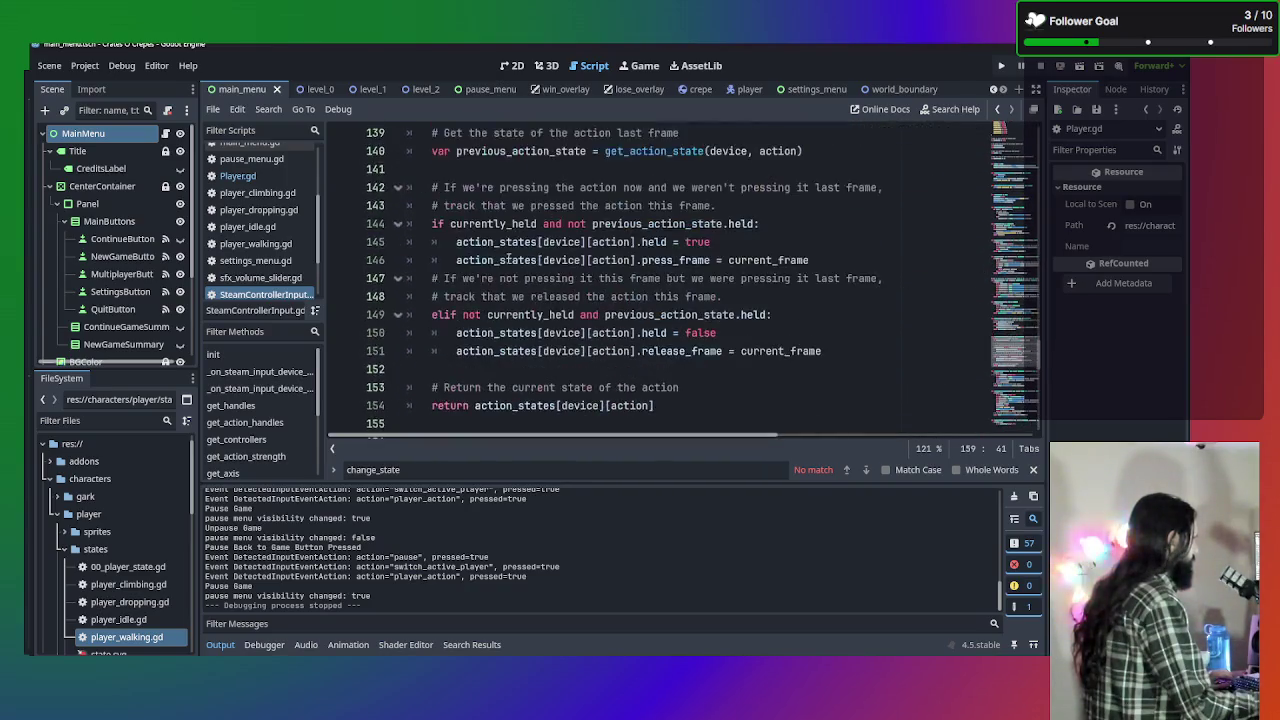
scroll(508, 258, up, 4)
scroll(508, 258, down, 16)
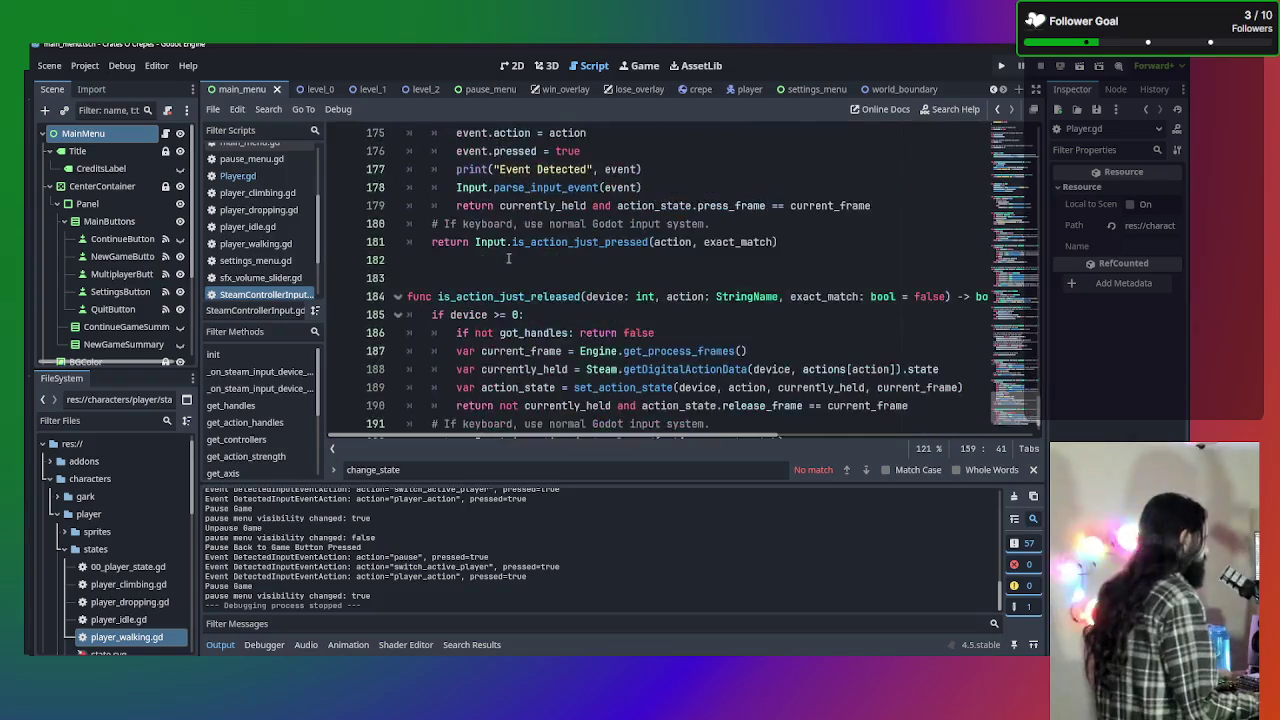
scroll(508, 258, up, 4)
scroll(508, 258, down, 5)
scroll(508, 258, up, 4)
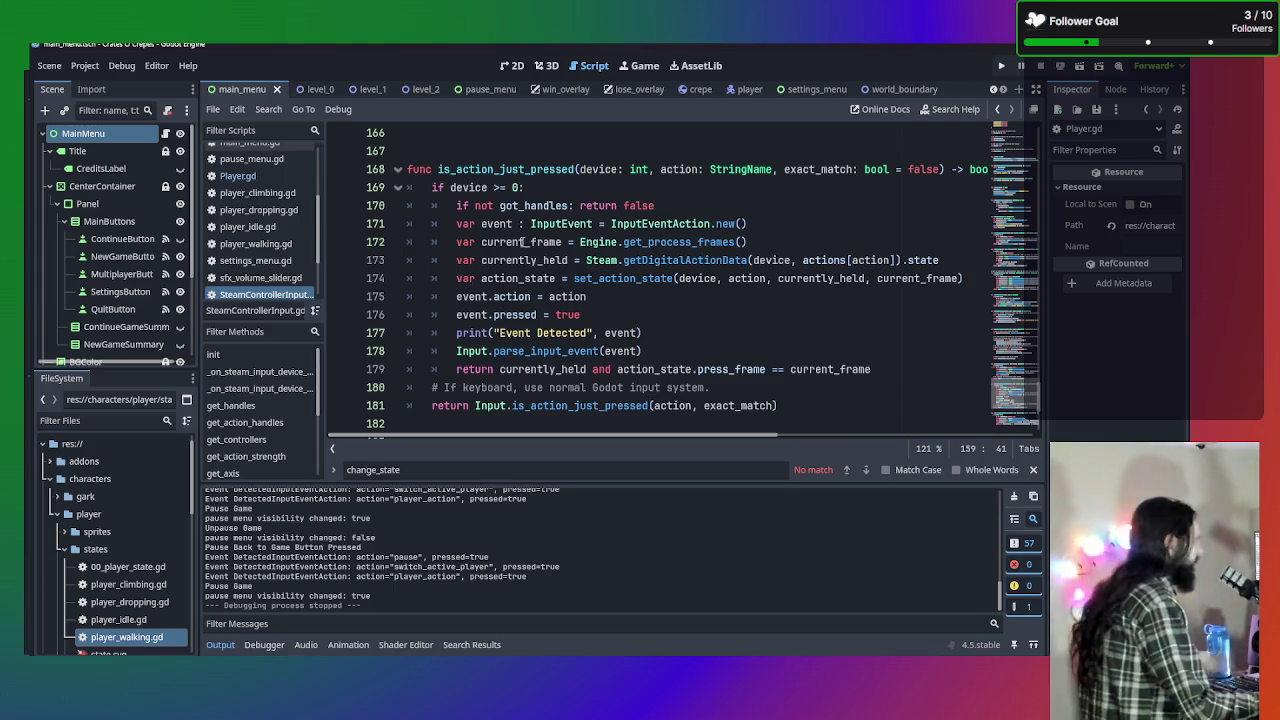
Move the var event declaration below the action_state line.
click(768, 224)
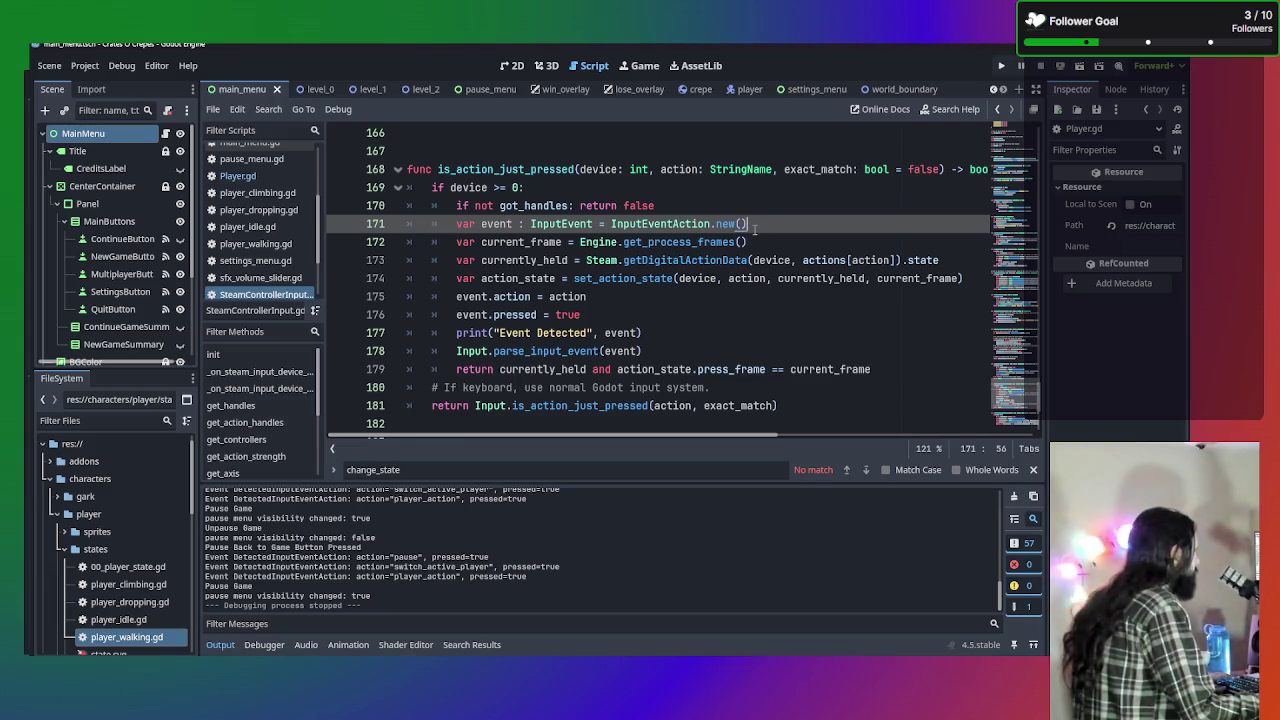
key(ctrl+shift+k)
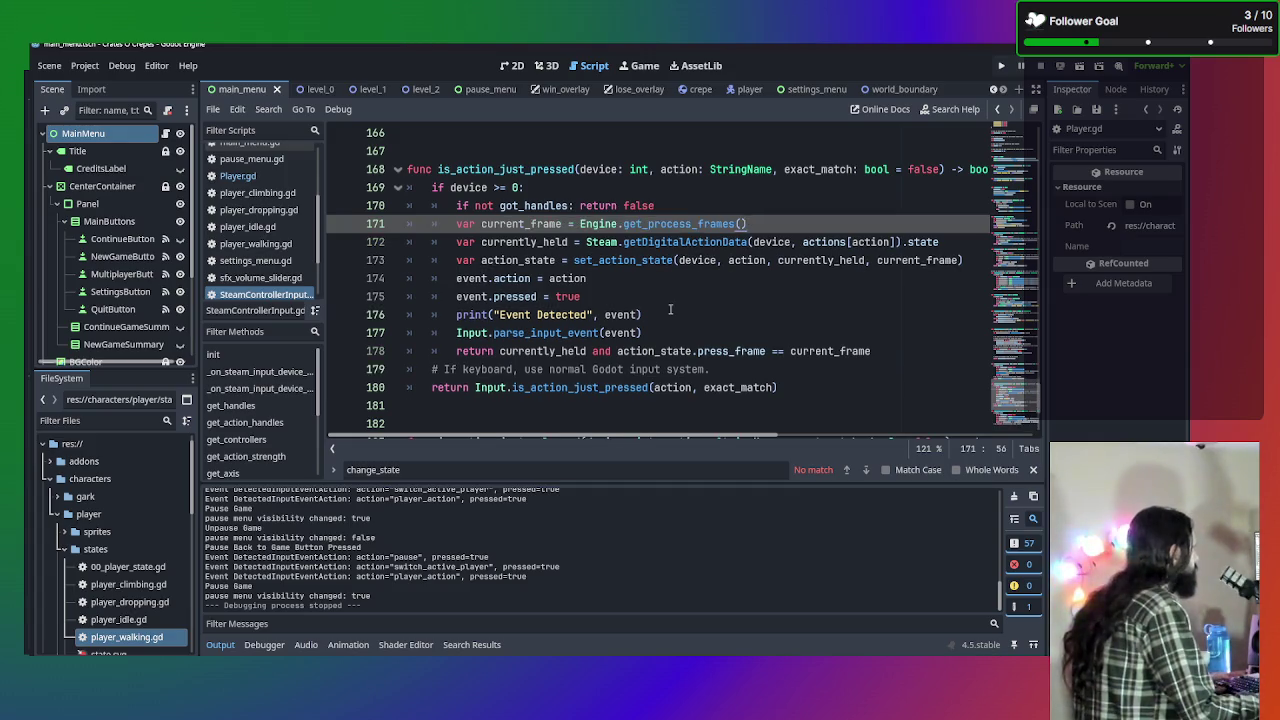
key(Down)
key(Down)
key(Down)
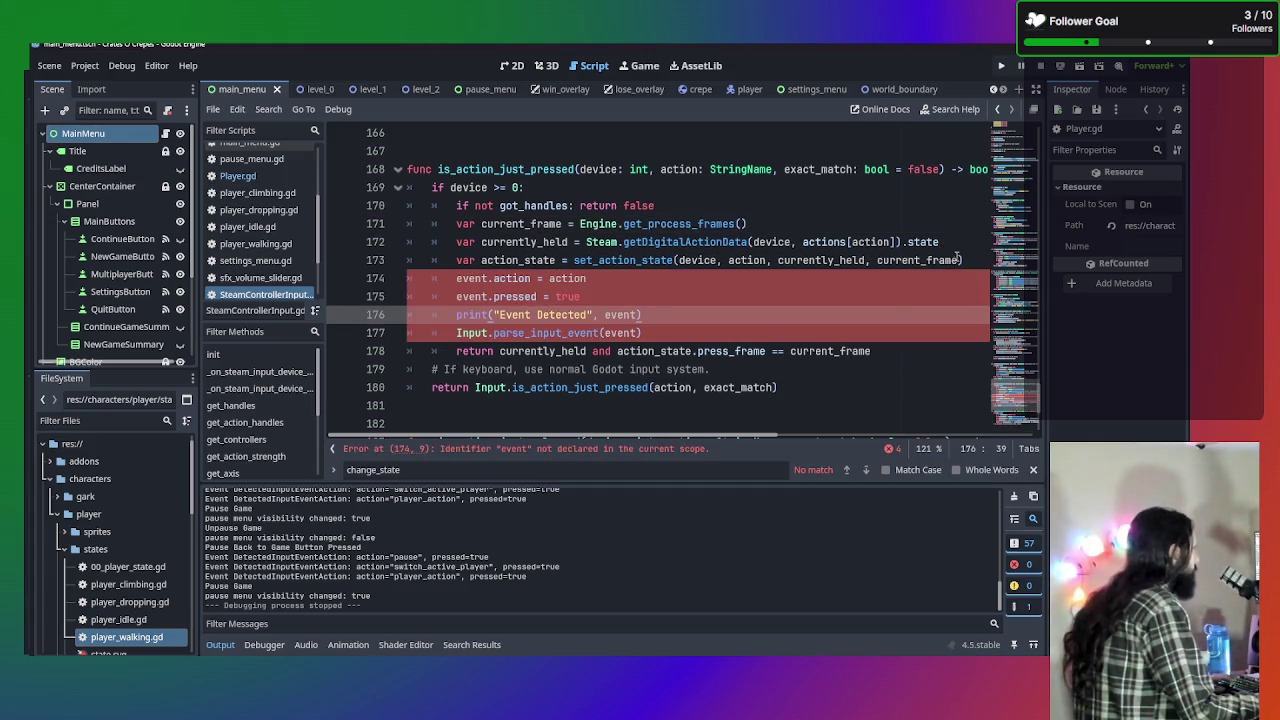
click(958, 258)
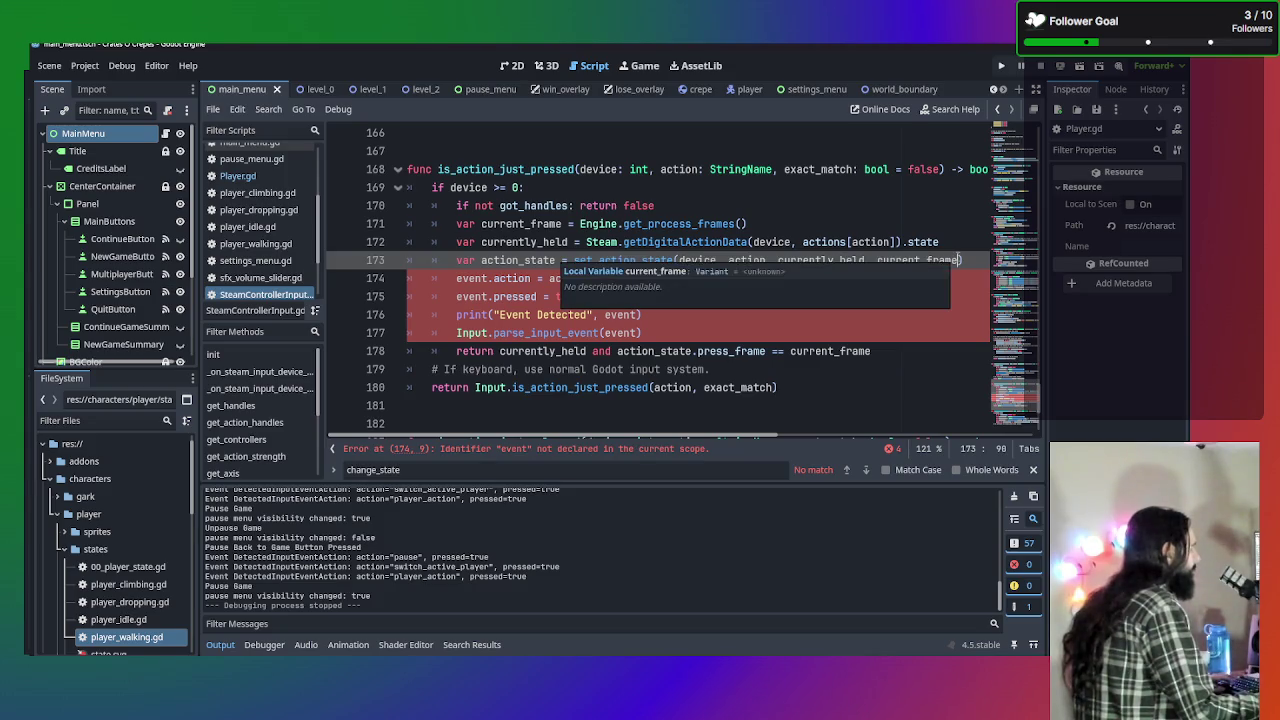
key(ctrl+v)
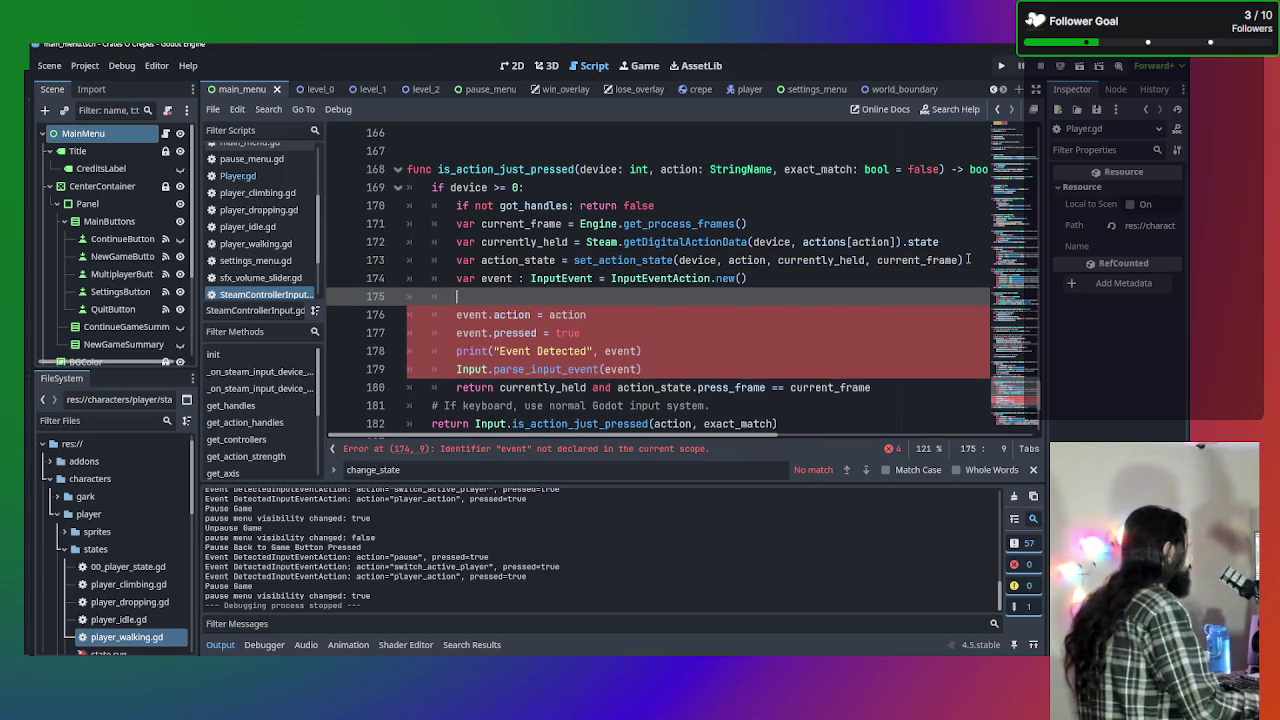
key(BackSpace)
key(BackSpace)
key(BackSpace)
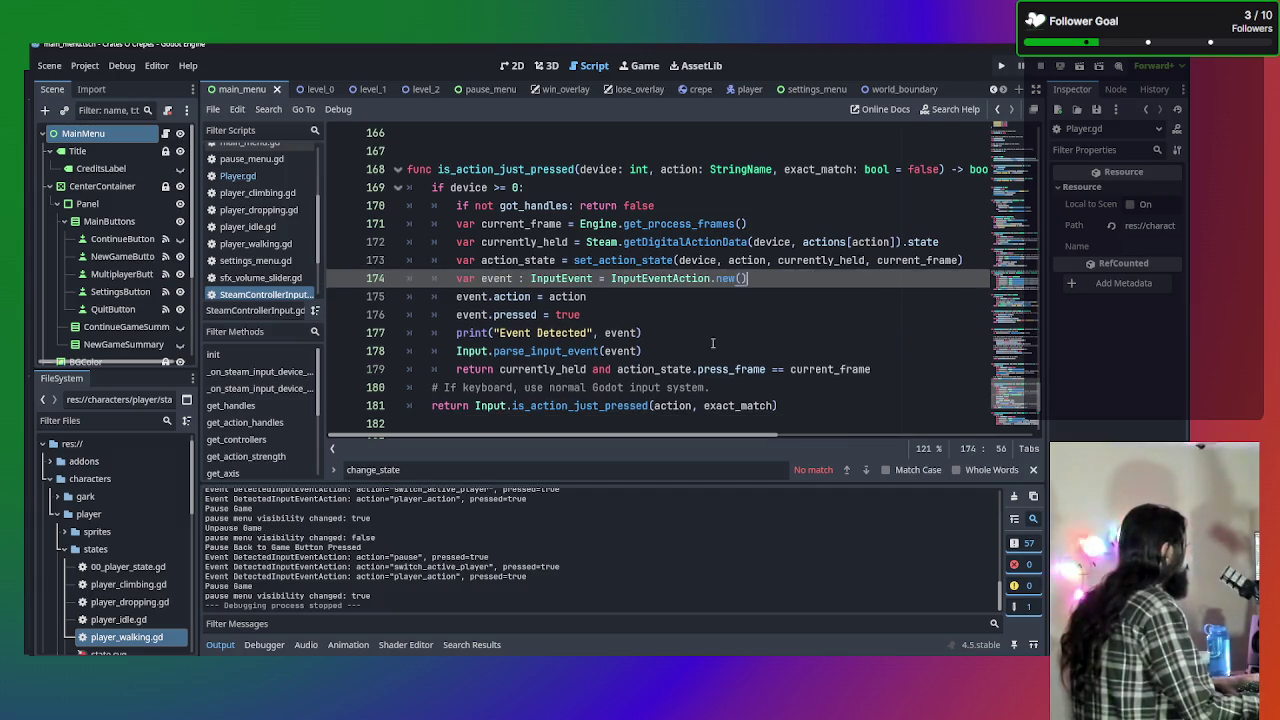
Indent event lines 174–178 one level deeper and insert a blank line after line 173.
drag(697, 332, 433, 314)
drag(645, 351, 280, 284)
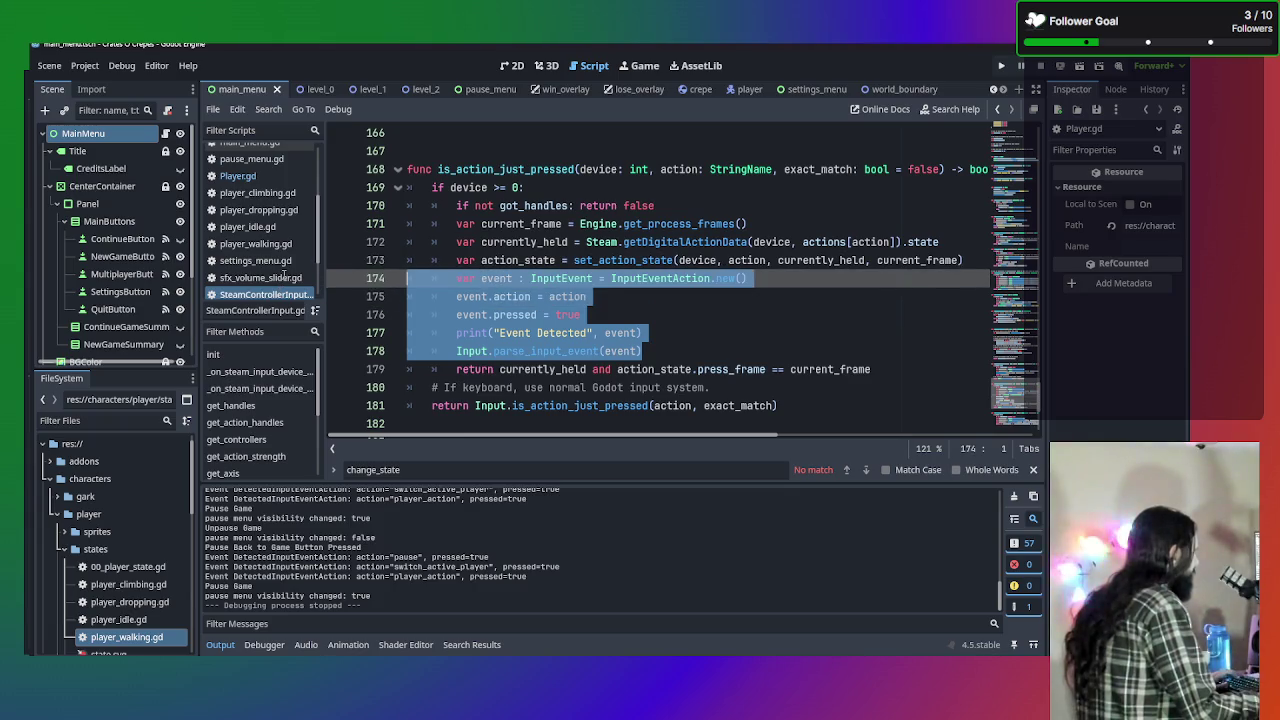
key(Tab)
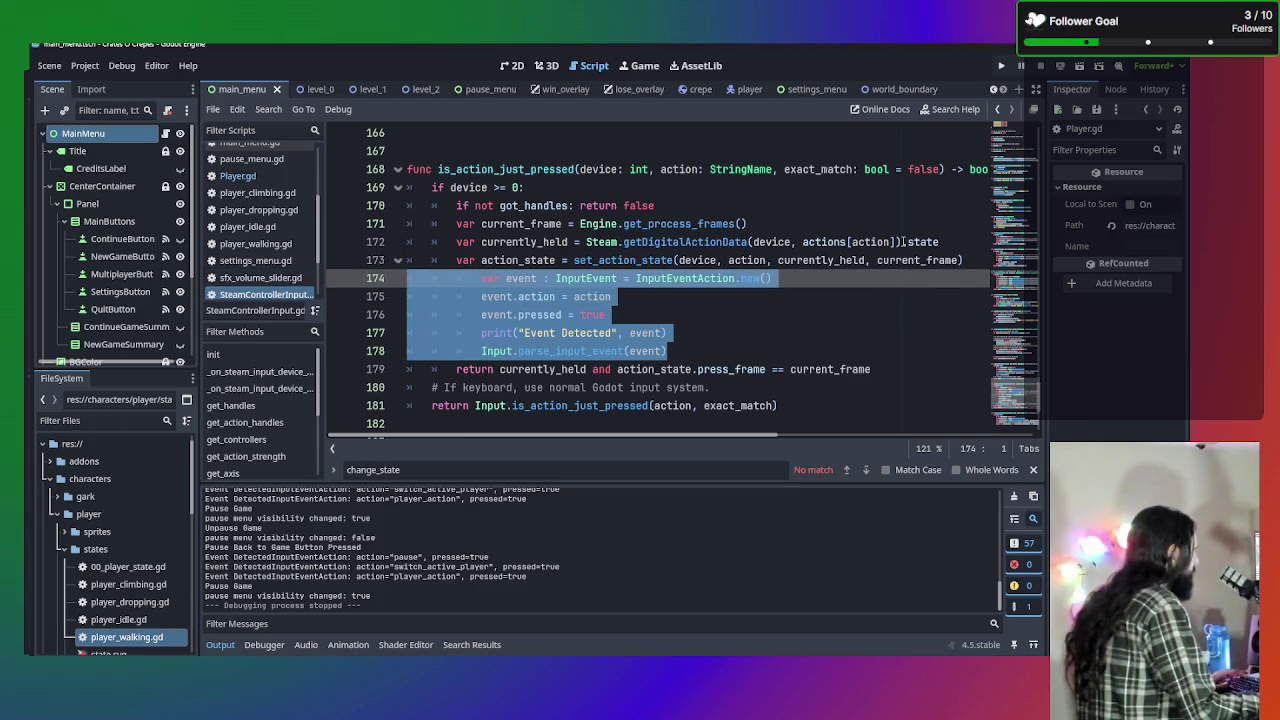
click(983, 260)
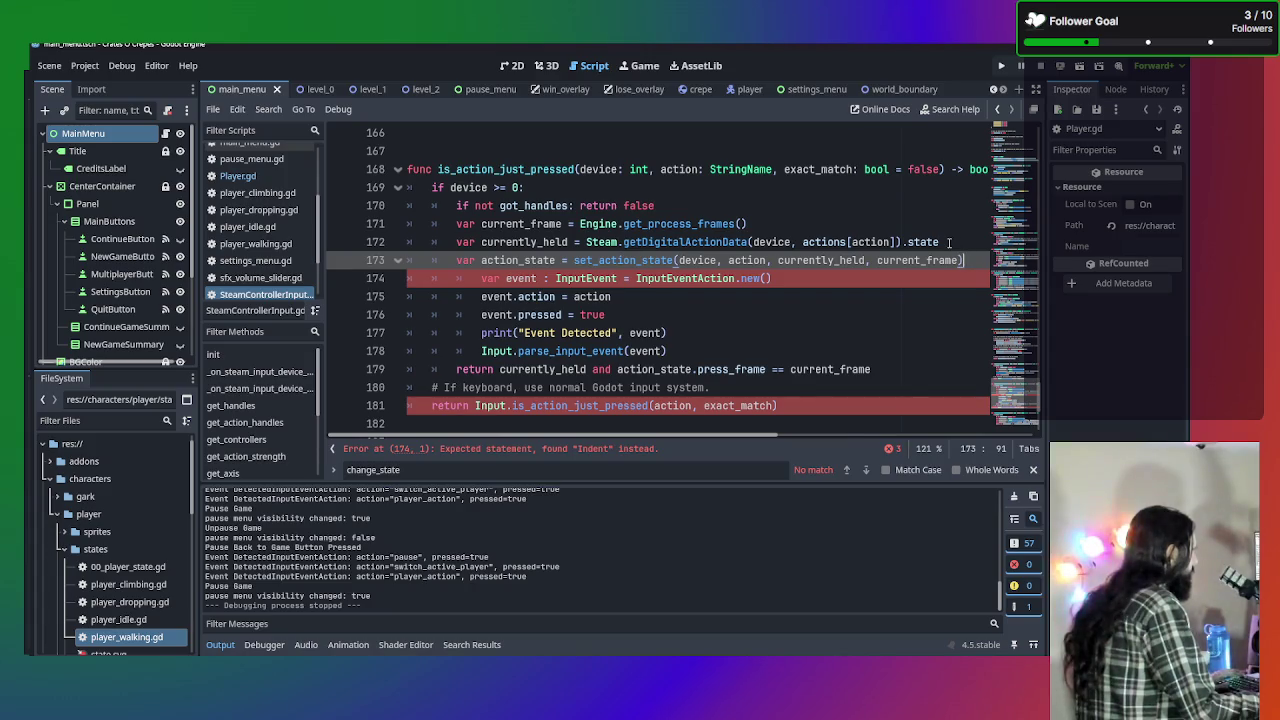
key(Return)
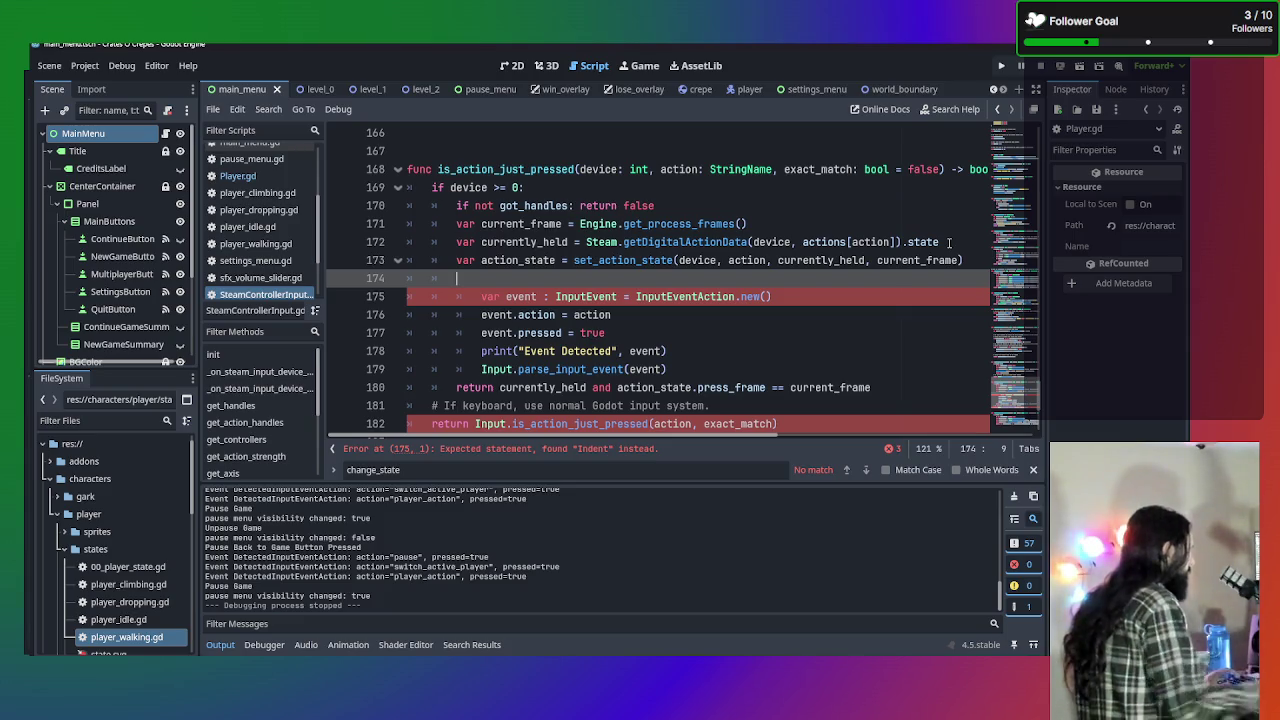
mouse_move(669, 242)
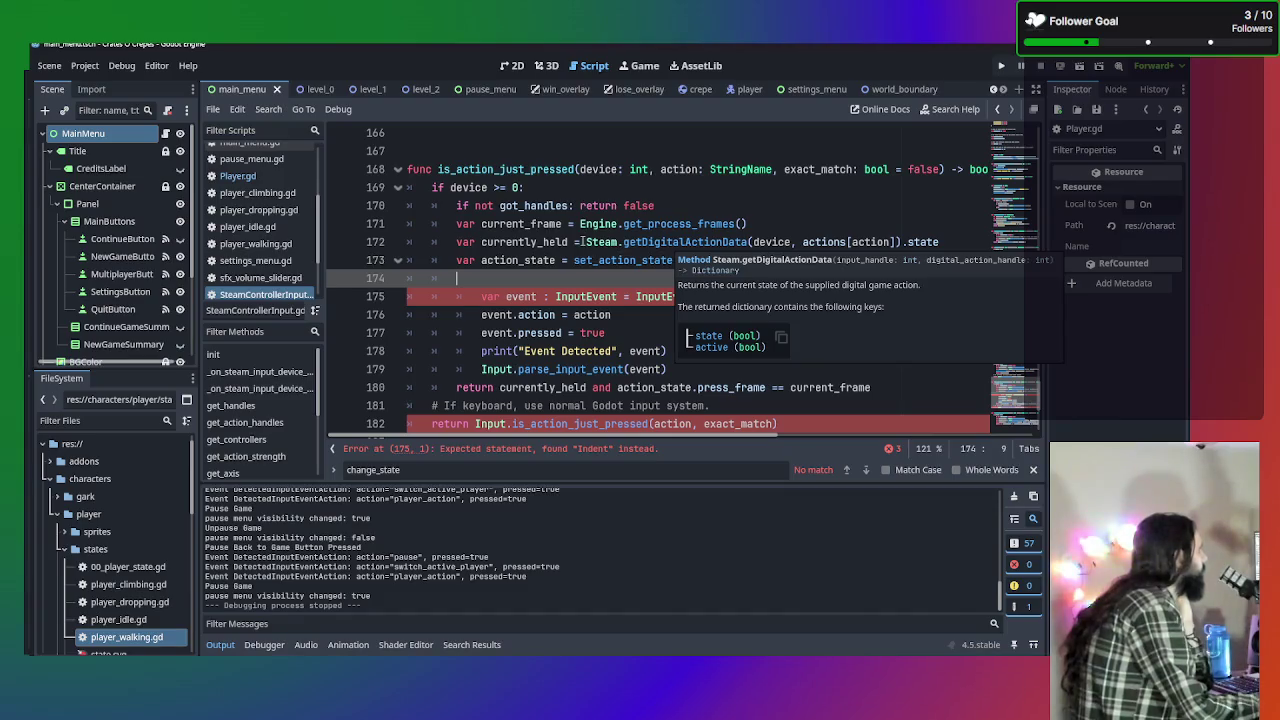
click(519, 242)
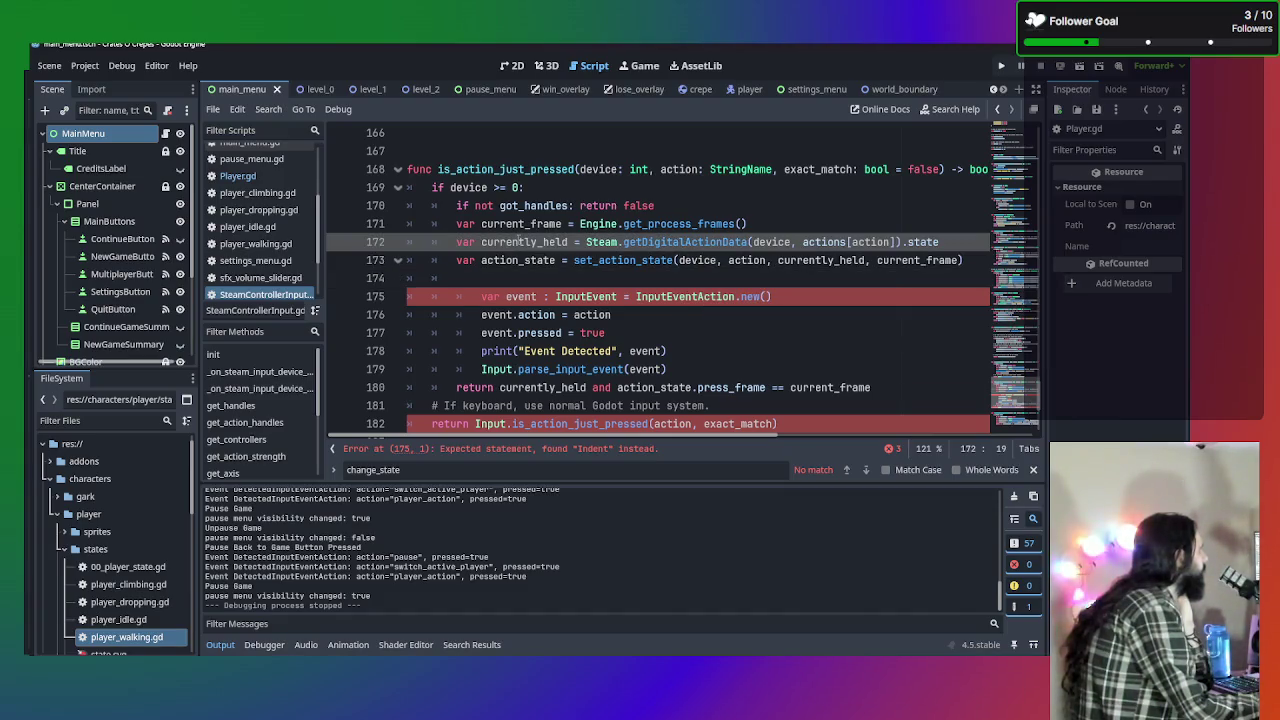